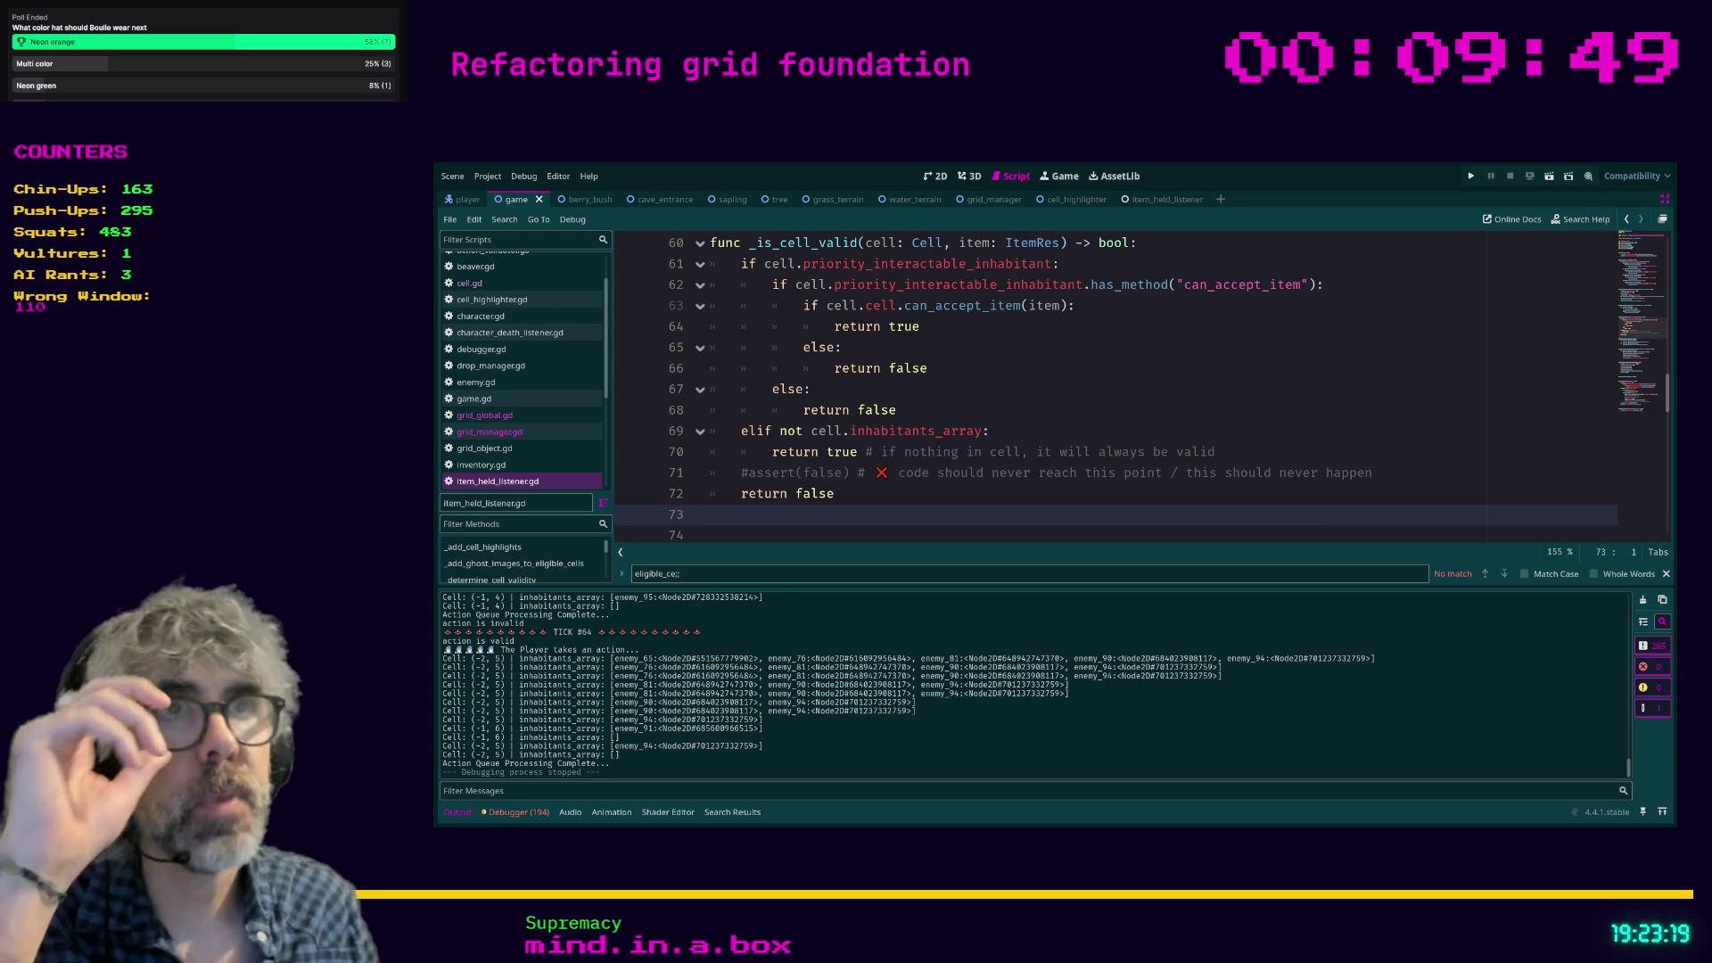
Duplicate the interactable-inhabitant check block so a copy sits below it as lines 69–76.
scroll(1114, 384, up, 1)
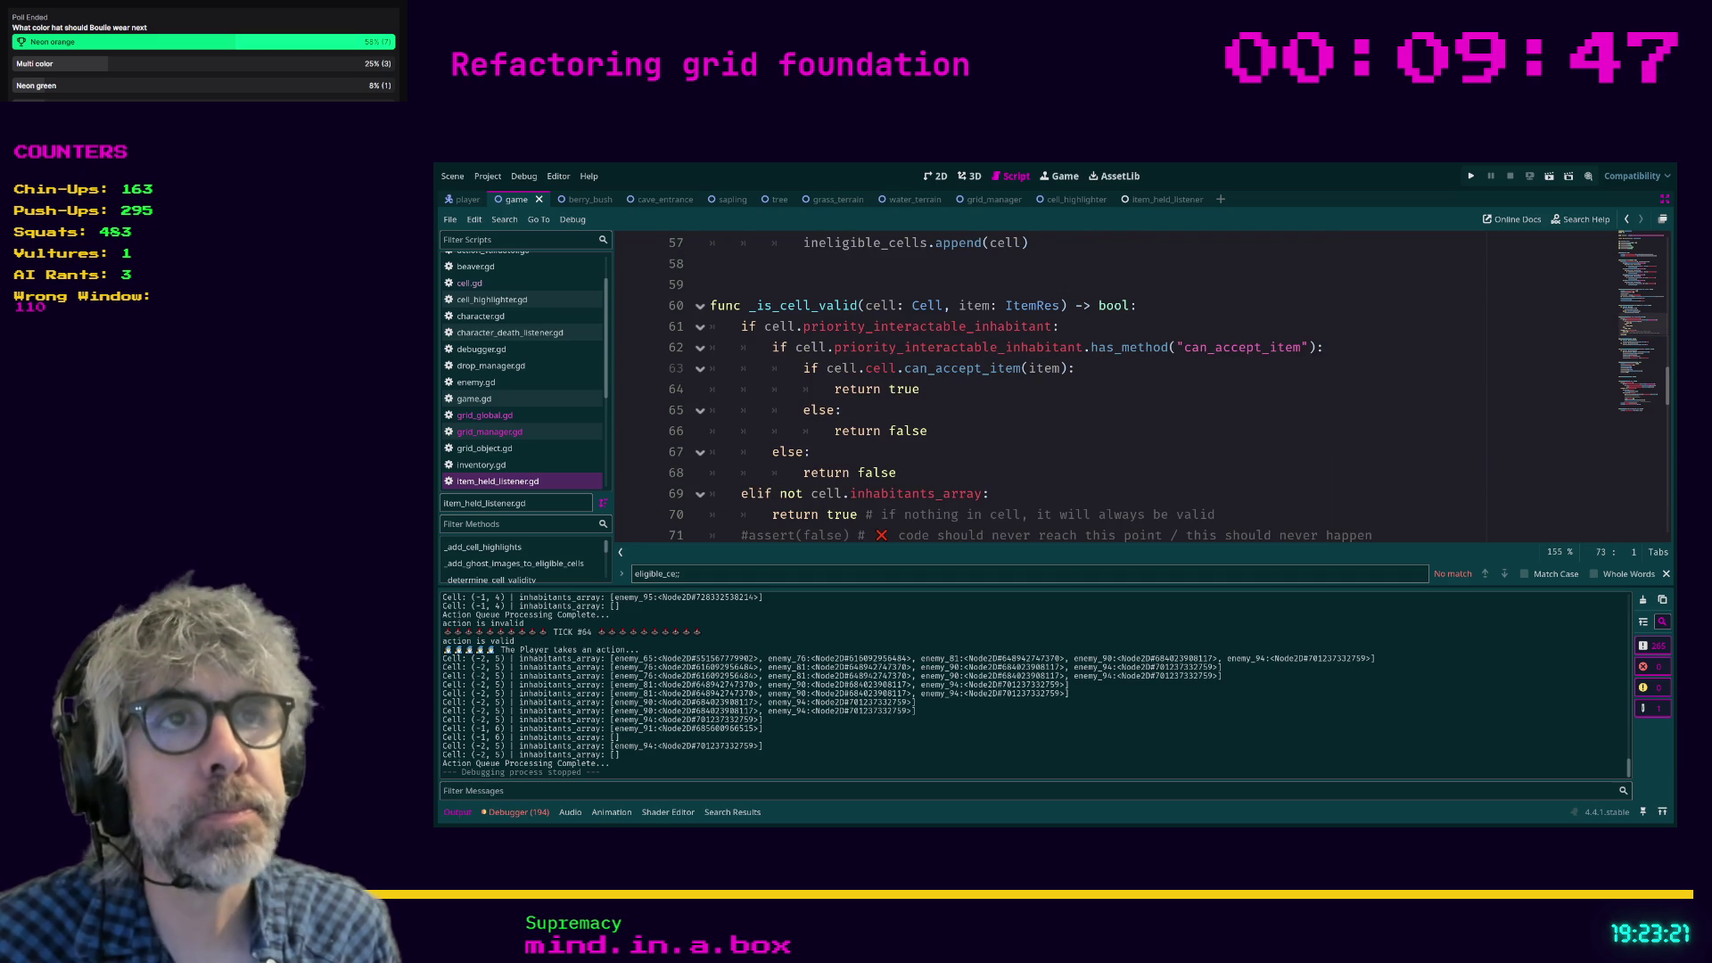
scroll(1114, 384, down, 1)
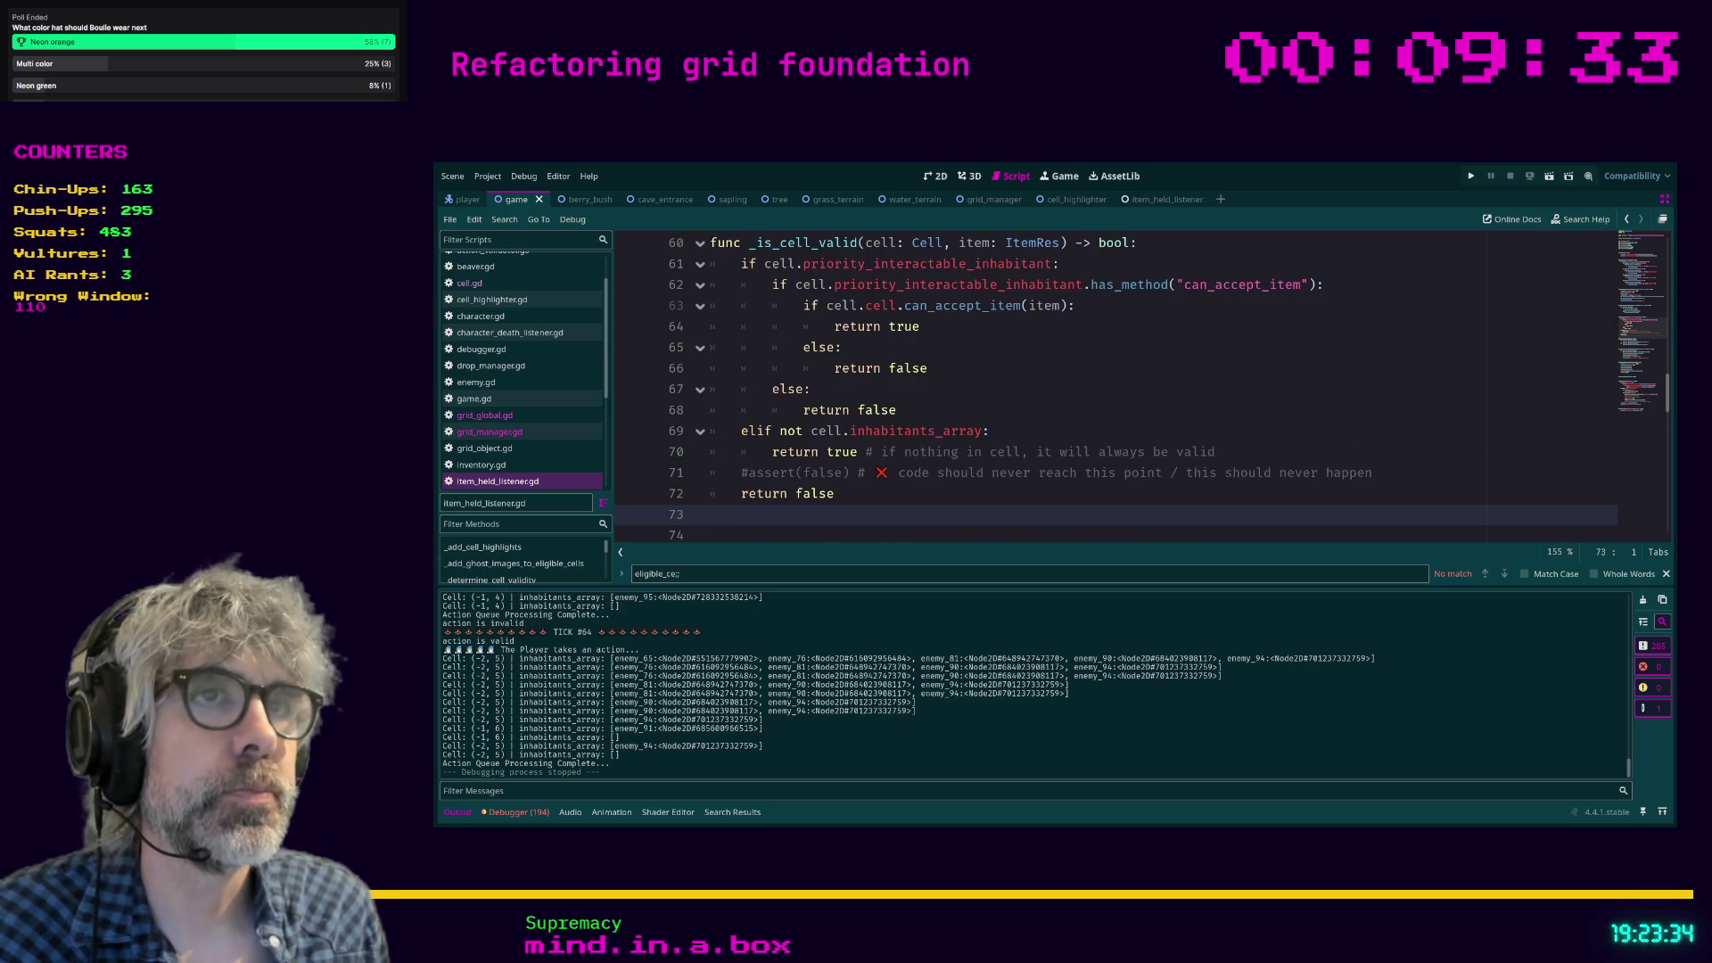
scroll(1114, 388, down, 4)
scroll(1115, 388, up, 5)
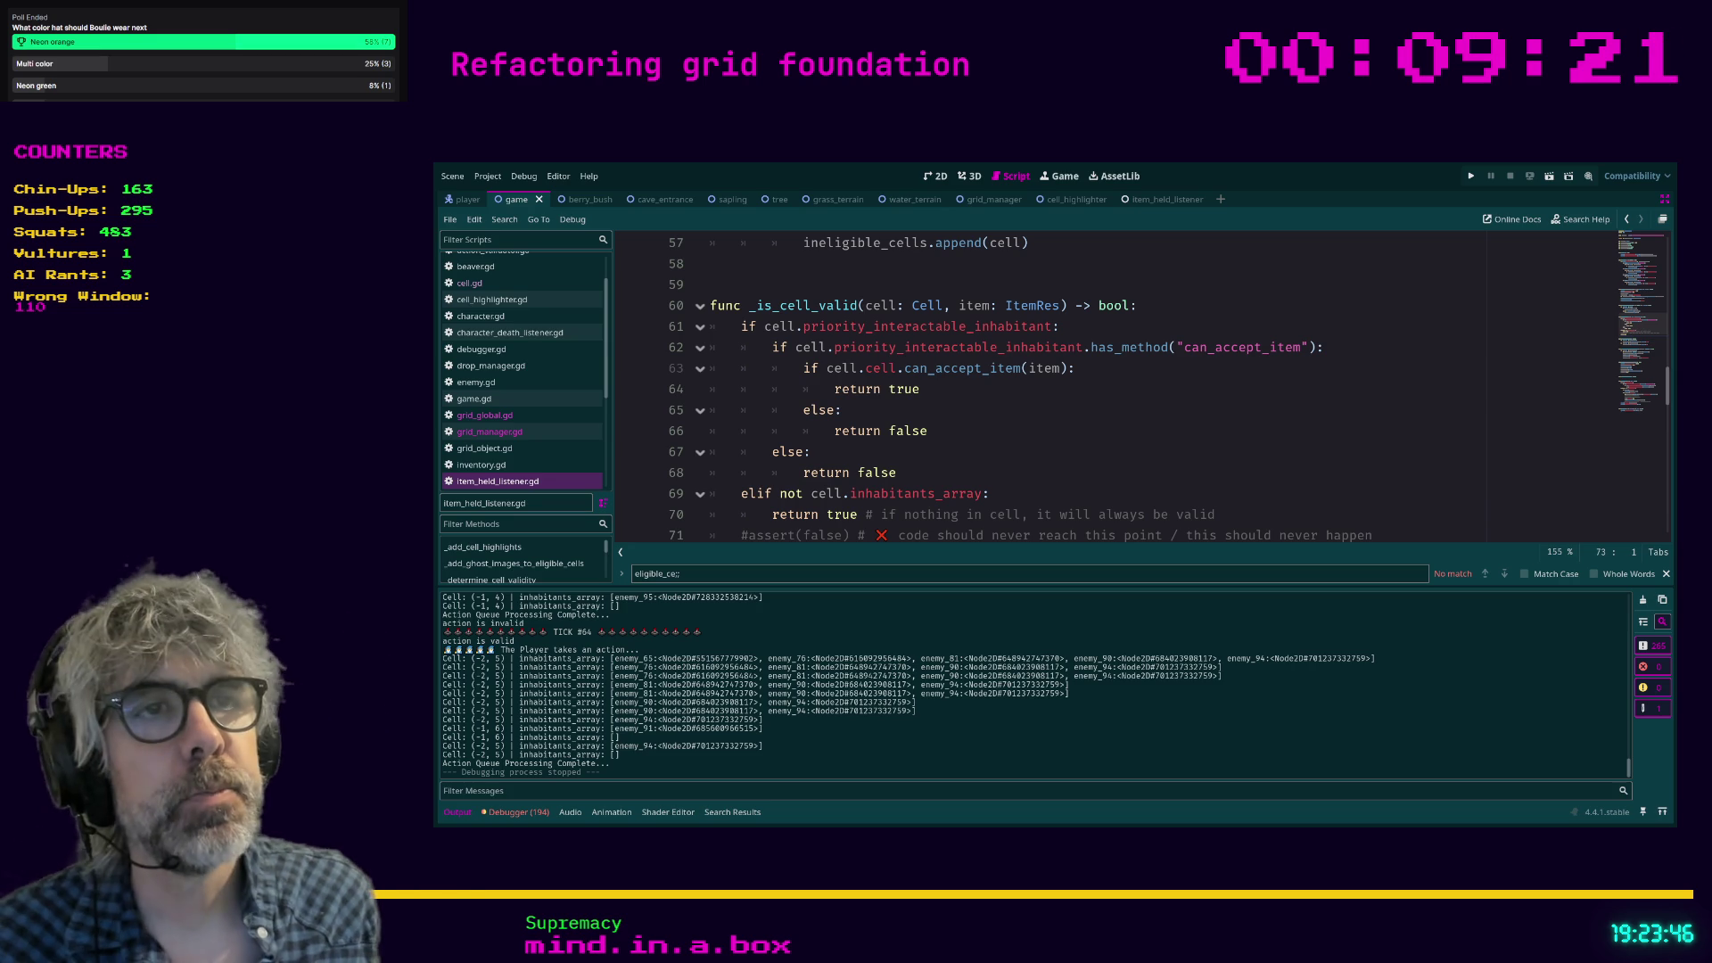
mouse_move(897, 472)
mouse_down()
mouse_move(803, 389)
mouse_move(667, 333)
mouse_up()
click(1013, 475)
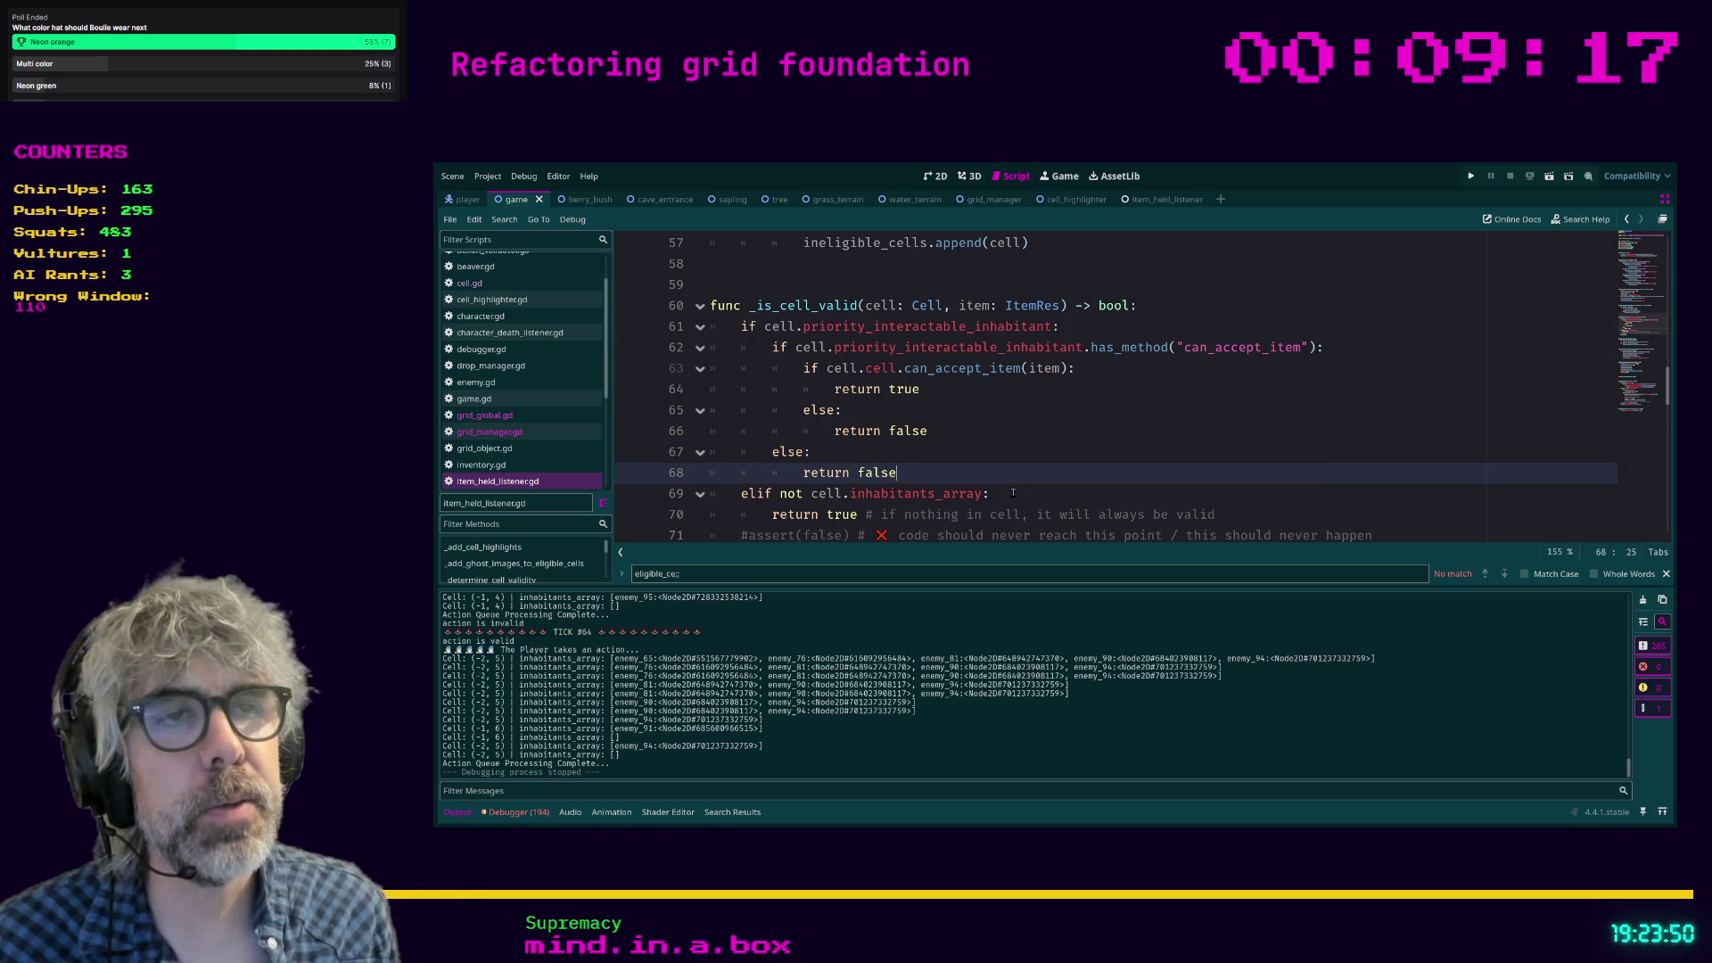
key(Return)
key(BackSpace)
key(BackSpace)
key(BackSpace)
key(ctrl+v)
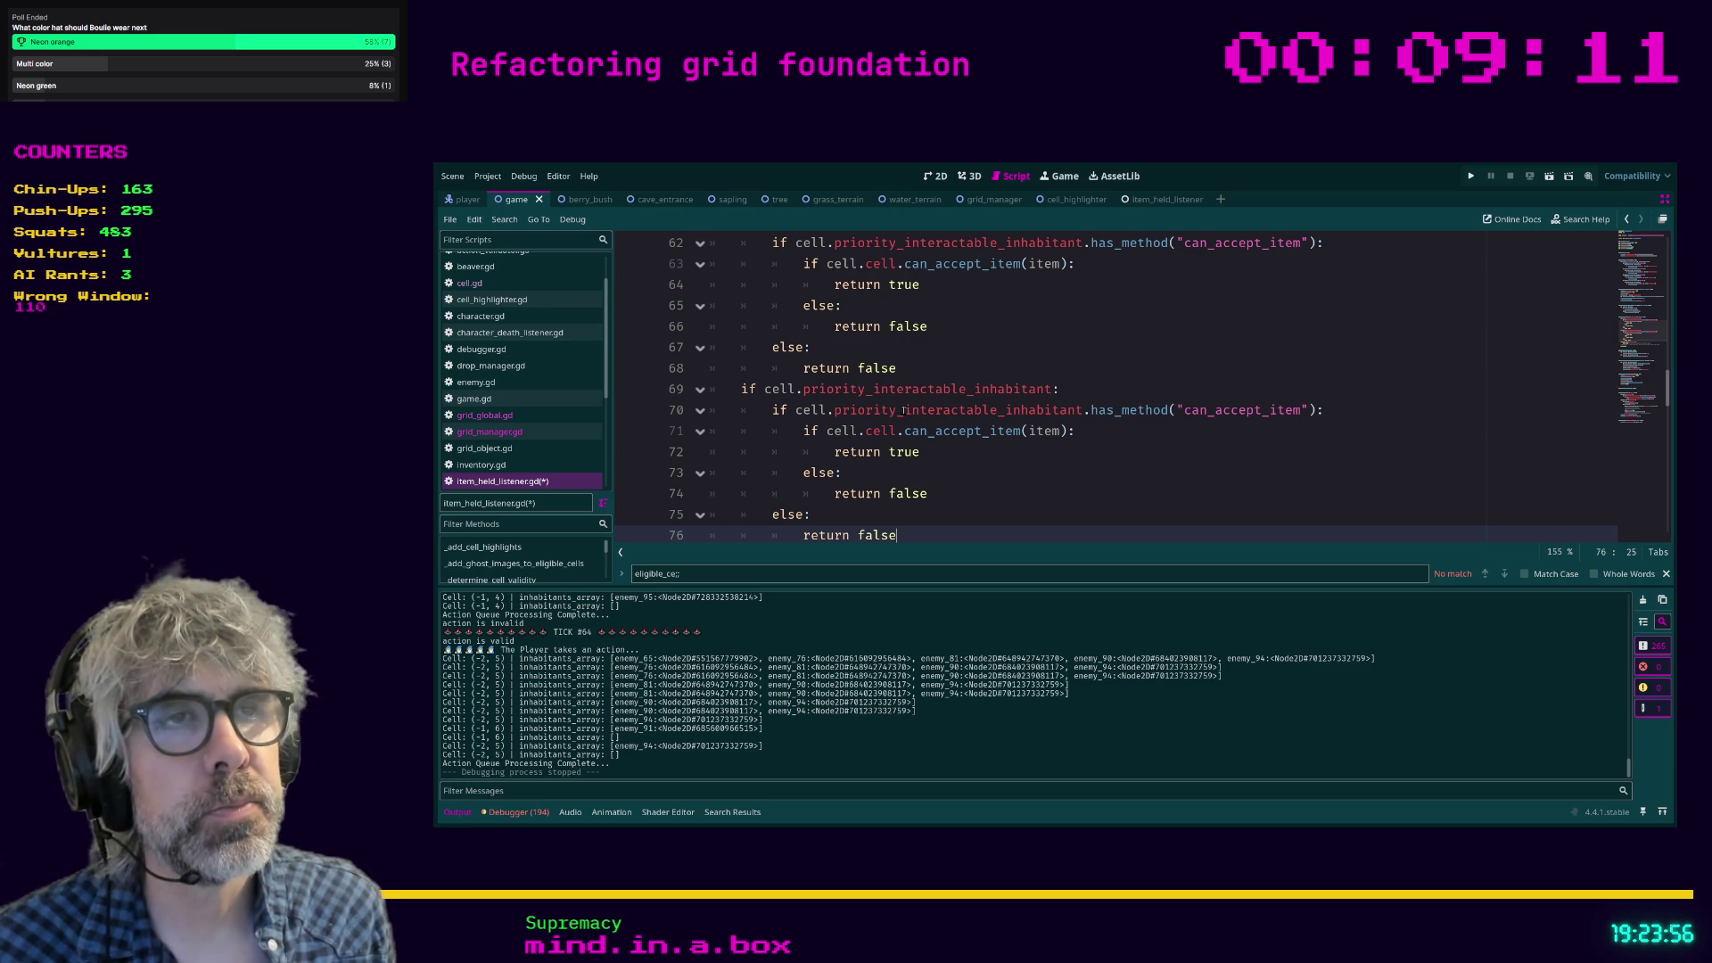
In the copied has_method check, change the property to priority_use_with_inhabitant via autocomplete.
click(904, 410)
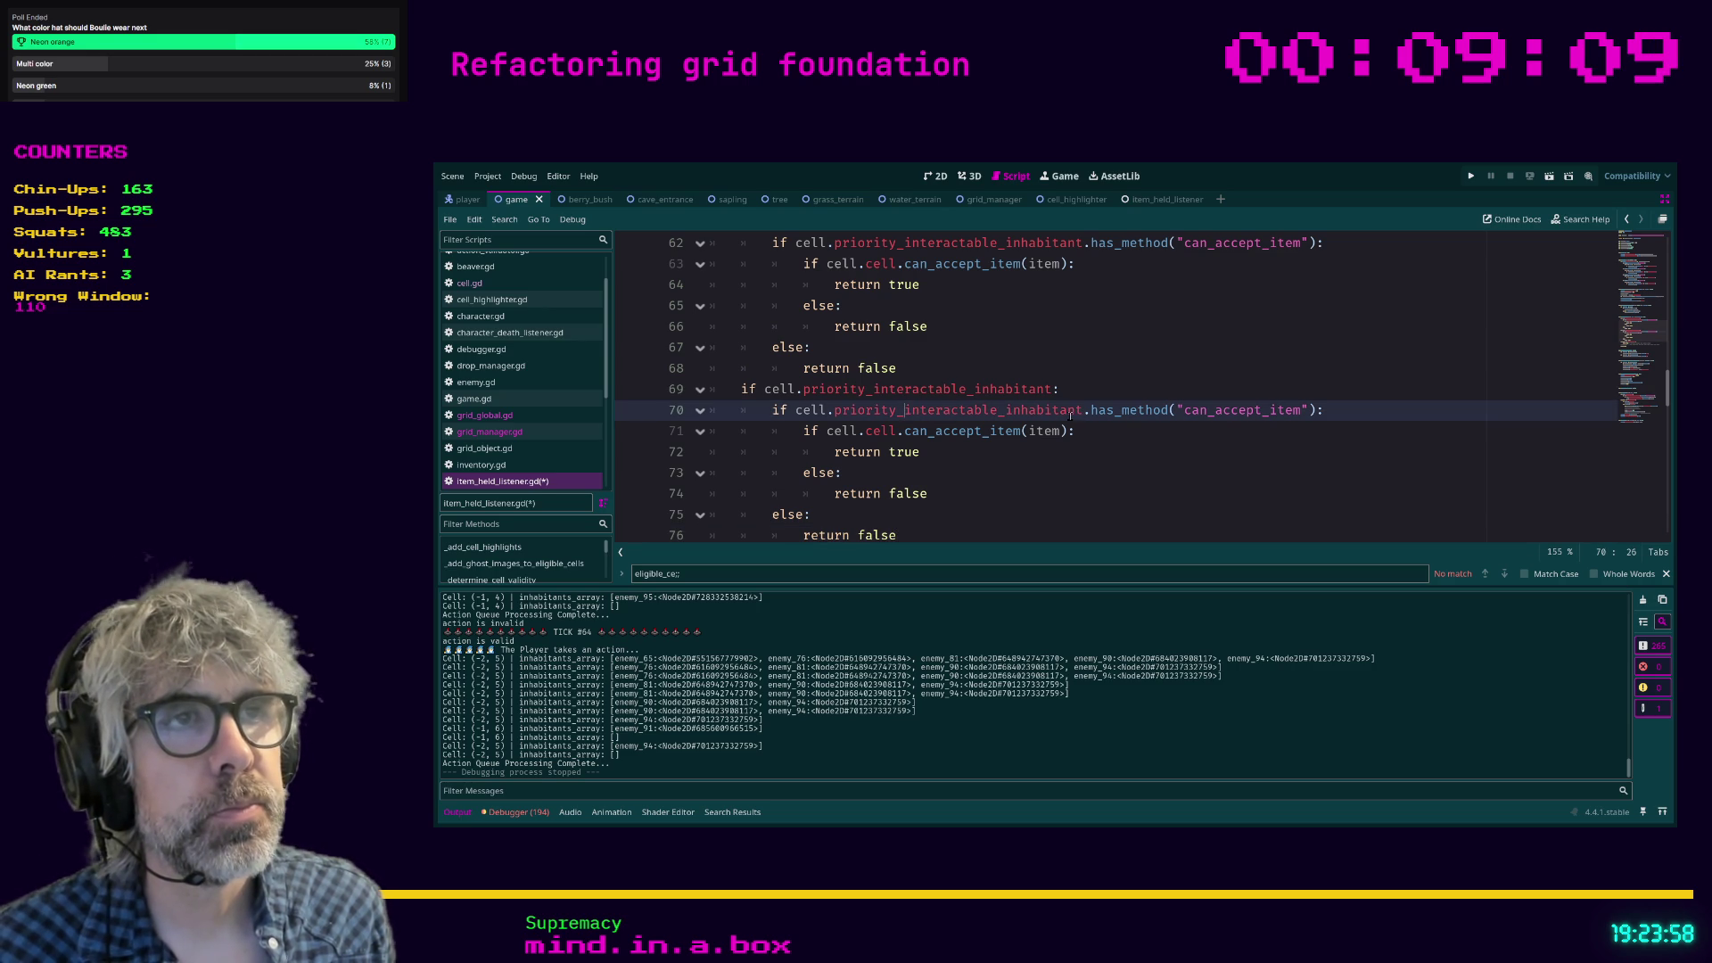
shift+click(1000, 410)
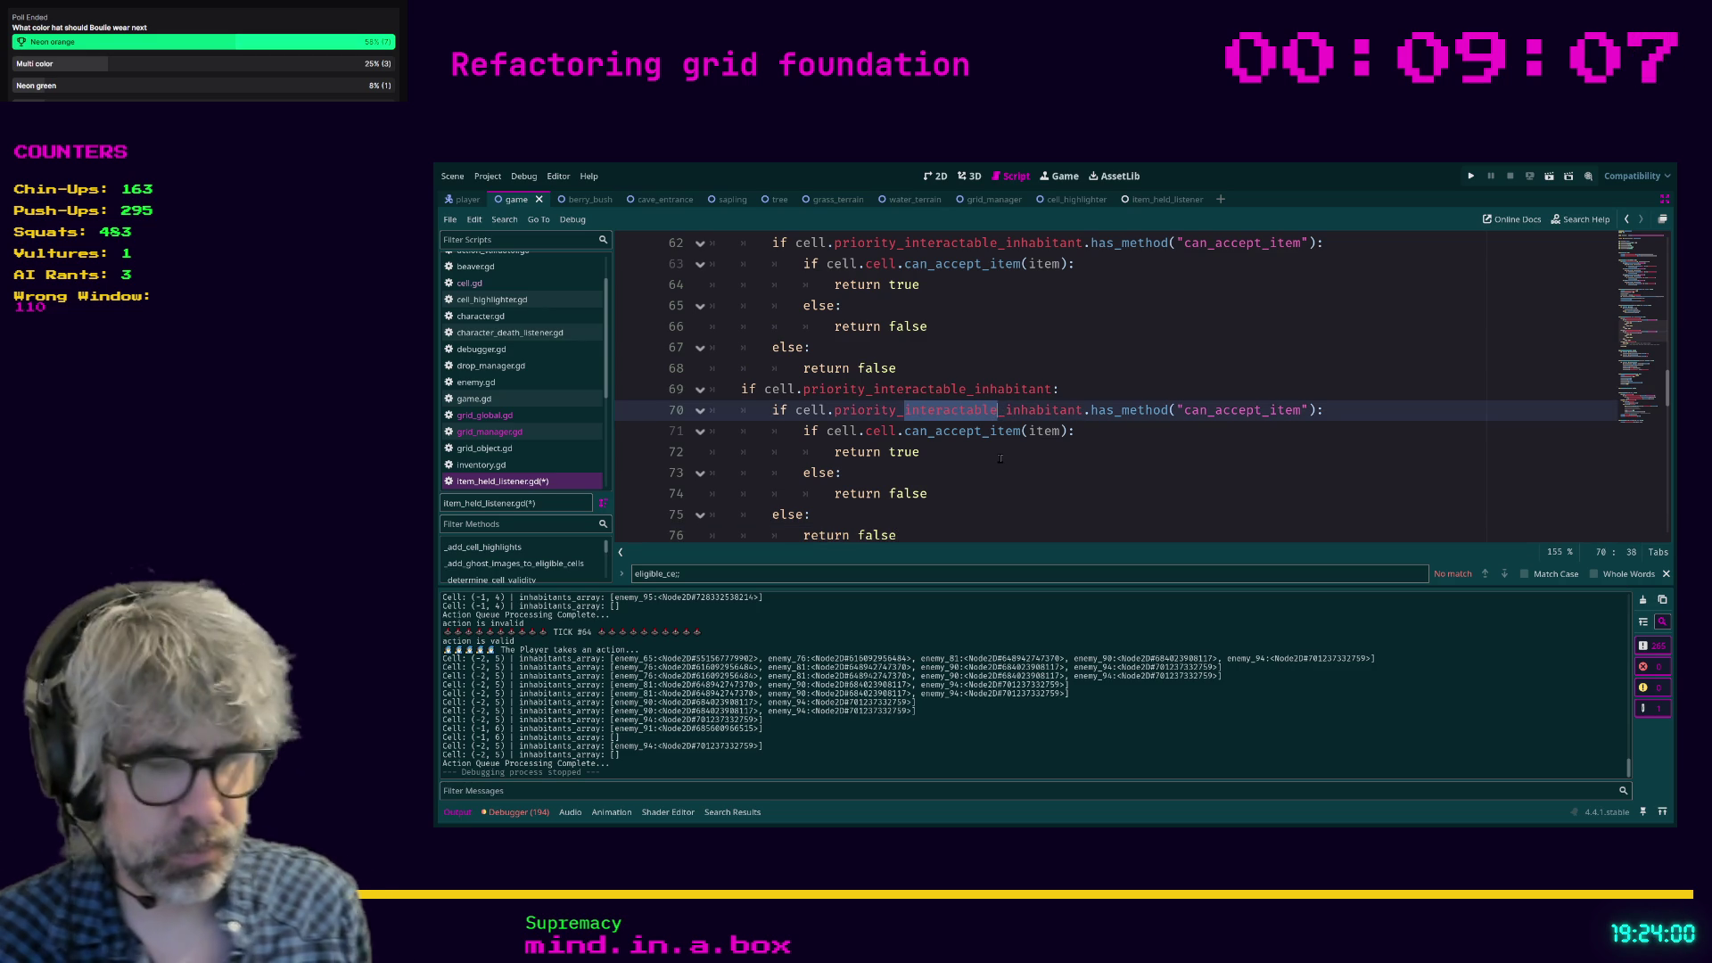
text(use)
key(Tab)
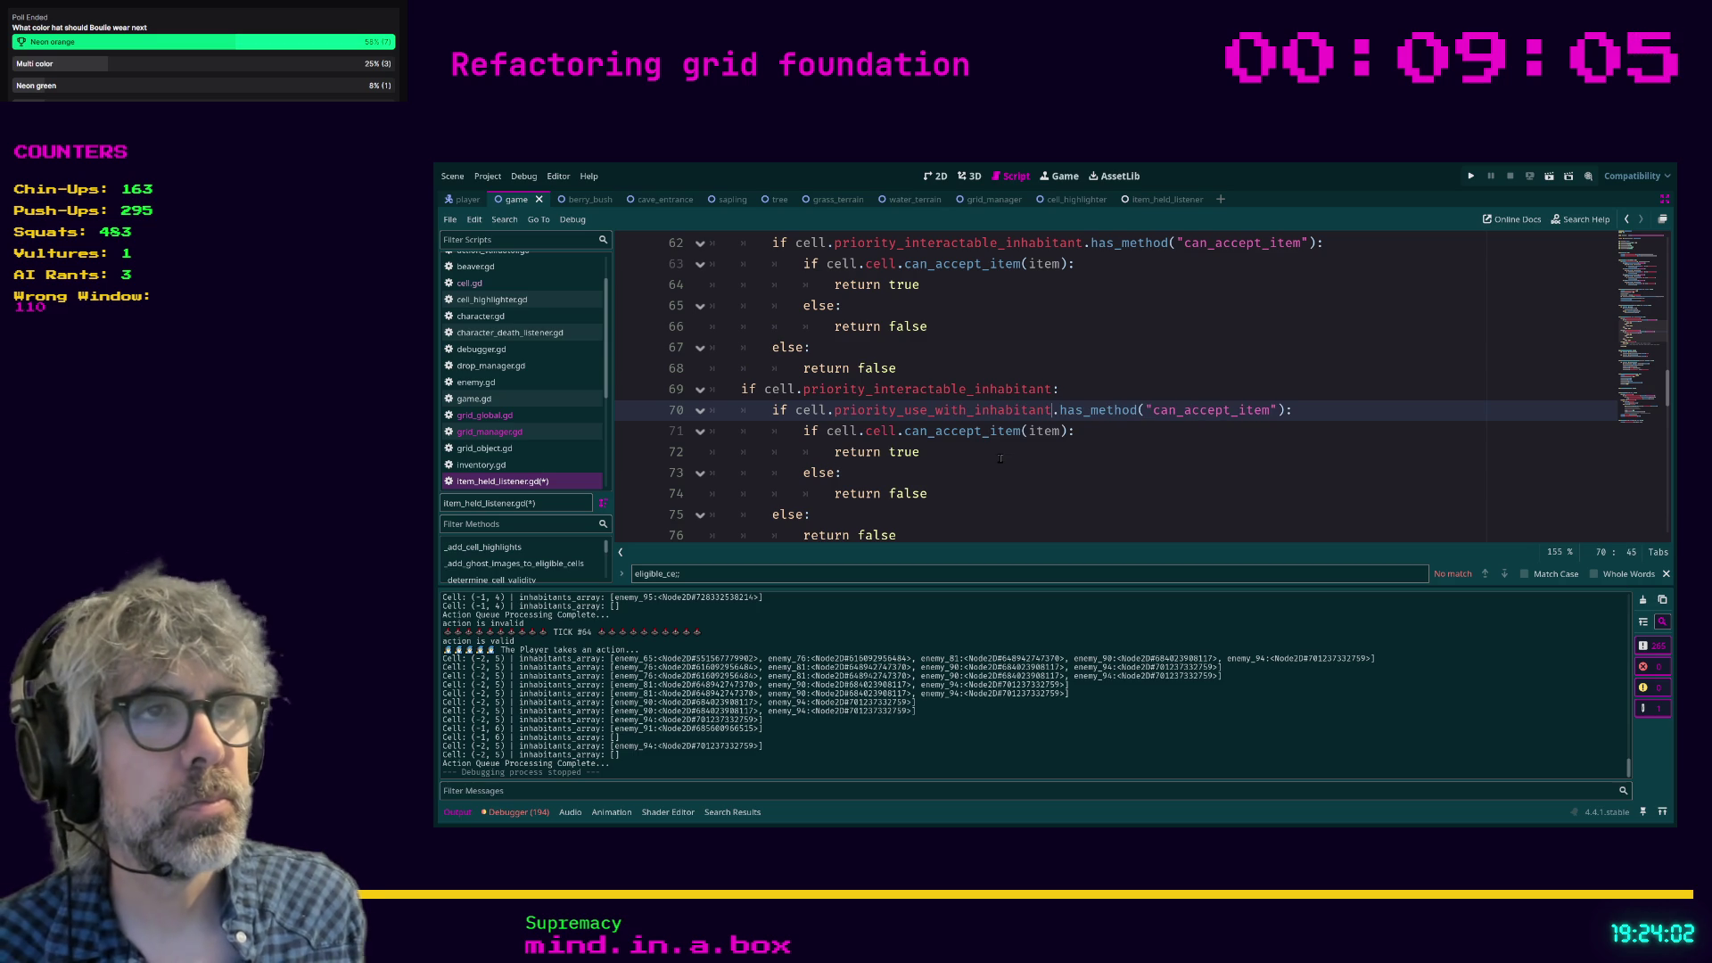
click(1139, 451)
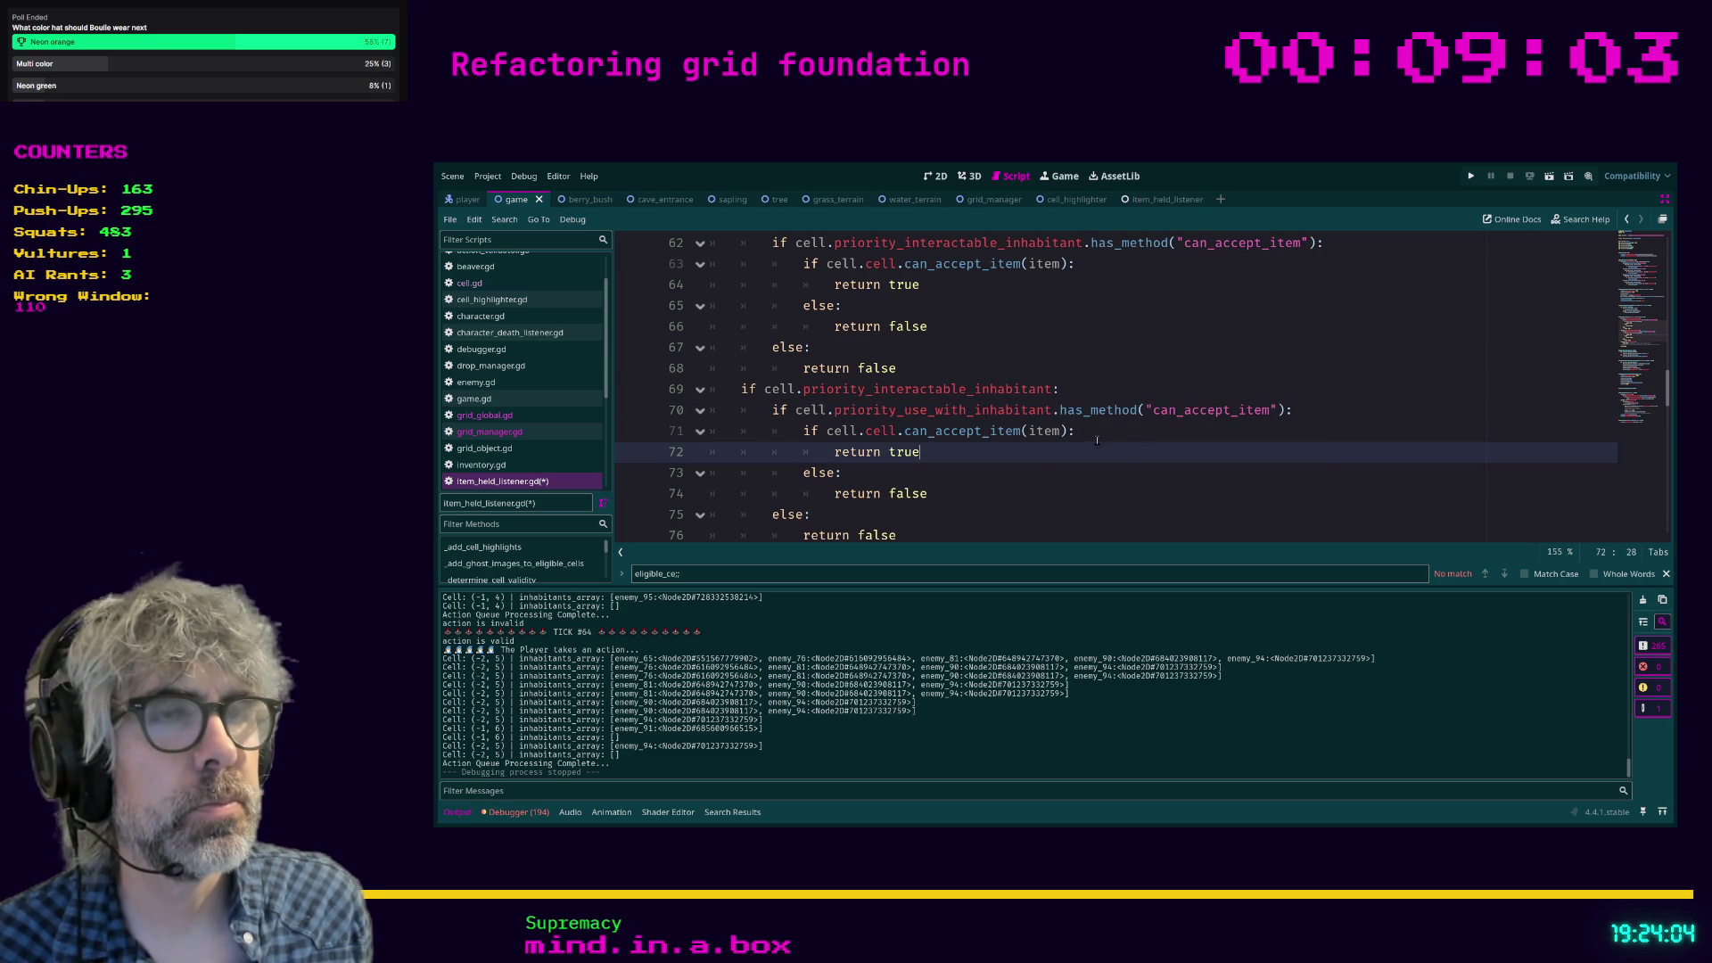
Replace the redundant second cell on lines 63 and 71 with priority_interactable_inhabitant.
scroll(973, 444, up, 1)
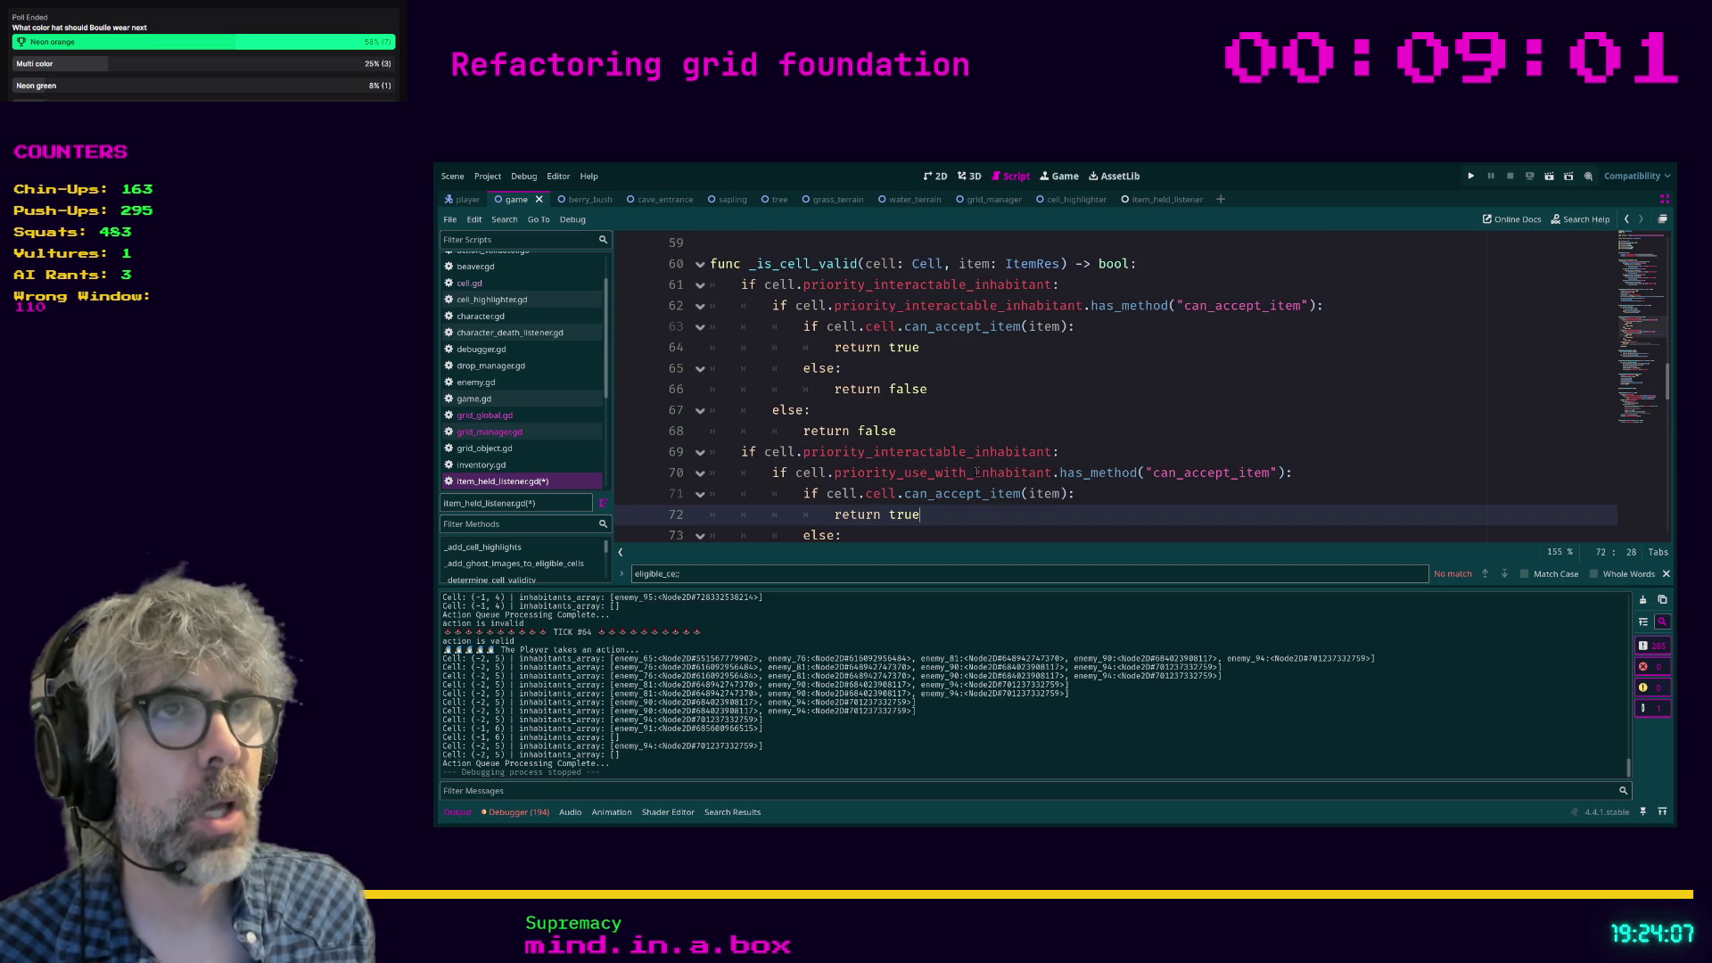
click(866, 326)
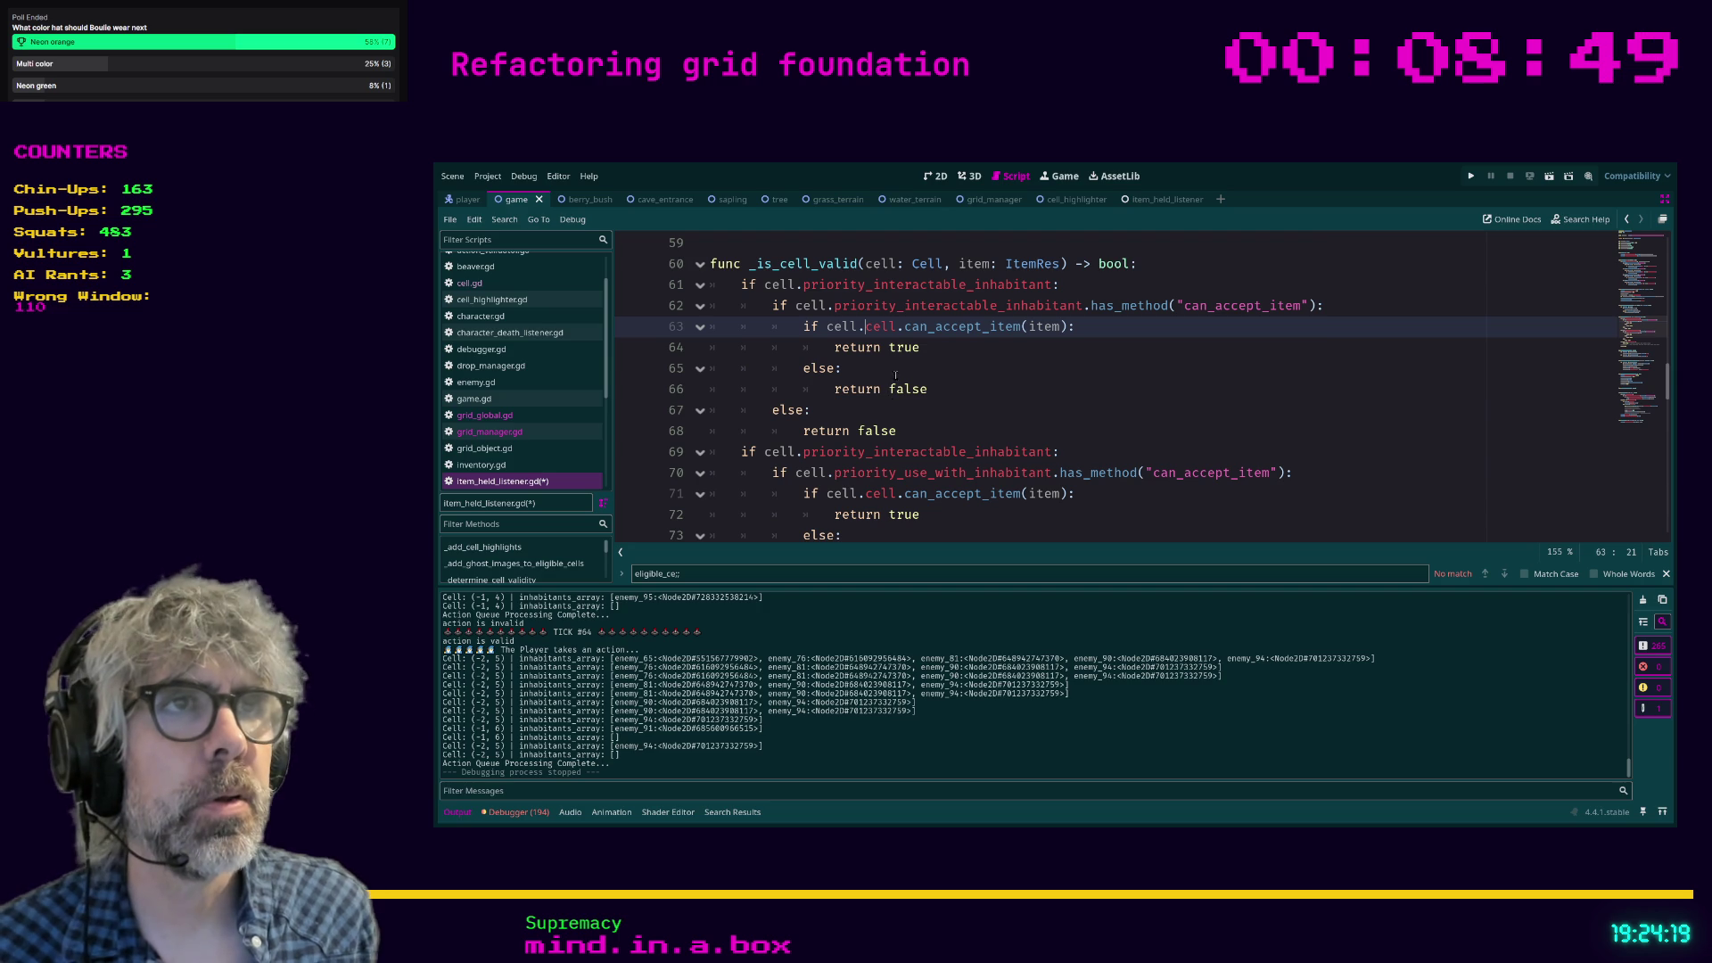
double_click(898, 308)
key(ctrl+c)
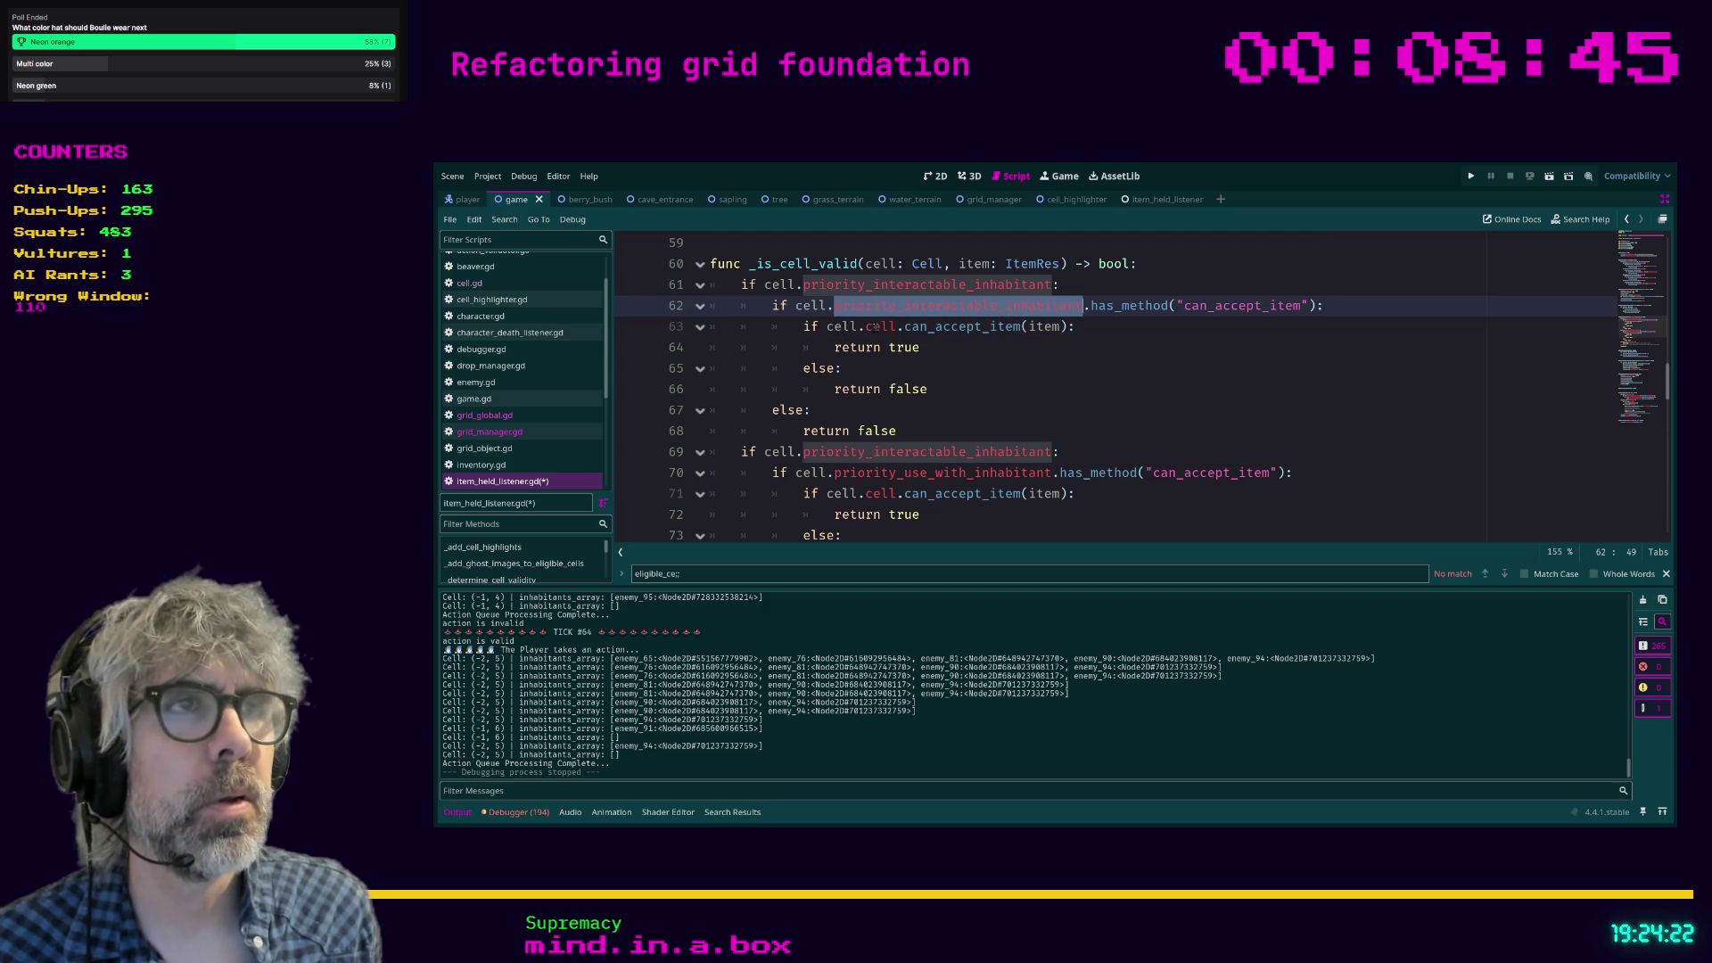
double_click(881, 326)
key(ctrl+v)
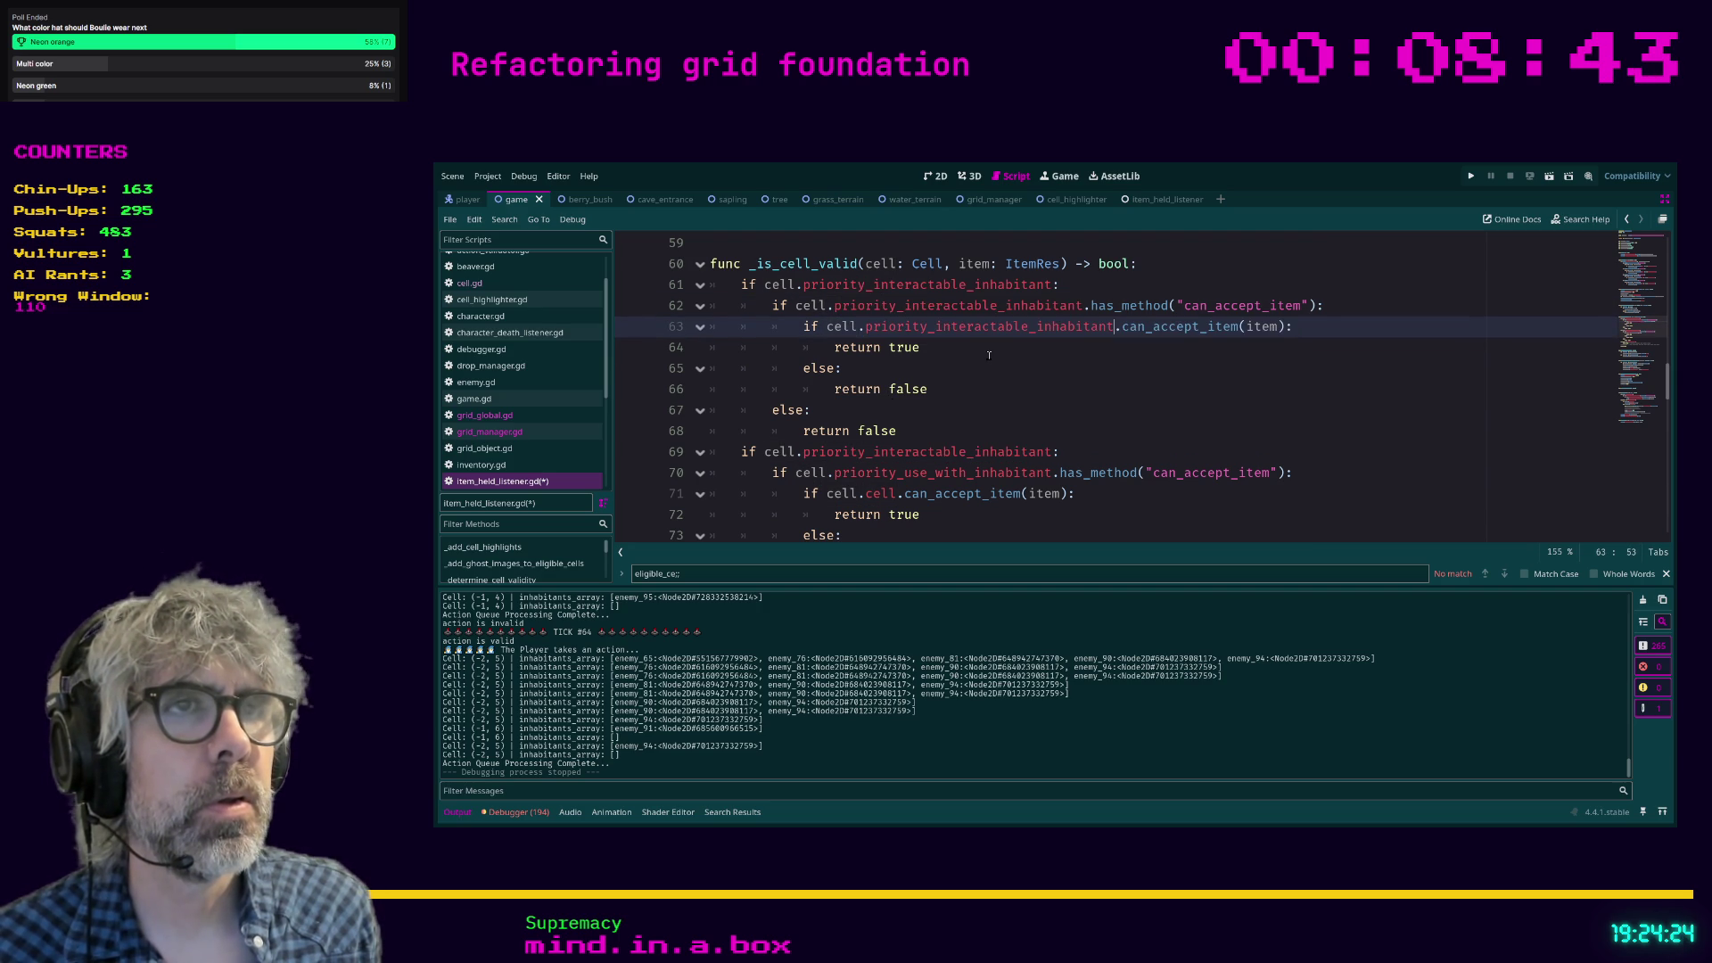
double_click(880, 493)
key(ctrl+v)
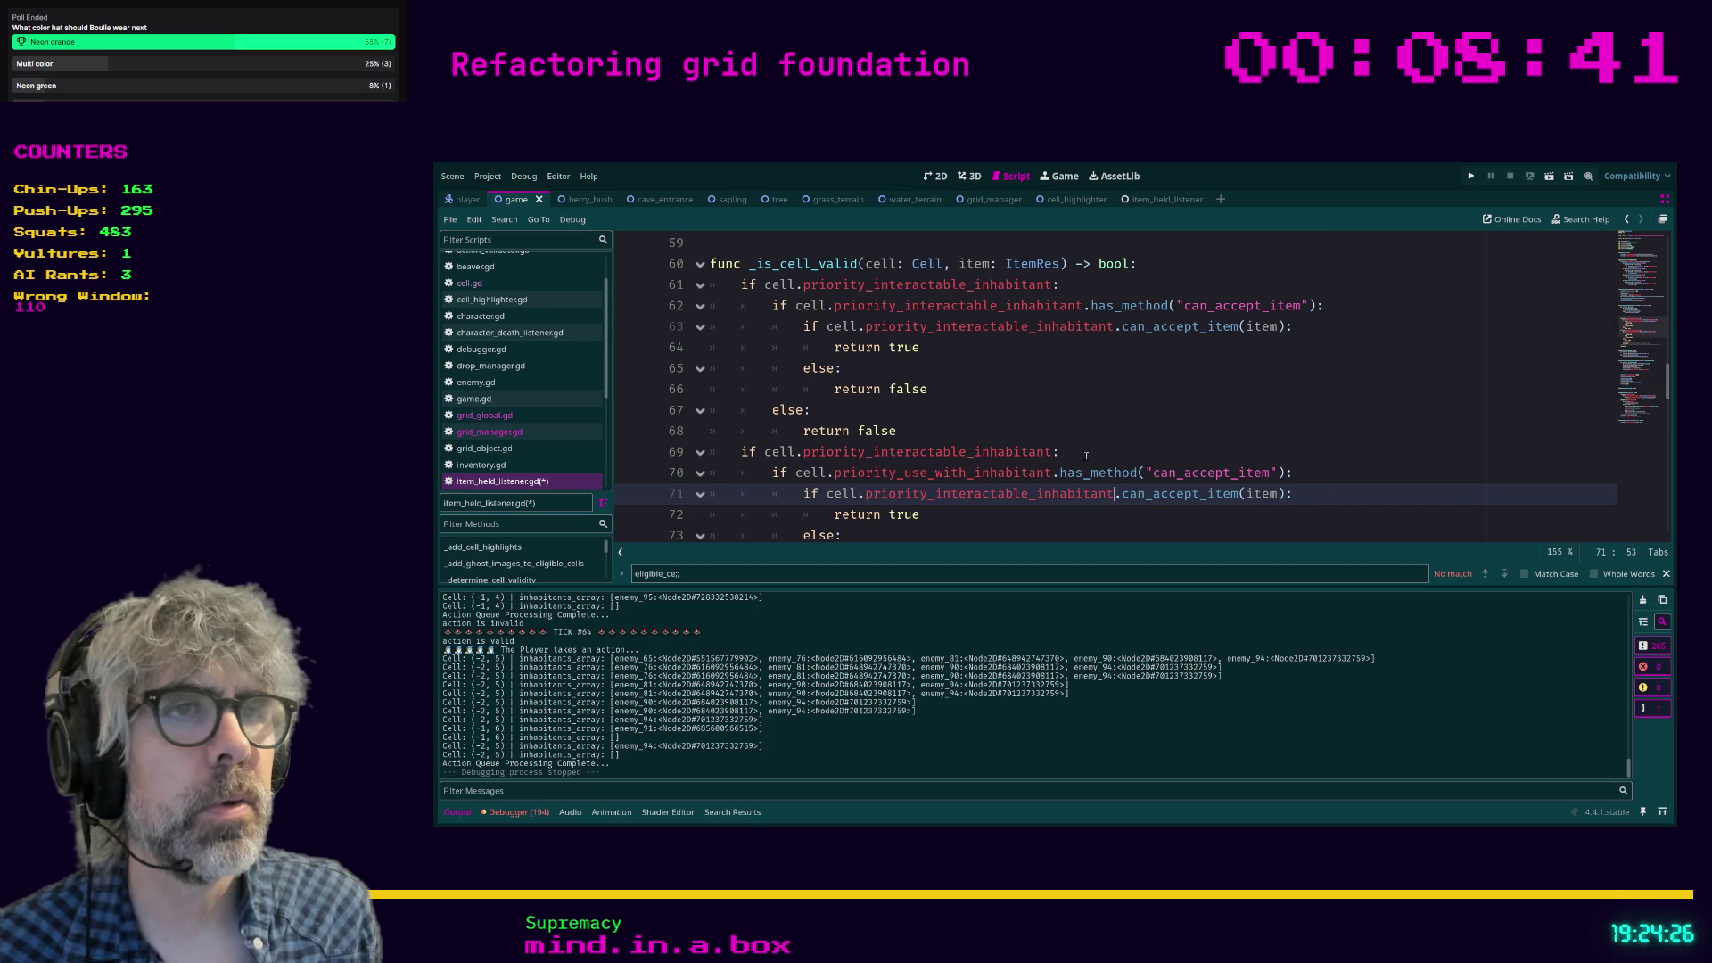
Save the grid_manager.gd script with Ctrl+S.
scroll(1088, 463, down, 1)
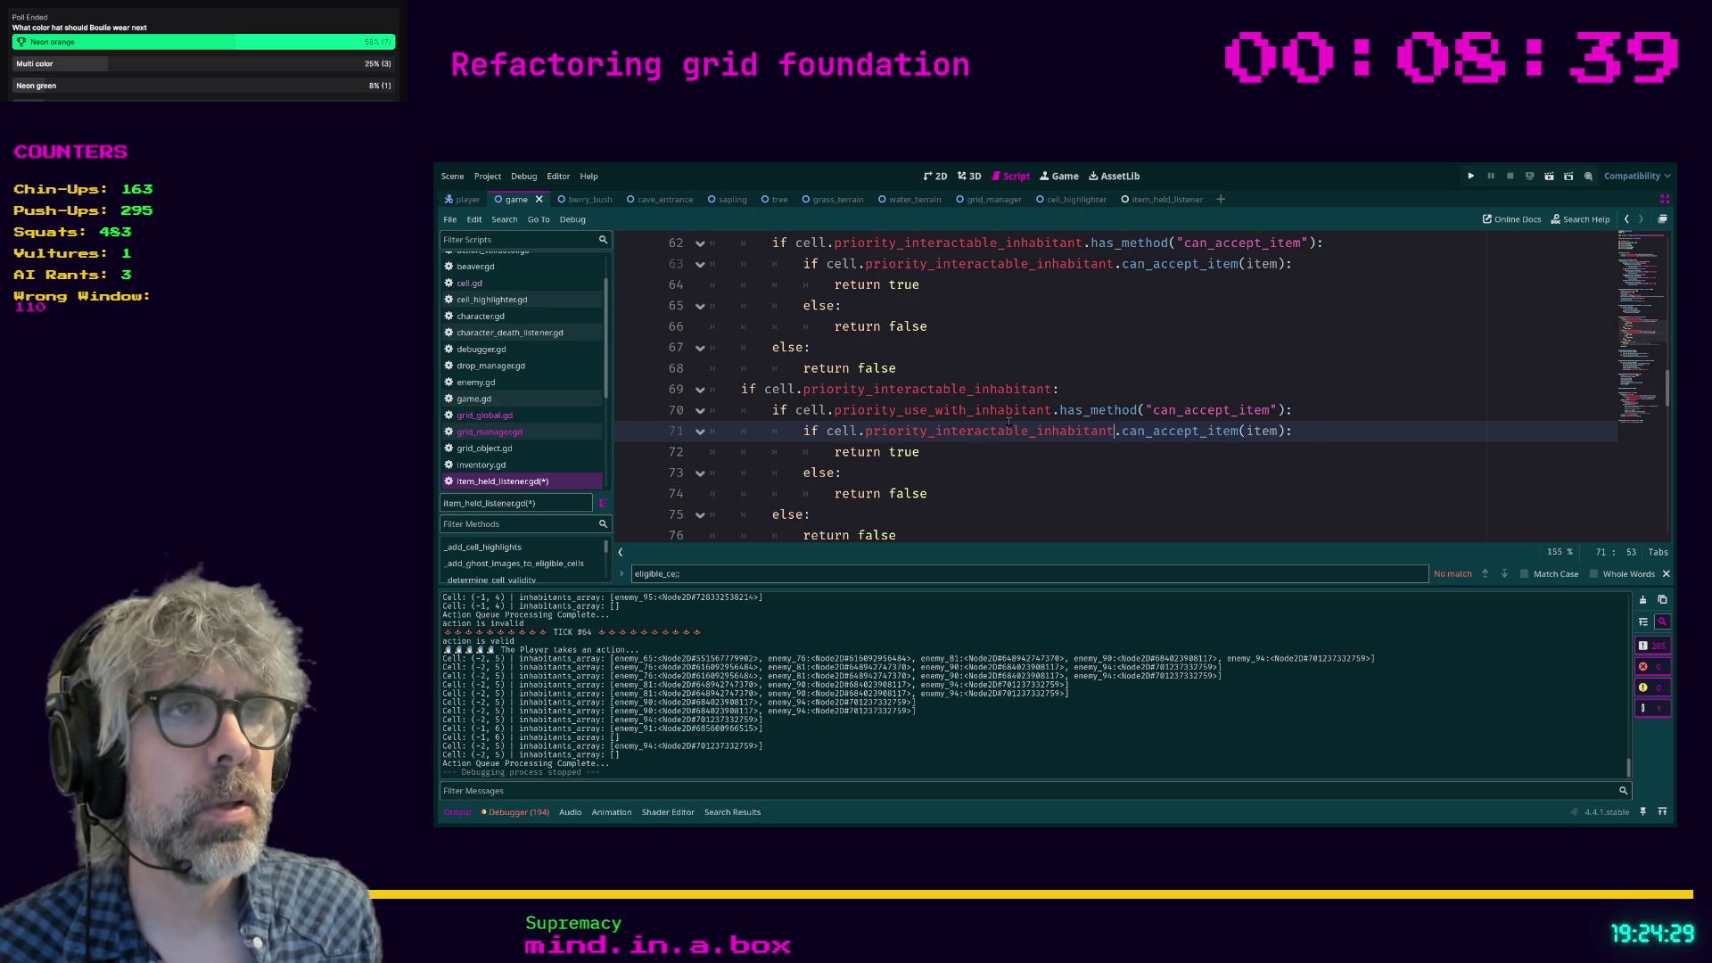
click(1007, 479)
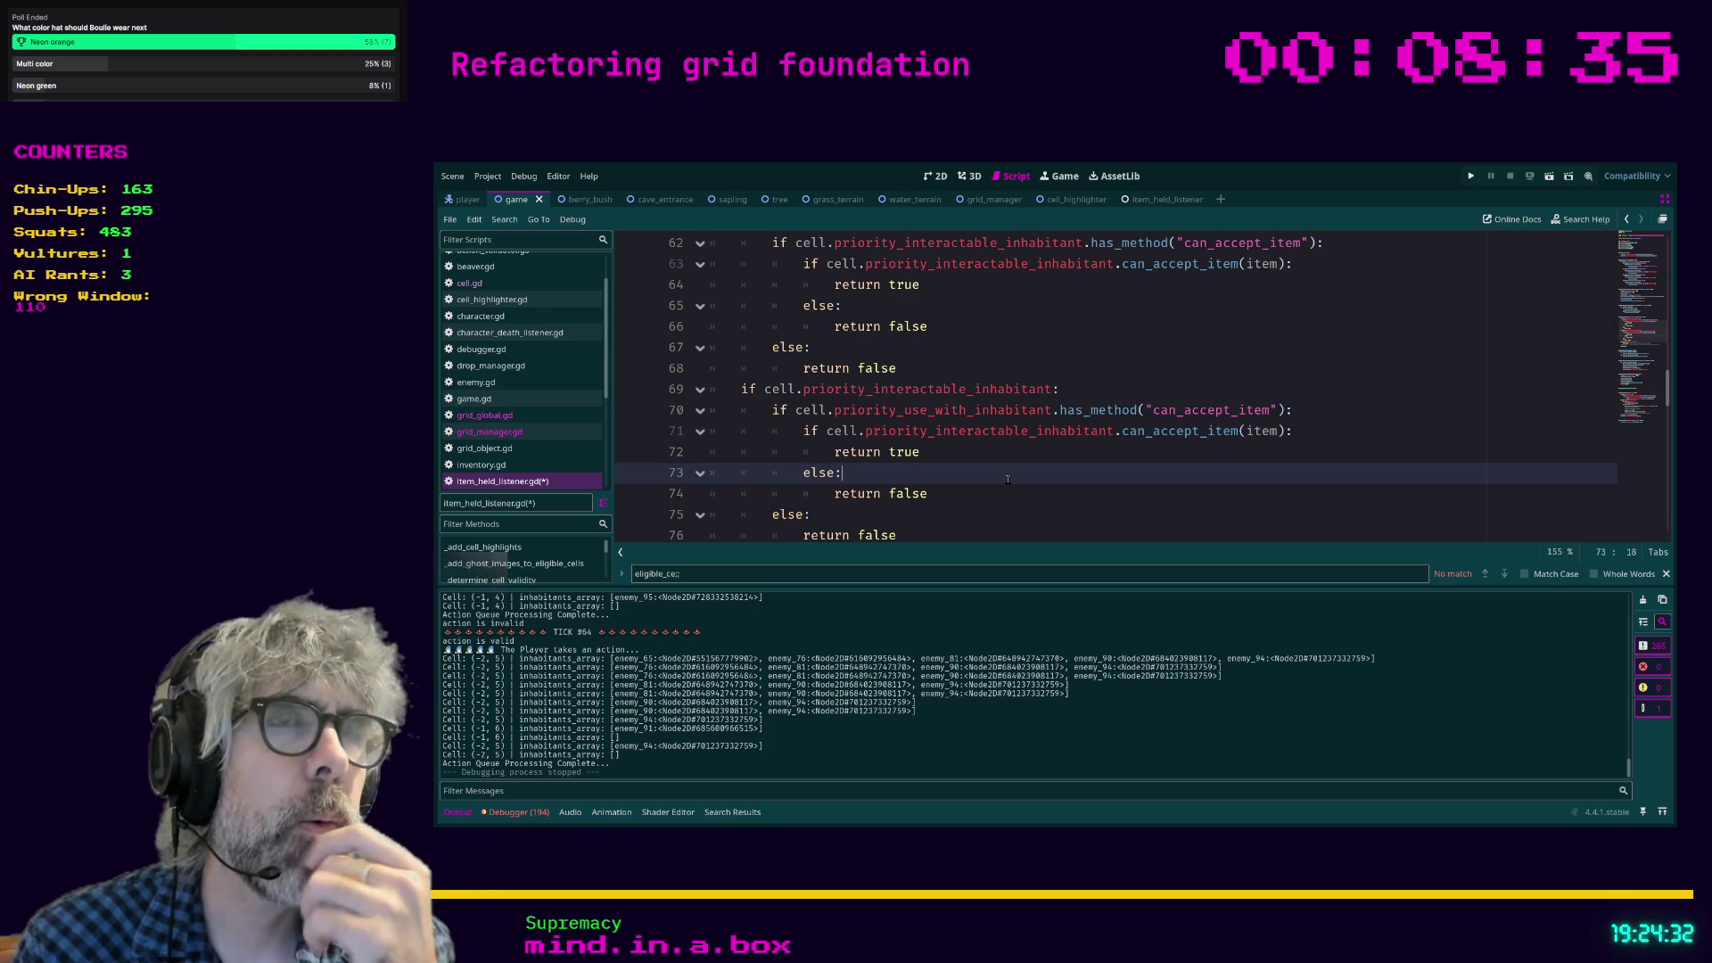
key(ctrl+s)
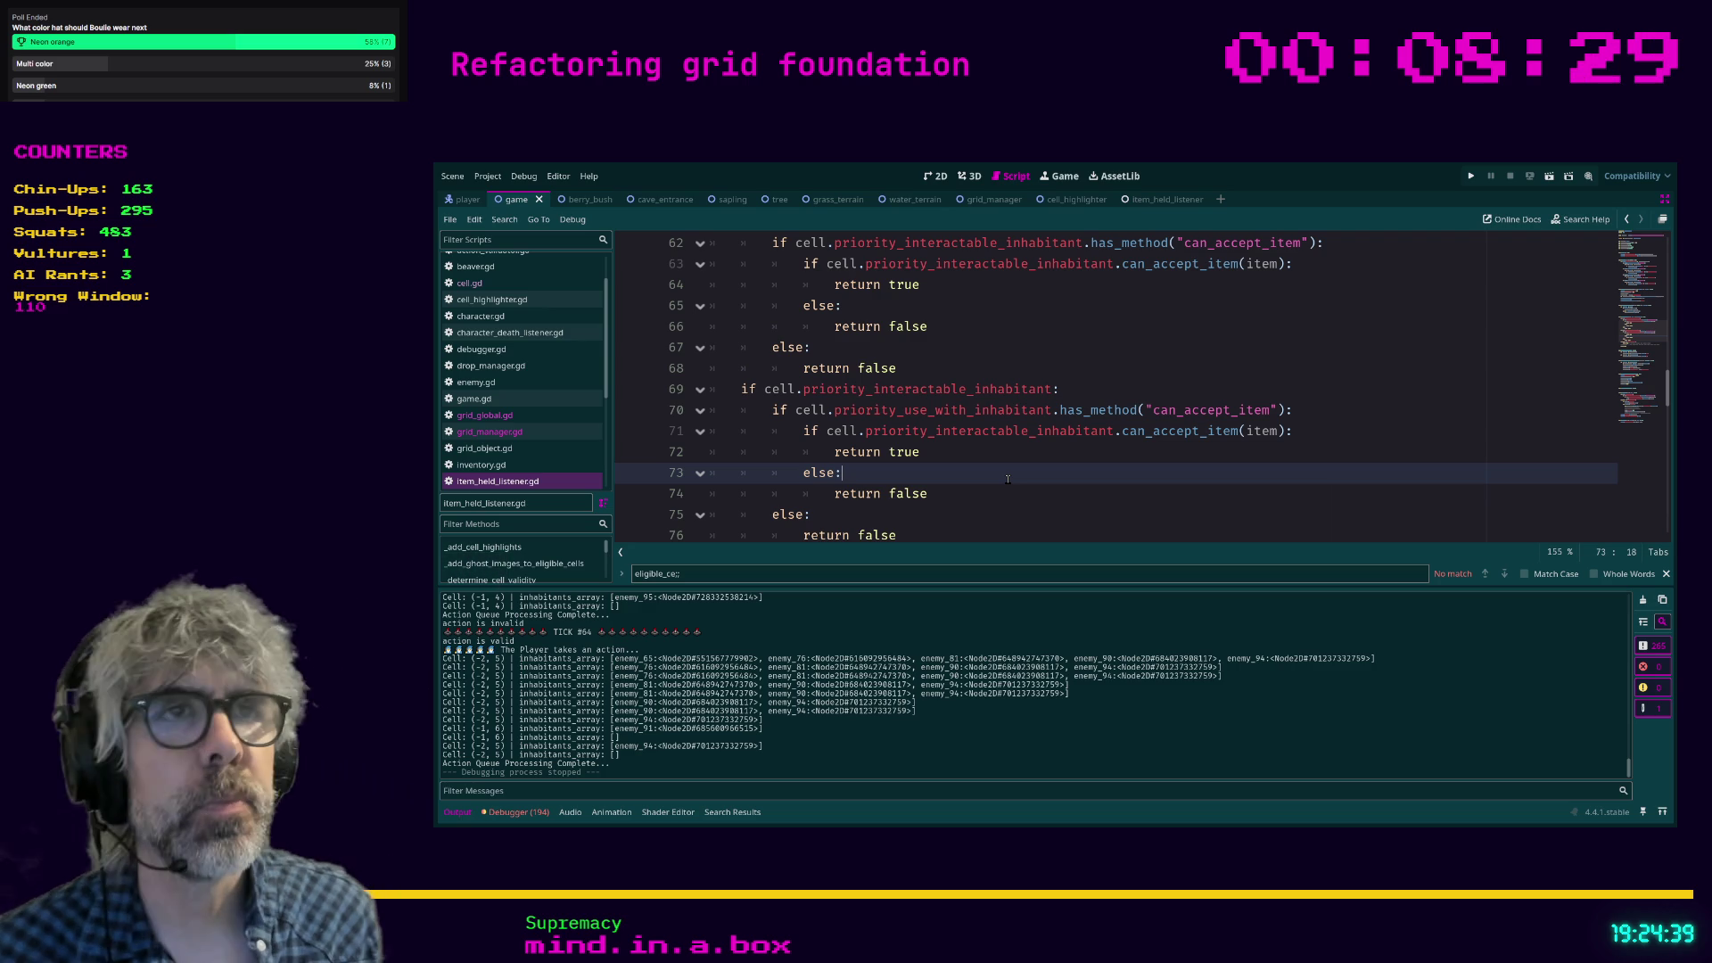
scroll(1008, 479, up, 1)
click(743, 451)
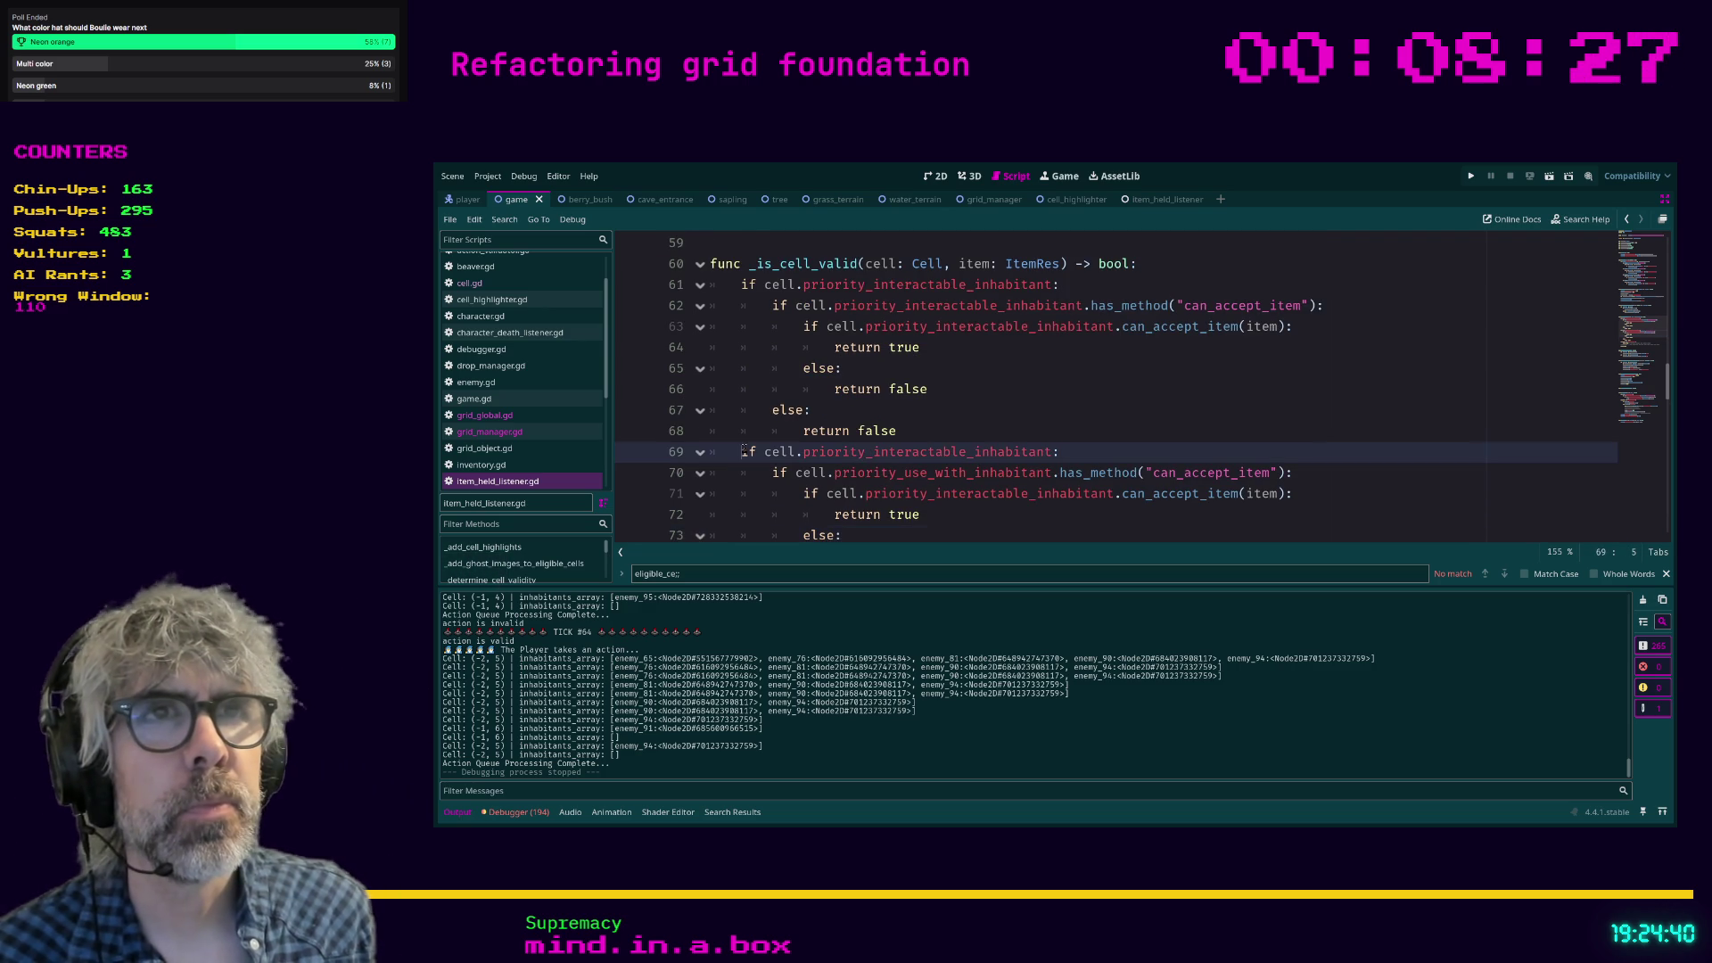
Turn the second block's if on line 69 into elif and save.
text(el)
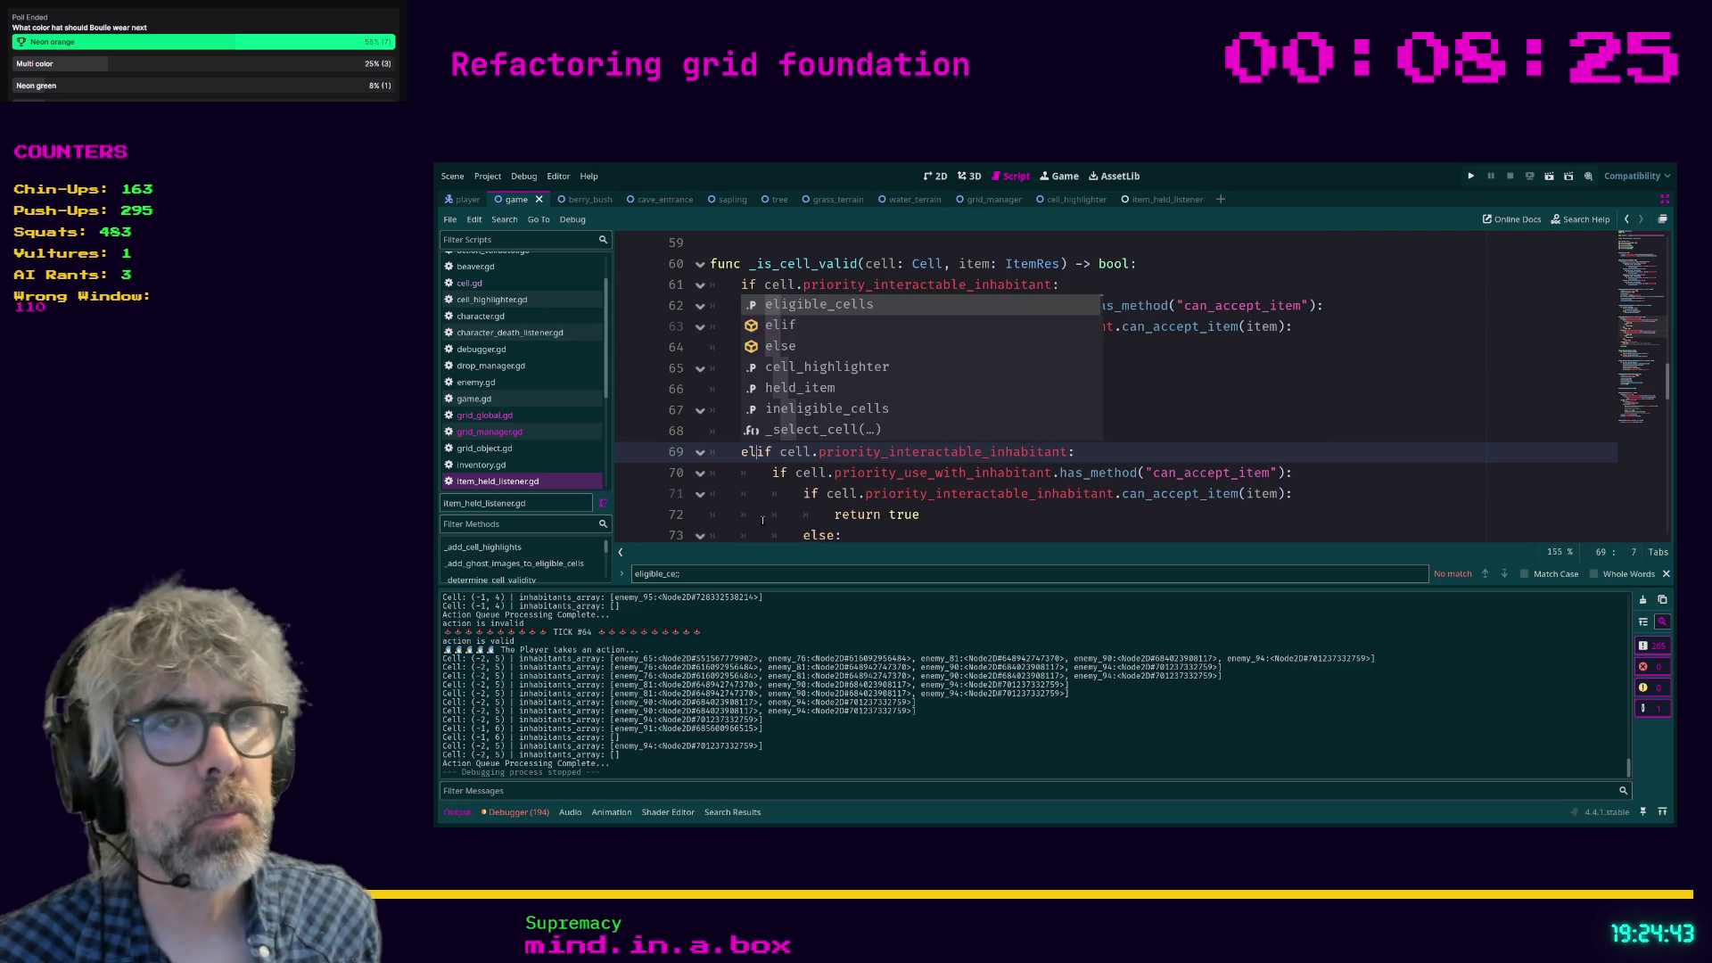
click(1189, 375)
scroll(1034, 427, down, 2)
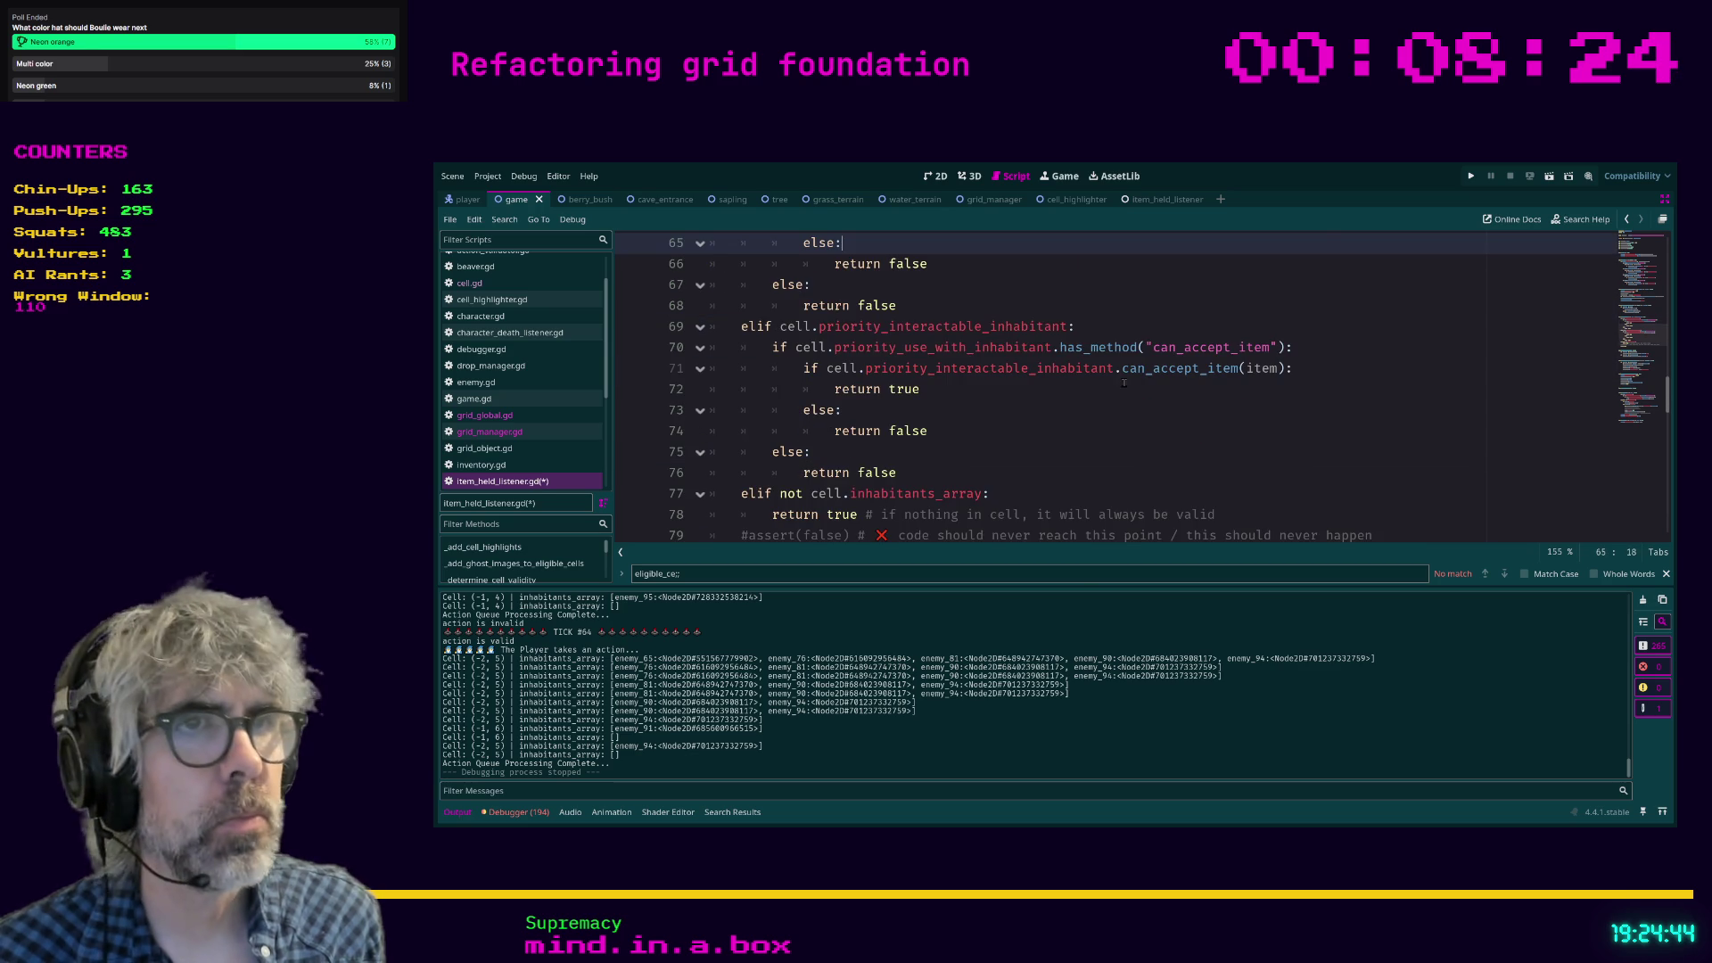
click(1030, 434)
key(ctrl+s)
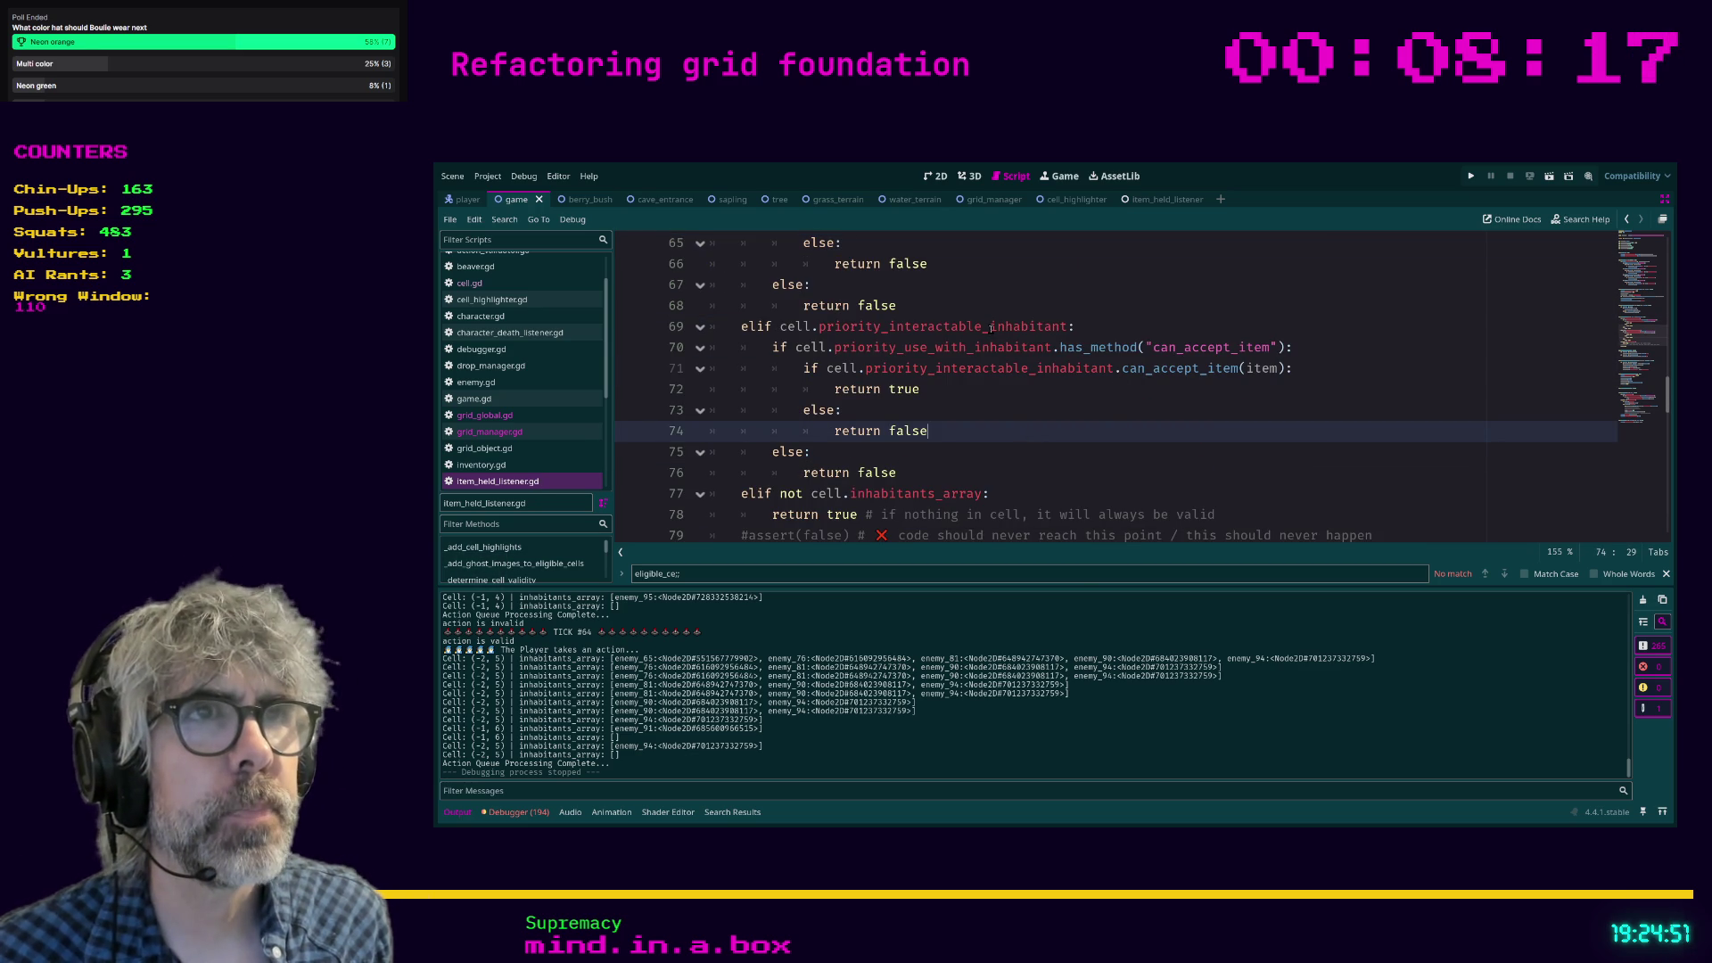
Rename interactable to use_with on line 69 and use priority_use_with_inhabitant on line 71 too.
scroll(1049, 417, up, 2)
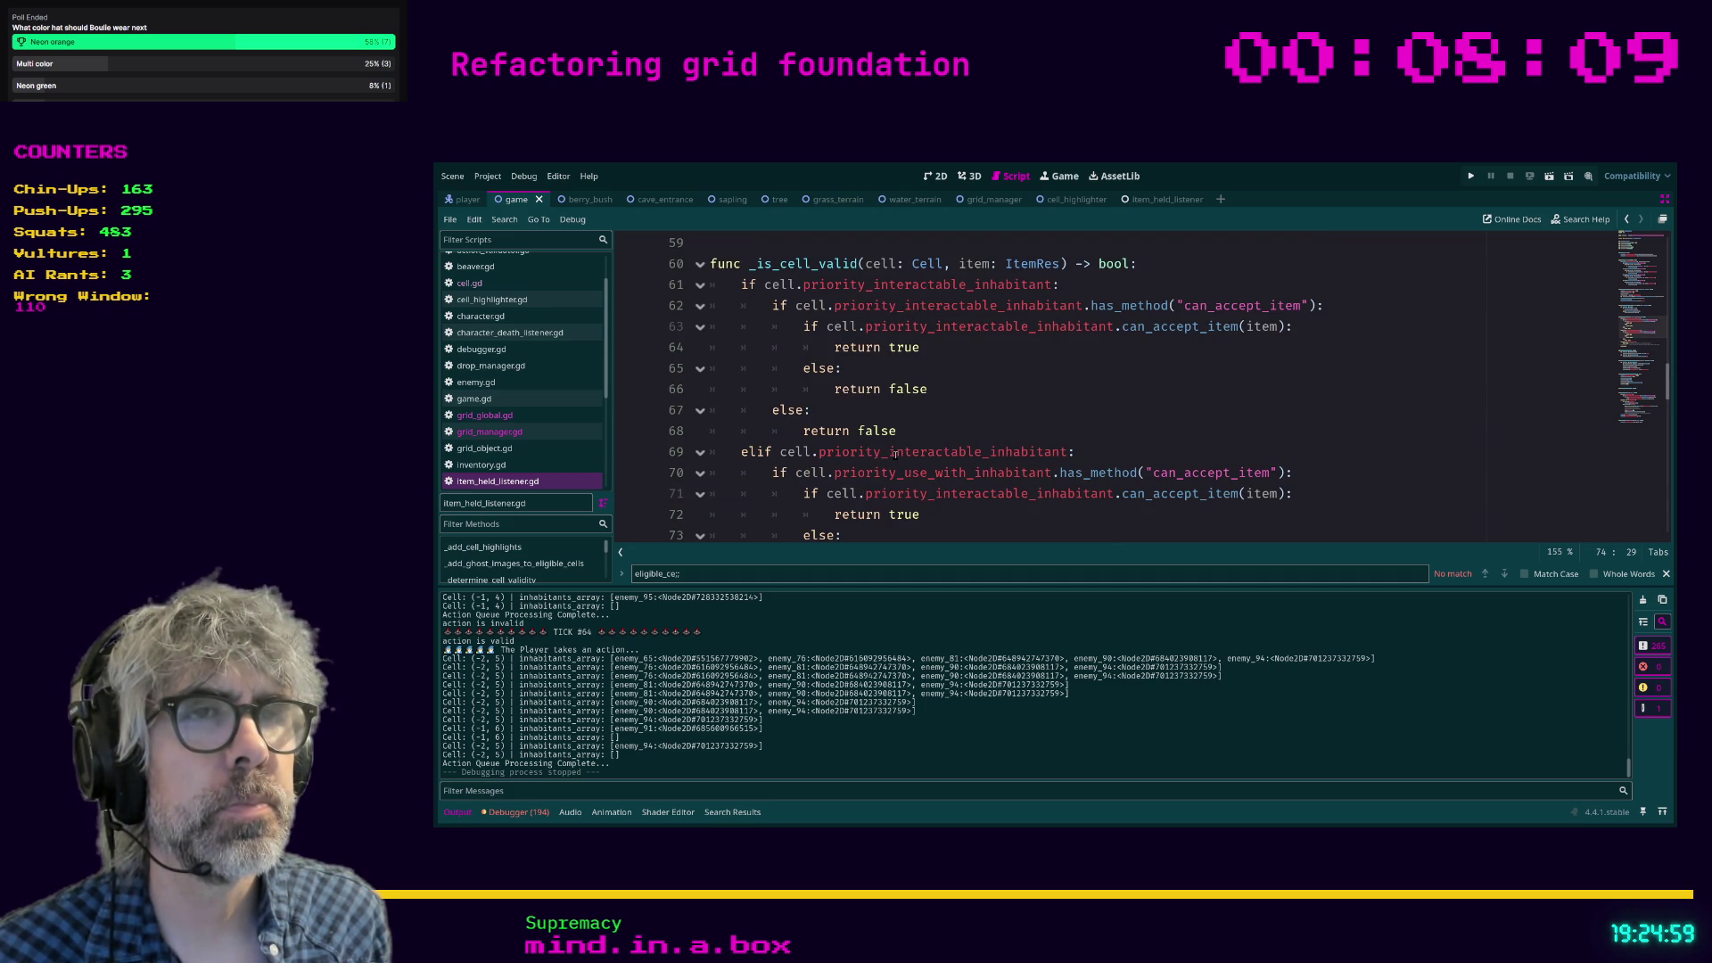
drag(889, 452, 981, 455)
text(use_with)
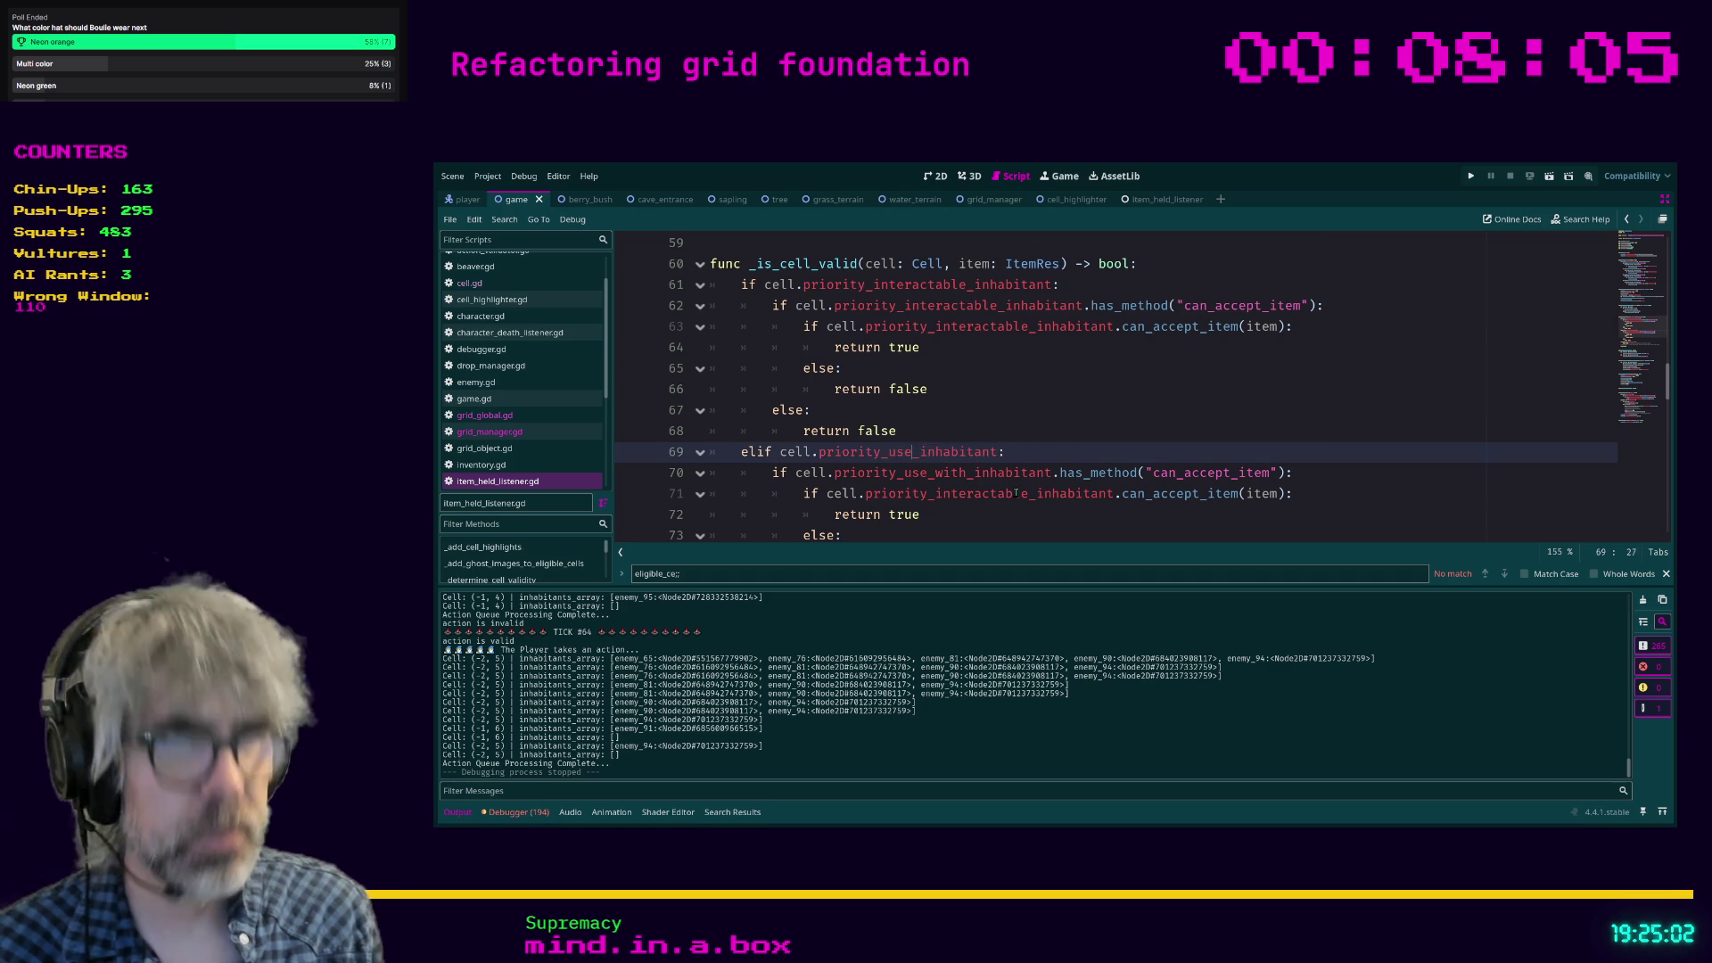
click(998, 513)
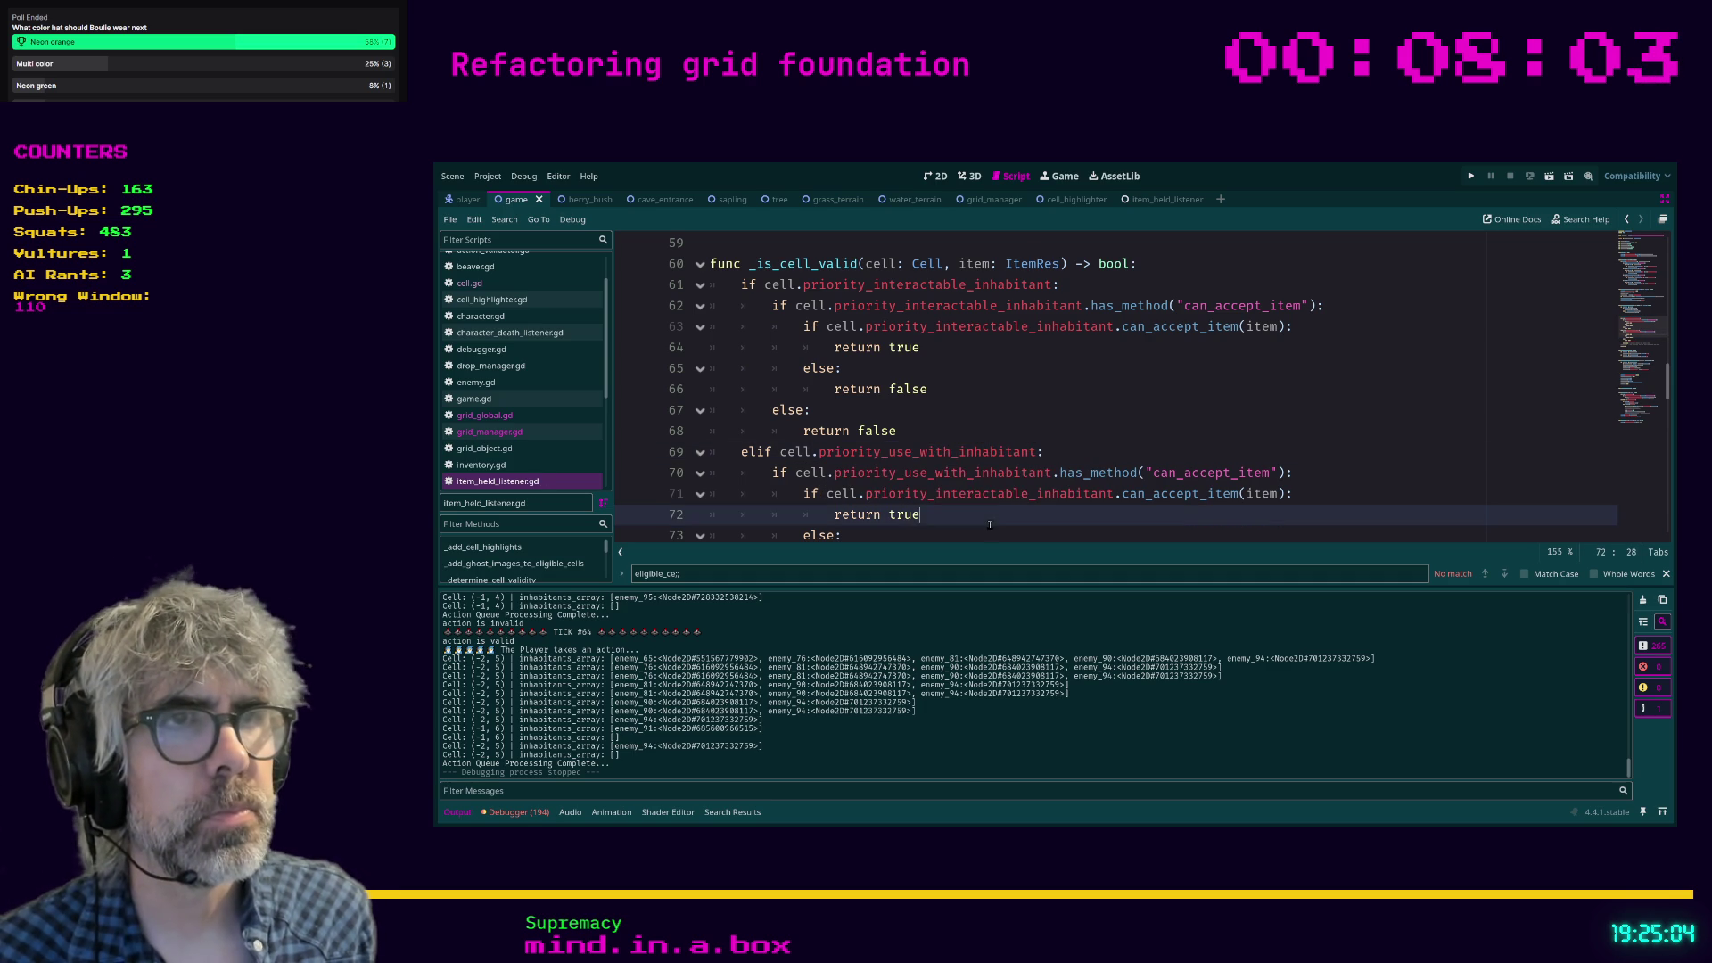
double_click(927, 453)
key(ctrl+c)
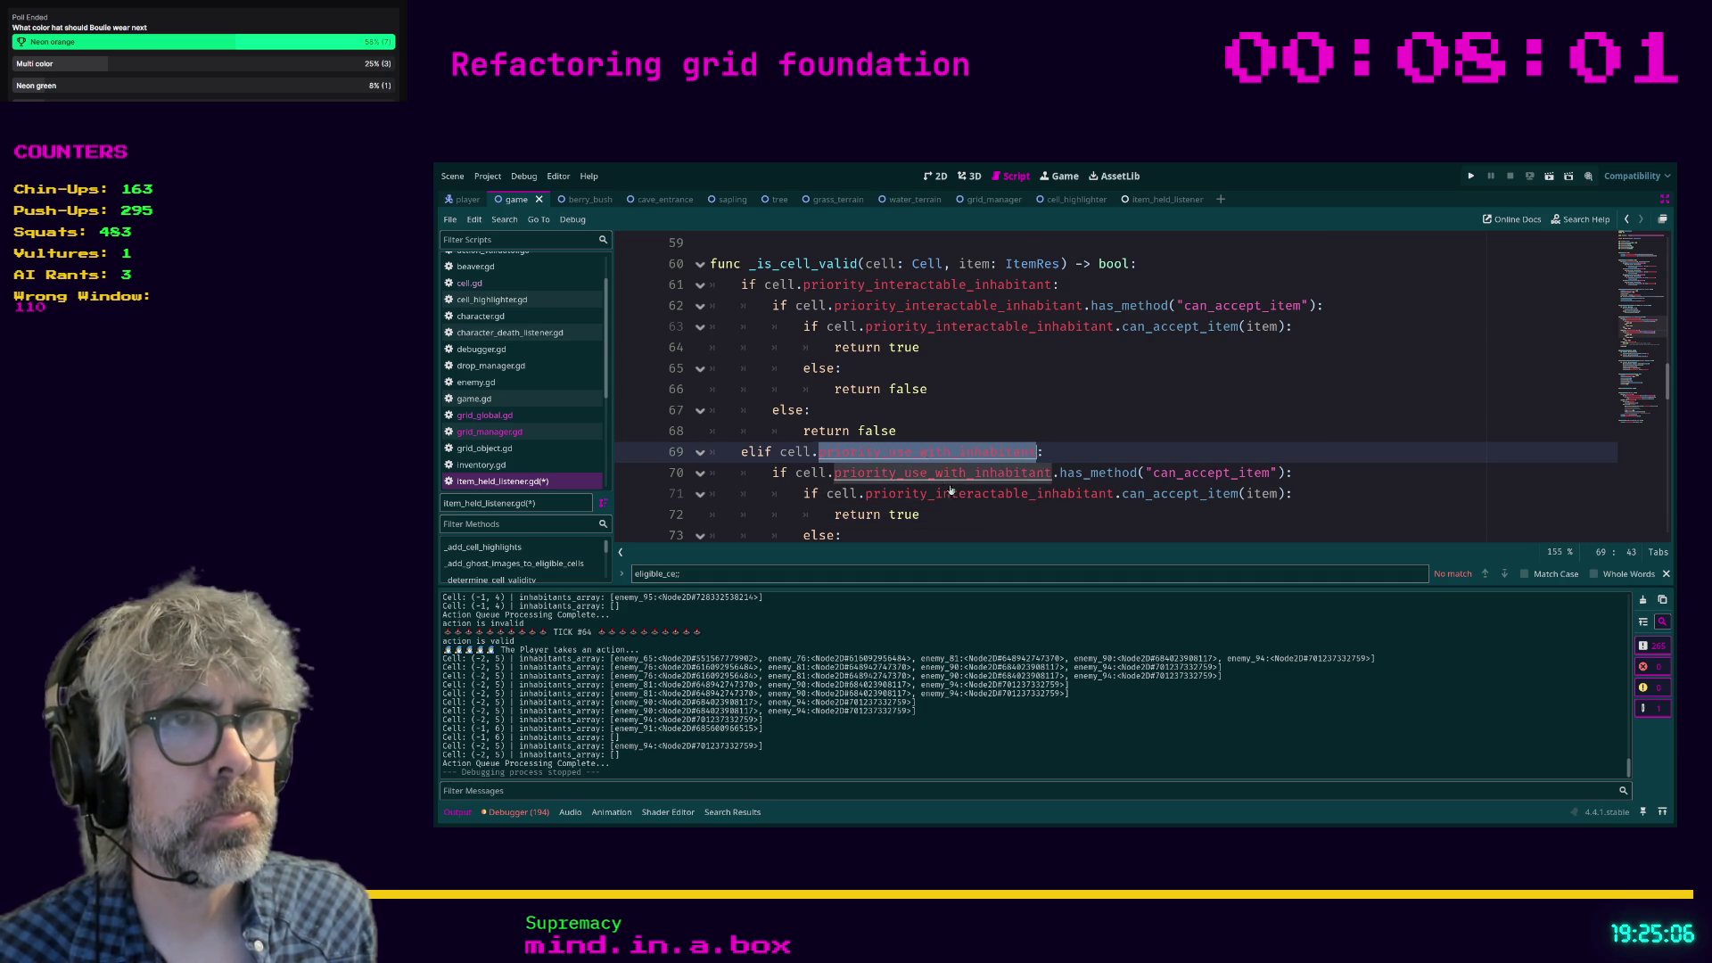
double_click(980, 494)
key(ctrl+v)
Save the script and scene, then launch the game for a test run.
click(980, 522)
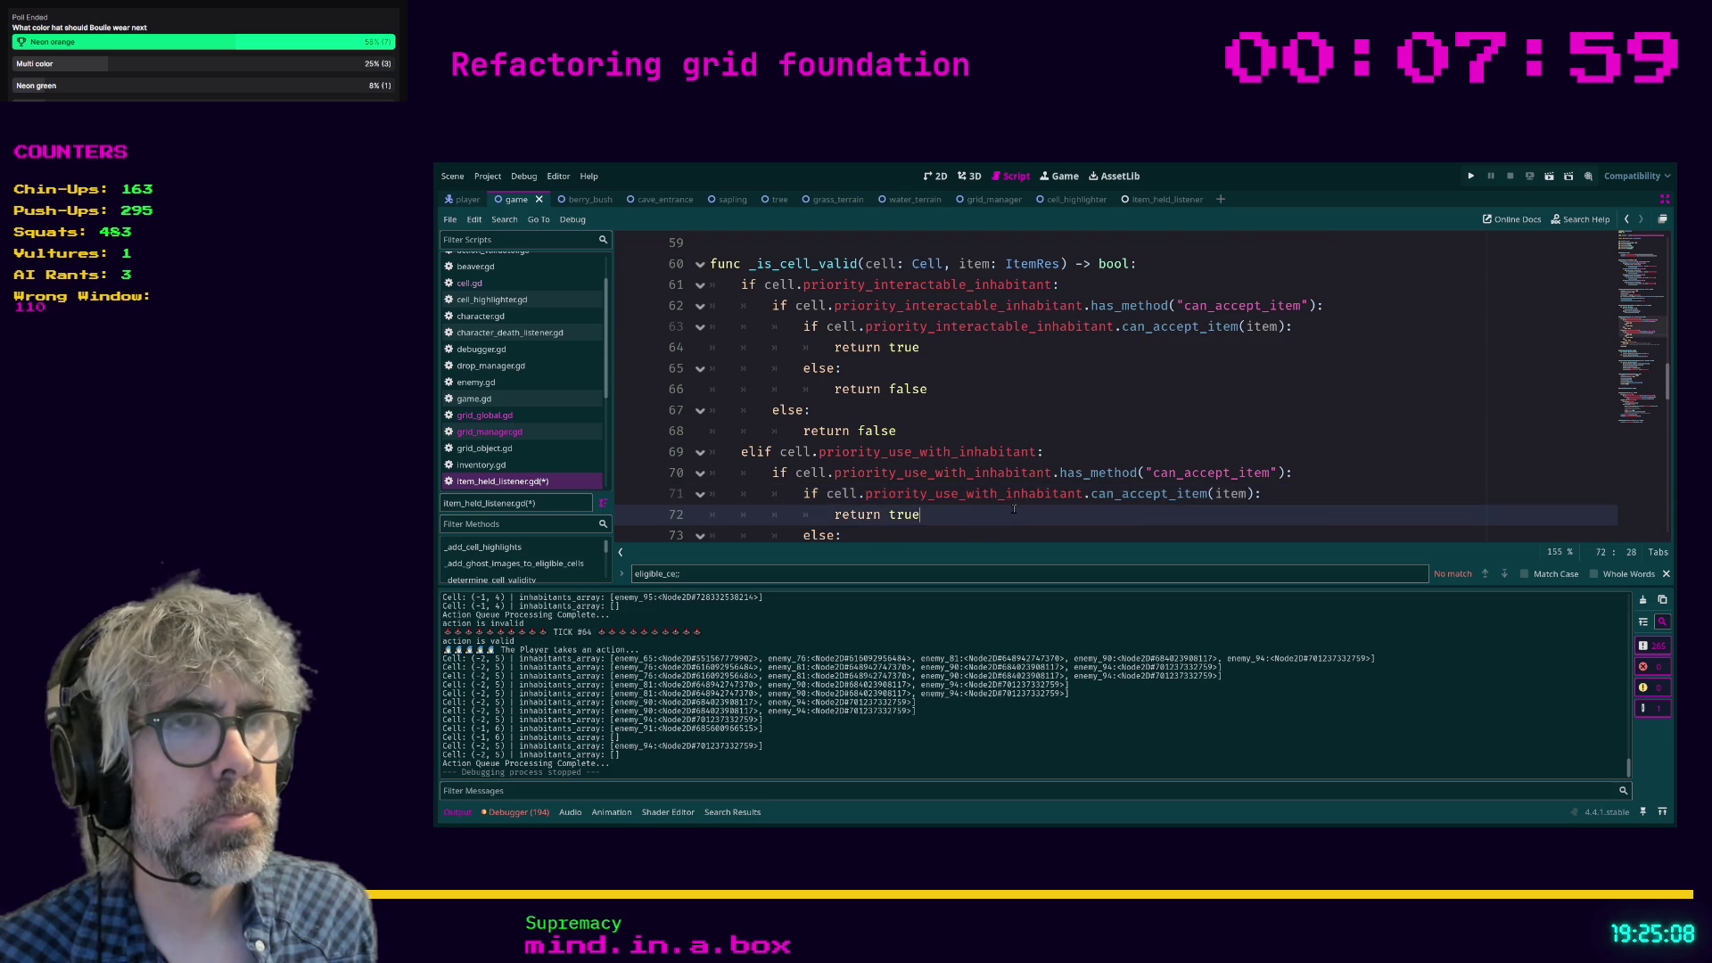
scroll(990, 517, down, 1)
click(1014, 506)
key(ctrl+s)
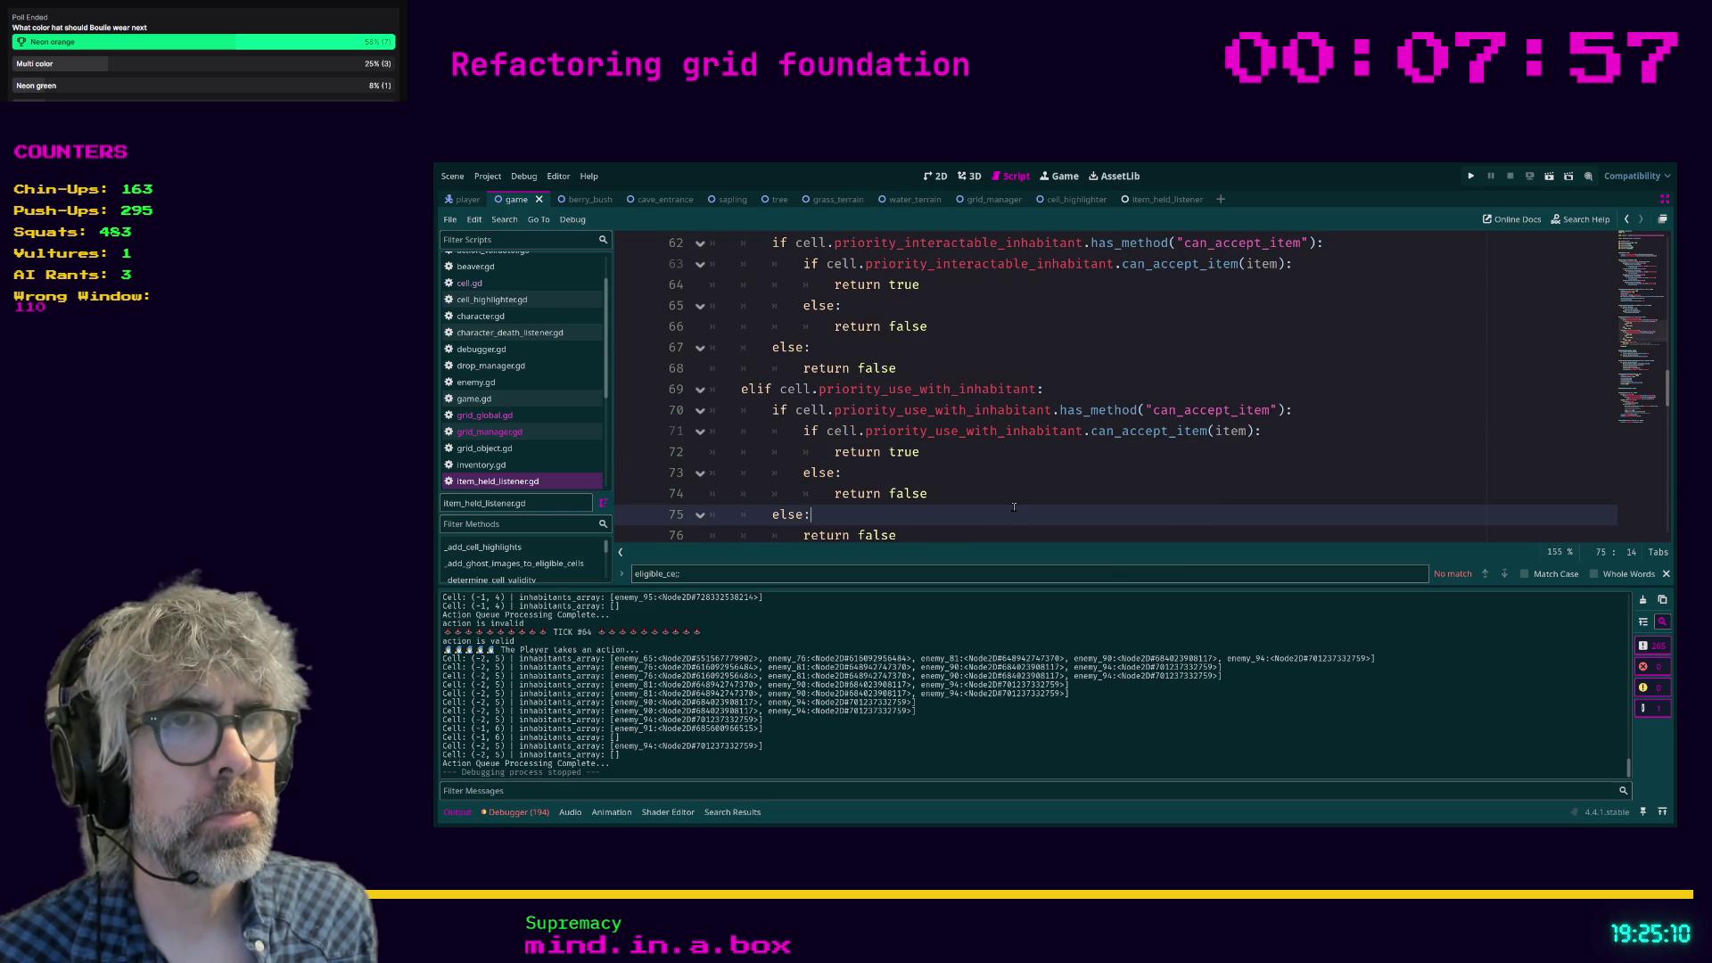
scroll(1013, 507, down, 1)
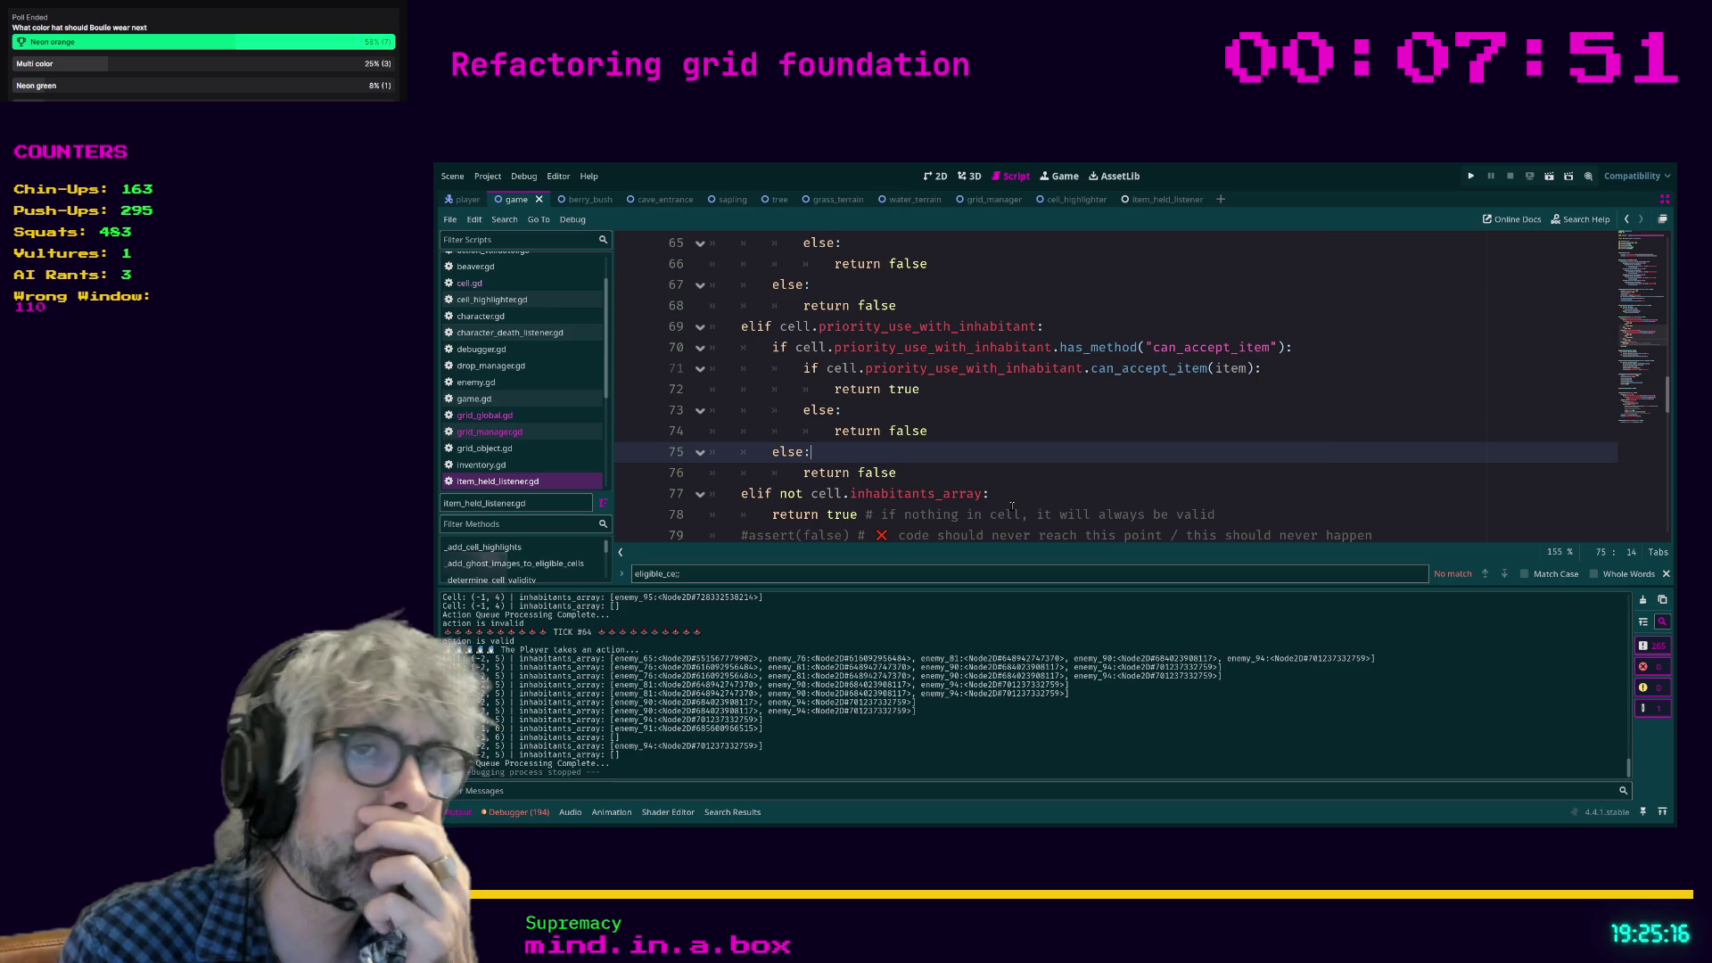
key(ctrl+s)
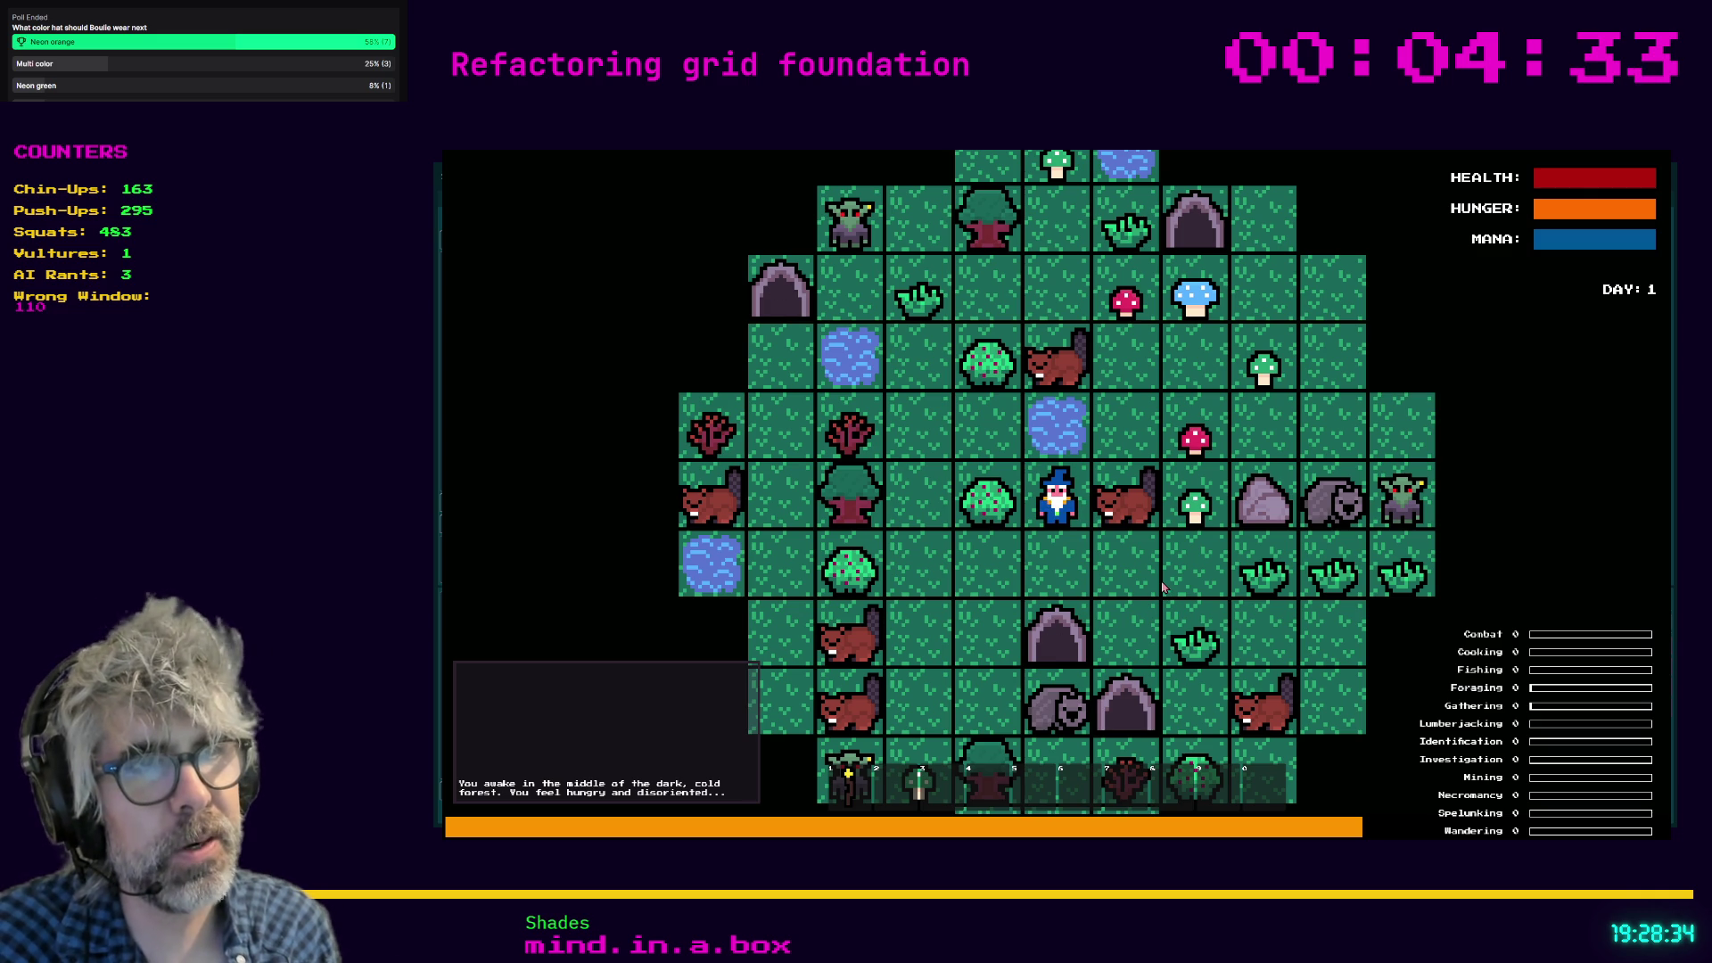
Harvest the berry bush, then craft a Cauldron and place it below the wizard.
key(Left)
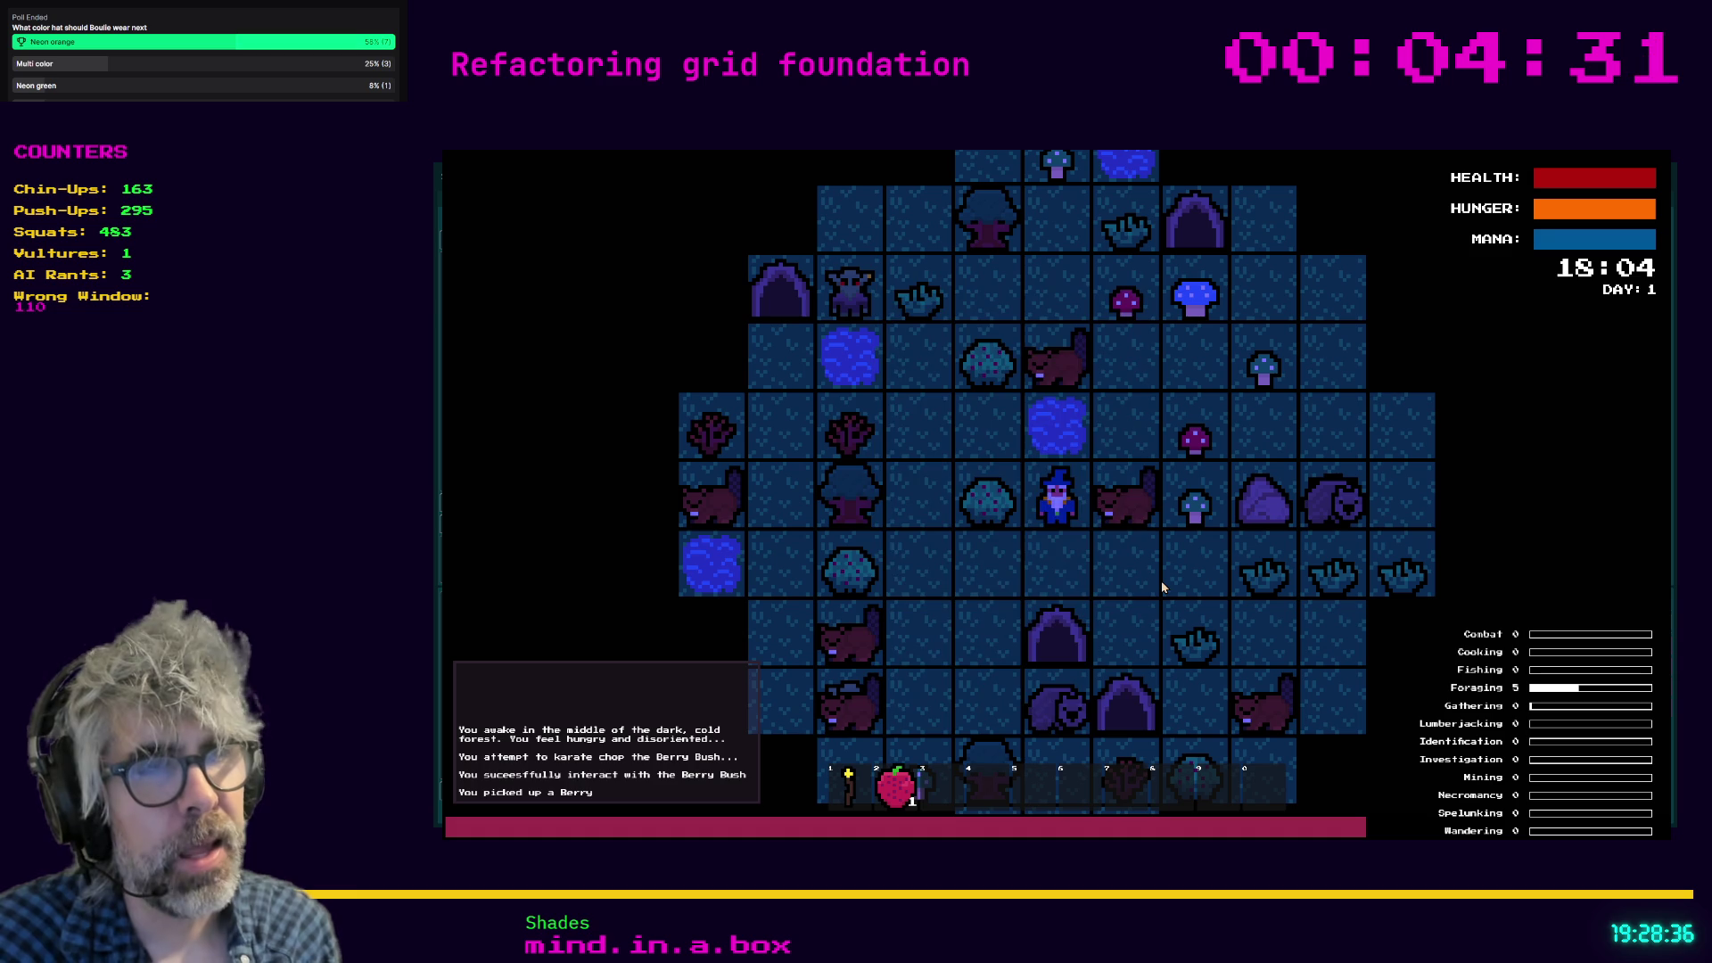
key(c)
click(1111, 459)
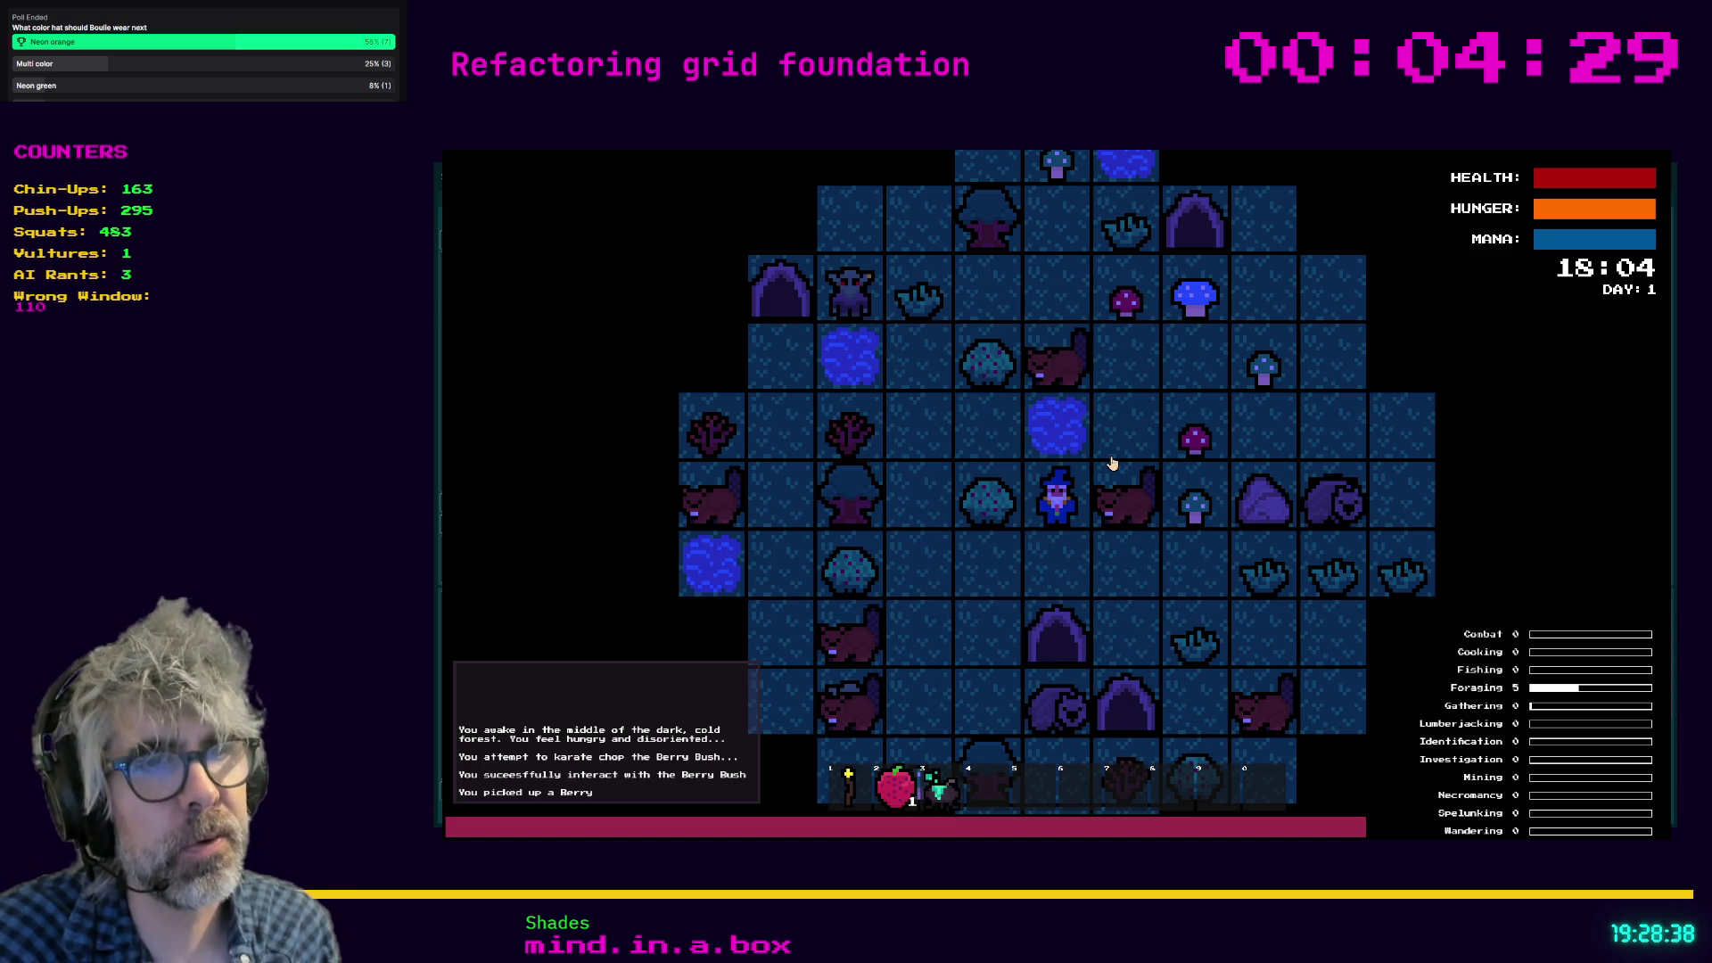
key(3)
key(Down)
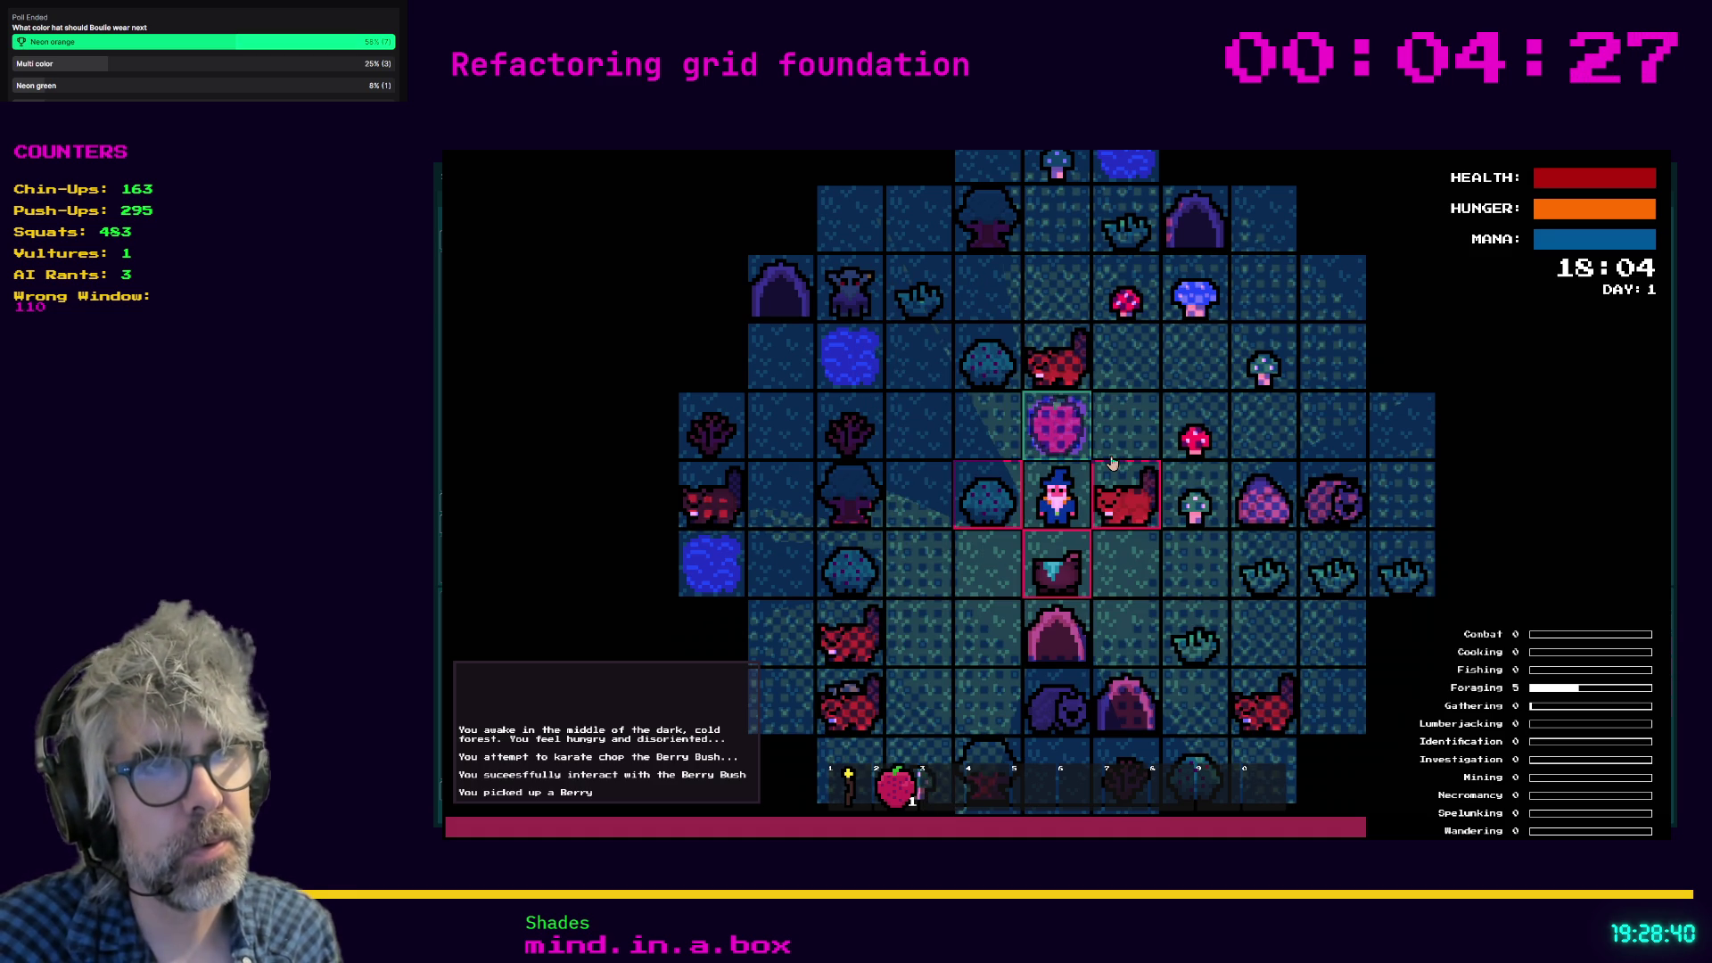
key(Escape)
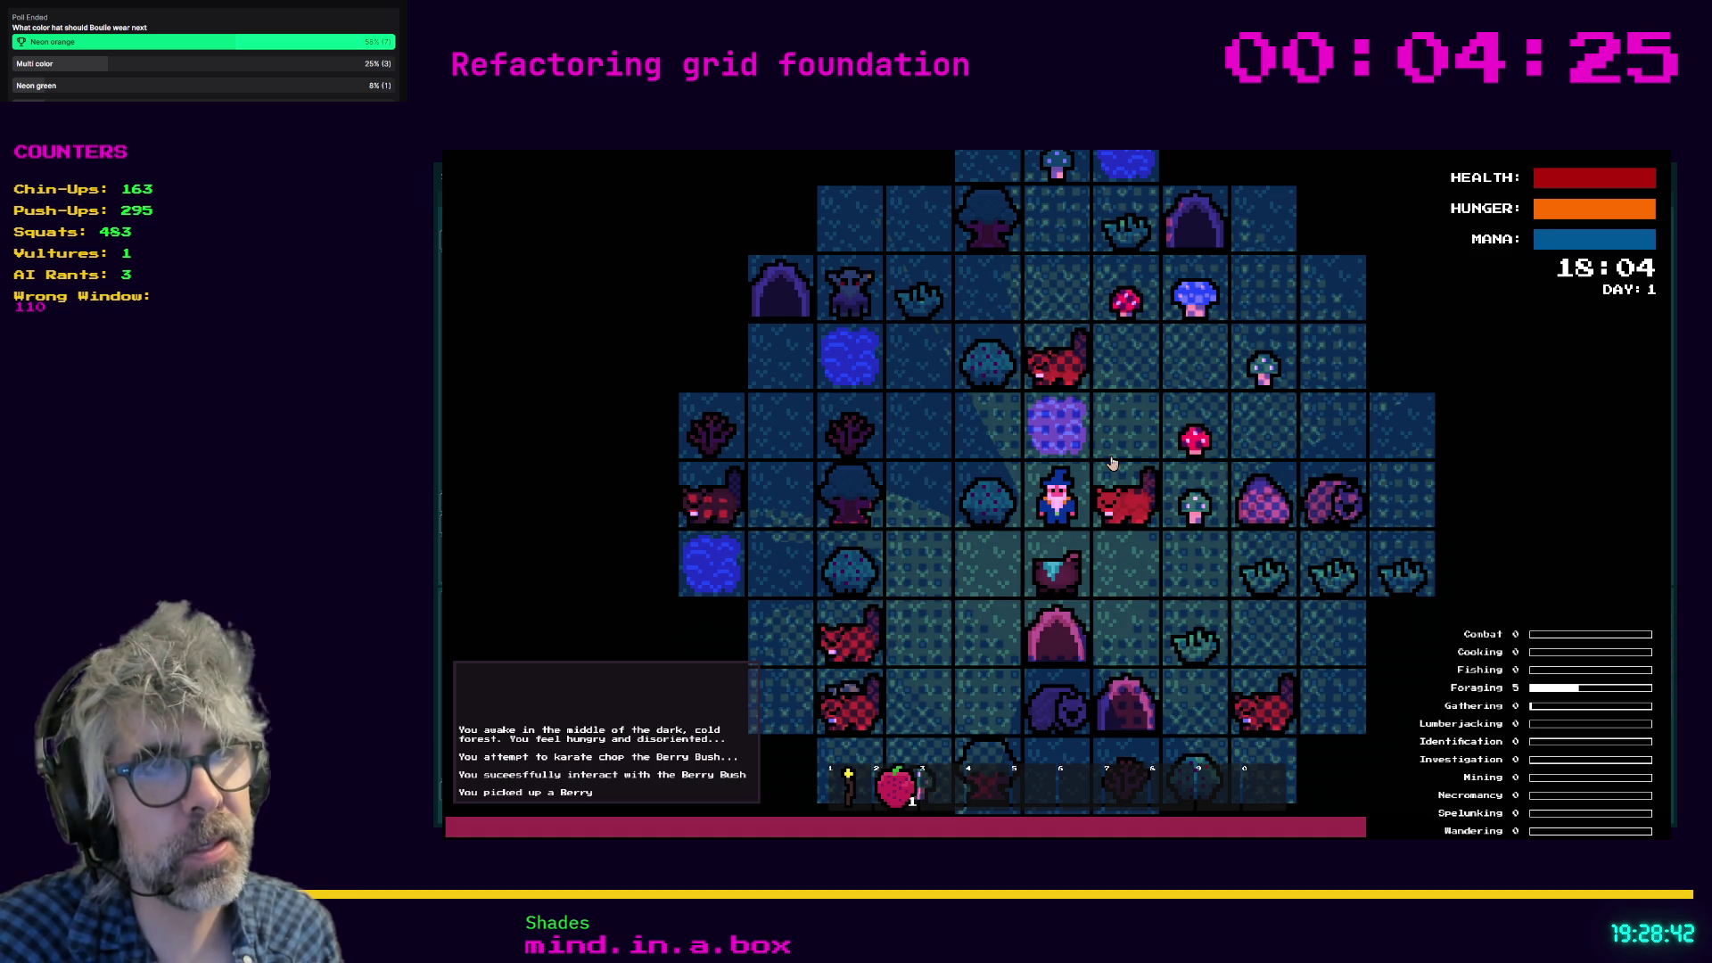
Move down-right, defeat the Goblin above the wizard and smash the Gravestone for a Green Mushroom.
key(Right)
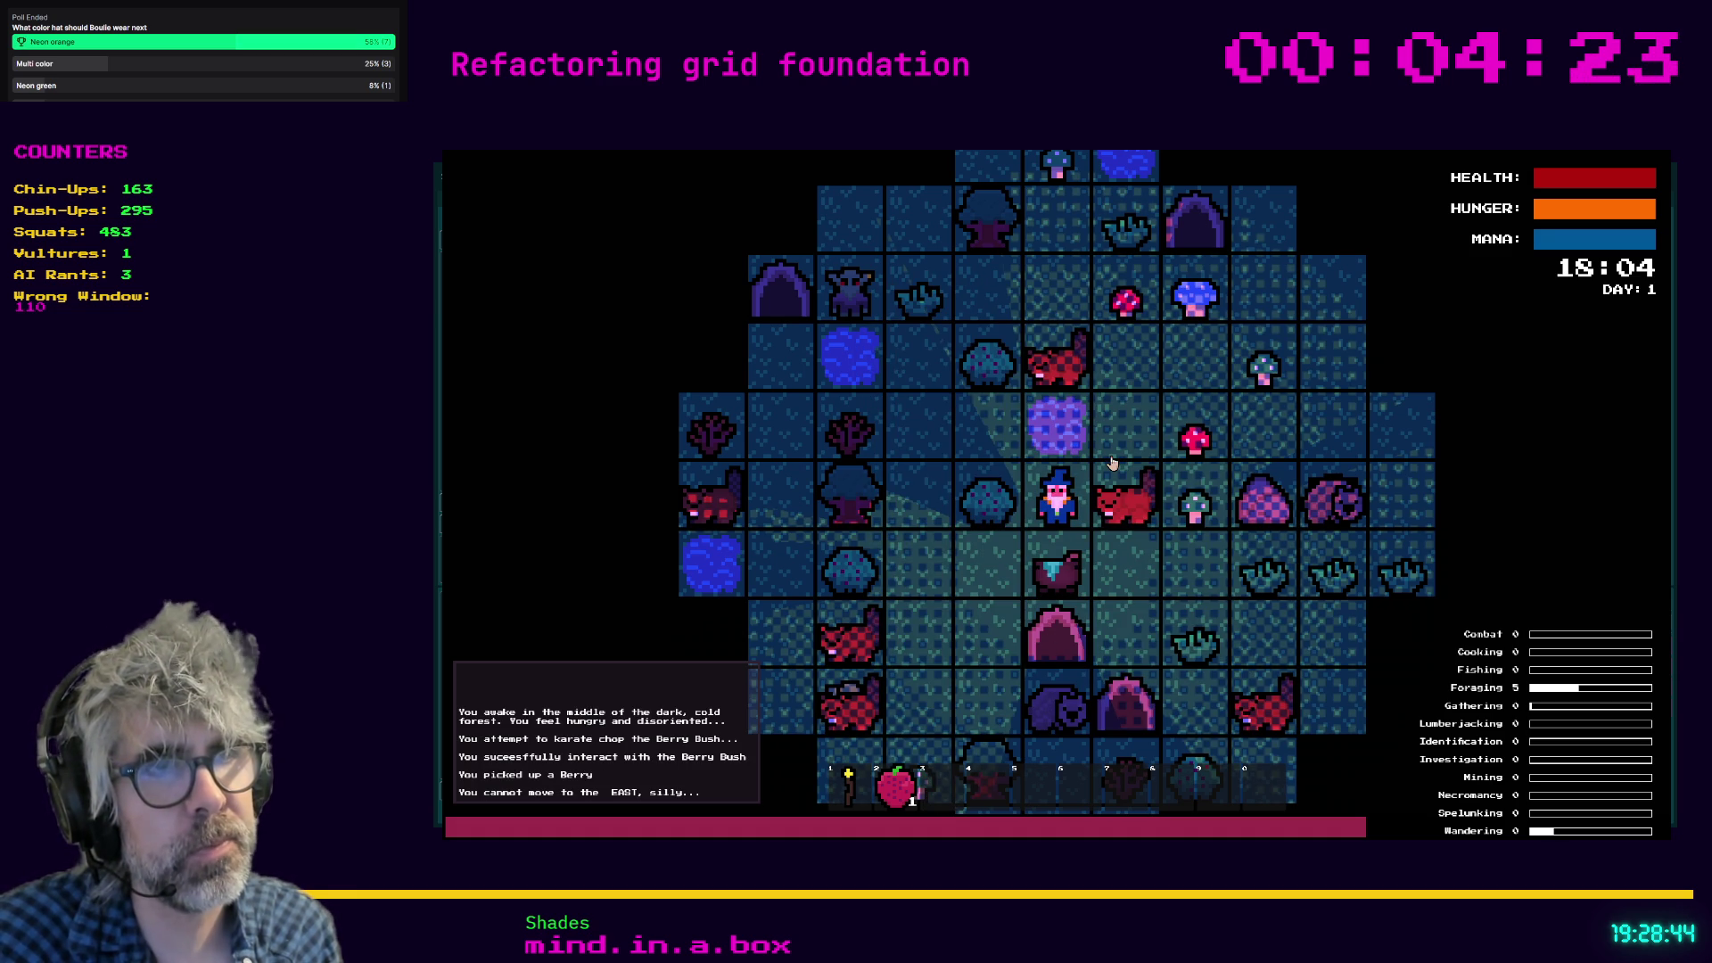
key(Down)
key(Right)
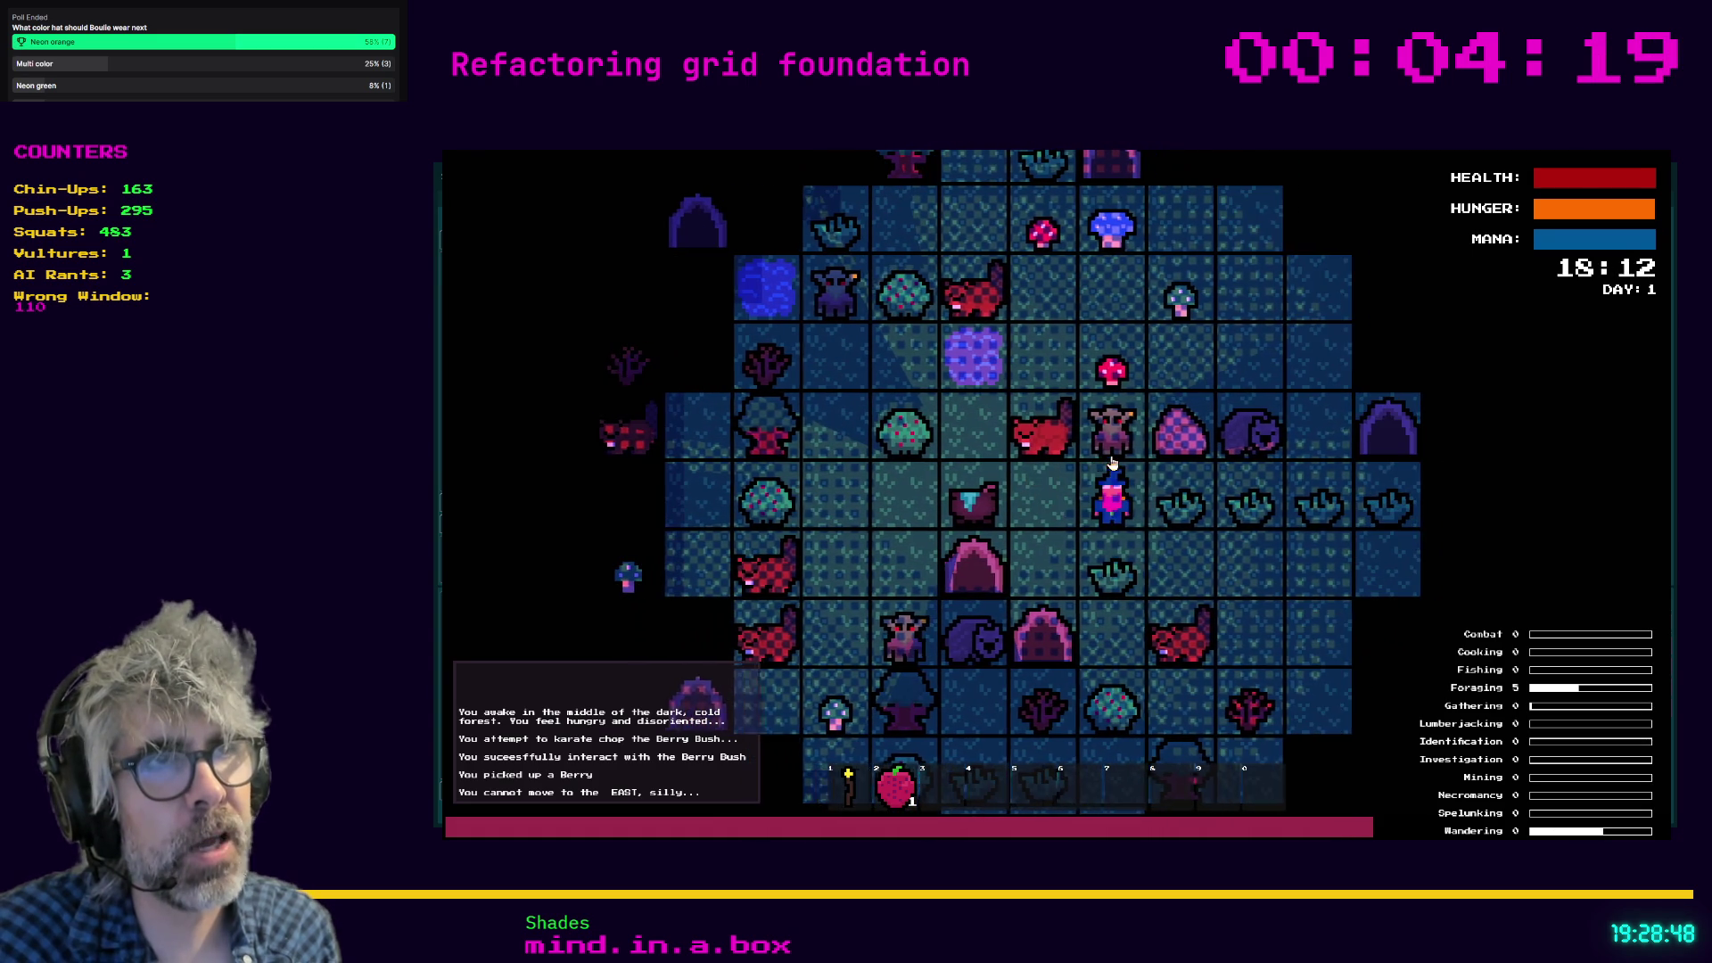
key(Right)
key(Up)
key(Up)
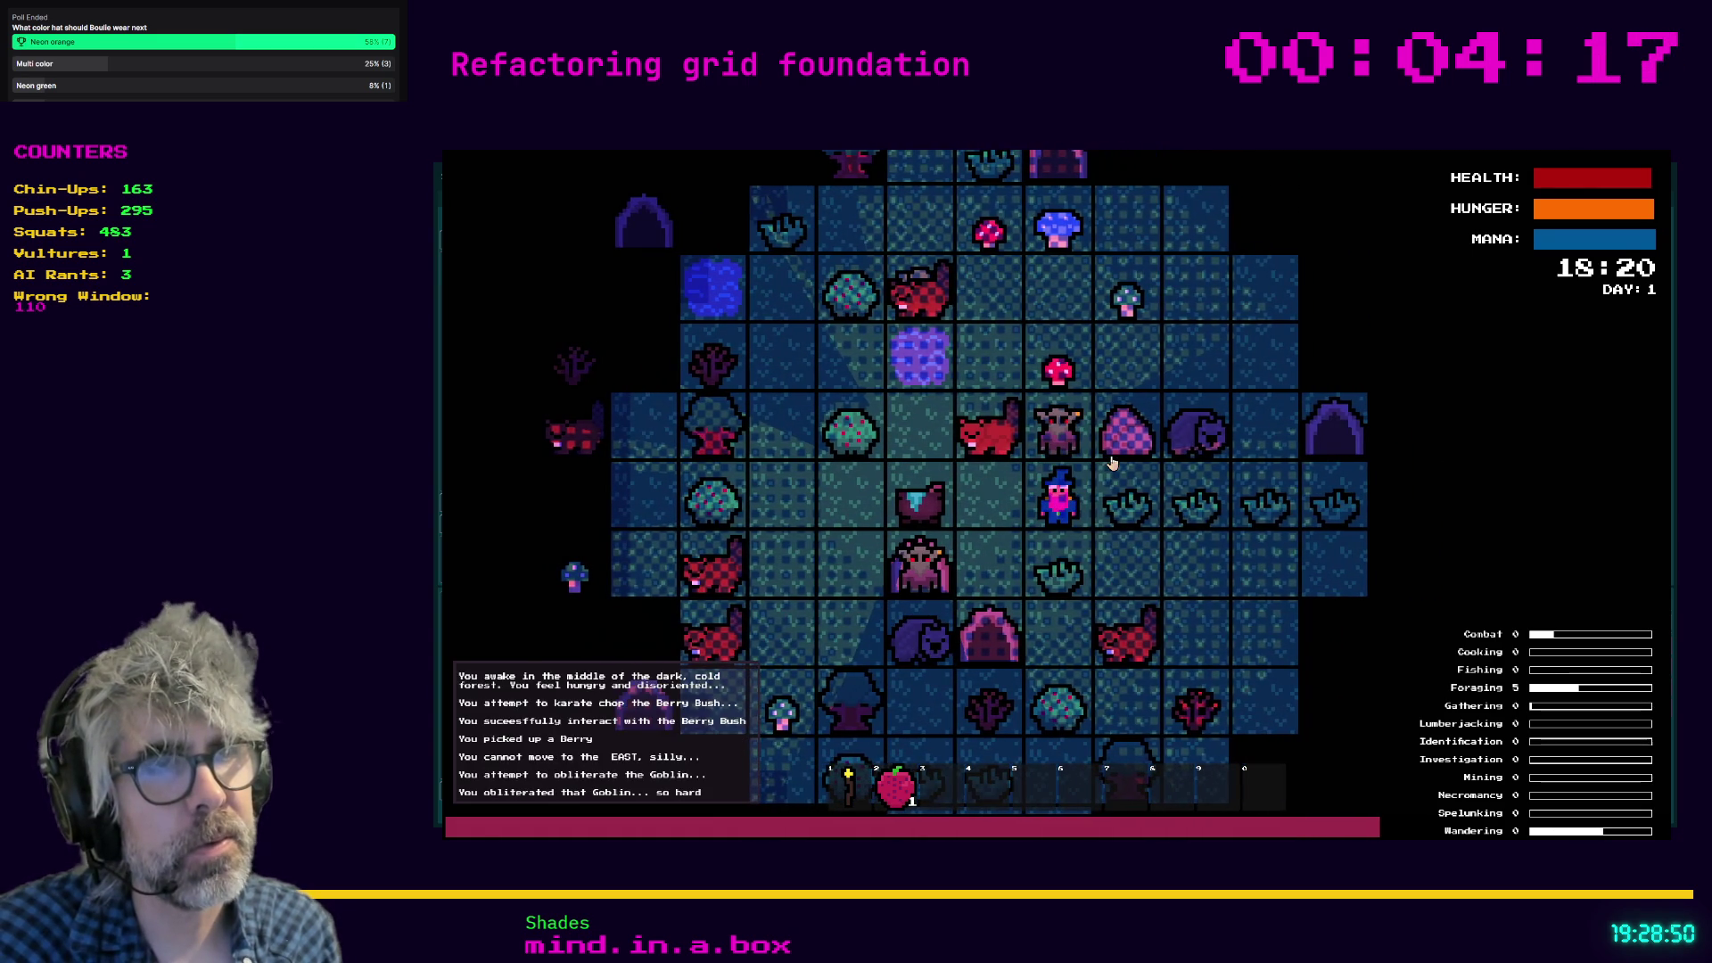
key(Up)
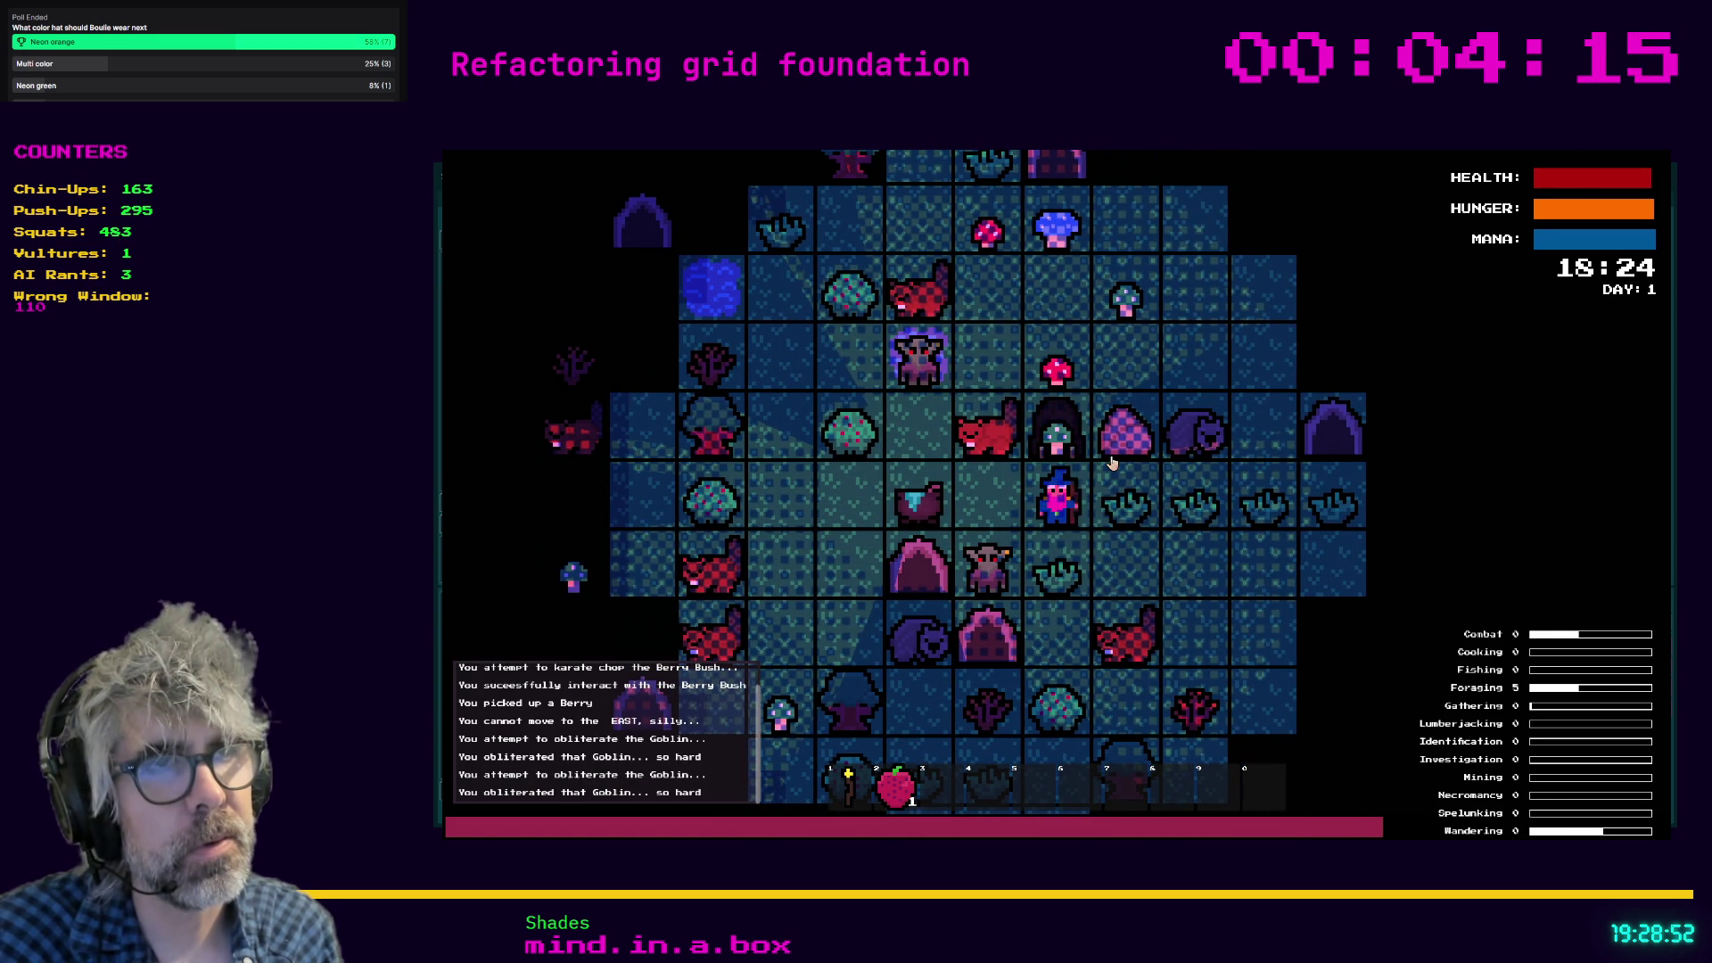
key(Up)
key(Up)
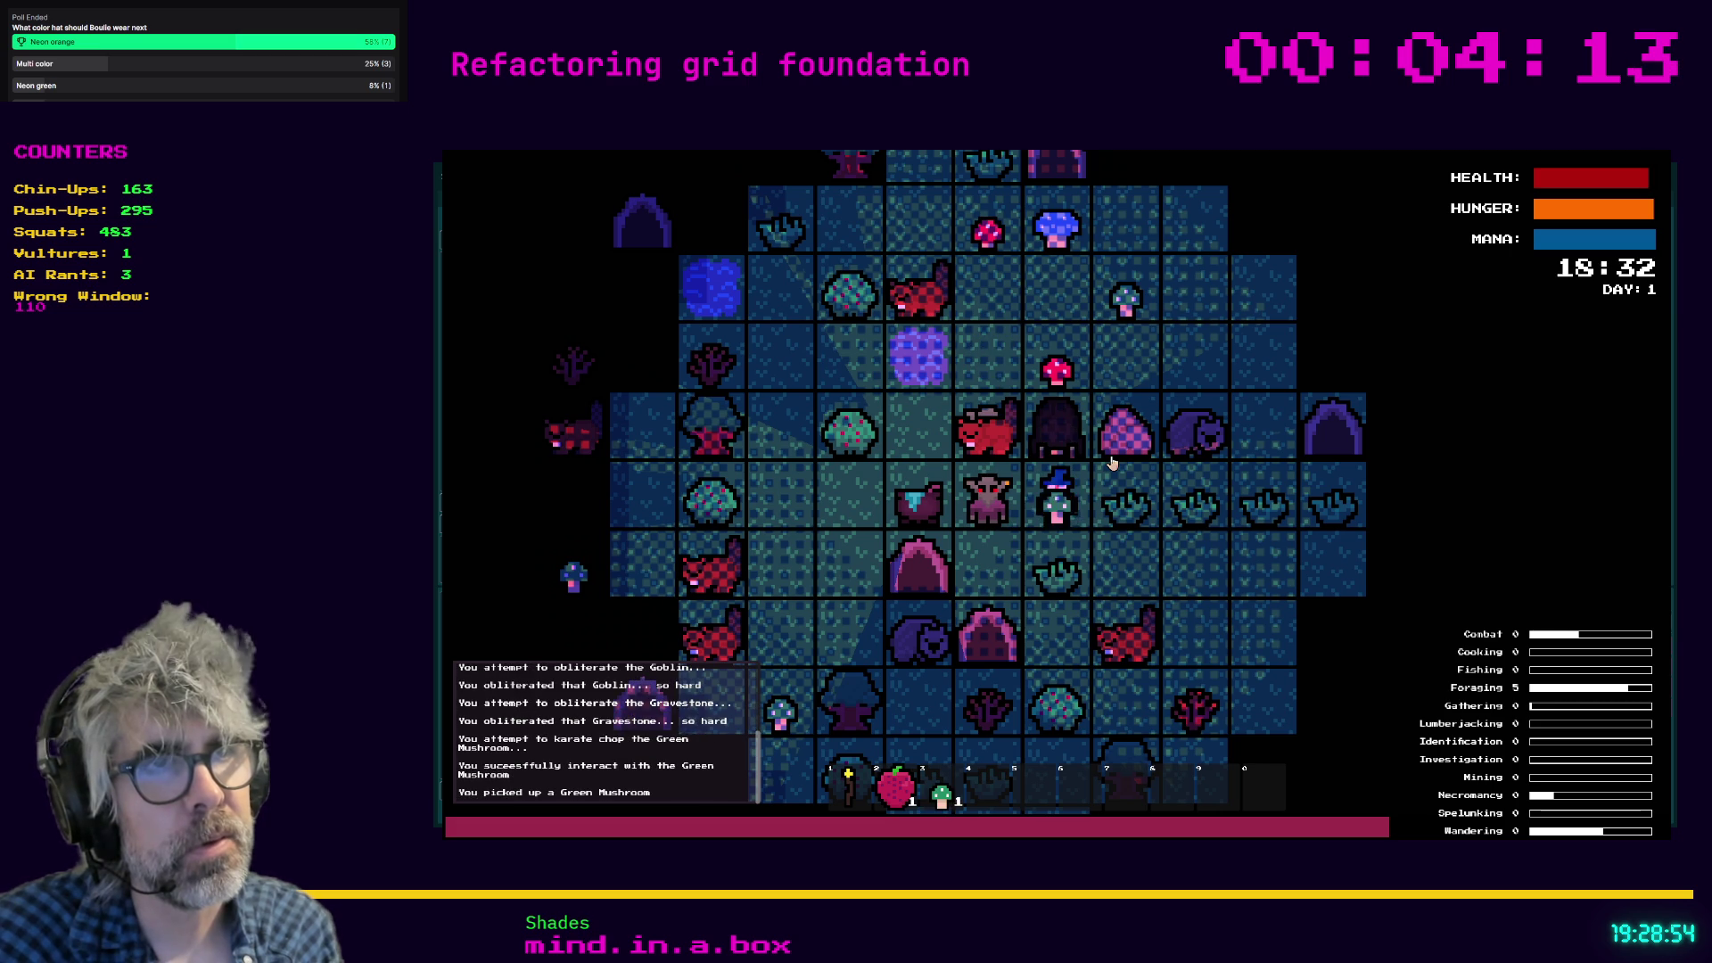
Move south-west, kill the Goblin to the north and destroy its Gravestone.
key(Left)
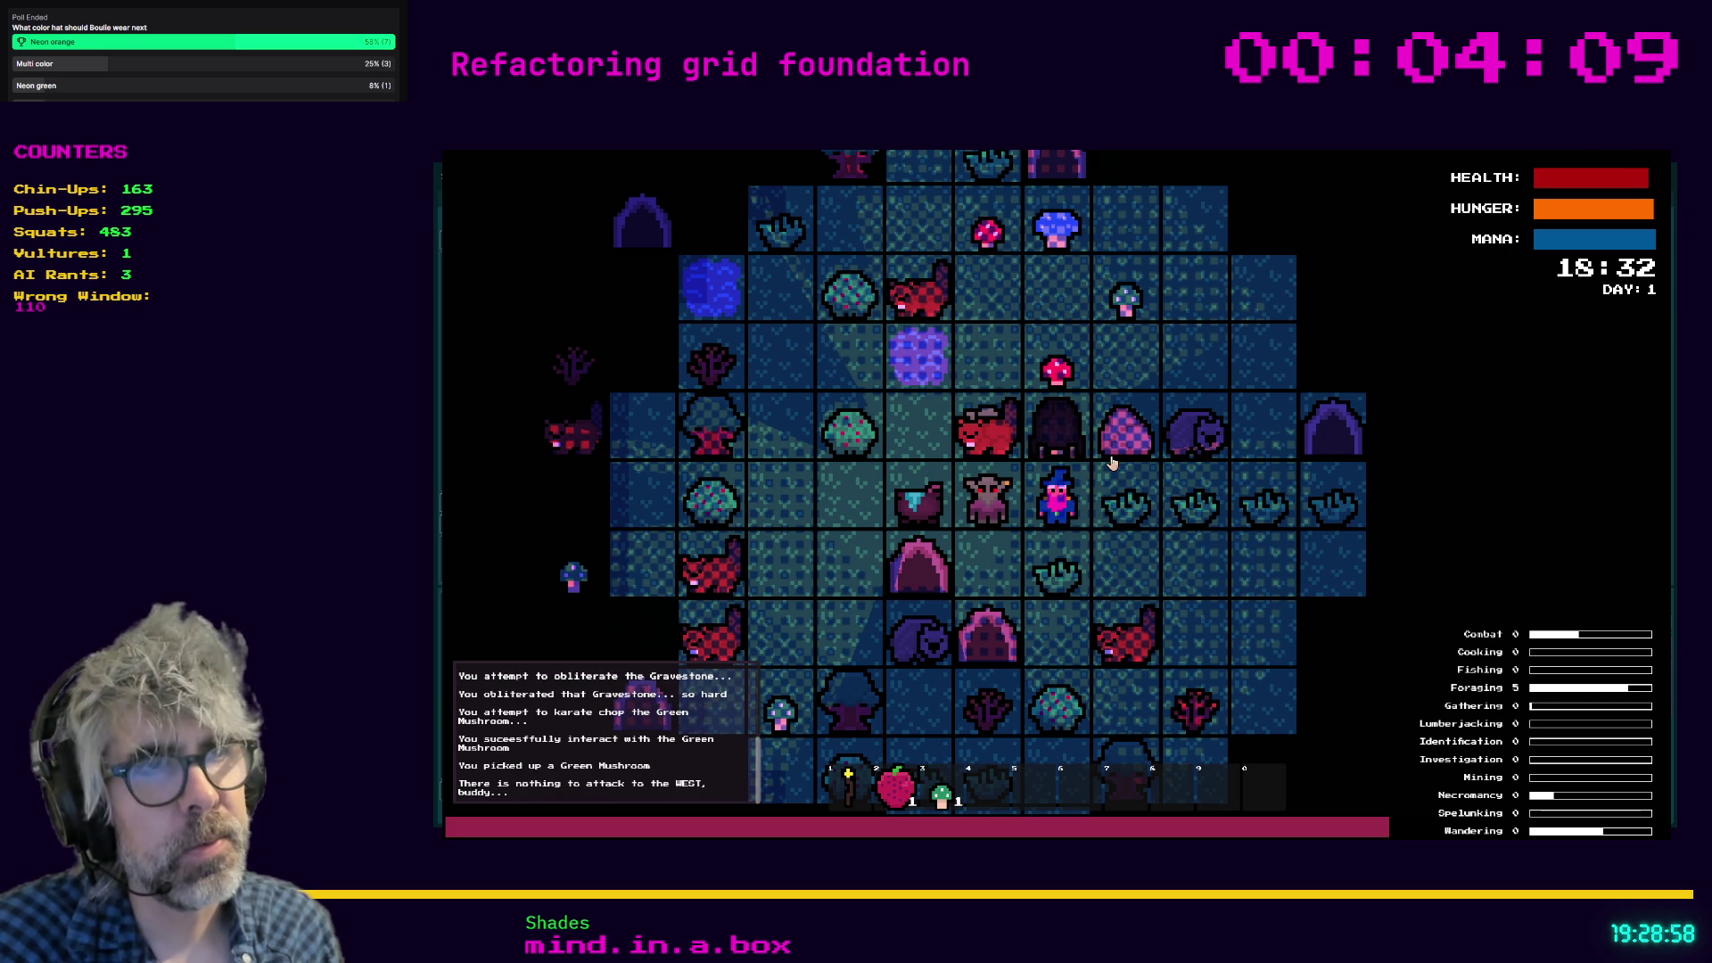
scroll(1111, 462, up, 3)
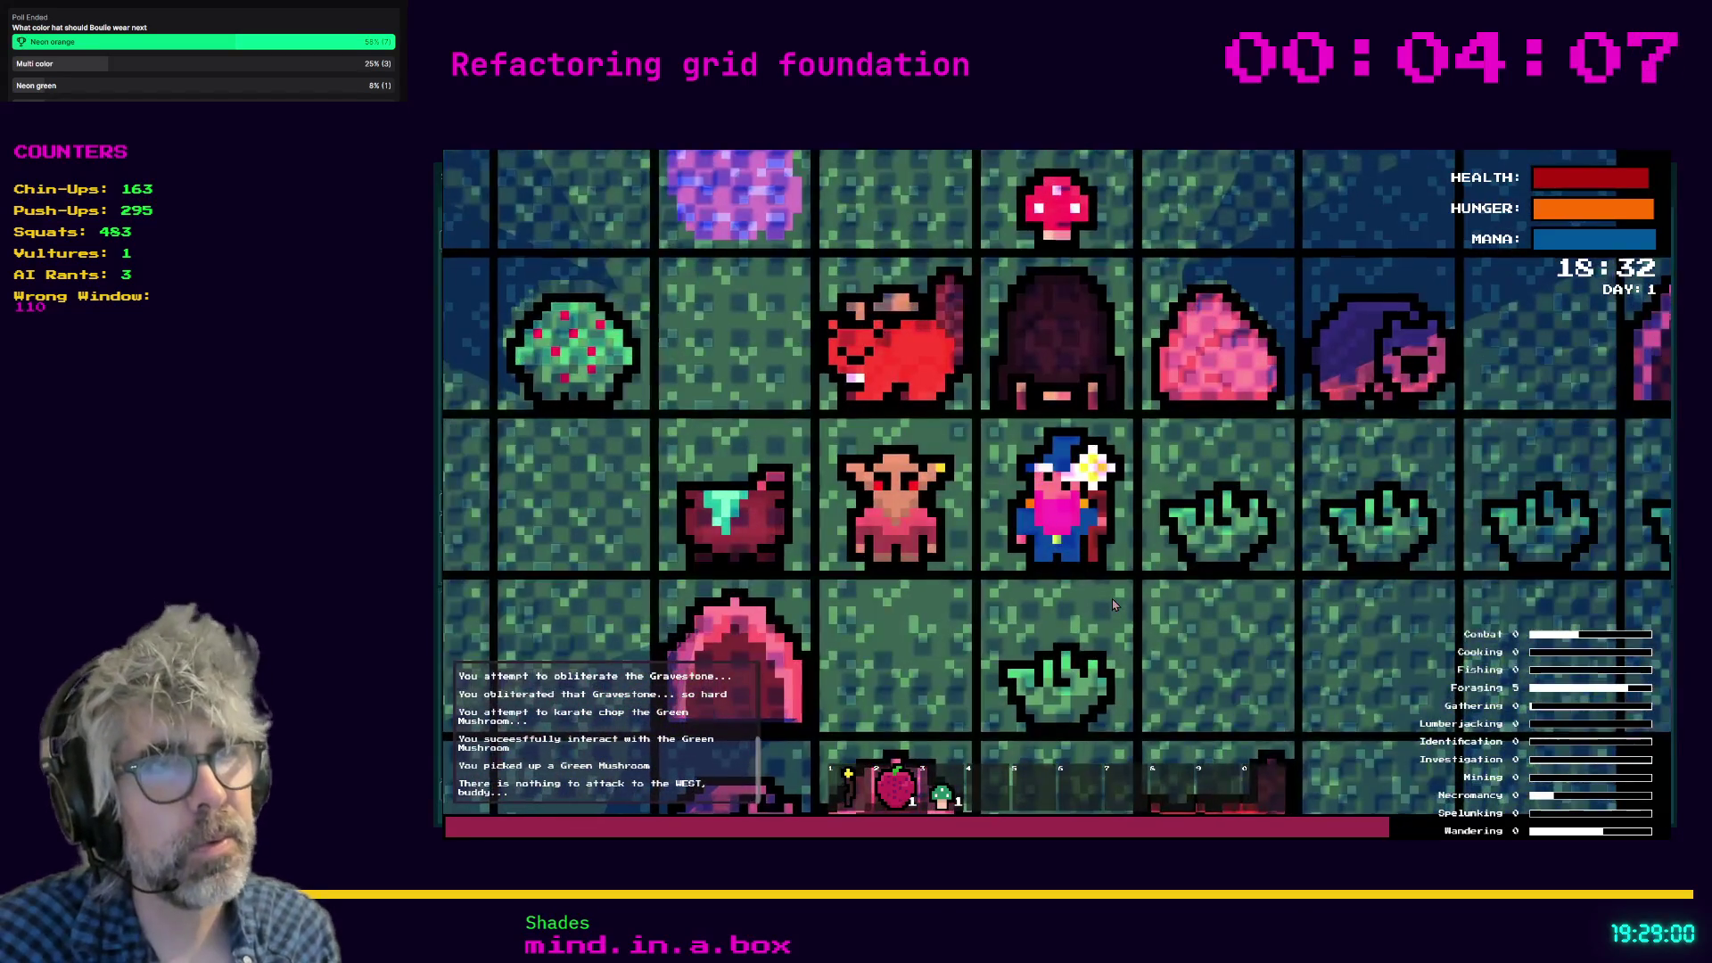
key(Left)
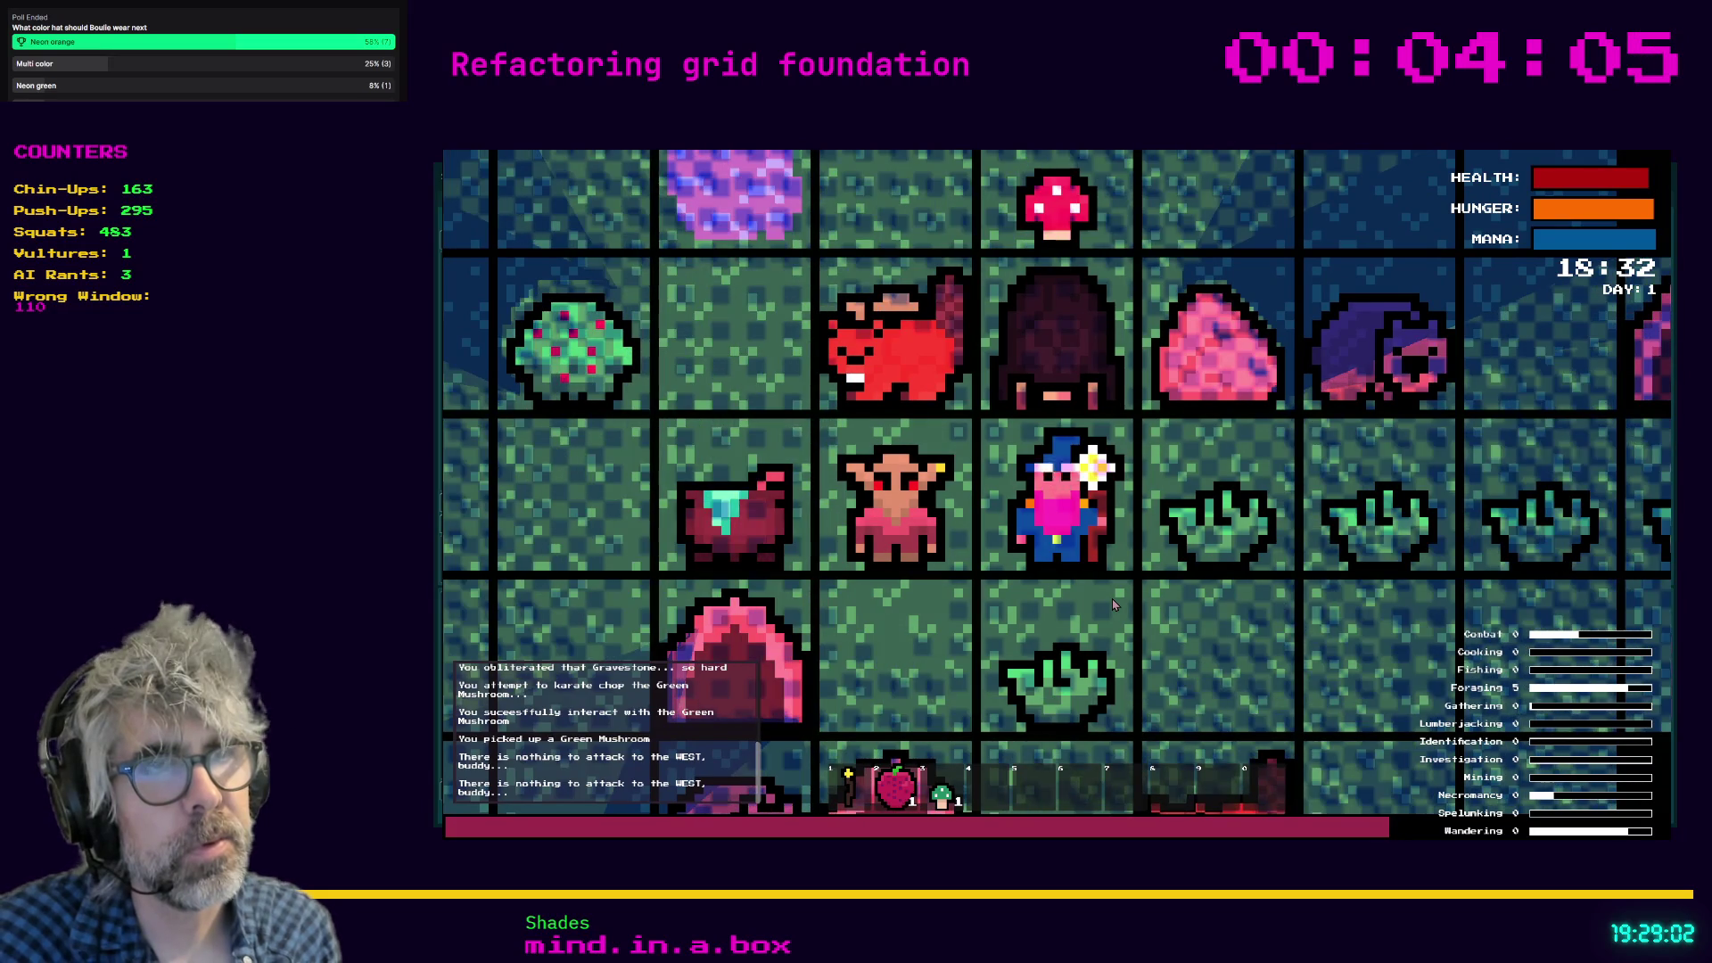
key(Down)
key(Left)
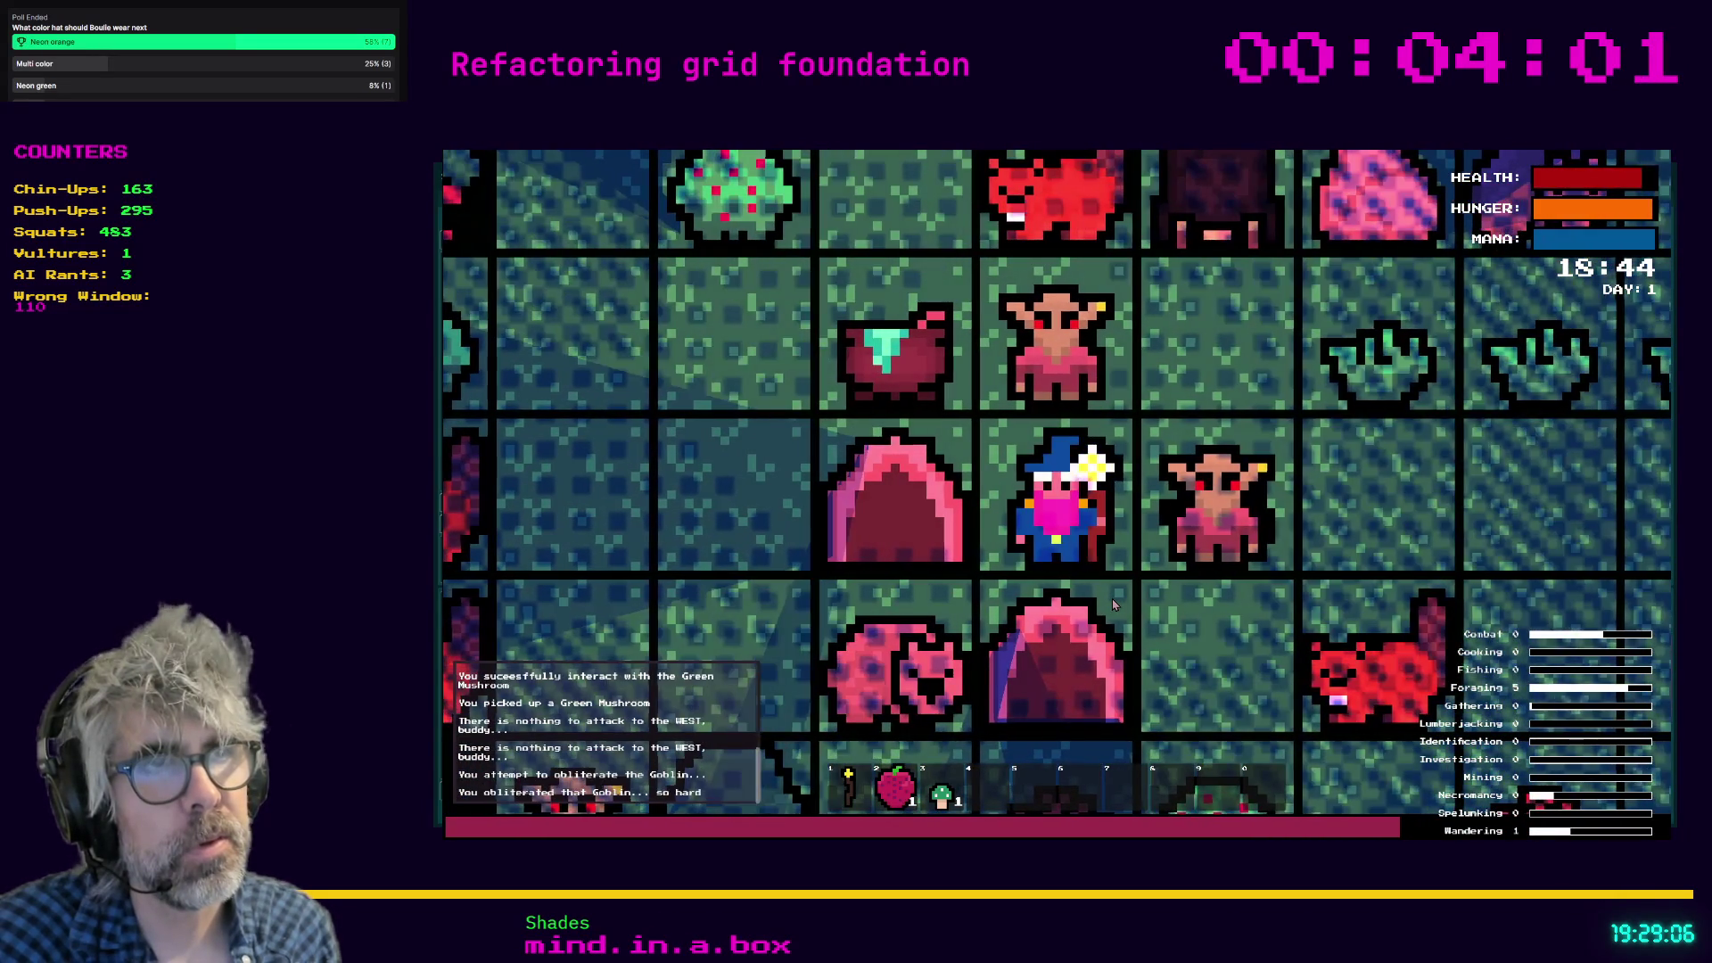
key(Up)
key(Up)
key(Up)
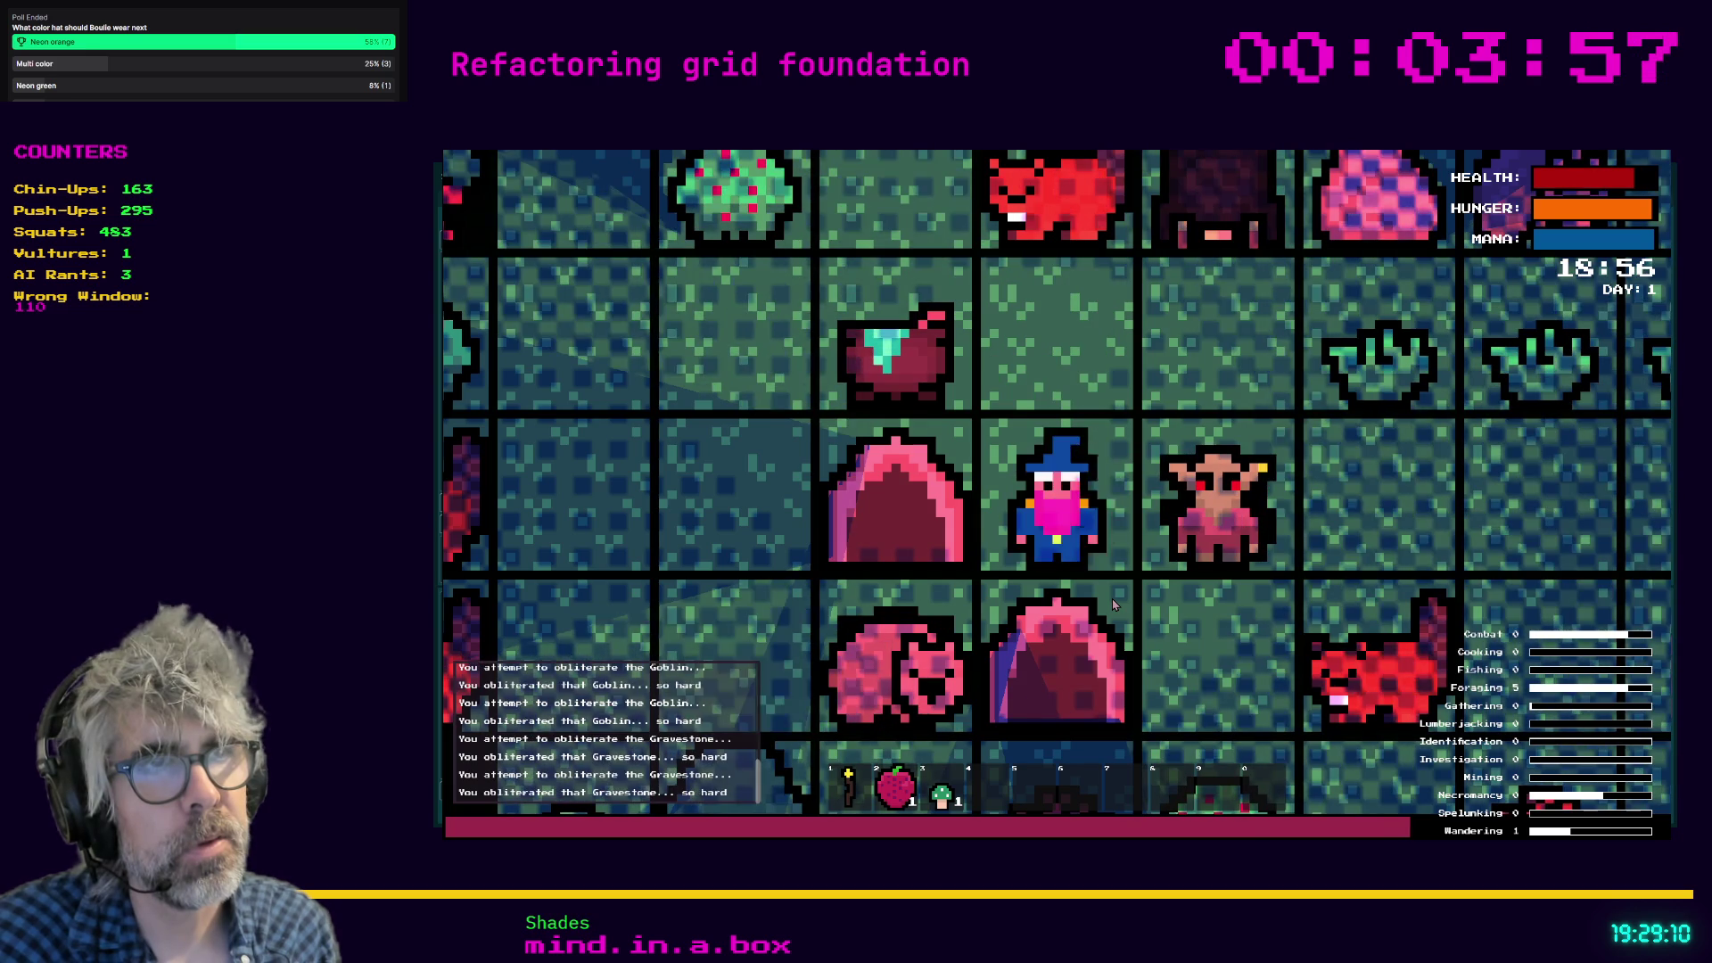
key(Up)
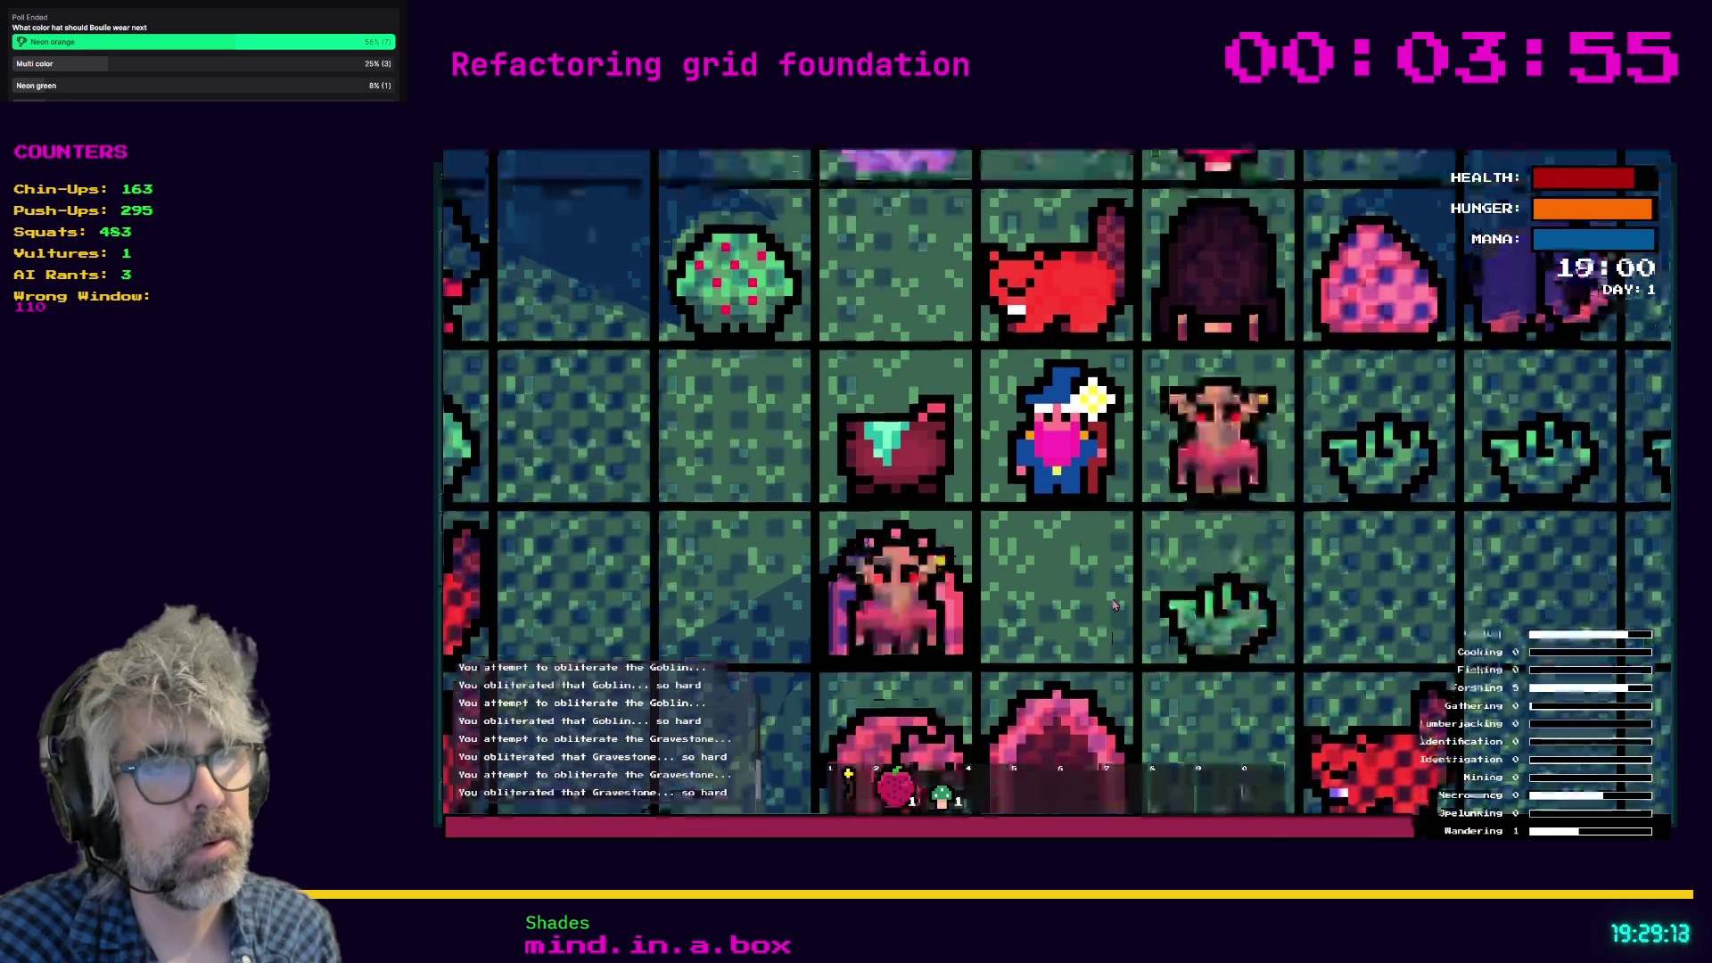
Add the Green Mushroom to the Cauldron, pick up another mushroom, and show the crafting recipes.
click(1111, 597)
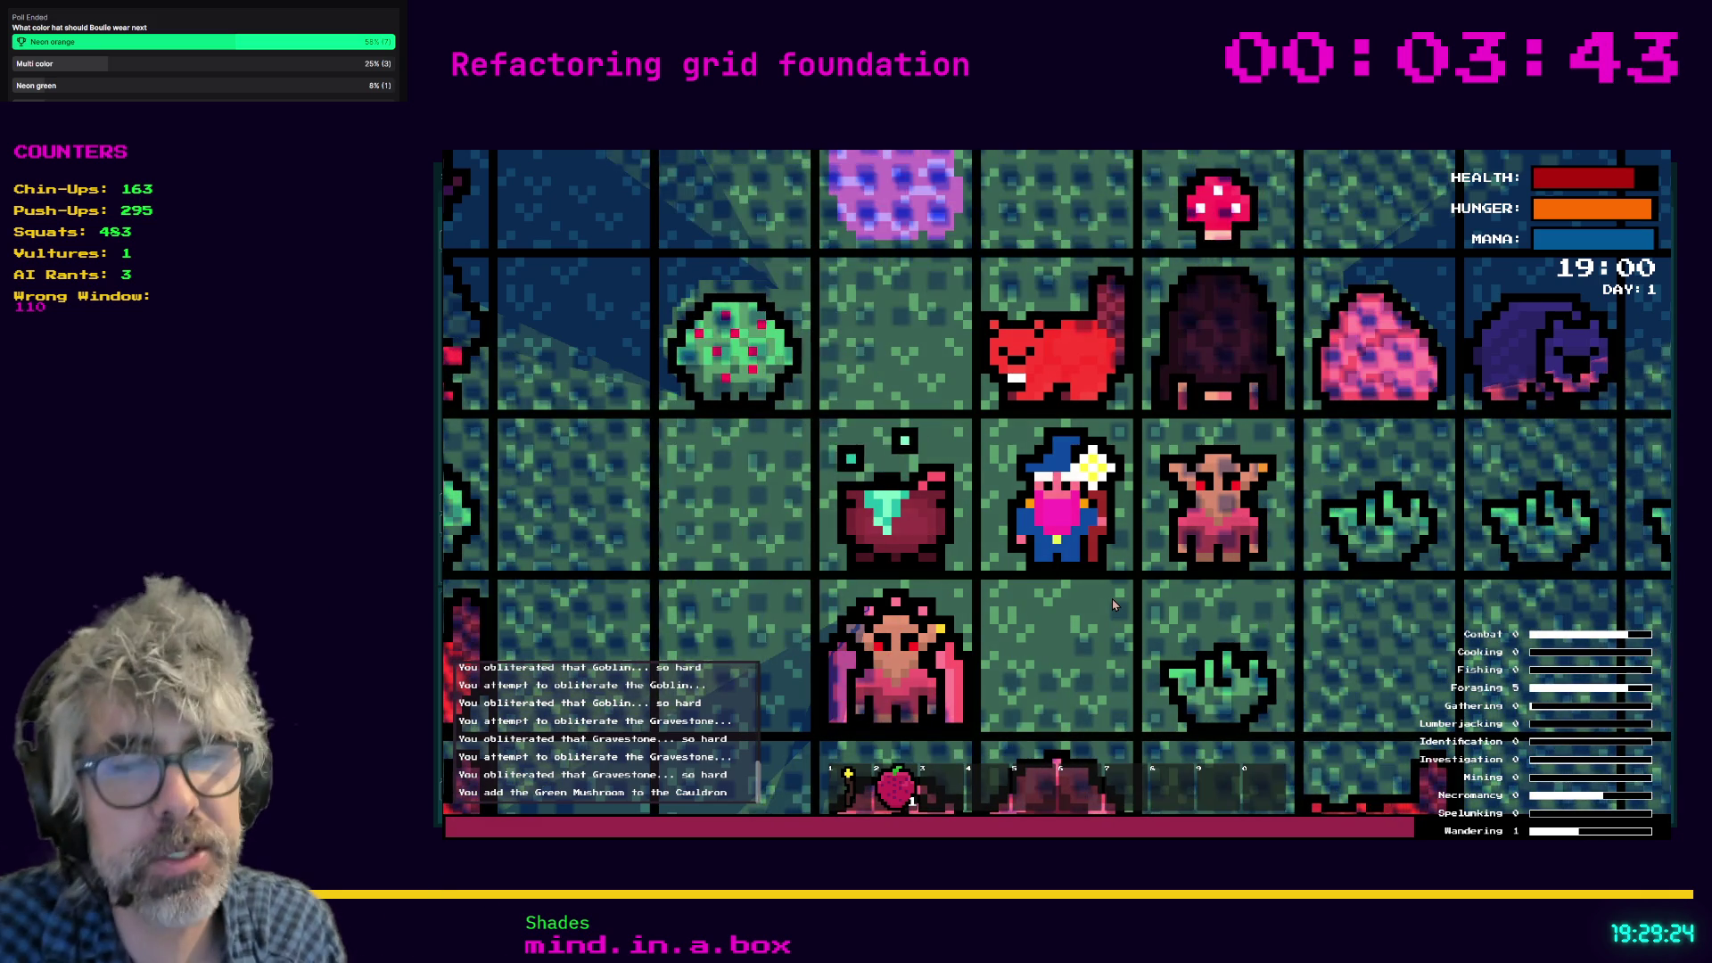
key(Left)
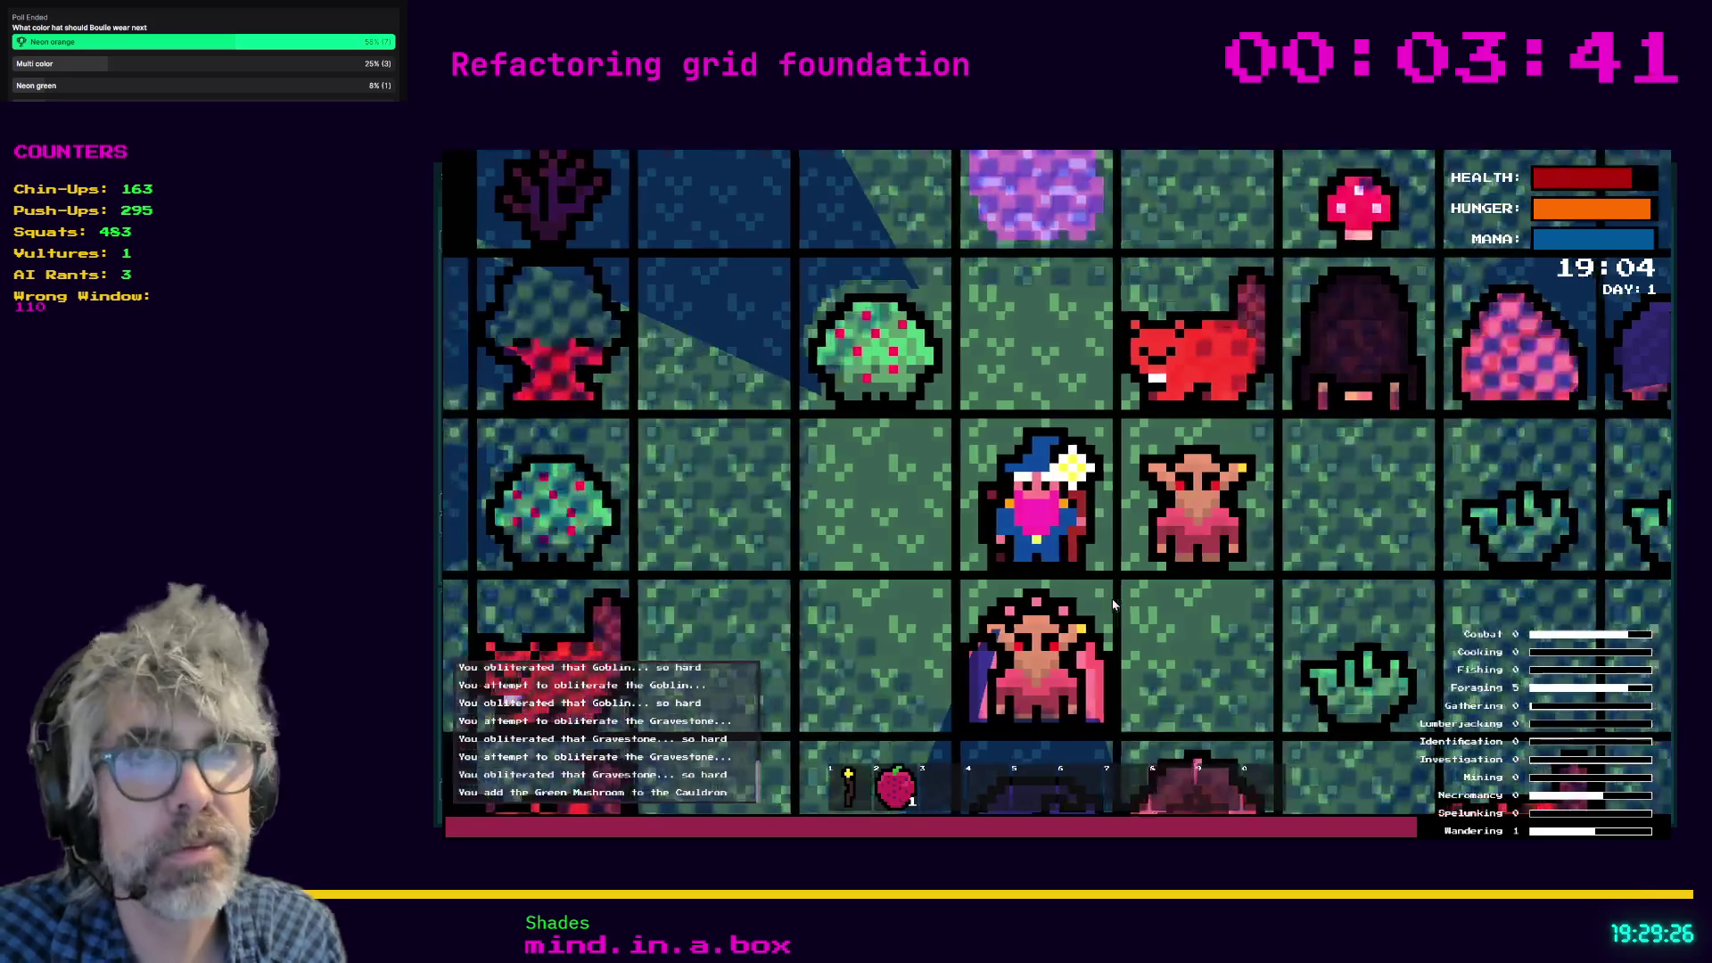
key(Left)
key(Down)
key(Down)
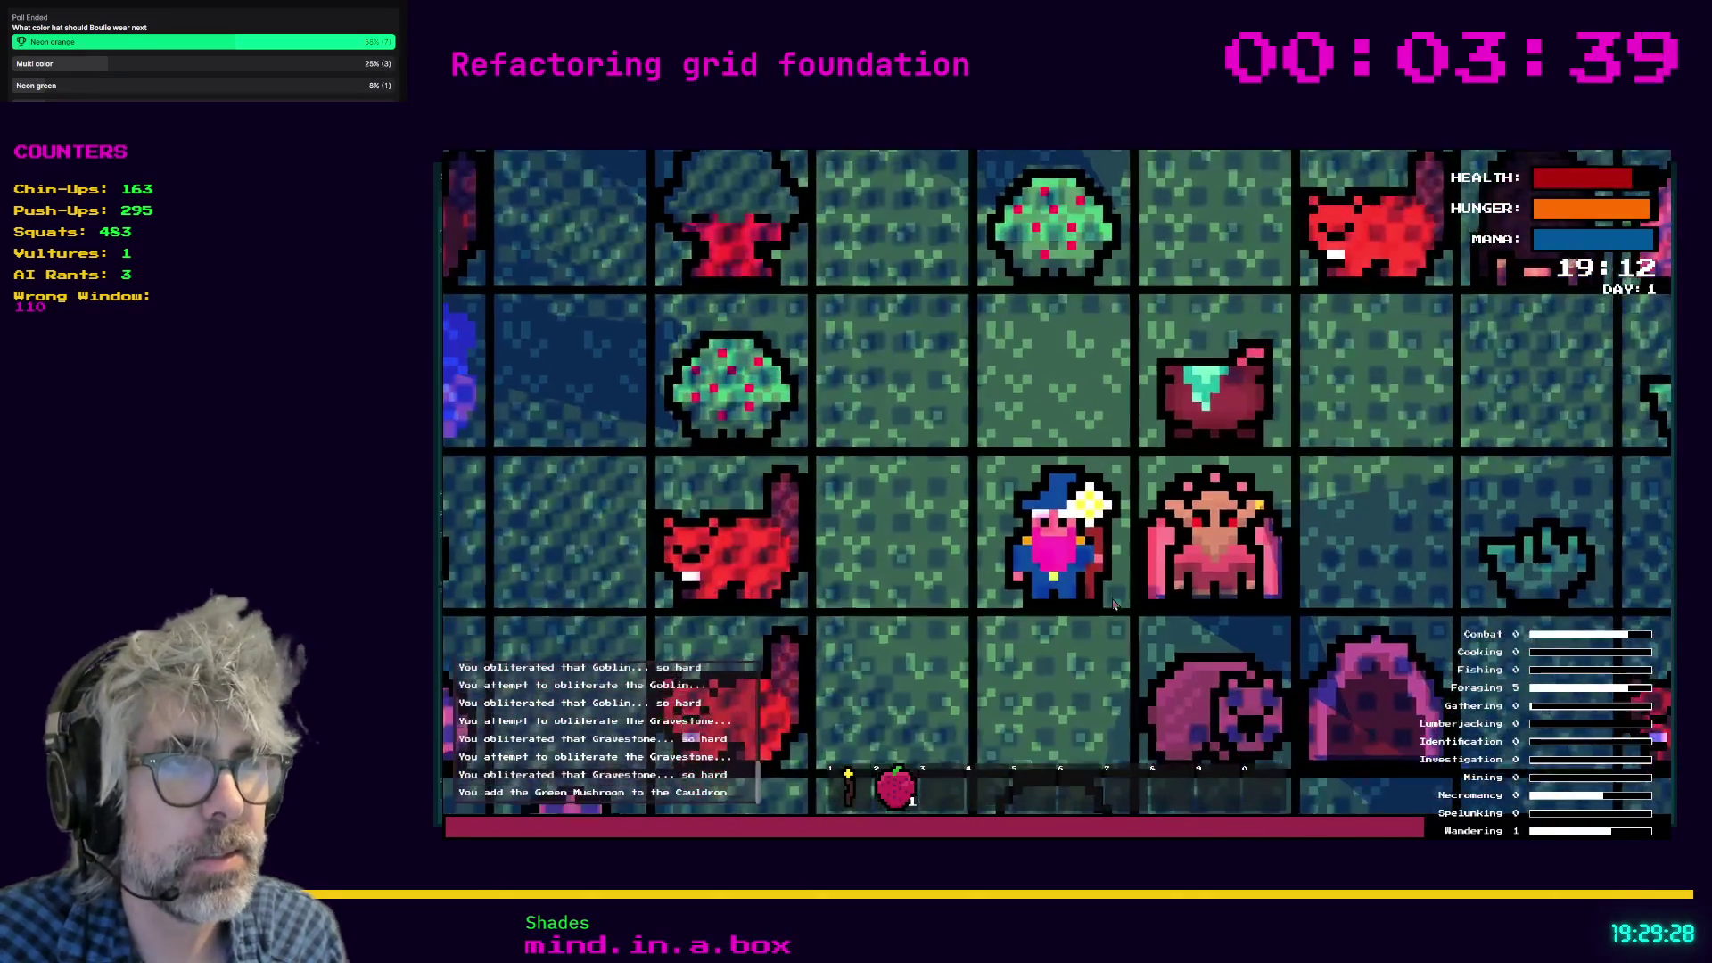
key(Left)
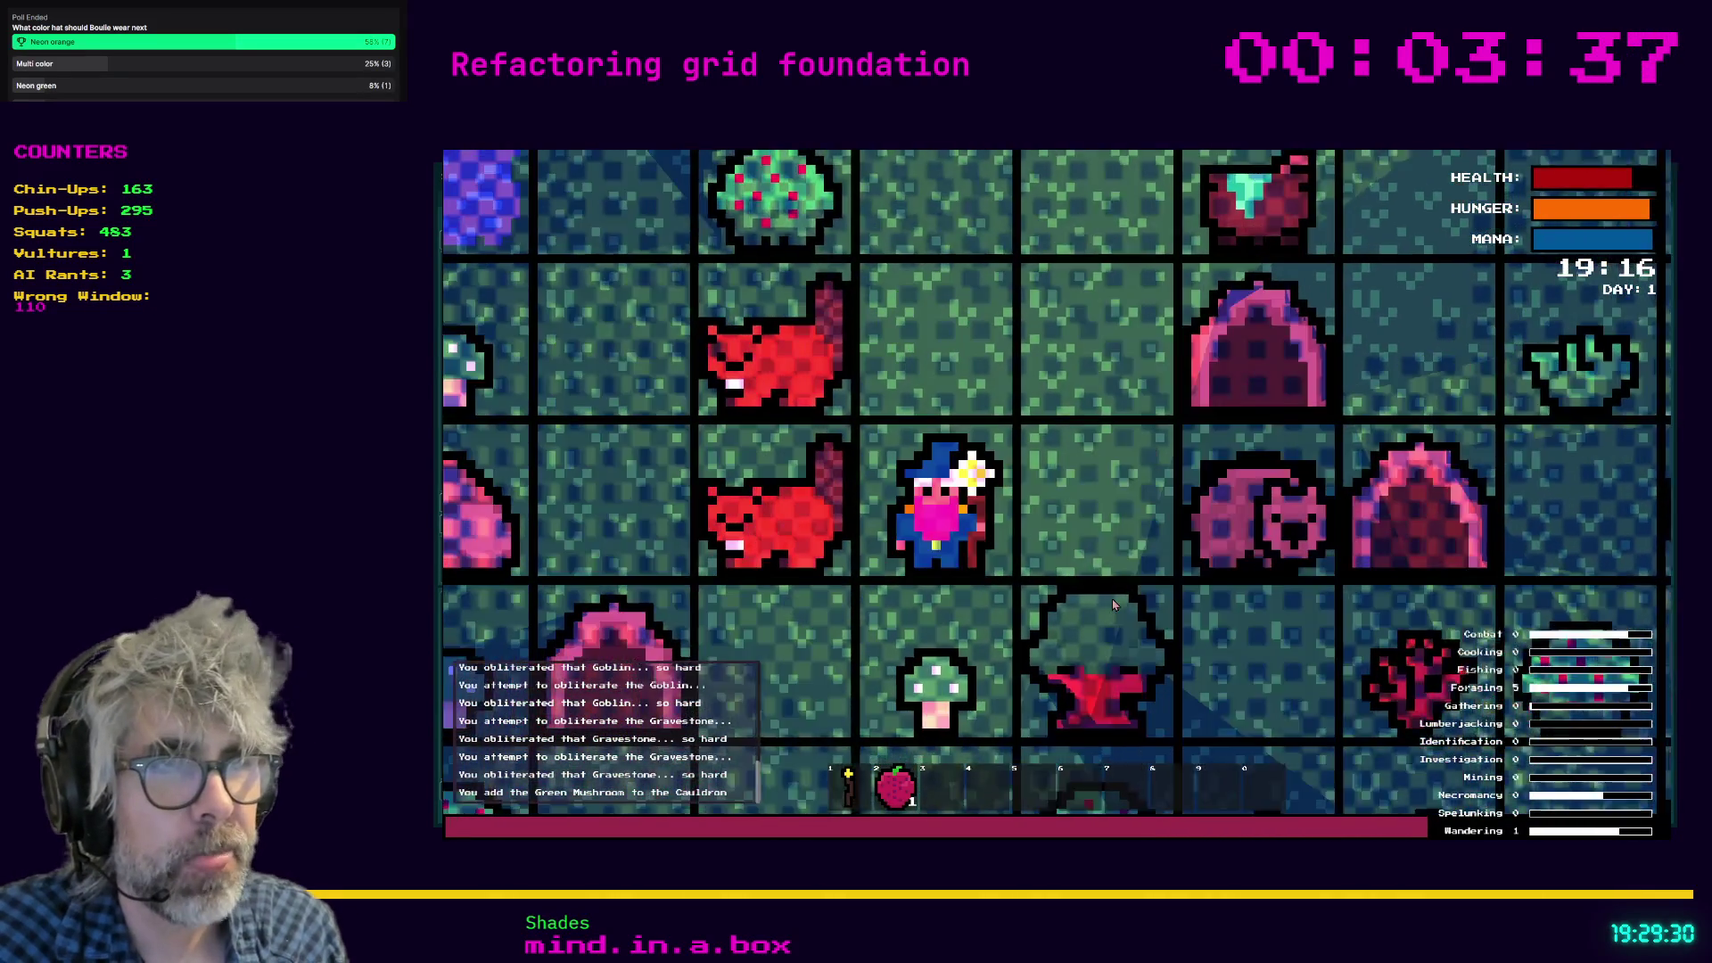
key(Down)
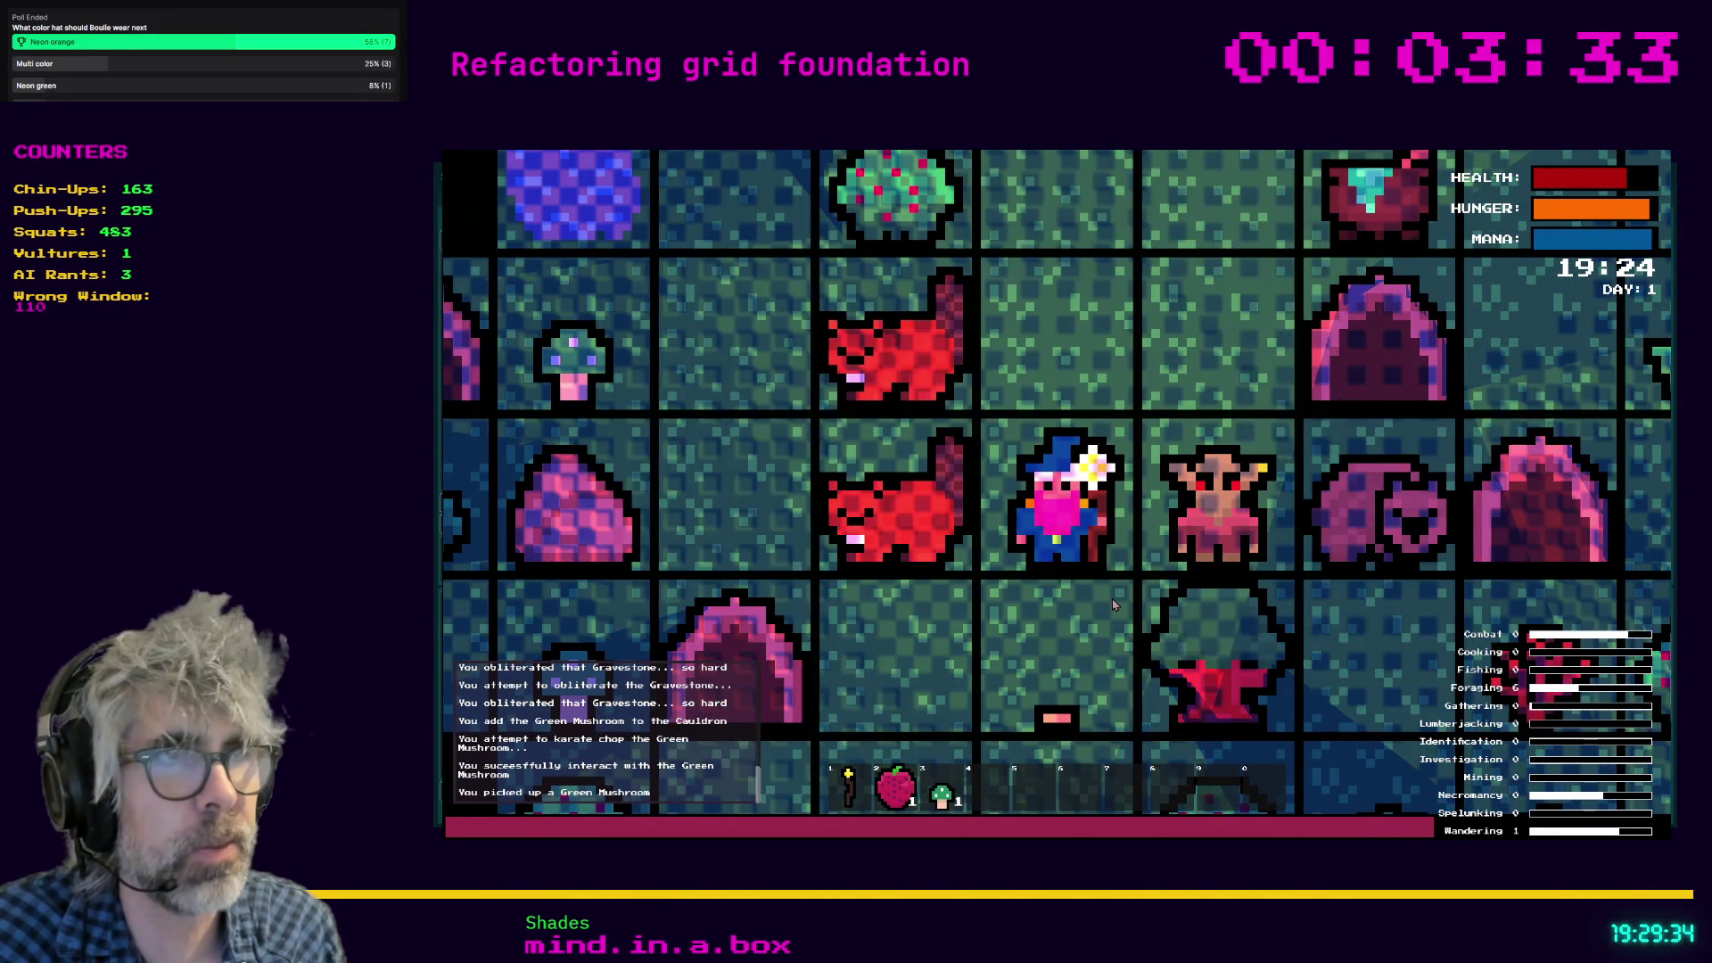
key(Up)
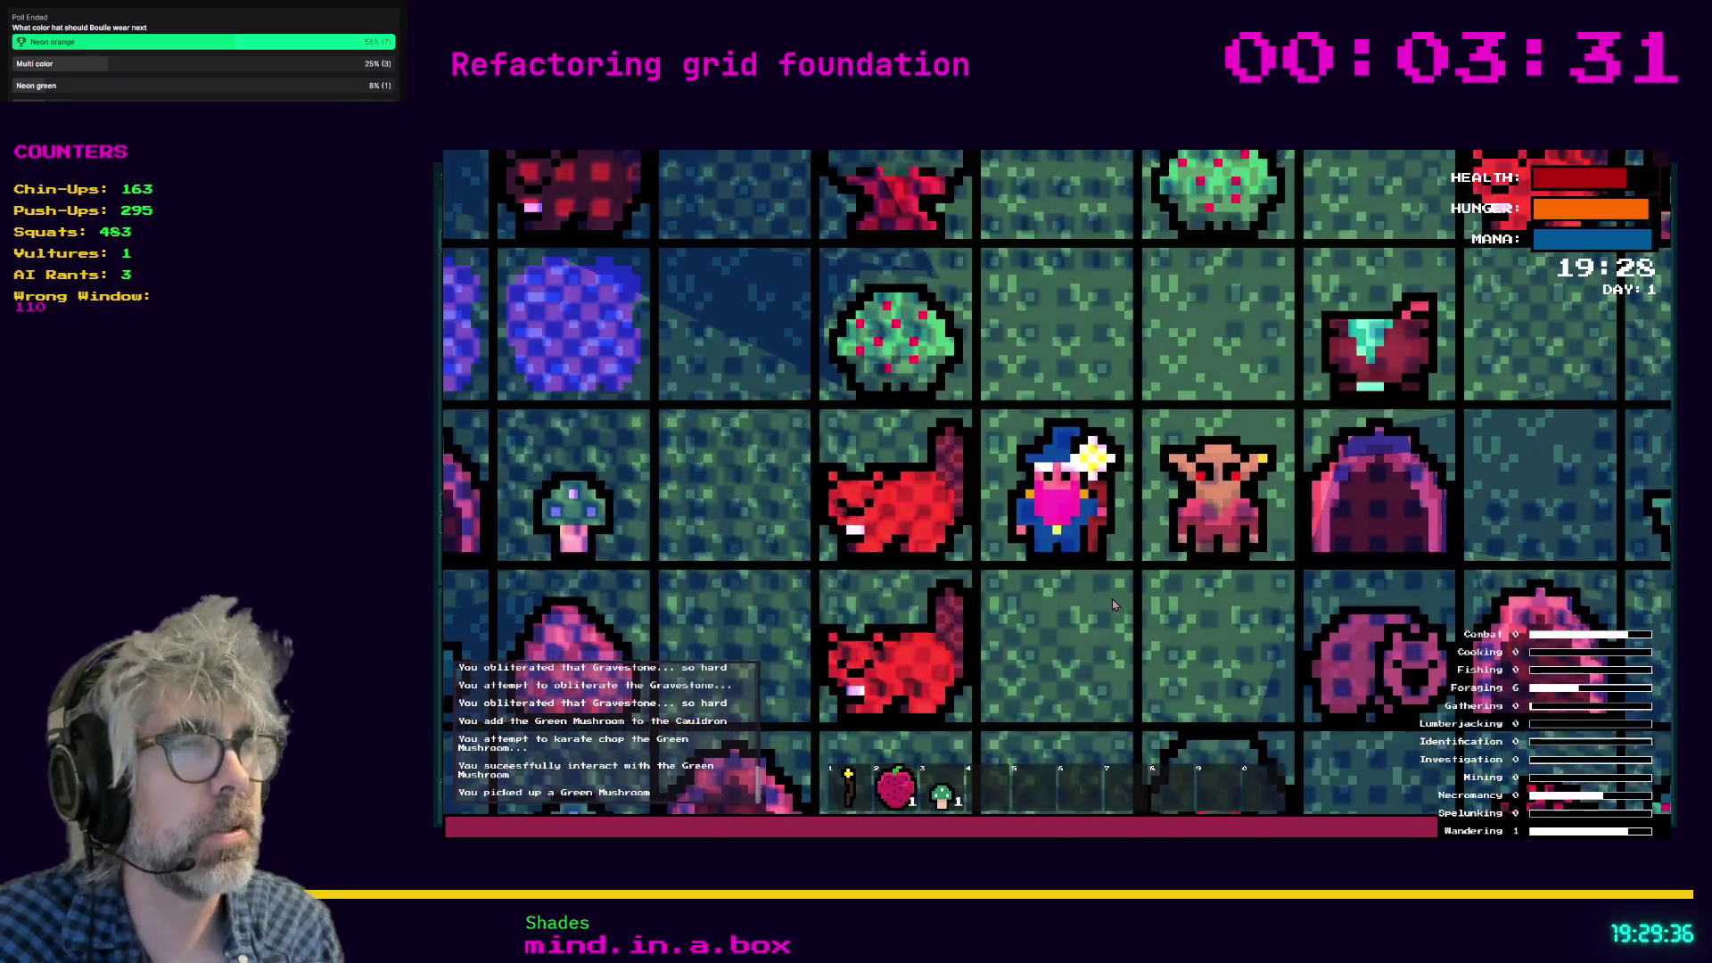
key(Up)
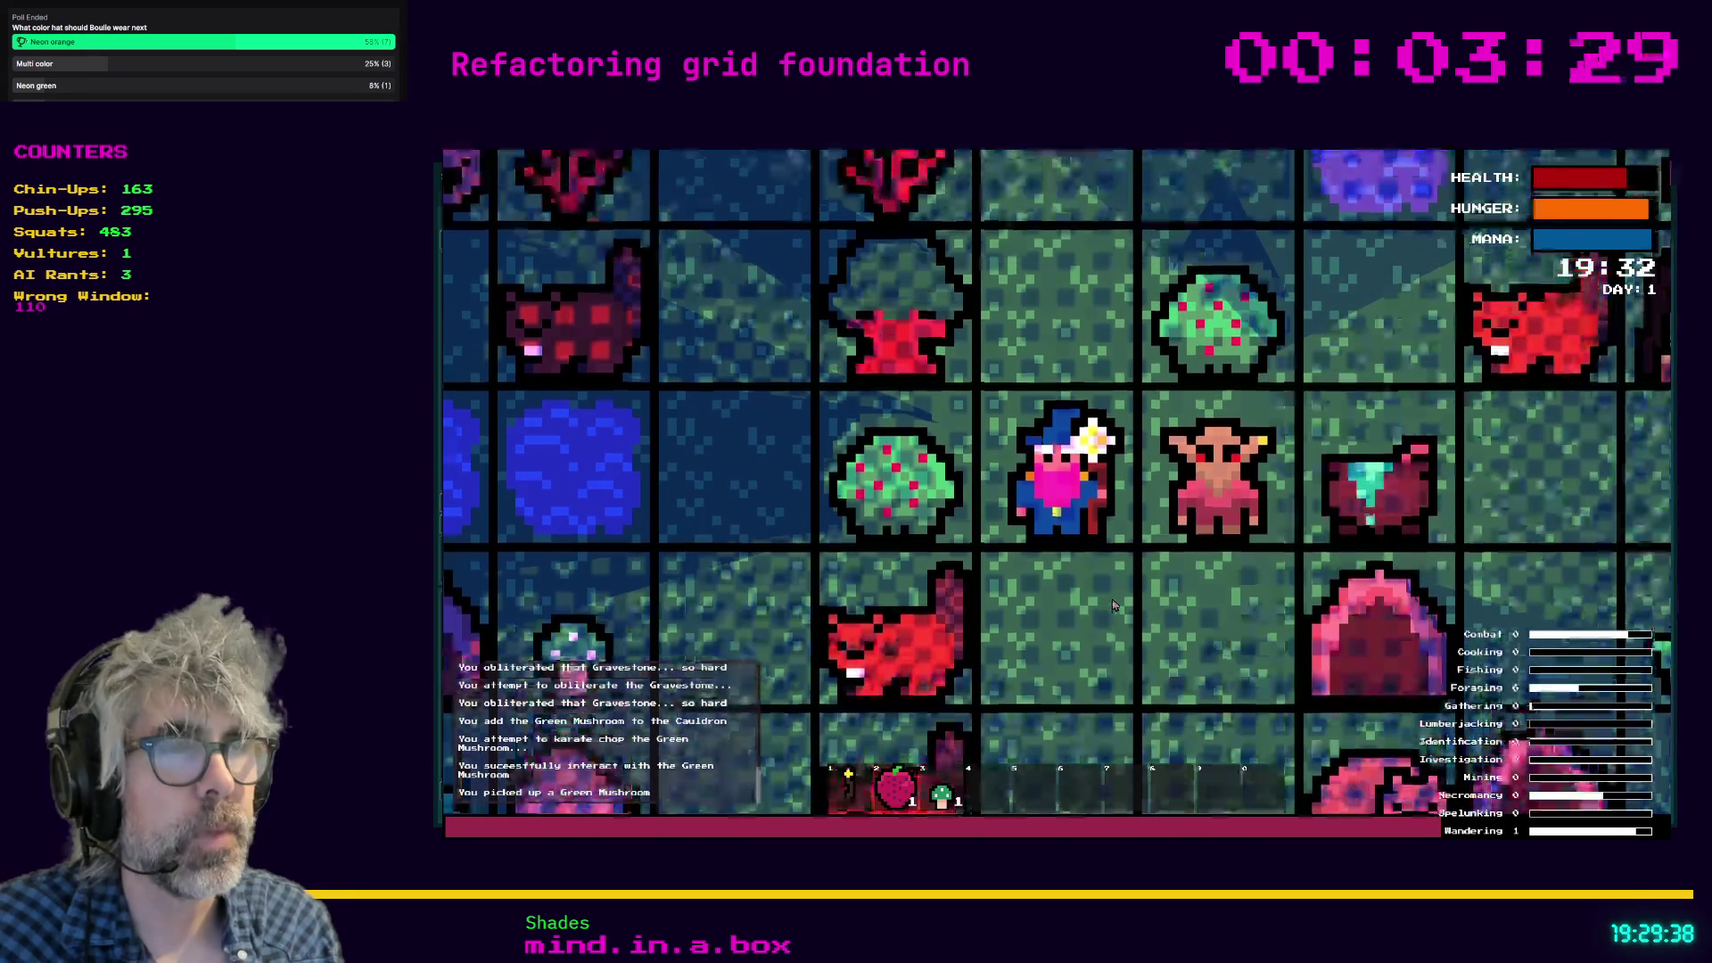
key(c)
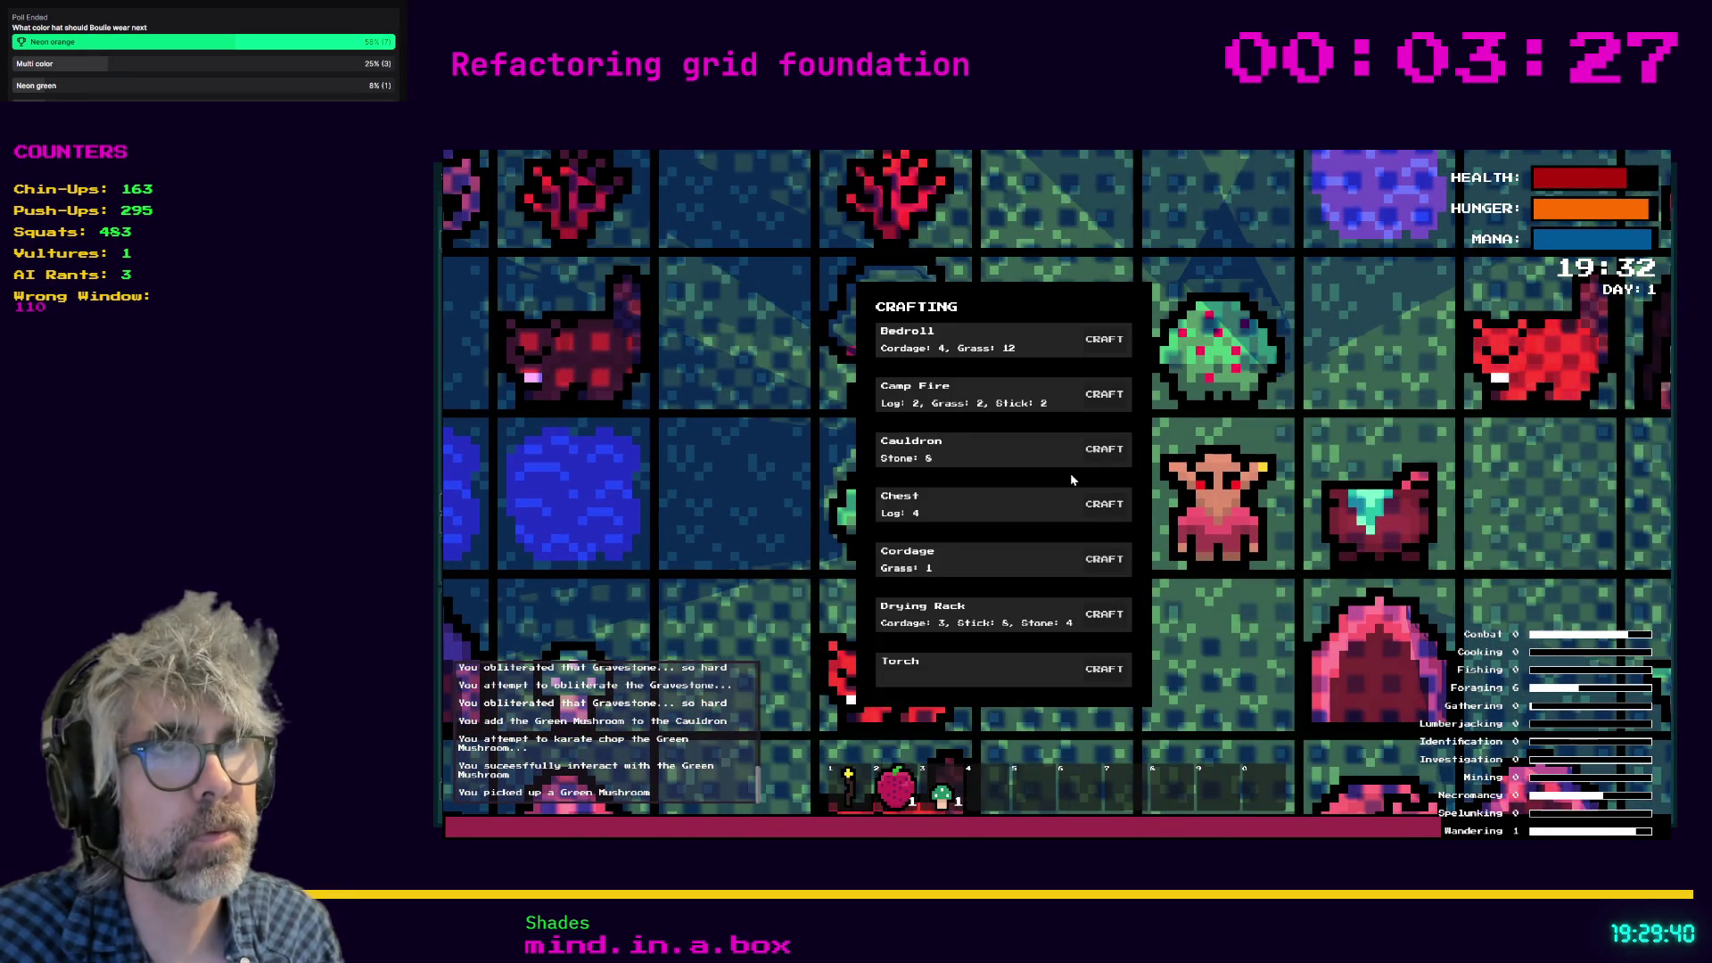
Craft a Drying Rack and place it above the wizard, then cancel placing the mushroom.
click(1104, 615)
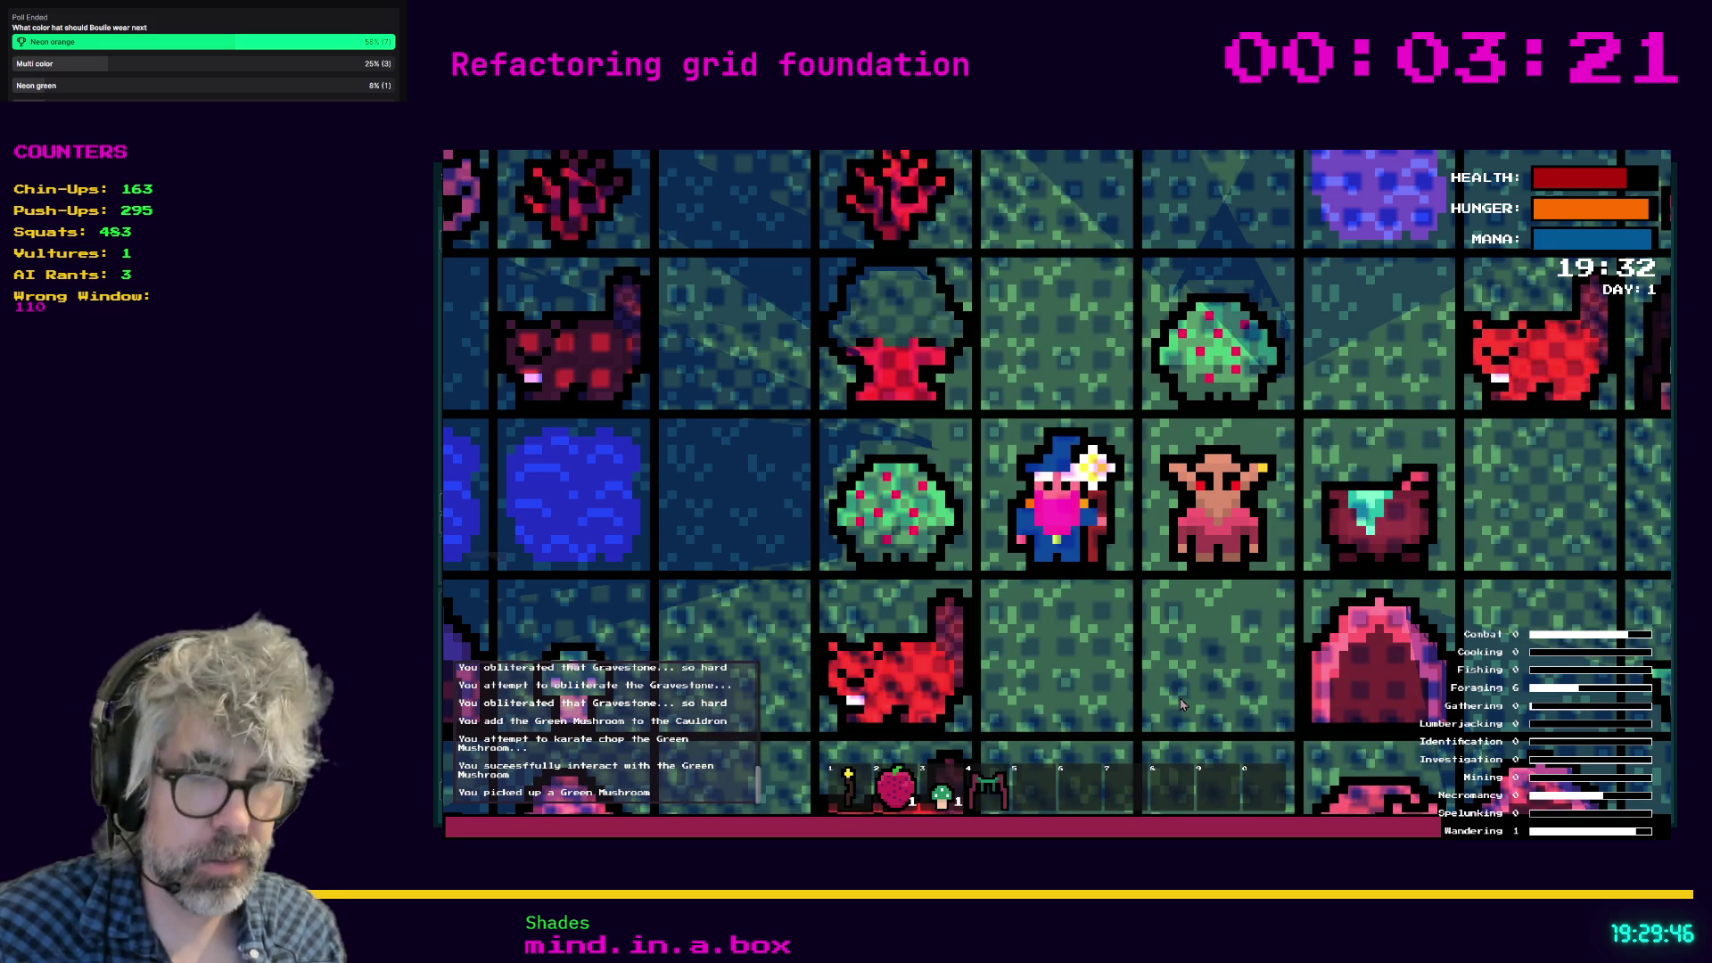
key(4)
key(Up)
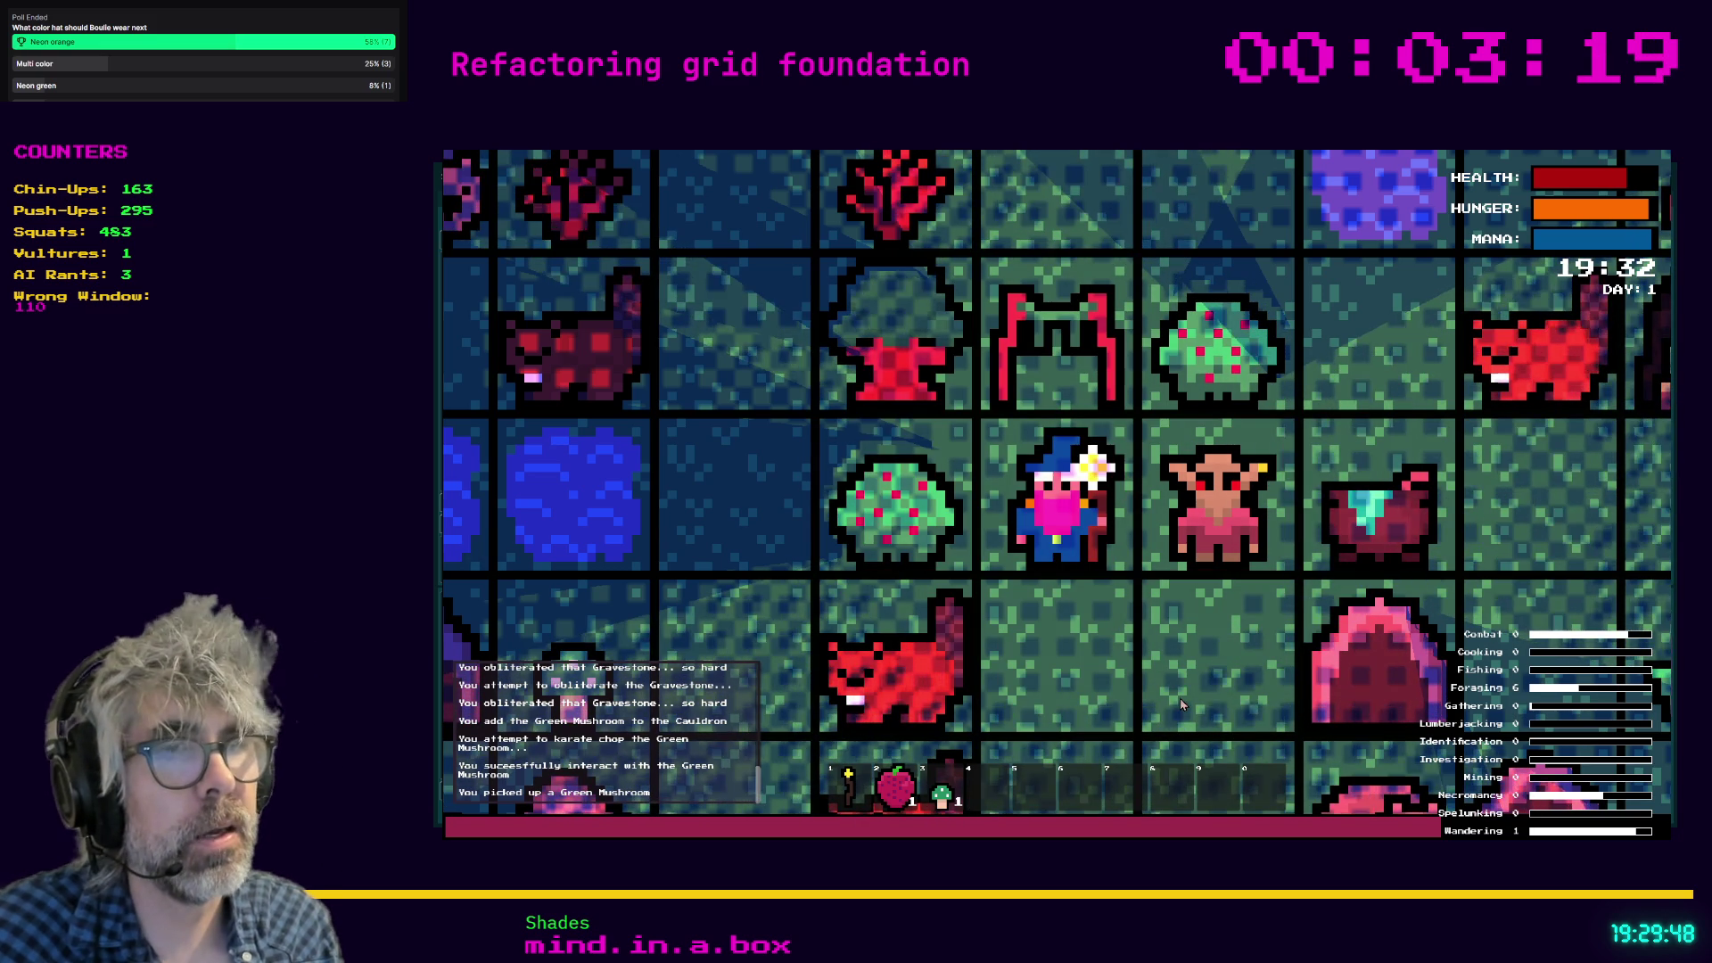
key(2)
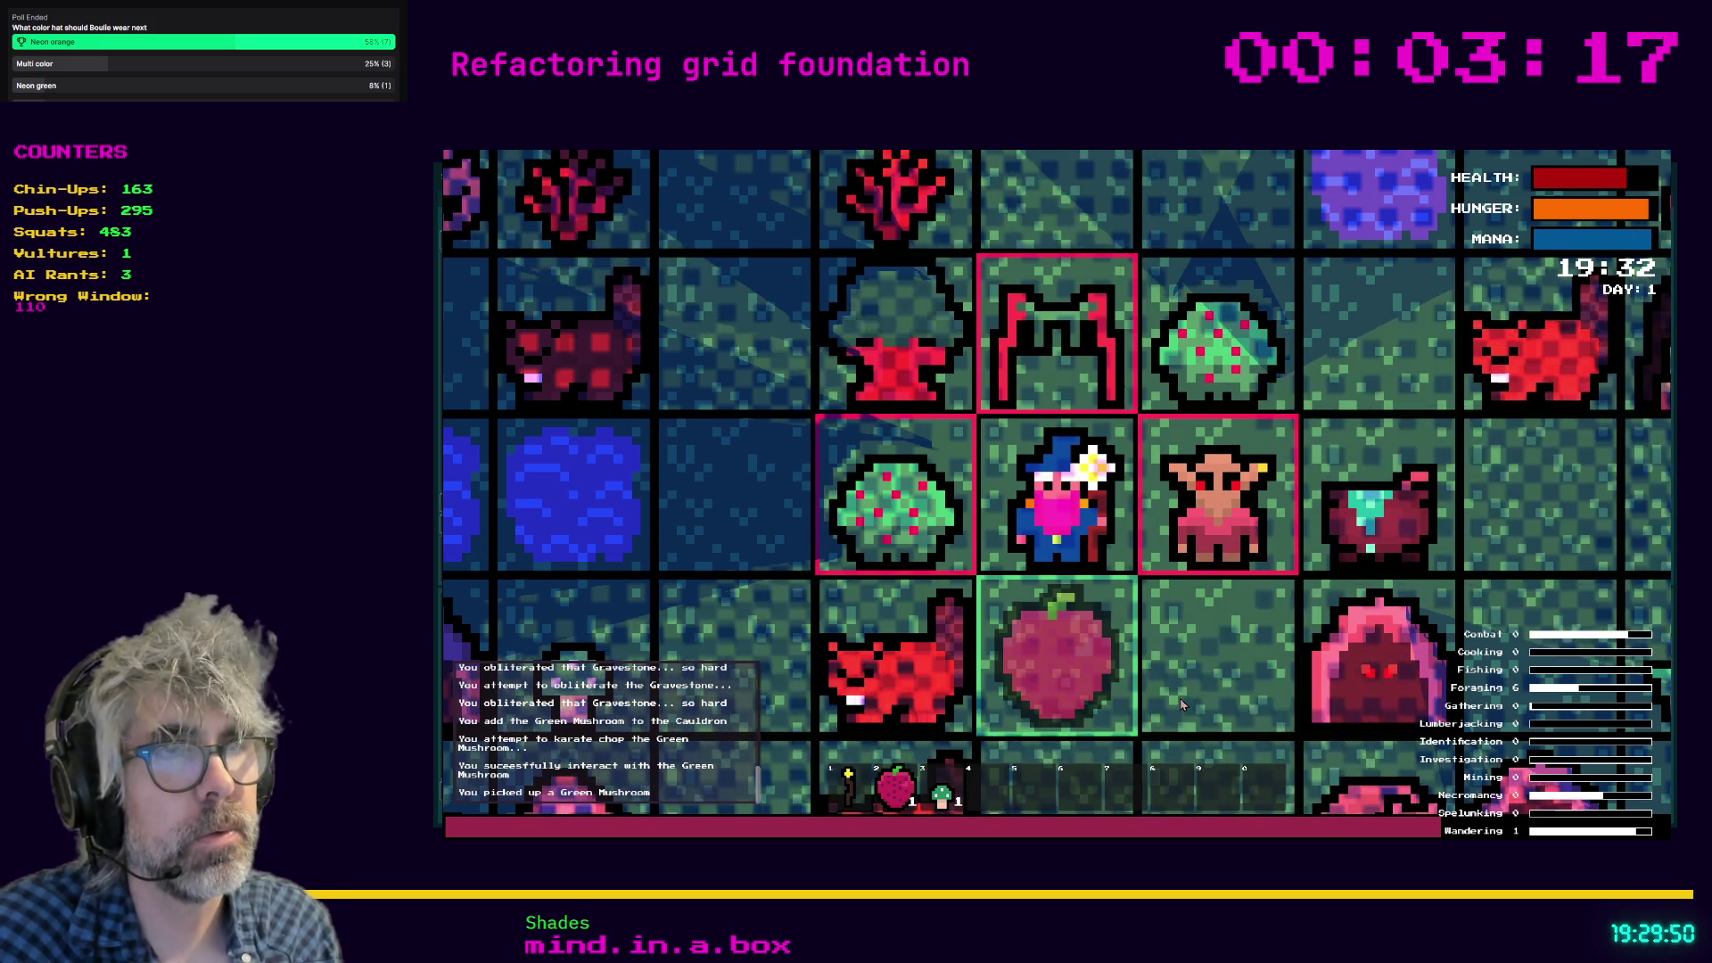
key(2)
key(3)
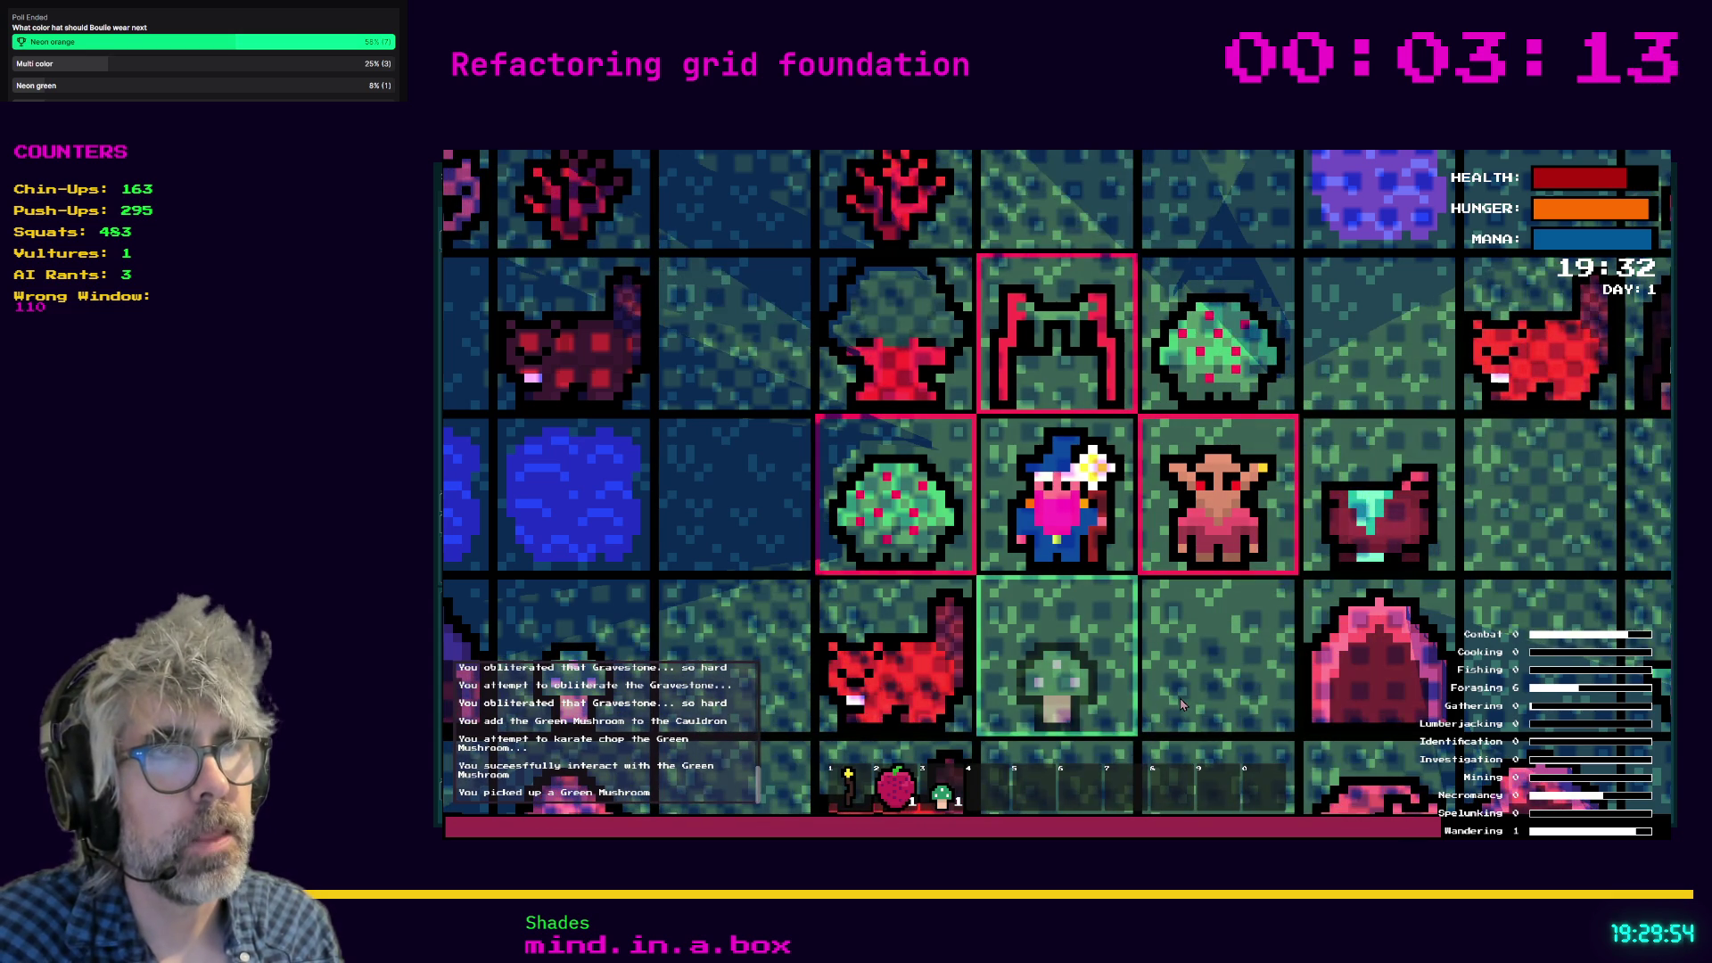
key(Escape)
Move the wizard west and destroy the beavers beside him.
key(Down)
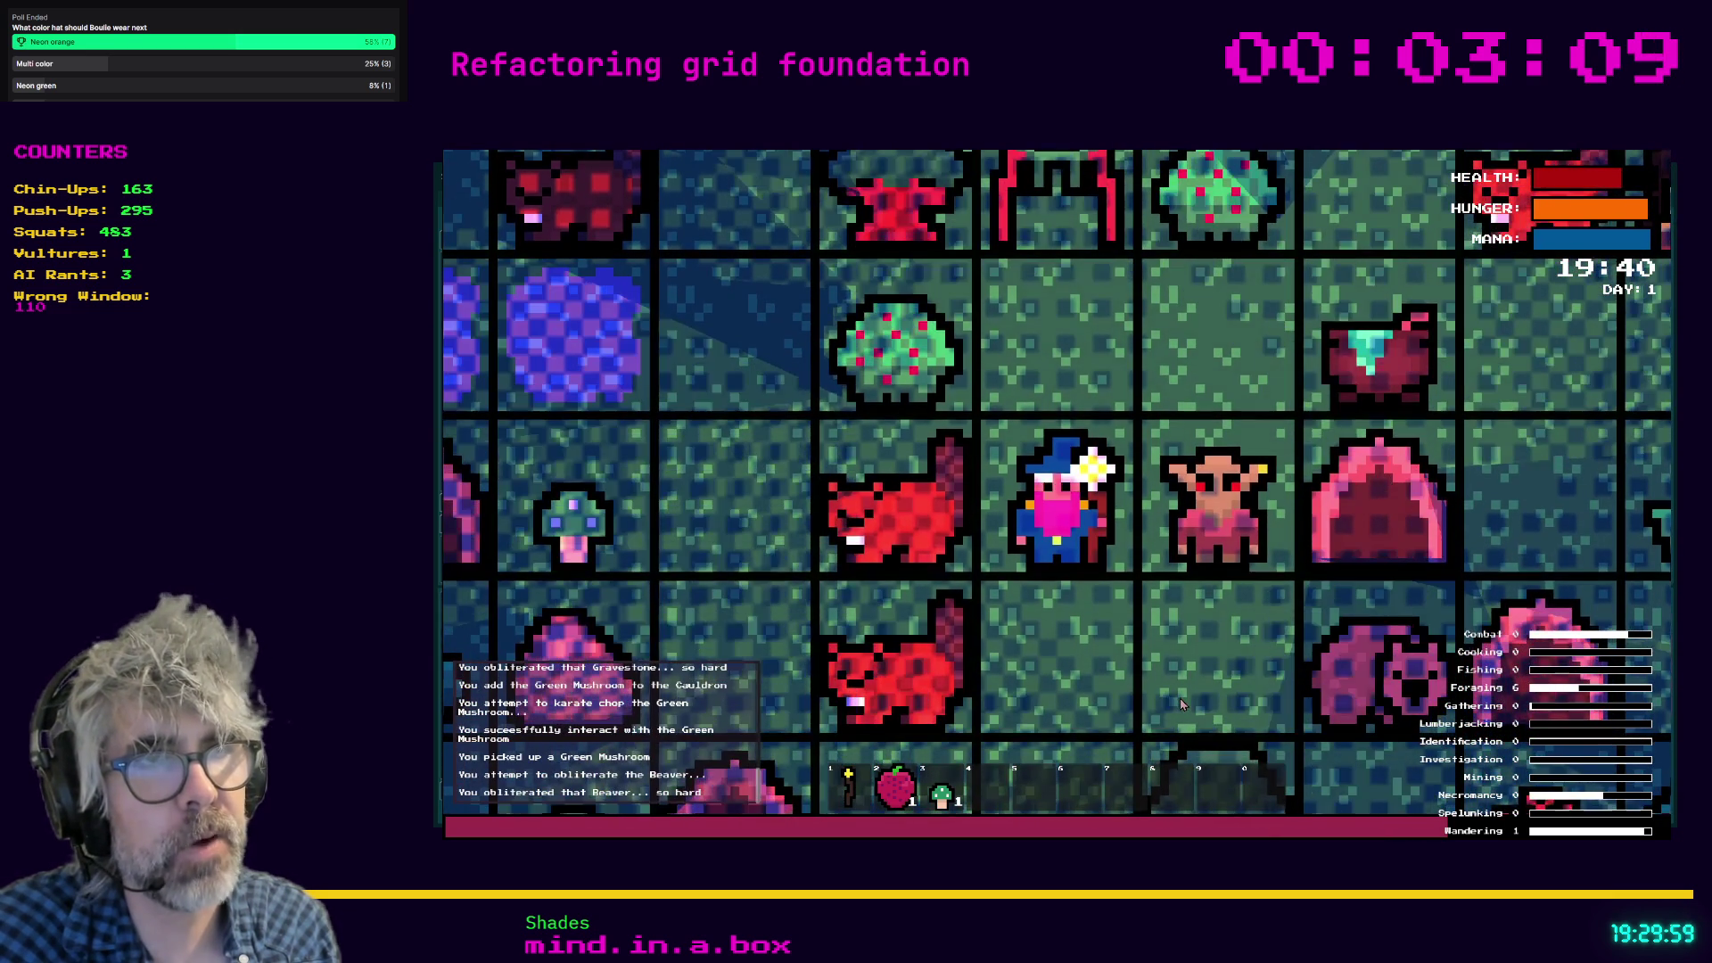
key(Left)
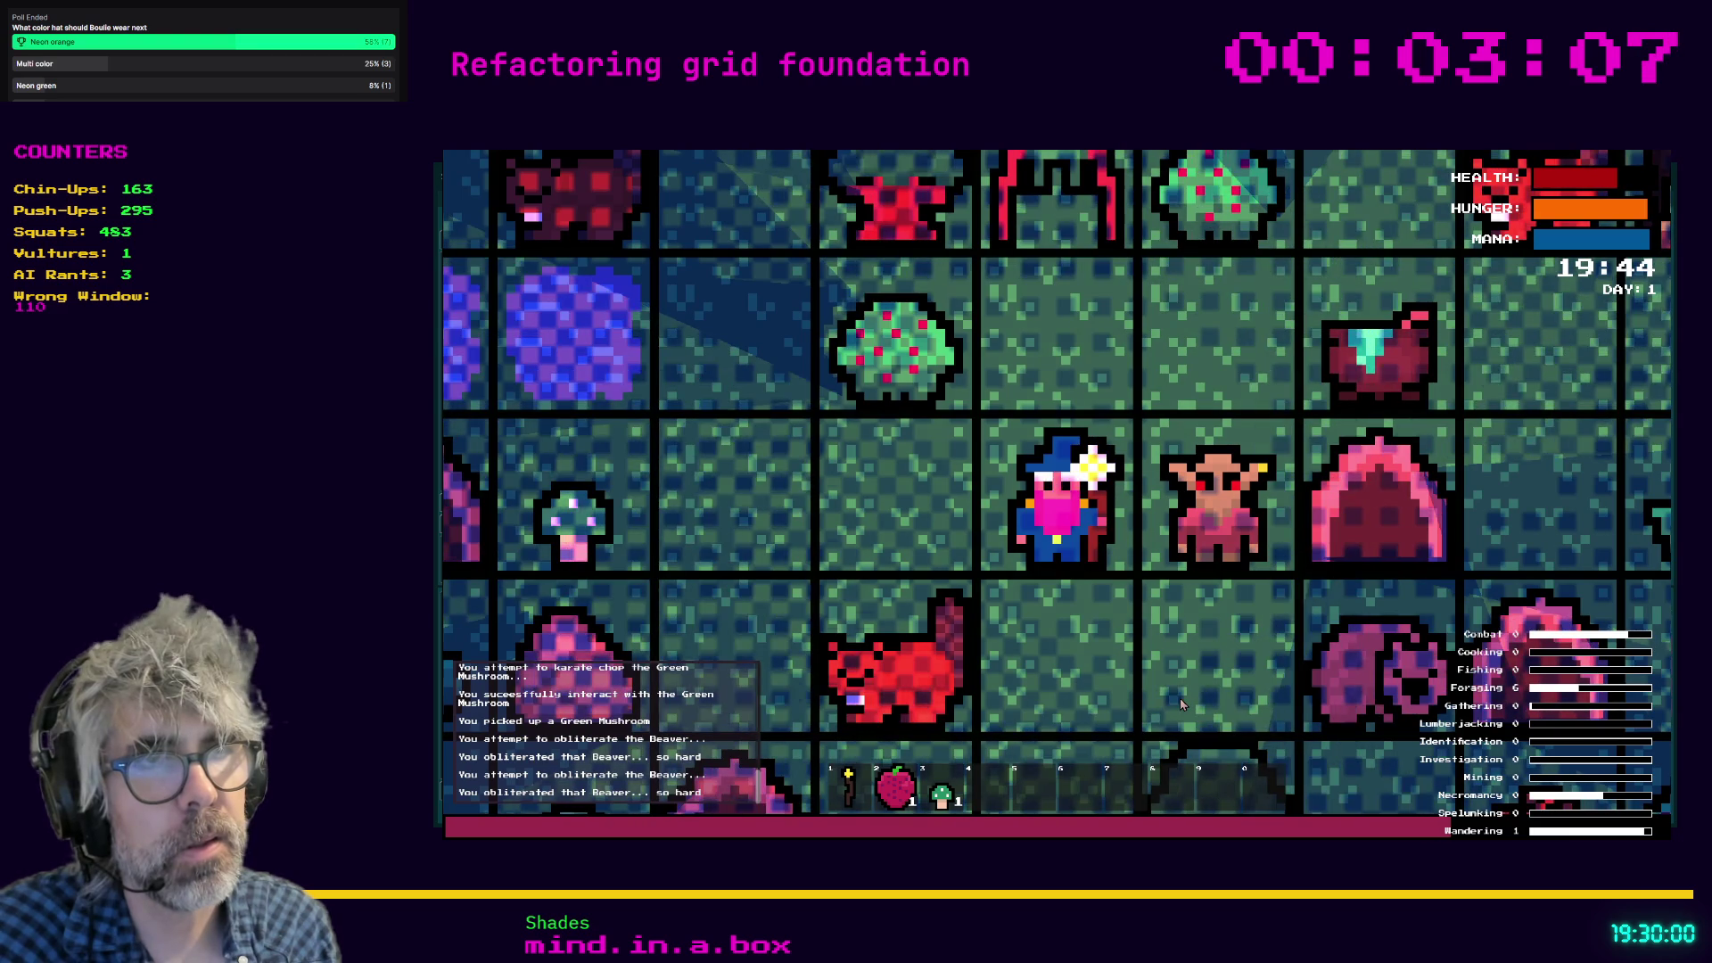
key(Left)
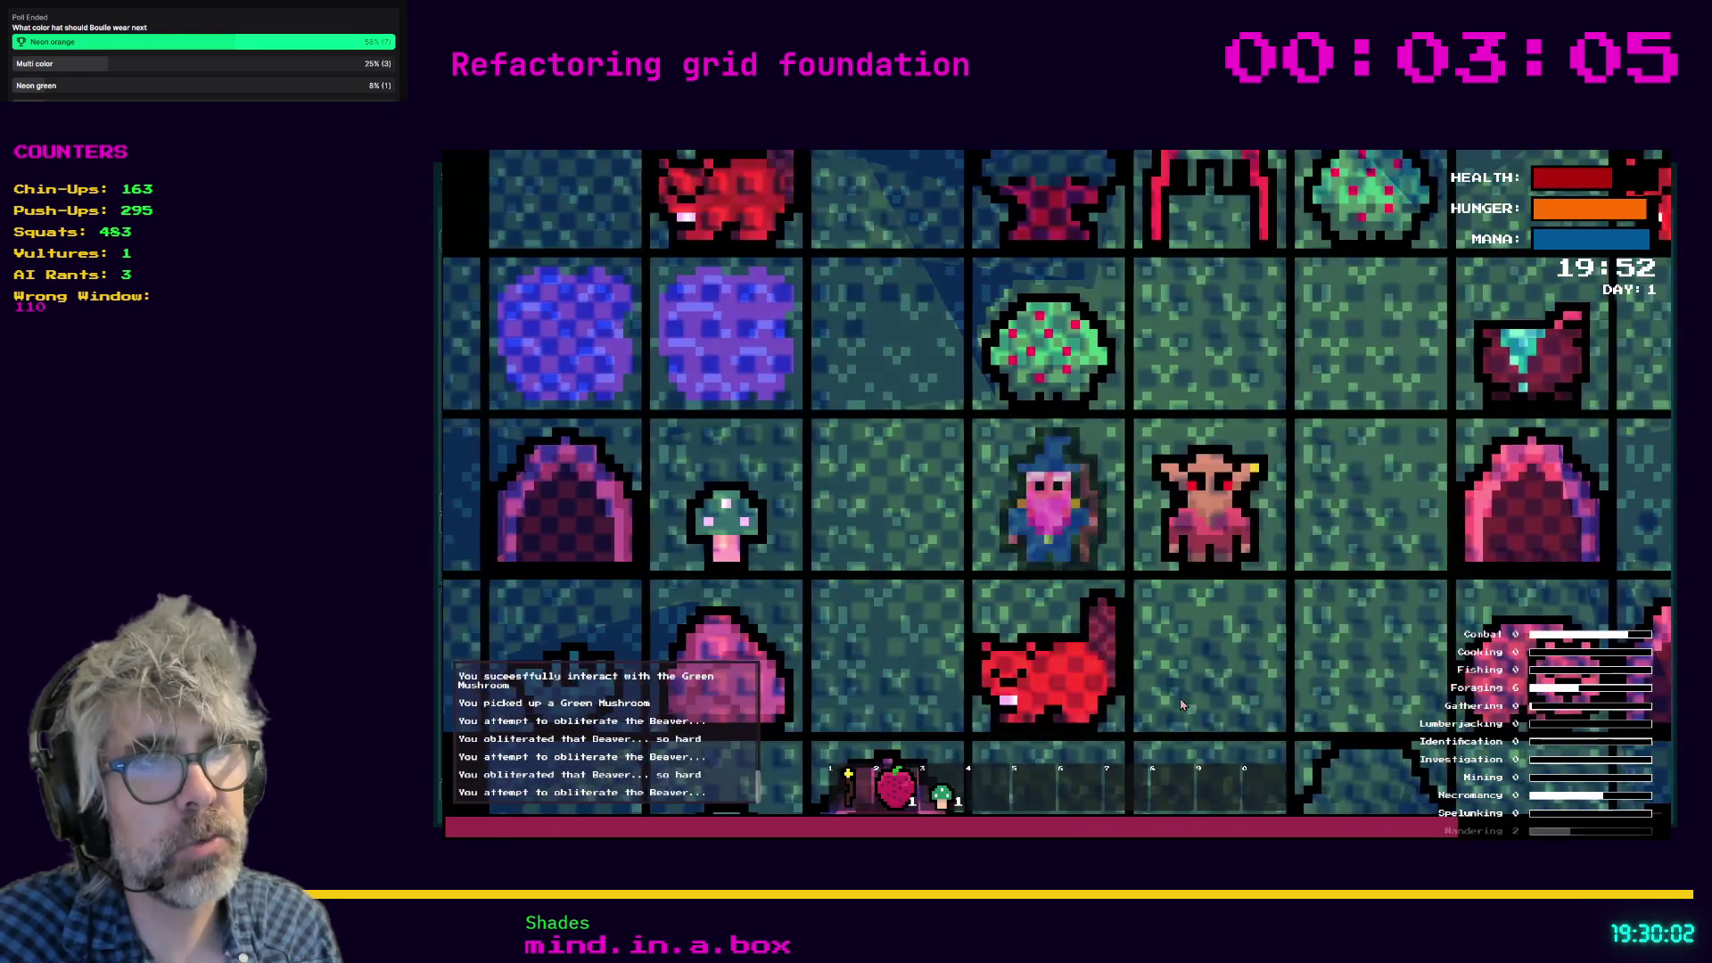
key(Down)
key(Down)
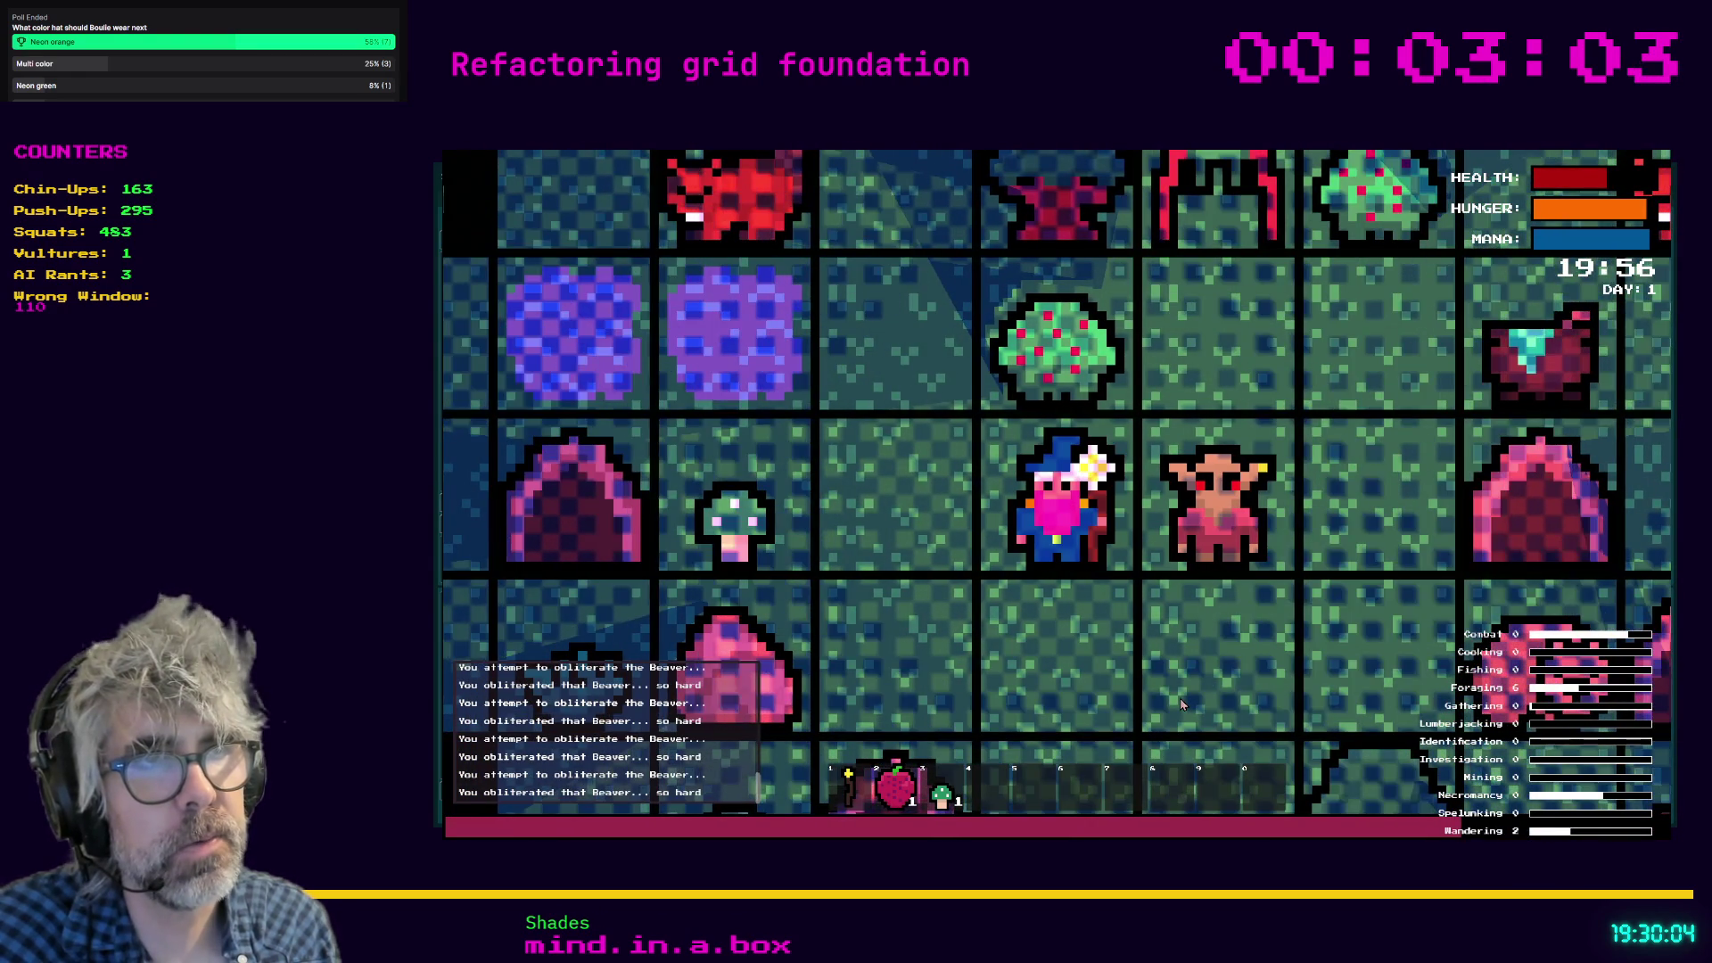
key(Right)
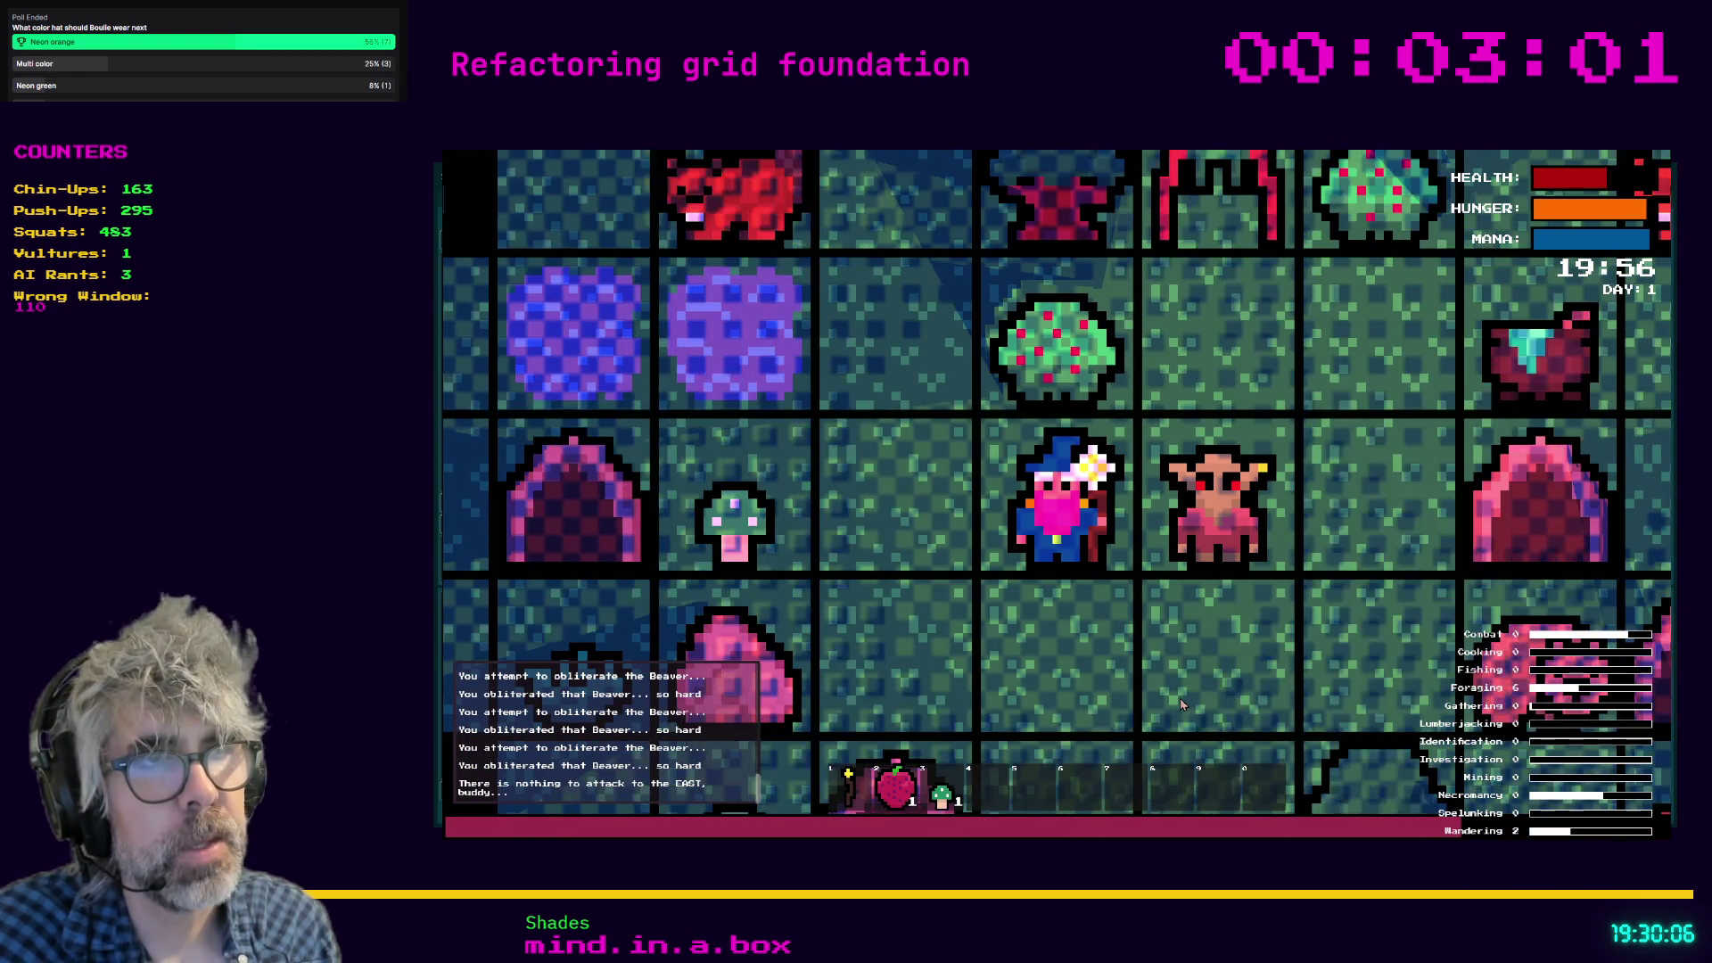
key(Right)
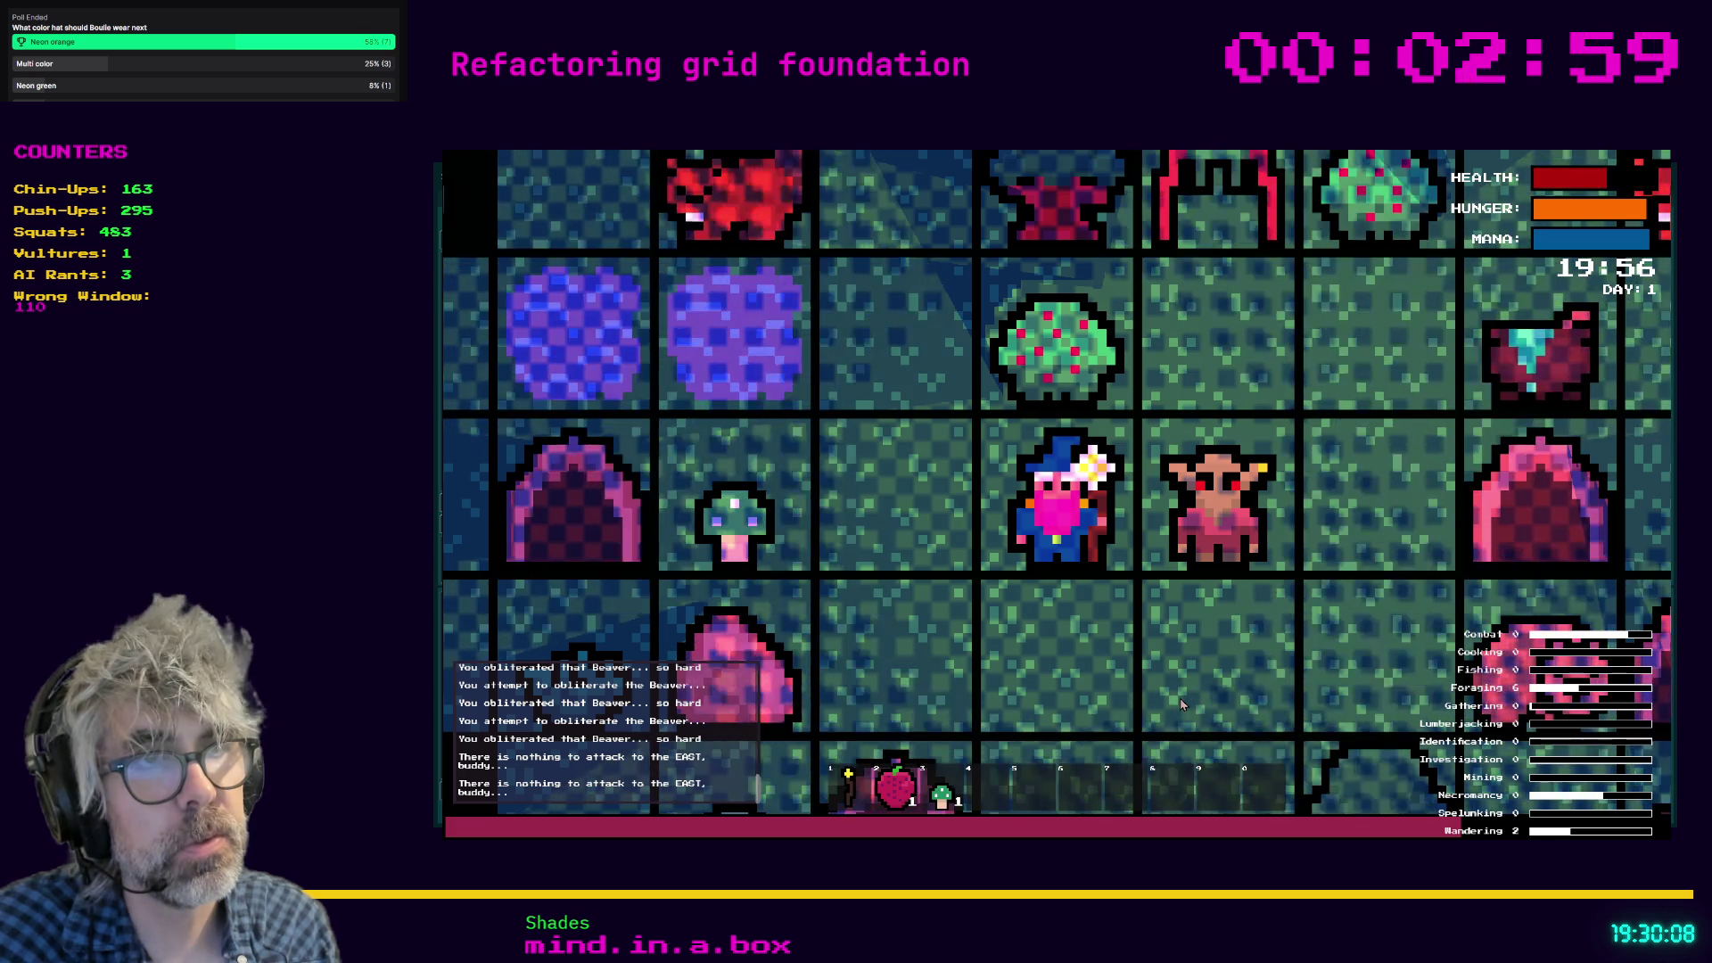
key(Left)
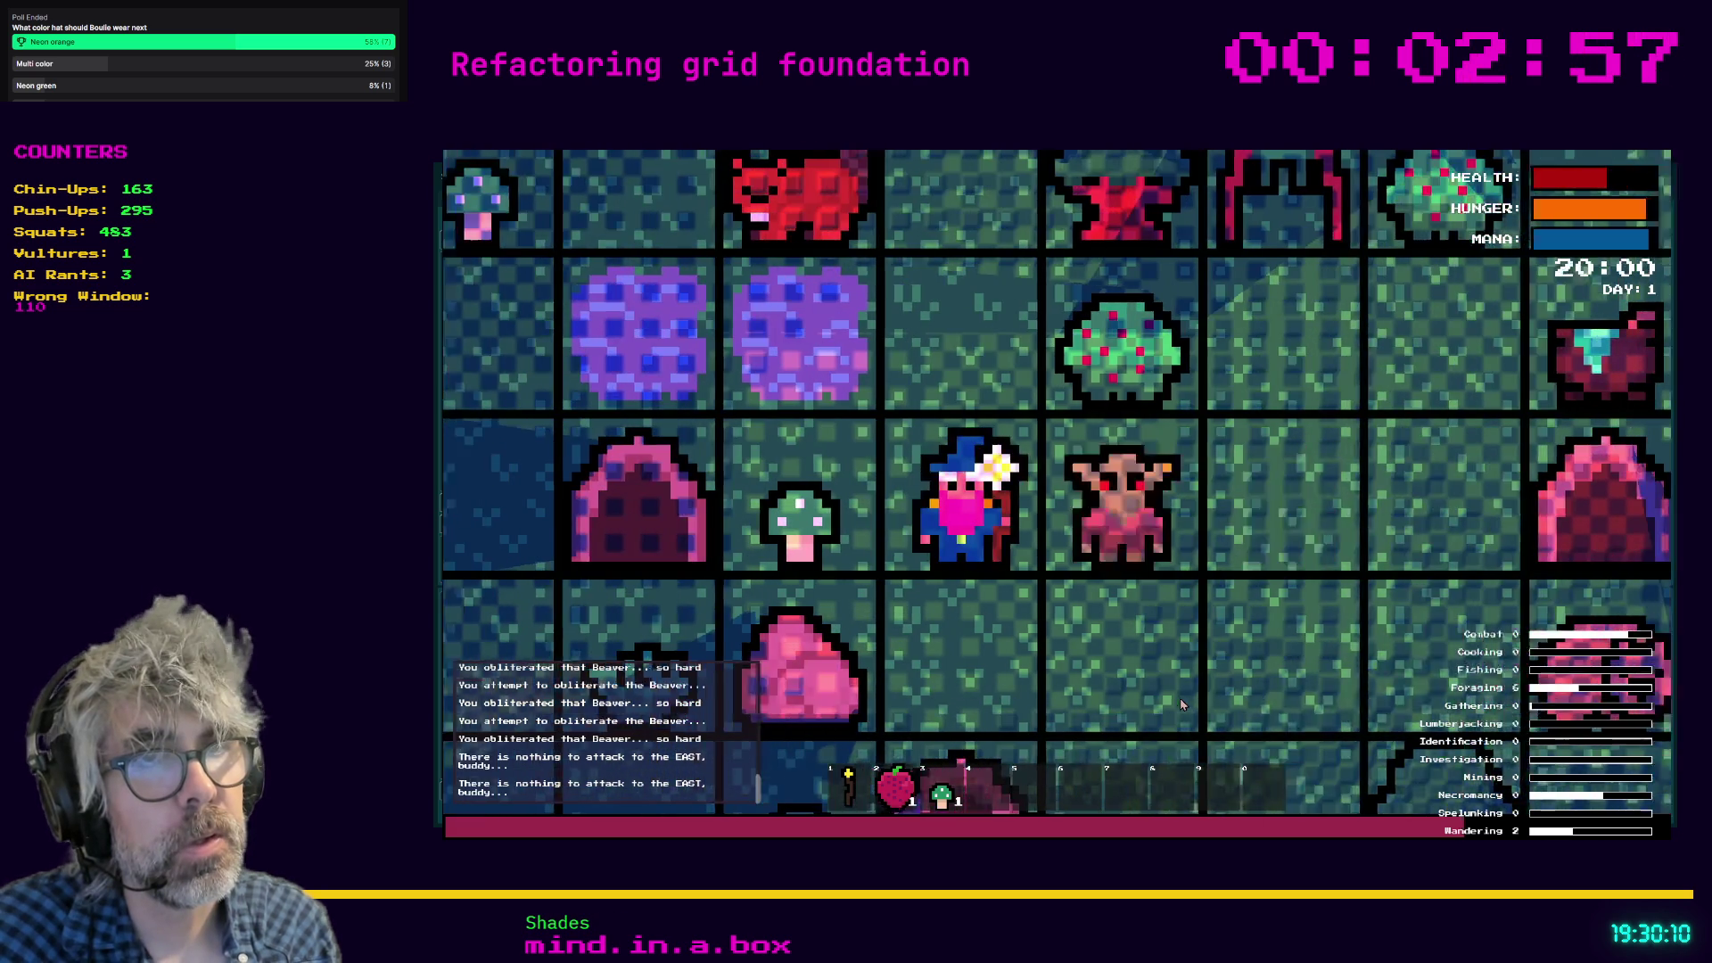
scroll(779, 436, down, 4)
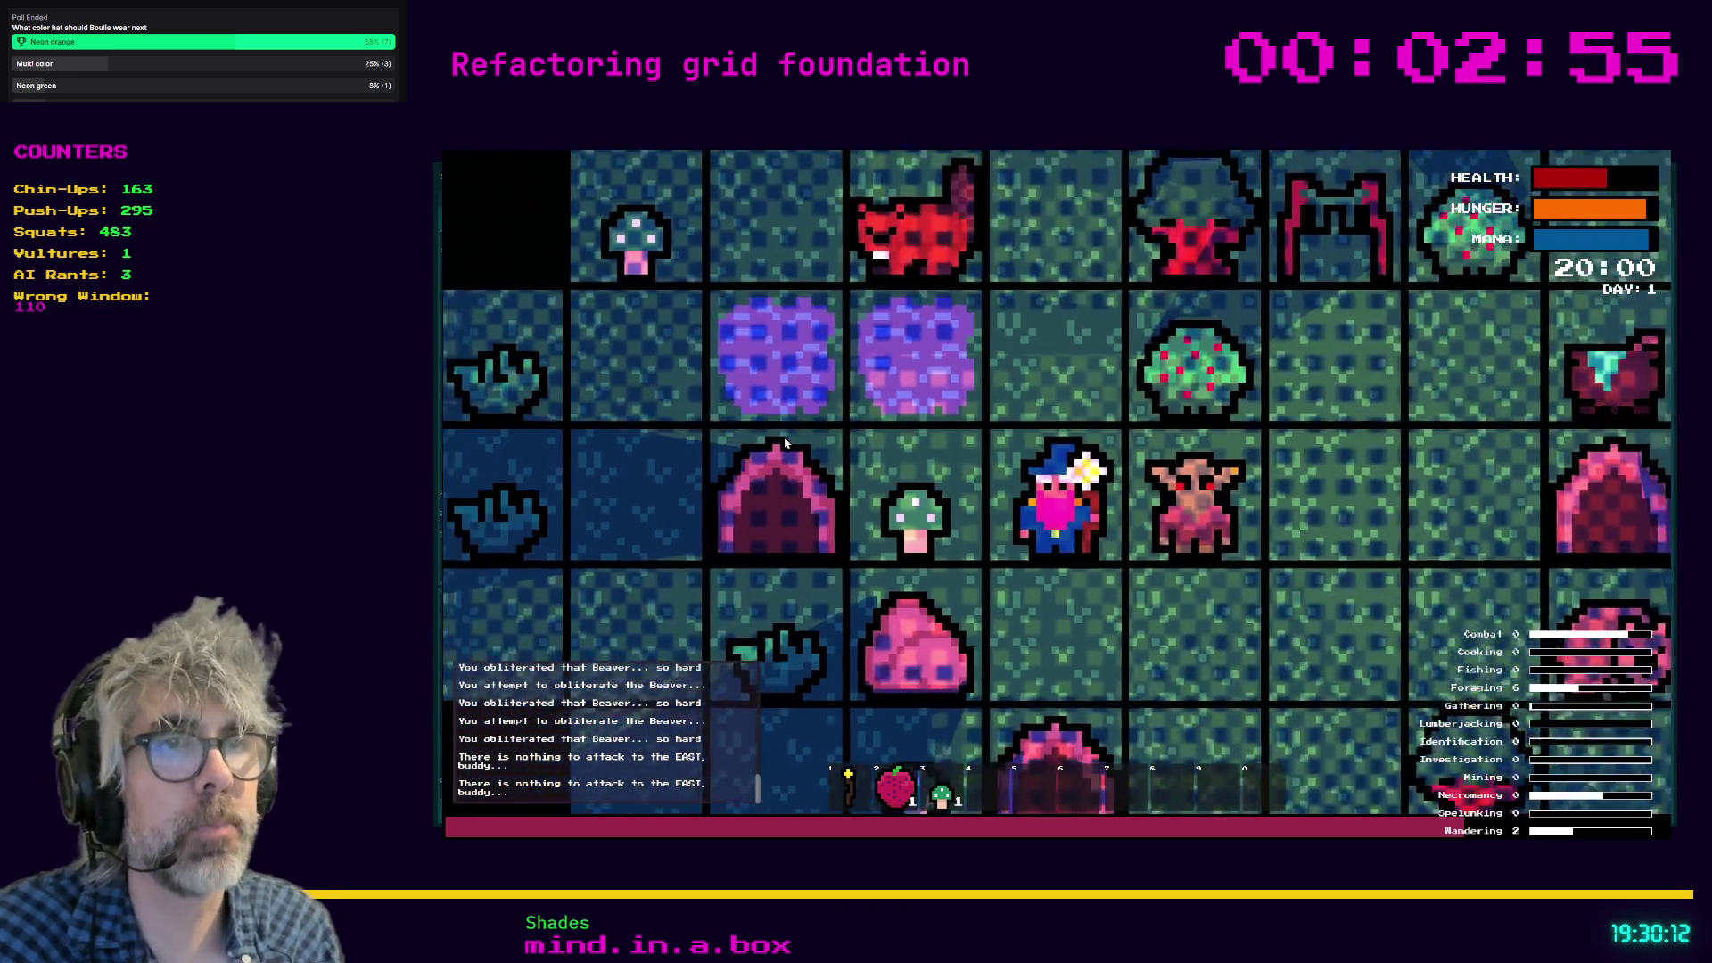
Zoom the game camera out and back in to survey the map, then stop the run with F8.
scroll(646, 304, down, 5)
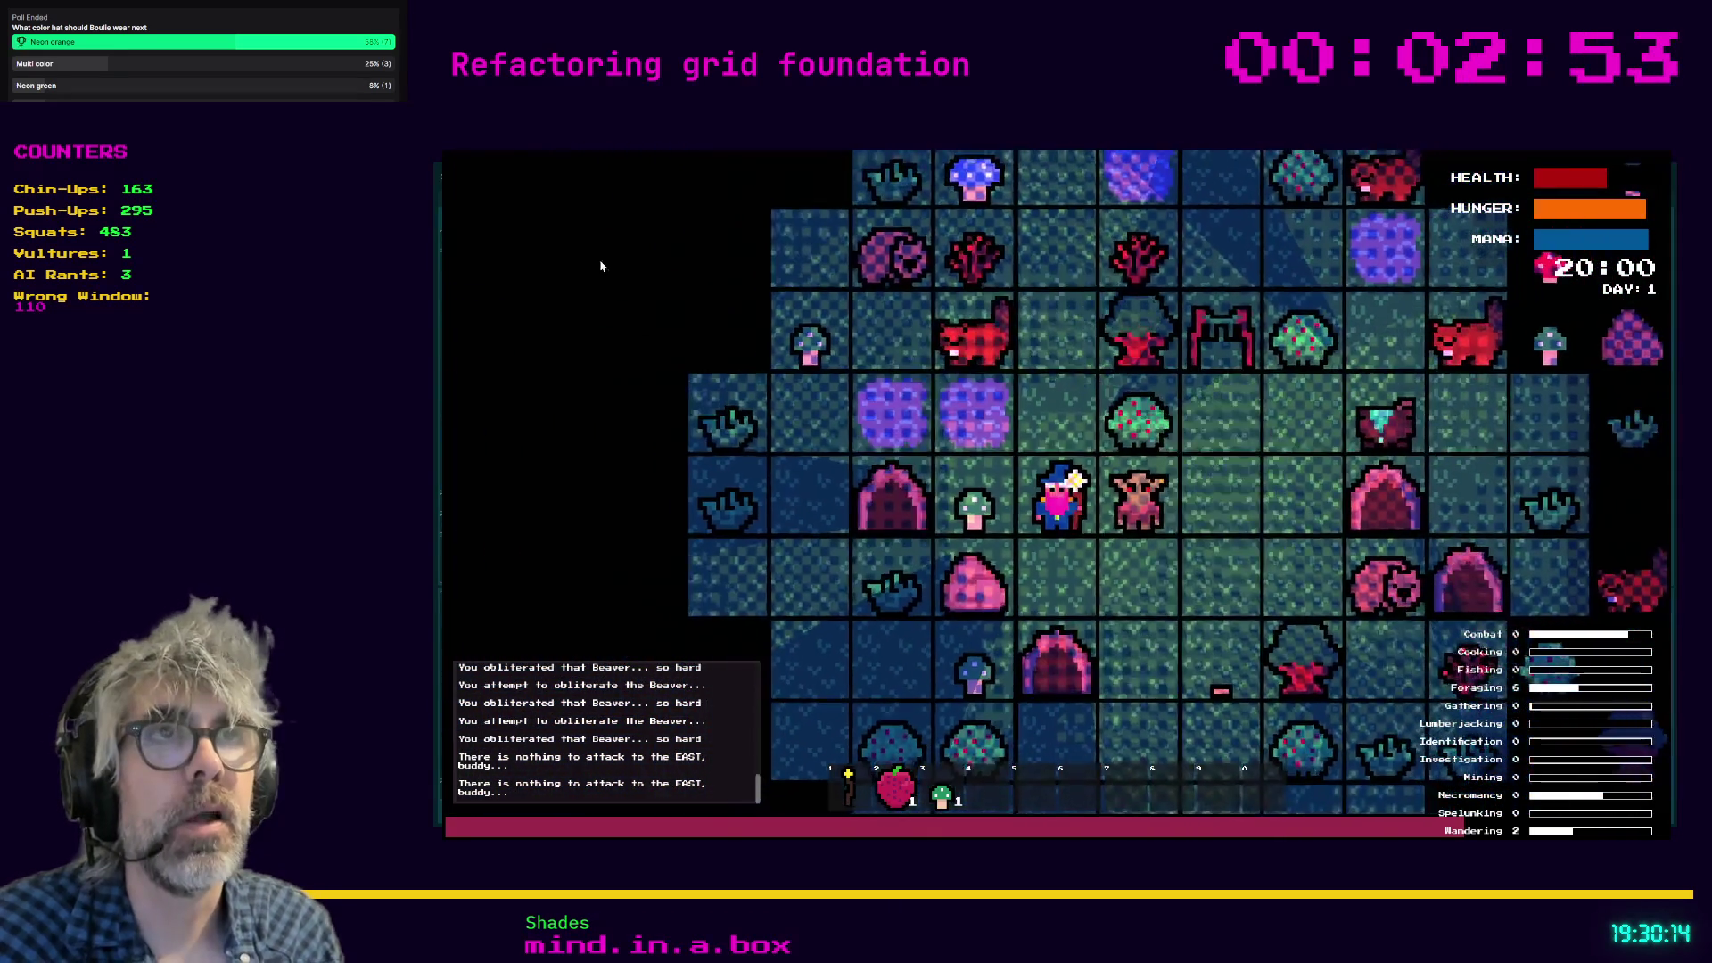
scroll(568, 230, down, 5)
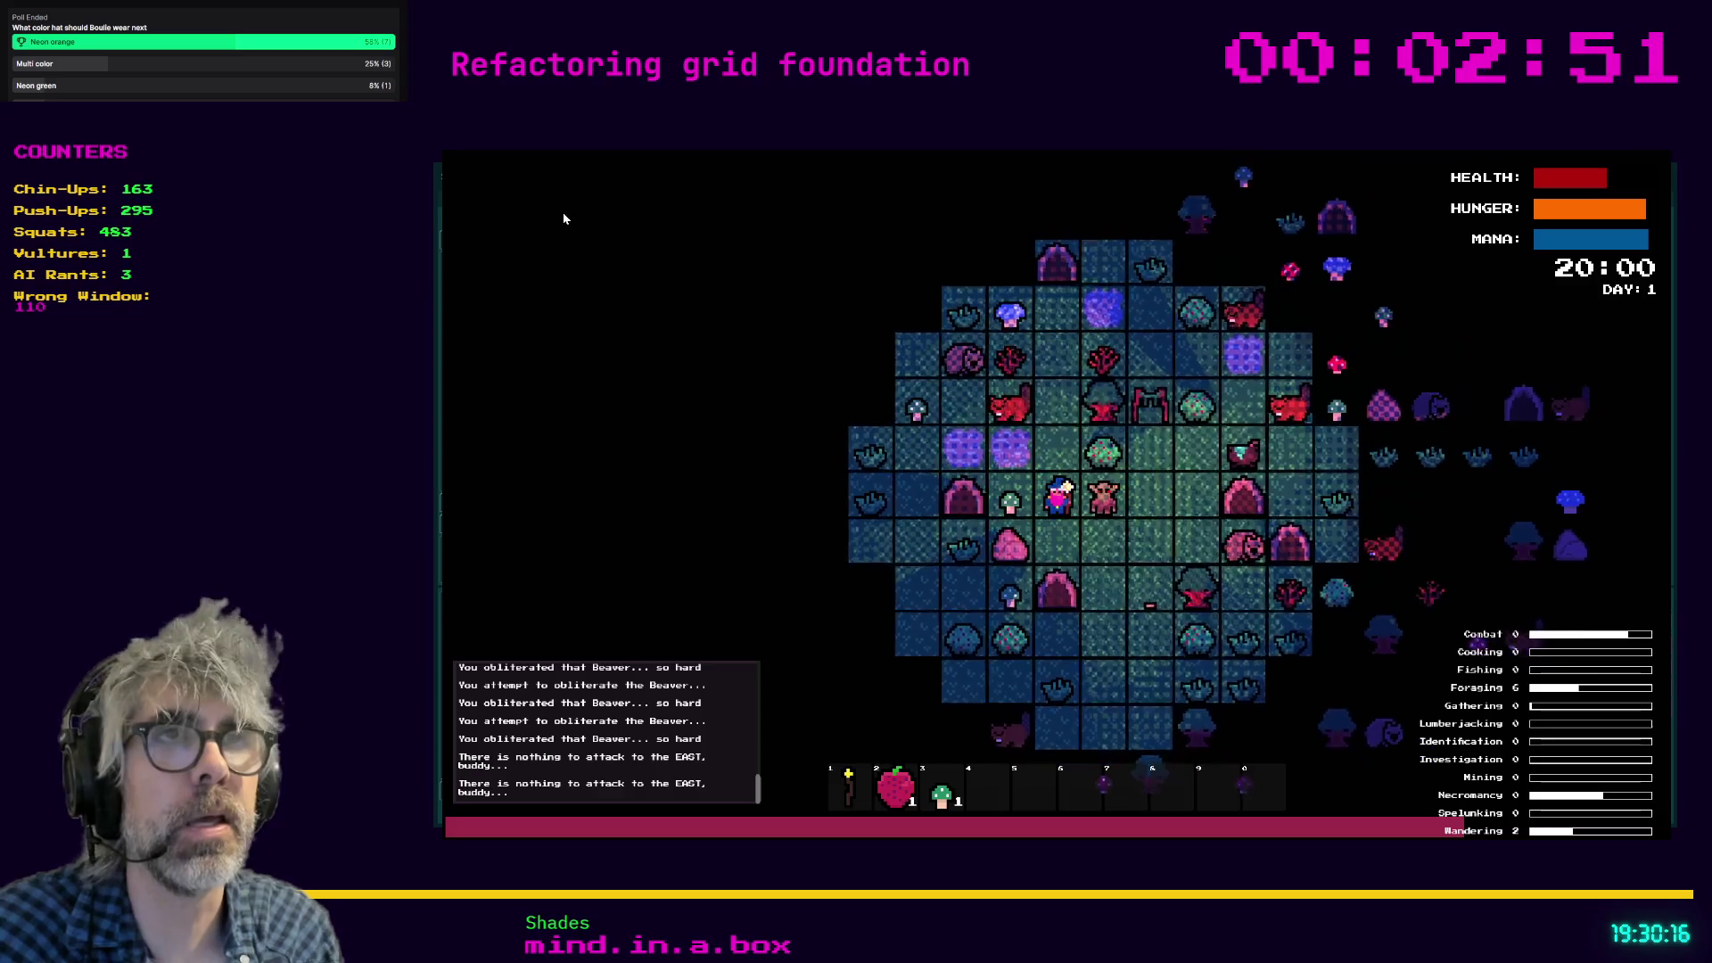
scroll(520, 209, down, 5)
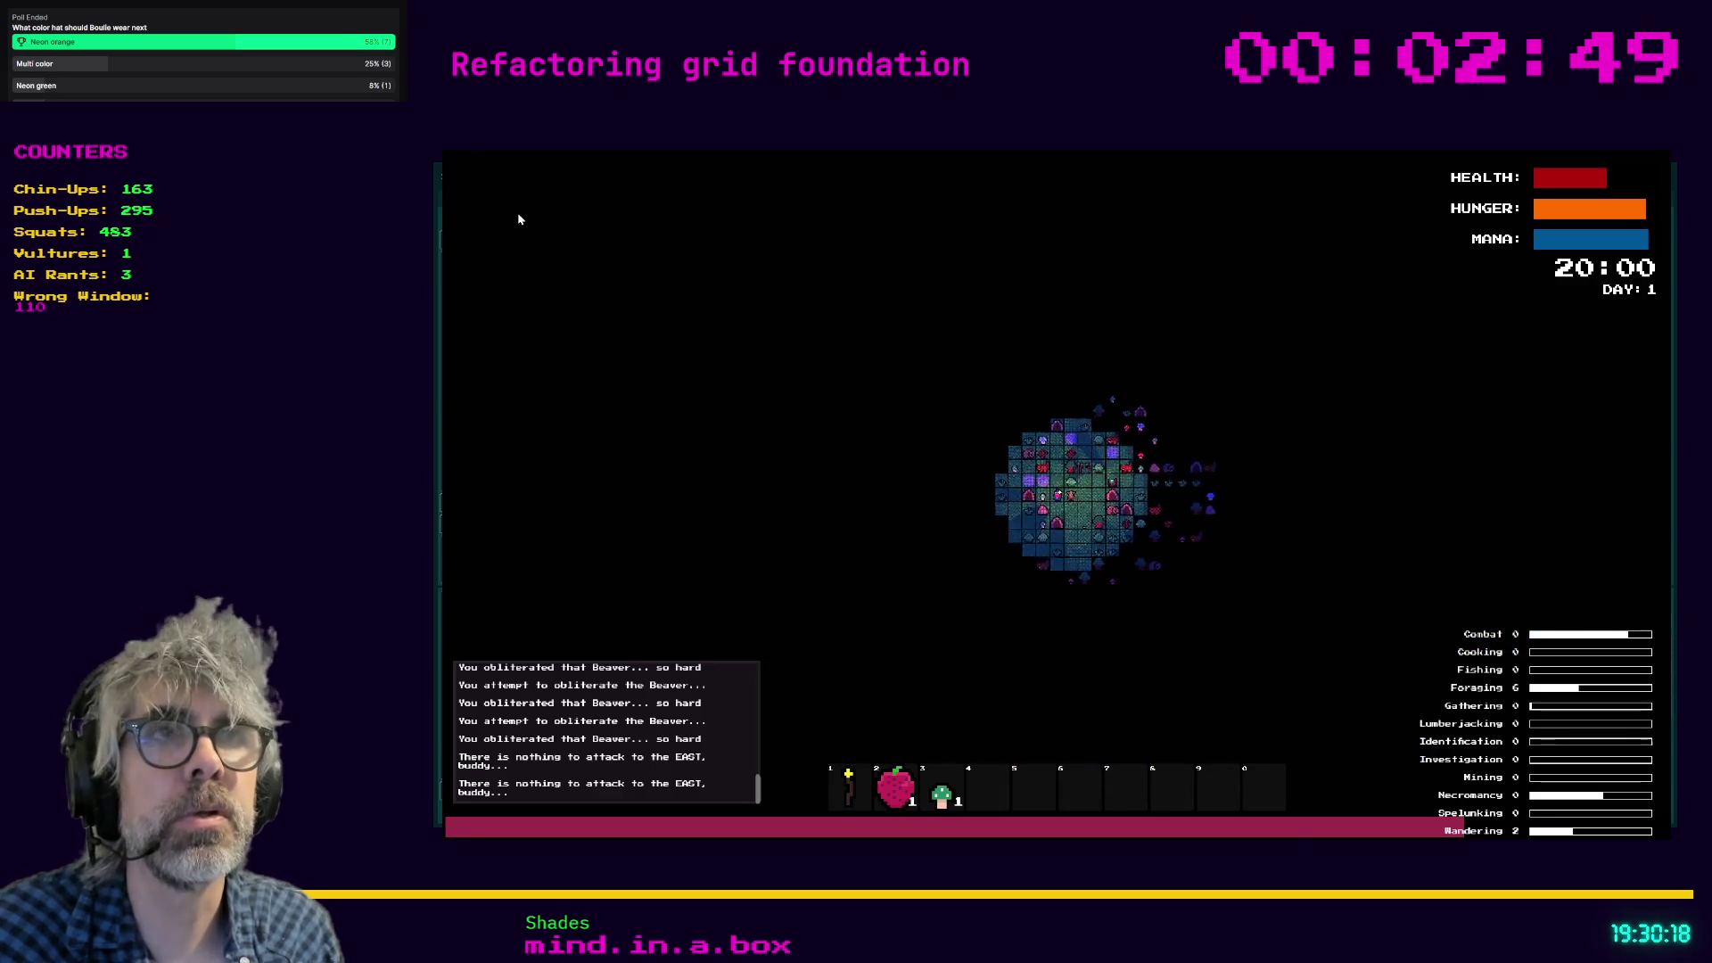
scroll(695, 312, down, 2)
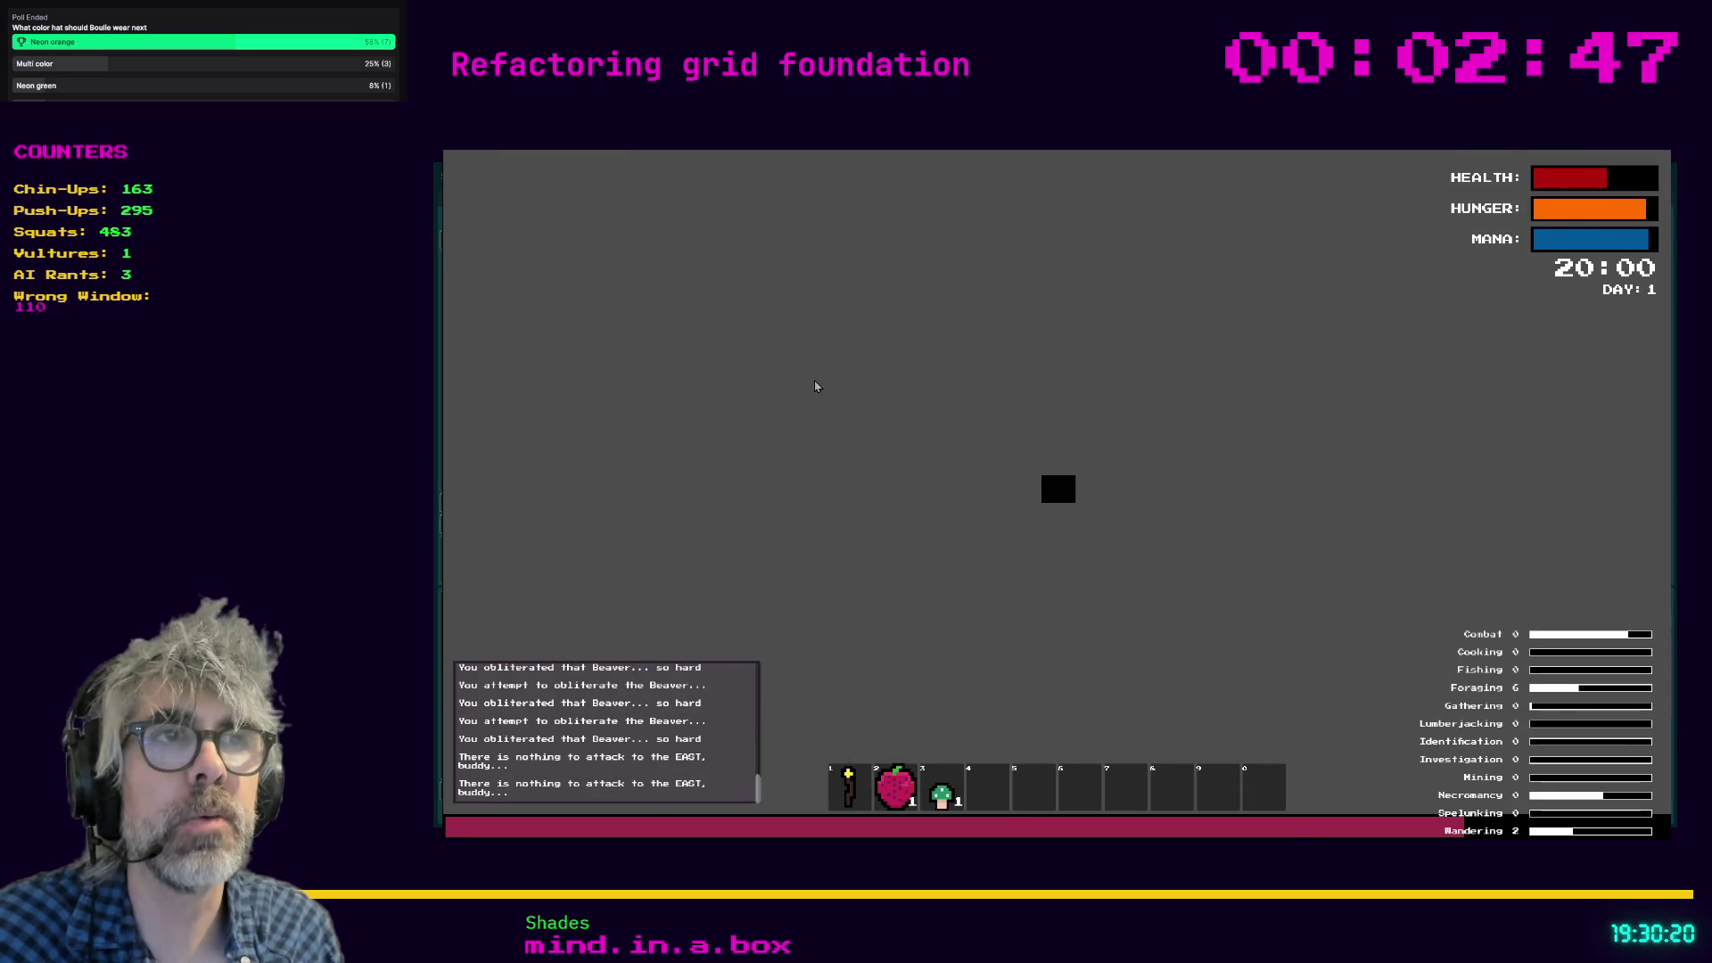
scroll(804, 372, up, 5)
scroll(836, 406, up, 4)
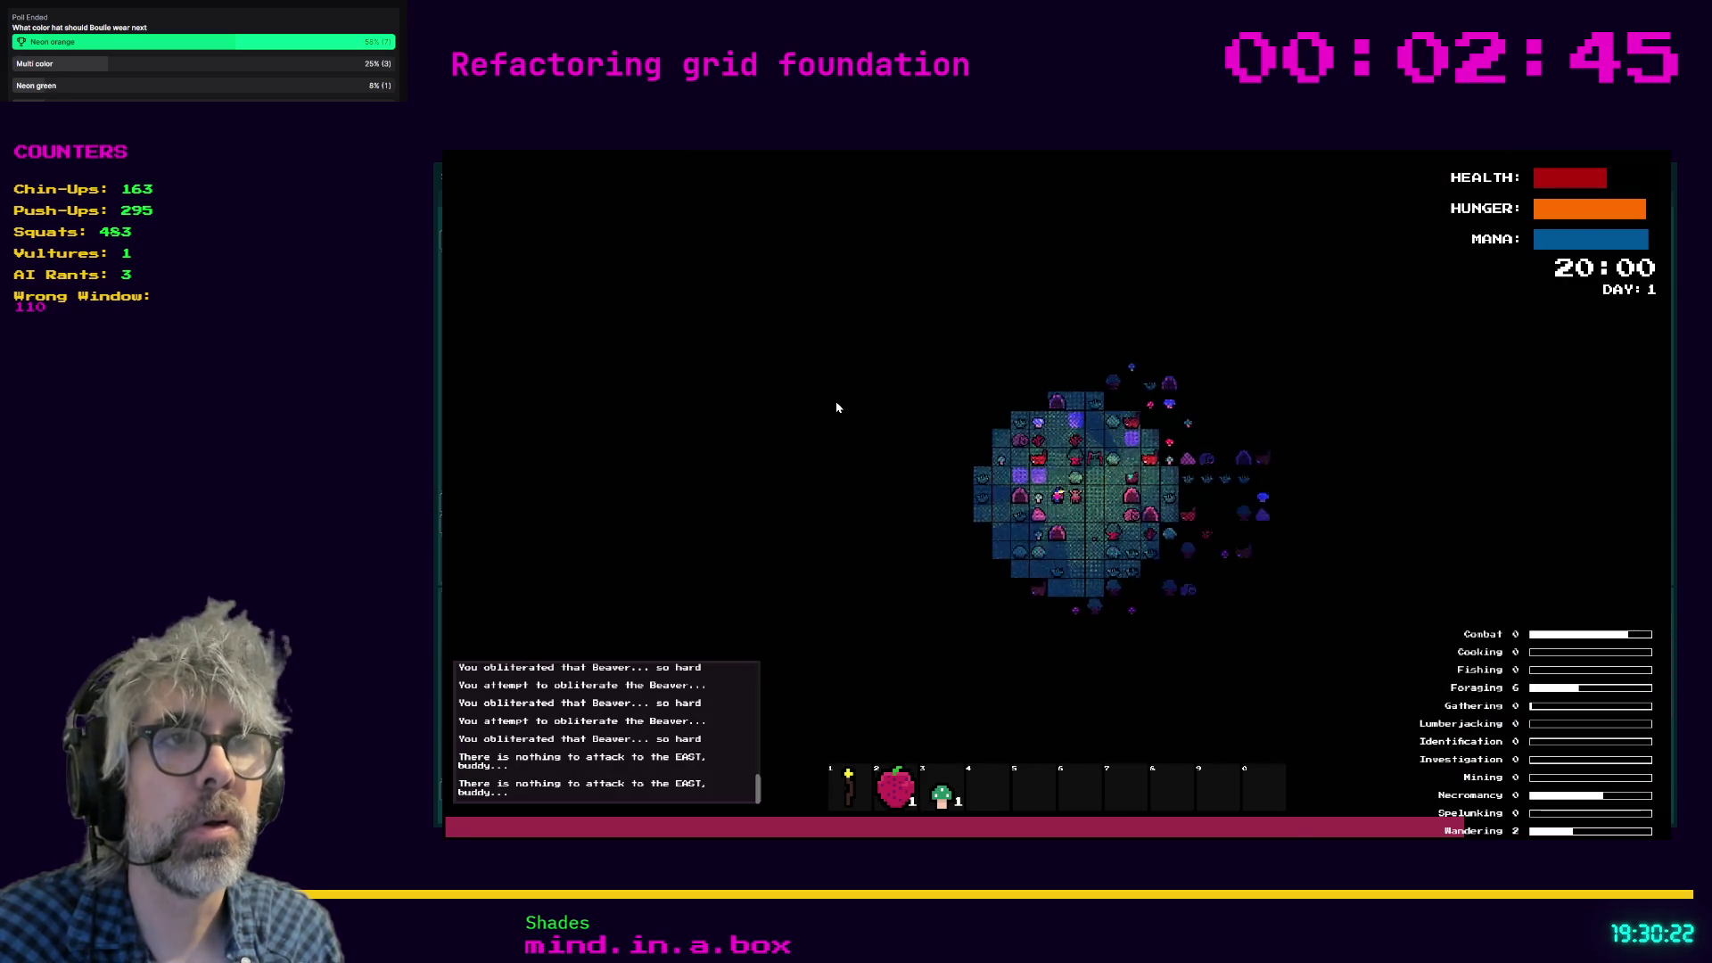
scroll(831, 406, down, 5)
scroll(830, 406, up, 4)
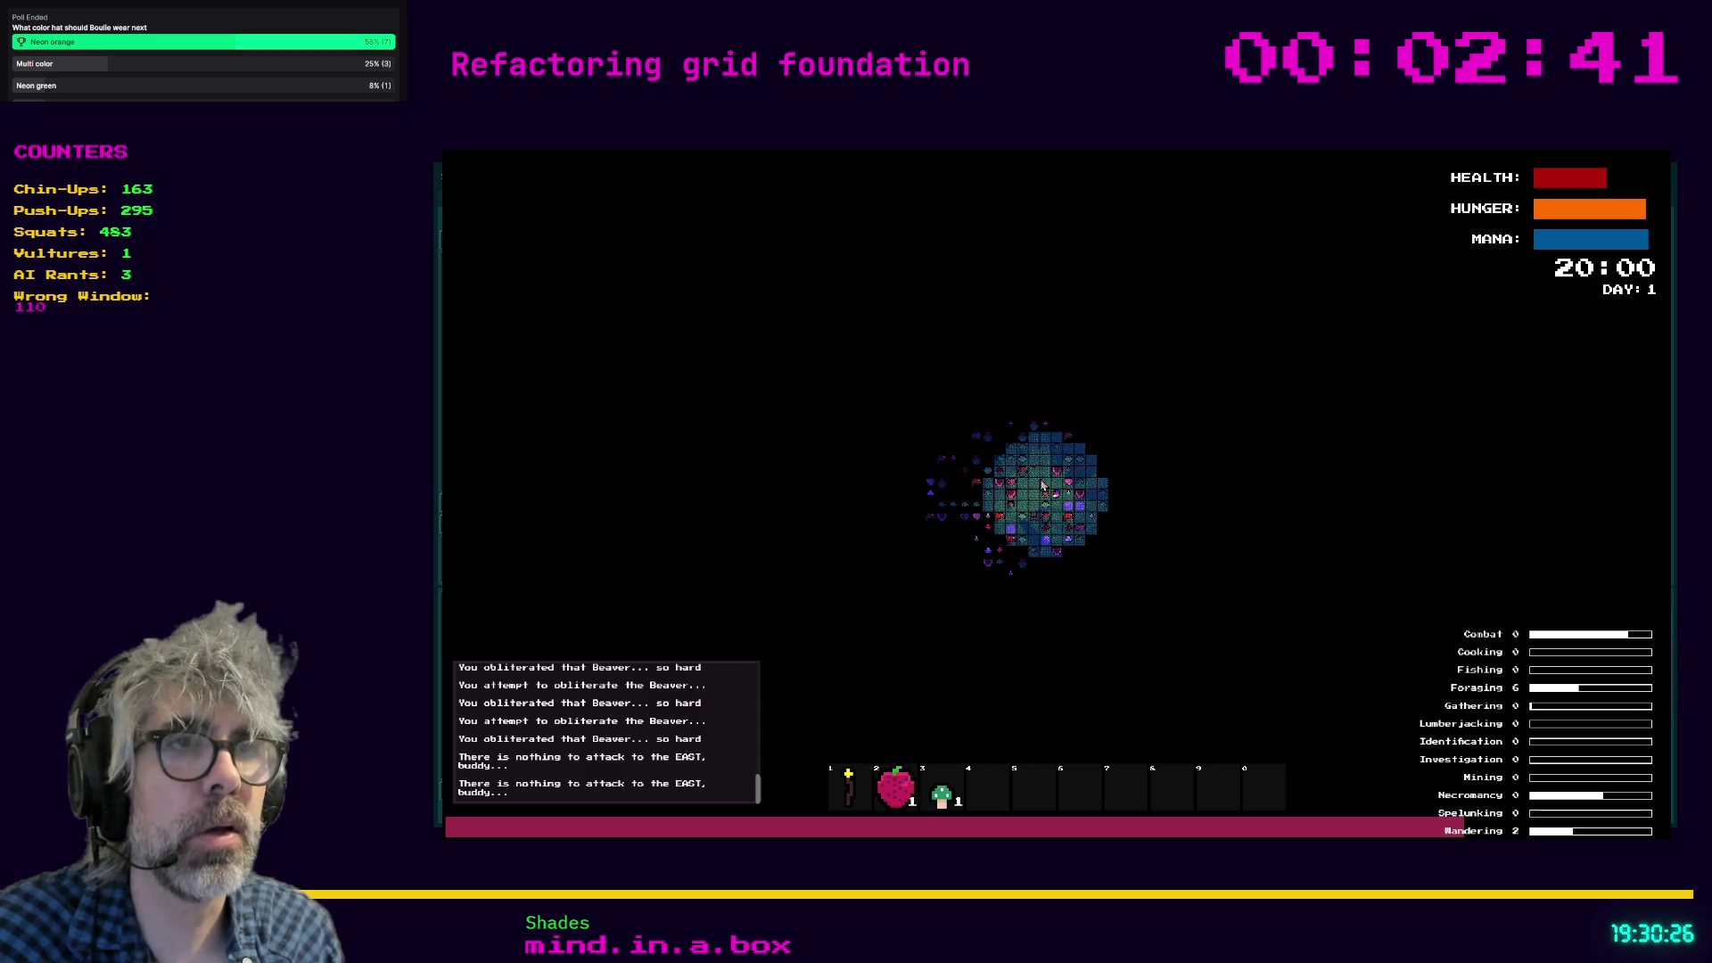
scroll(1041, 484, down, 3)
scroll(1041, 484, up, 4)
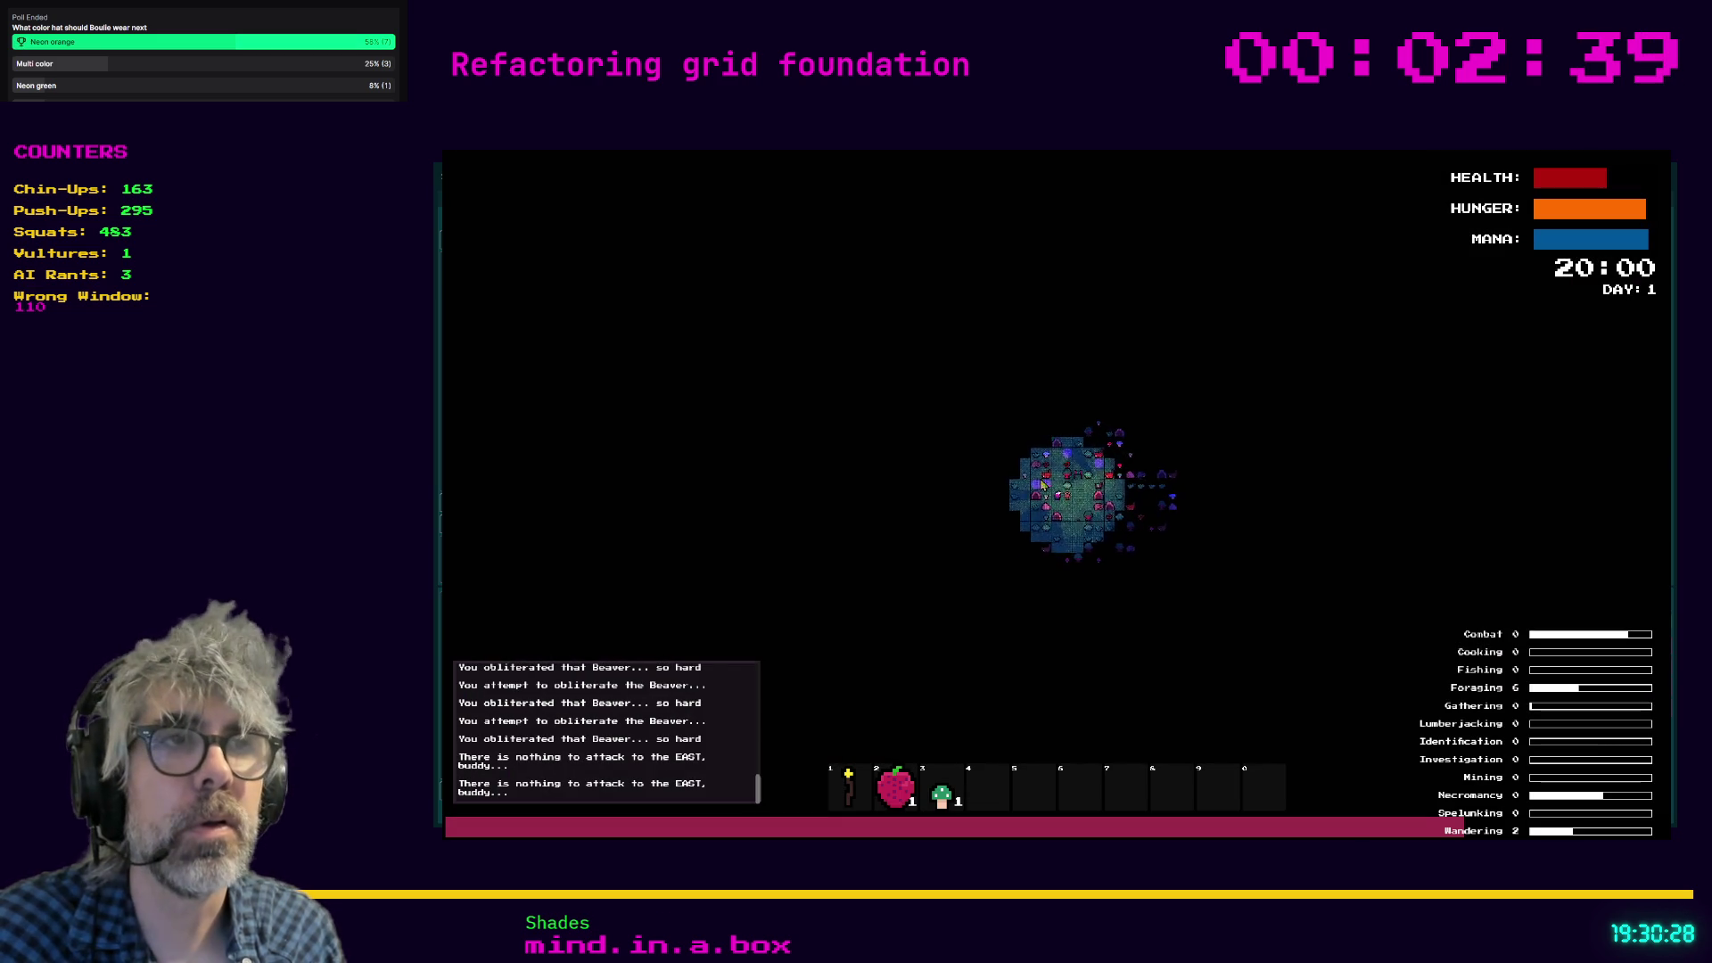
scroll(1041, 485, up, 5)
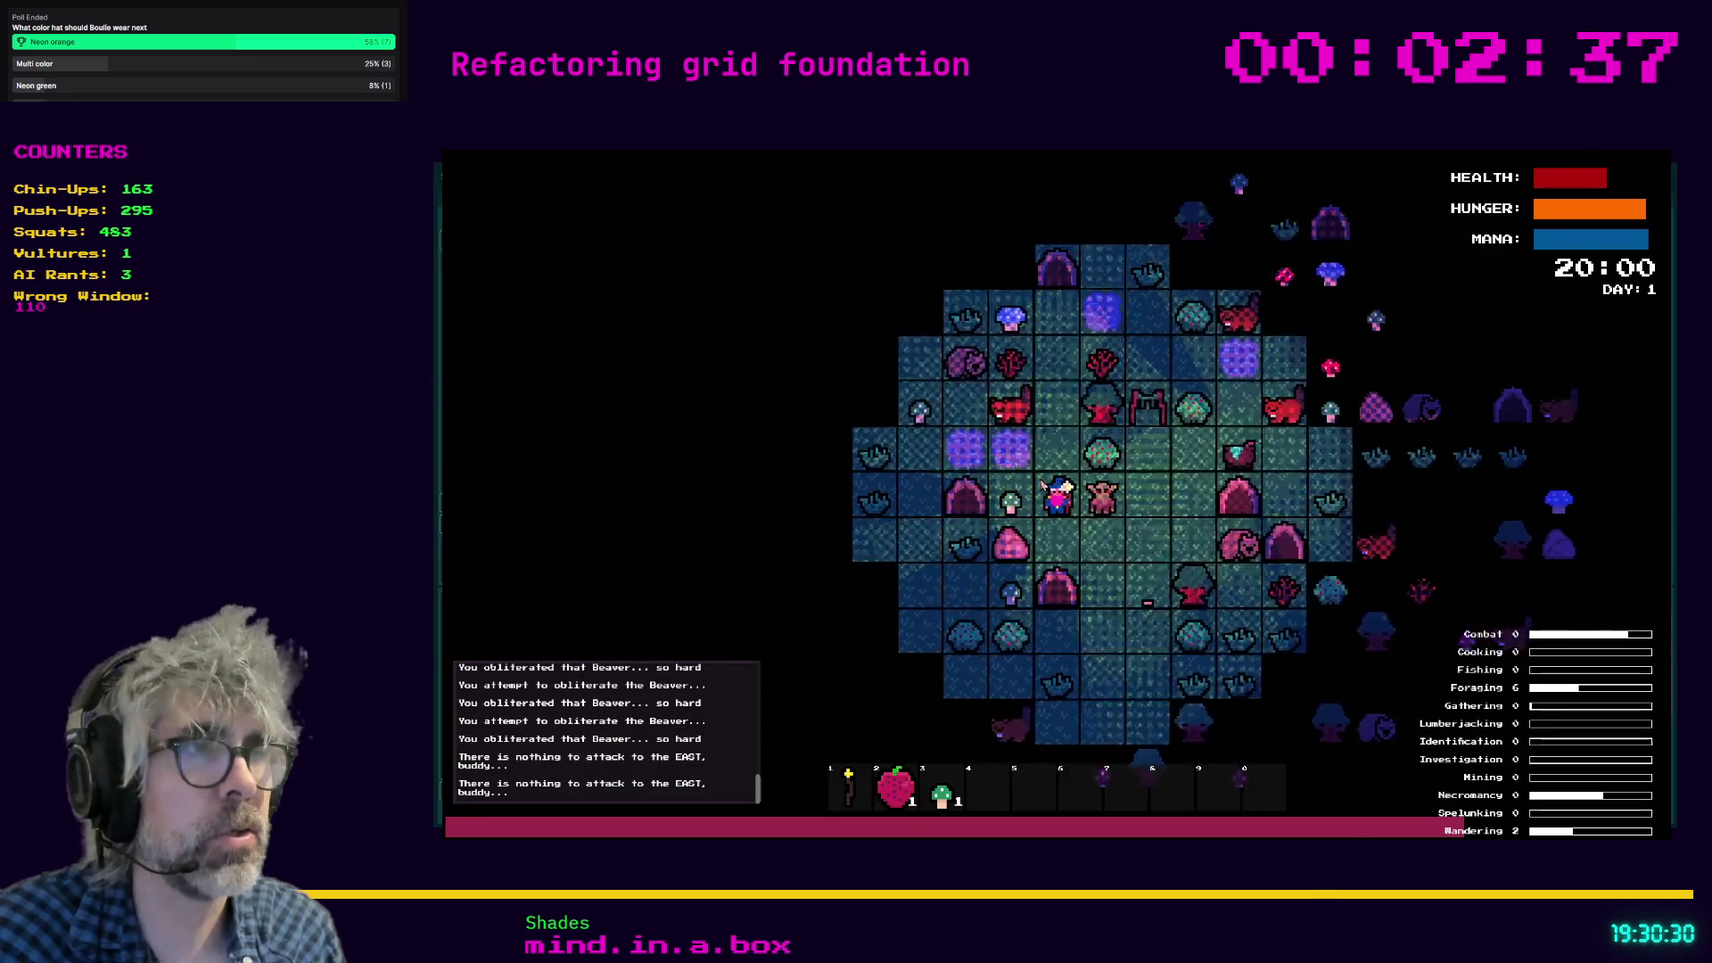
scroll(1041, 485, up, 3)
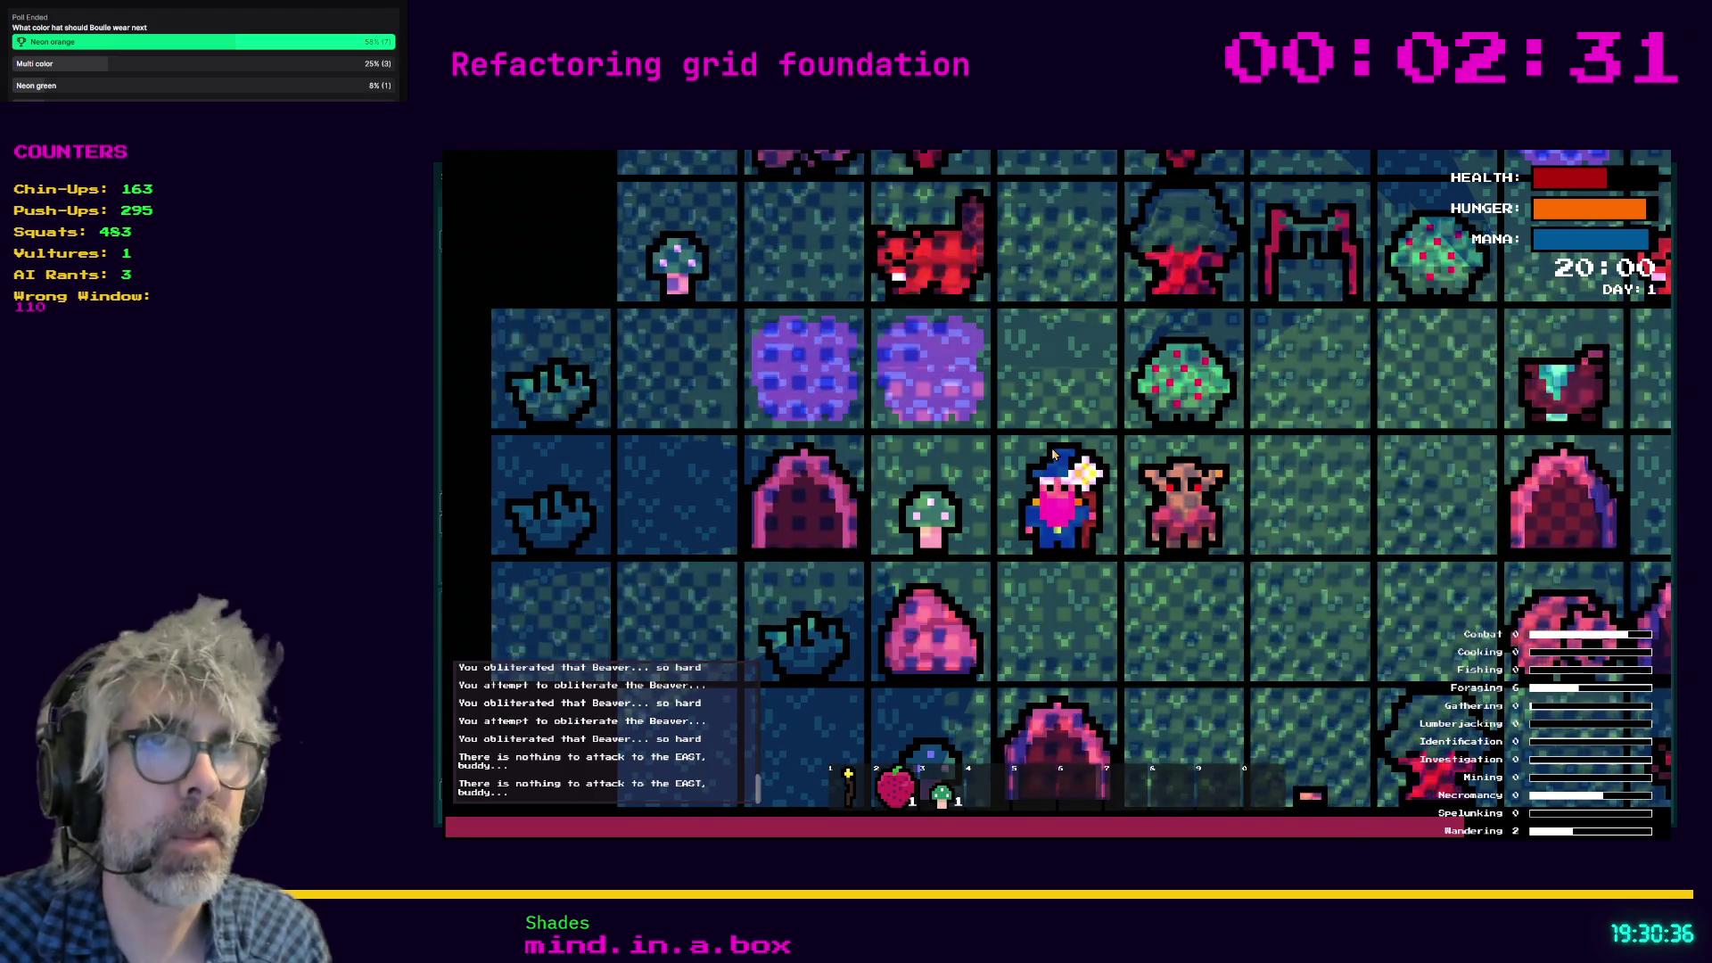
key(F8)
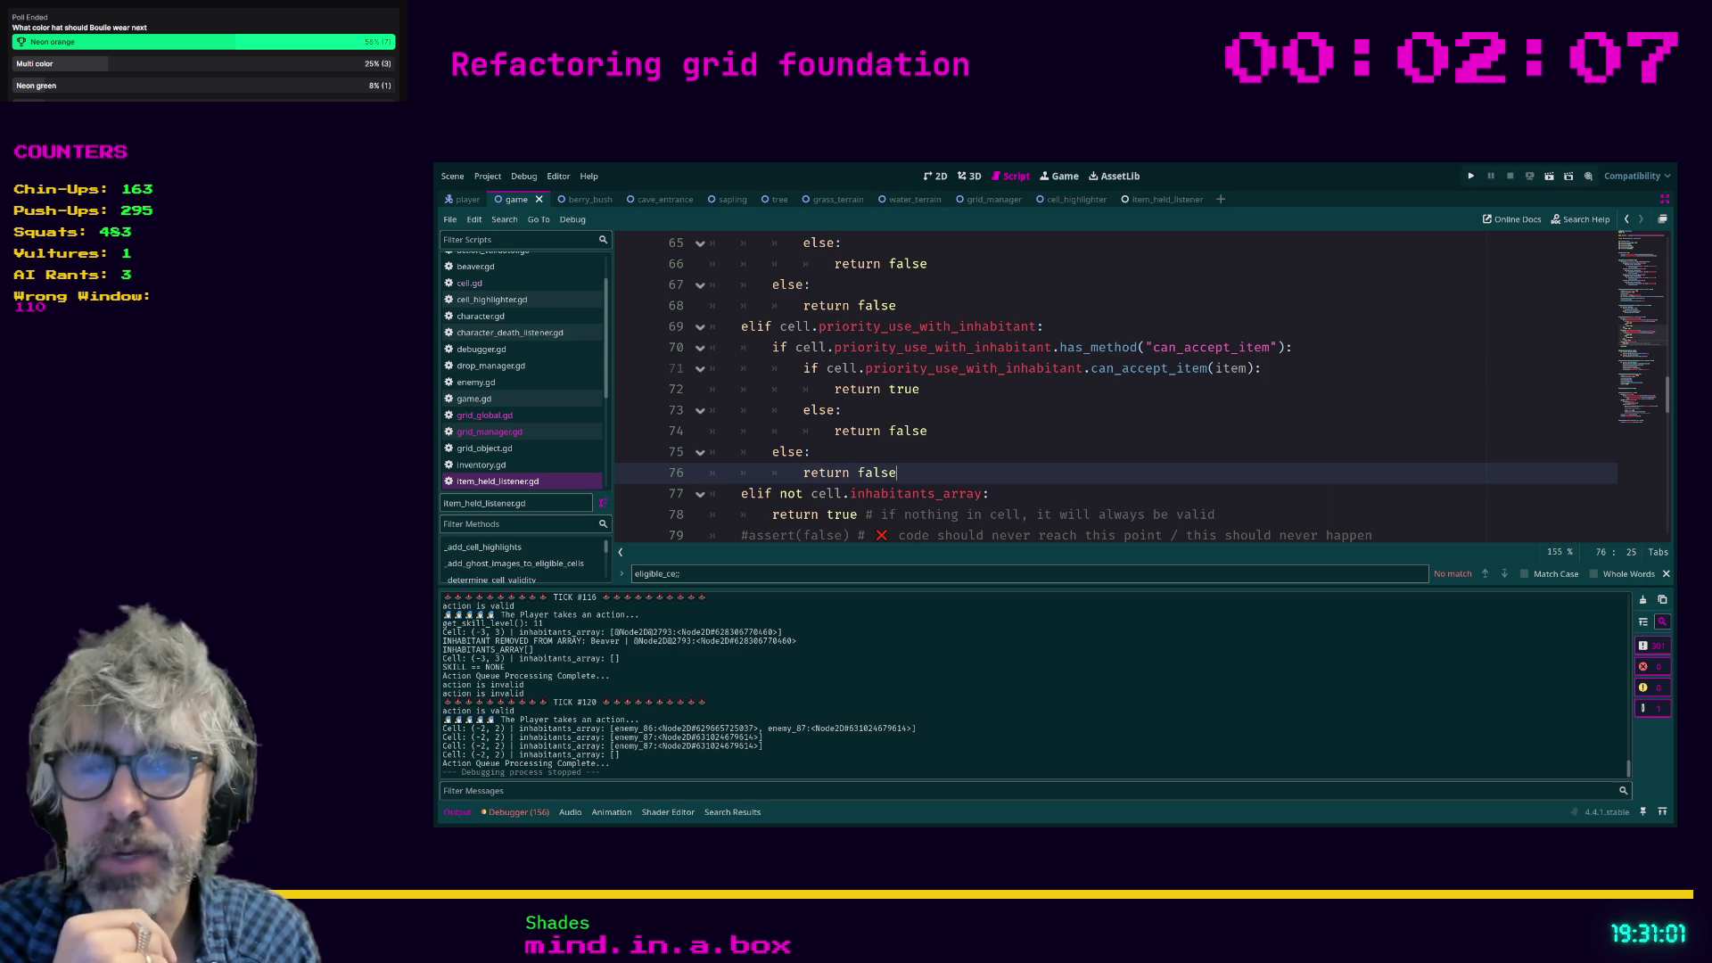
Place the cursor on lines 75–76, then save and run the project with F5.
click(964, 455)
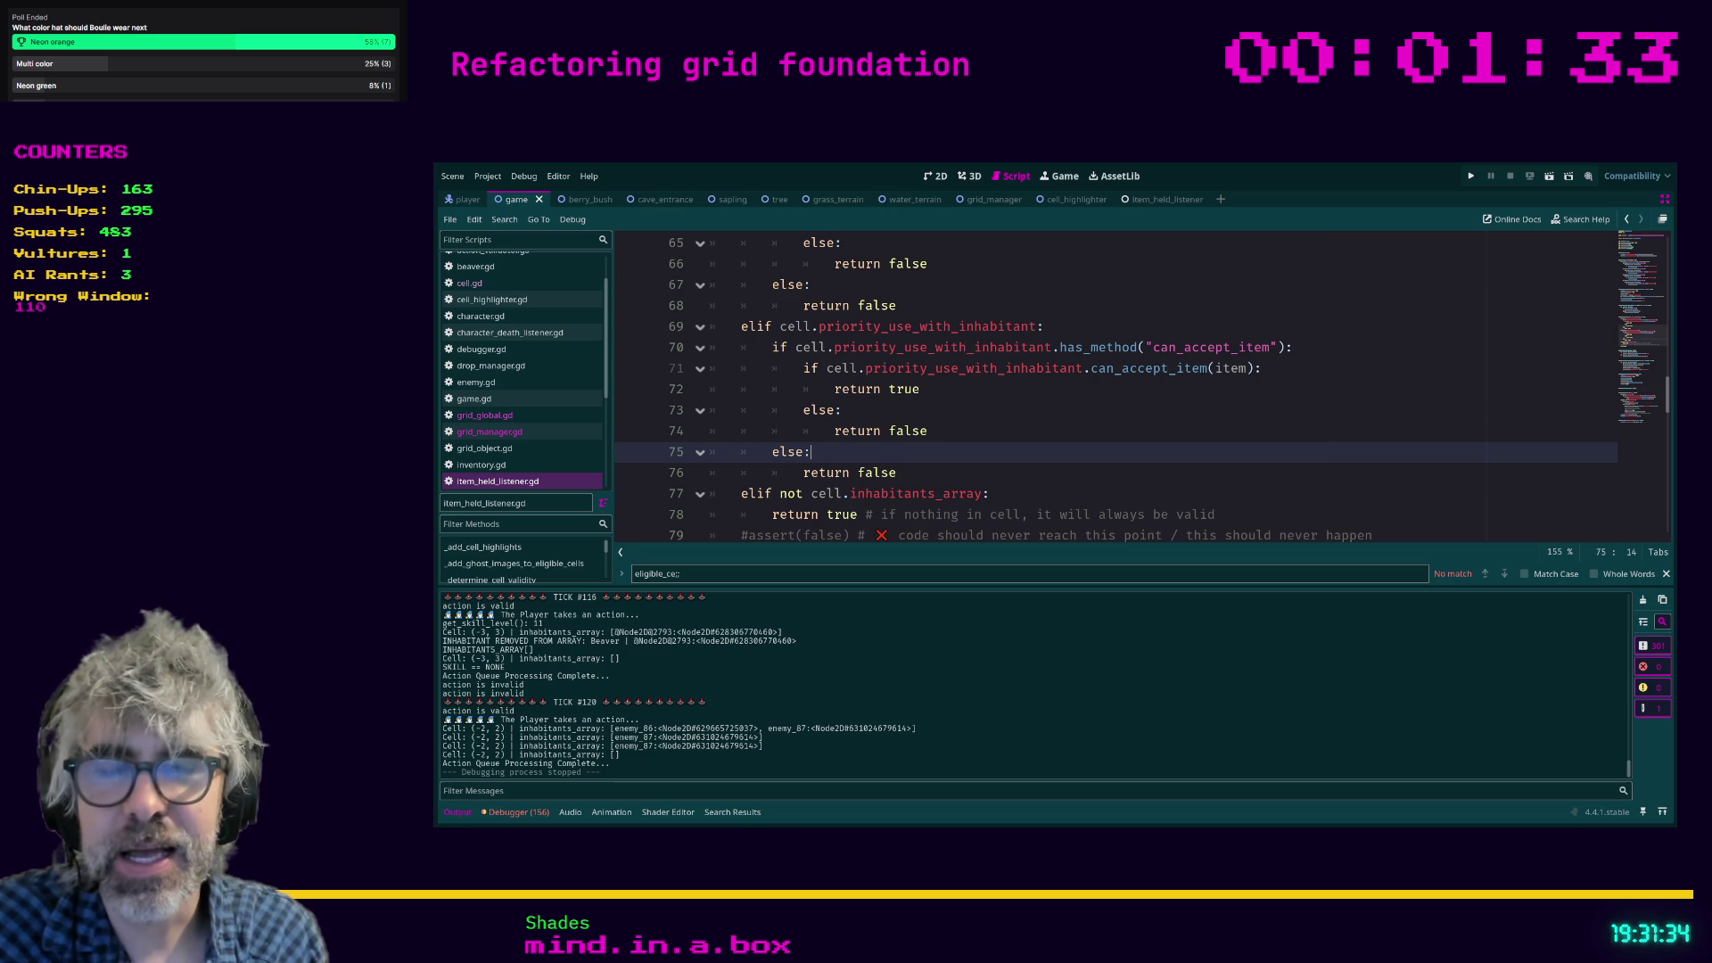
click(938, 473)
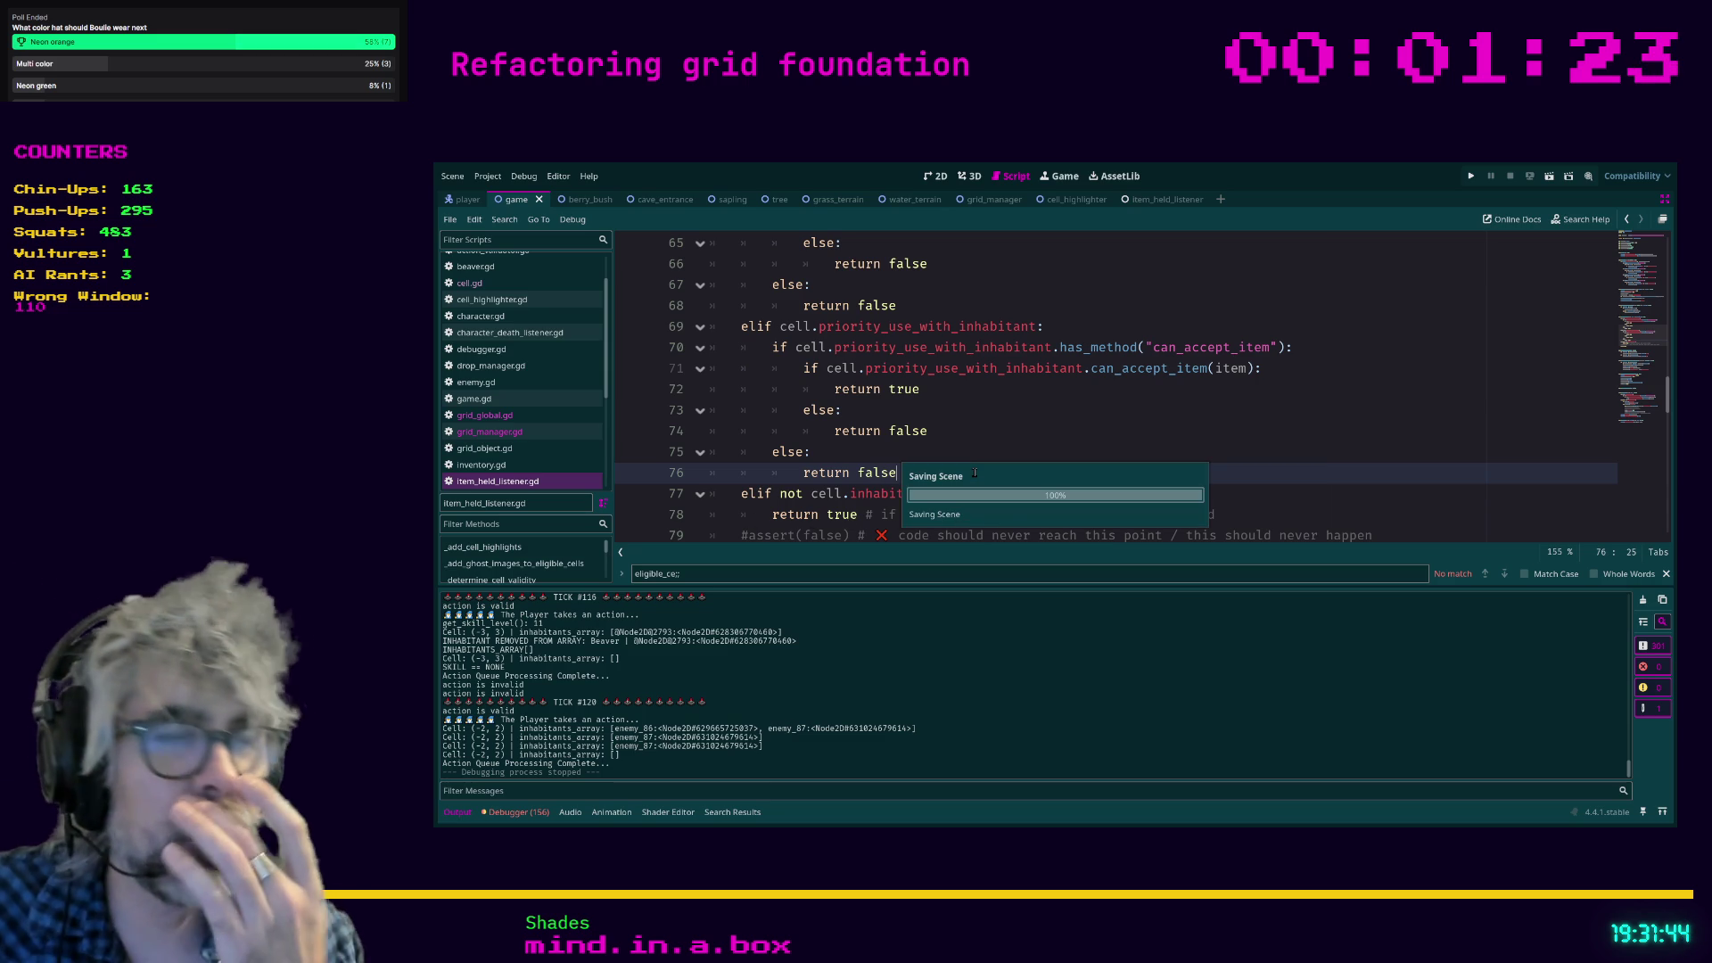
key(F5)
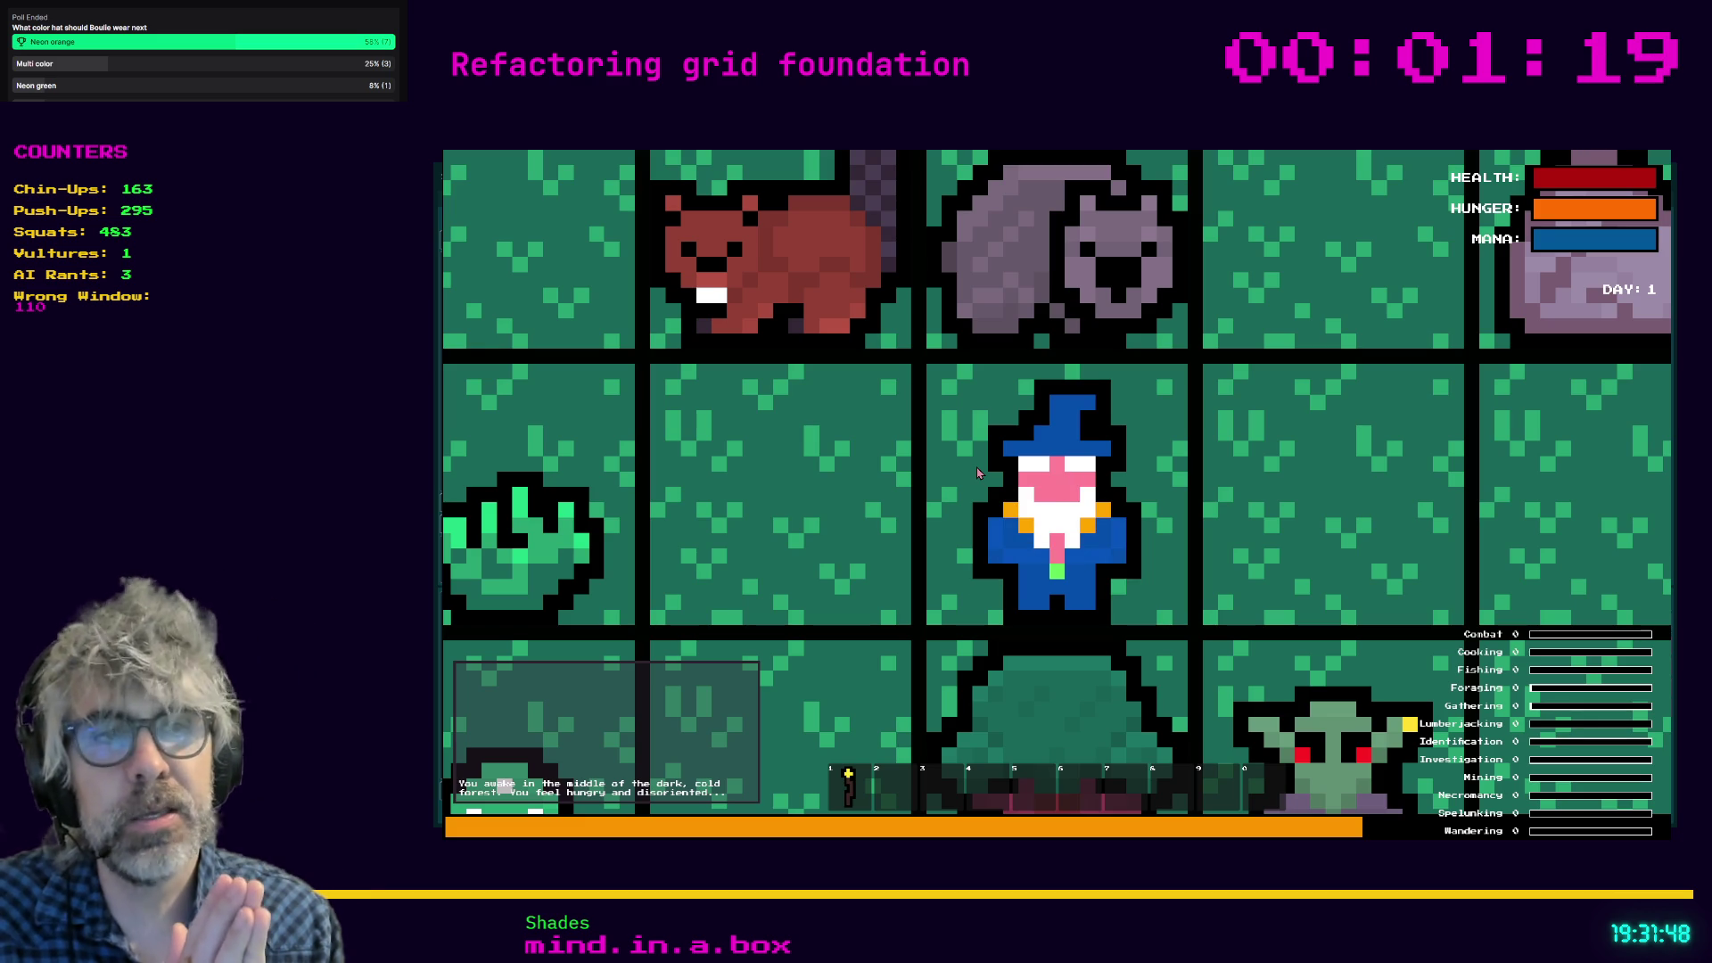
Zoom out over the newly generated map, then stop the game with F8.
scroll(978, 472, down, 5)
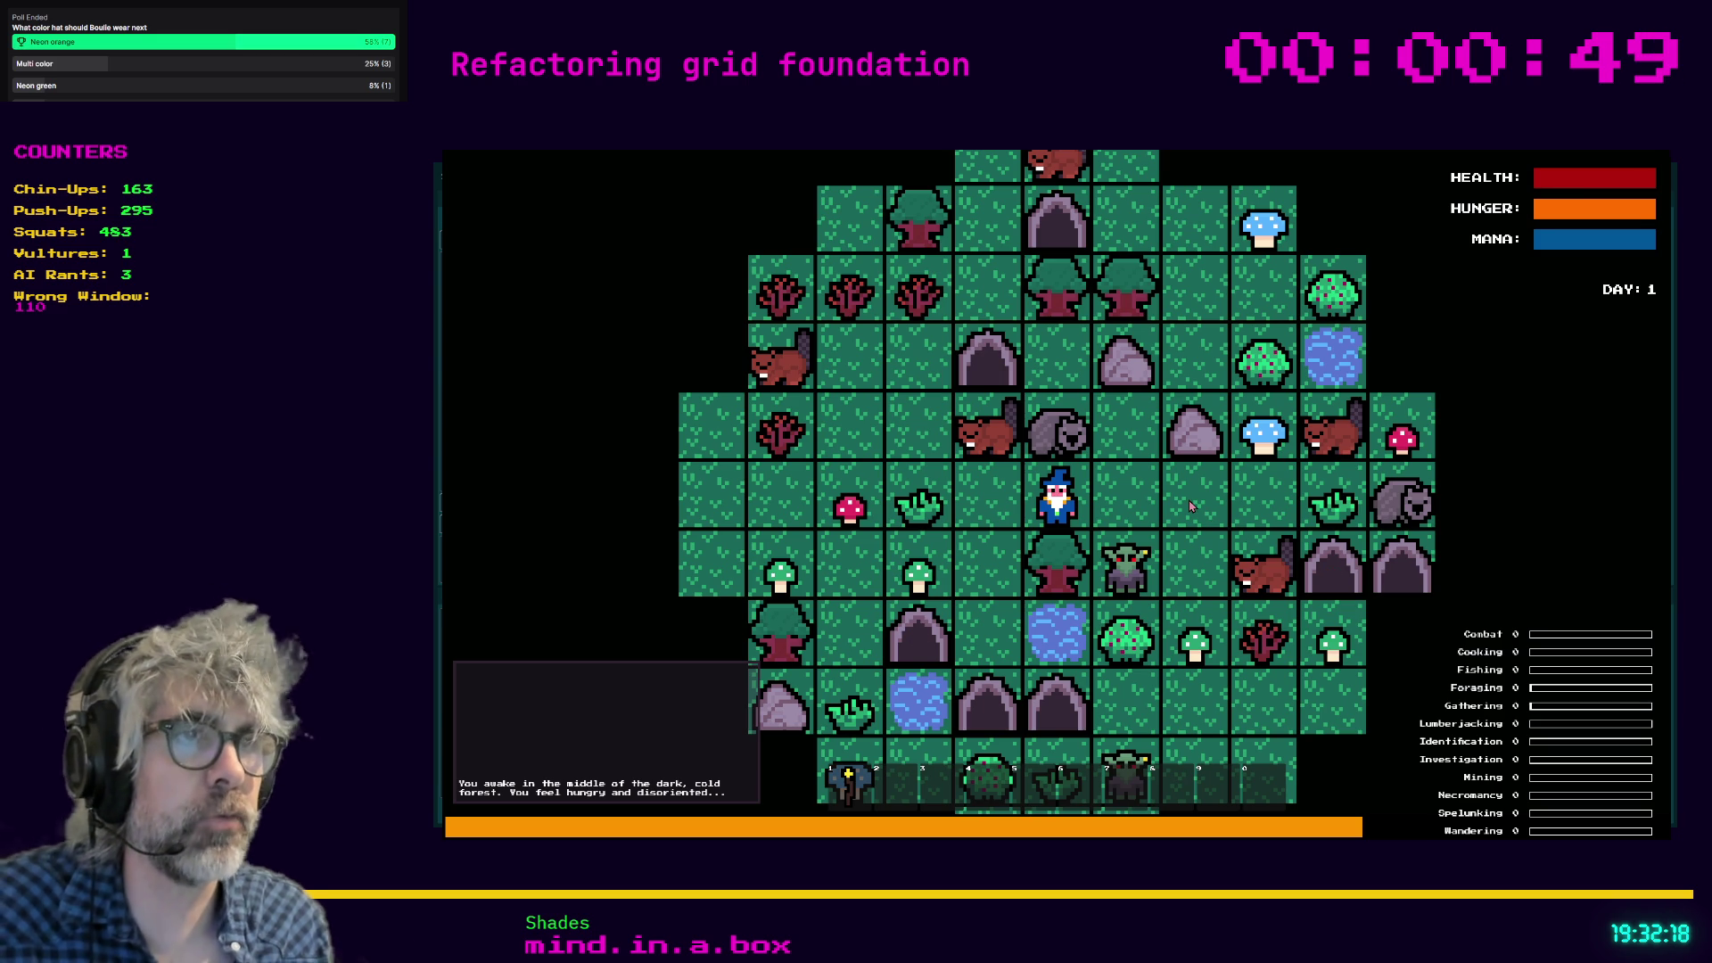
key(F8)
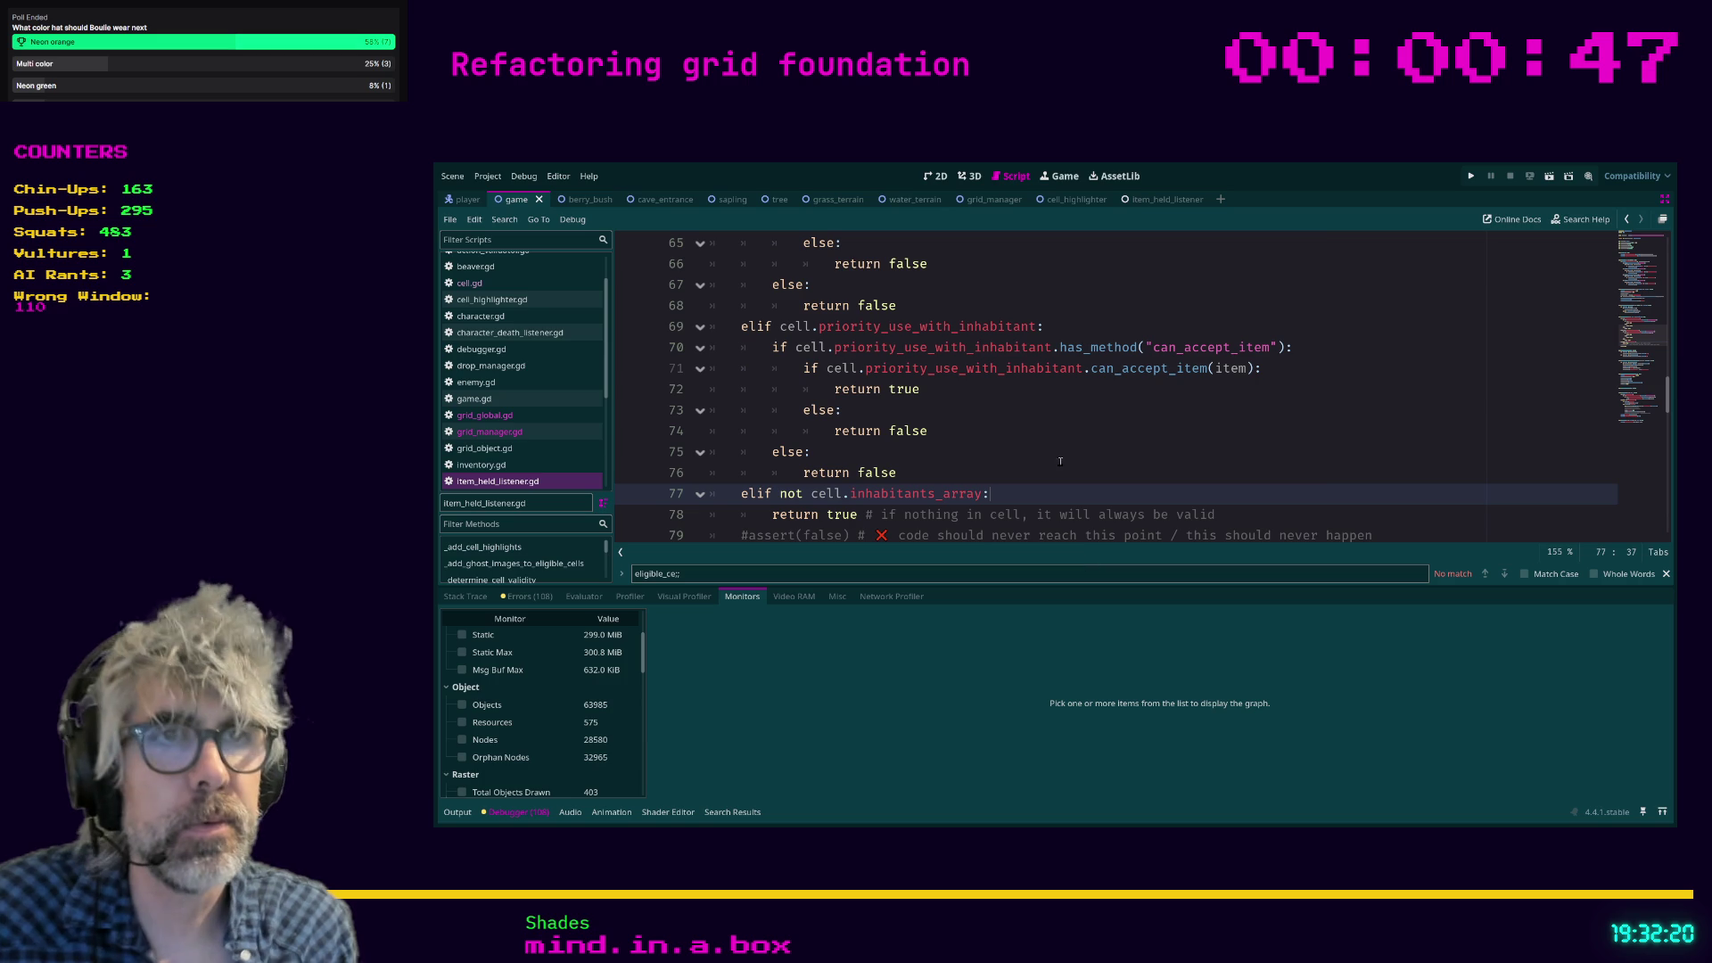
Review _is_cell_valid around lines 78–80, then save and relaunch the game.
scroll(1097, 461, up, 3)
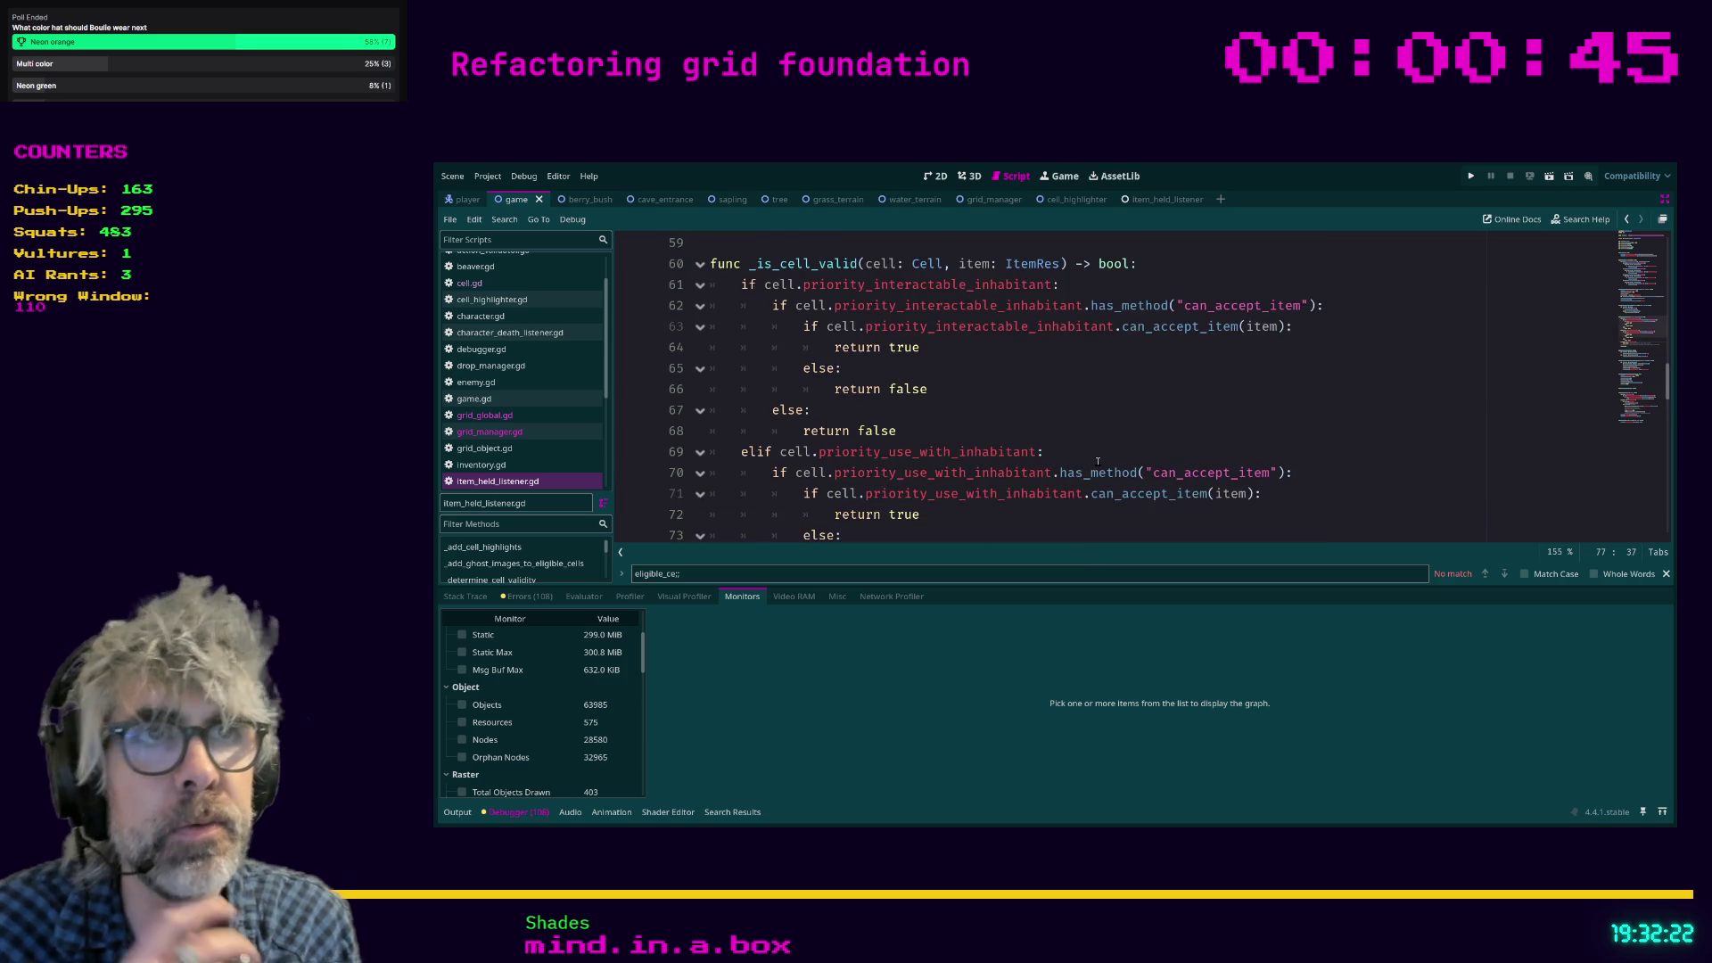
scroll(1088, 461, down, 4)
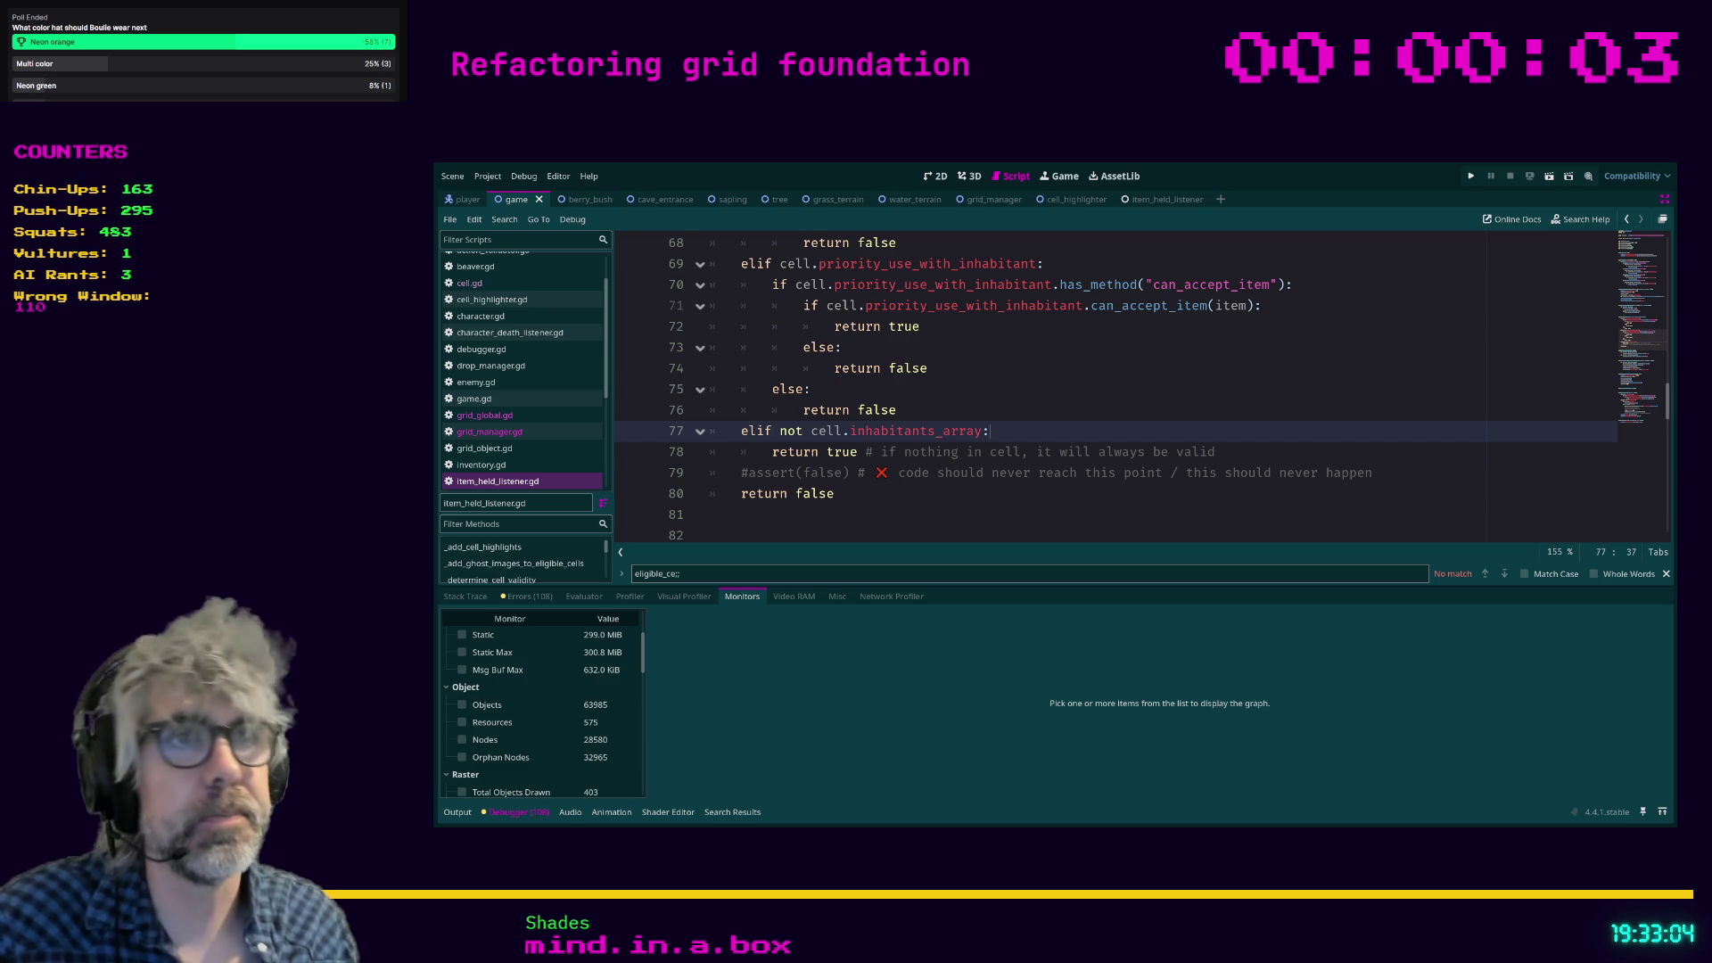
click(936, 496)
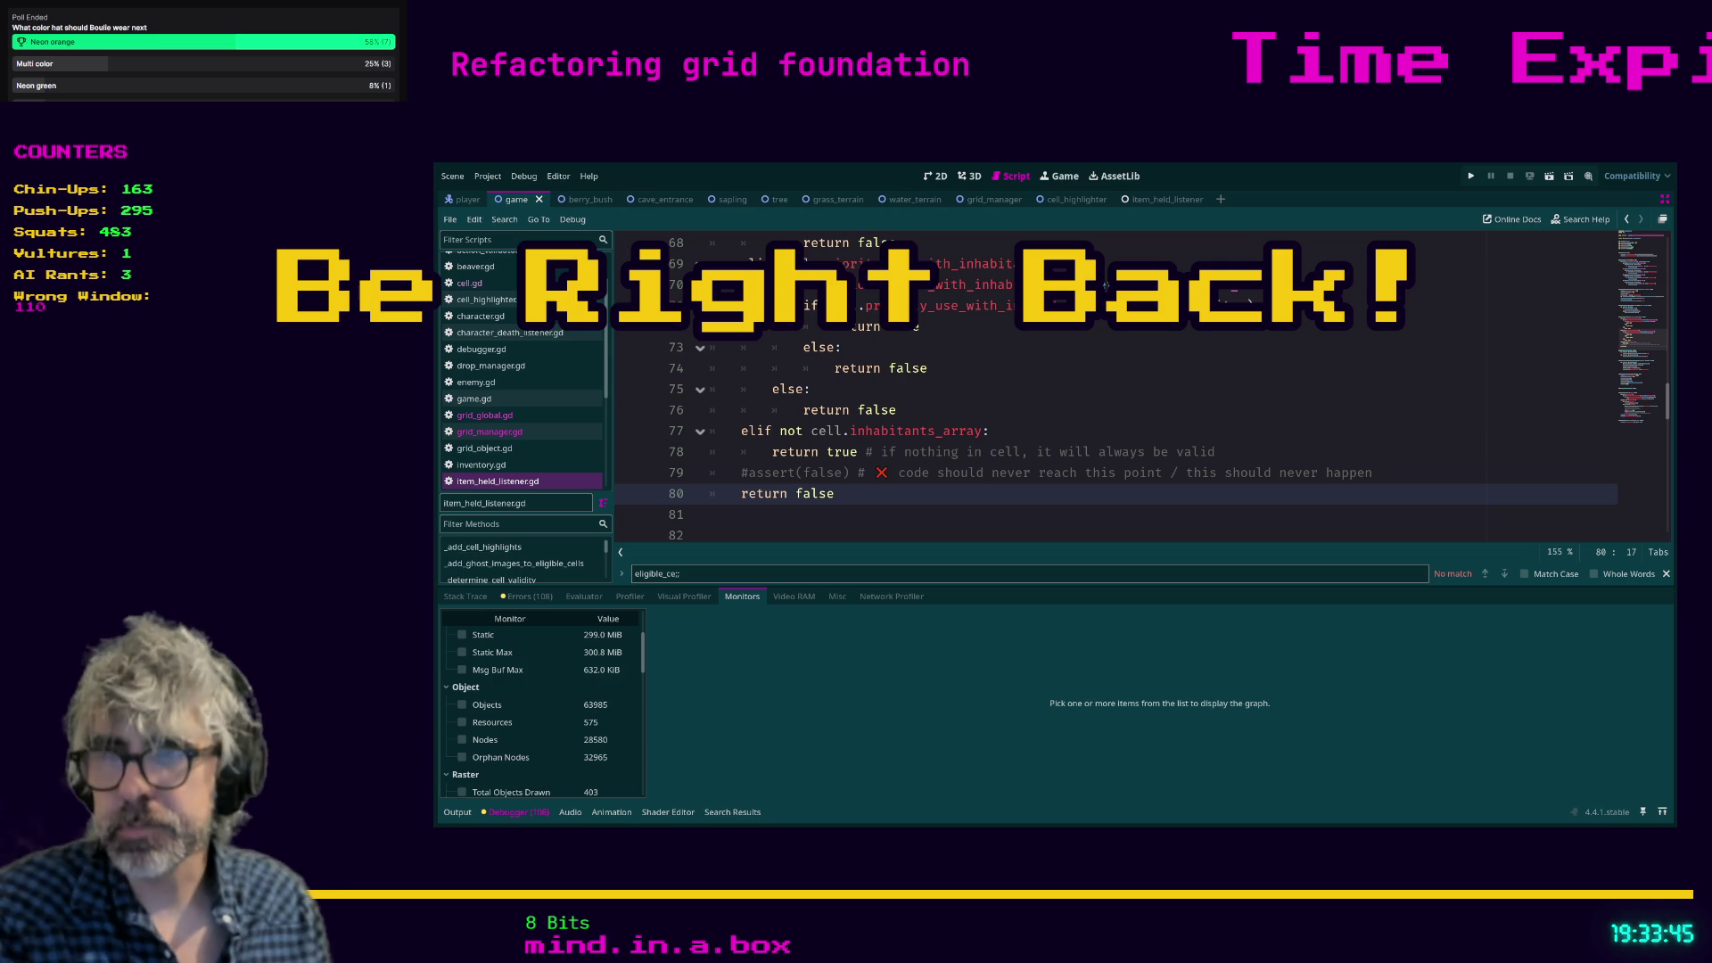
click(1070, 454)
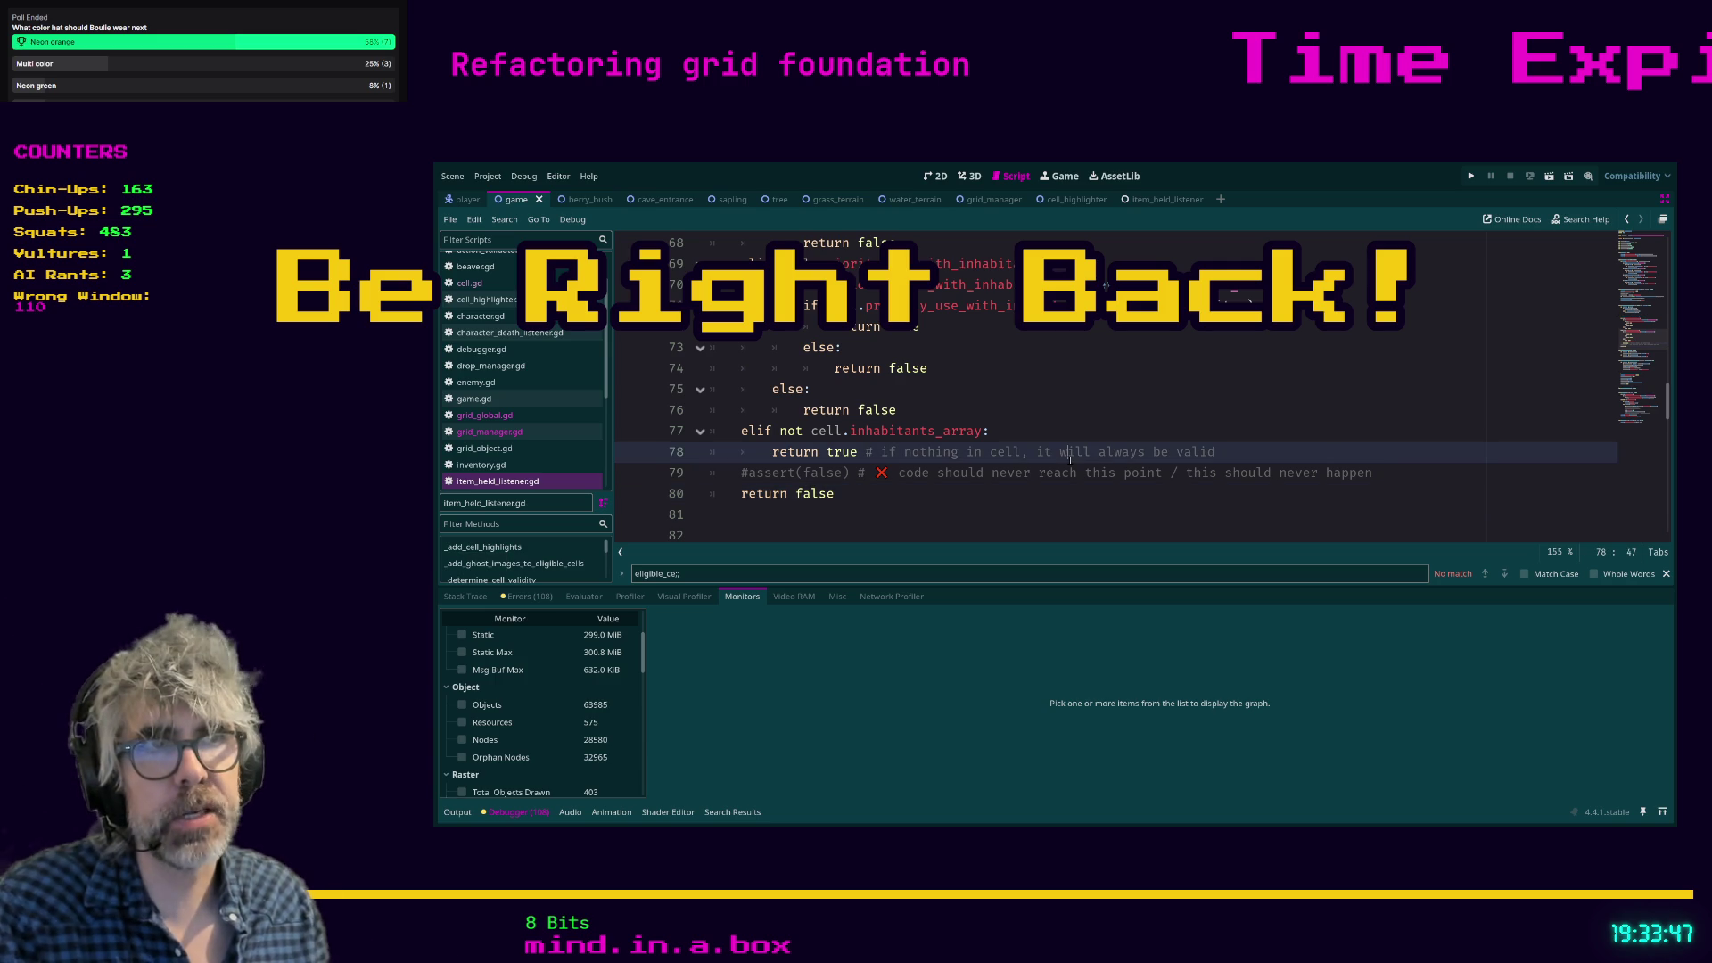
key(ctrl+s)
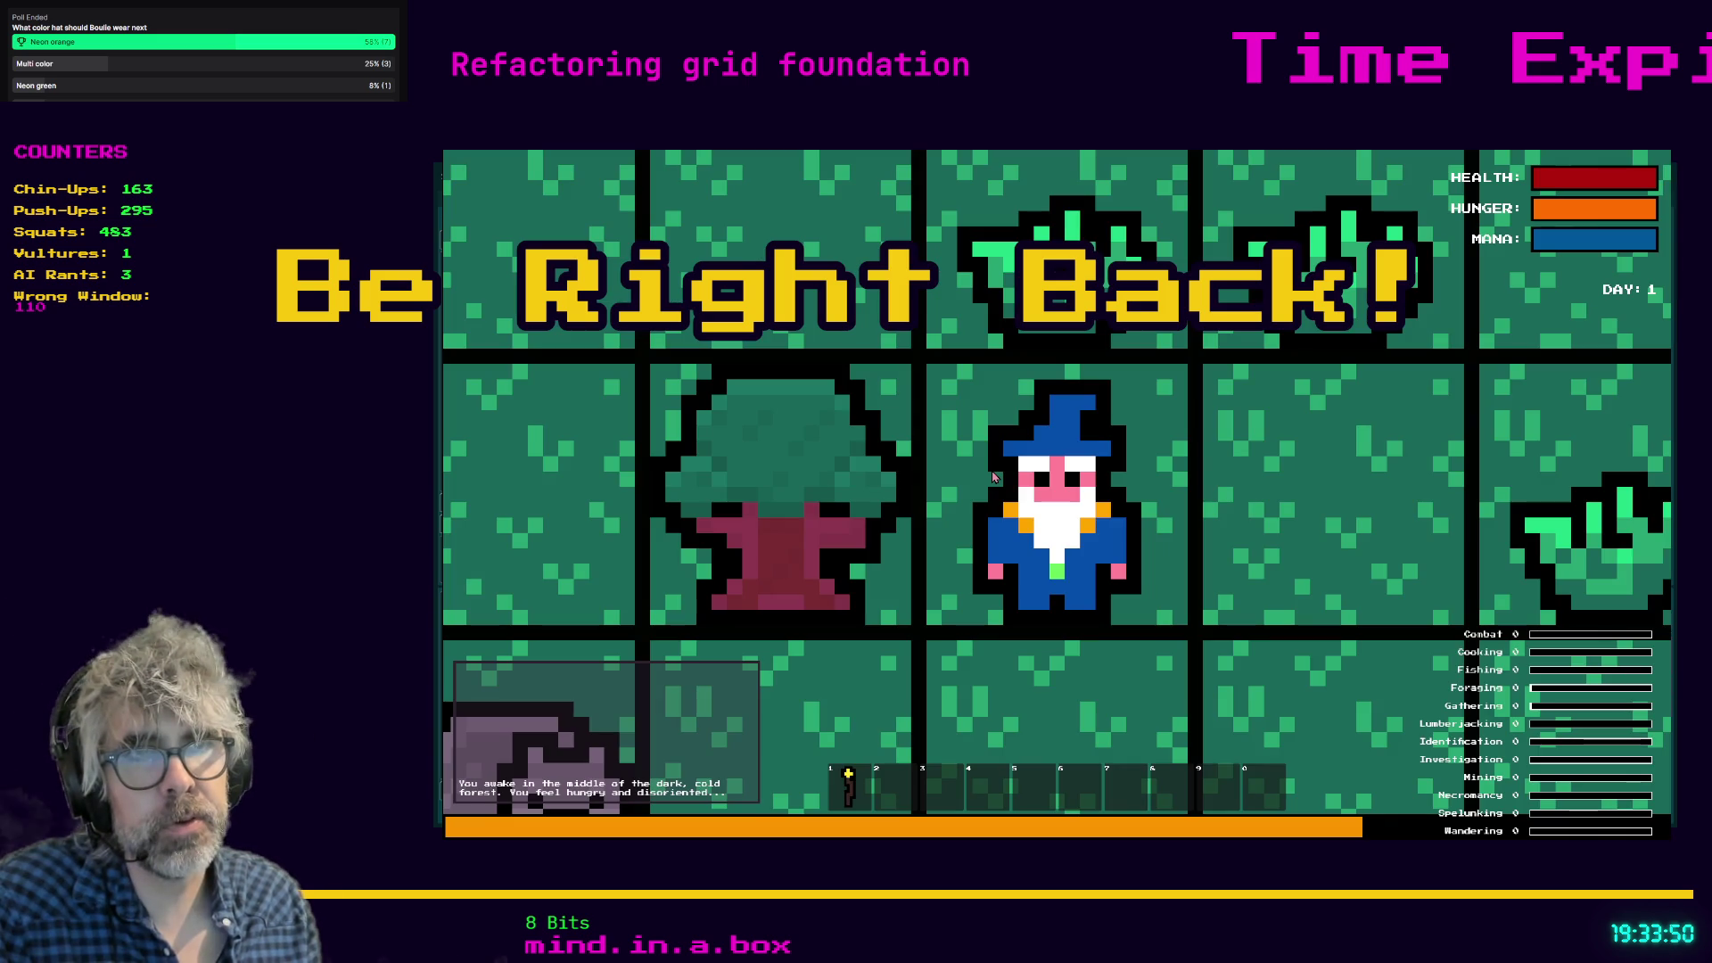
Light the wizard's staff, step down, then craft a Camp Fire and place it right of him.
scroll(993, 477, down, 3)
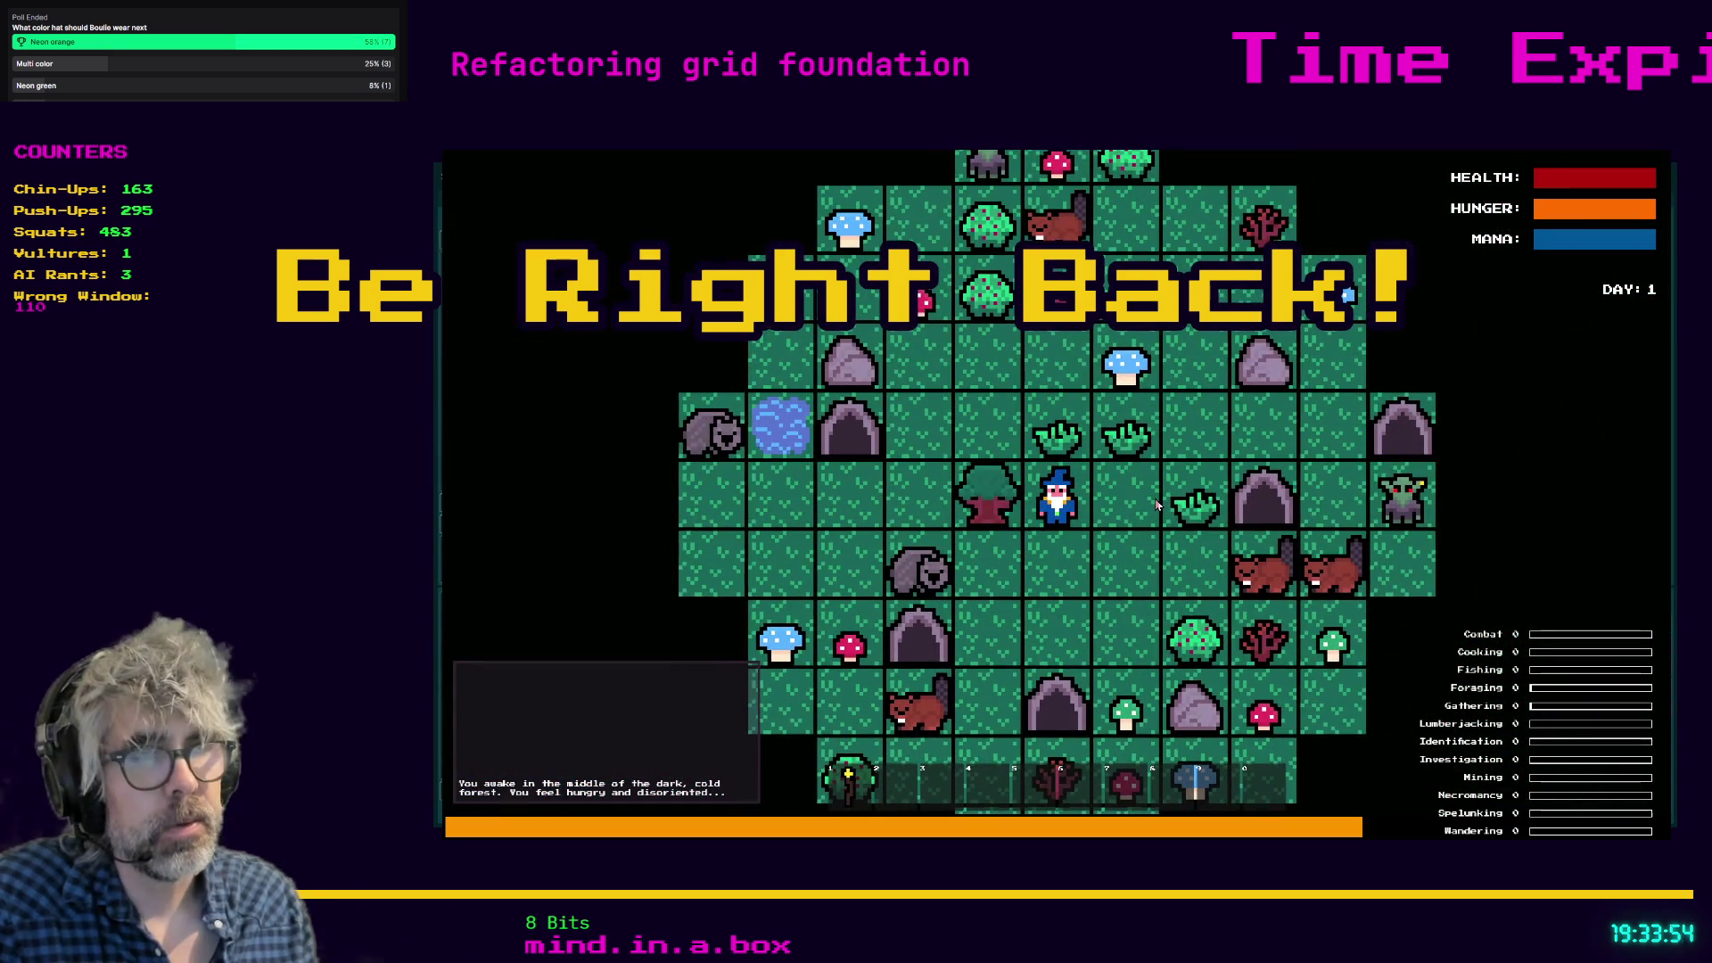
click(1020, 589)
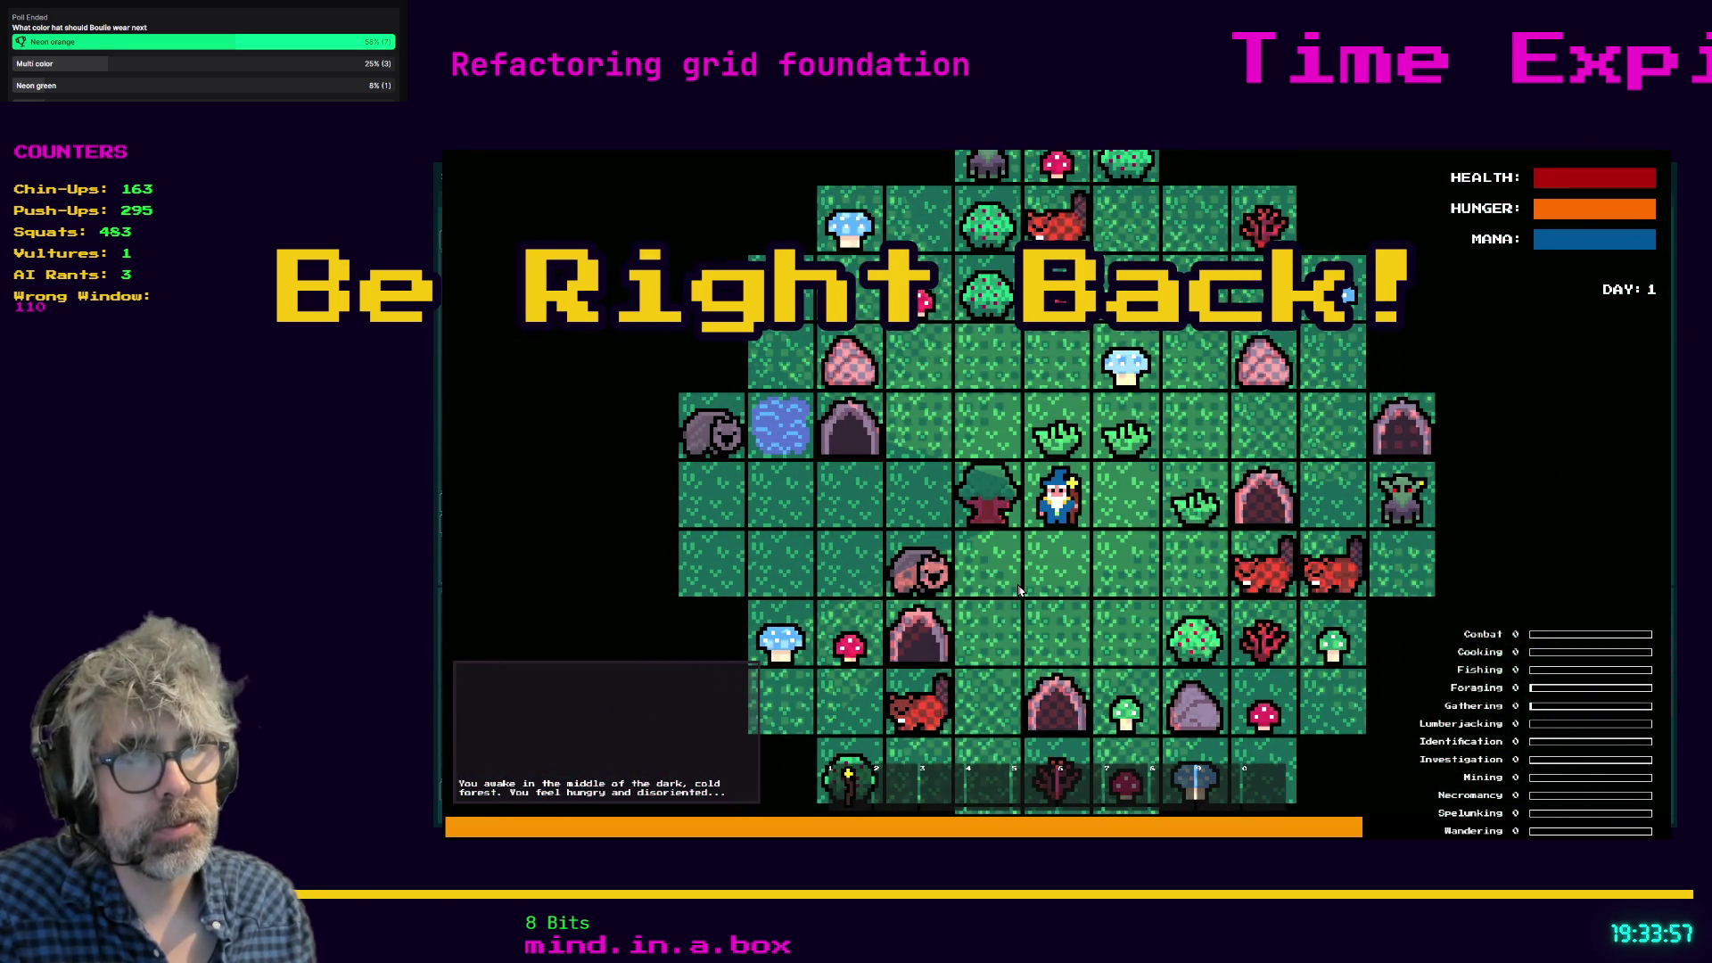
click(1076, 538)
key(c)
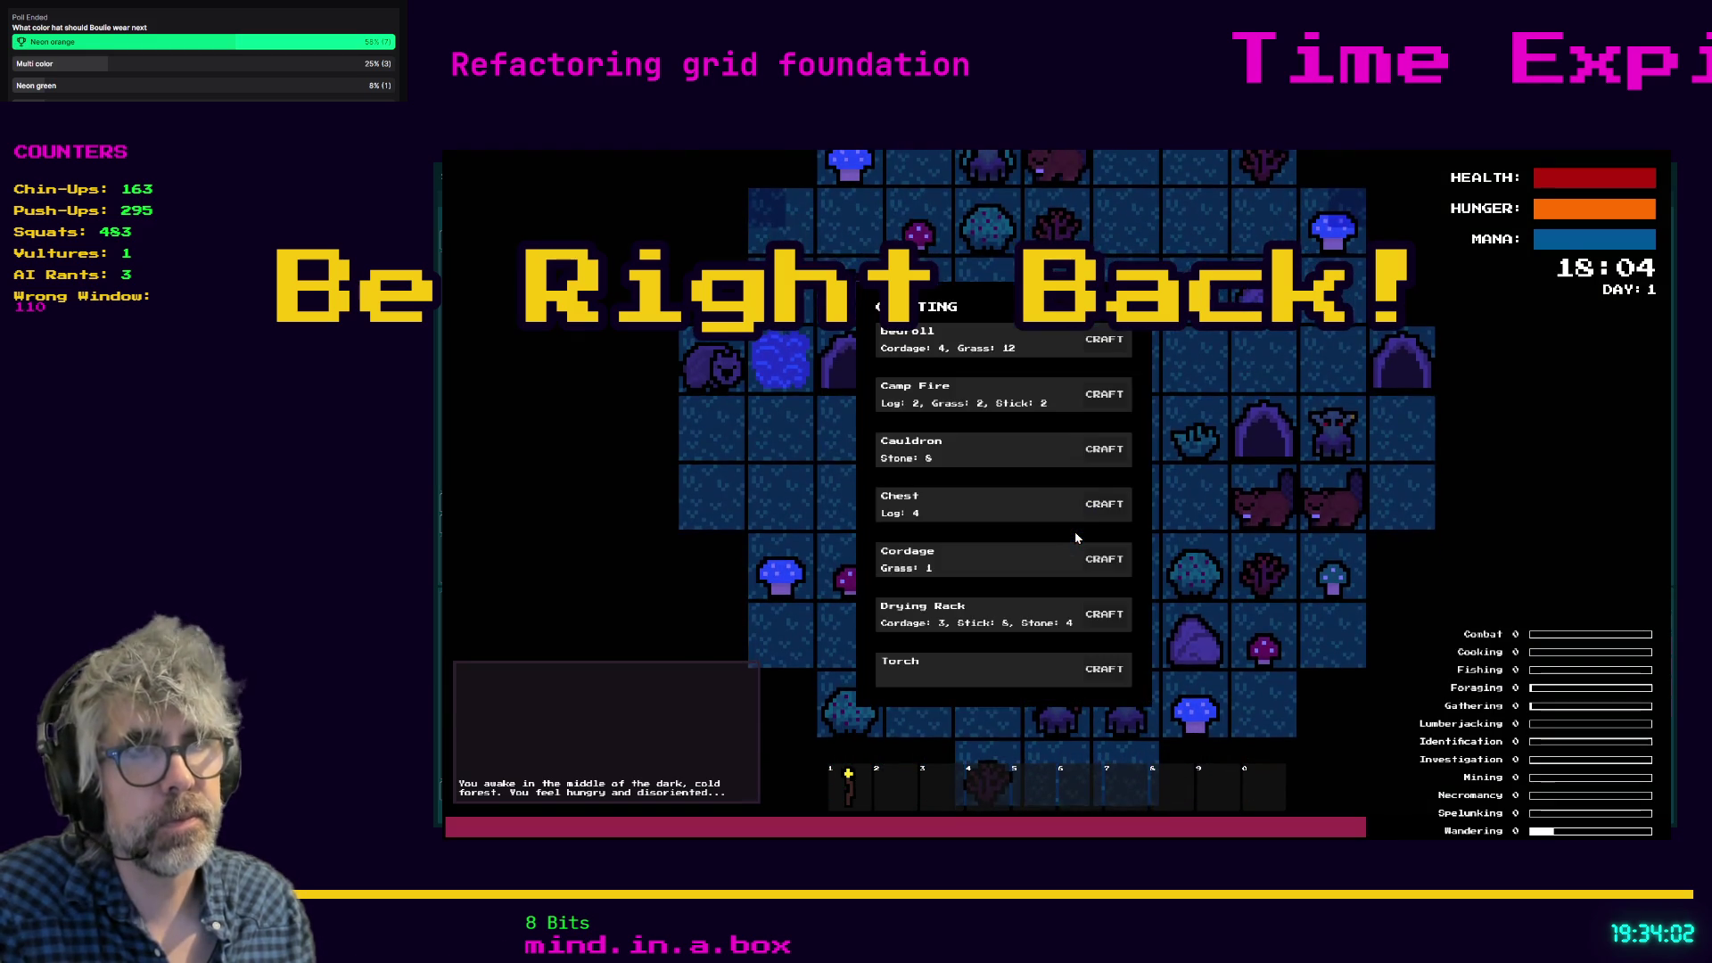
click(1104, 394)
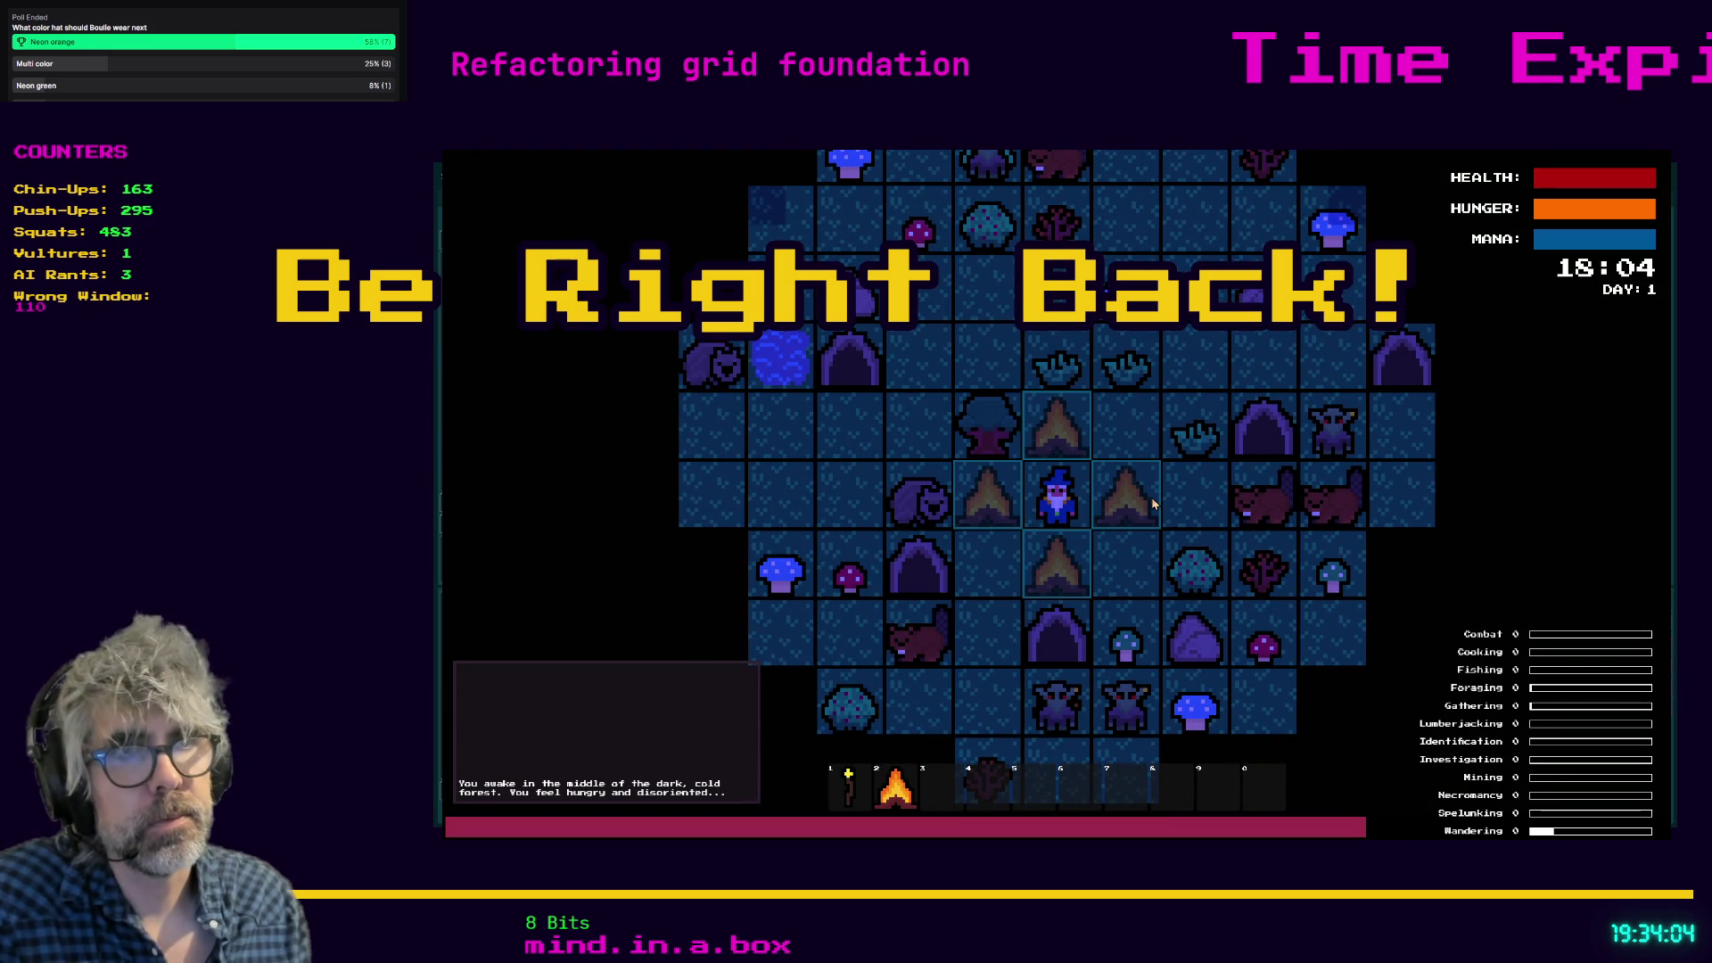
click(1153, 504)
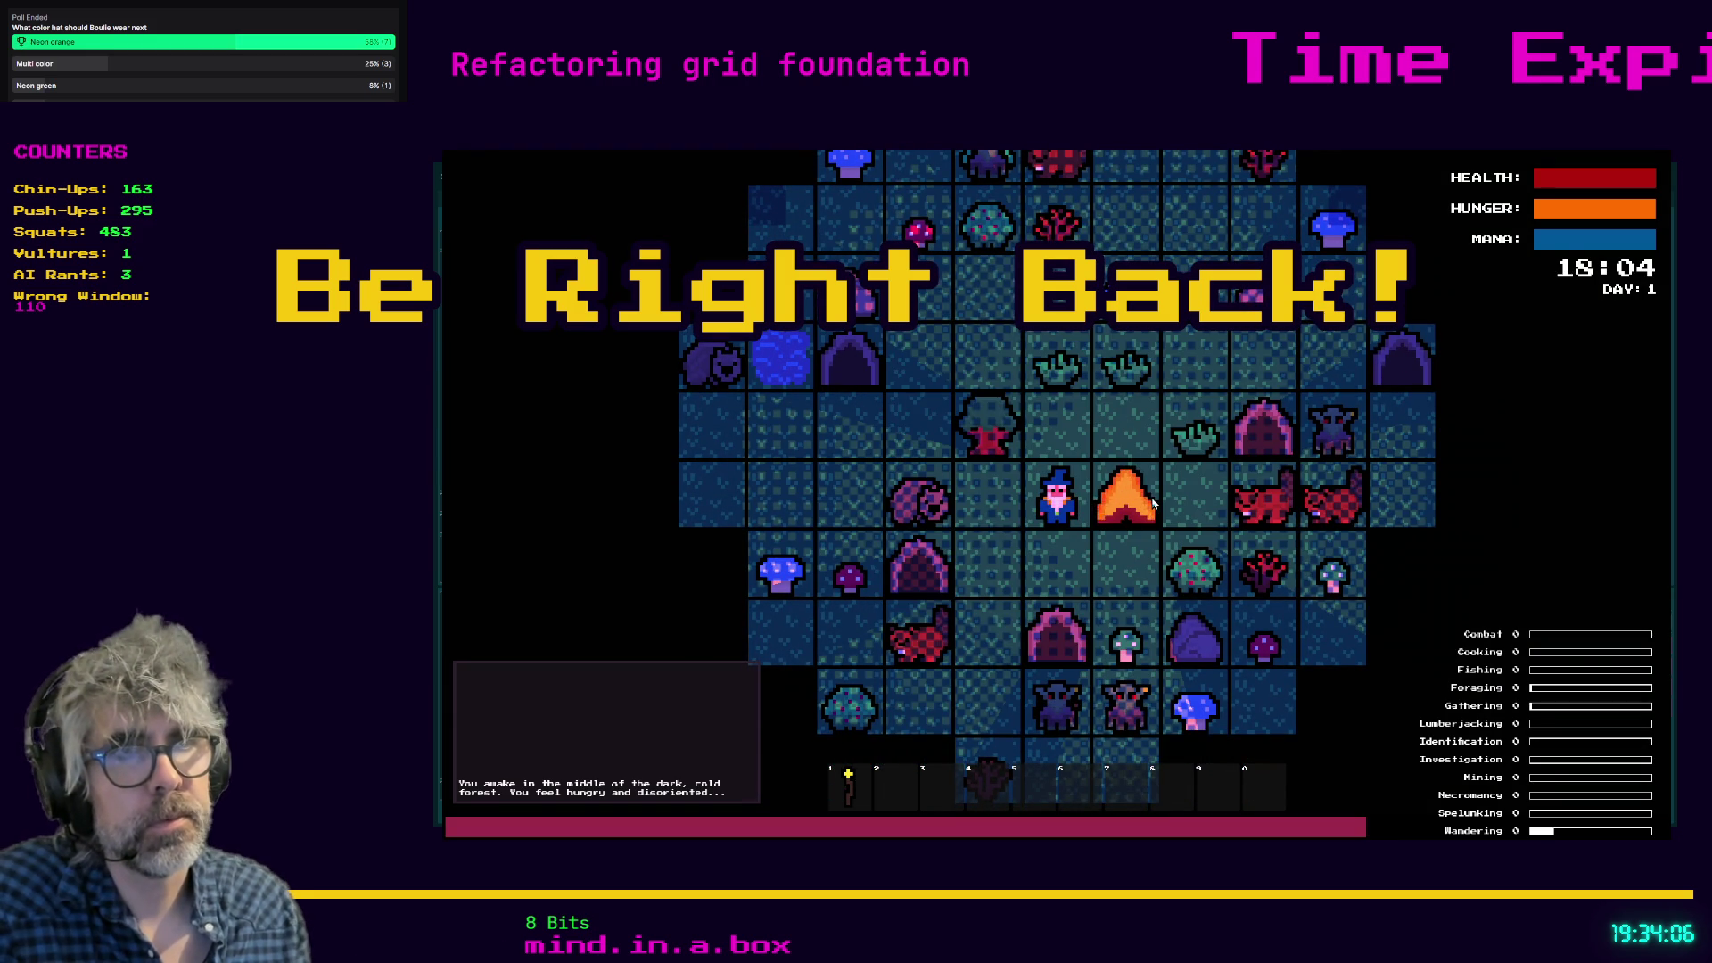
scroll(1150, 509, up, 5)
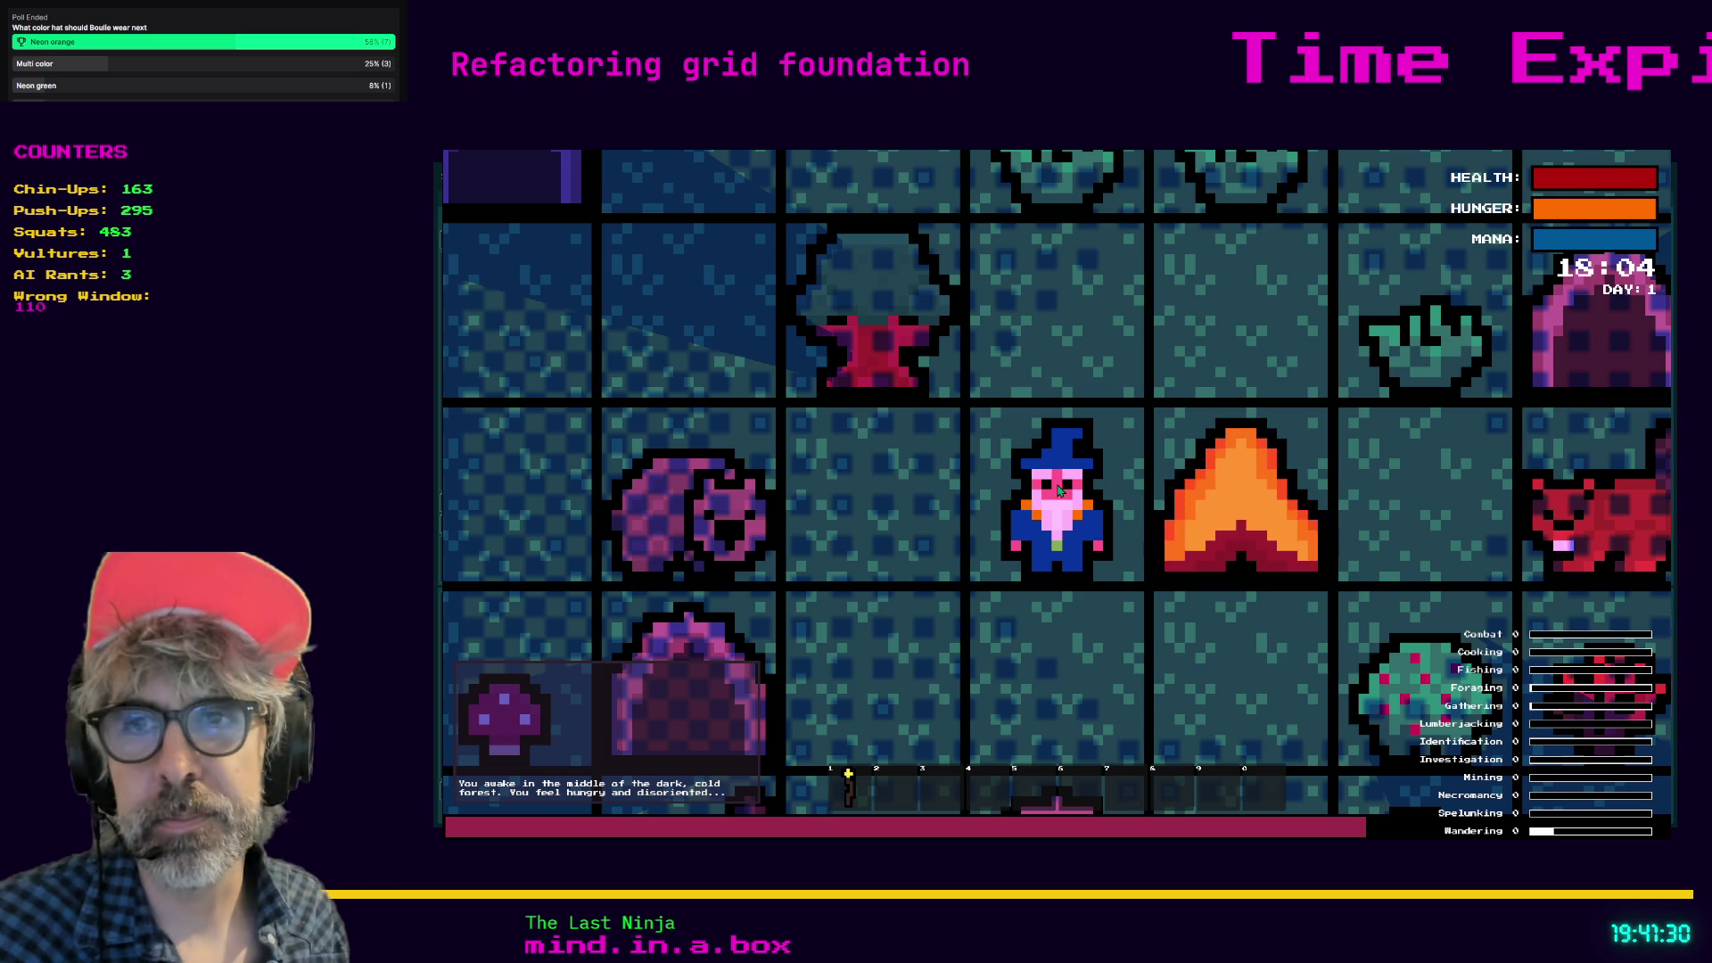
Stop the running game with F8 to return to the script editor.
key(F8)
Open grid_manager.gd and place the caret in the _spawn_enemy code near line 282.
key(Down)
key(Down)
key(Down)
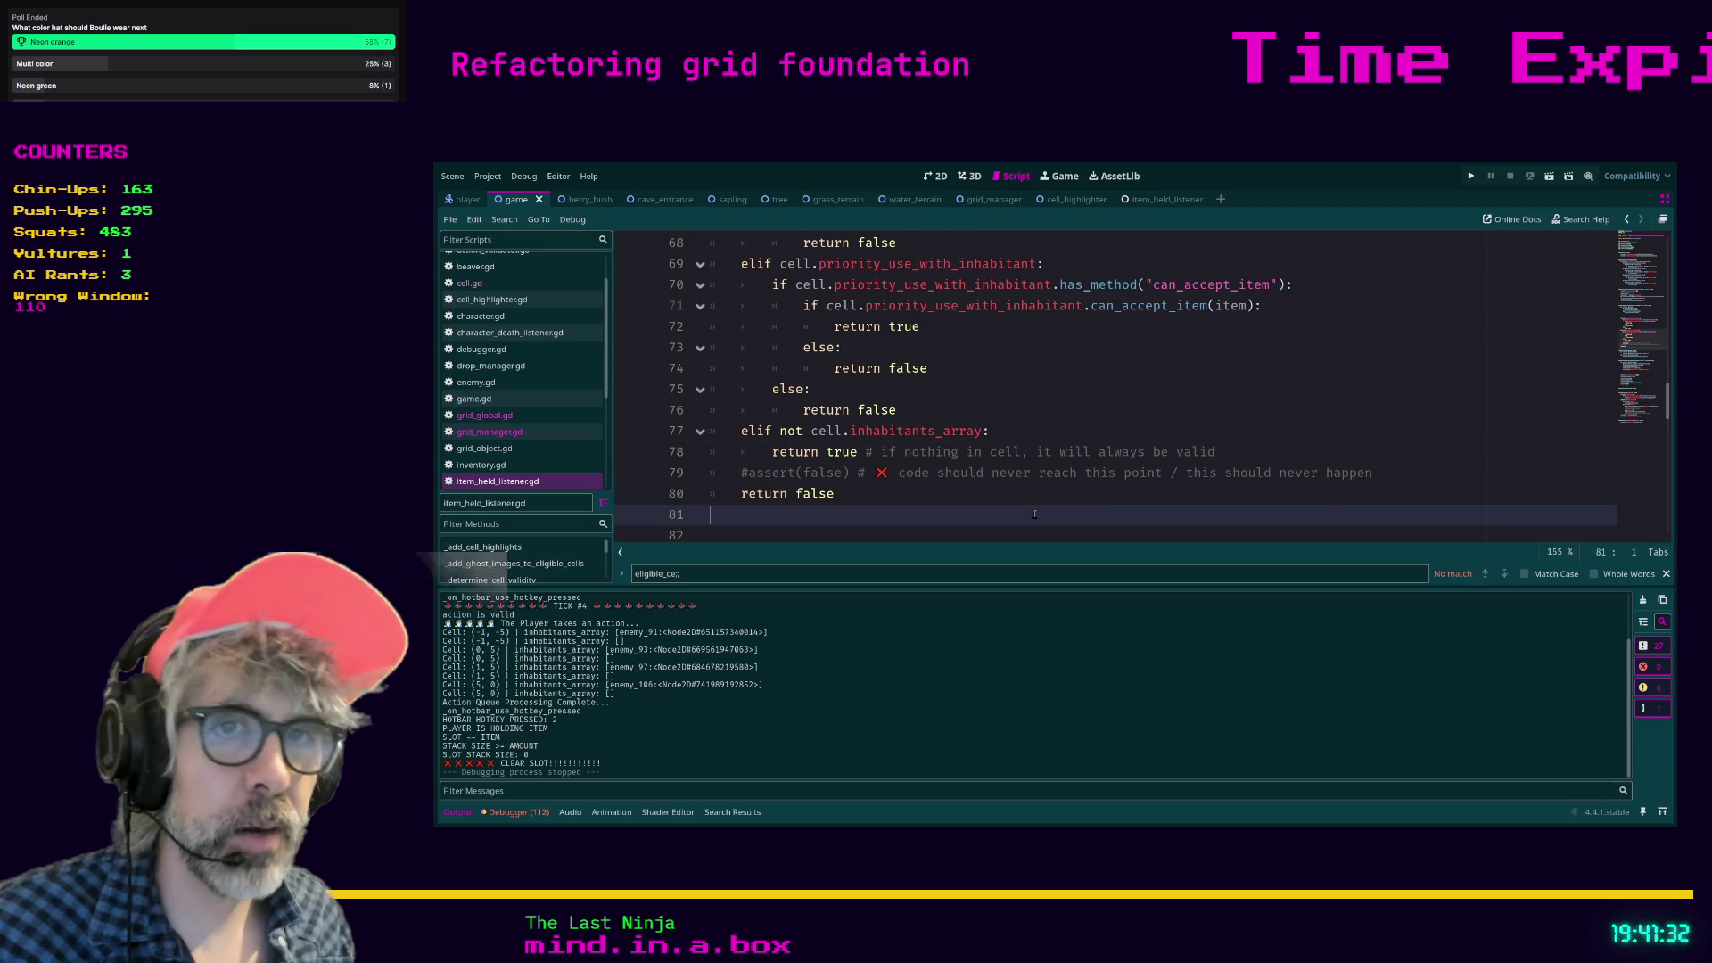
click(490, 431)
click(1170, 362)
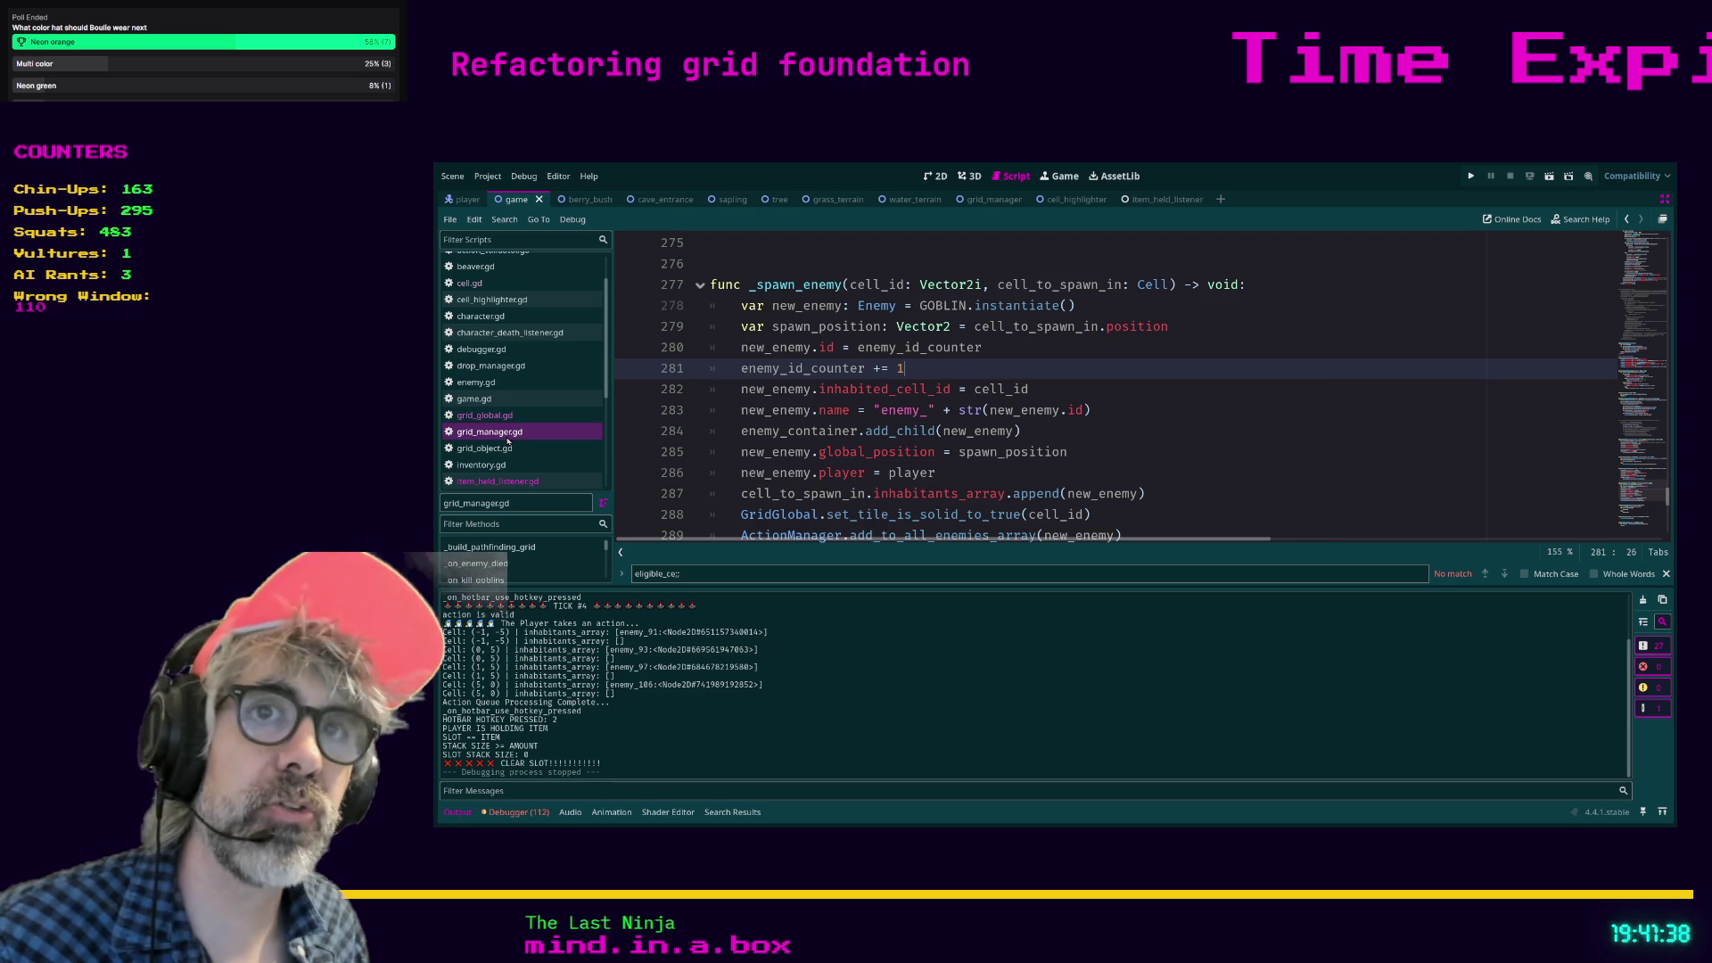
click(505, 437)
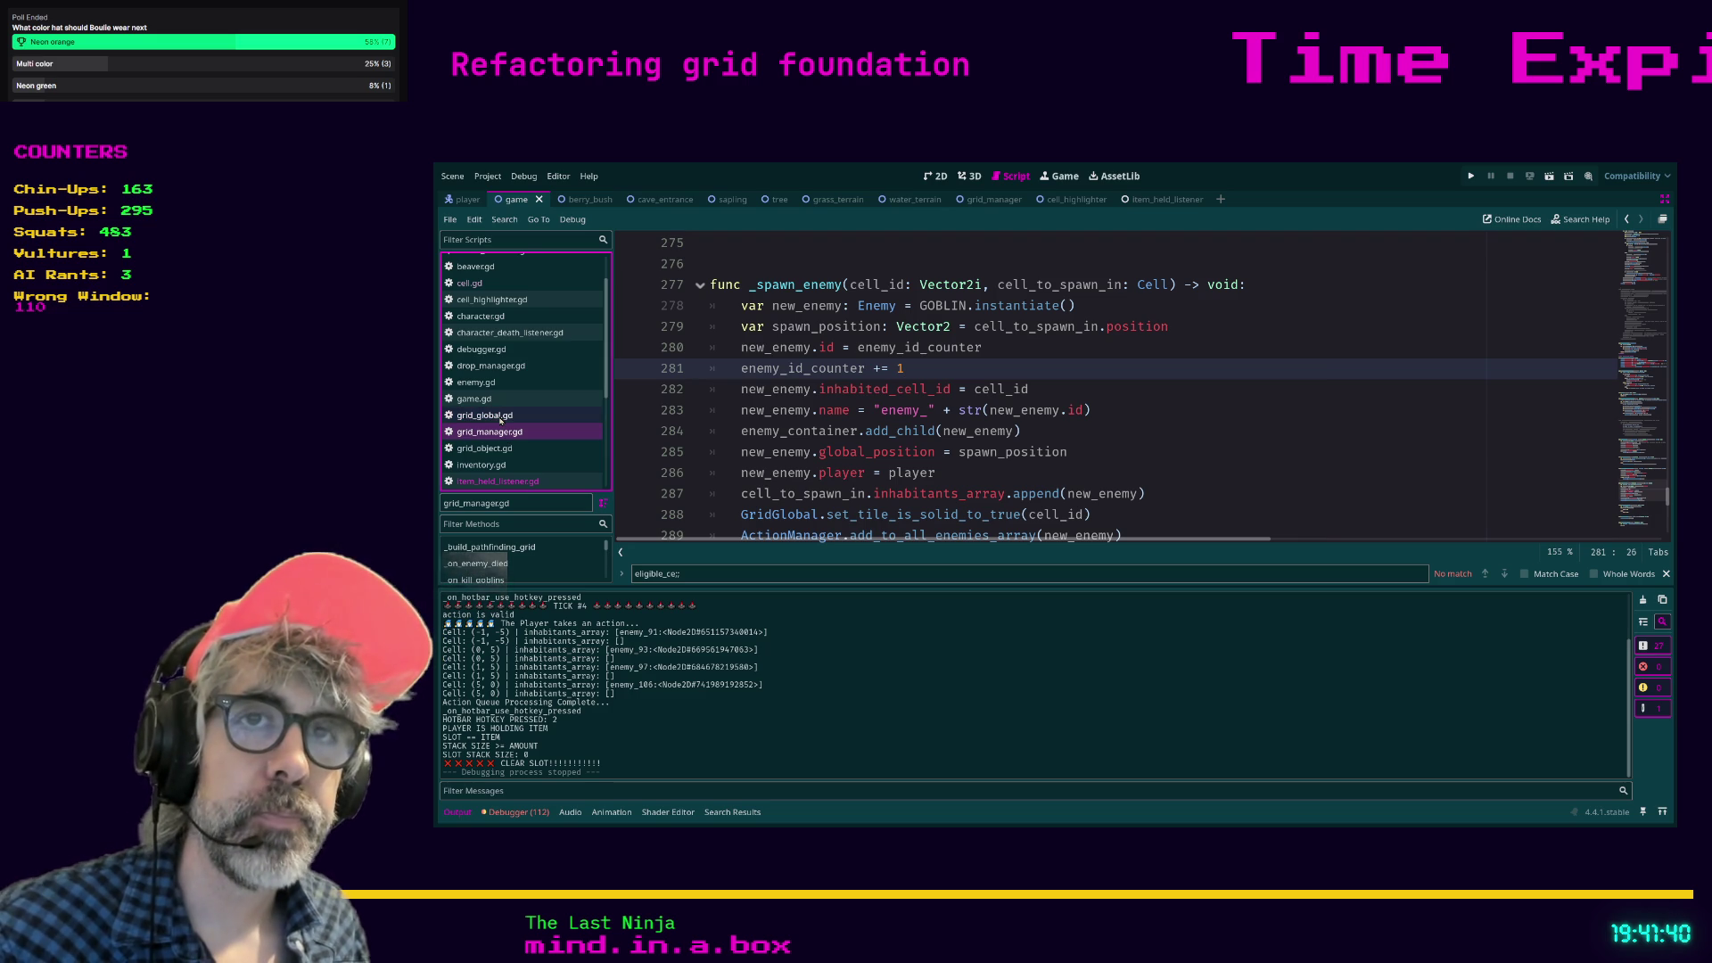
click(1101, 347)
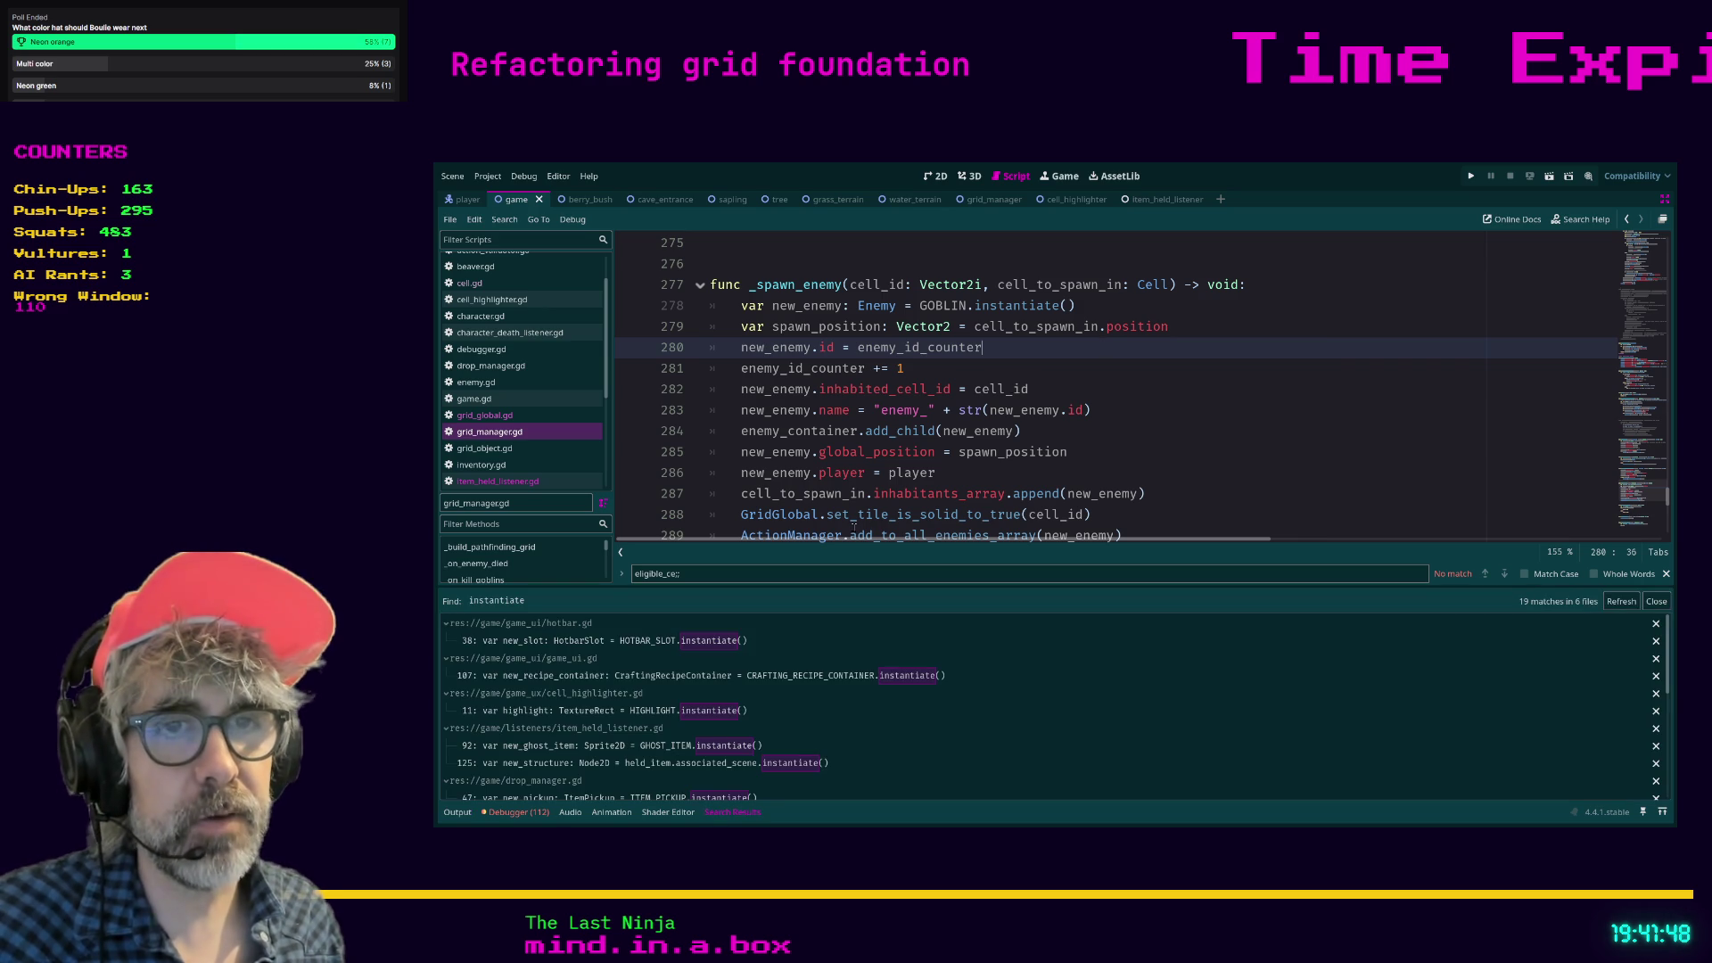
click(1112, 395)
Search grid_manager.gd for 'instantiate' and jump to the first match.
key(ctrl+f)
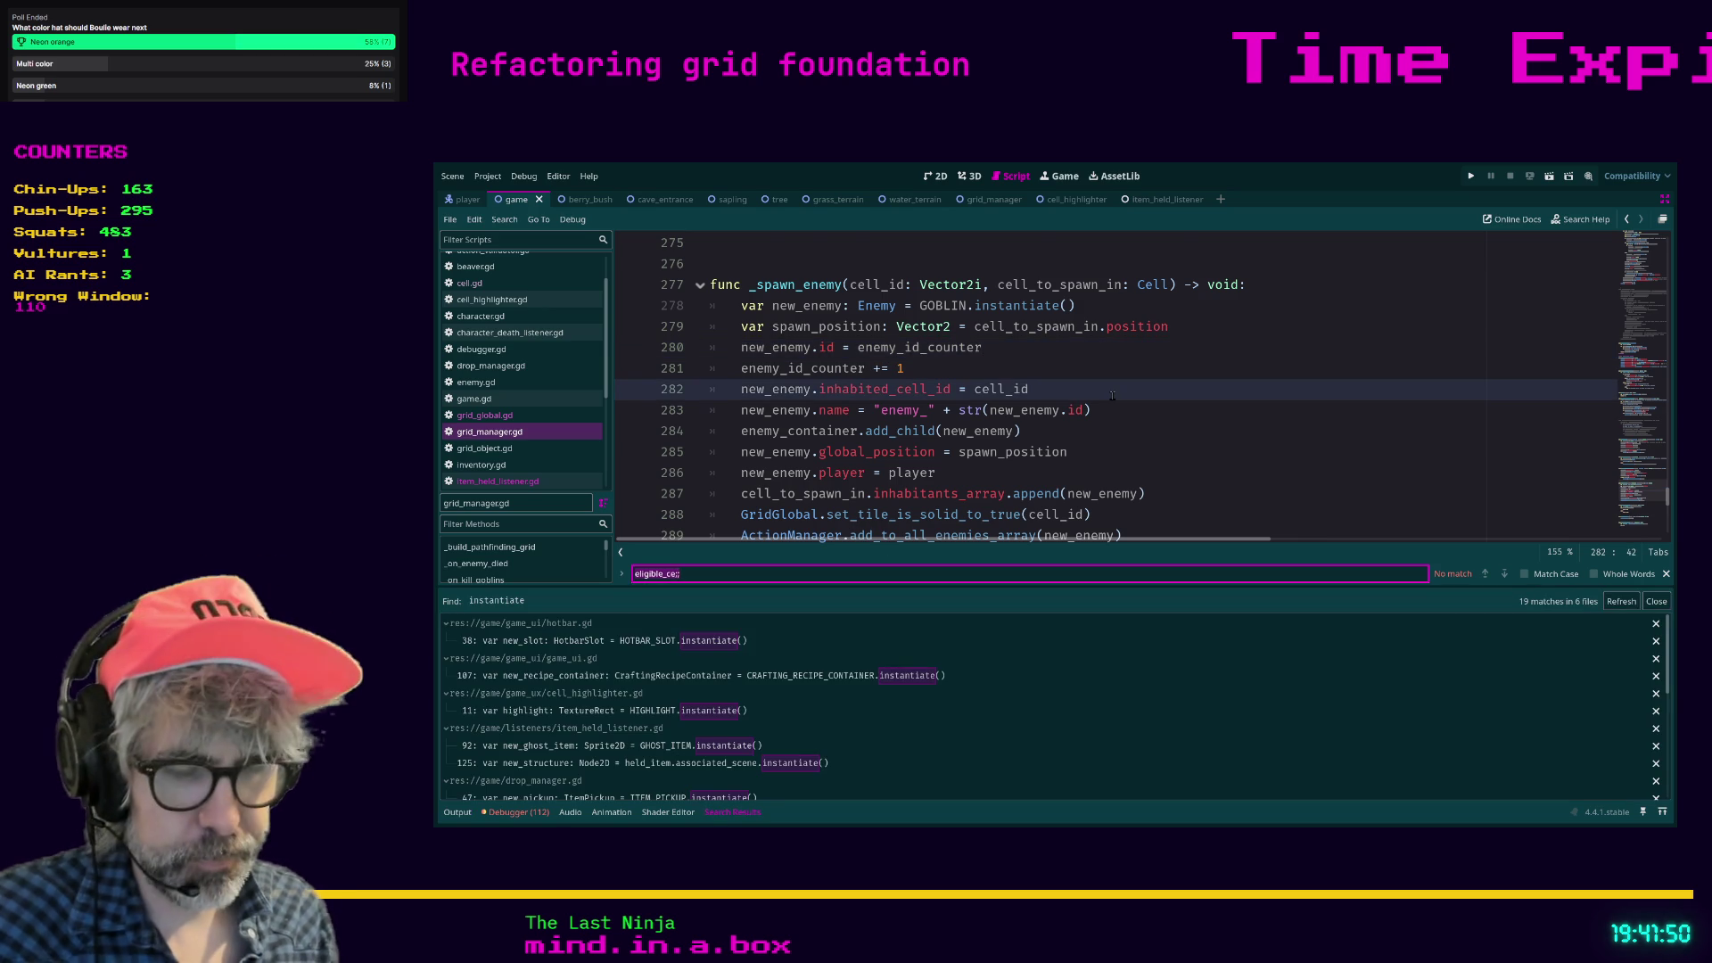
text(instantiate)
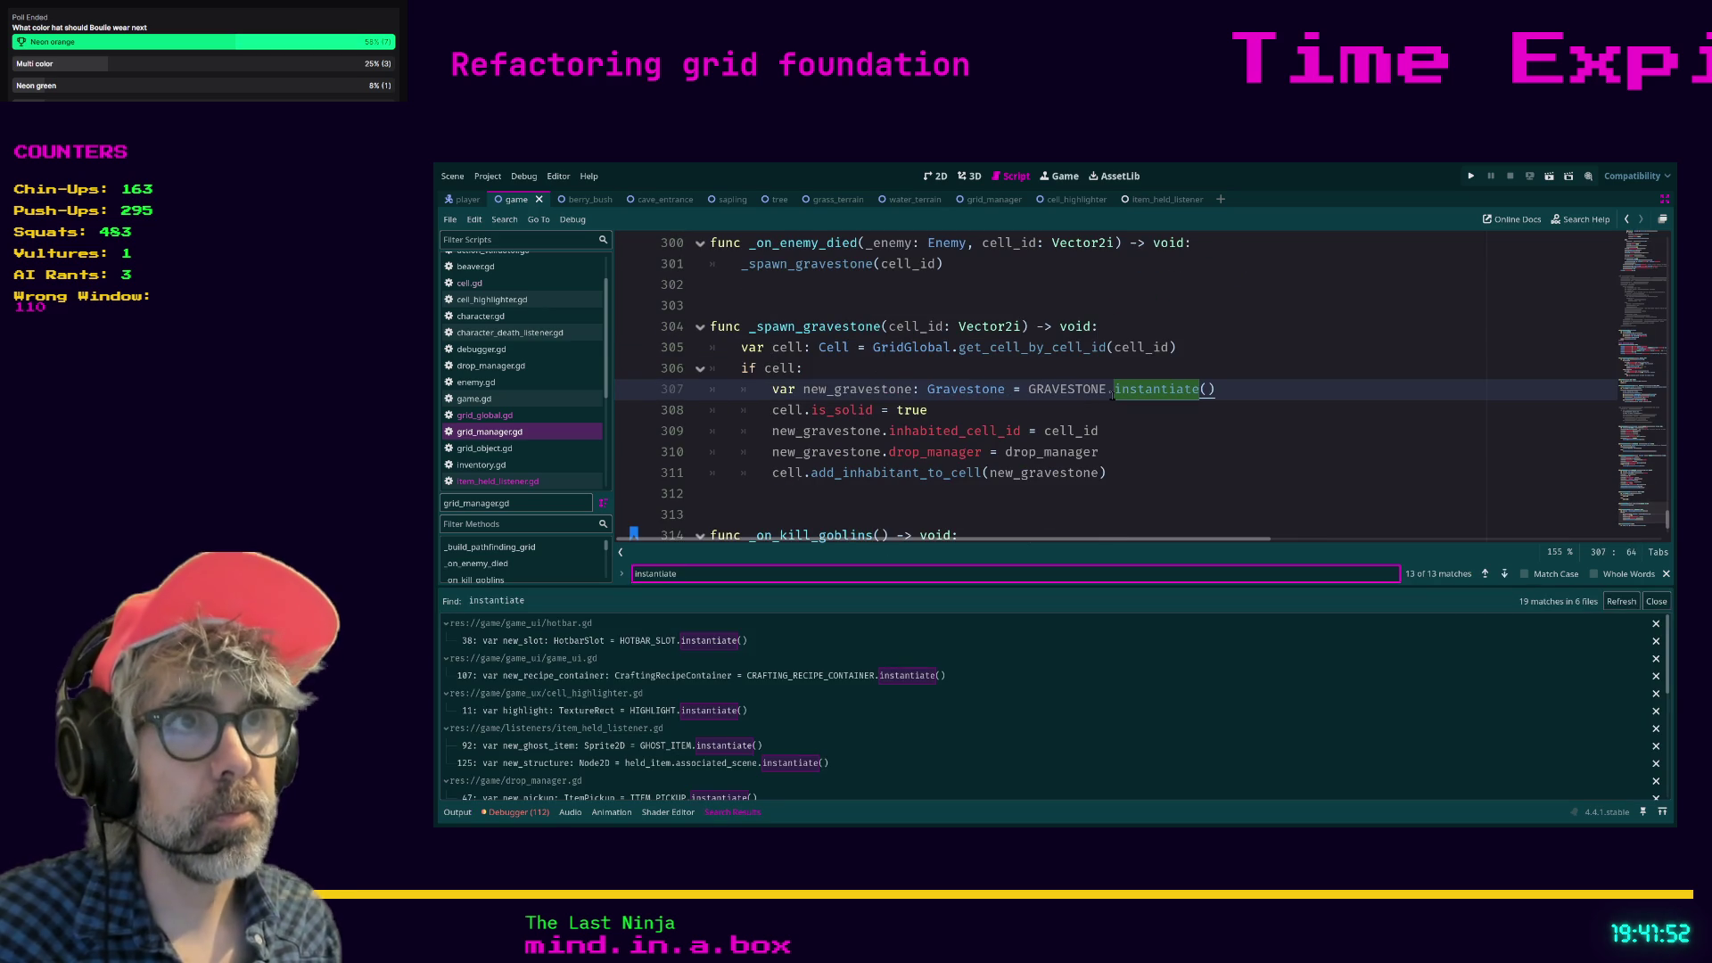
click(1503, 575)
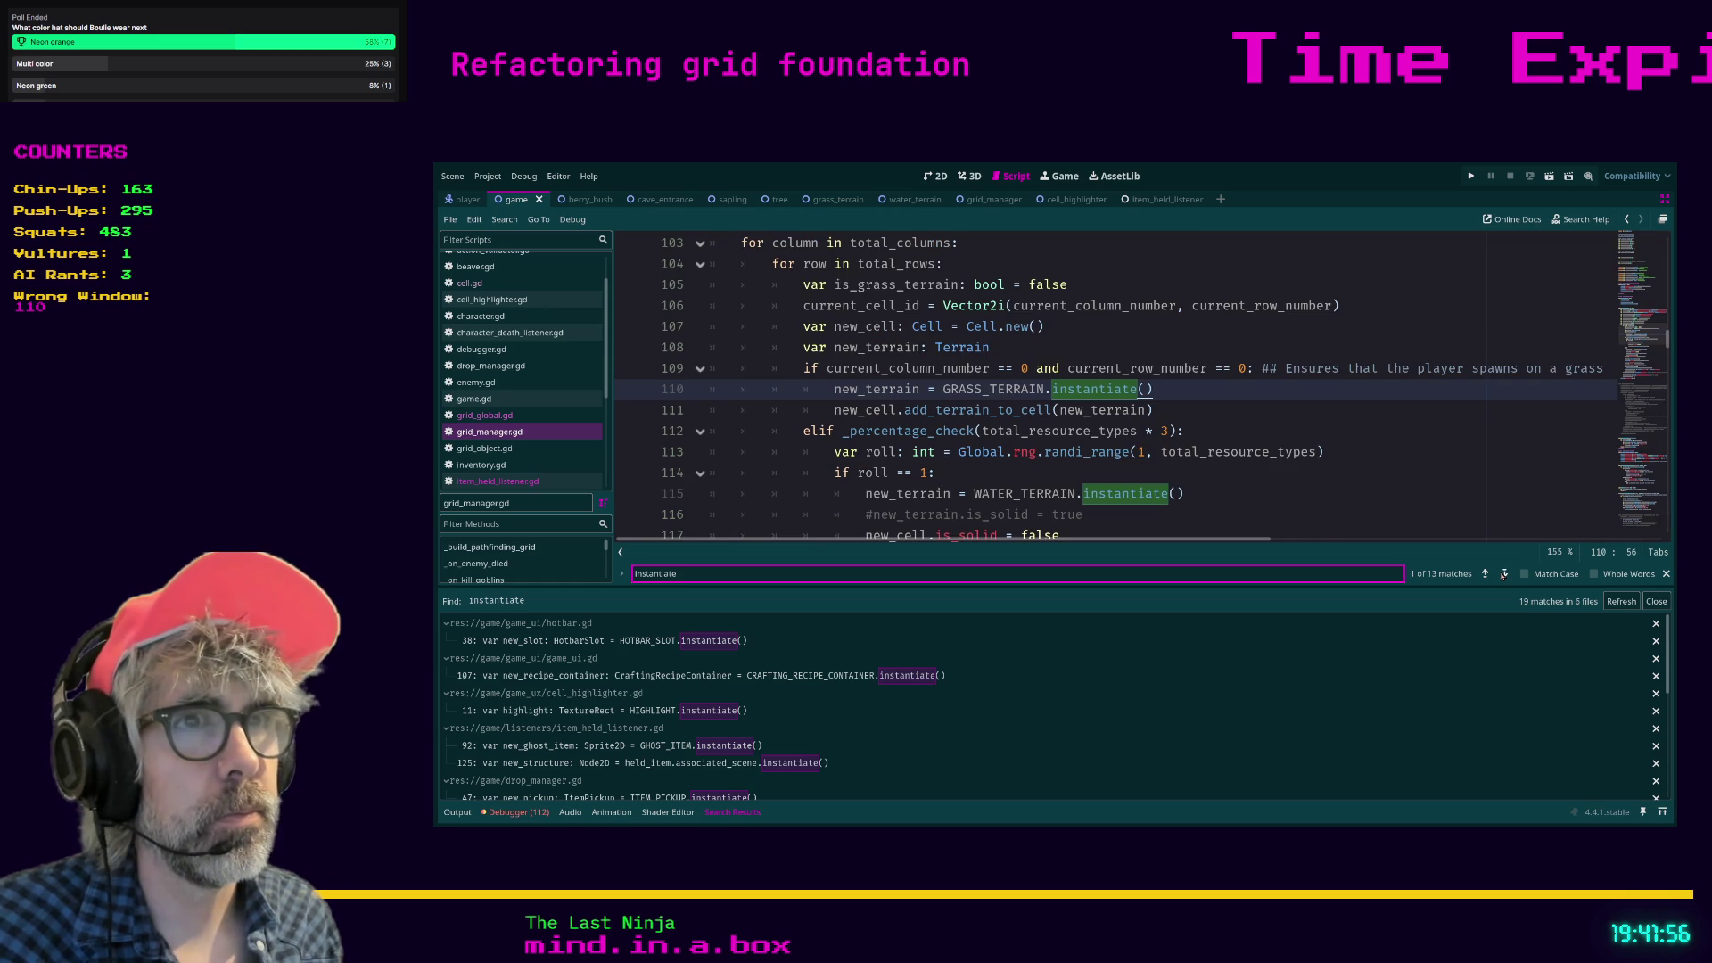
scroll(1447, 445, up, 5)
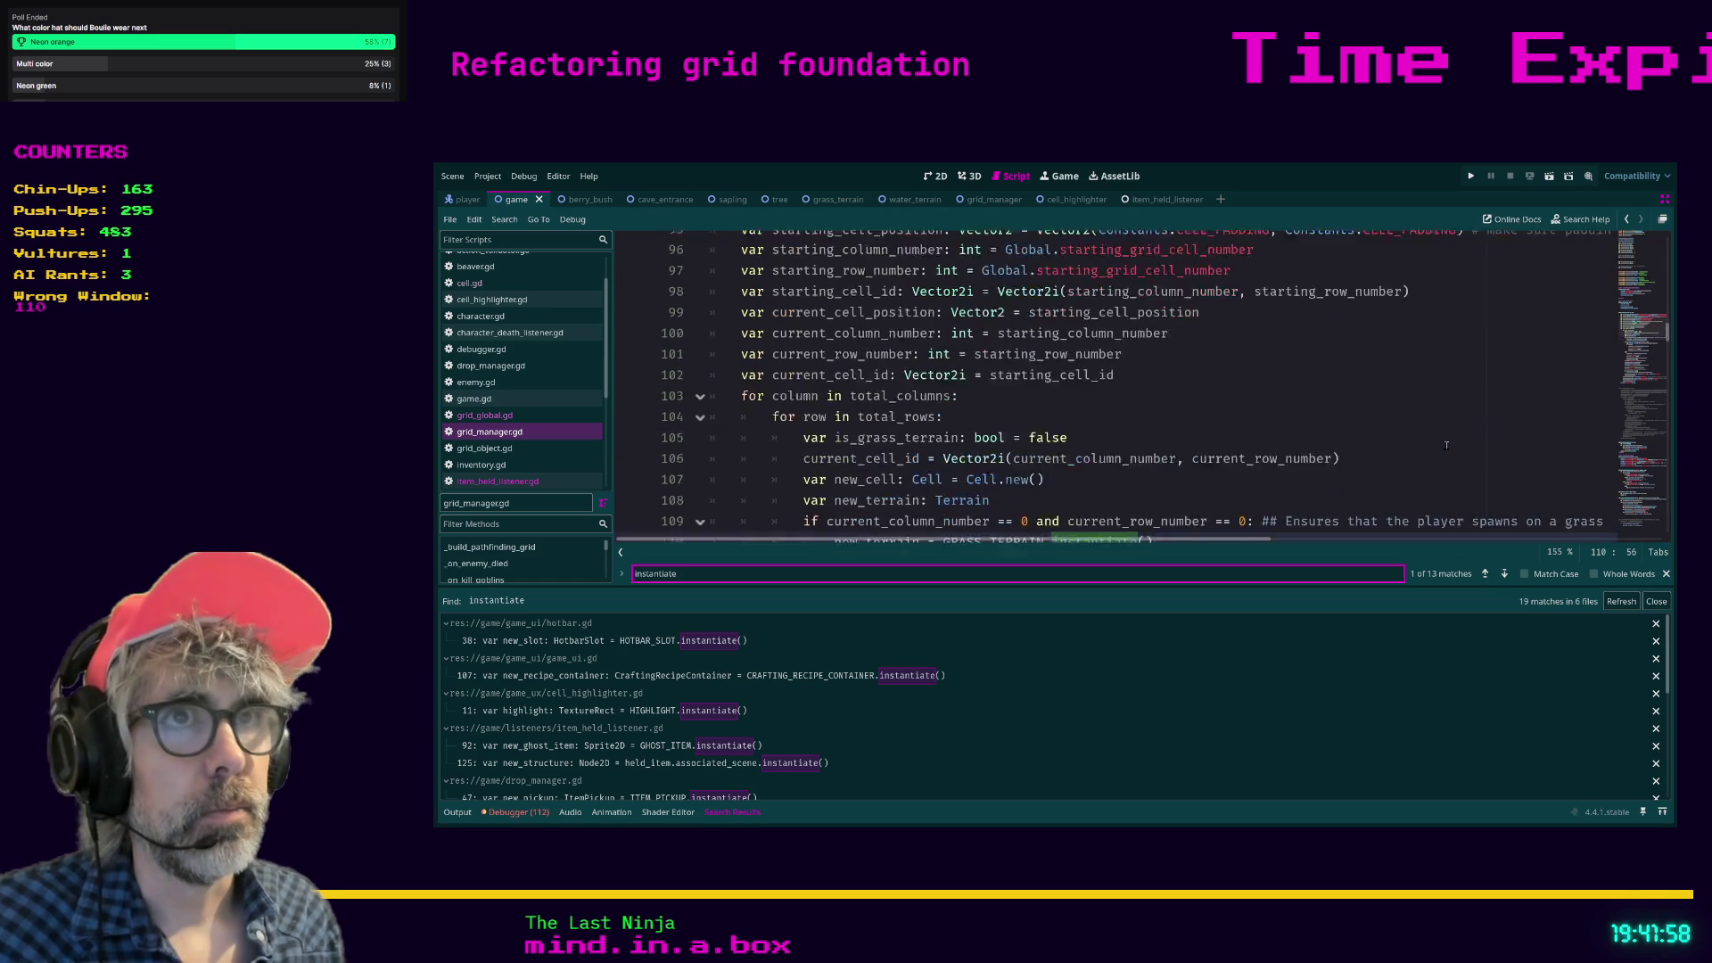
scroll(1446, 445, down, 2)
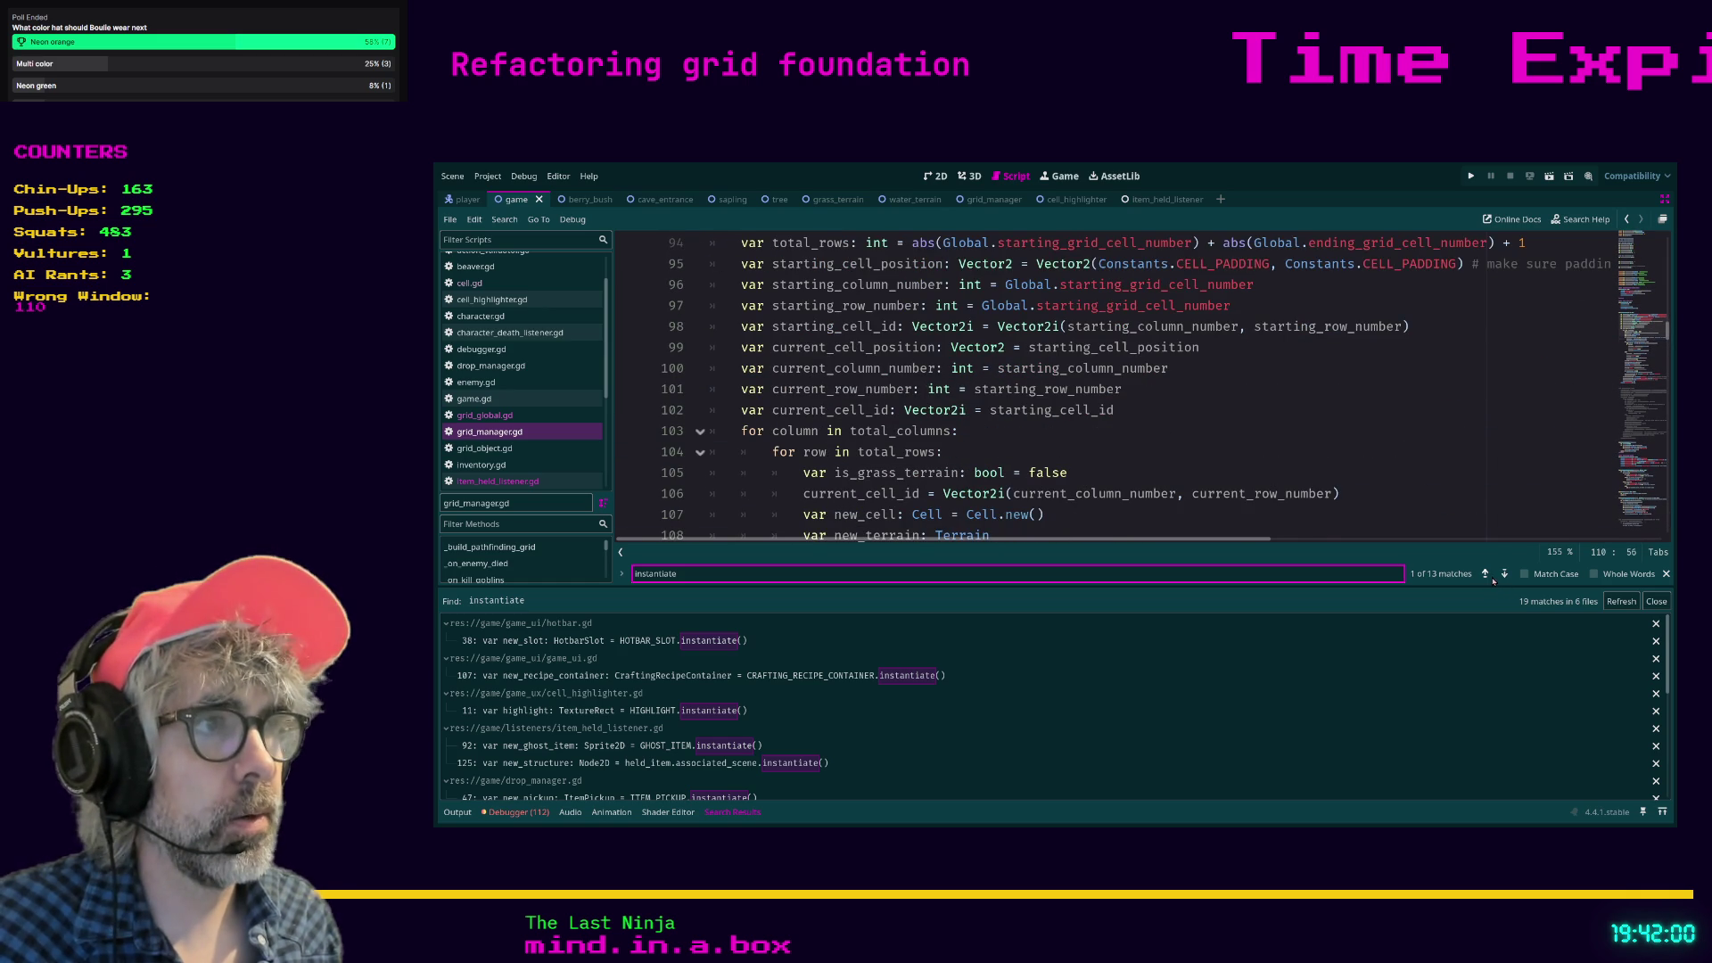
Step through the following instantiate matches until reaching line 184 in pick_character.
click(1504, 574)
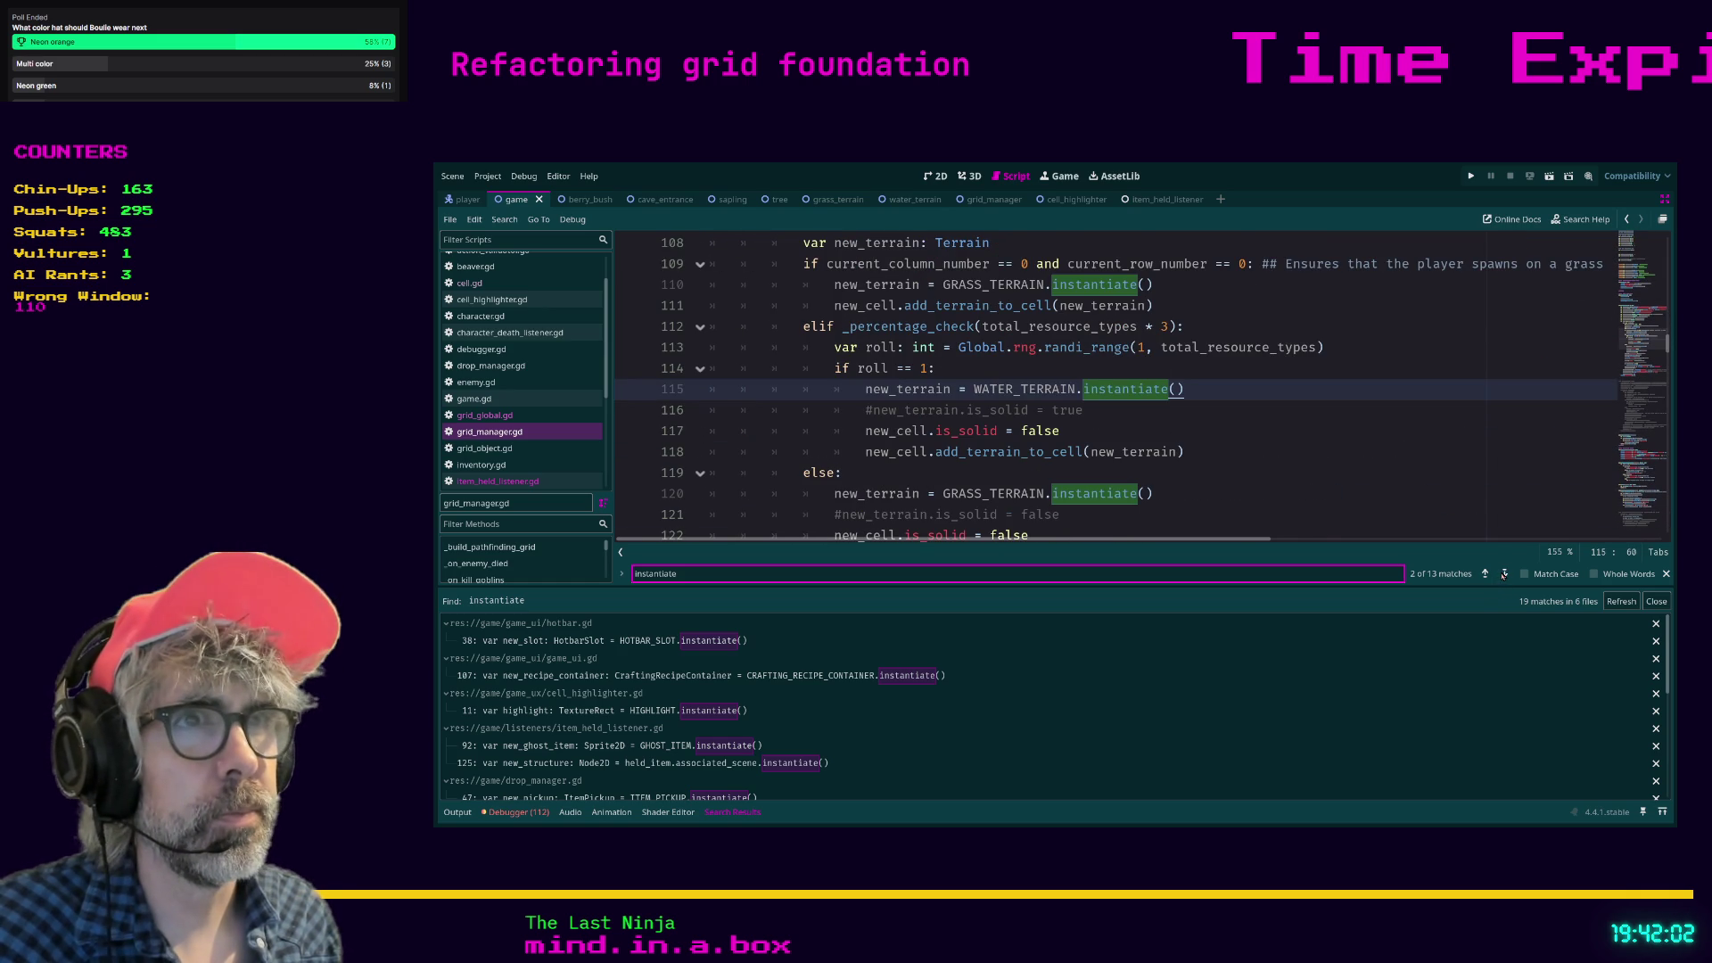
click(1504, 574)
click(1504, 574)
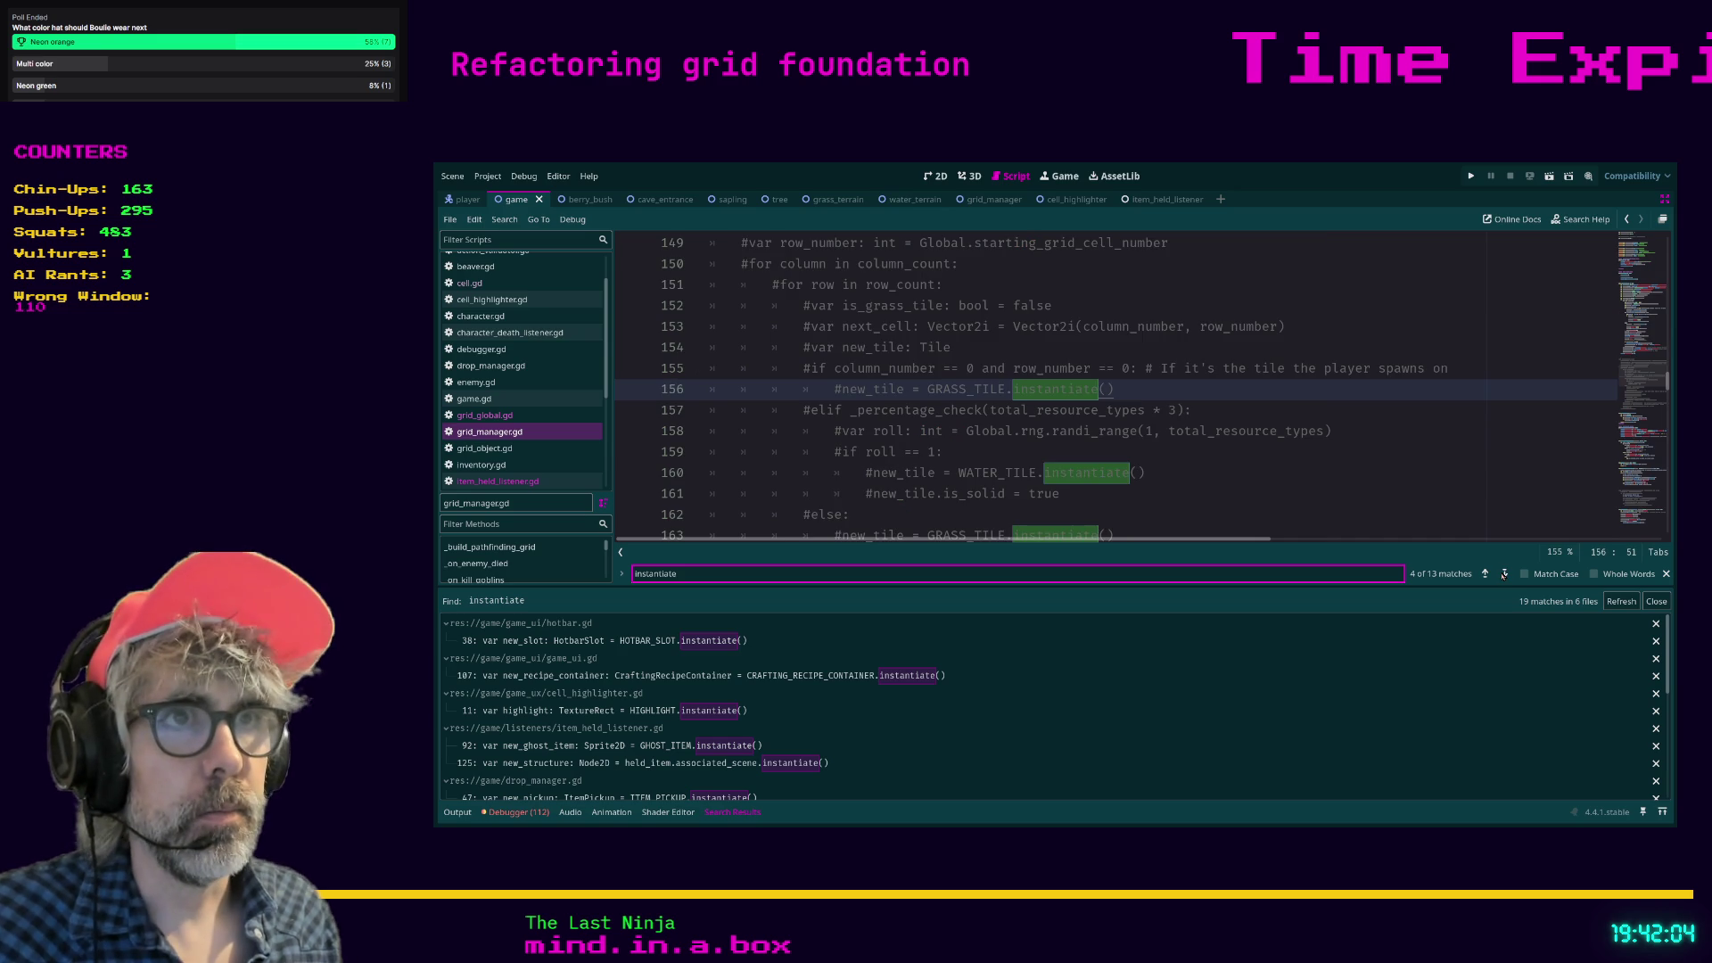
scroll(1169, 445, up, 5)
scroll(852, 426, down, 12)
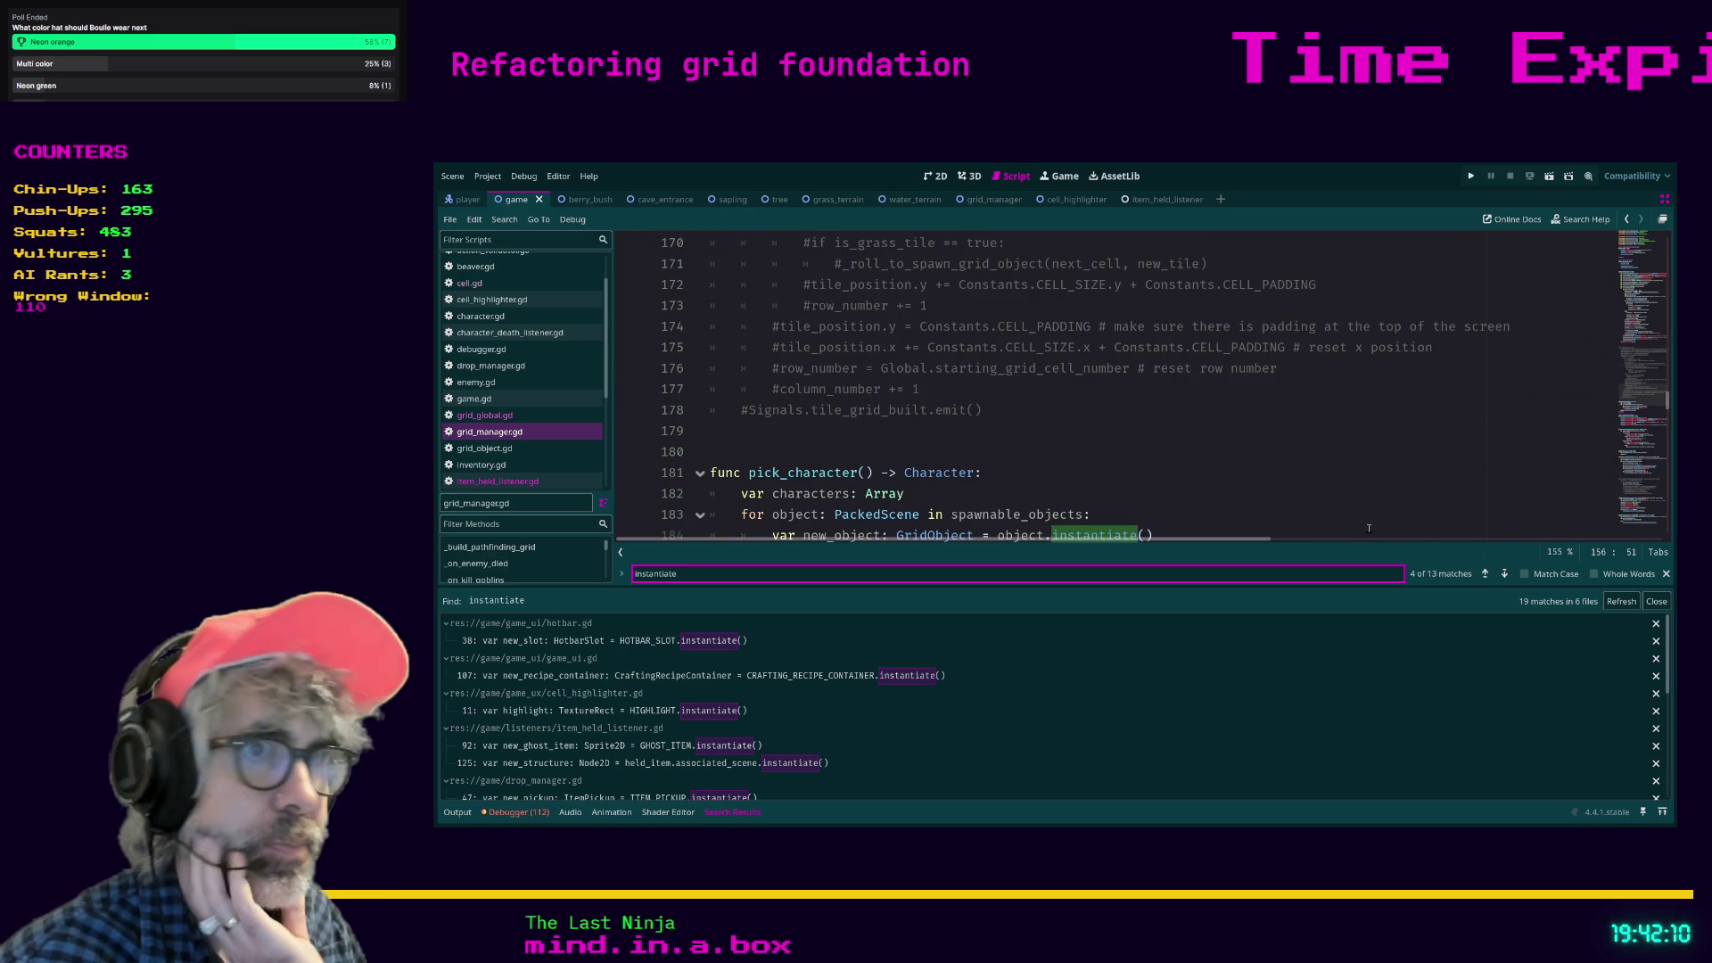
click(1504, 575)
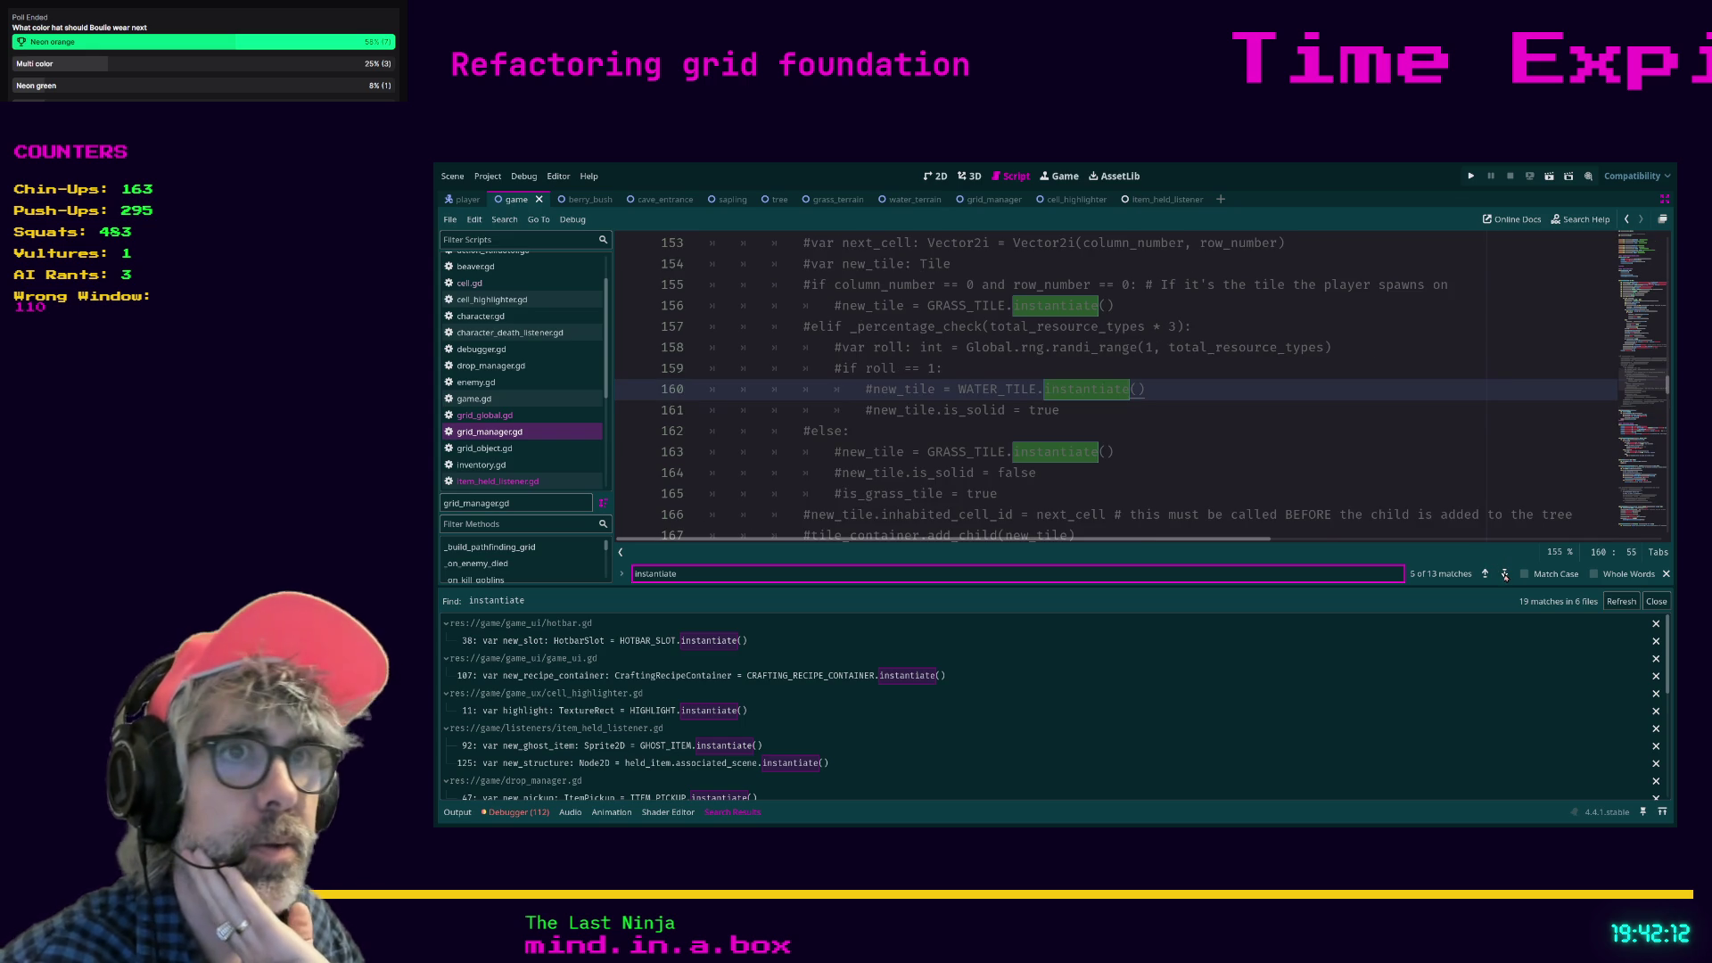
click(1504, 574)
click(1505, 575)
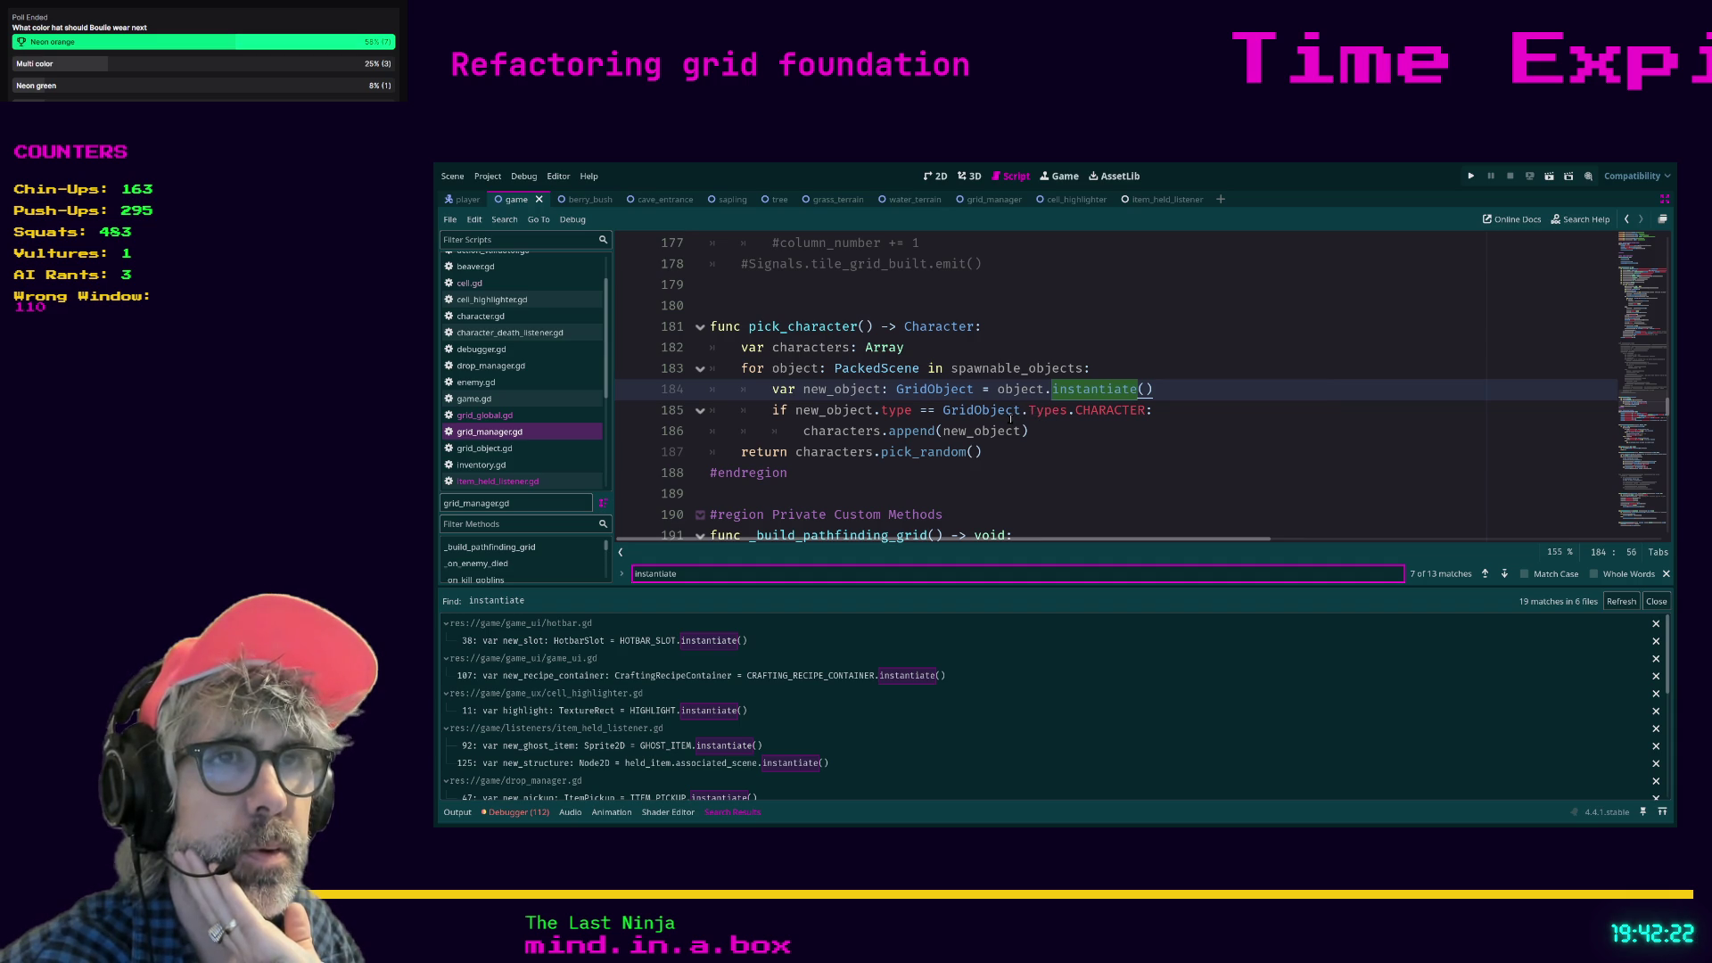
click(1025, 451)
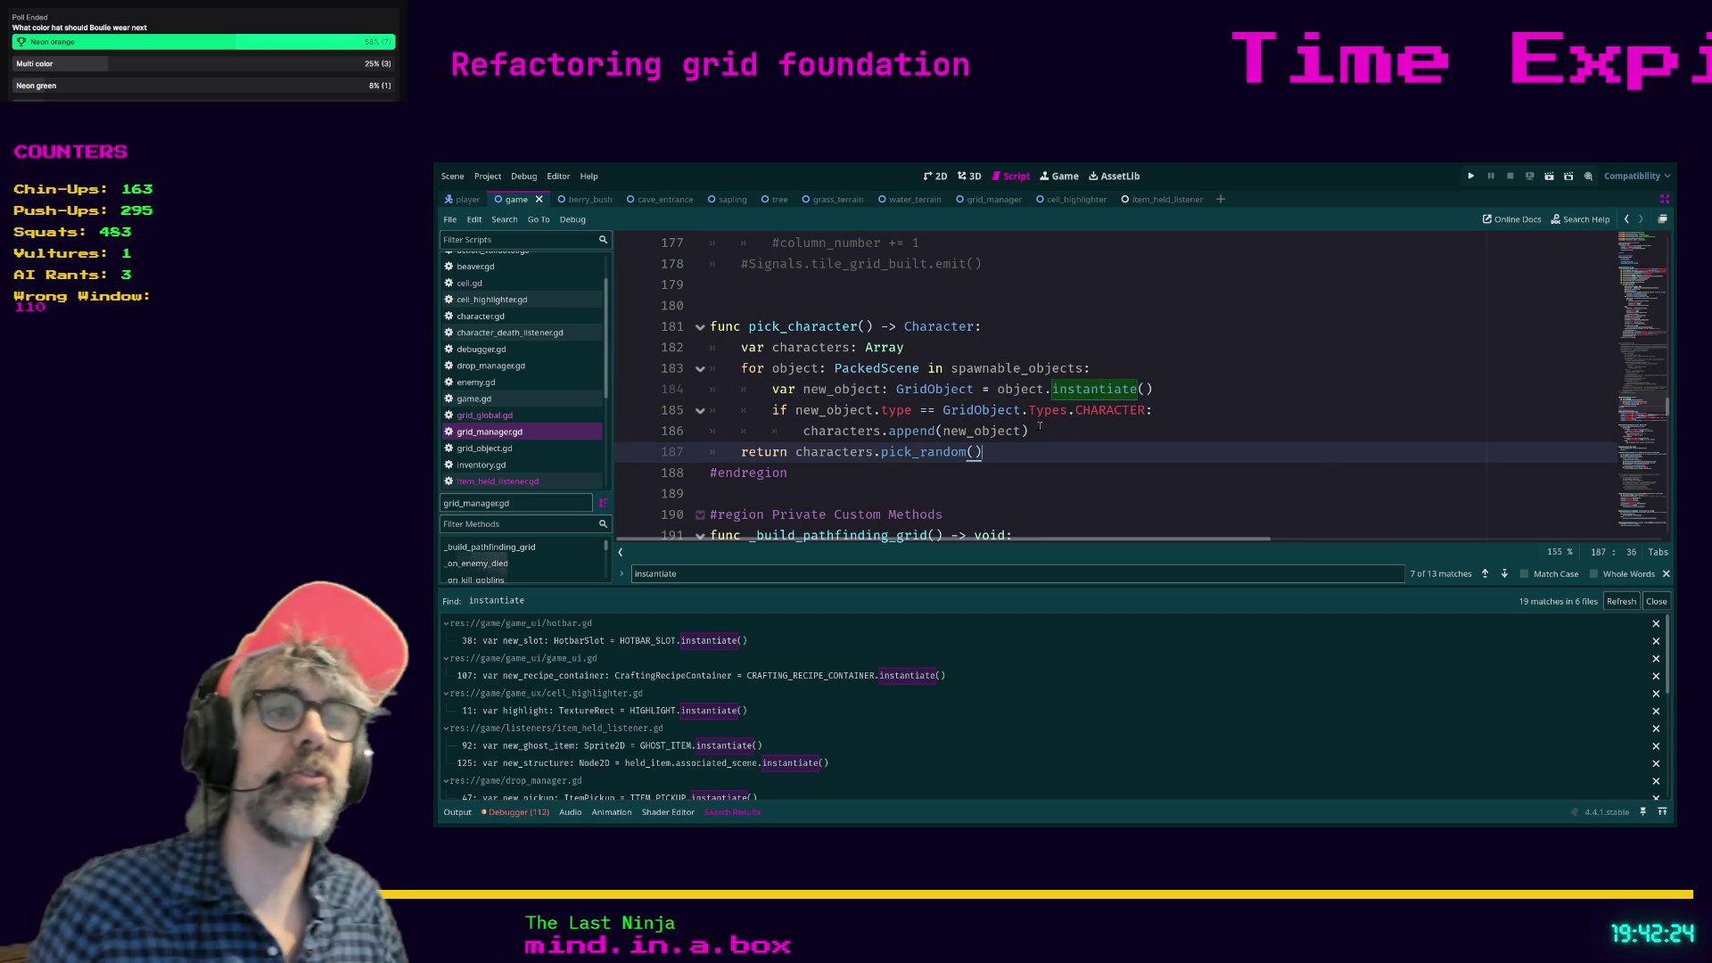
click(1064, 433)
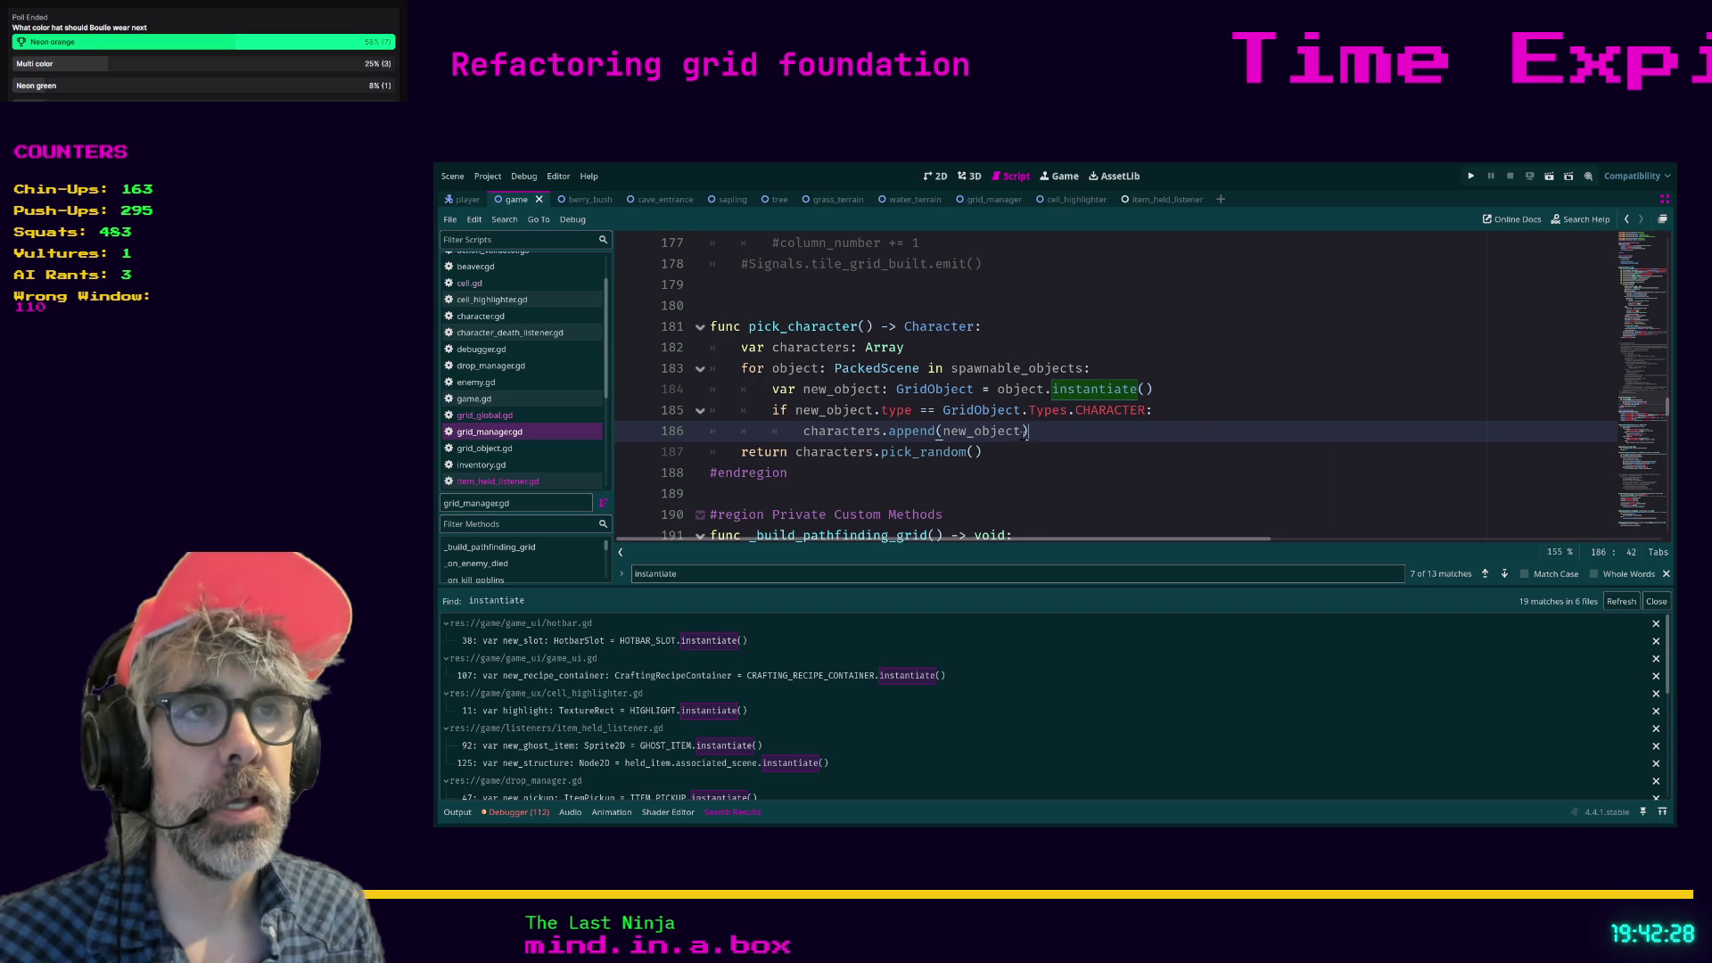
mouse_move(1000, 450)
mouse_down()
mouse_move(892, 431)
mouse_move(676, 336)
mouse_up()
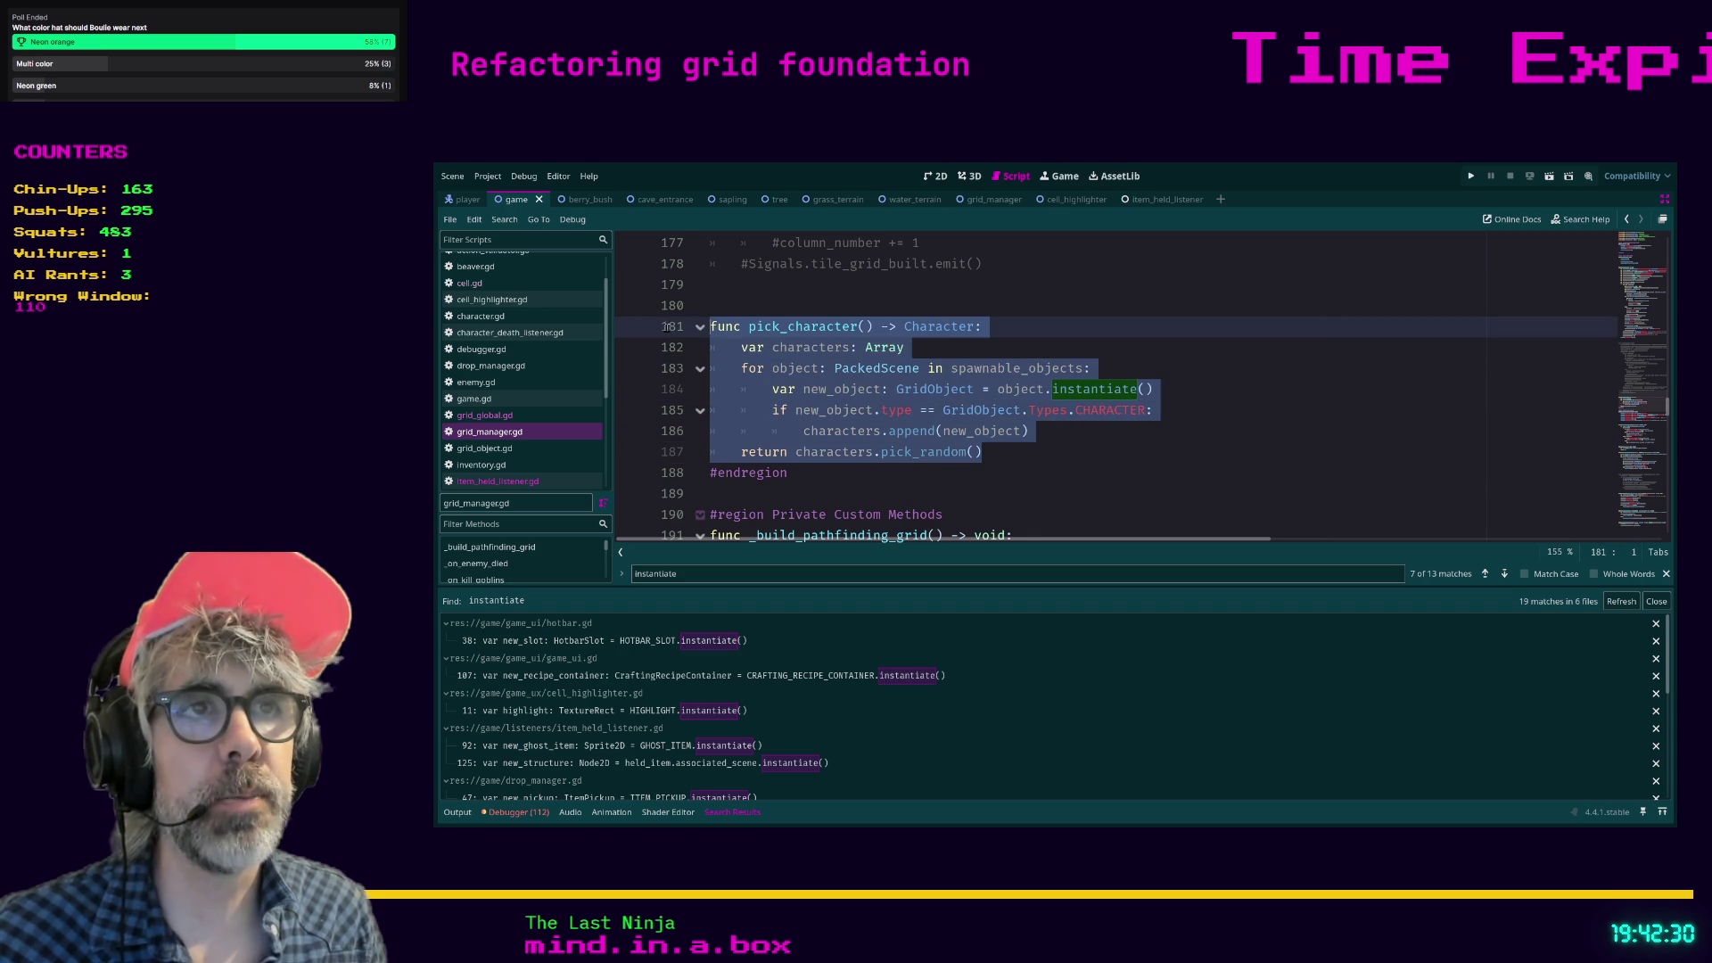
mouse_move(983, 451)
mouse_down()
mouse_move(934, 451)
mouse_move(697, 361)
mouse_move(684, 332)
mouse_up()
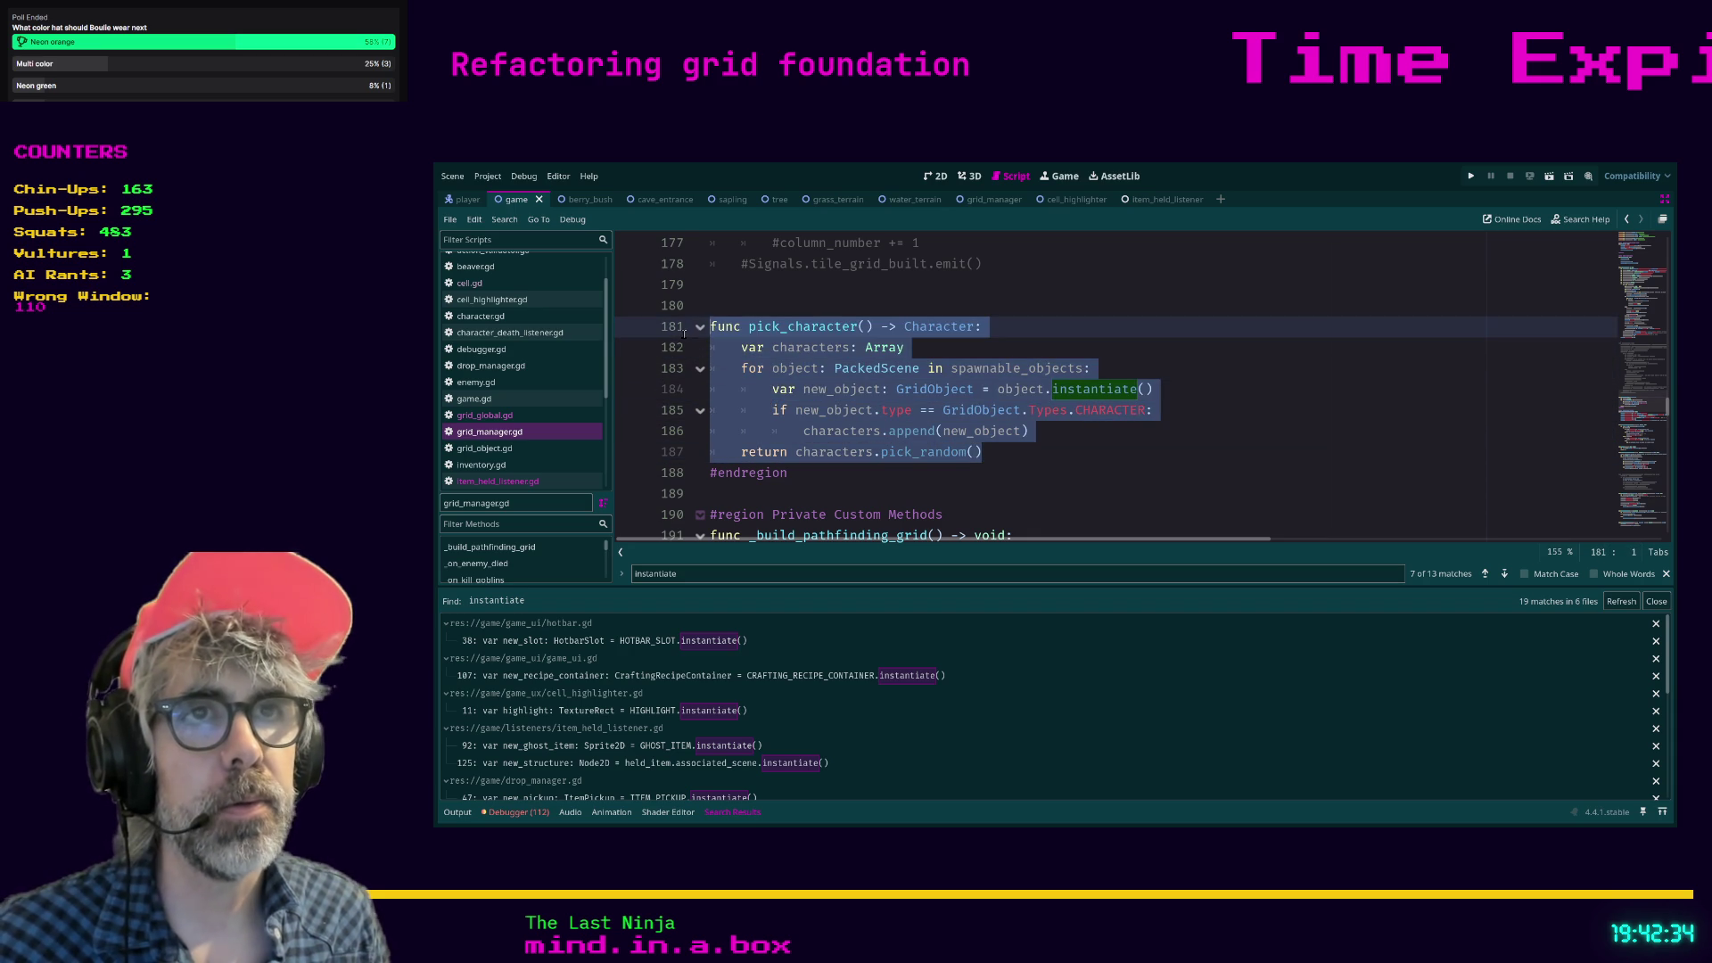
click(901, 326)
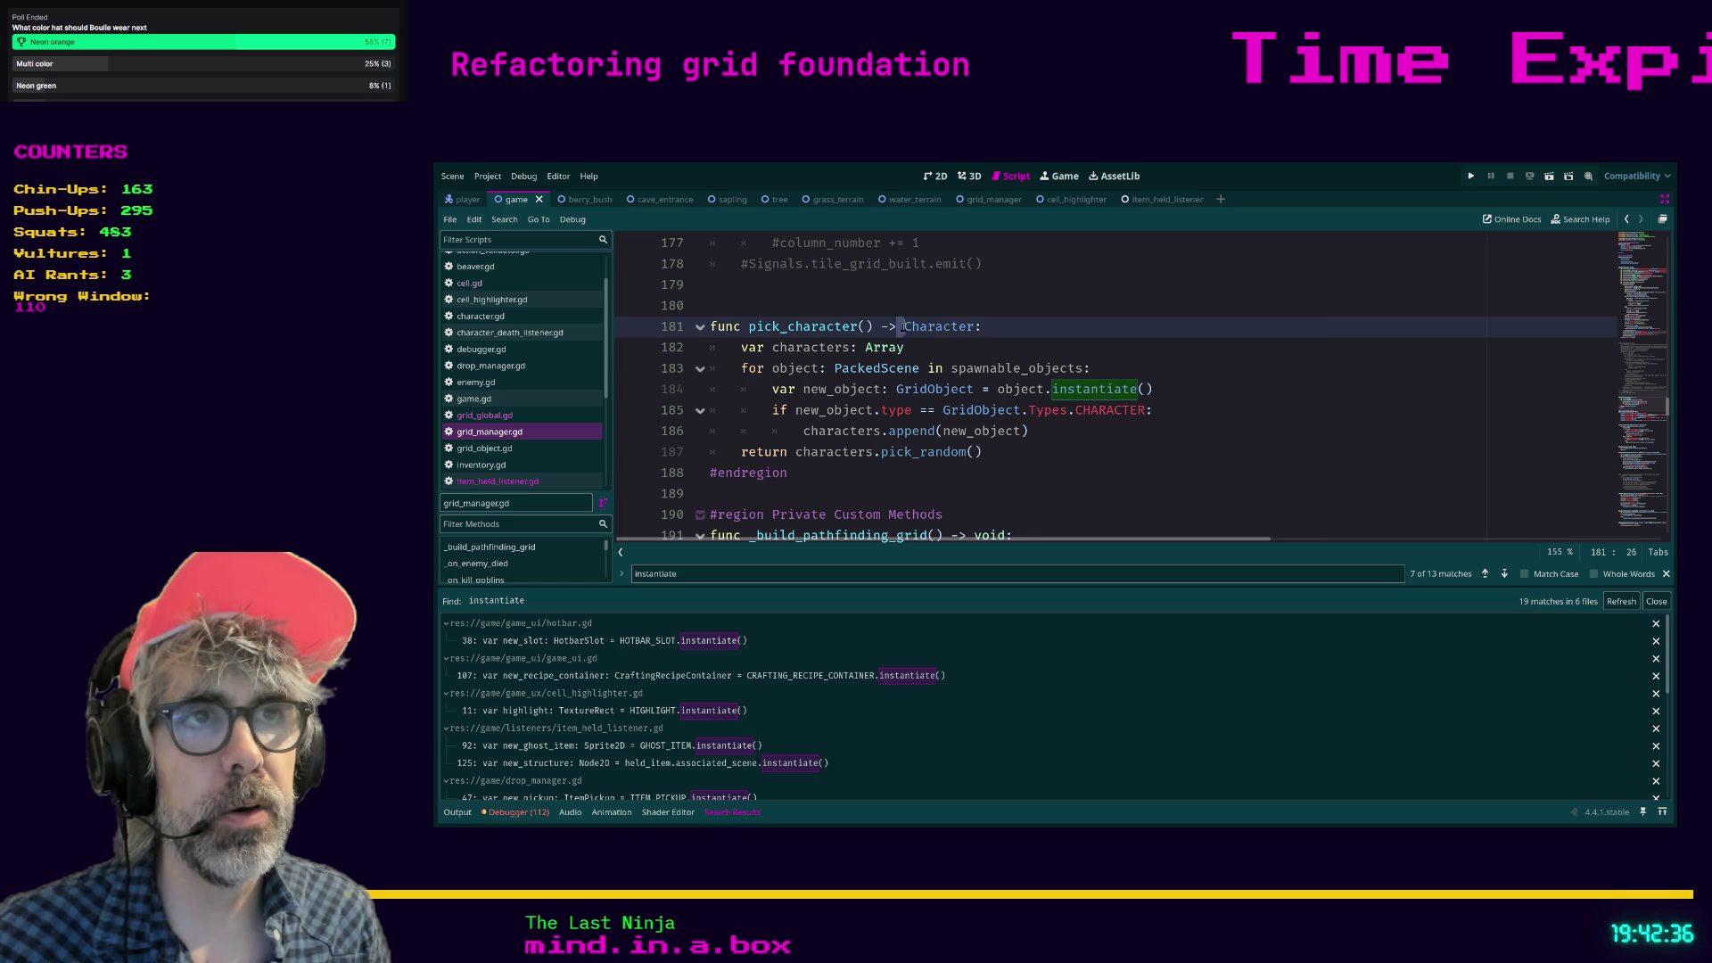
click(984, 328)
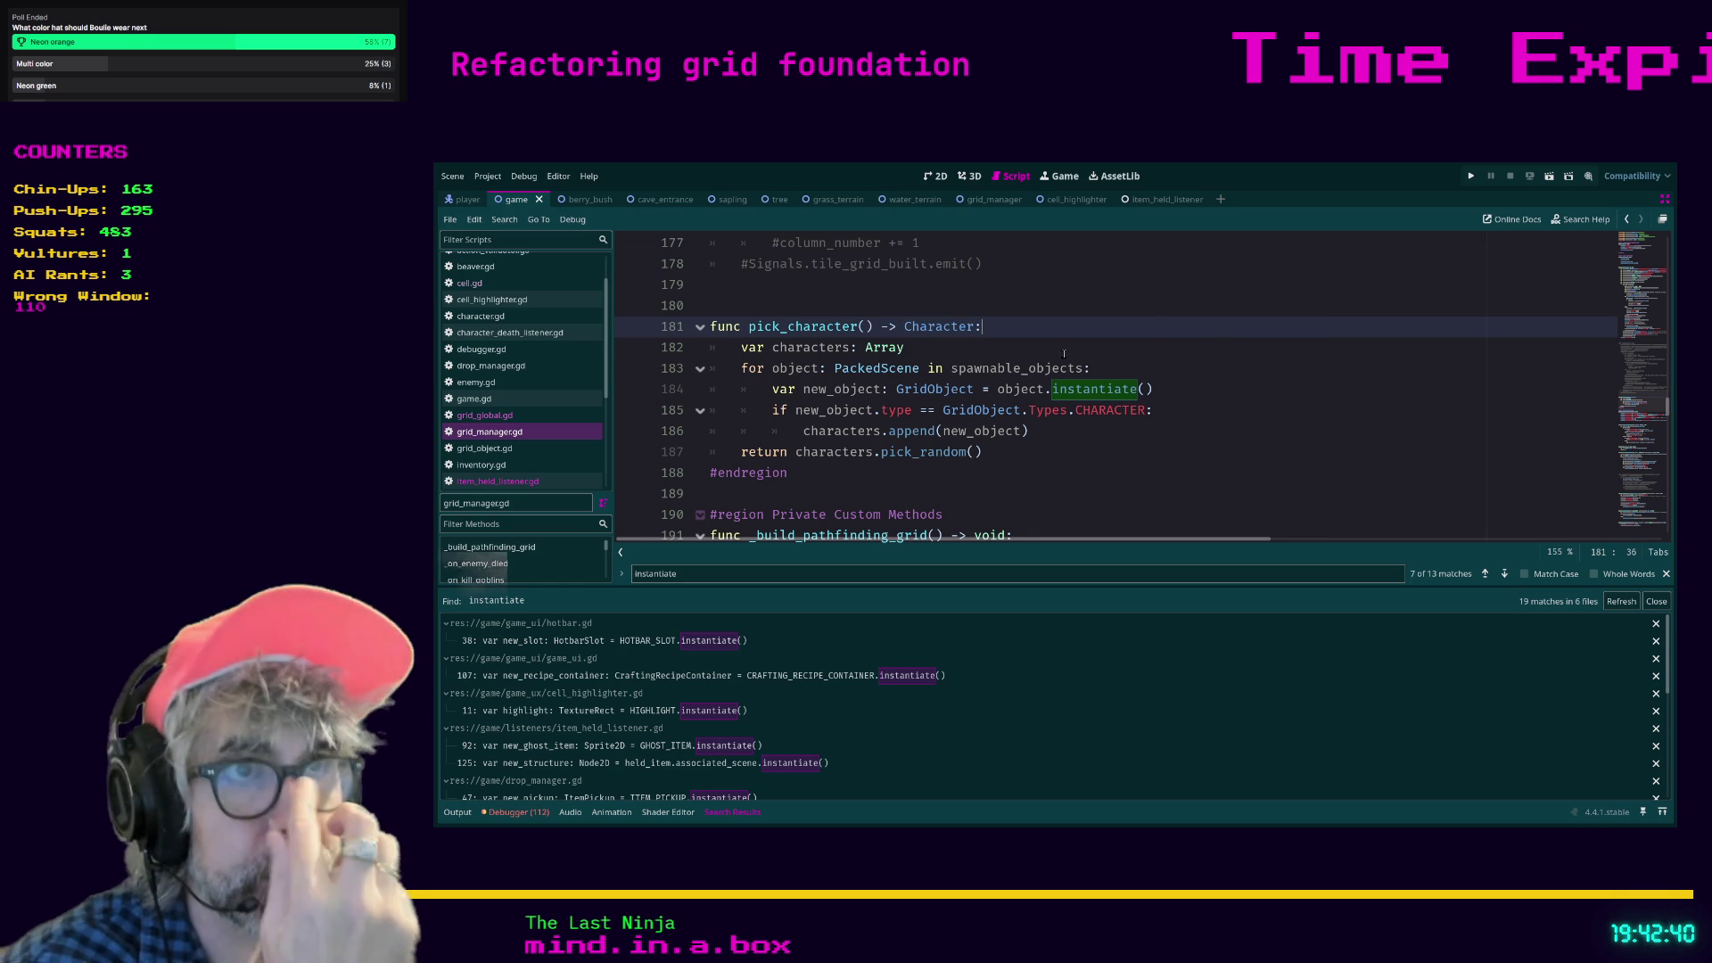
drag(905, 326, 974, 334)
click(989, 337)
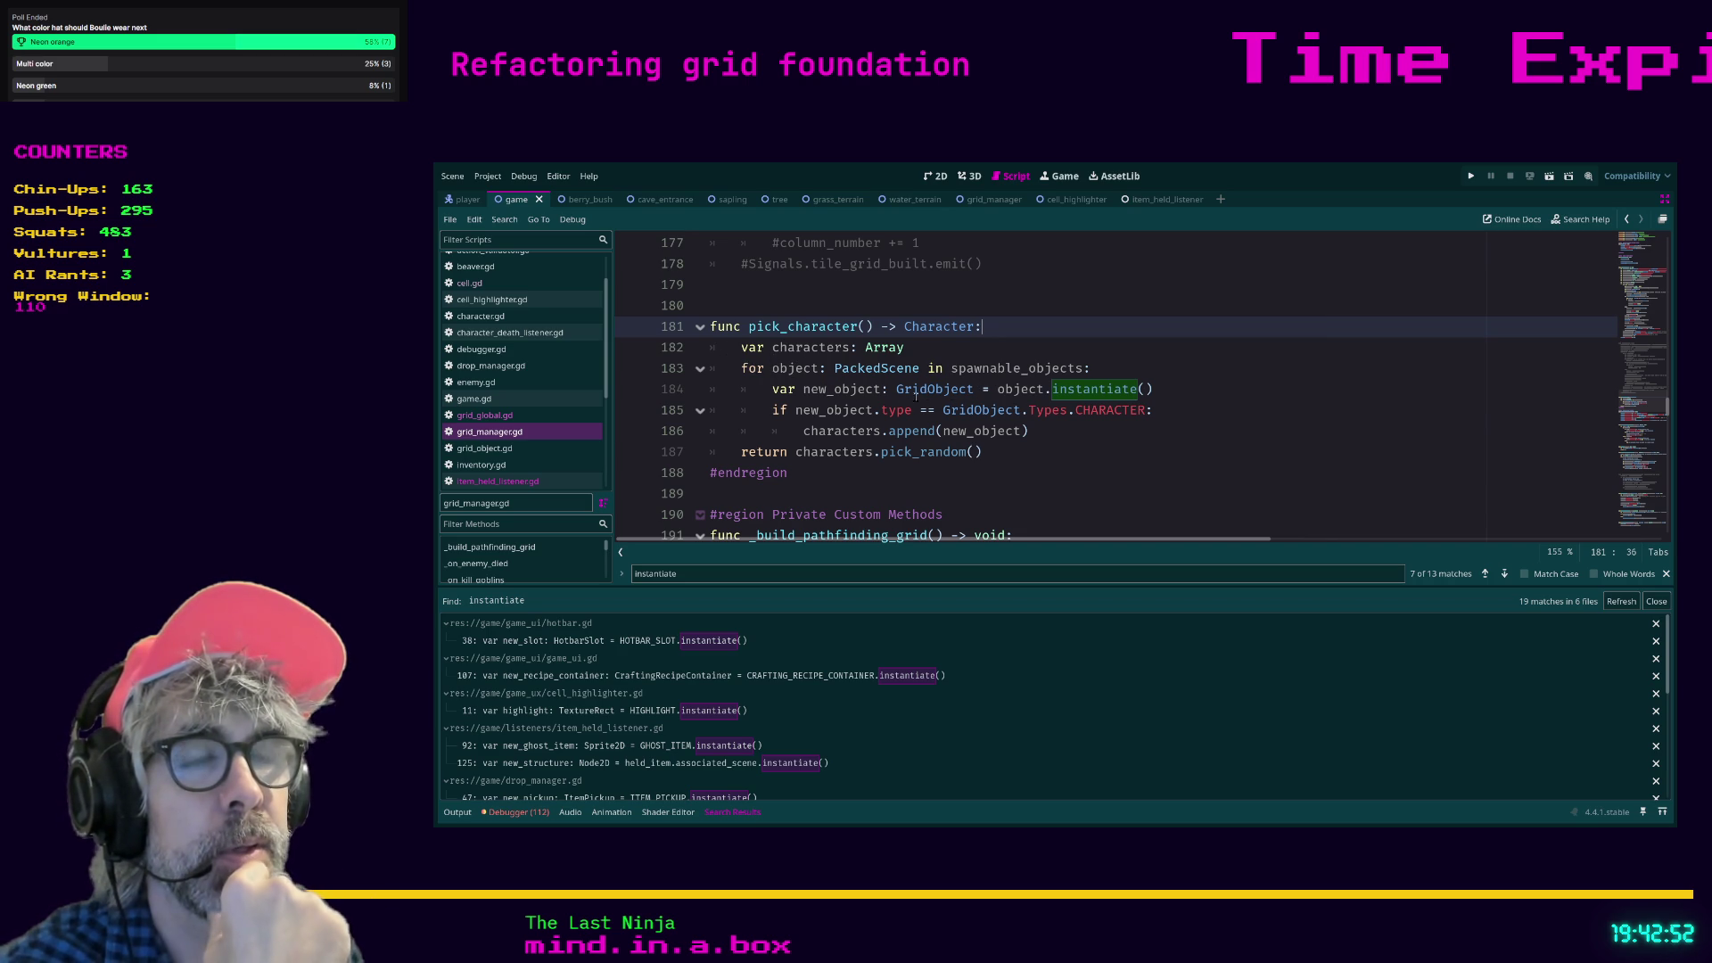
double_click(782, 369)
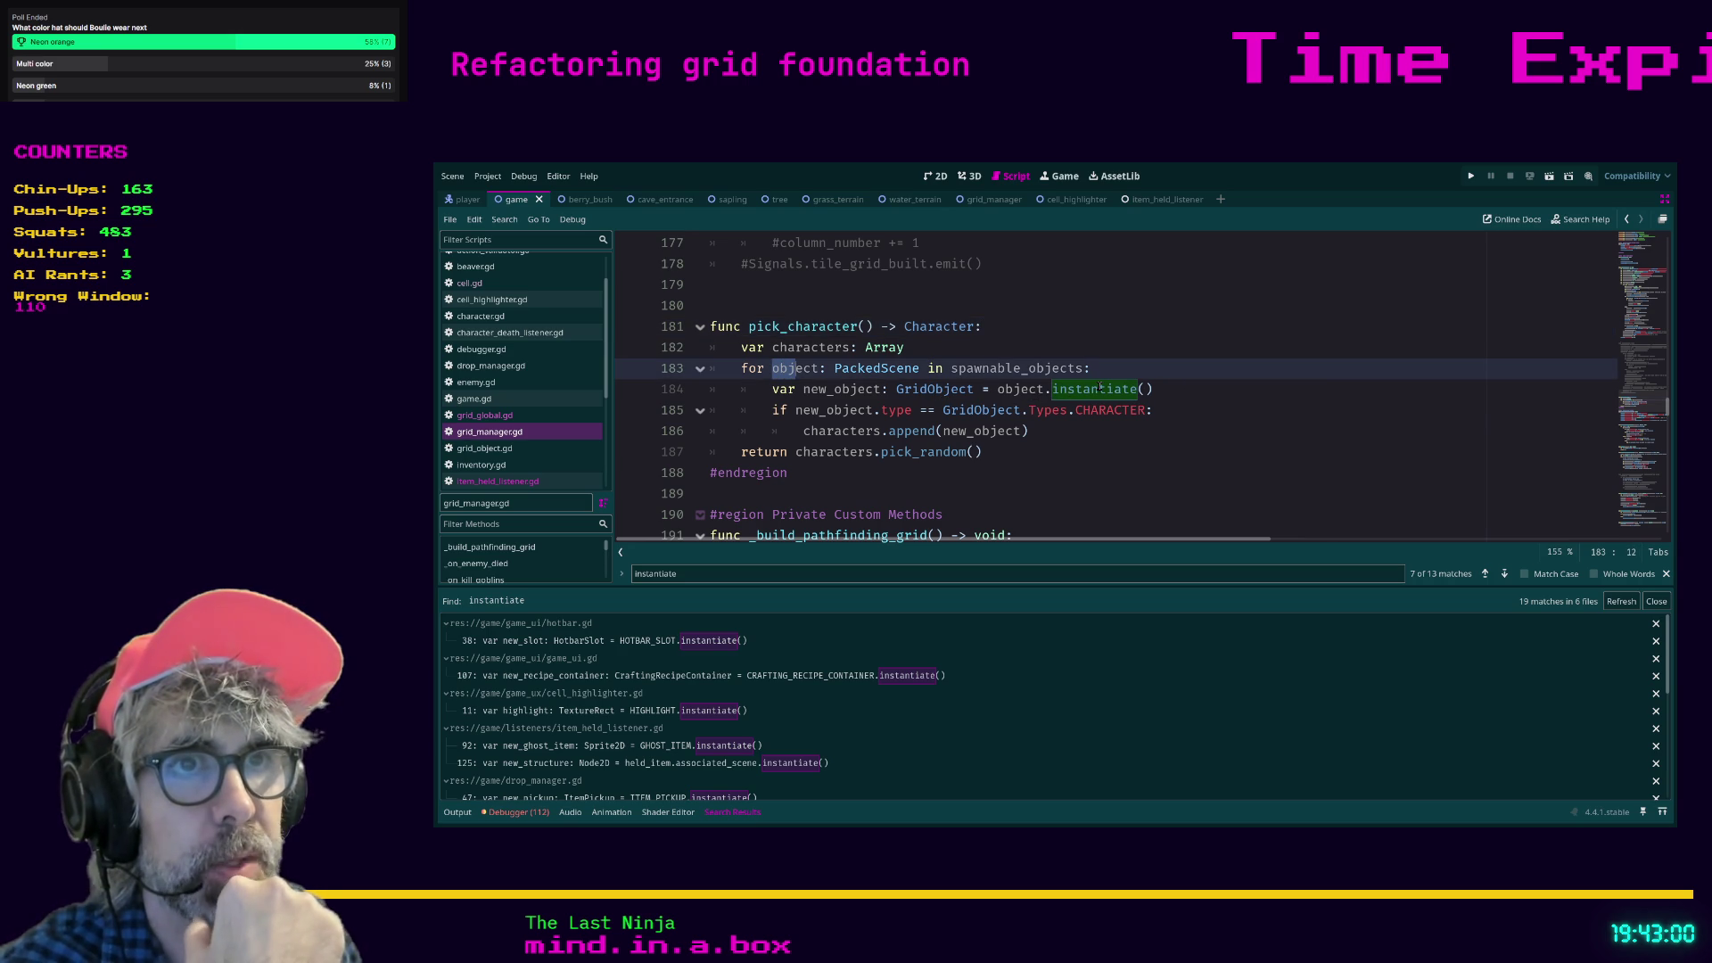
click(1163, 390)
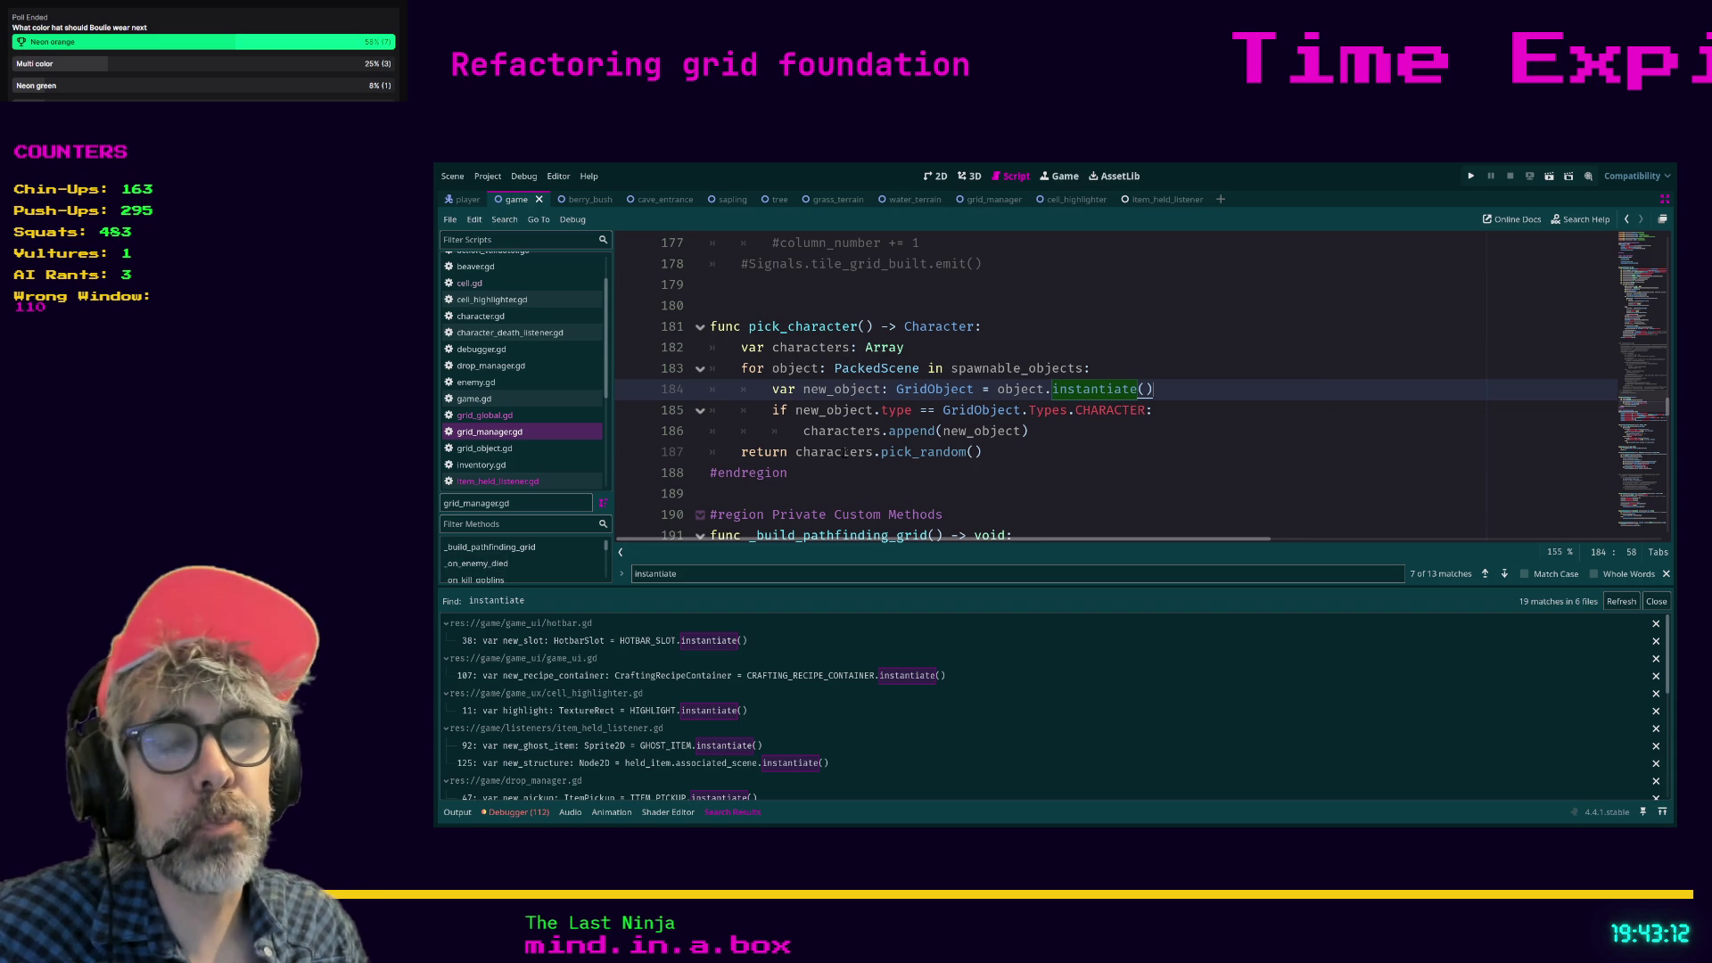
click(983, 453)
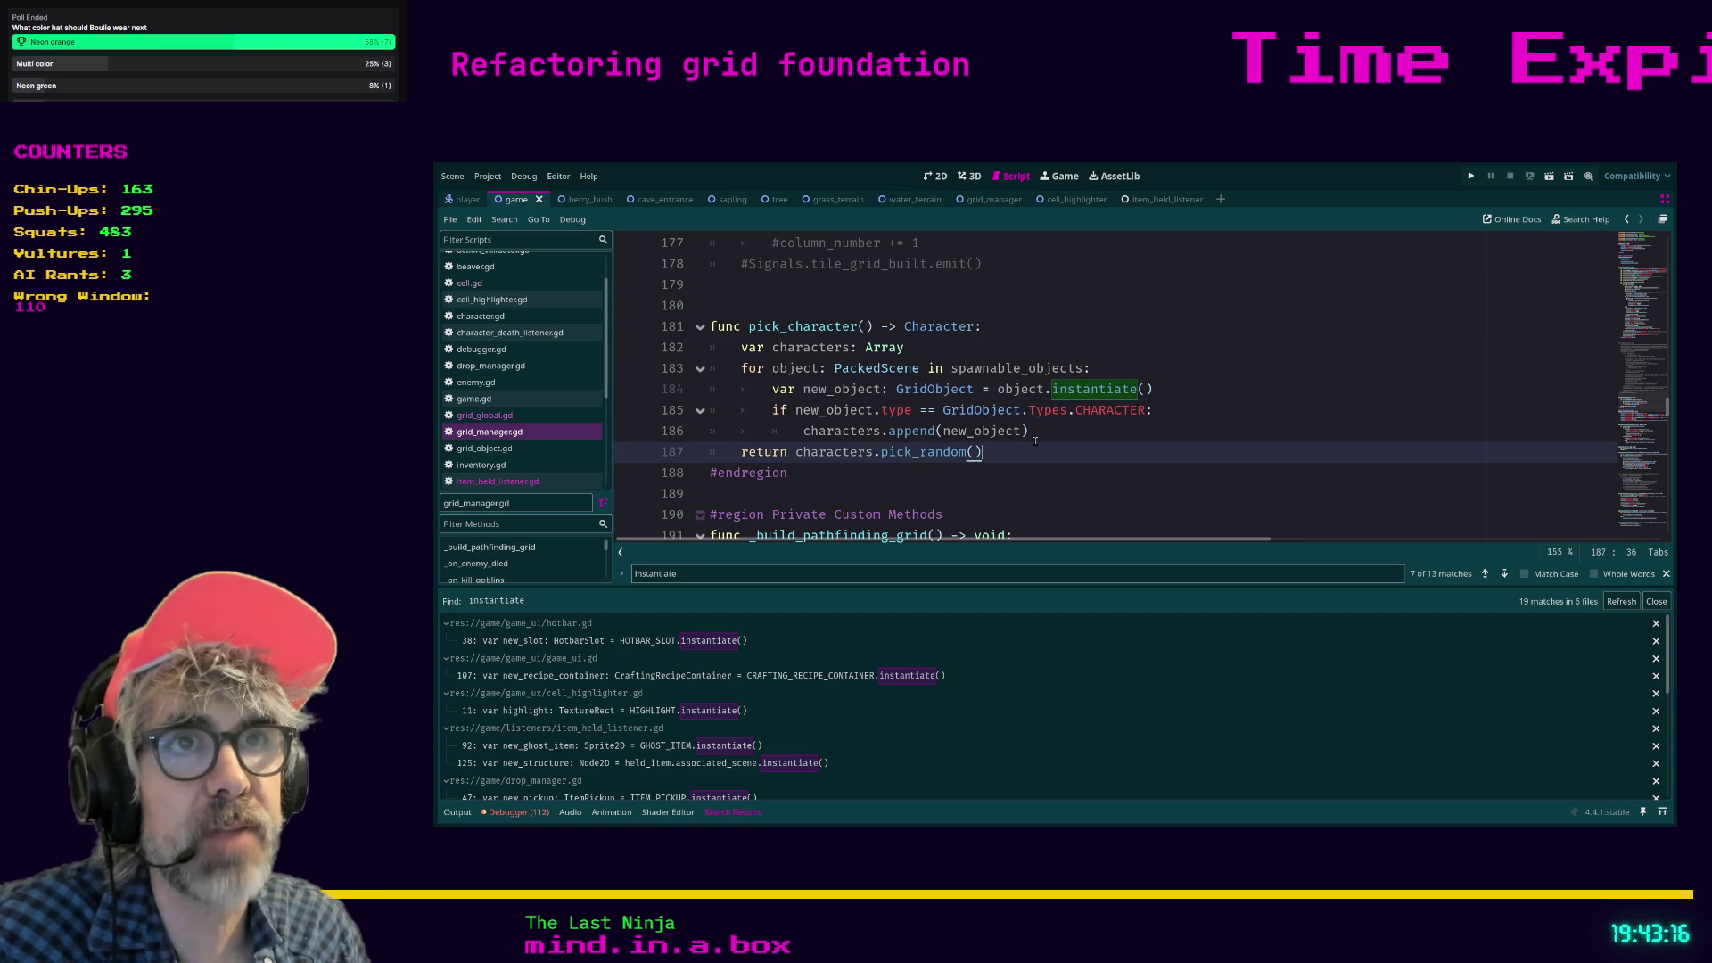
key(ctrl+f)
text(pick_c)
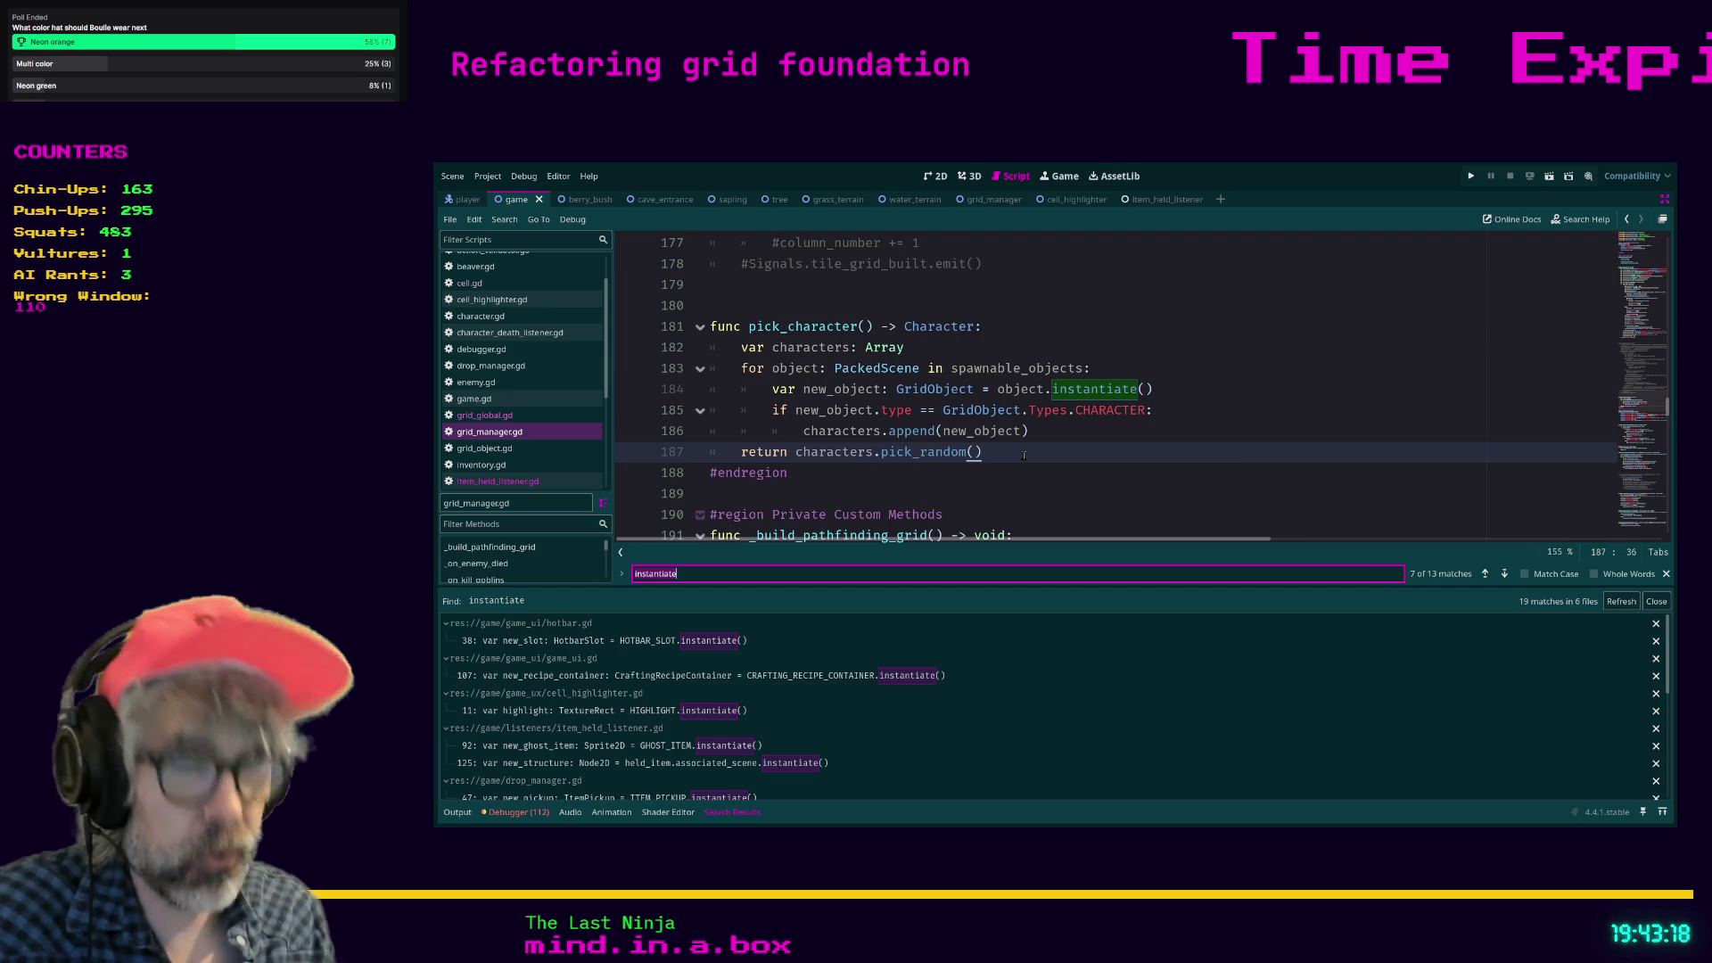
text(haract)
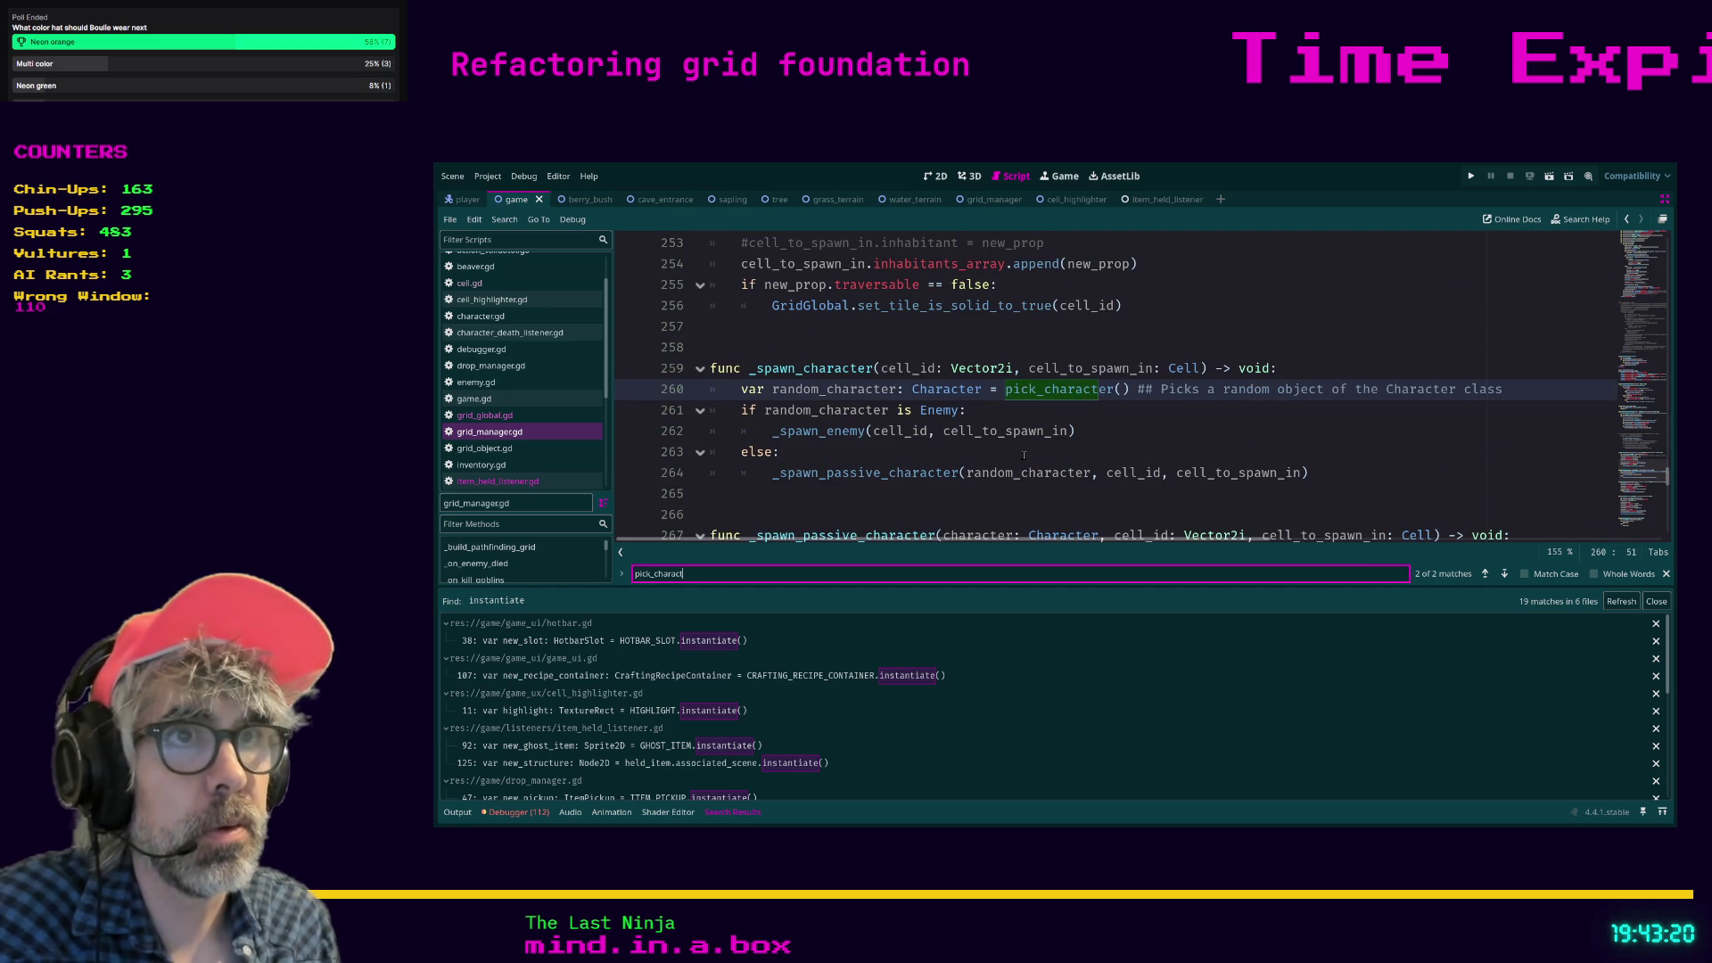
text(er)
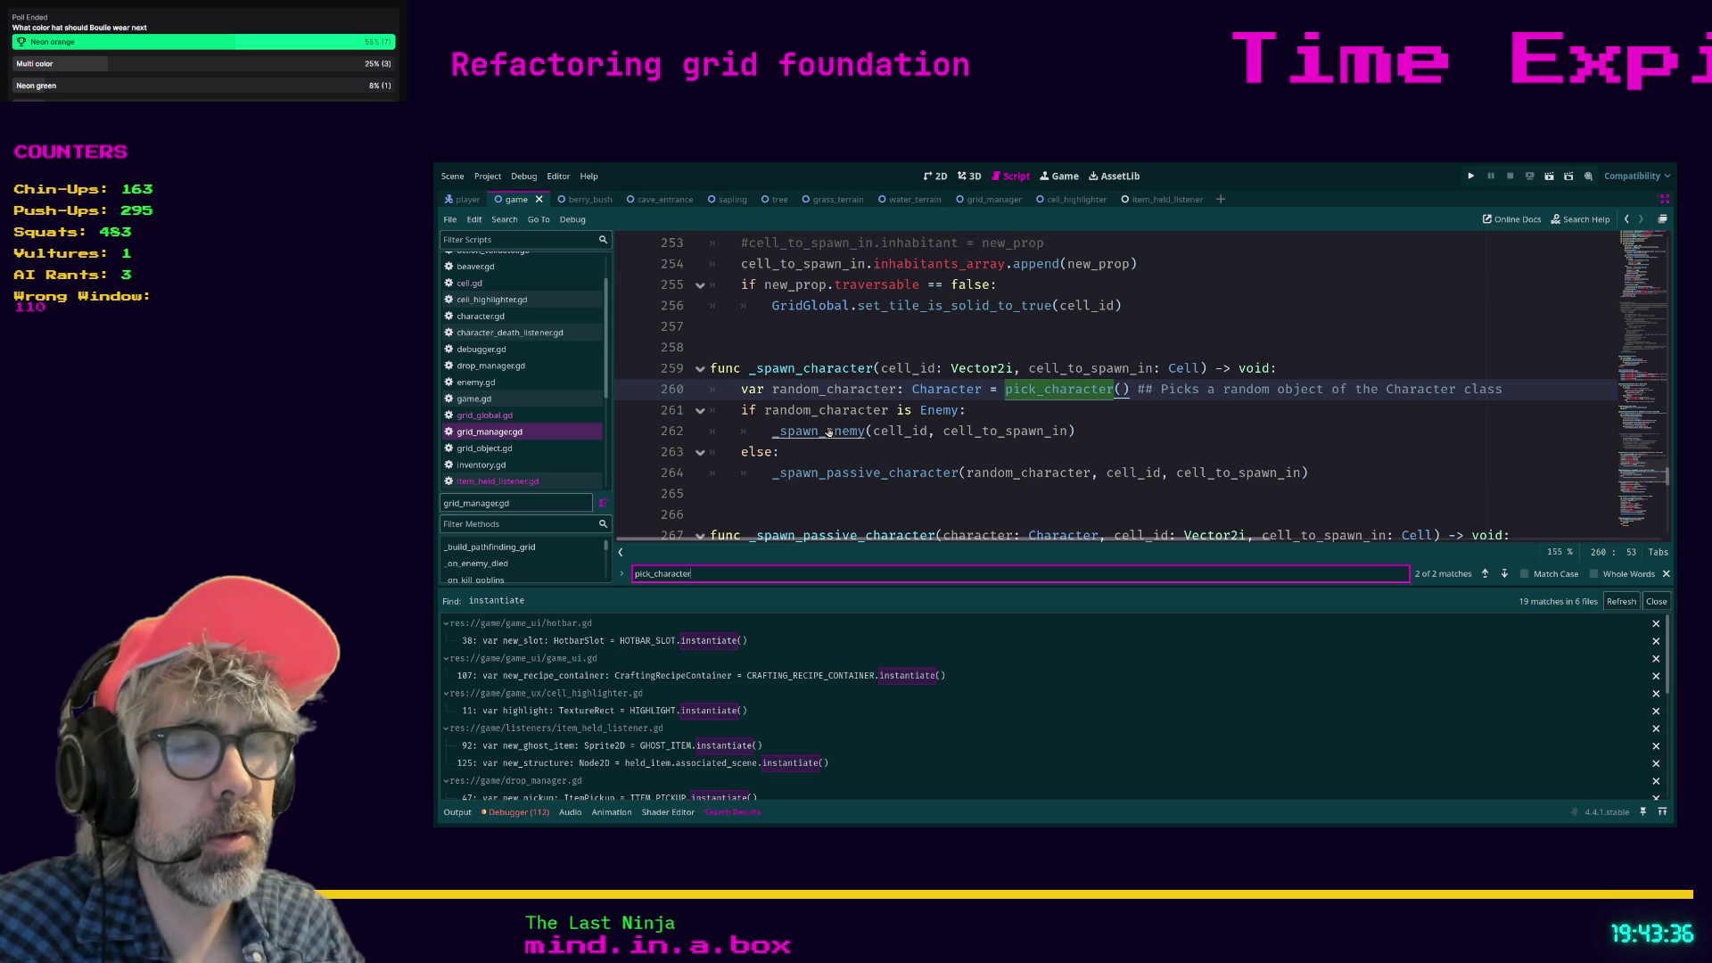
Review the character_container and inhabited_cell lines in _spawn_passive_character, lines 269–272.
ctrl+click(835, 482)
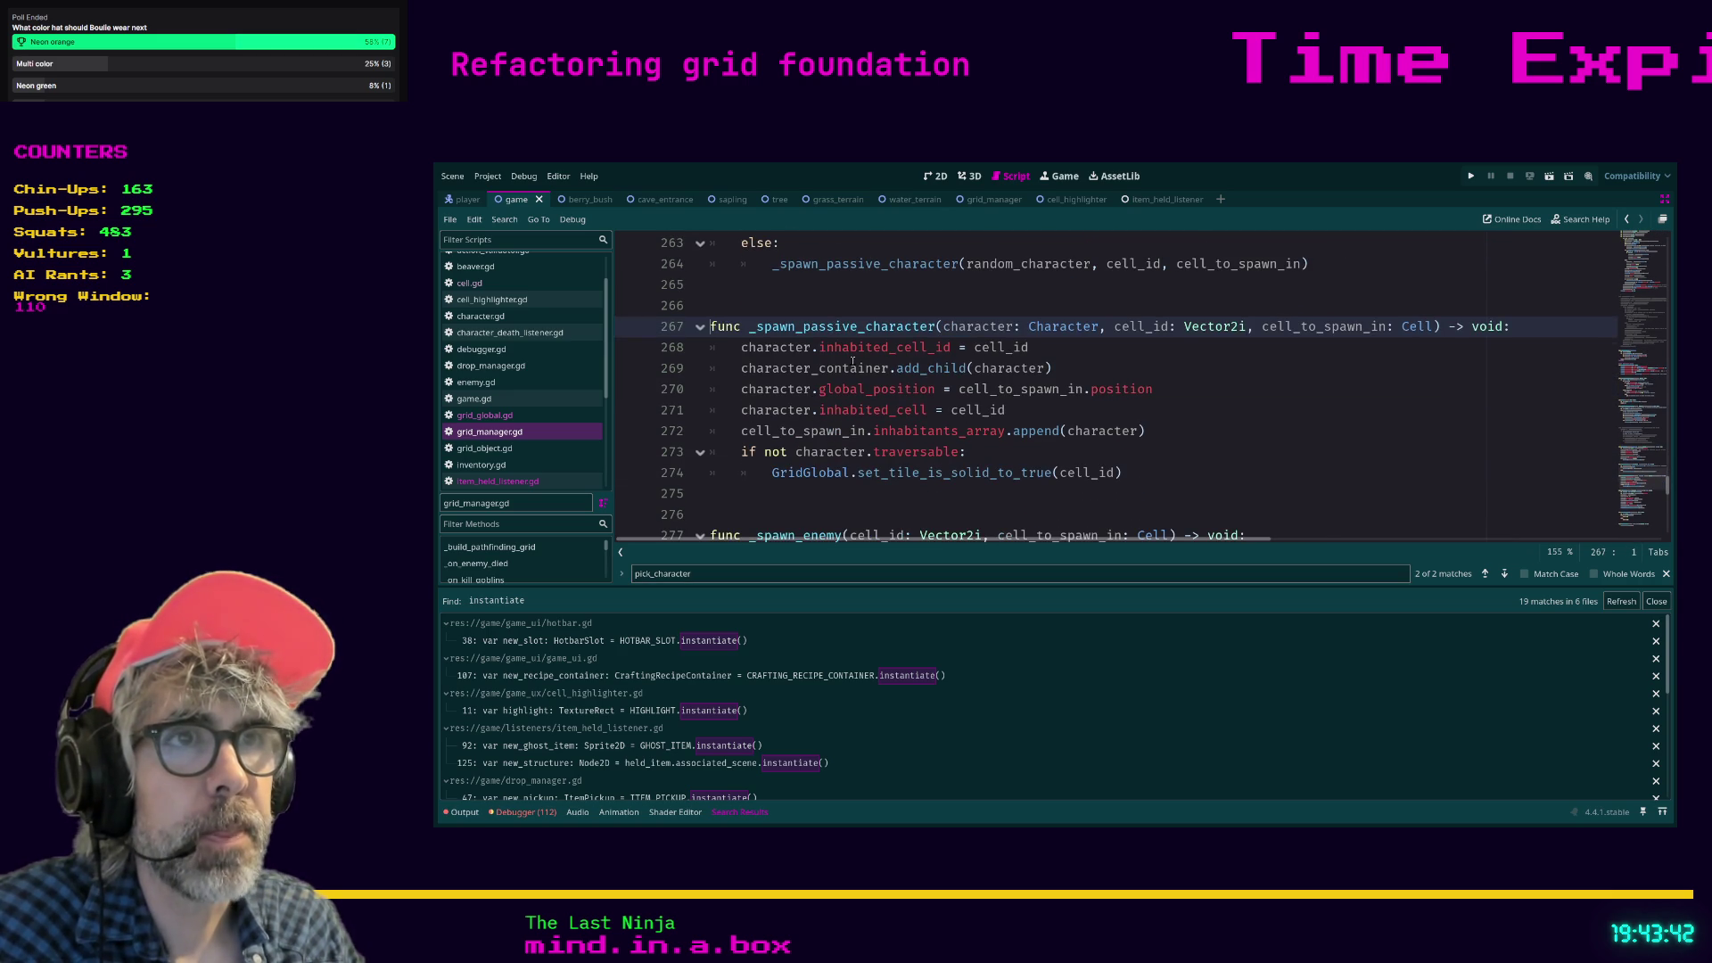
click(1216, 410)
drag(740, 369, 901, 371)
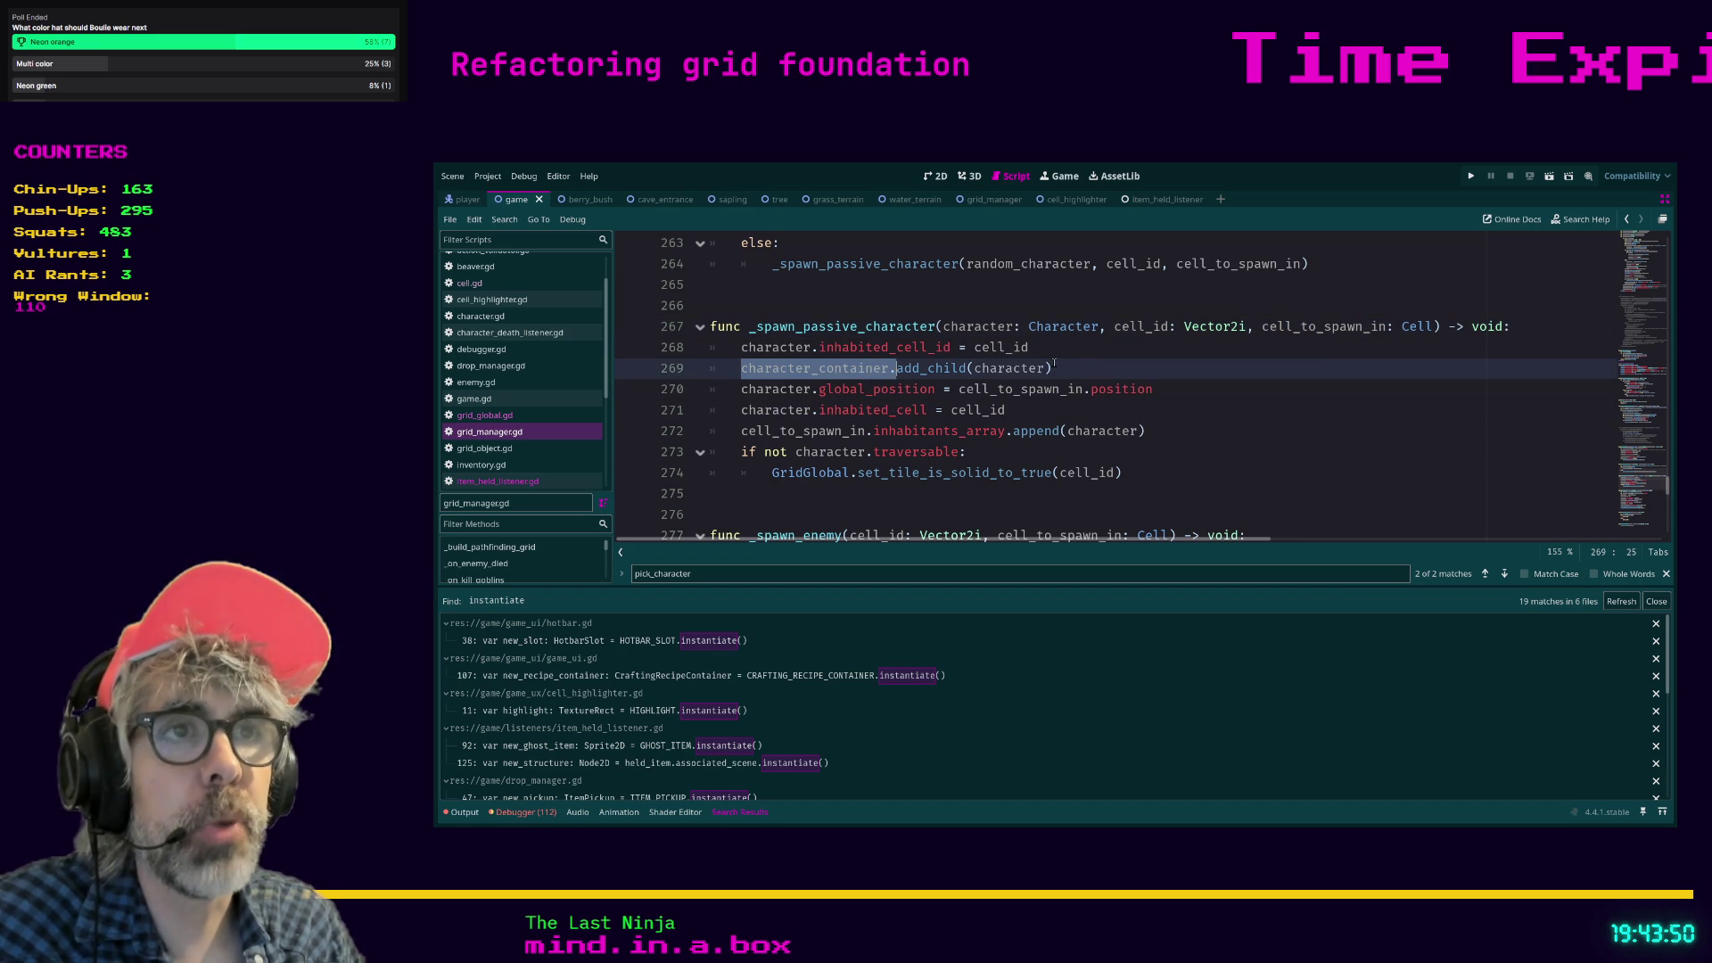
click(1079, 362)
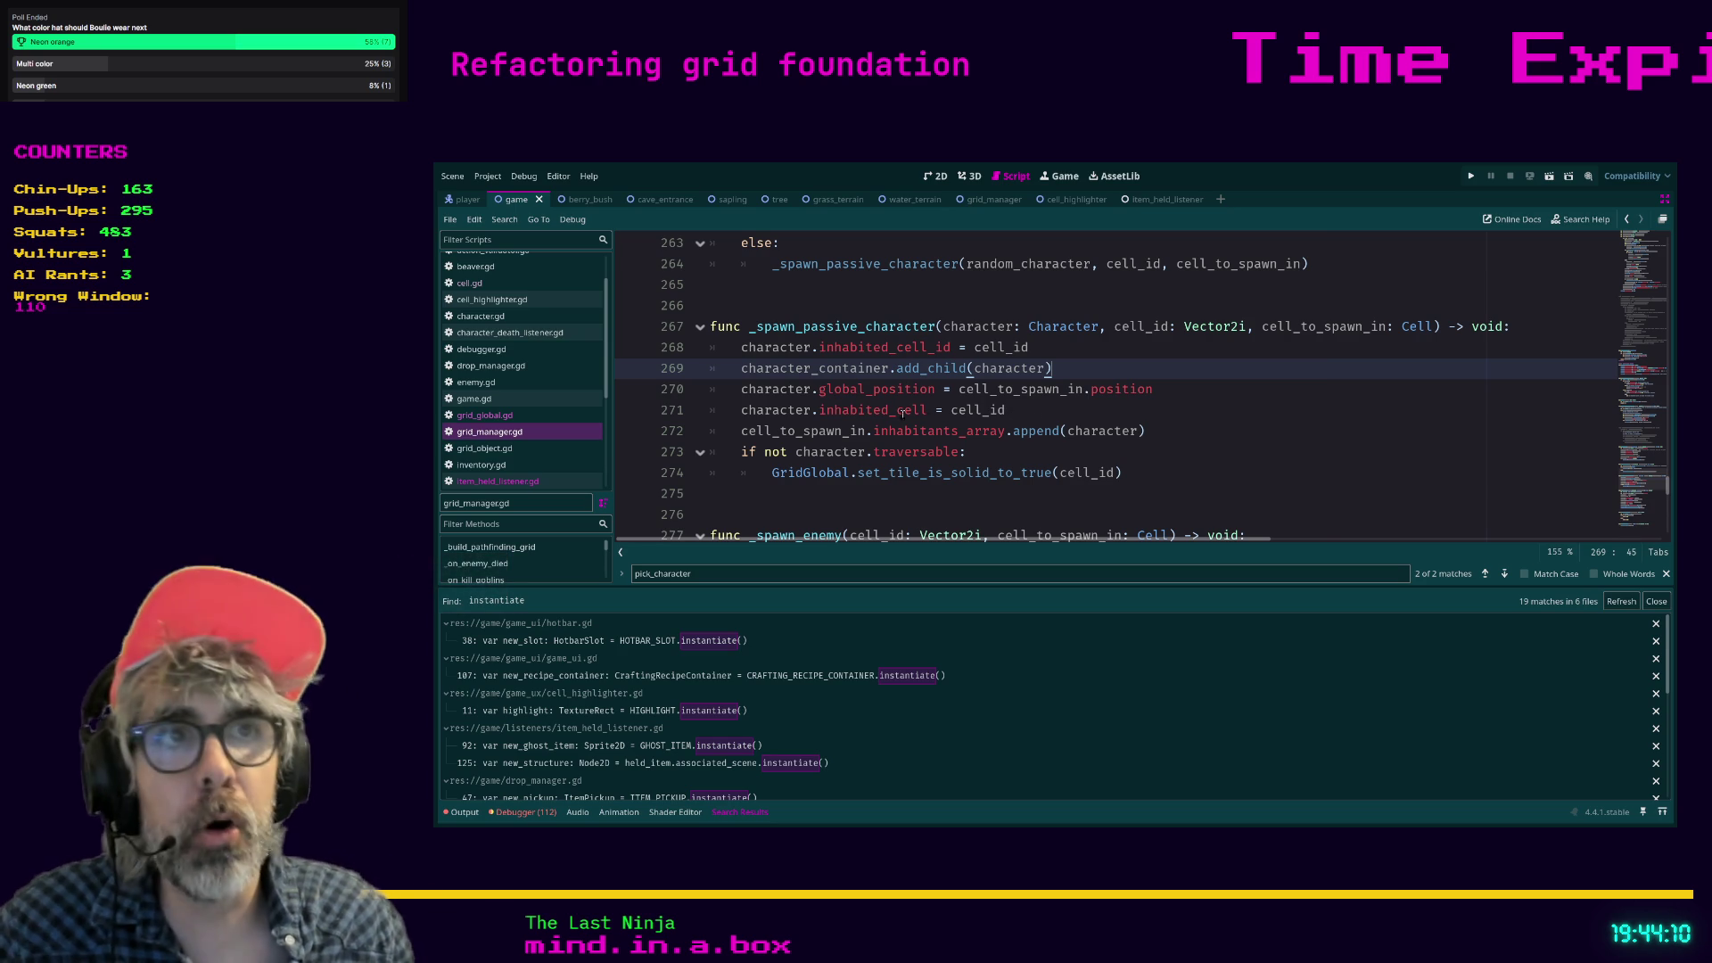
click(1114, 432)
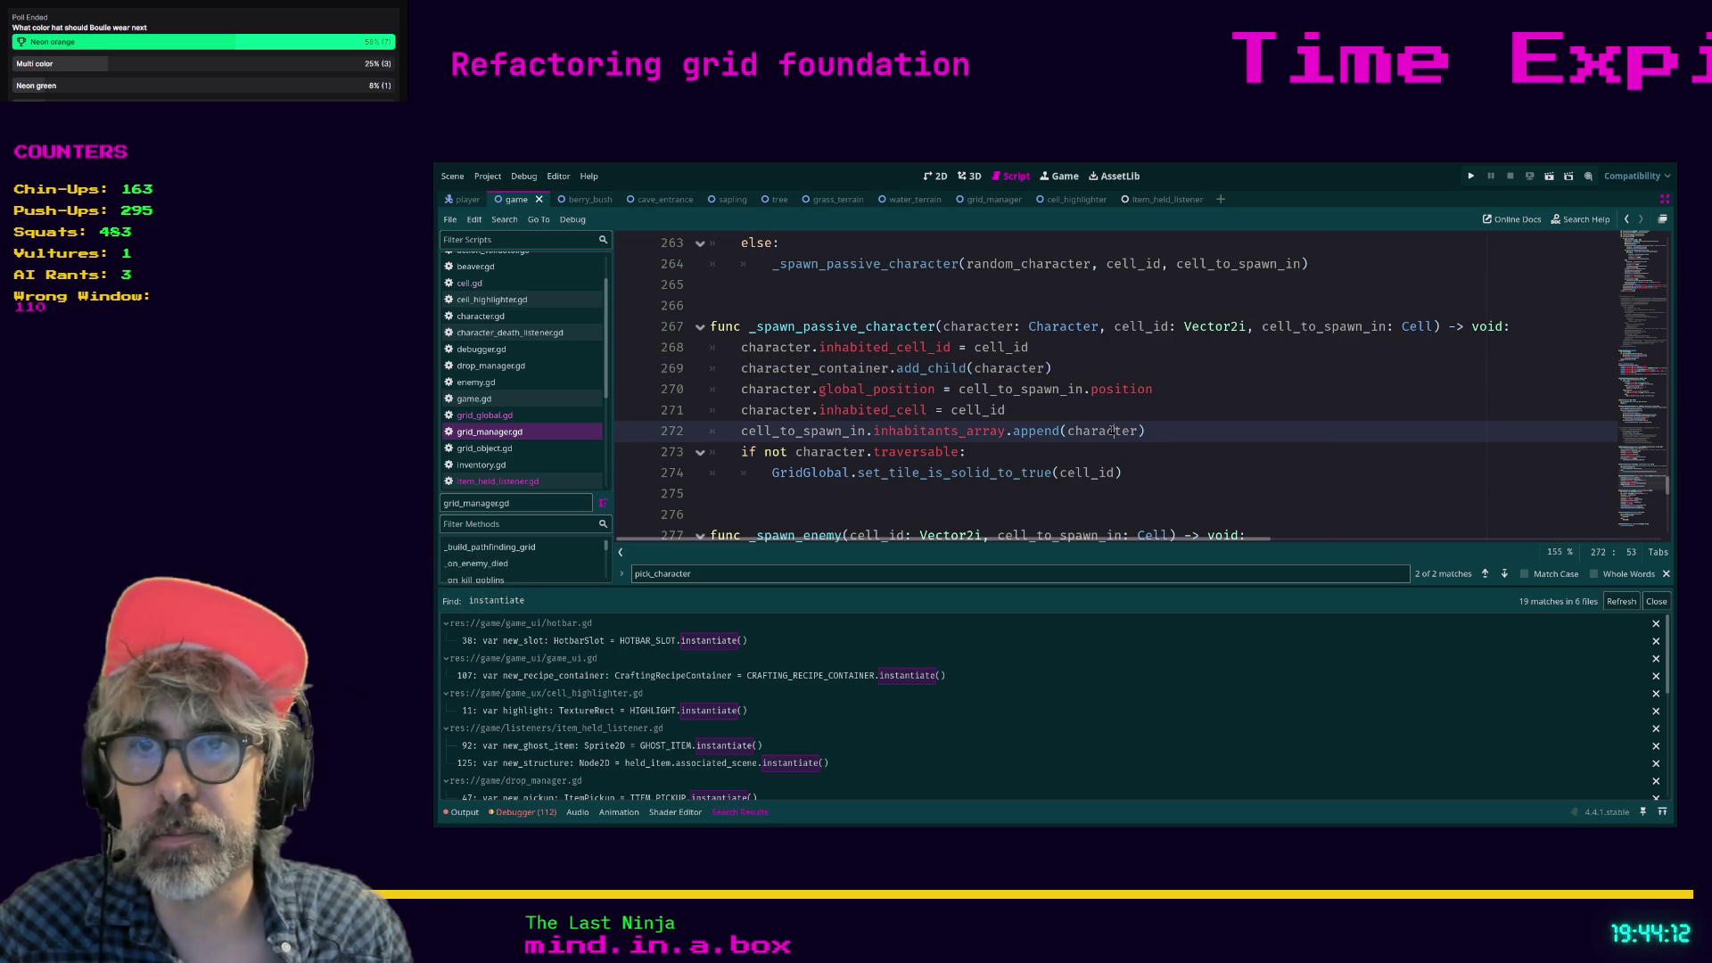
click(1138, 411)
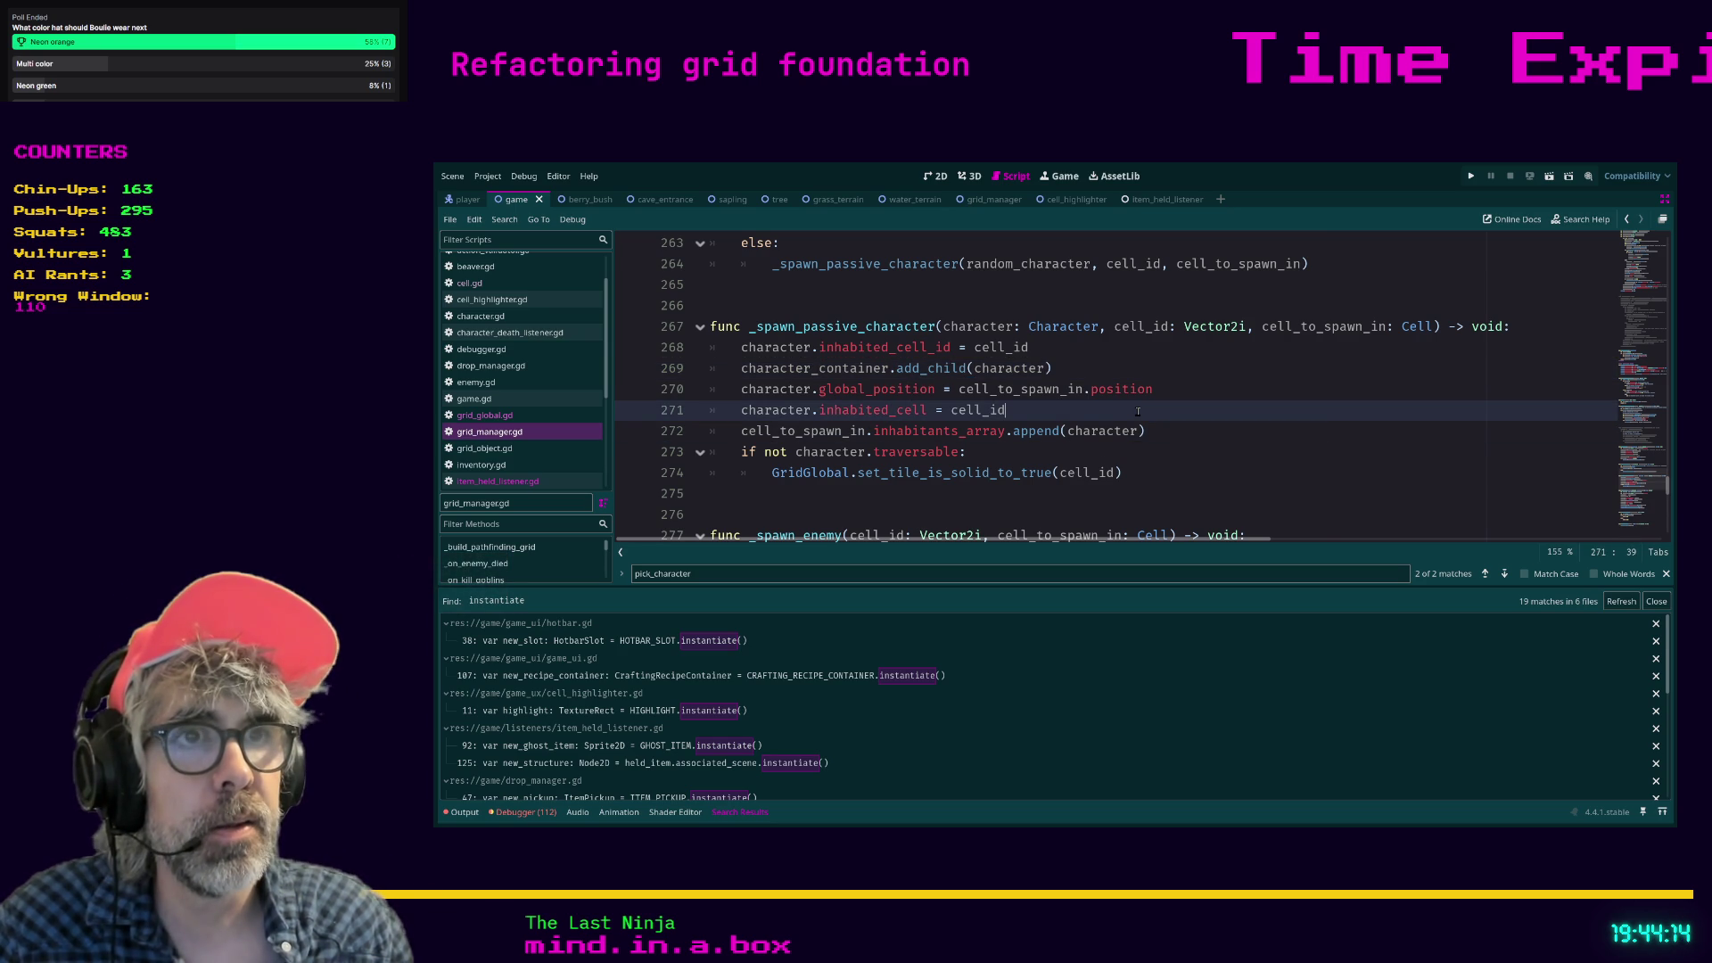
Above pick_character, add '## TODO 2026-01-14' about wasted instantiations plus '## WHERE DO THE REST GO!?'.
key(ctrl+f)
text(pick)
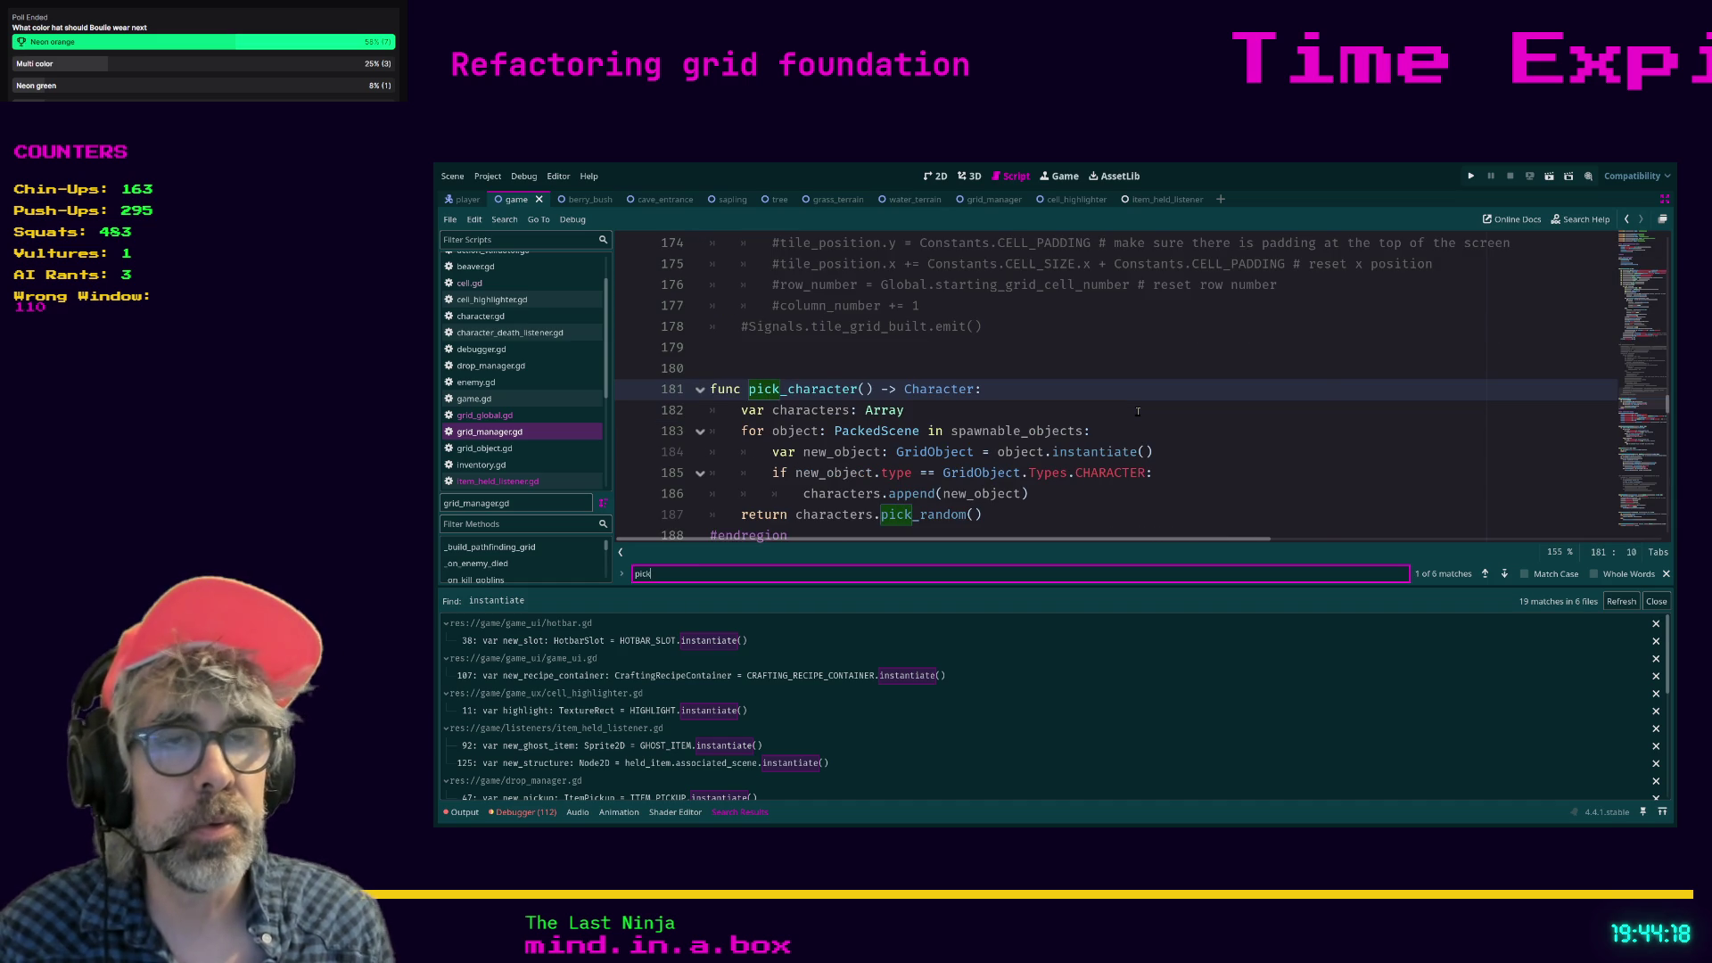
scroll(1103, 440, down, 1)
click(759, 307)
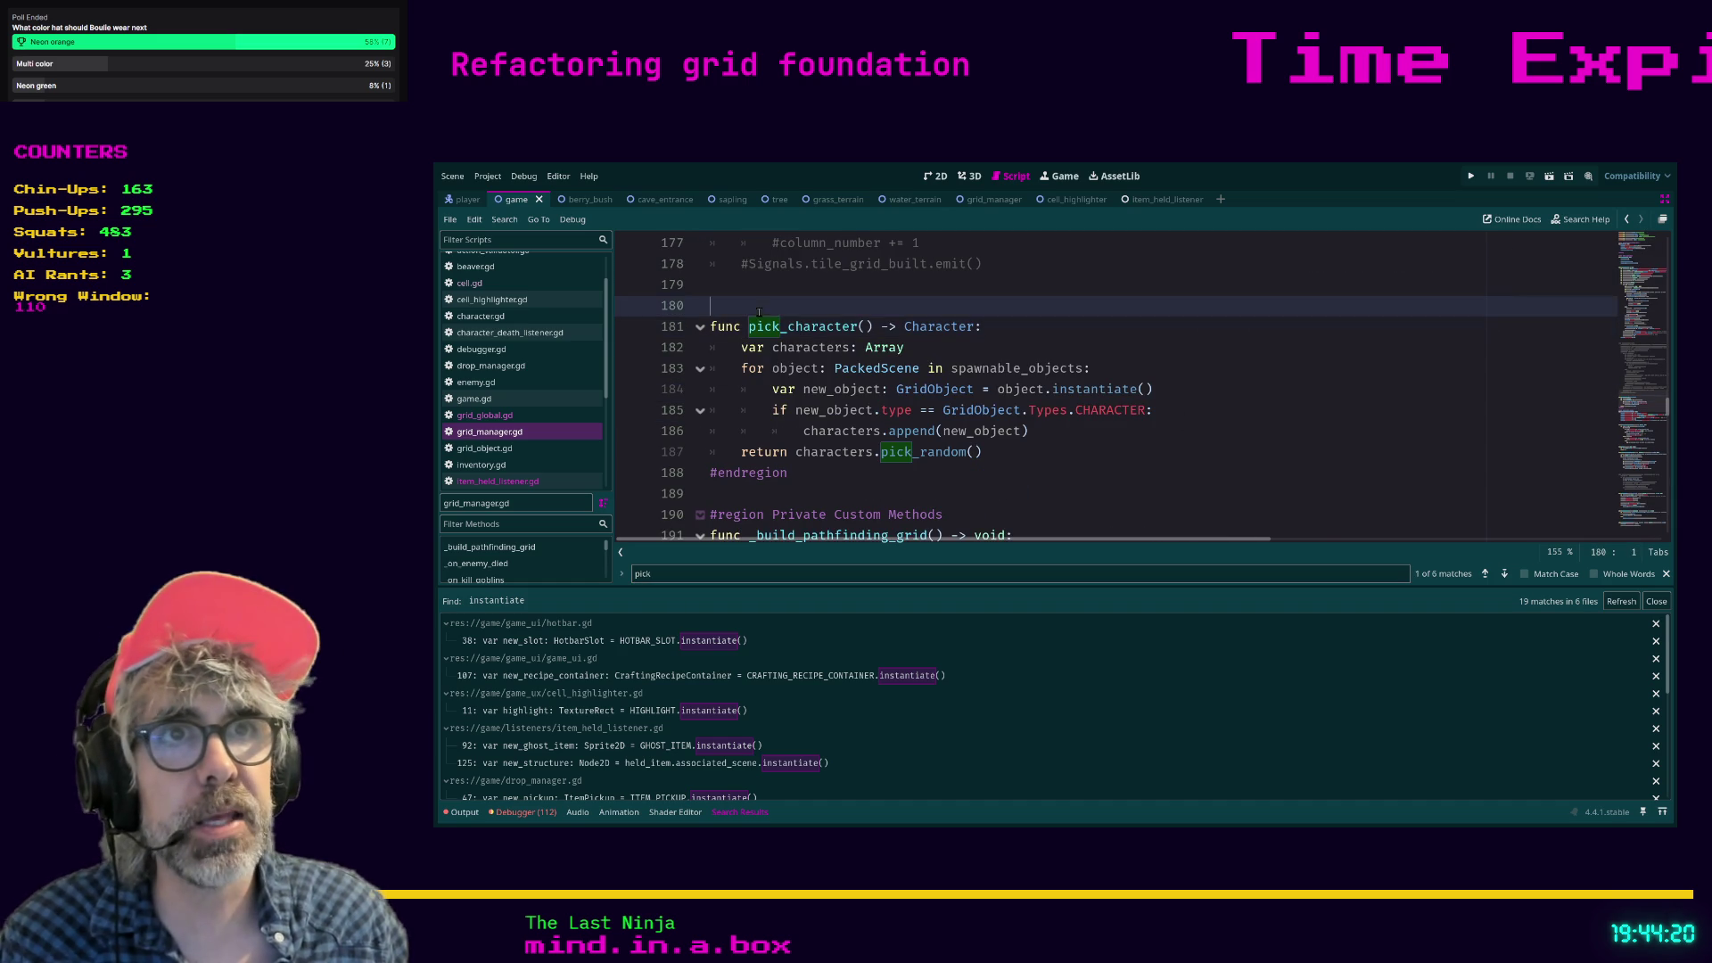
text(## TODO2026)
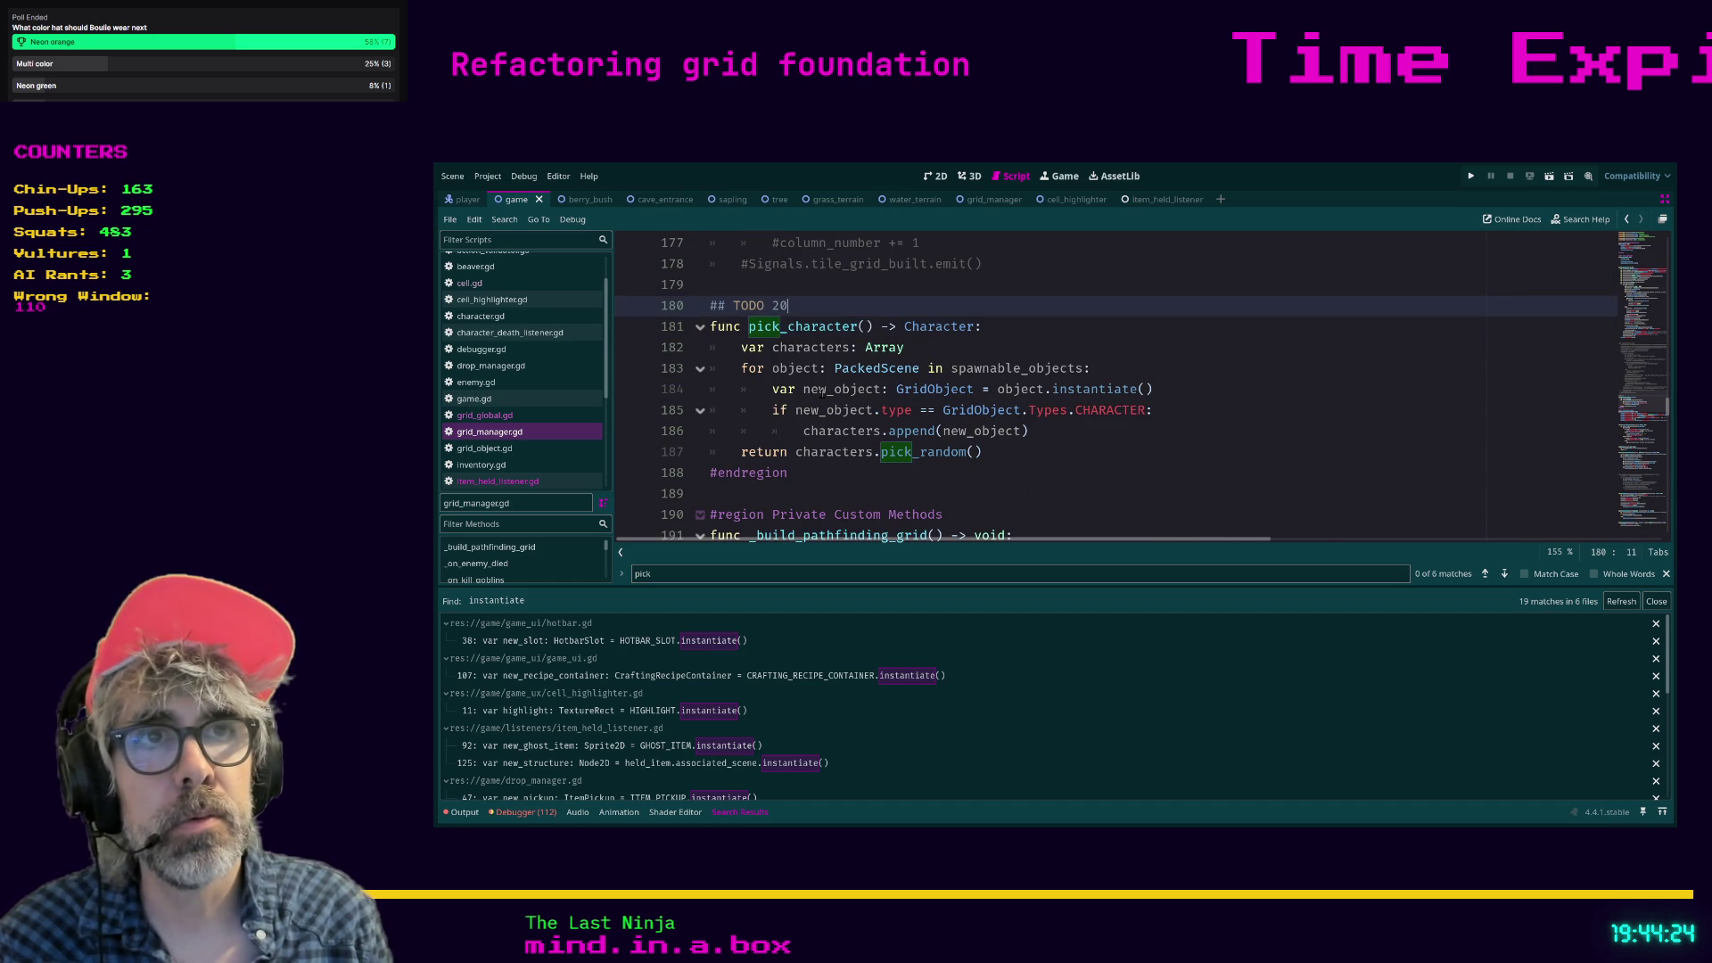
text(01-14)
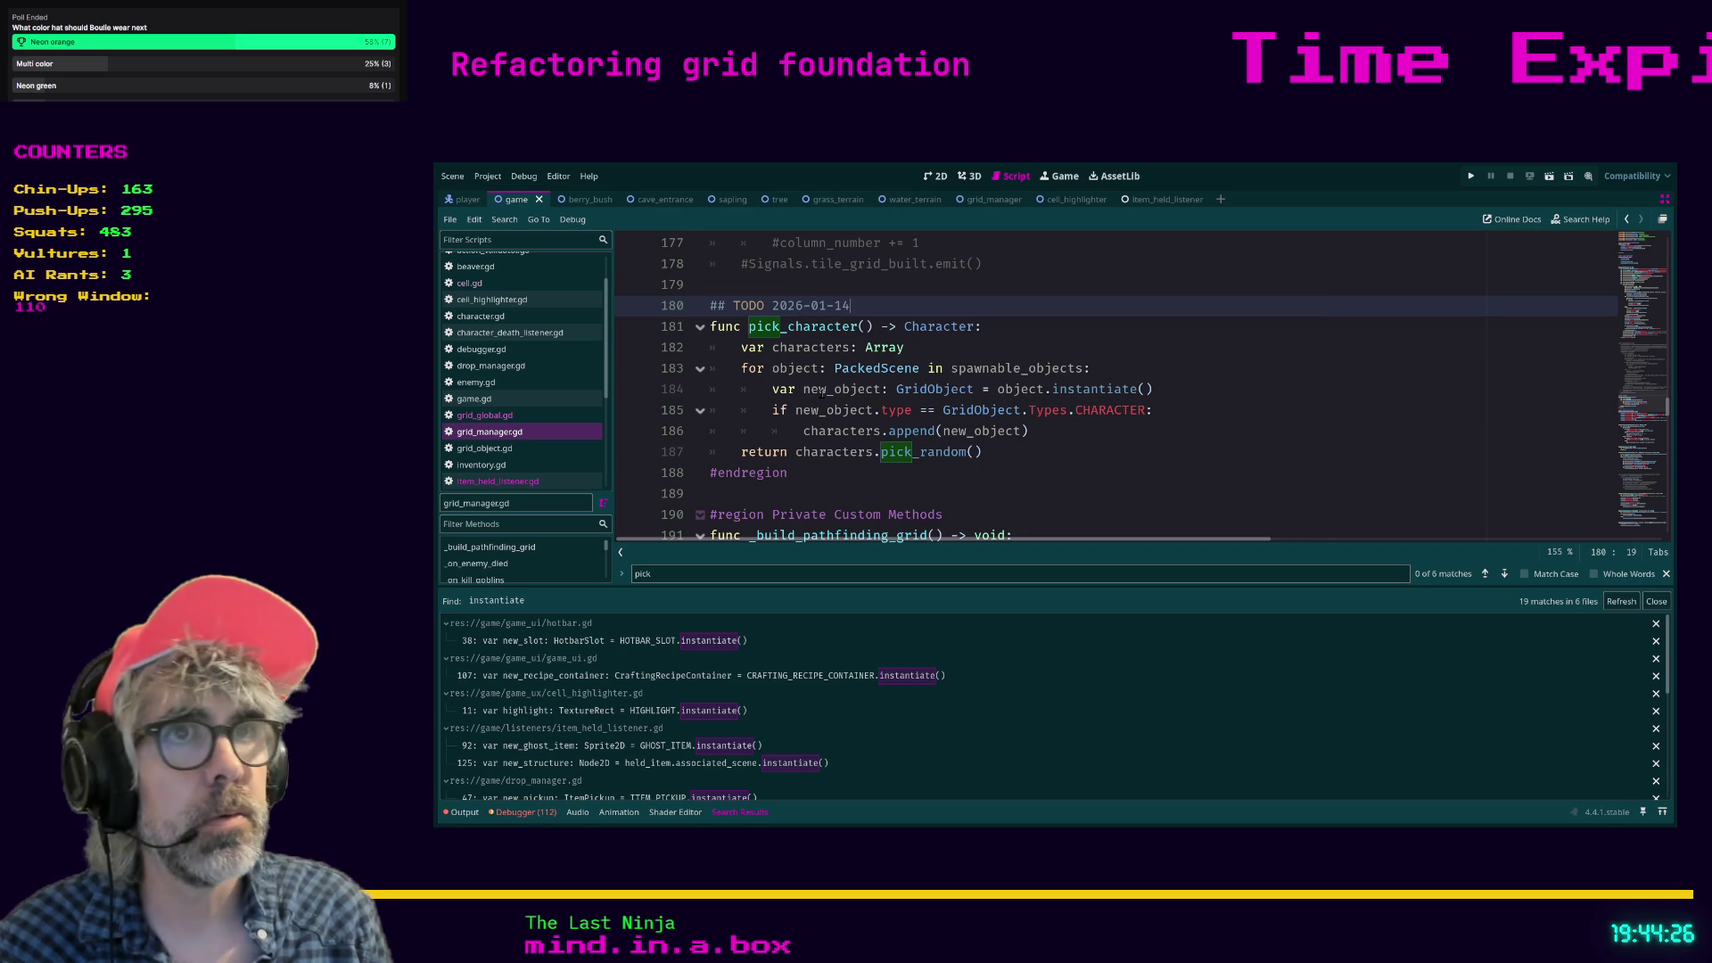
text(: This is ter)
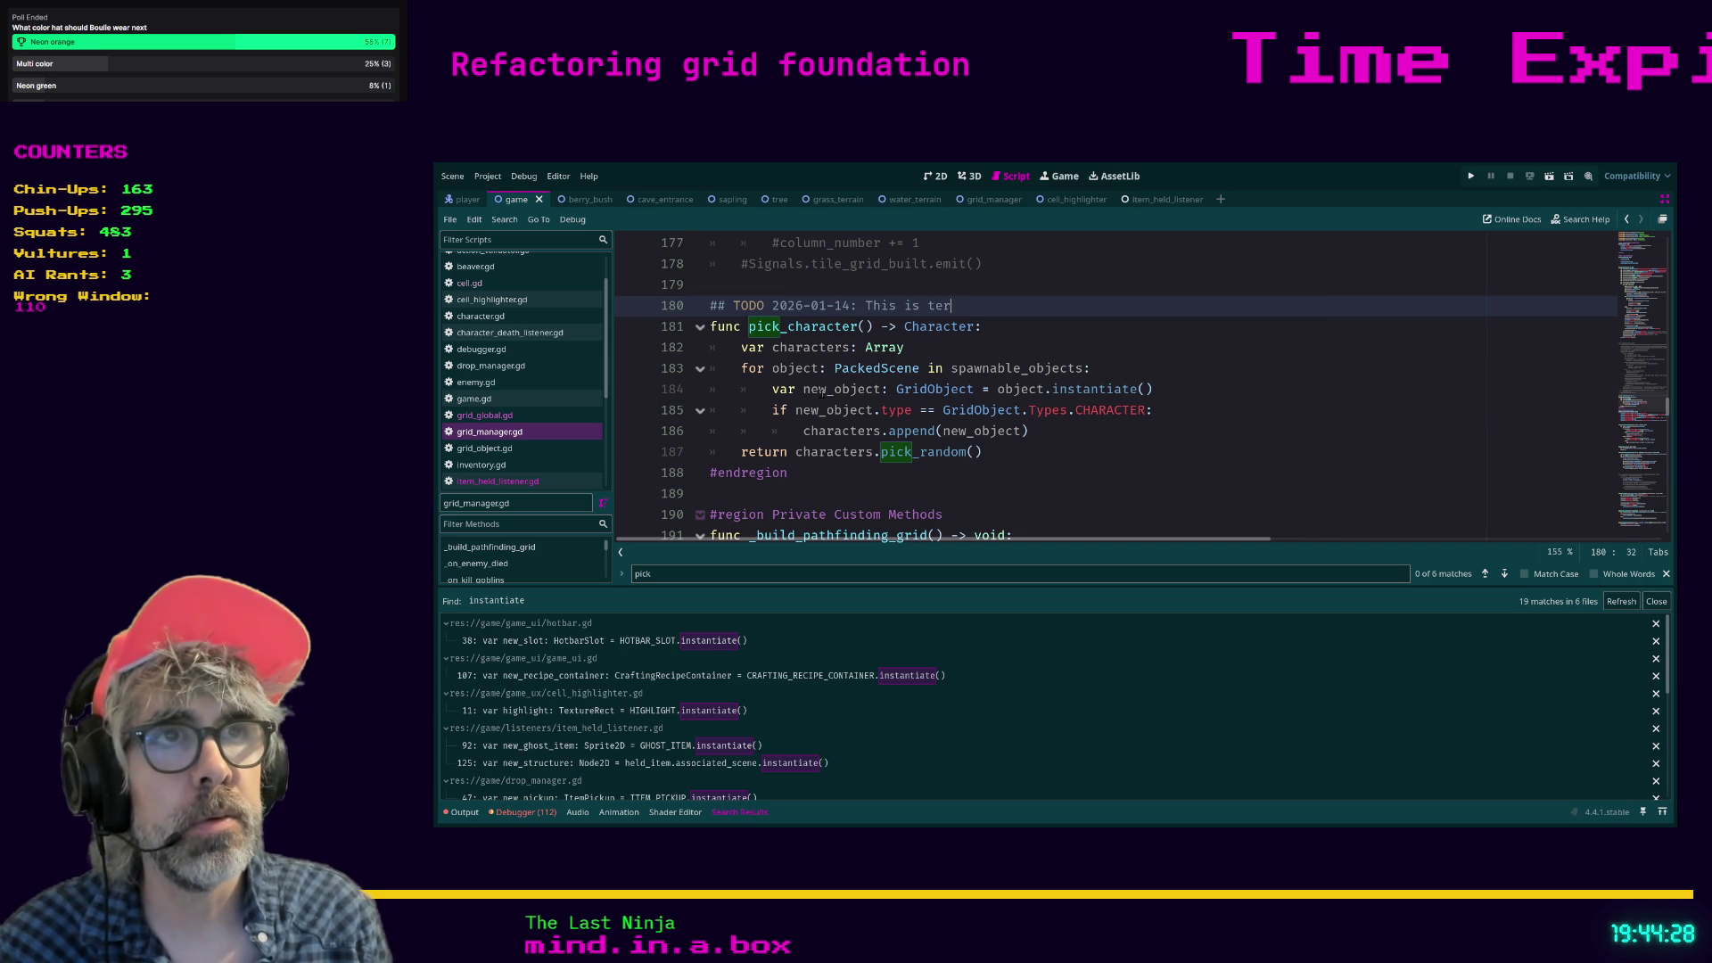
text(rible. We're insta)
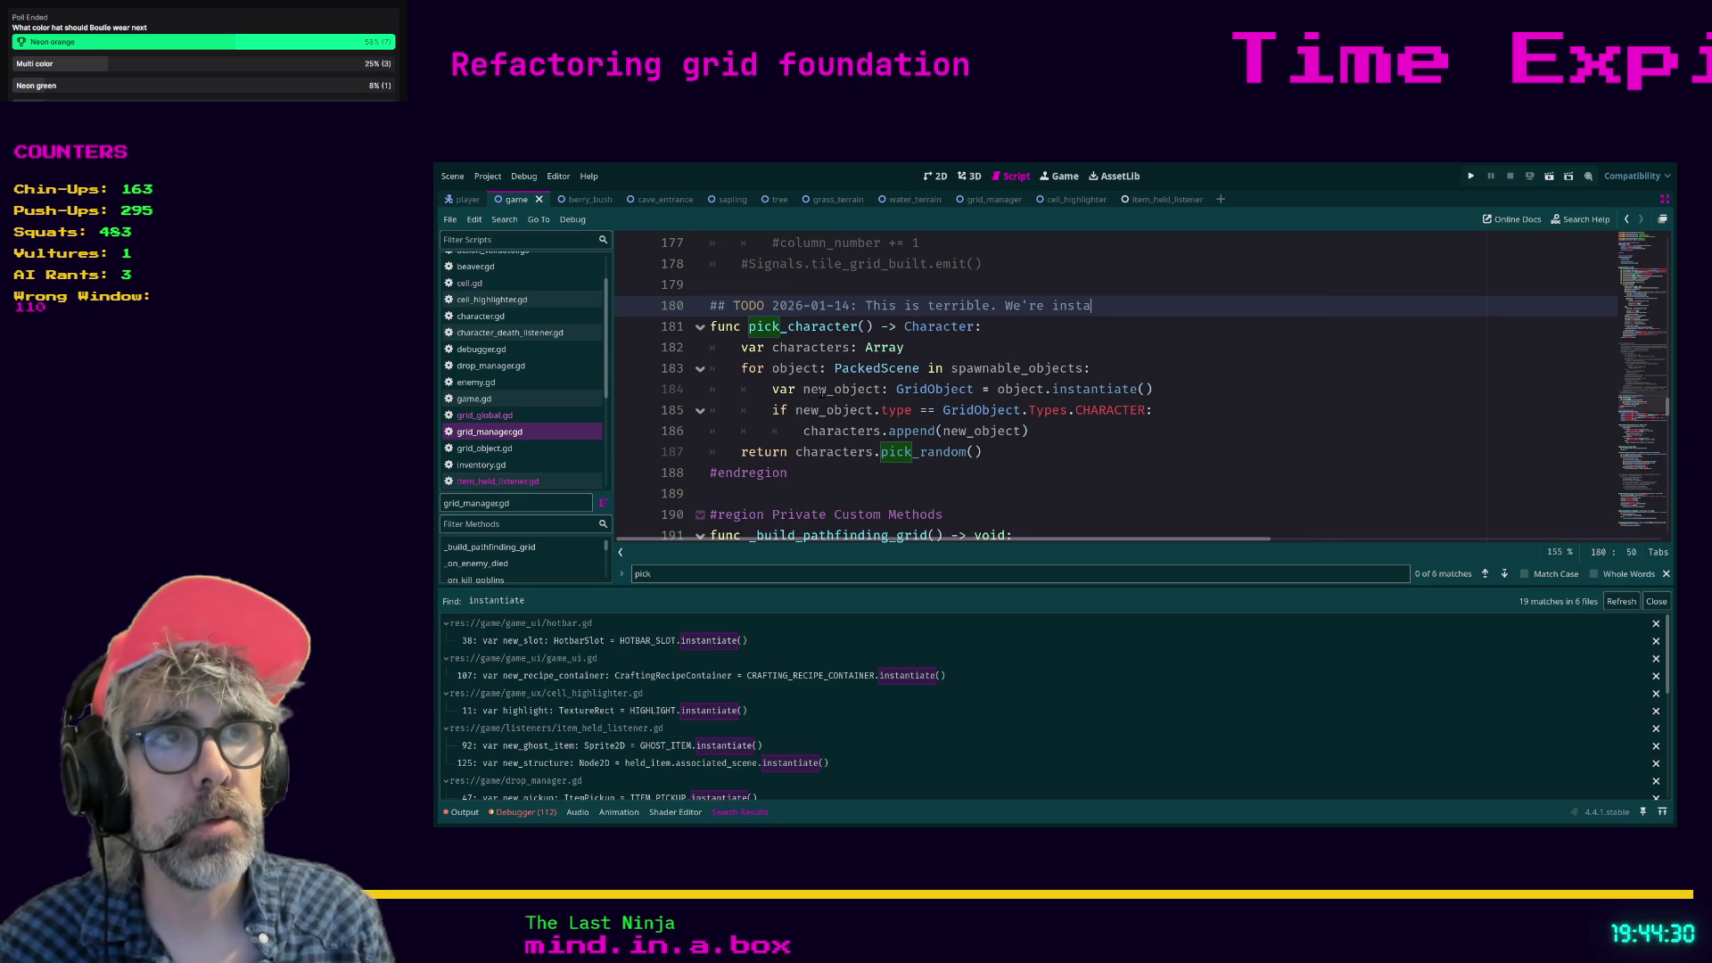
text(ntiating a ton of)
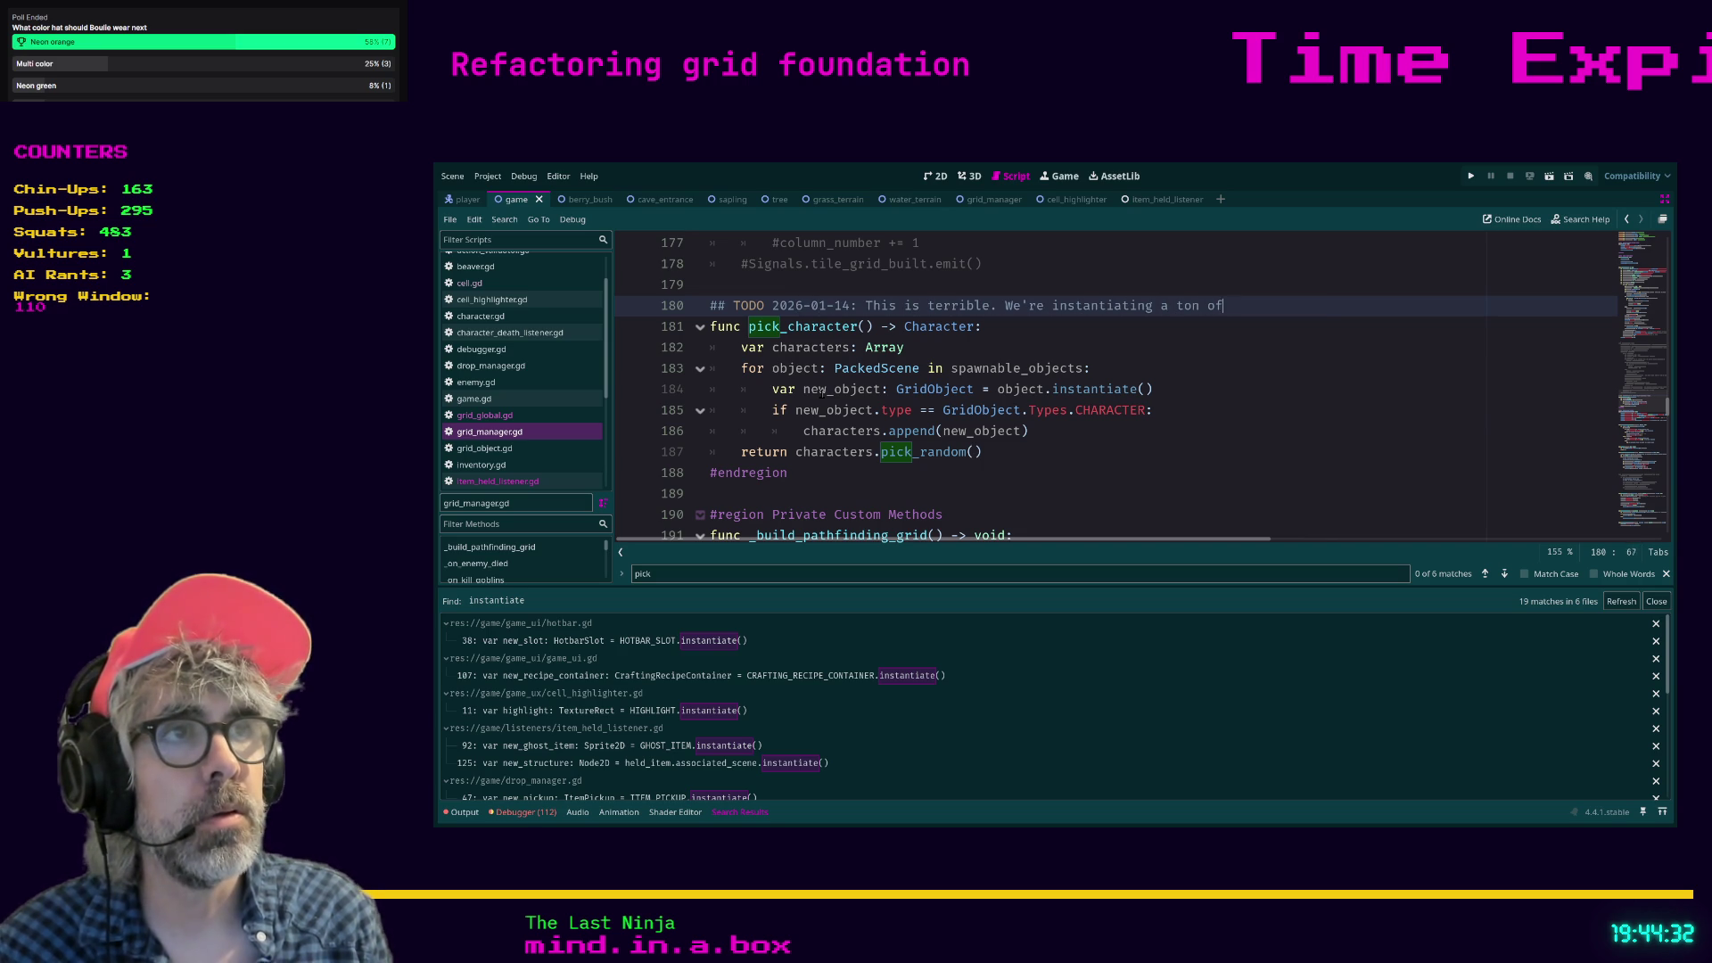
text( objects, but only)
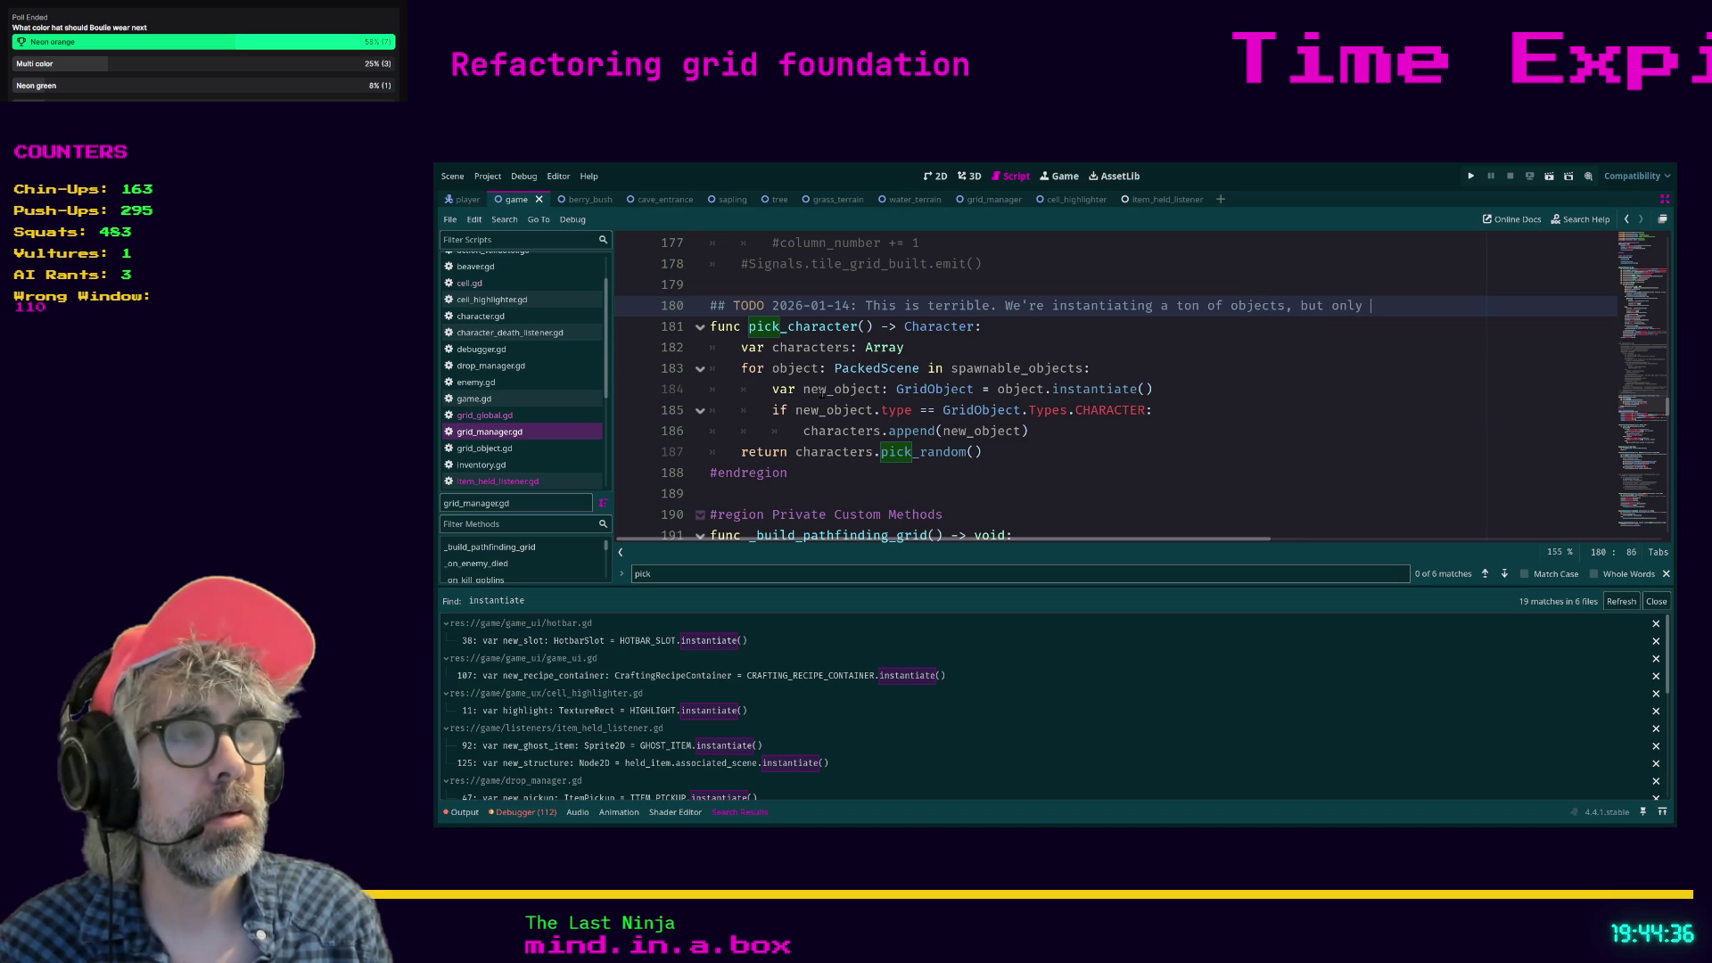
text(using one of them in th)
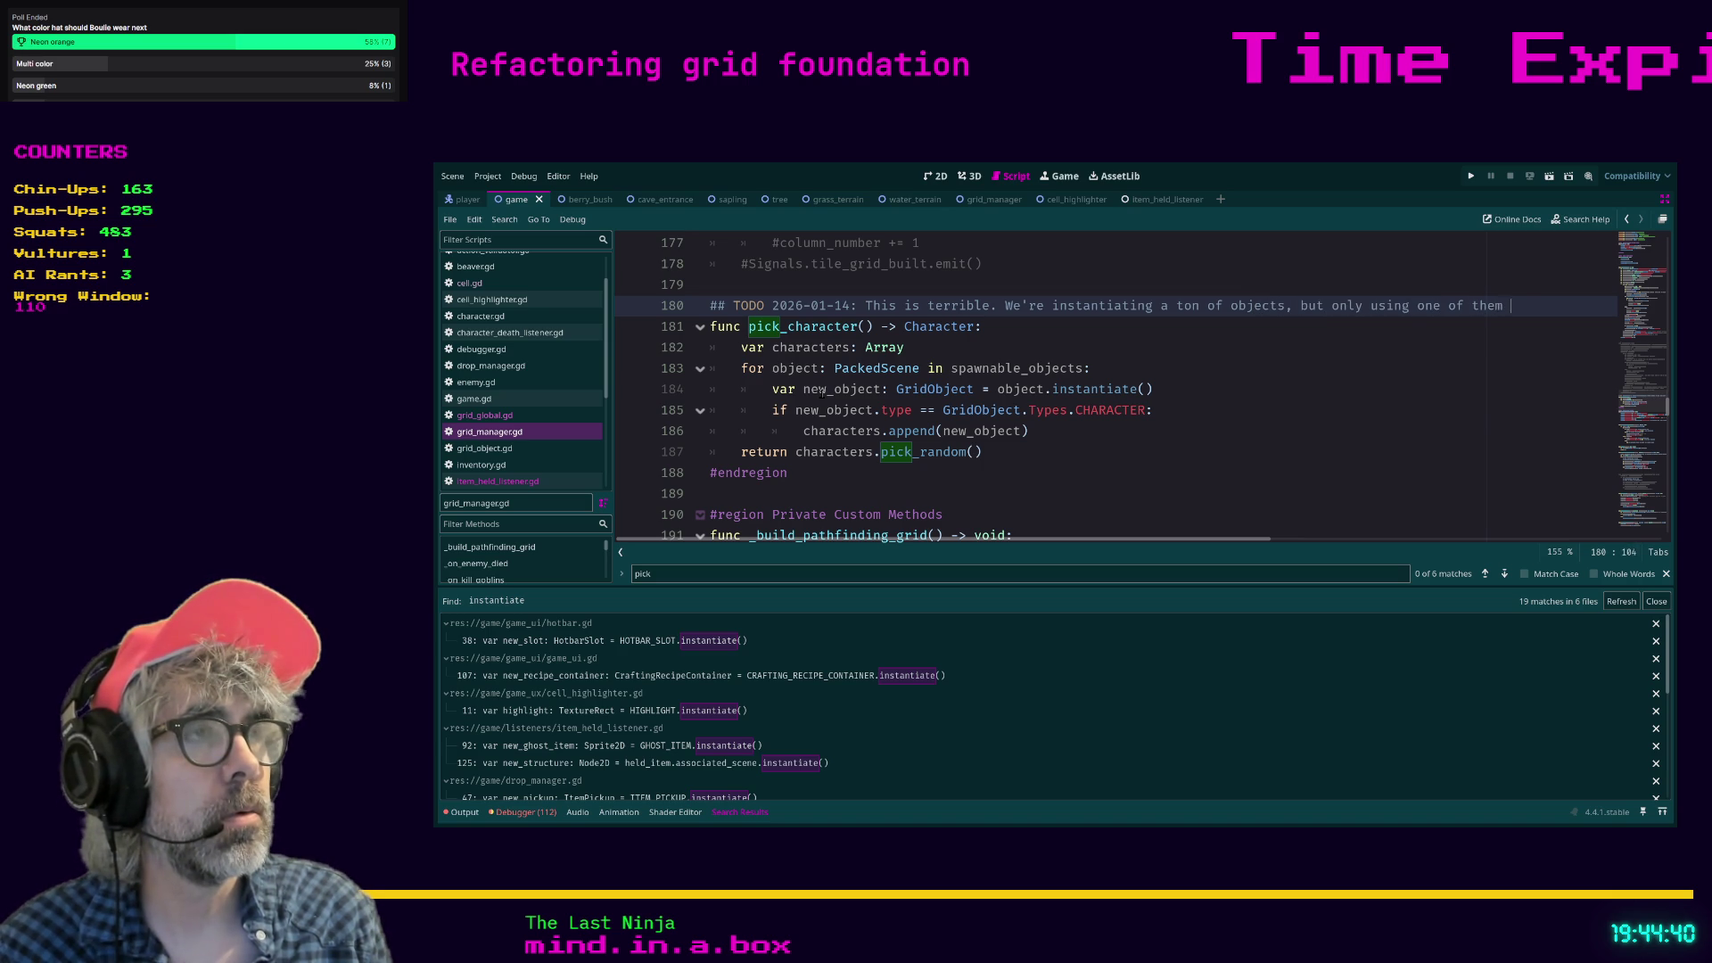
text(nd.)
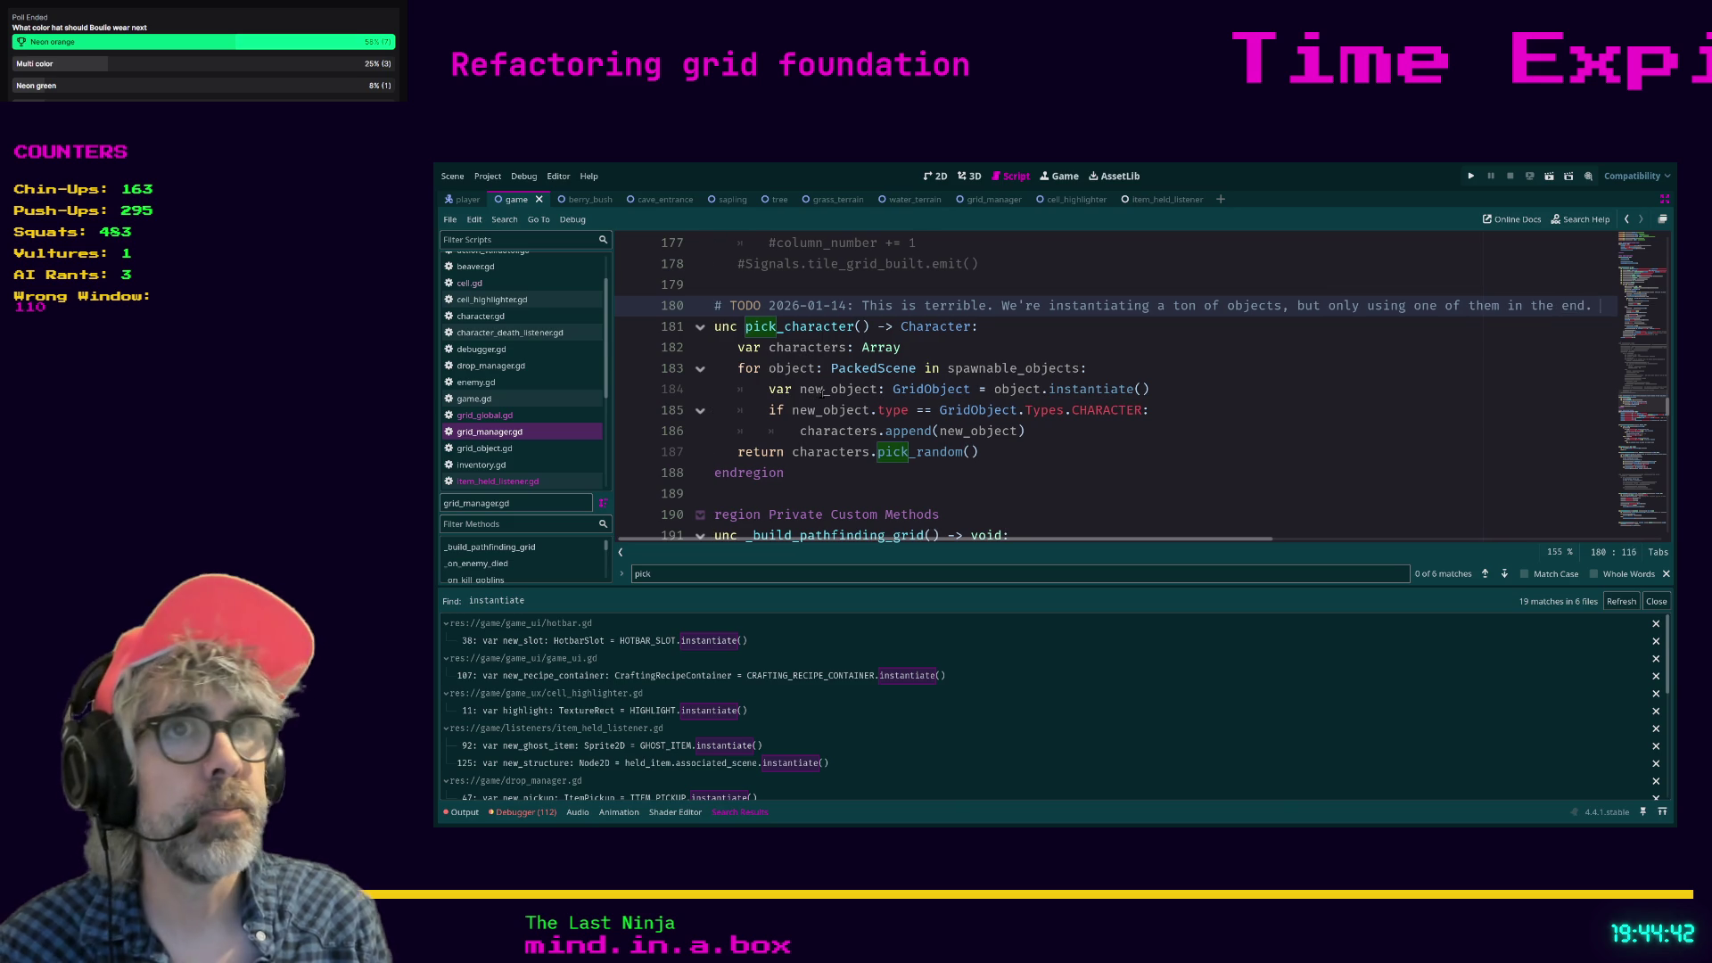
key(Return)
text(## WHERE DO THE REST GO!?)
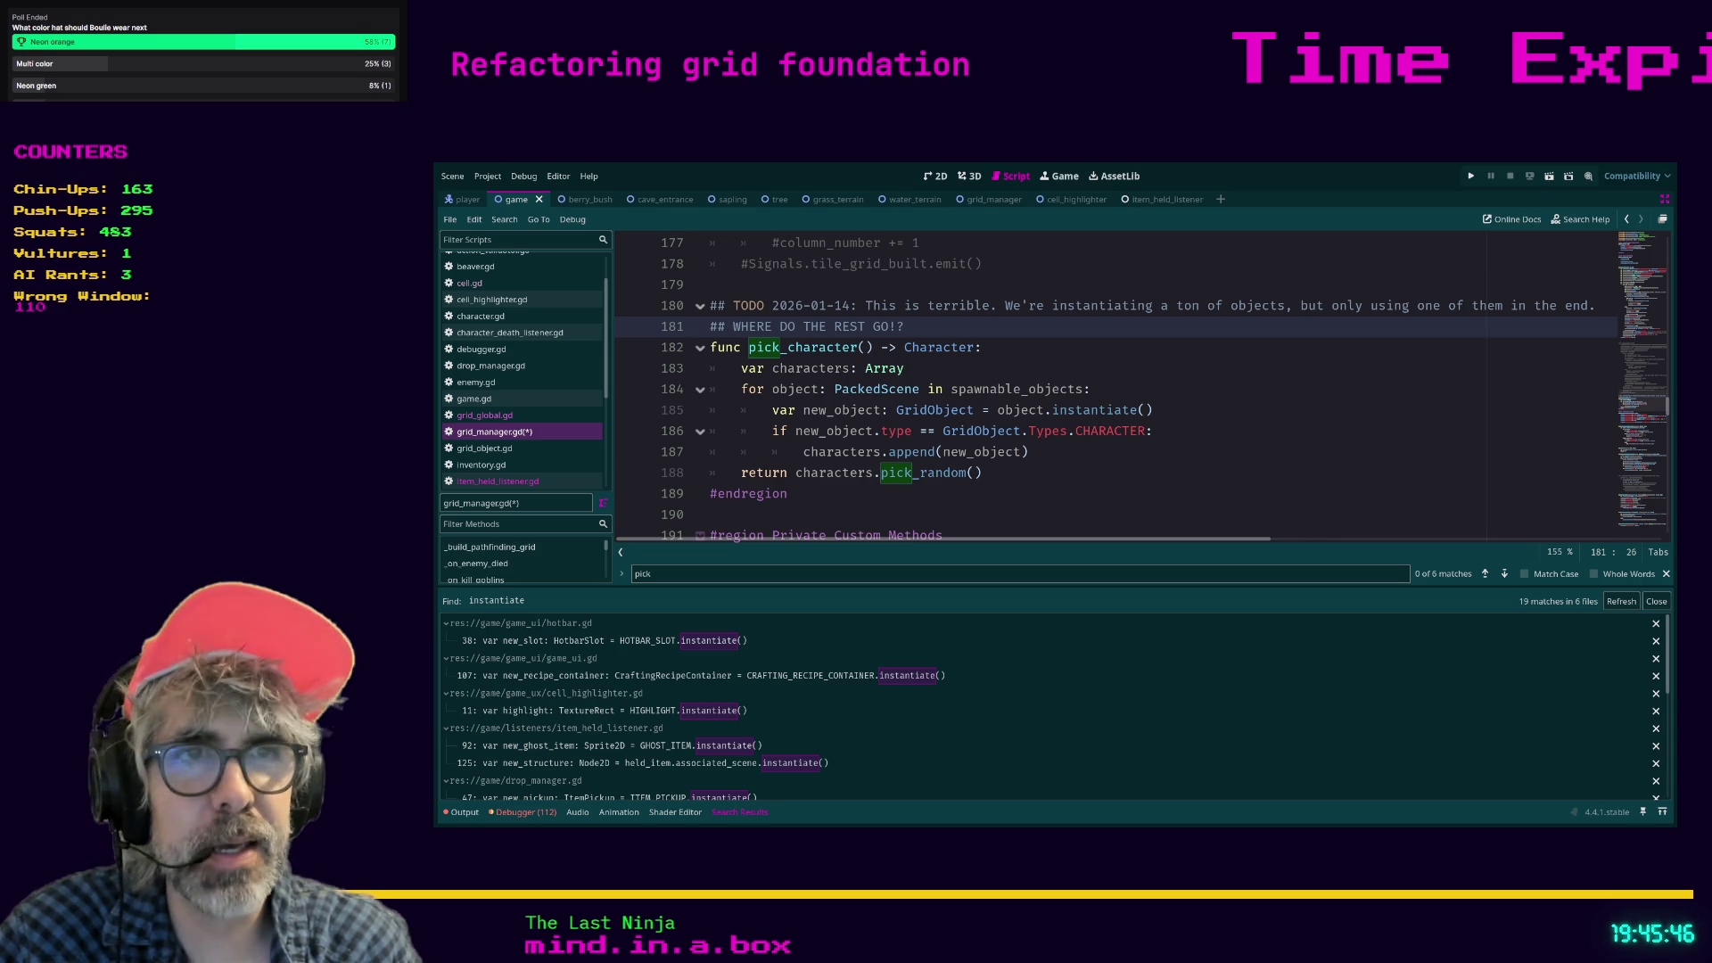
Insert an extra blank line after the #endregion that follows pick_character.
click(788, 493)
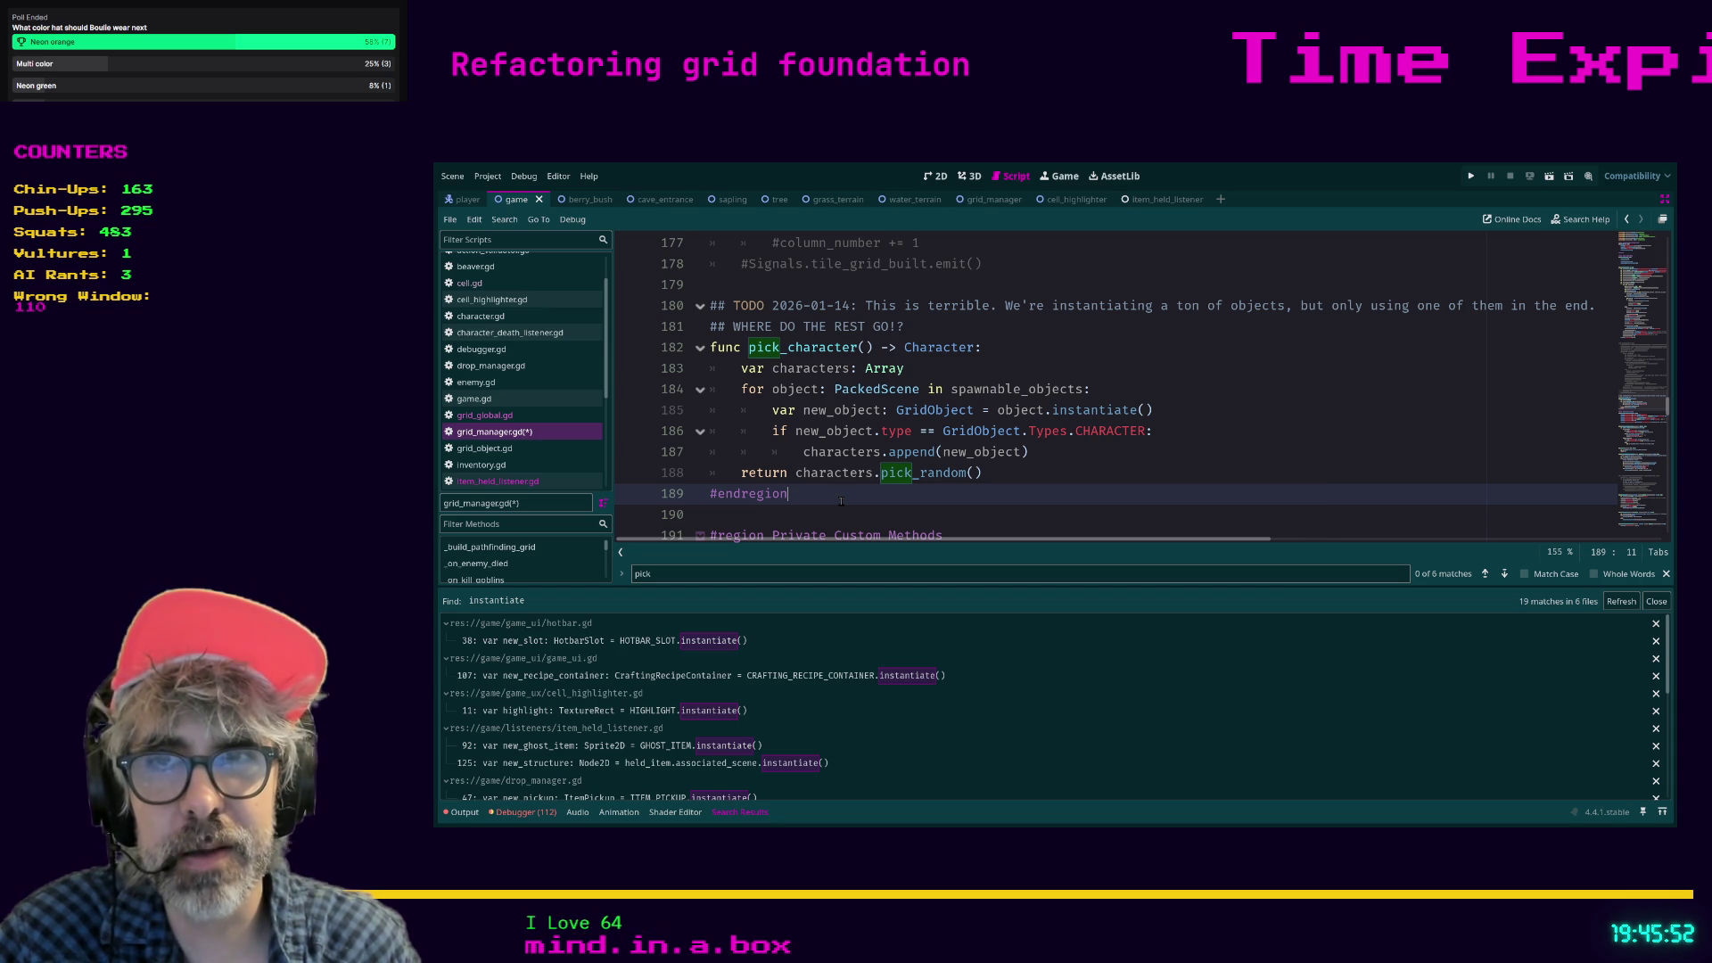
click(800, 517)
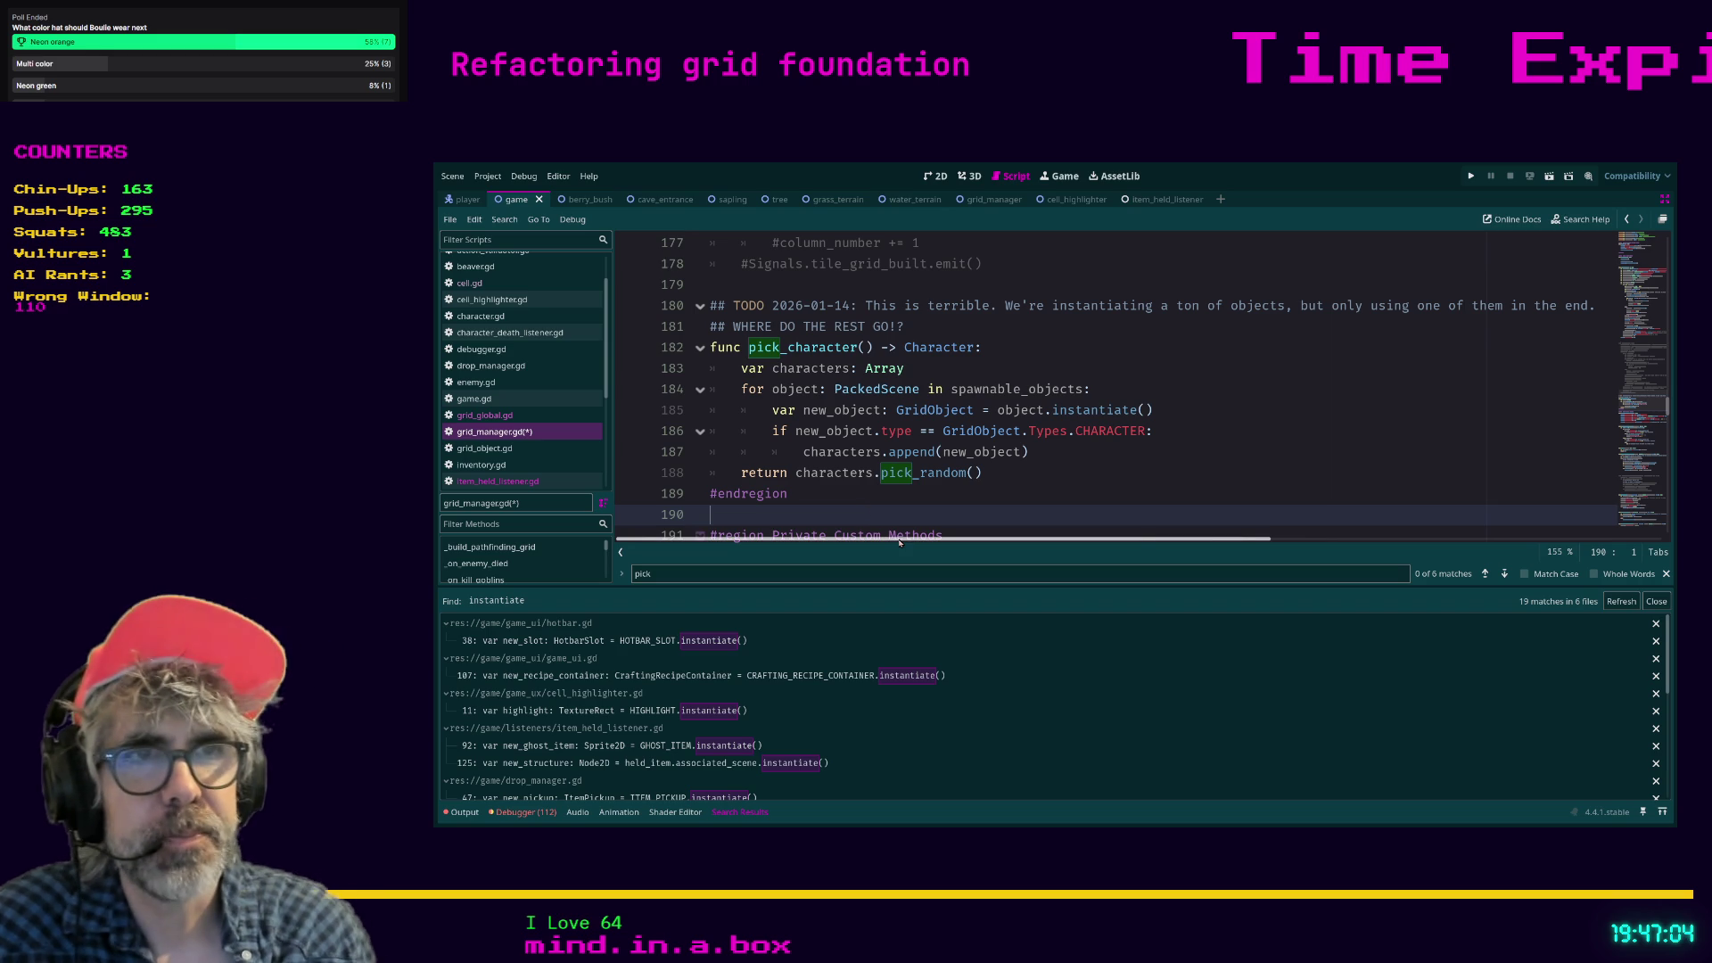
key(Return)
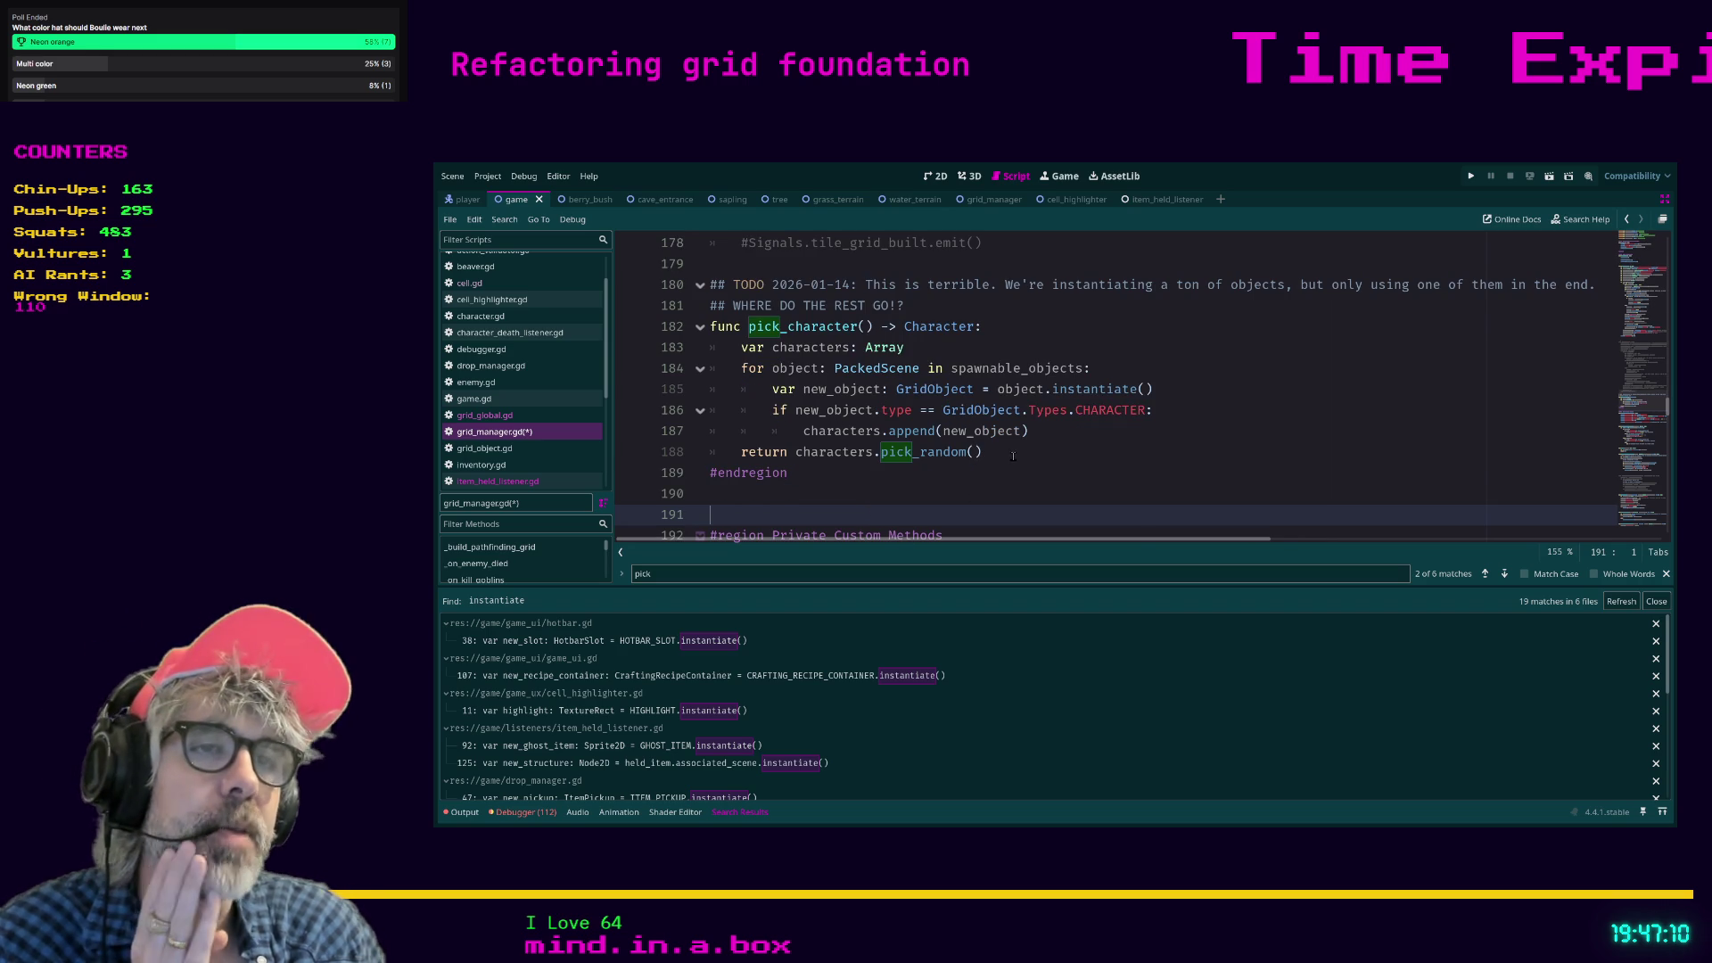
click(1013, 457)
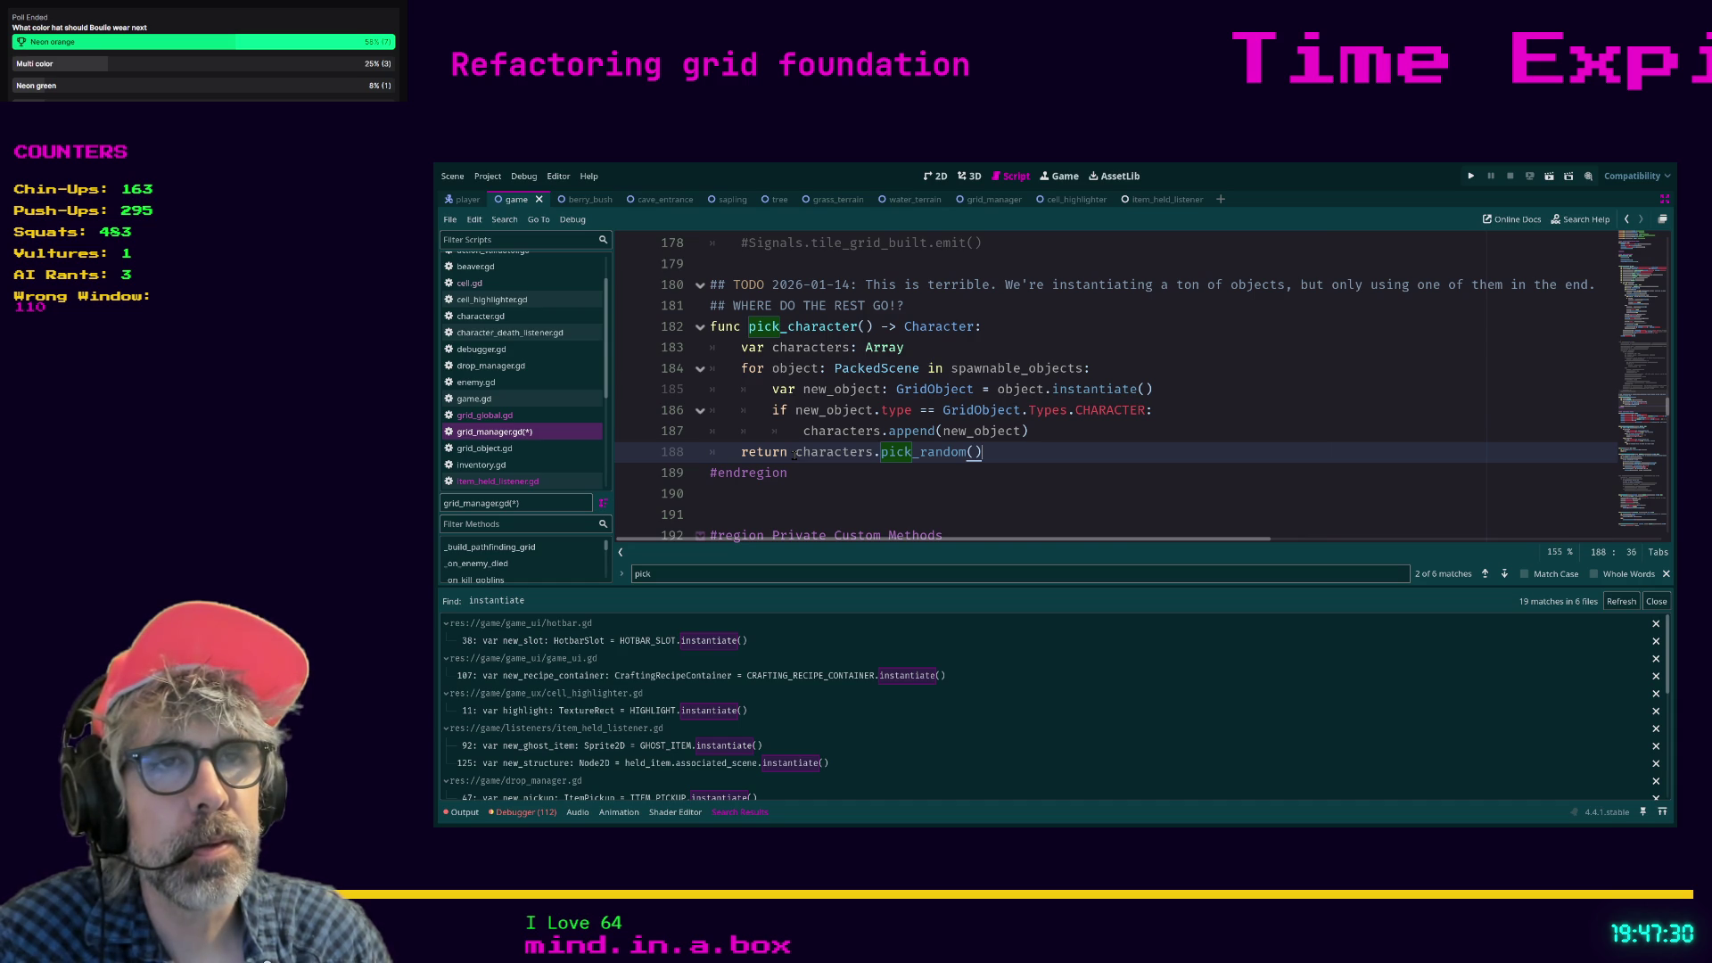
Add 'var random_selection = characters.pick_random()' above pick_character's return statement.
click(741, 452)
key(Return)
key(Up)
text(var ranom)
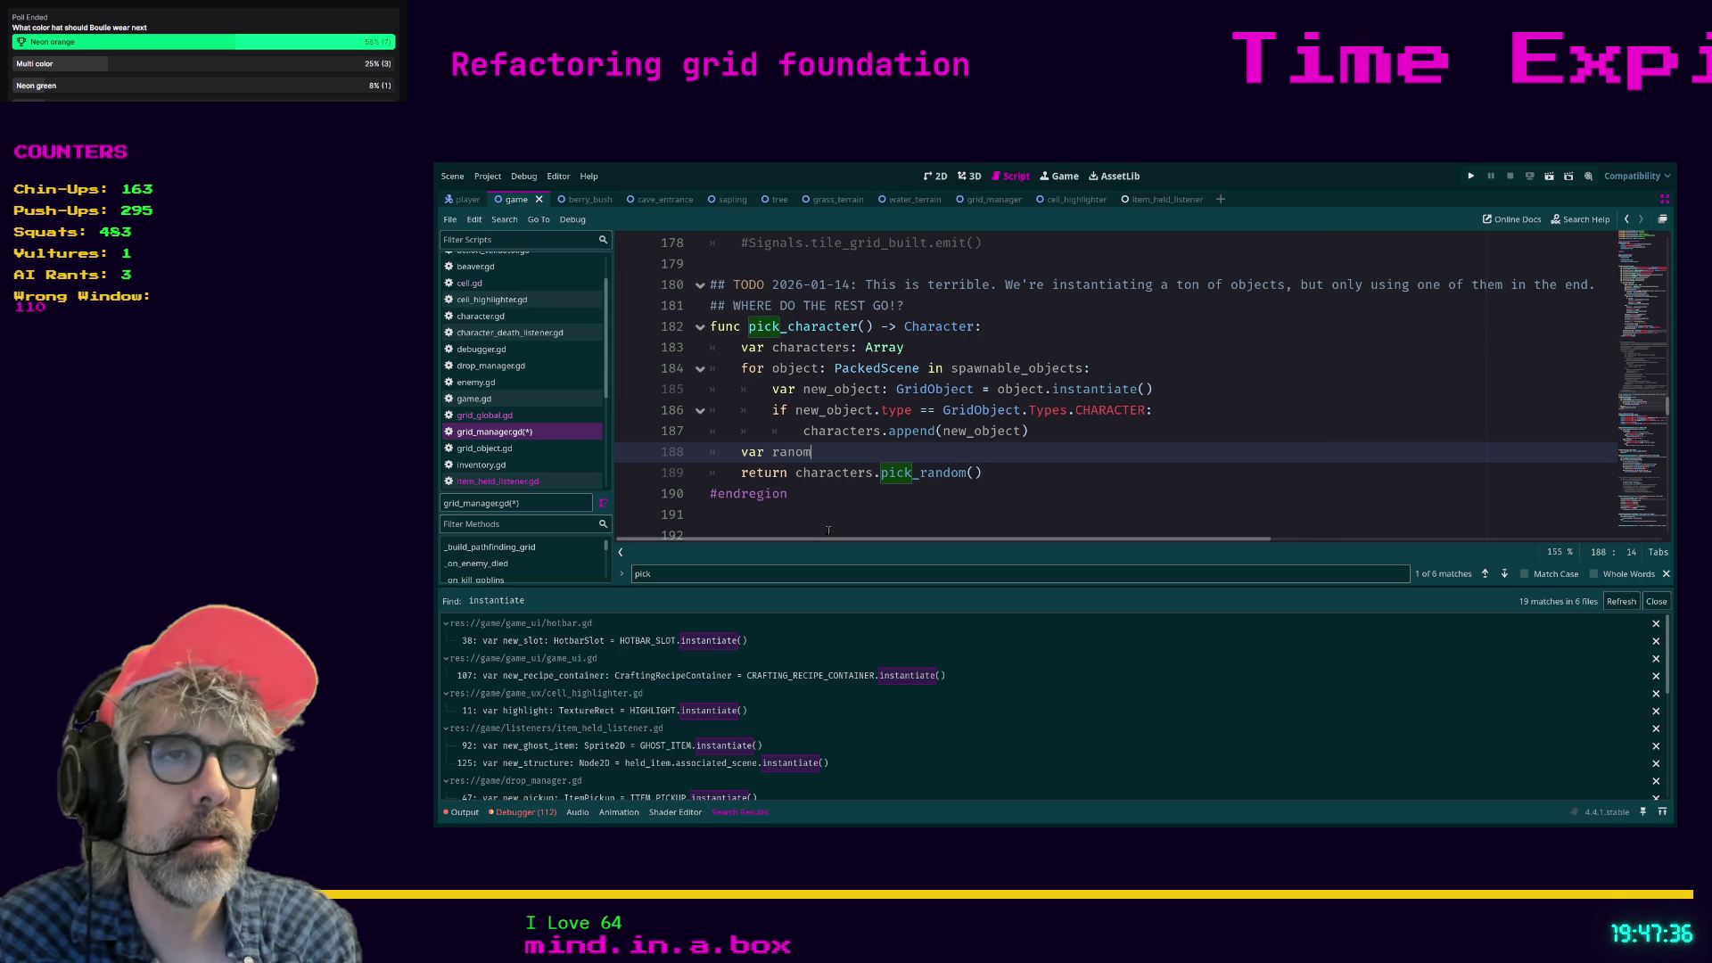
key(BackSpace)
key(BackSpace)
text(dom_selection)
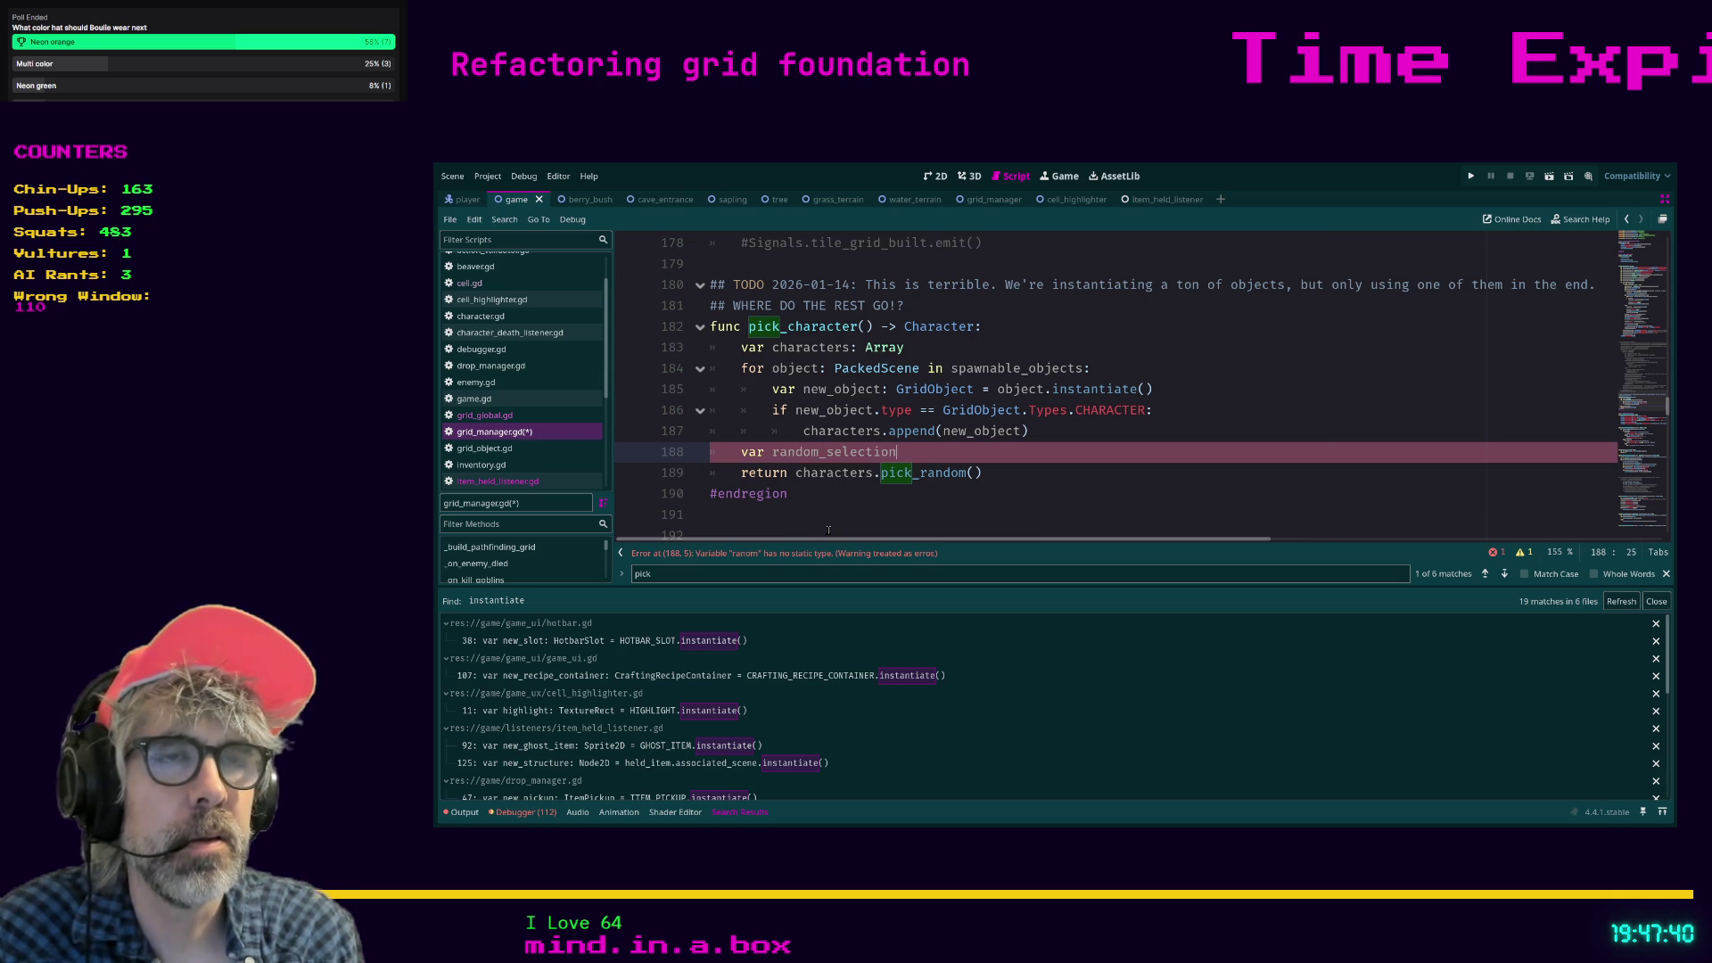
text( = )
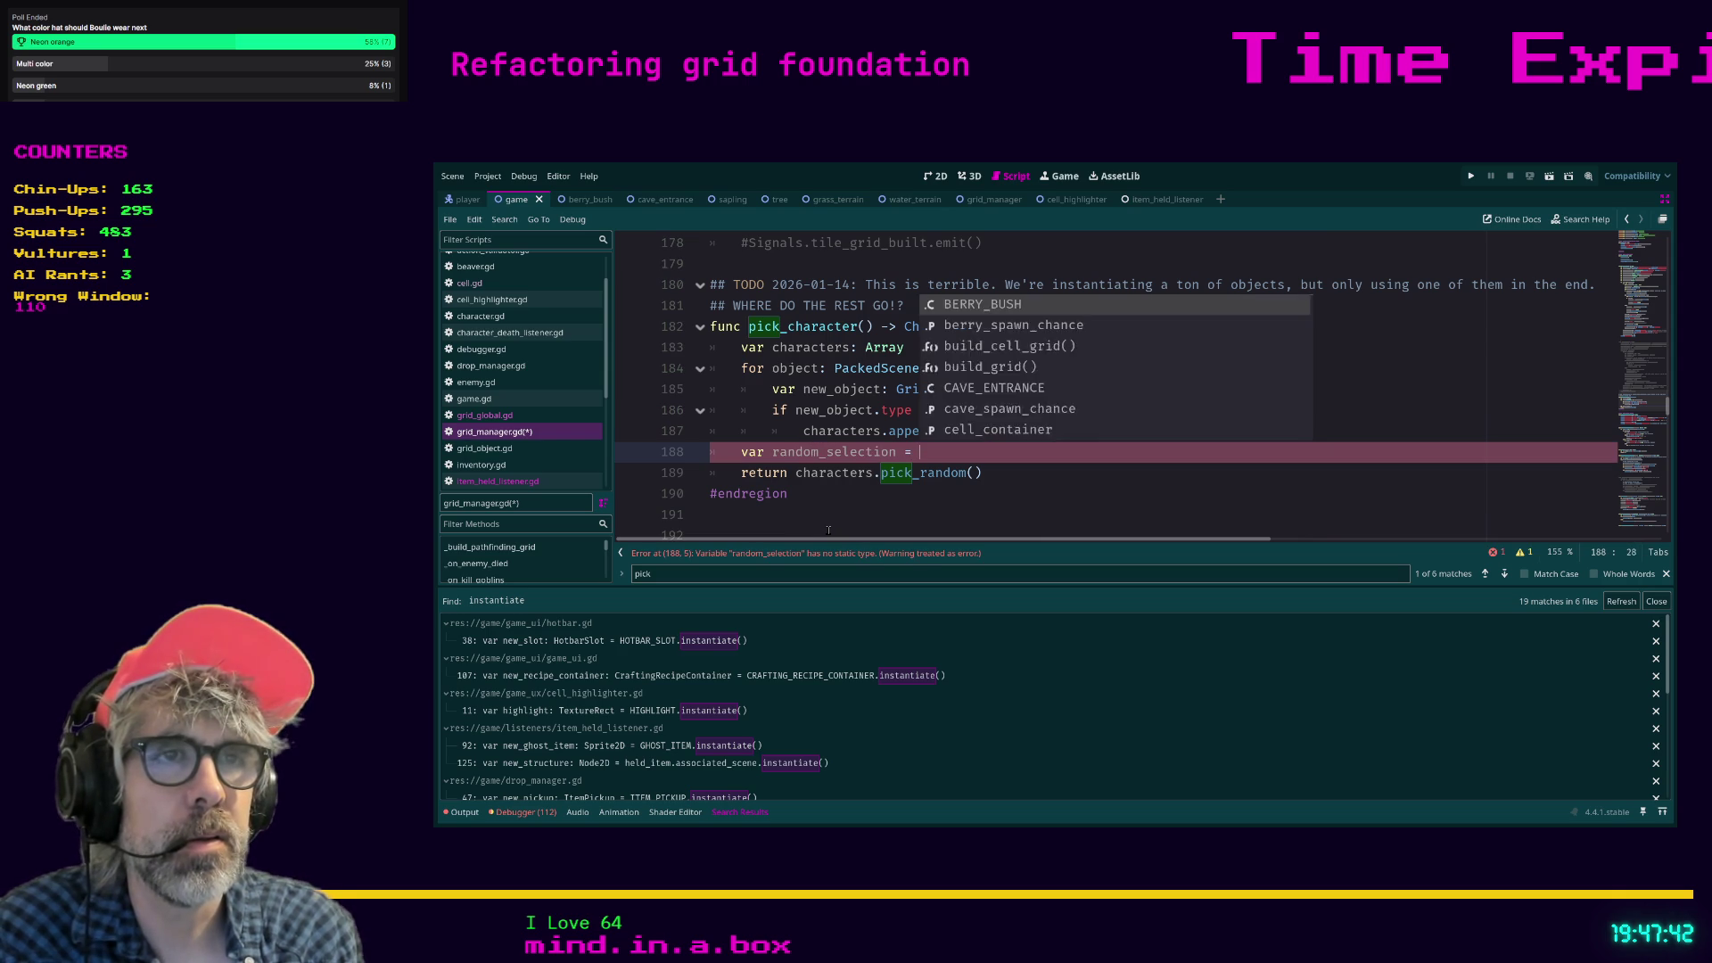
text(characters.pi)
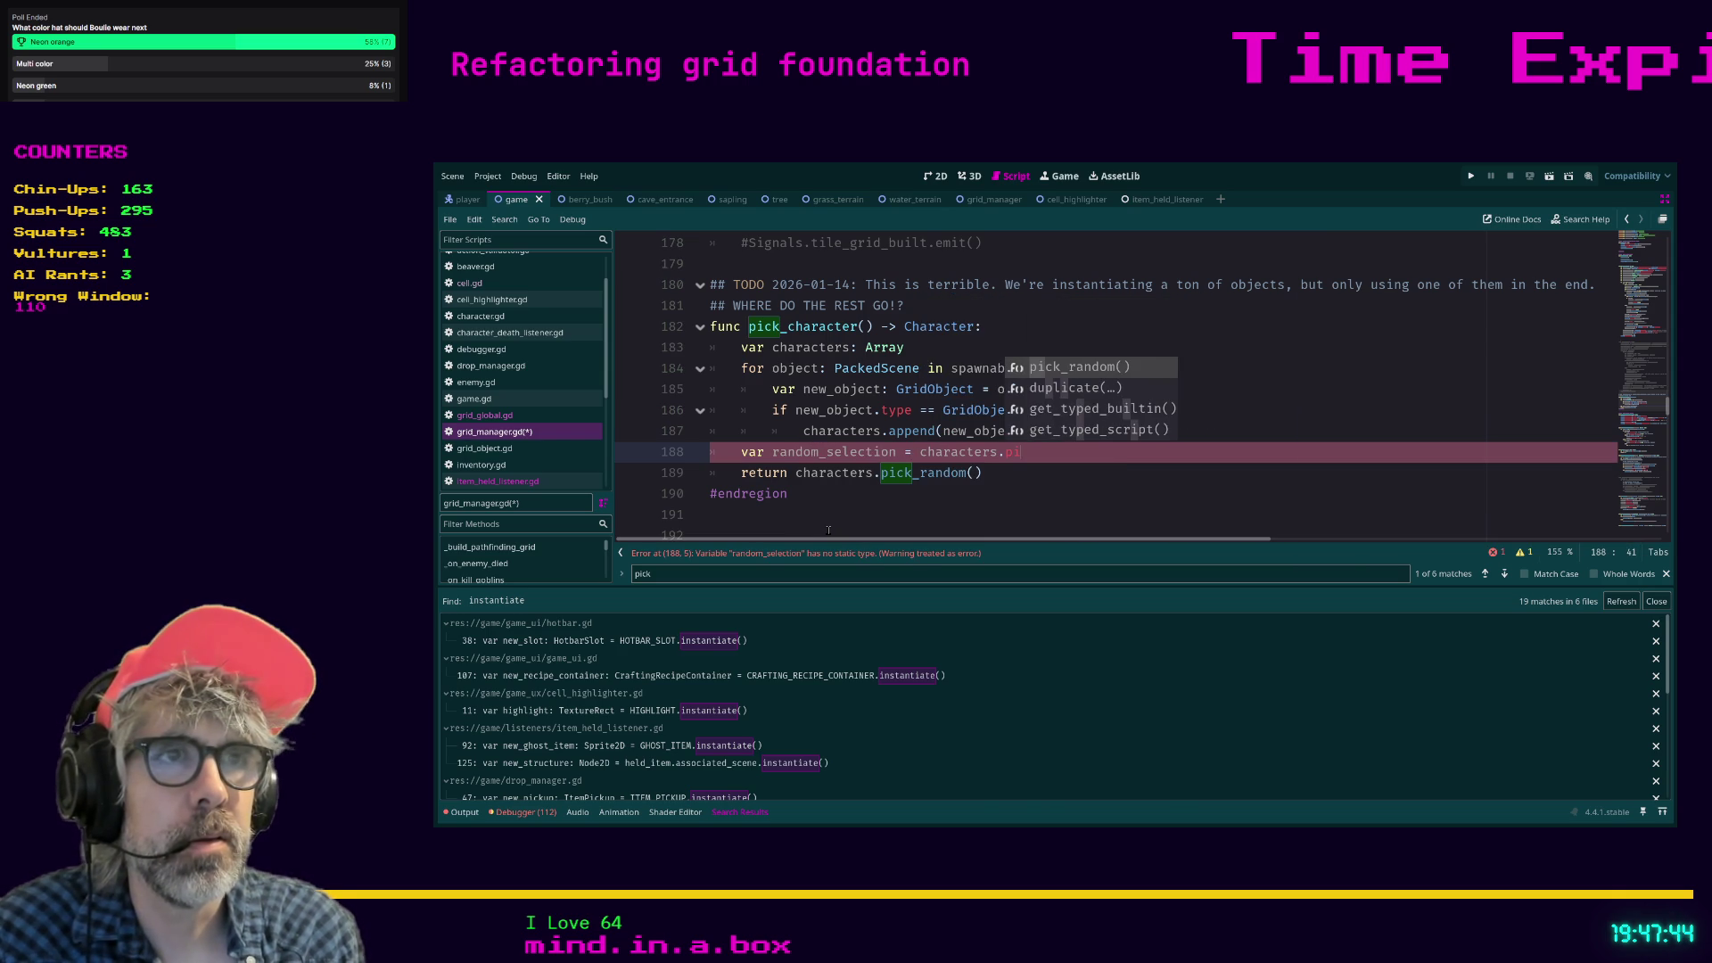
key(Return)
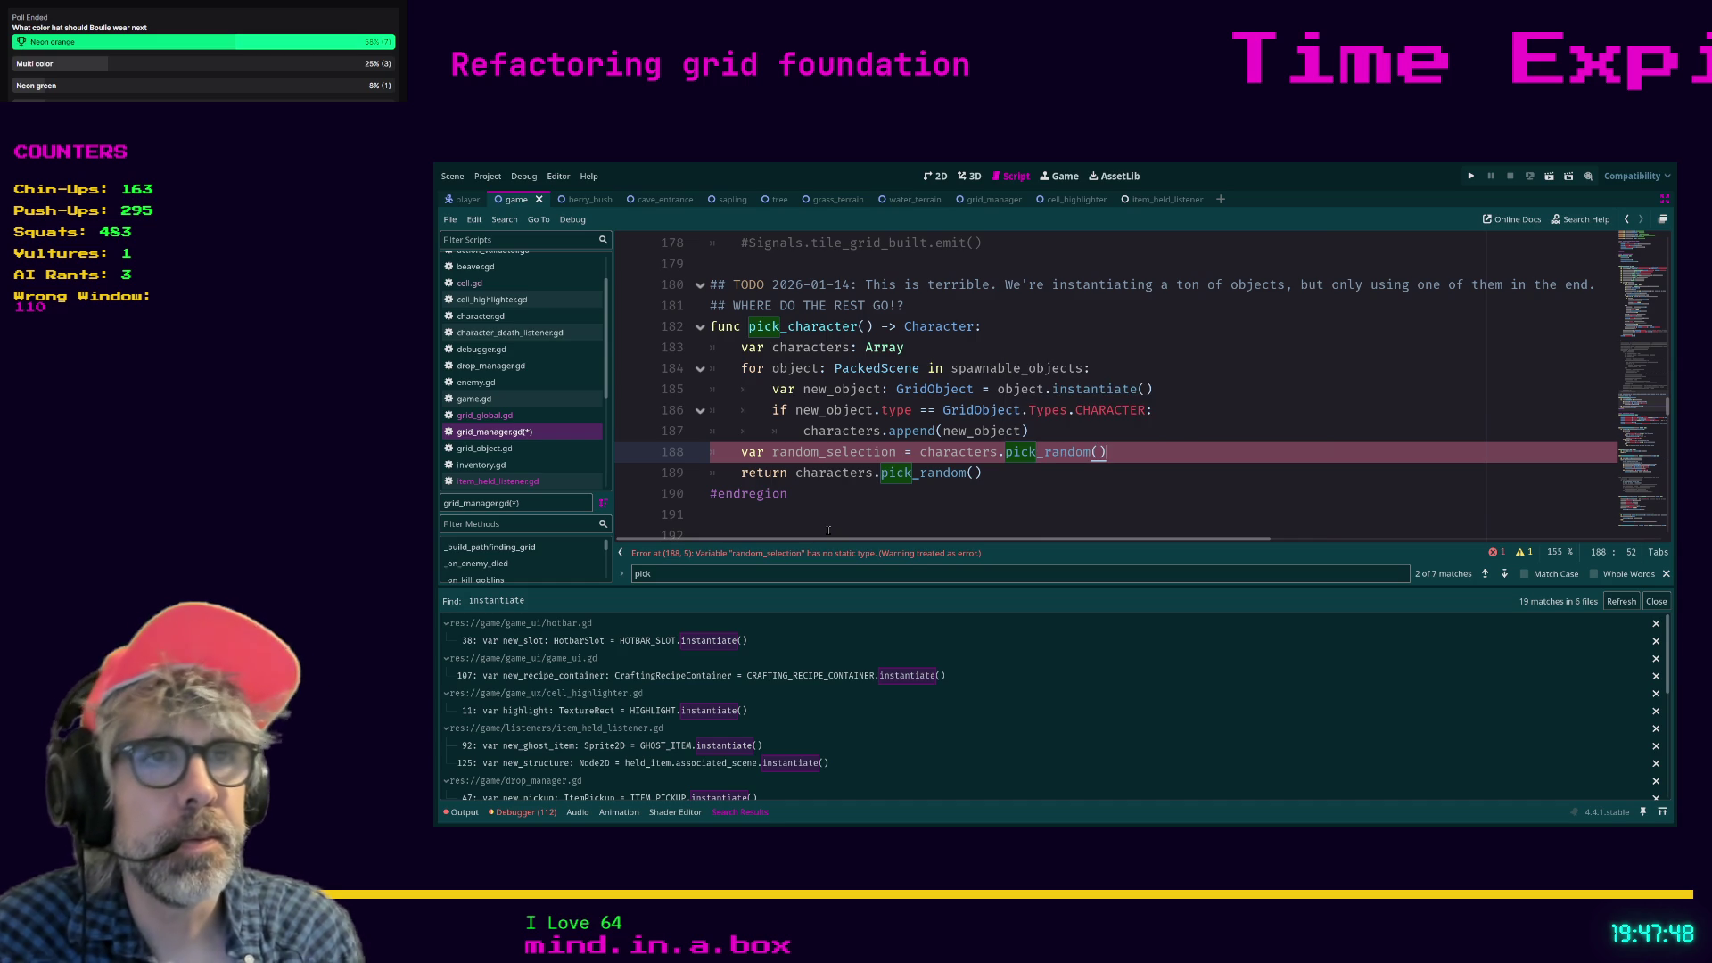
click(897, 453)
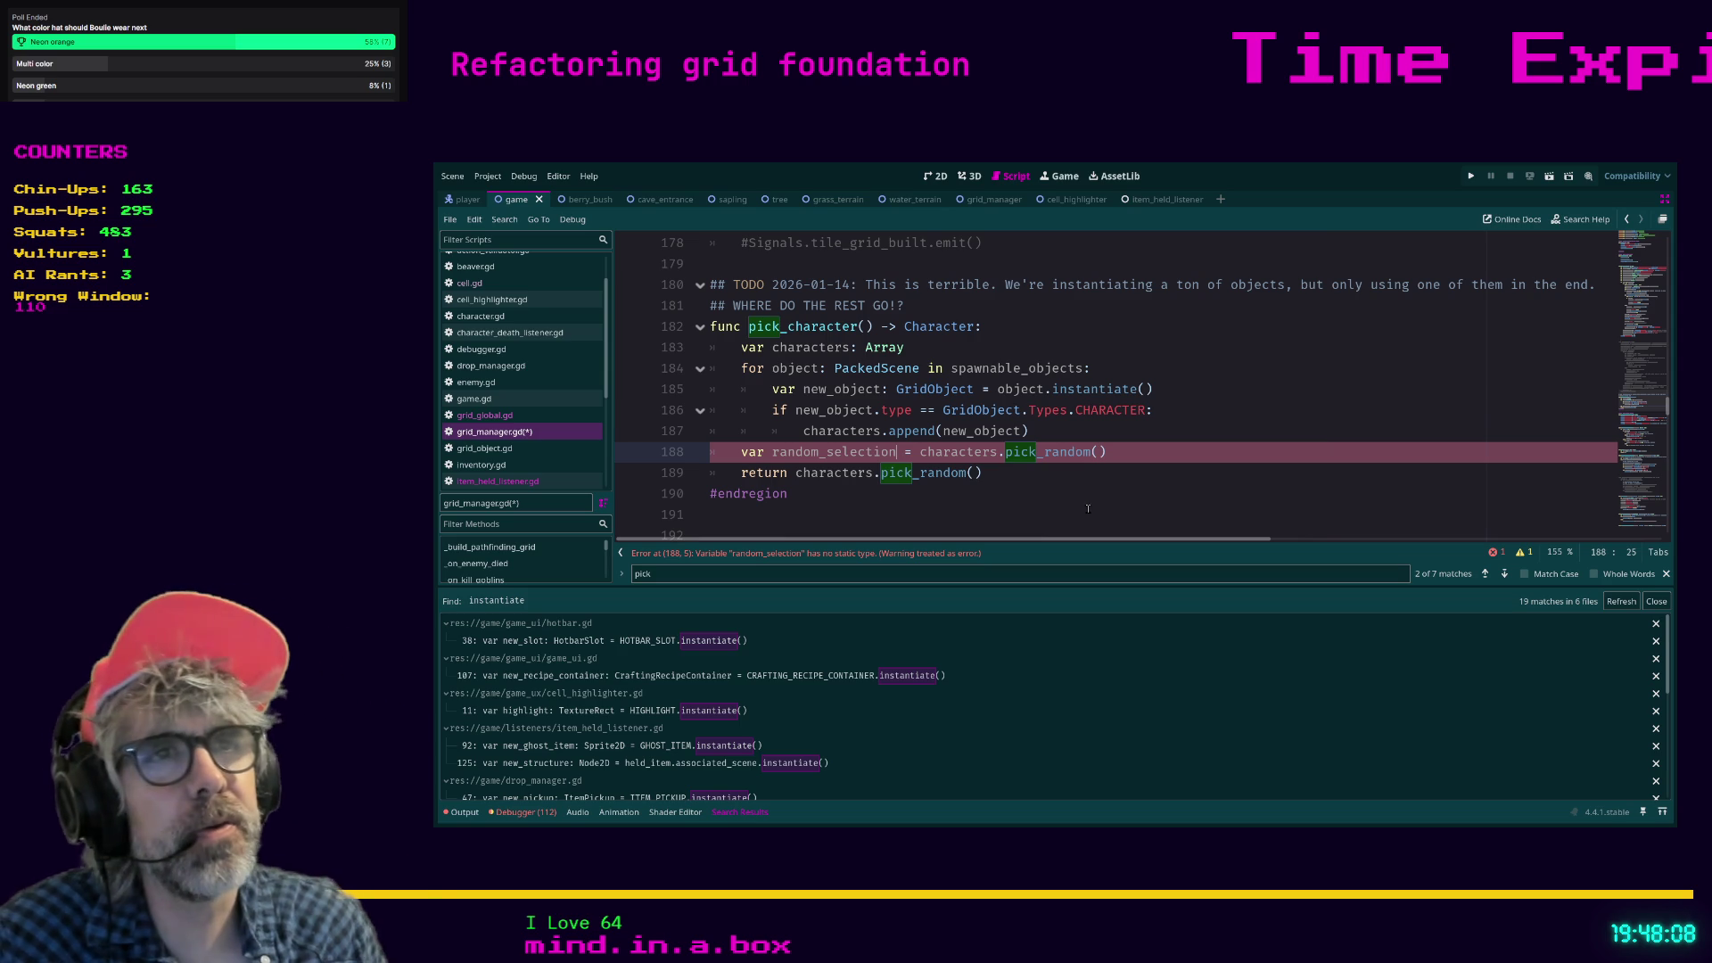
Type characters as Array[GridObject] and declare random_selection as GridObject.
click(909, 347)
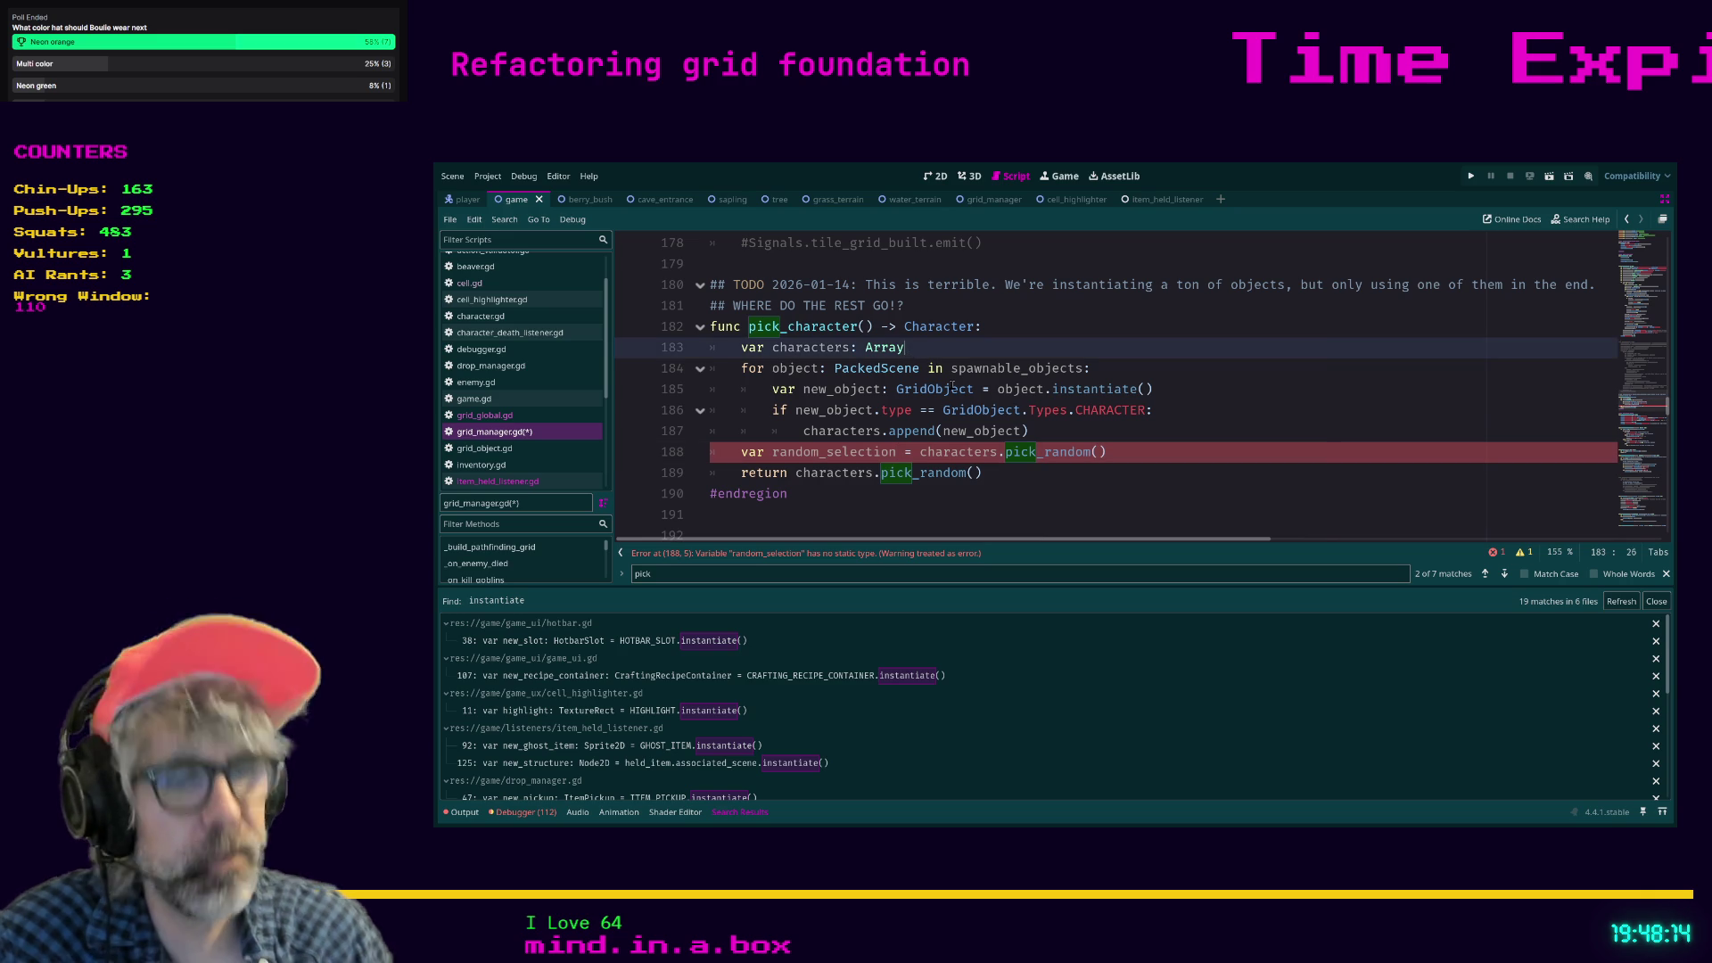
text([GridObject)
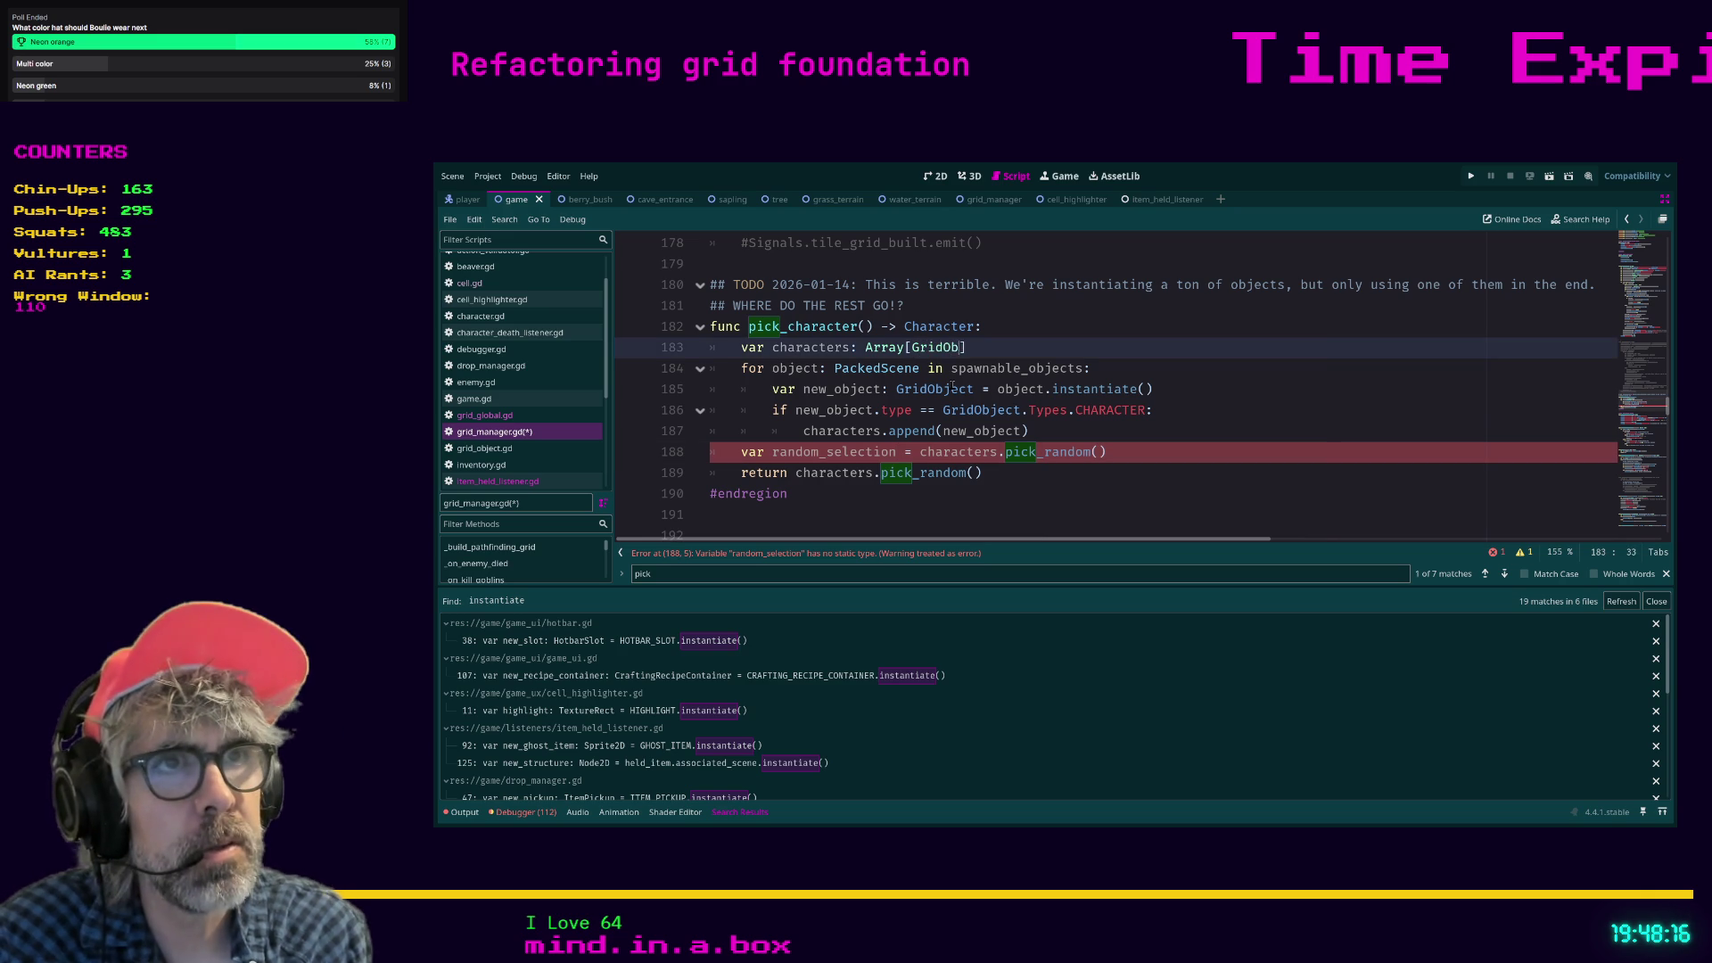
click(1113, 436)
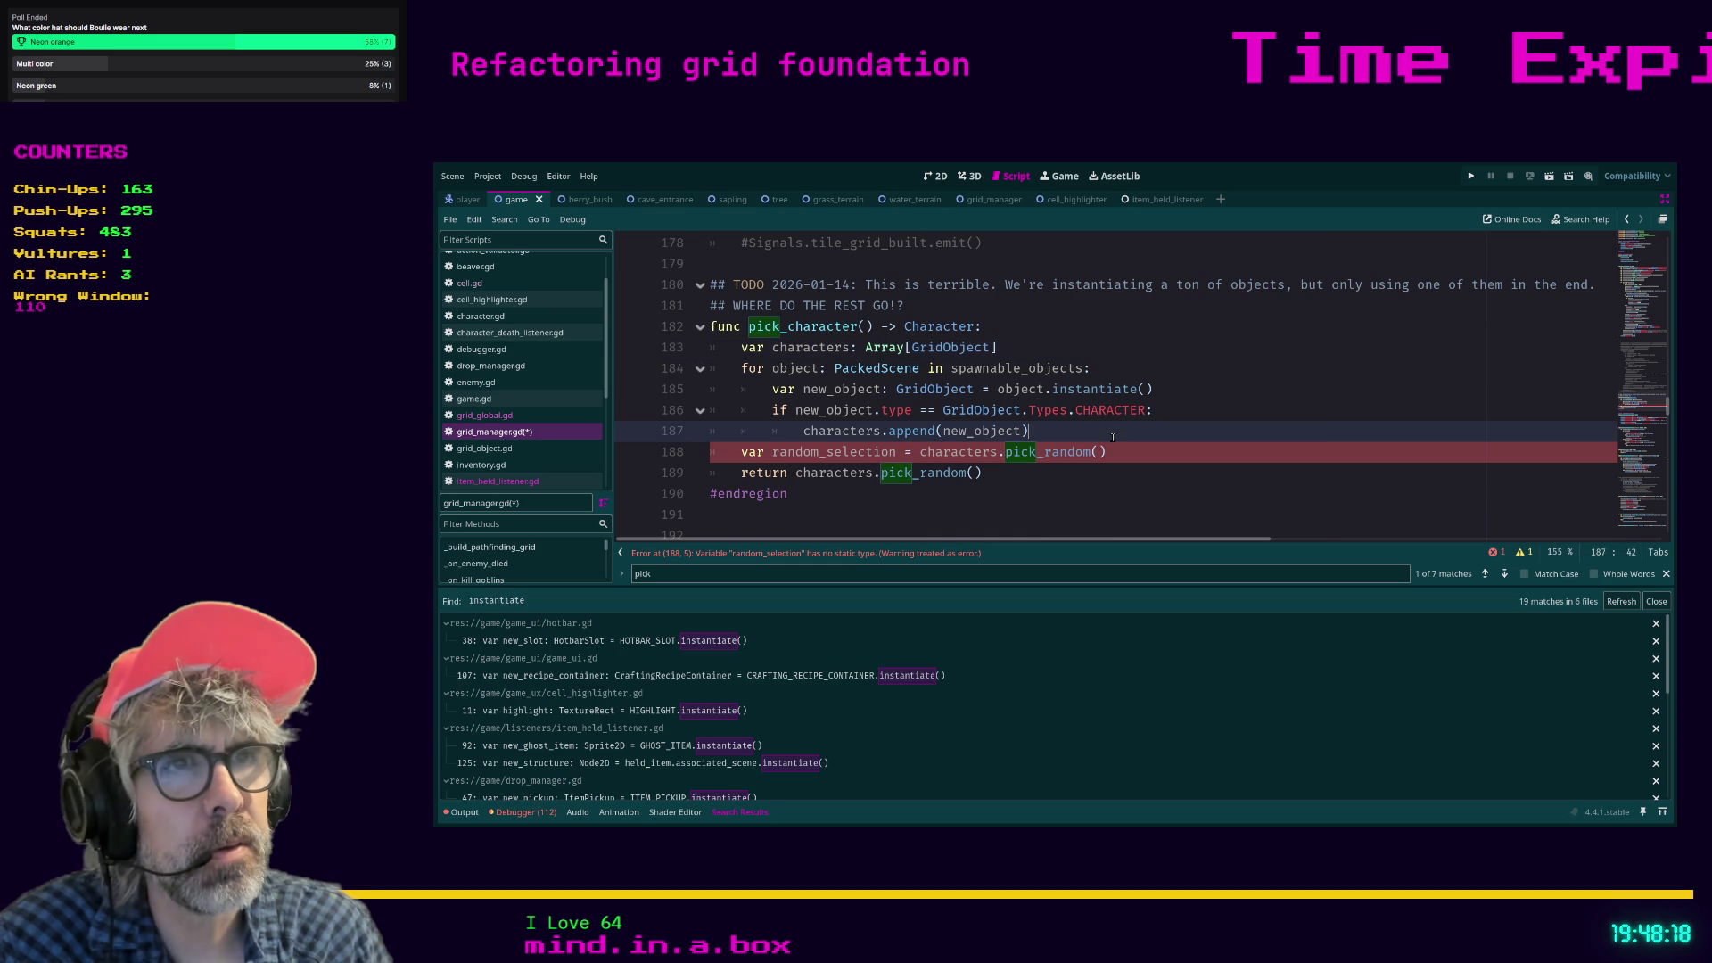
click(897, 452)
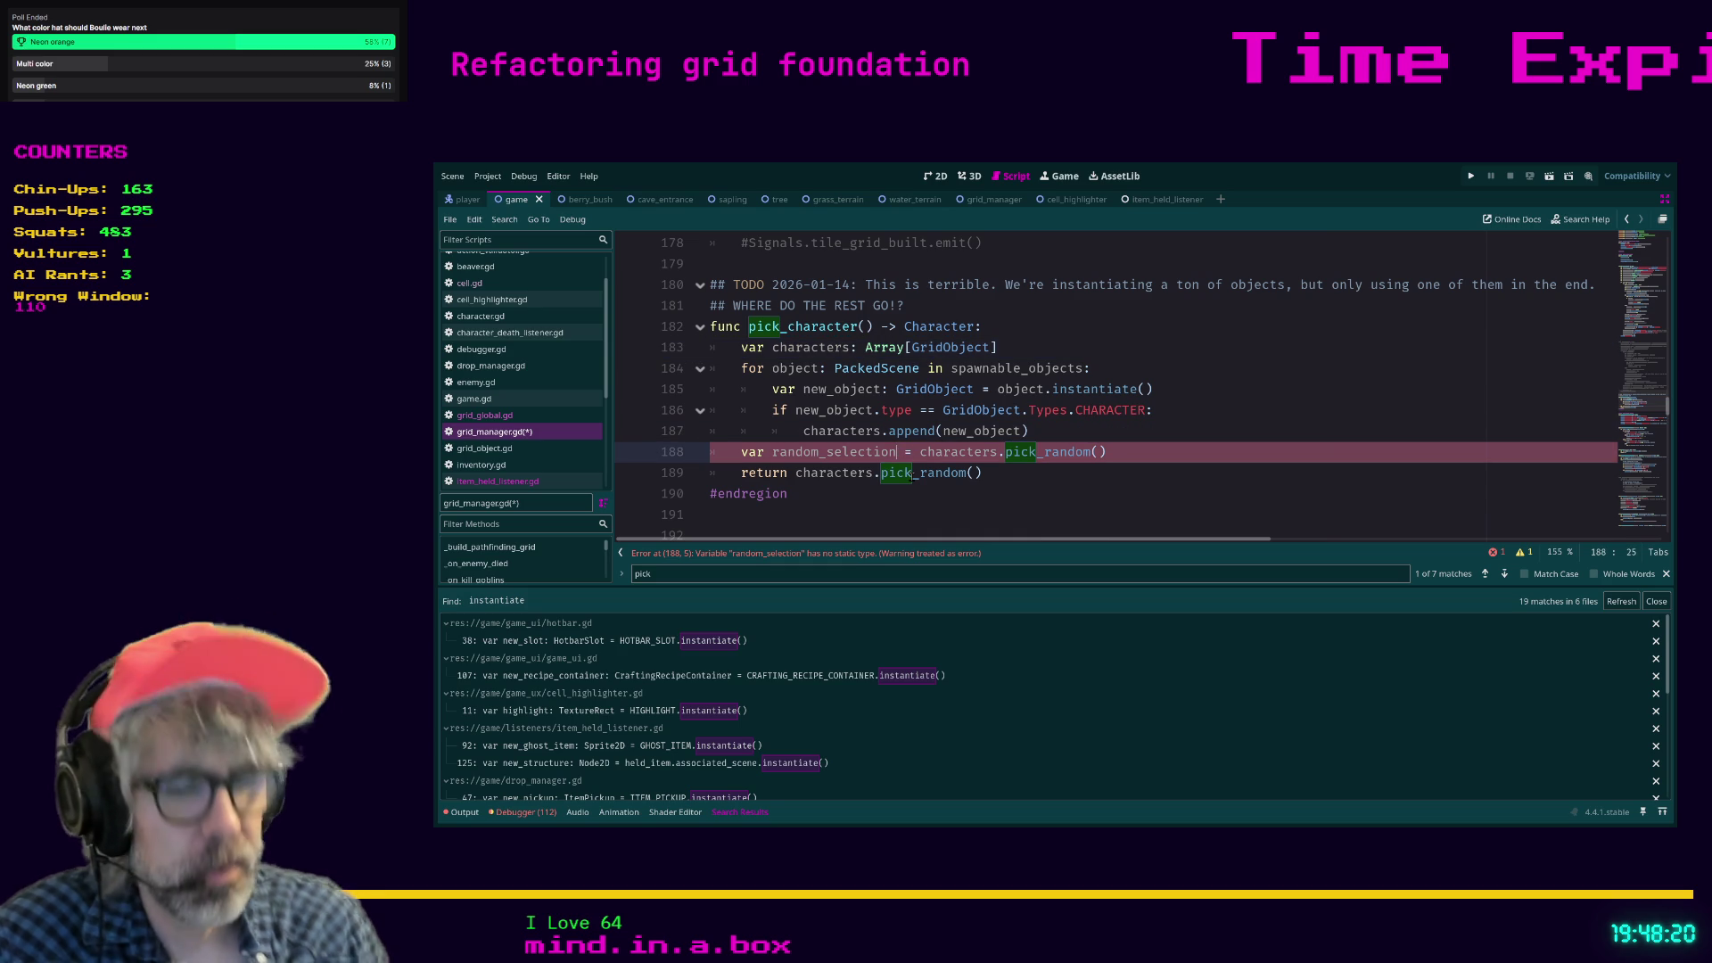
text(:Grid Ob)
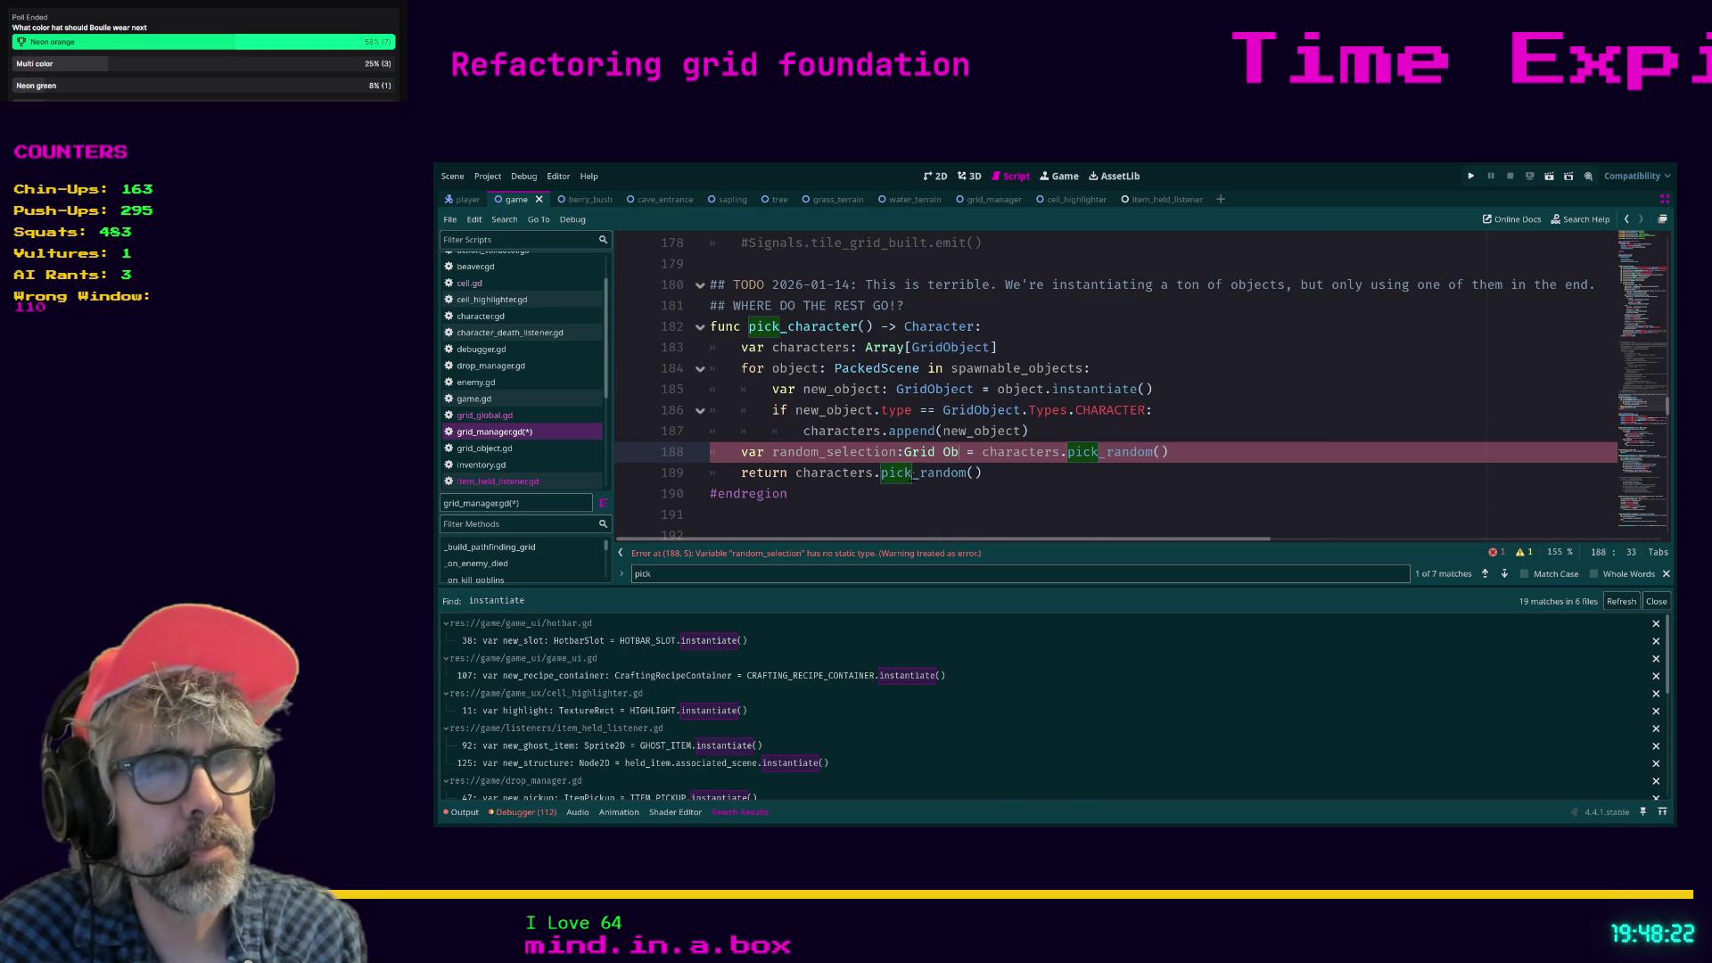
key(BackSpace)
key(BackSpace)
text(GridObjec)
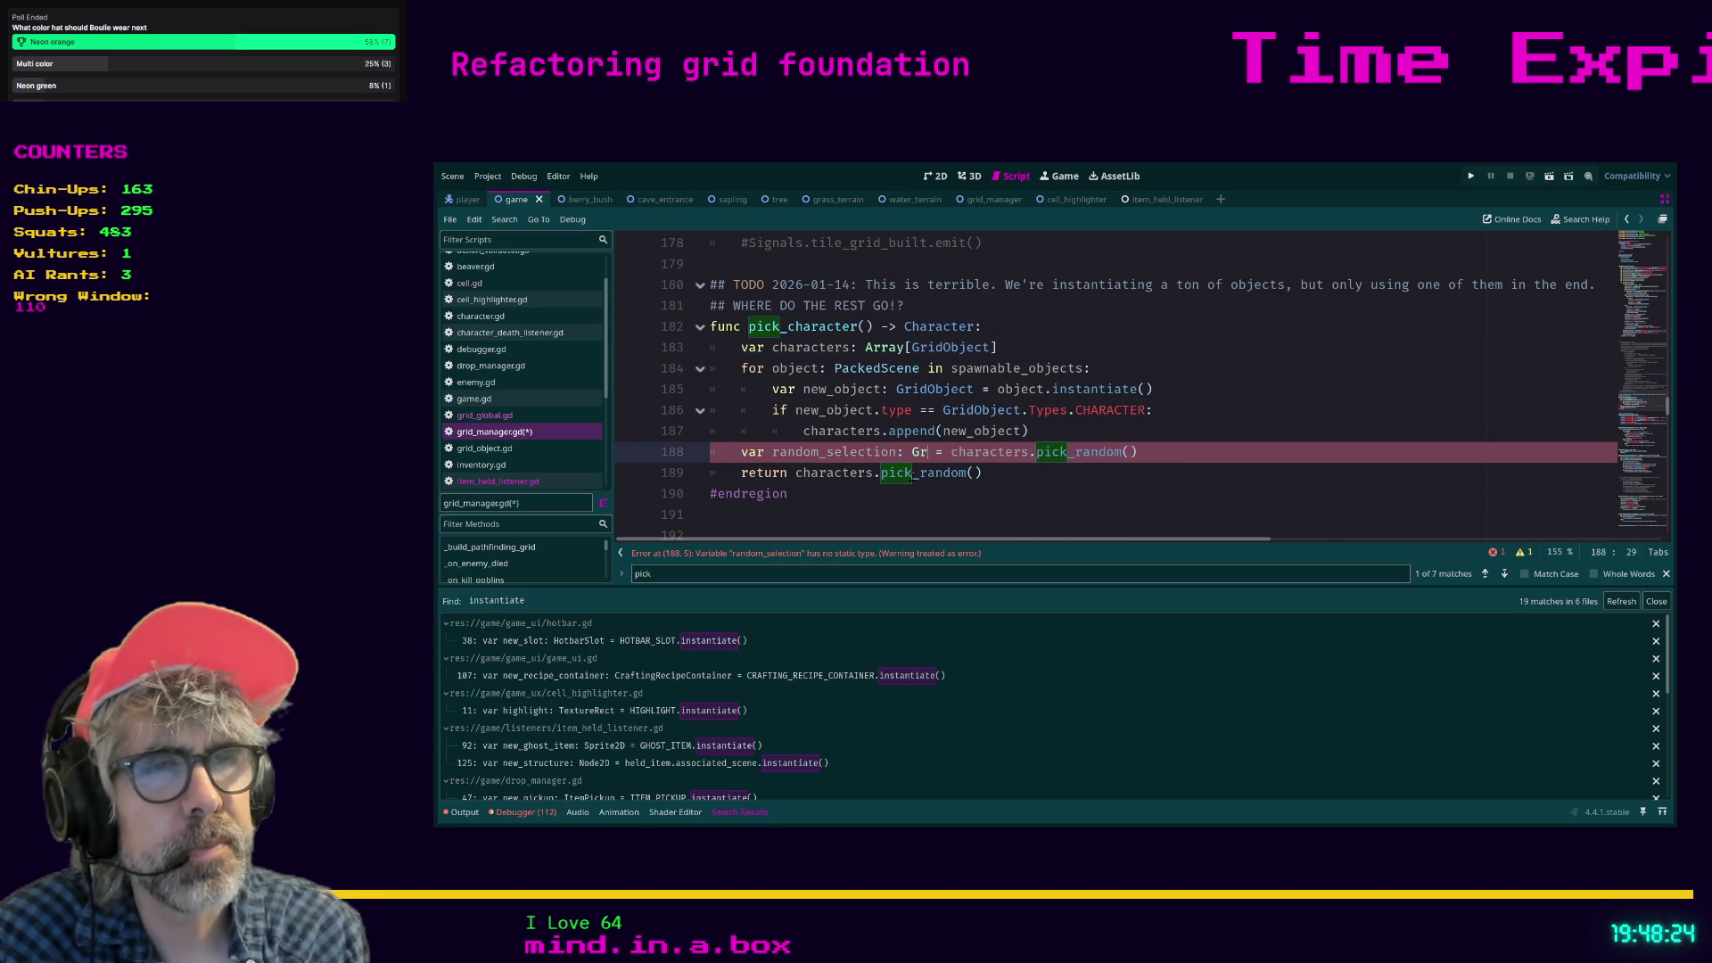
text(t)
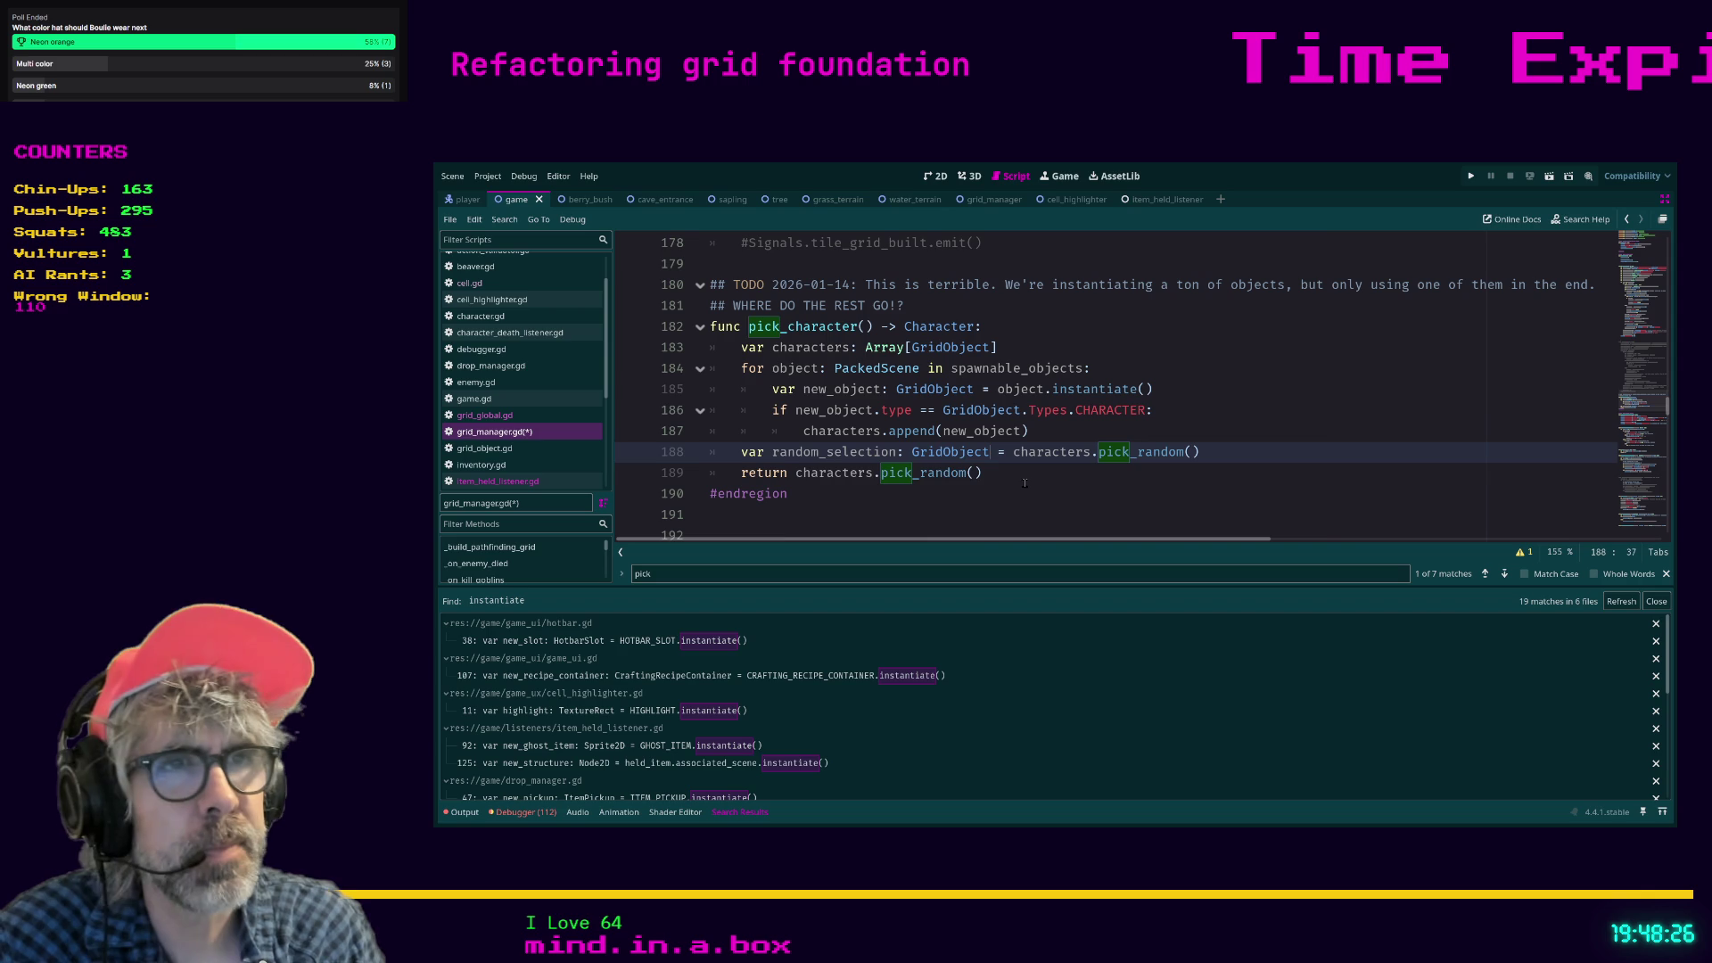
click(997, 475)
click(734, 473)
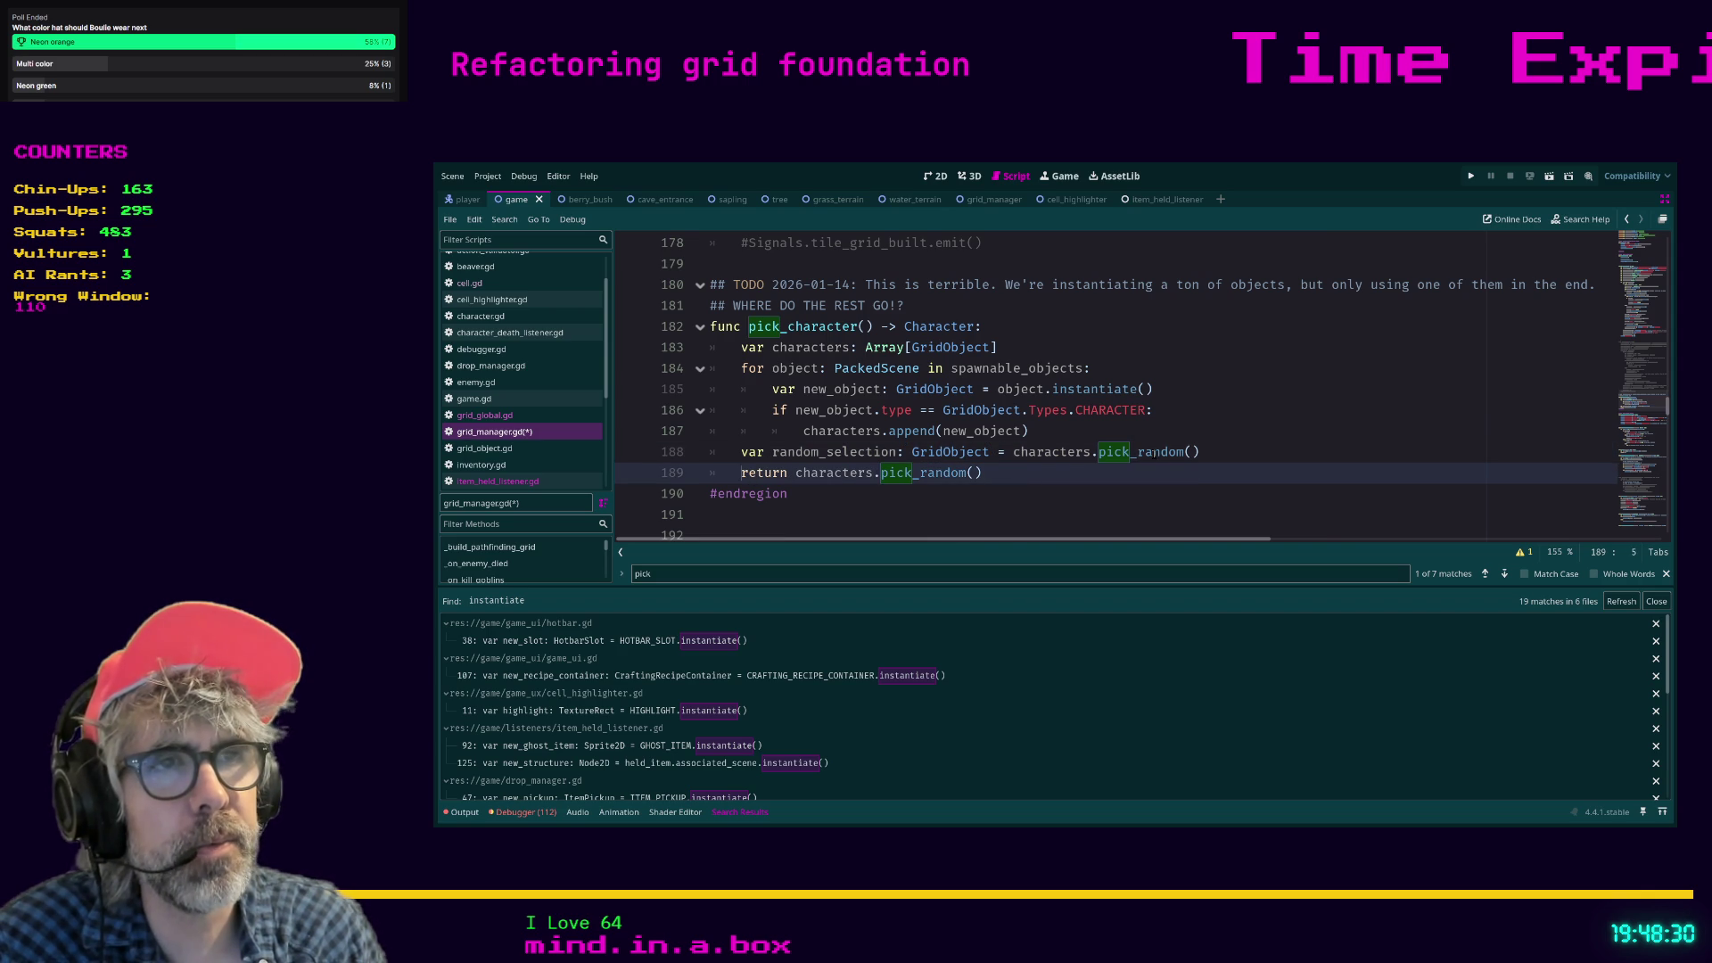
Above the return, write the loop header 'for character: GridObject in characters:'.
key(ctrl+shift+Return)
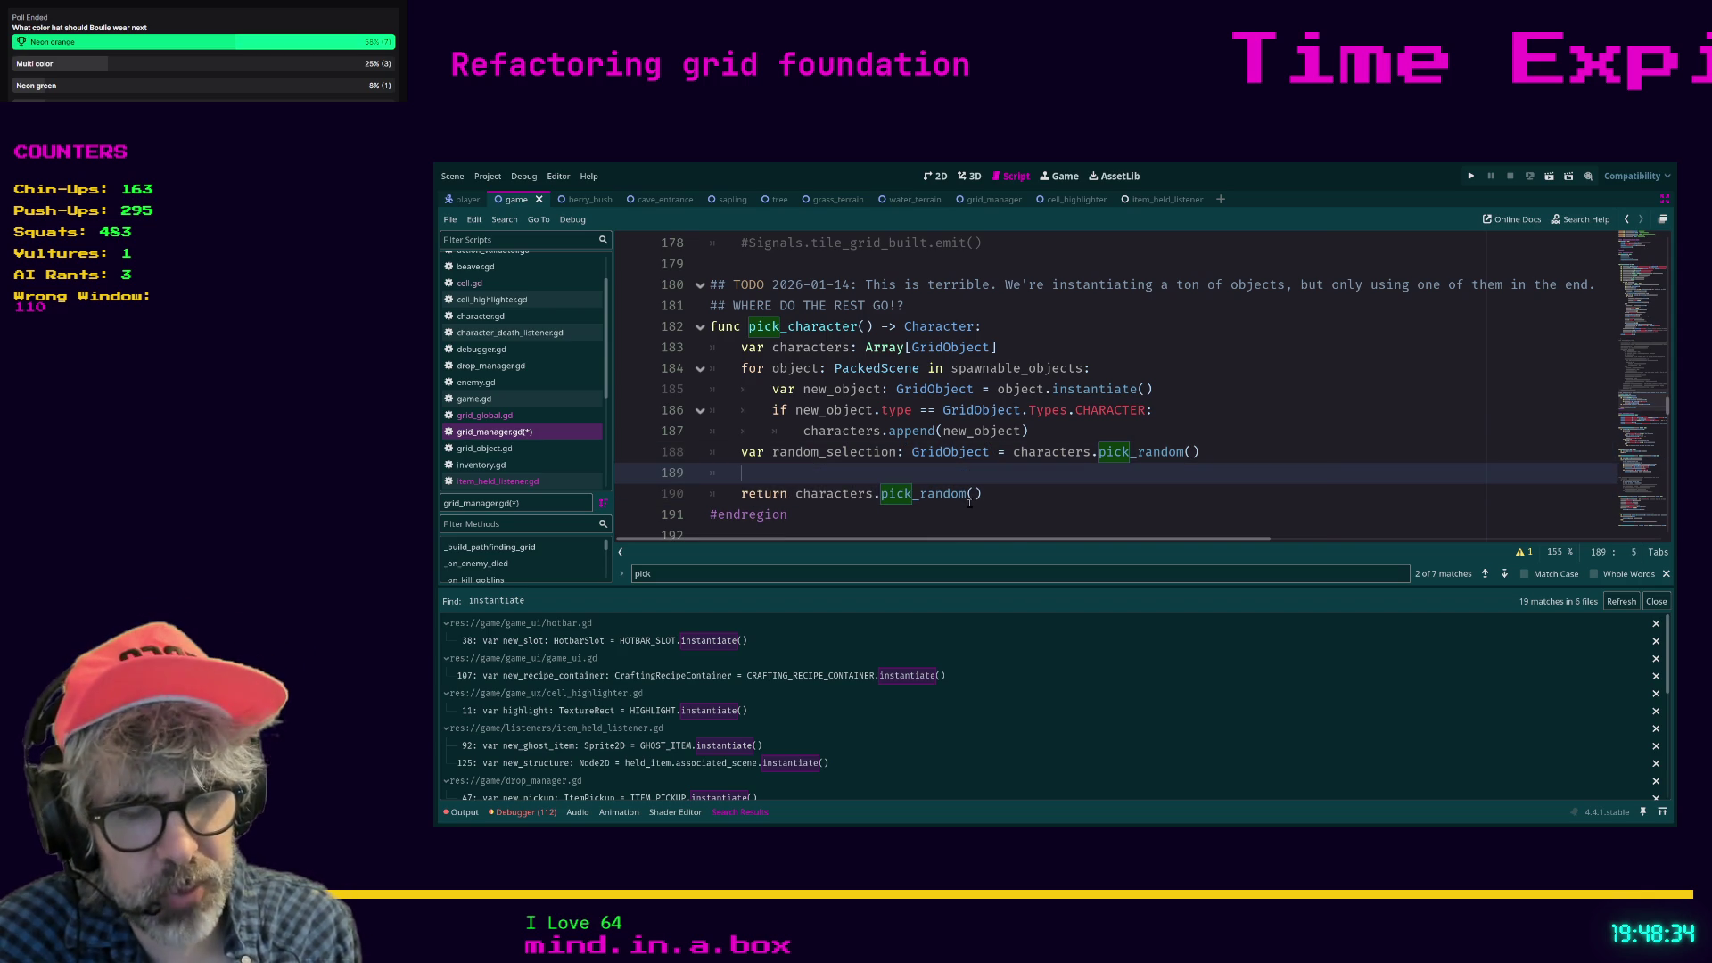
text(for)
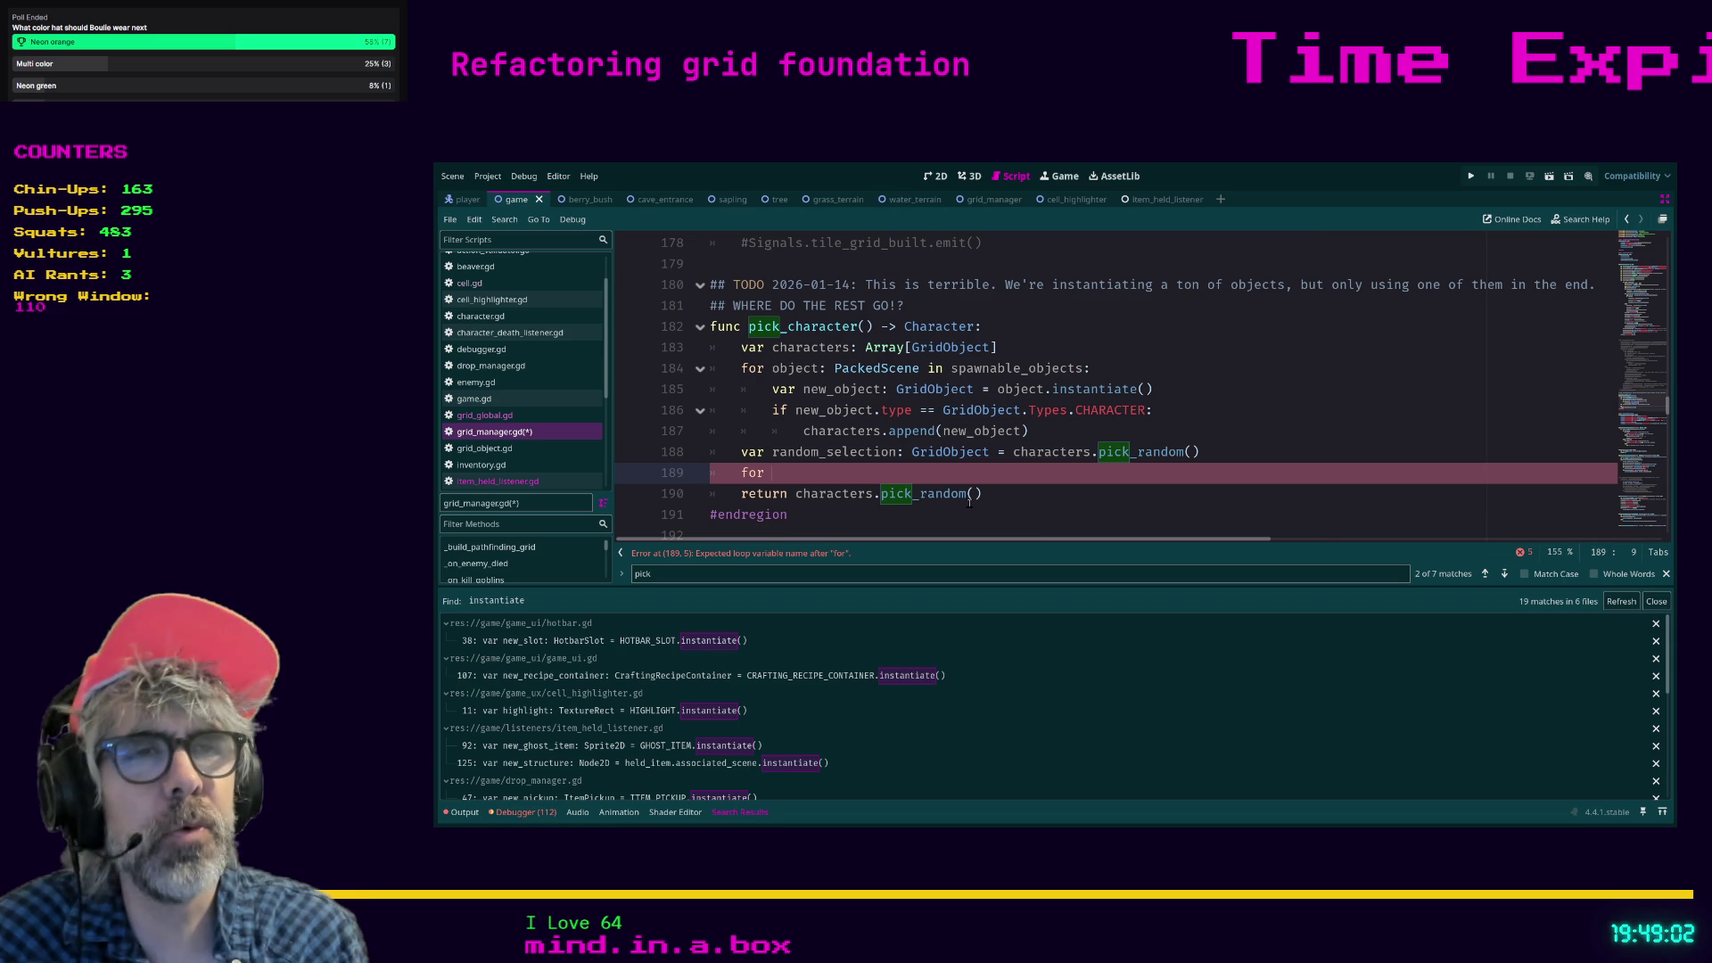
text(characet)
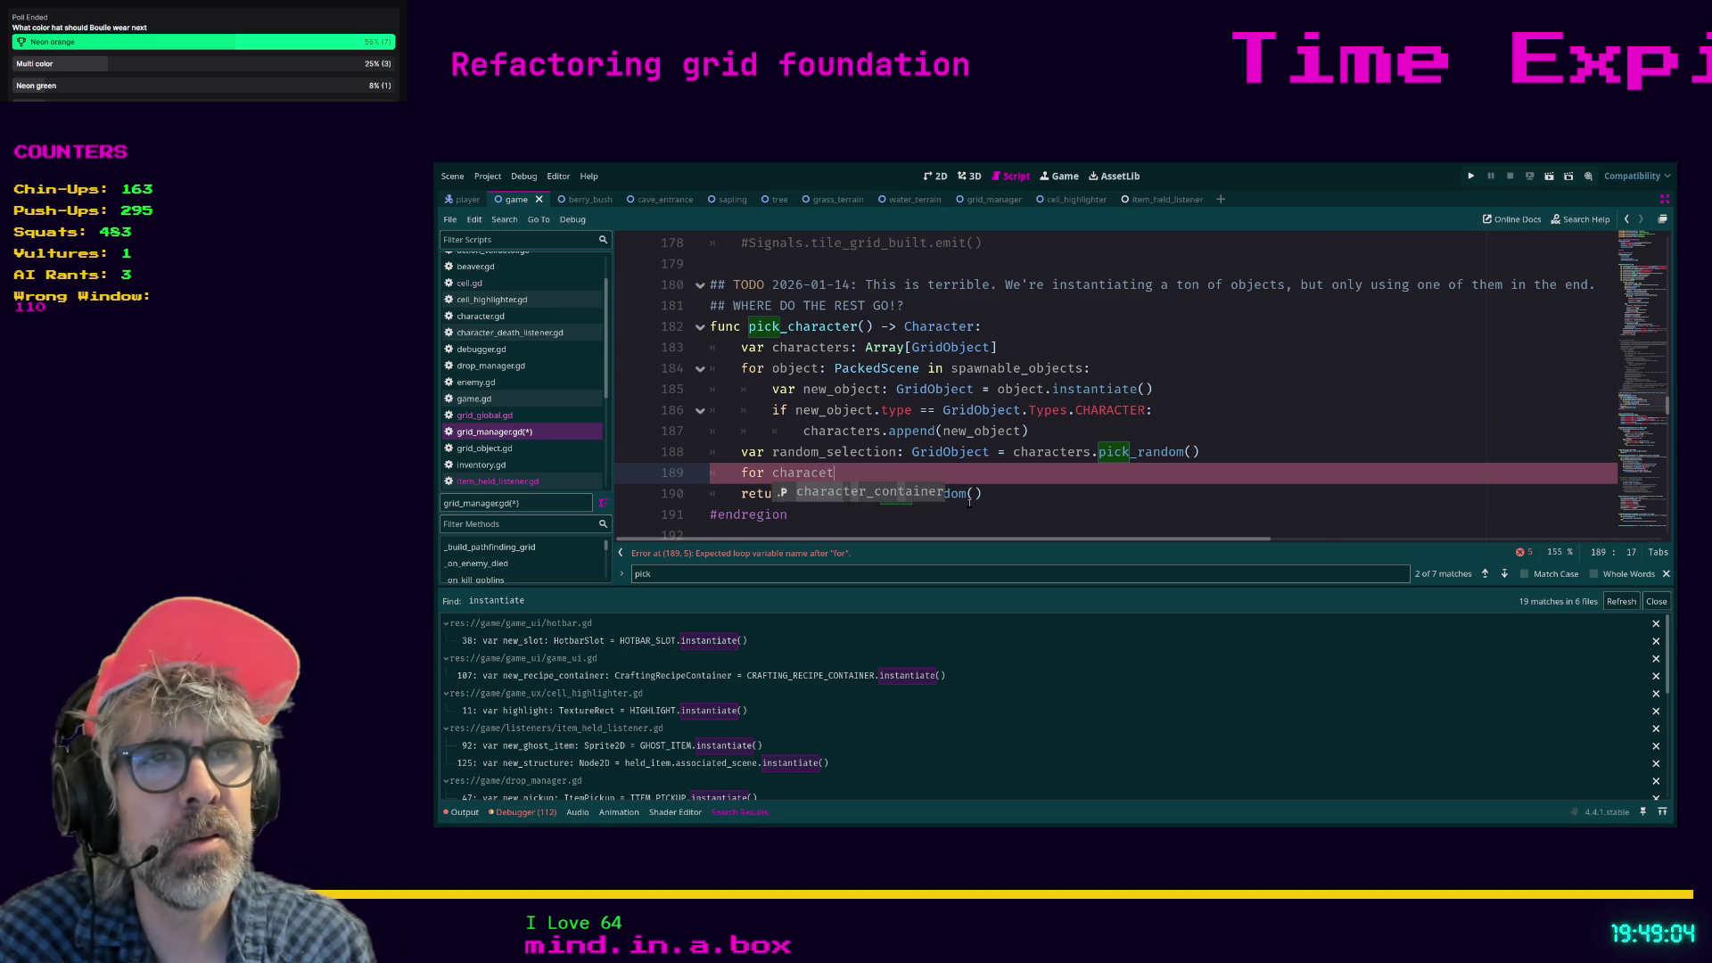
key(BackSpace)
key(BackSpace)
key(BackSpace)
text(cter in cha)
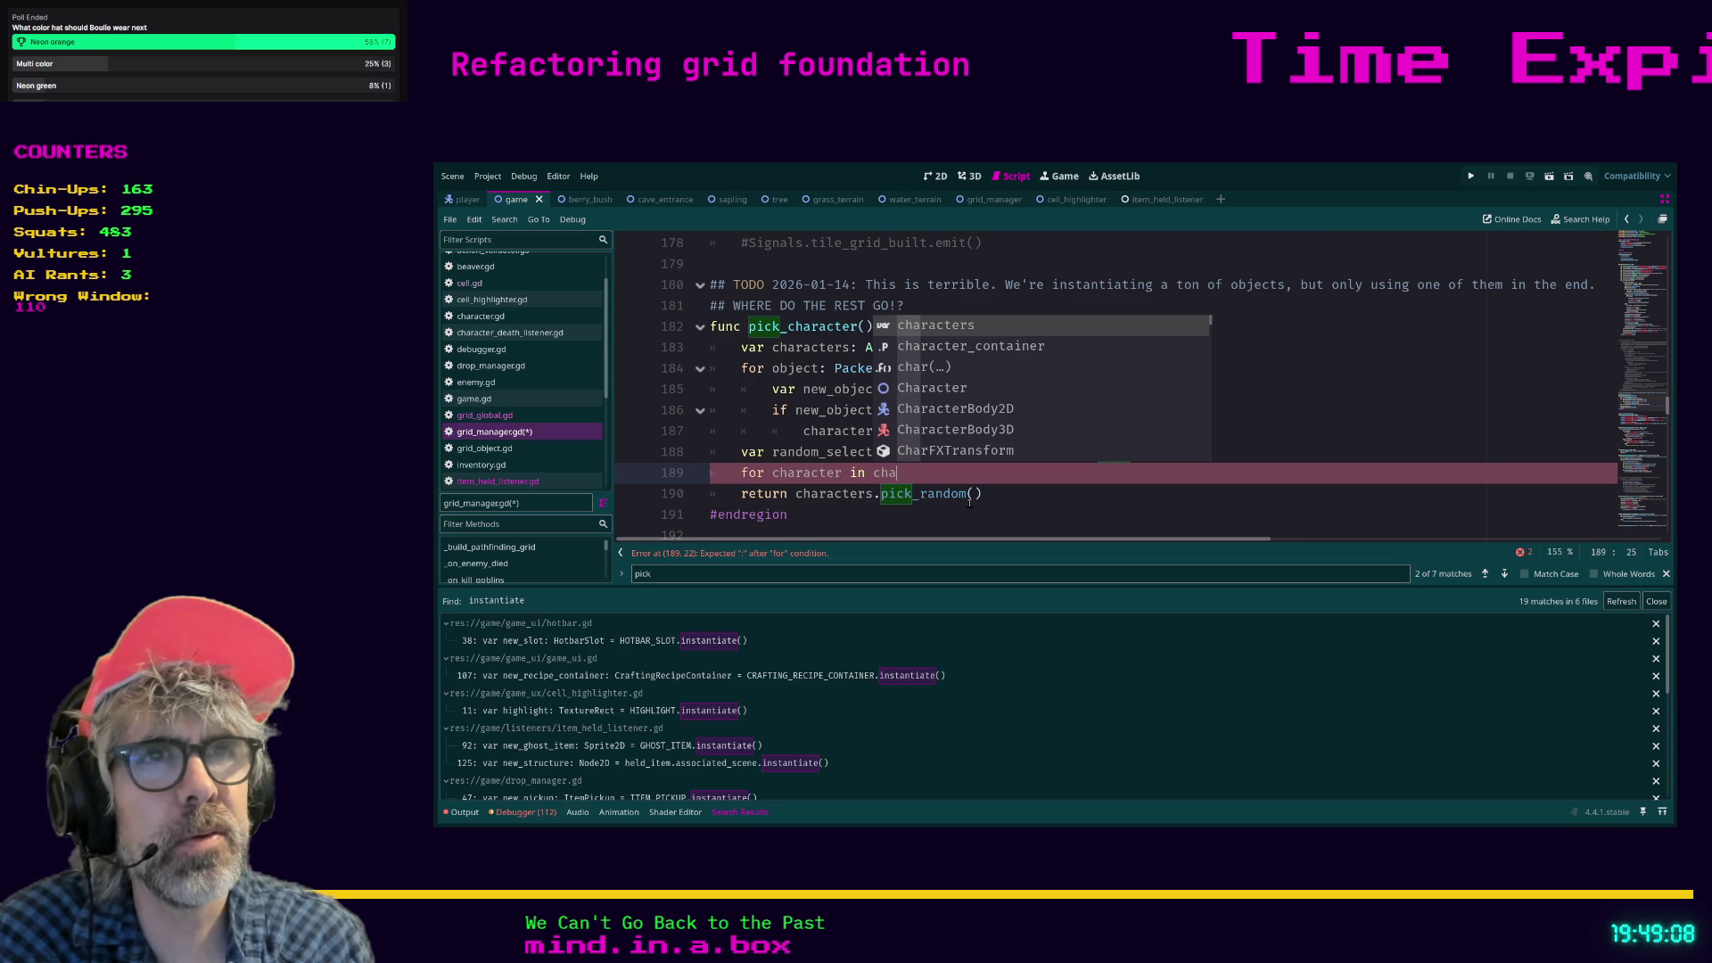
key(BackSpace)
key(BackSpace)
key(BackSpace)
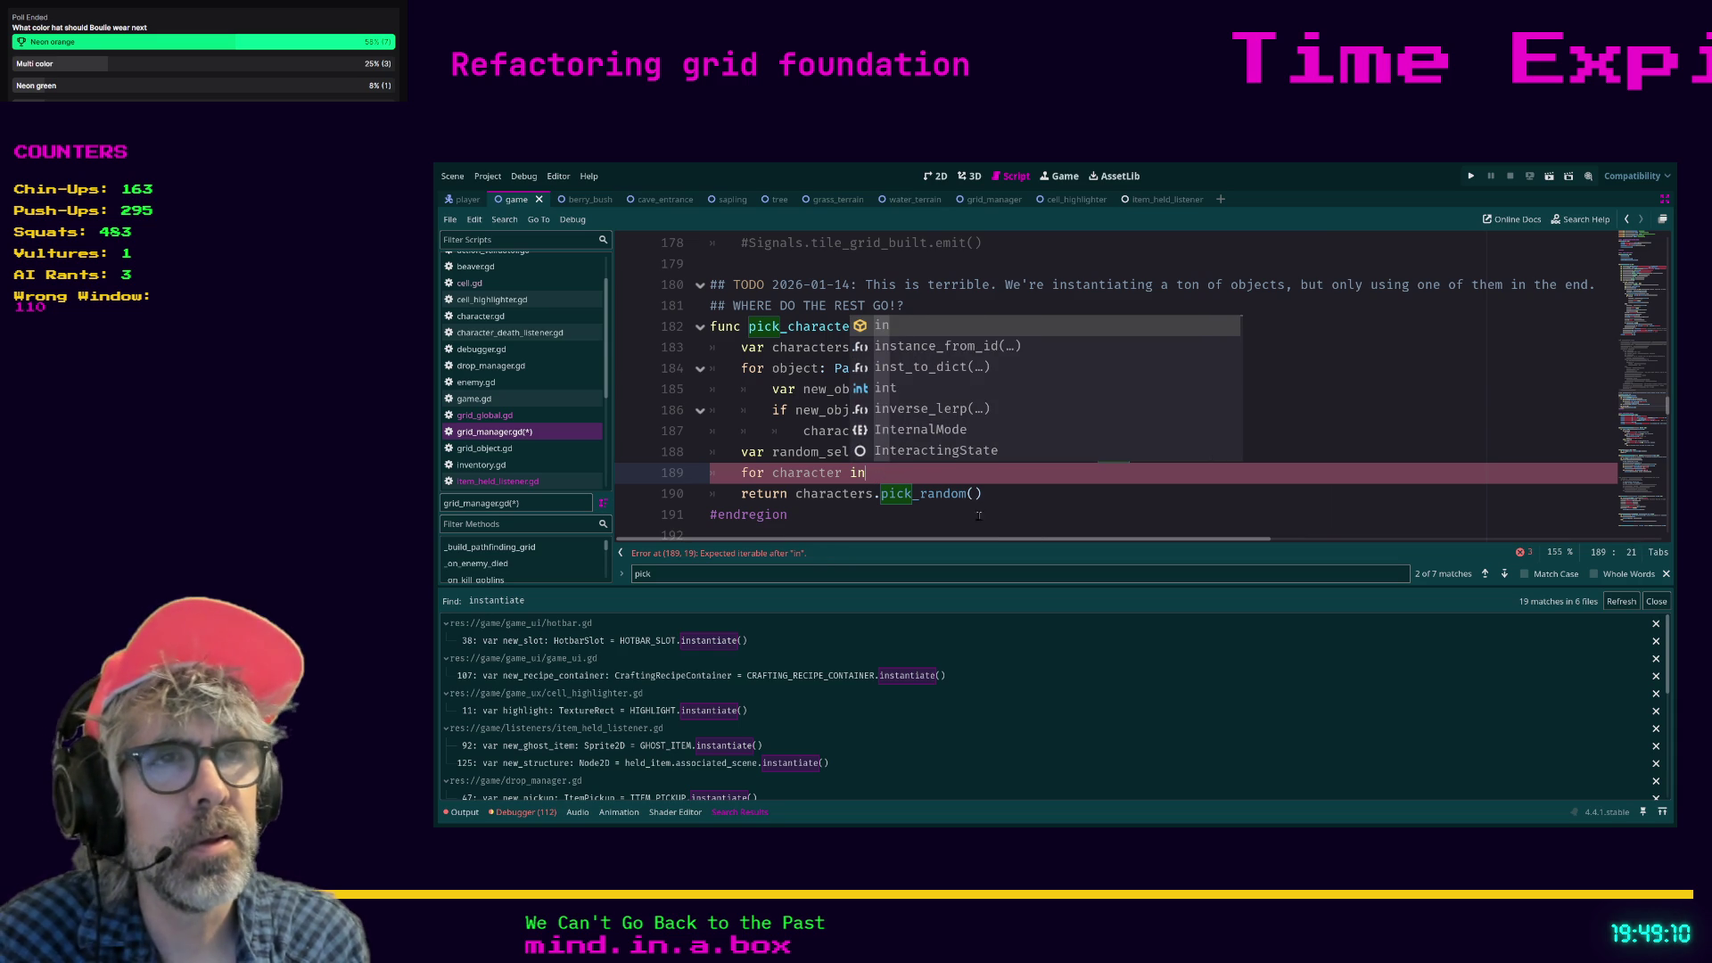
click(980, 518)
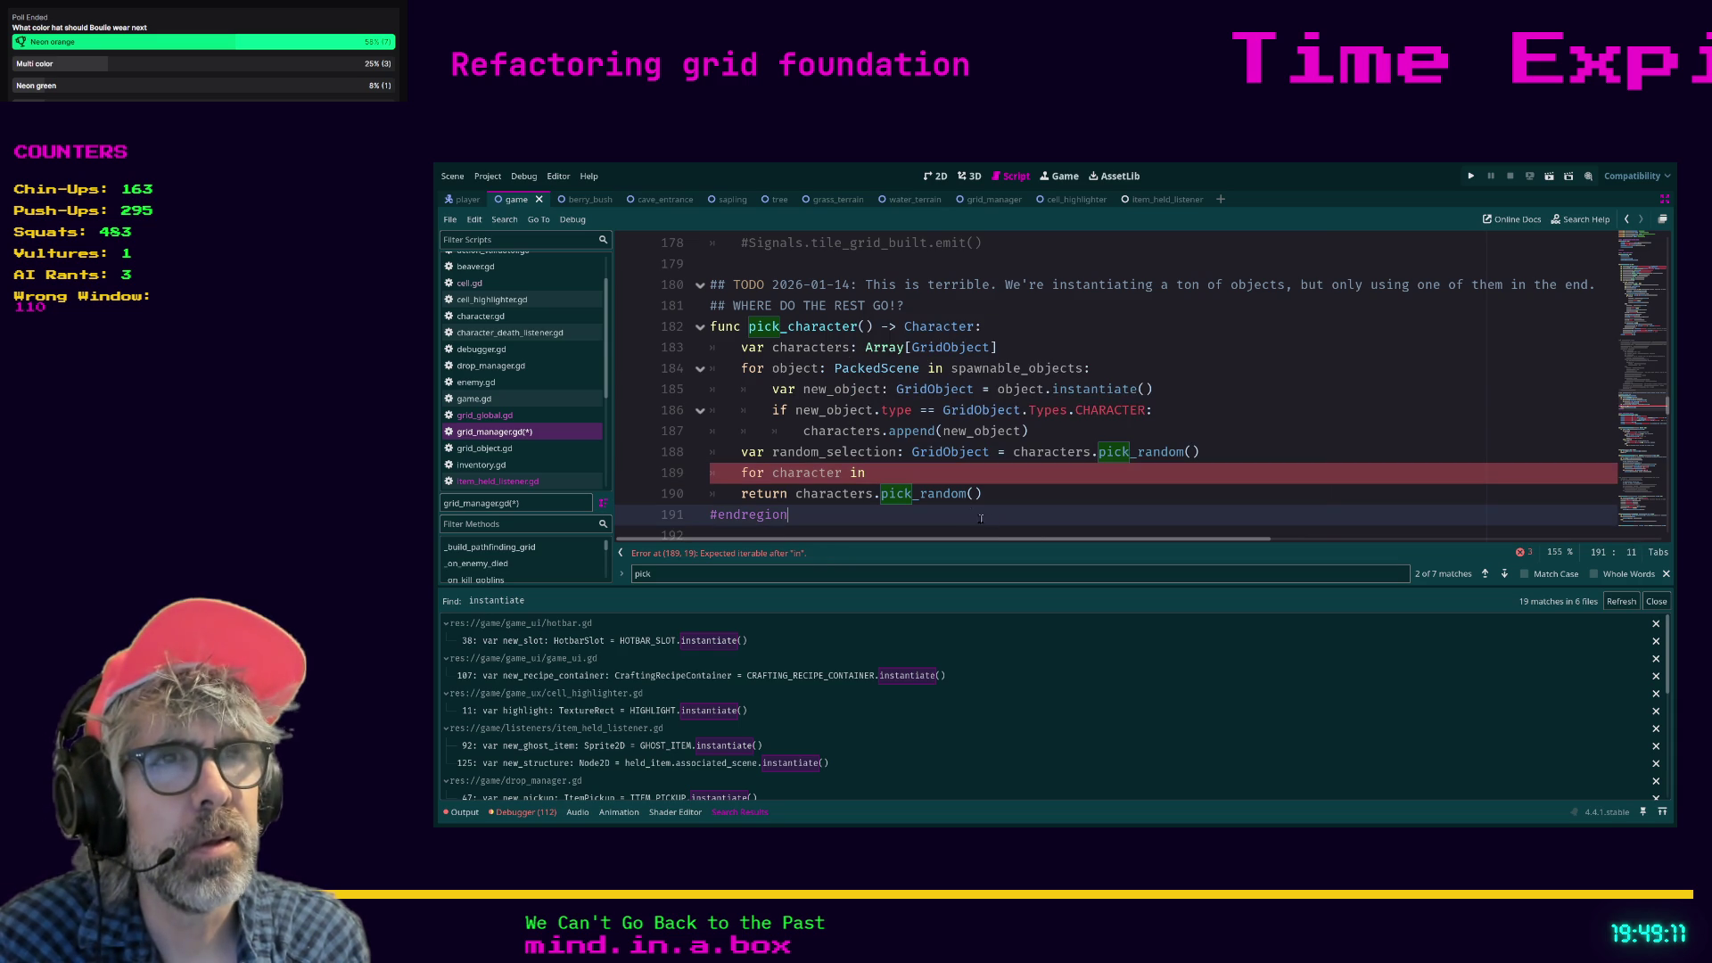
click(896, 469)
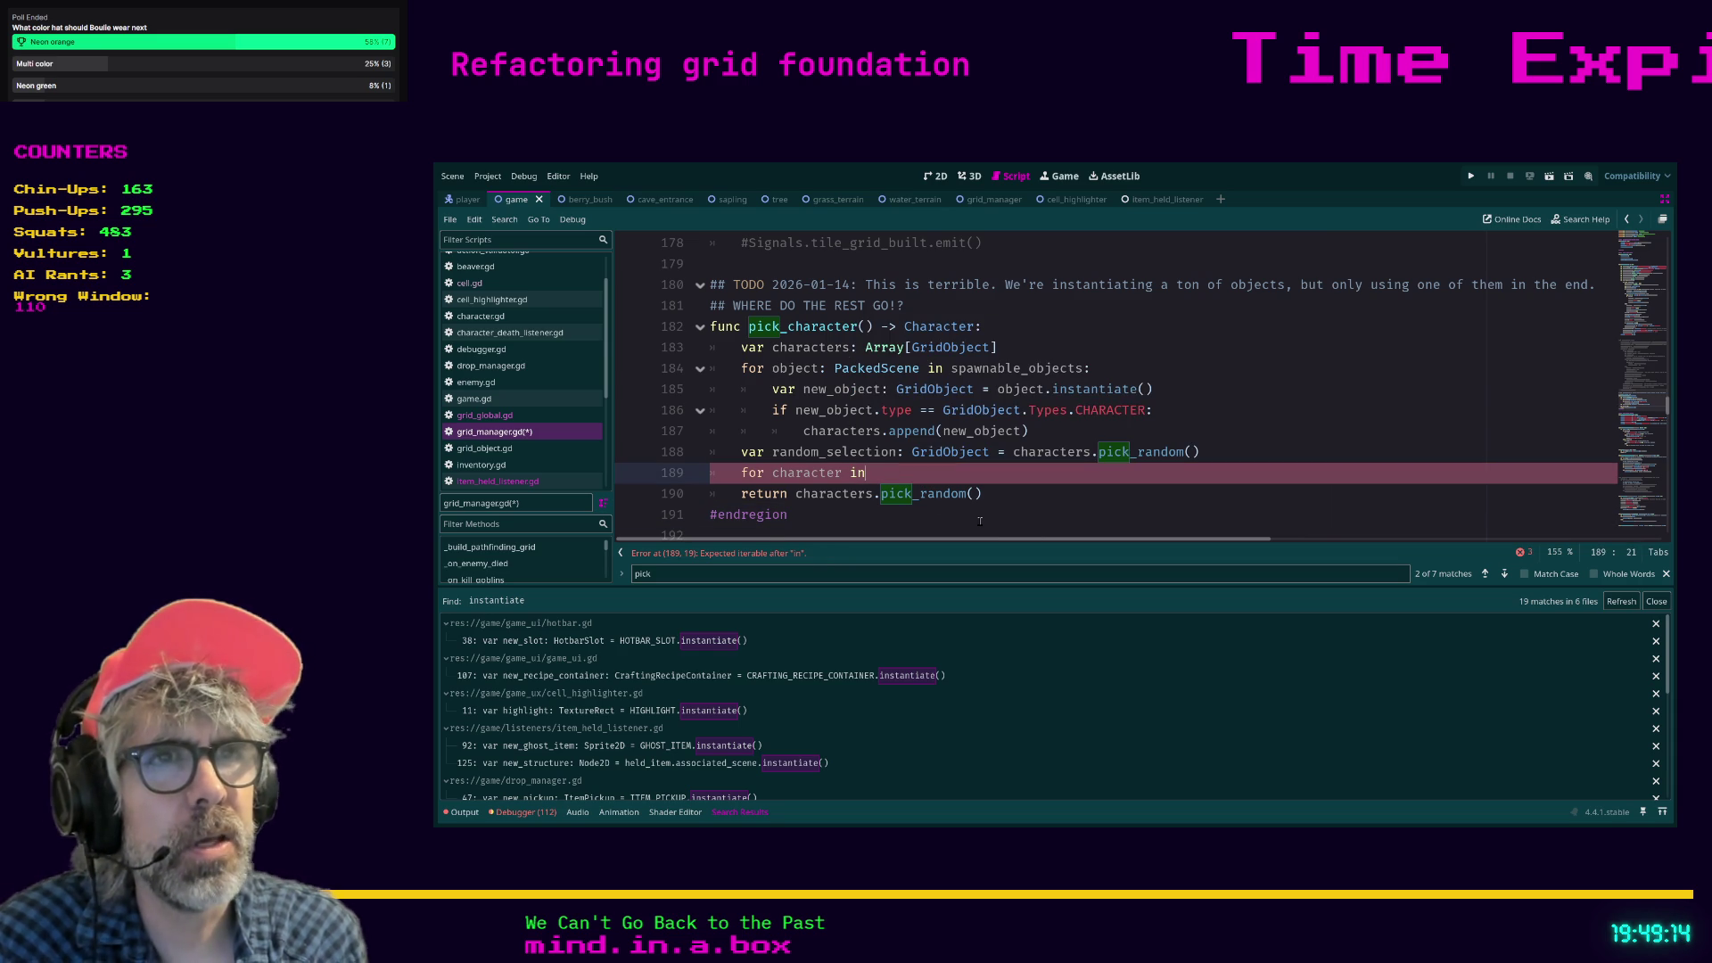
text( characters)
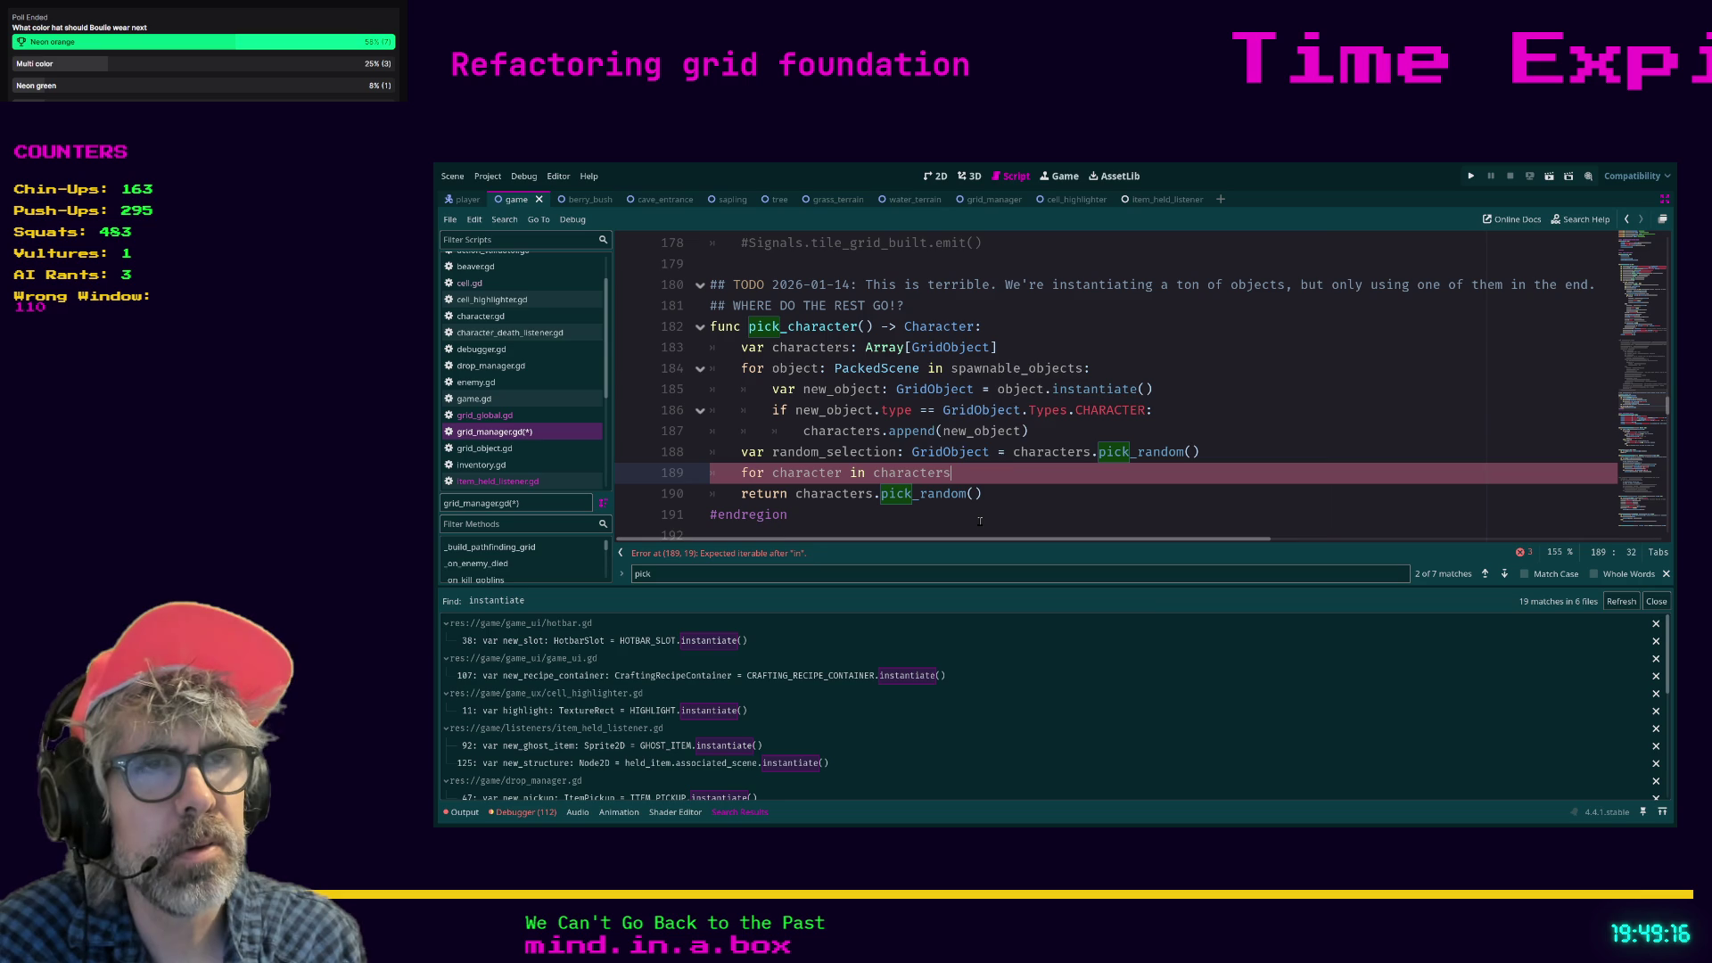
key(BackSpace)
key(BackSpace)
key(BackSpace)
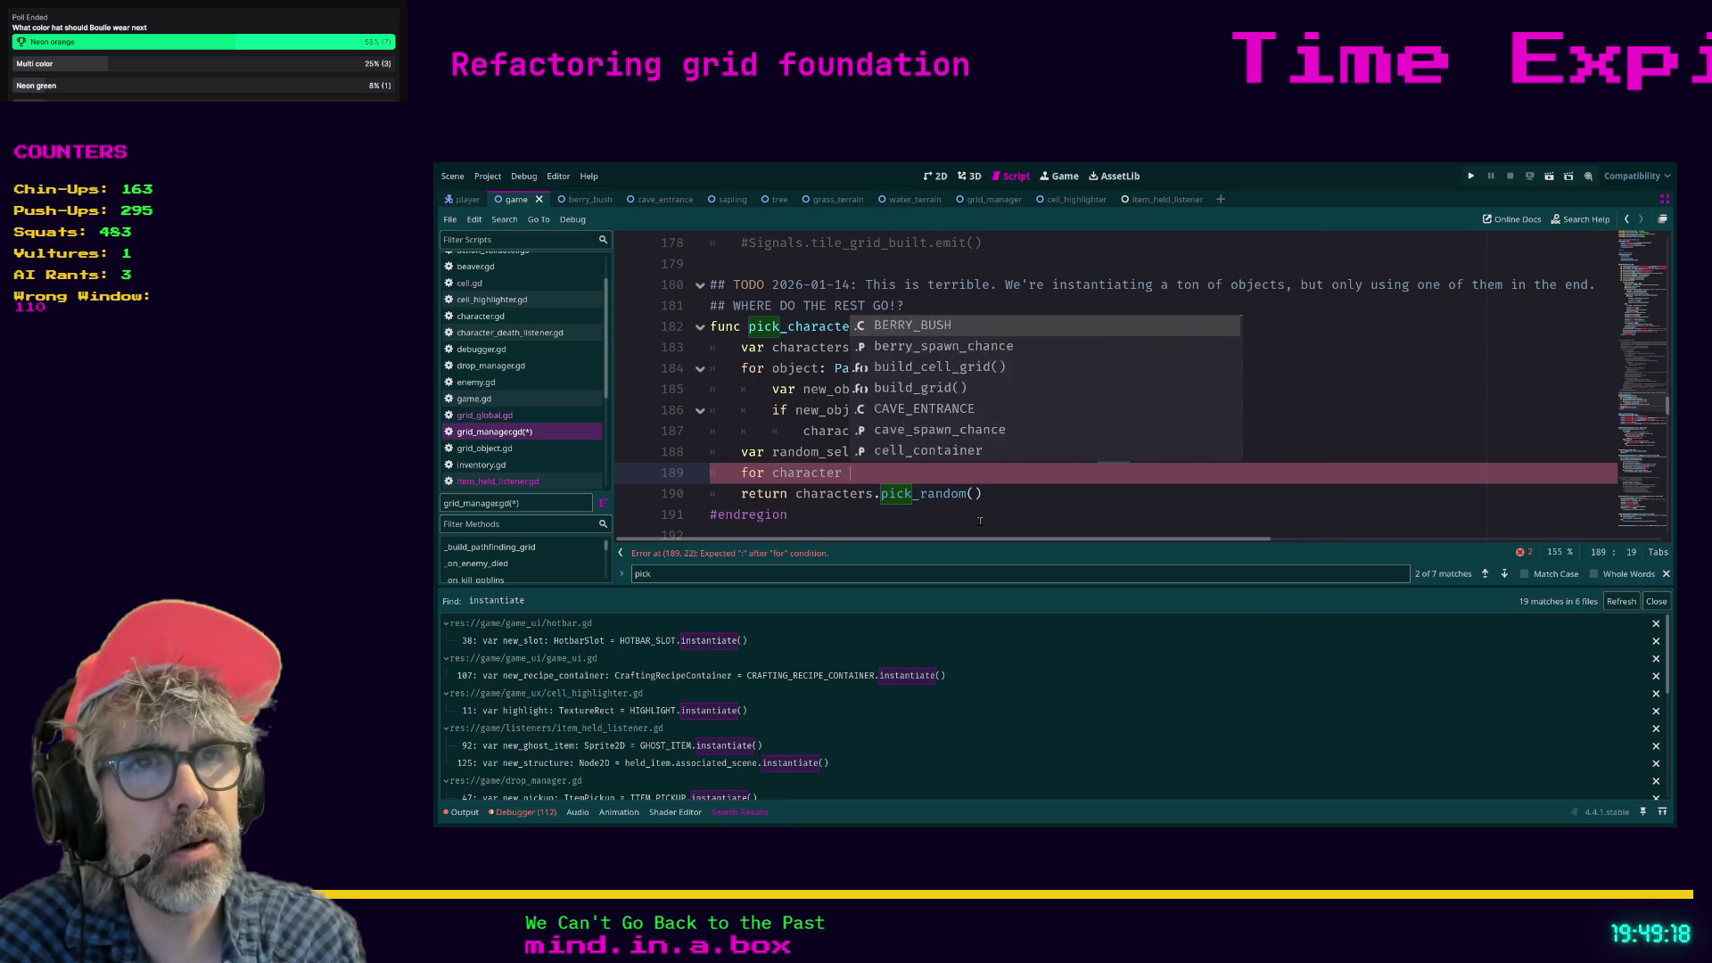
text(r)
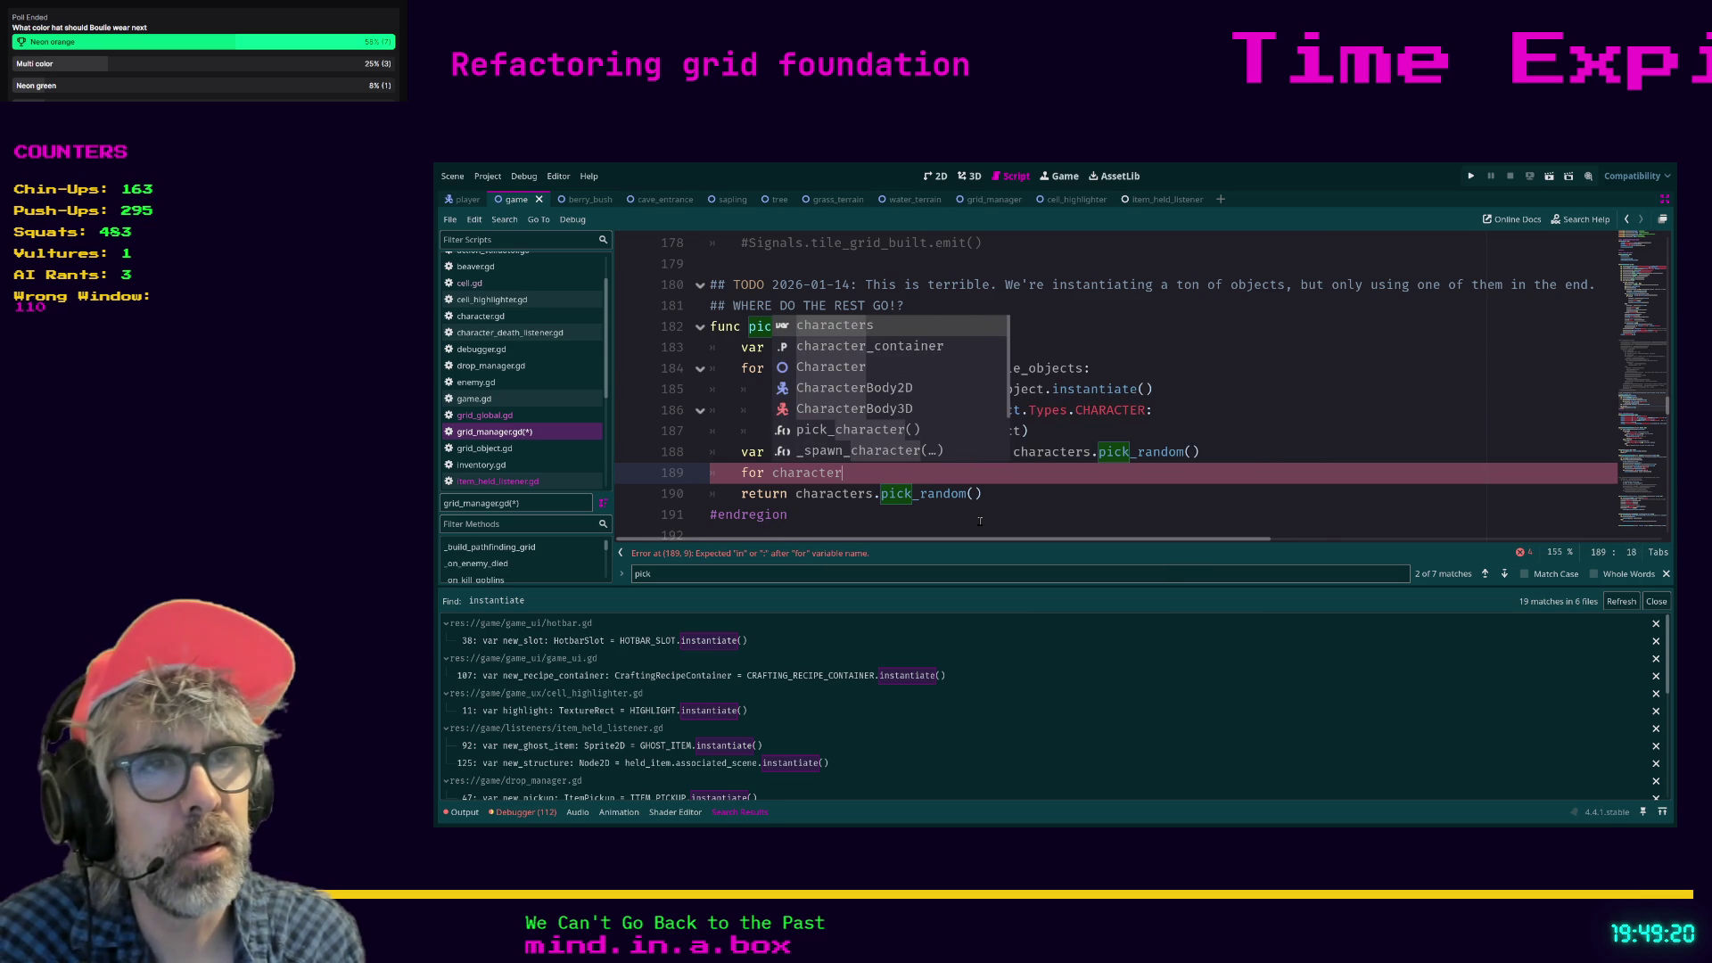
click(980, 521)
click(864, 474)
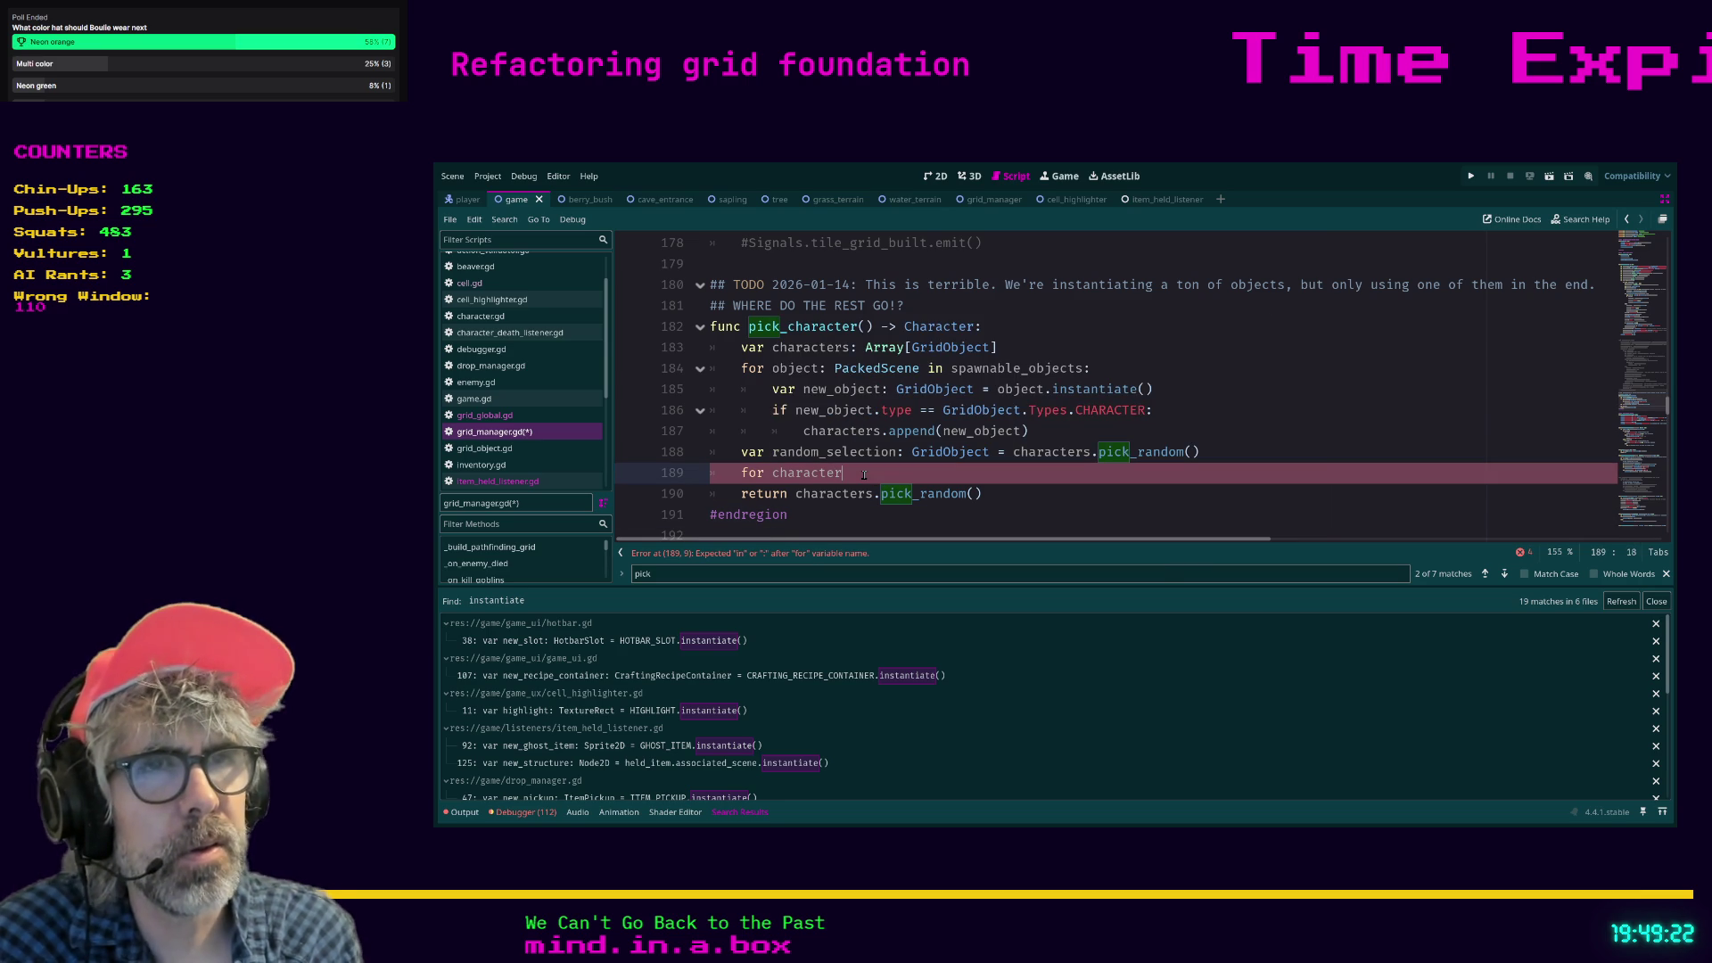
text(: GridObject in )
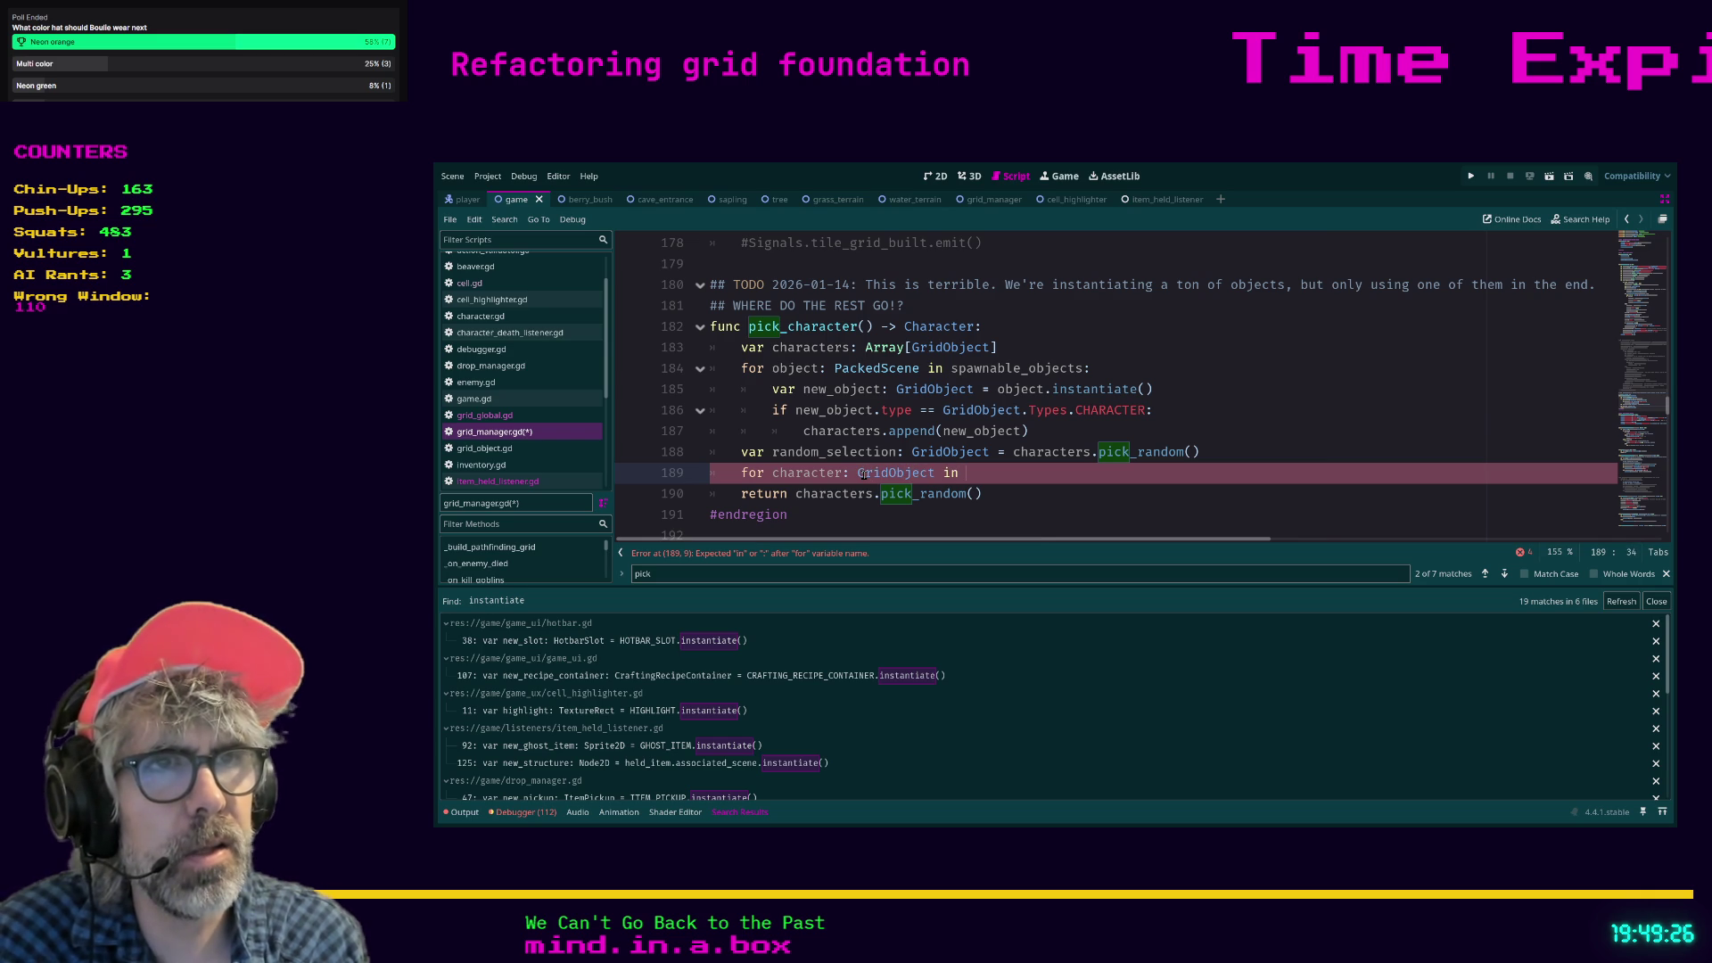
text(characters:)
Add character.queue_free() as the loop body, save grid_manager.gd and run the game.
key(Return)
text(charac)
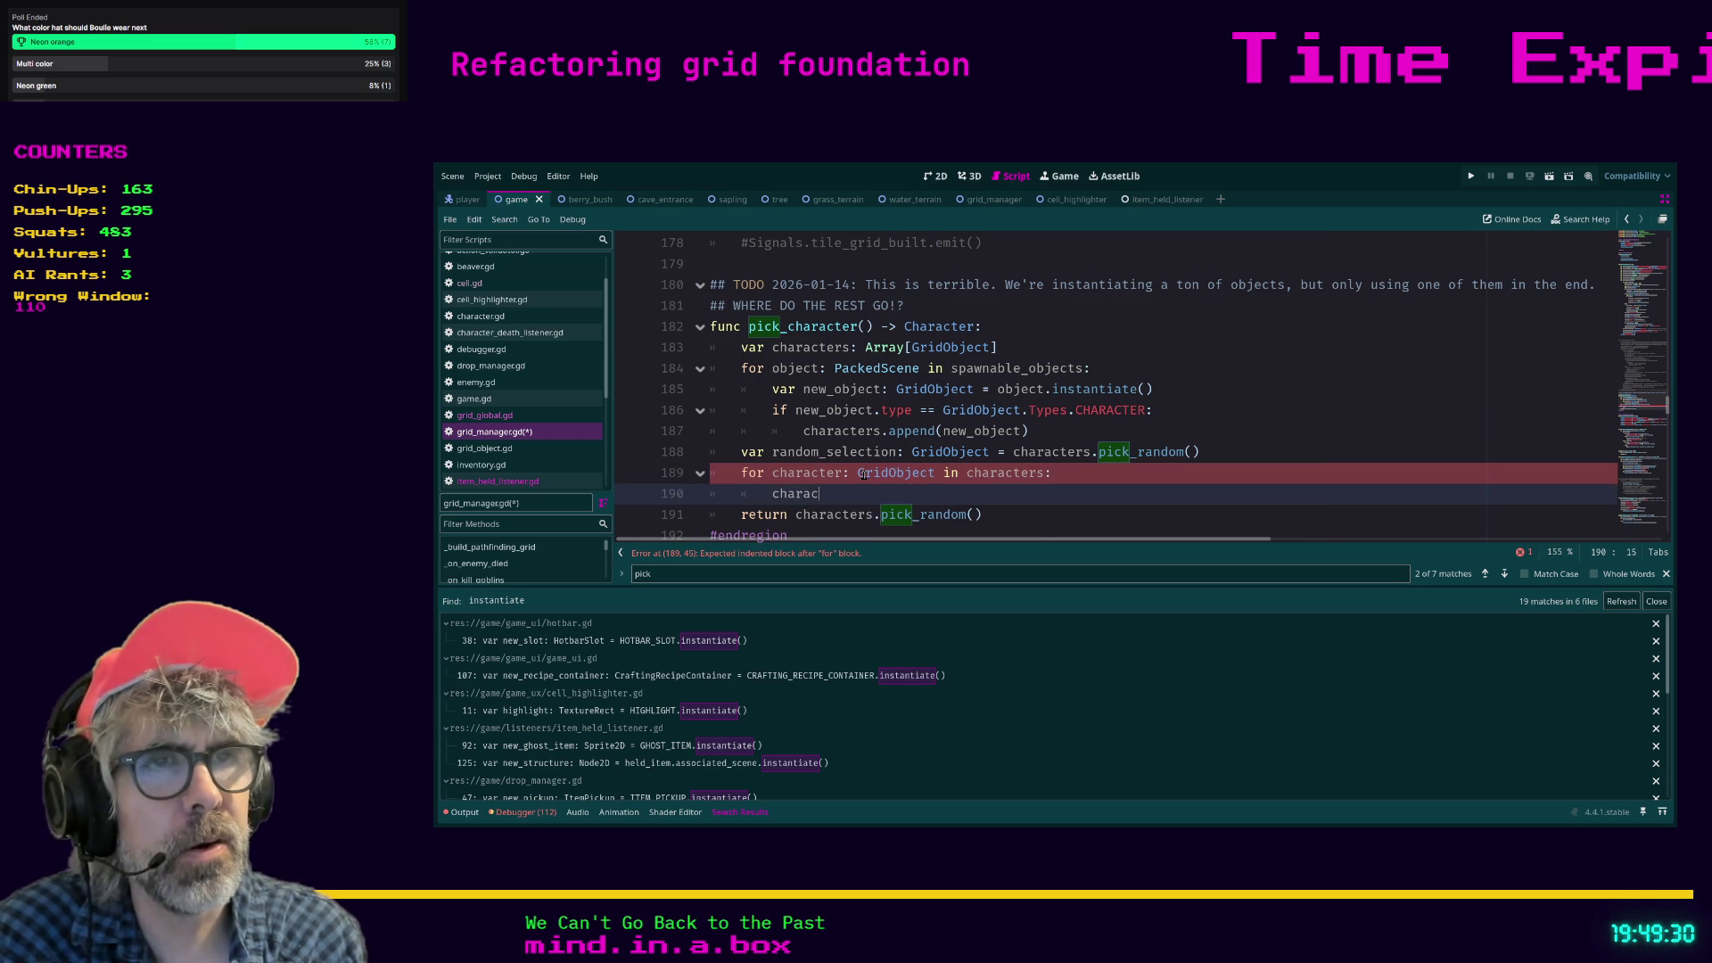
text(ter.queue_f)
key(Return)
click(1016, 517)
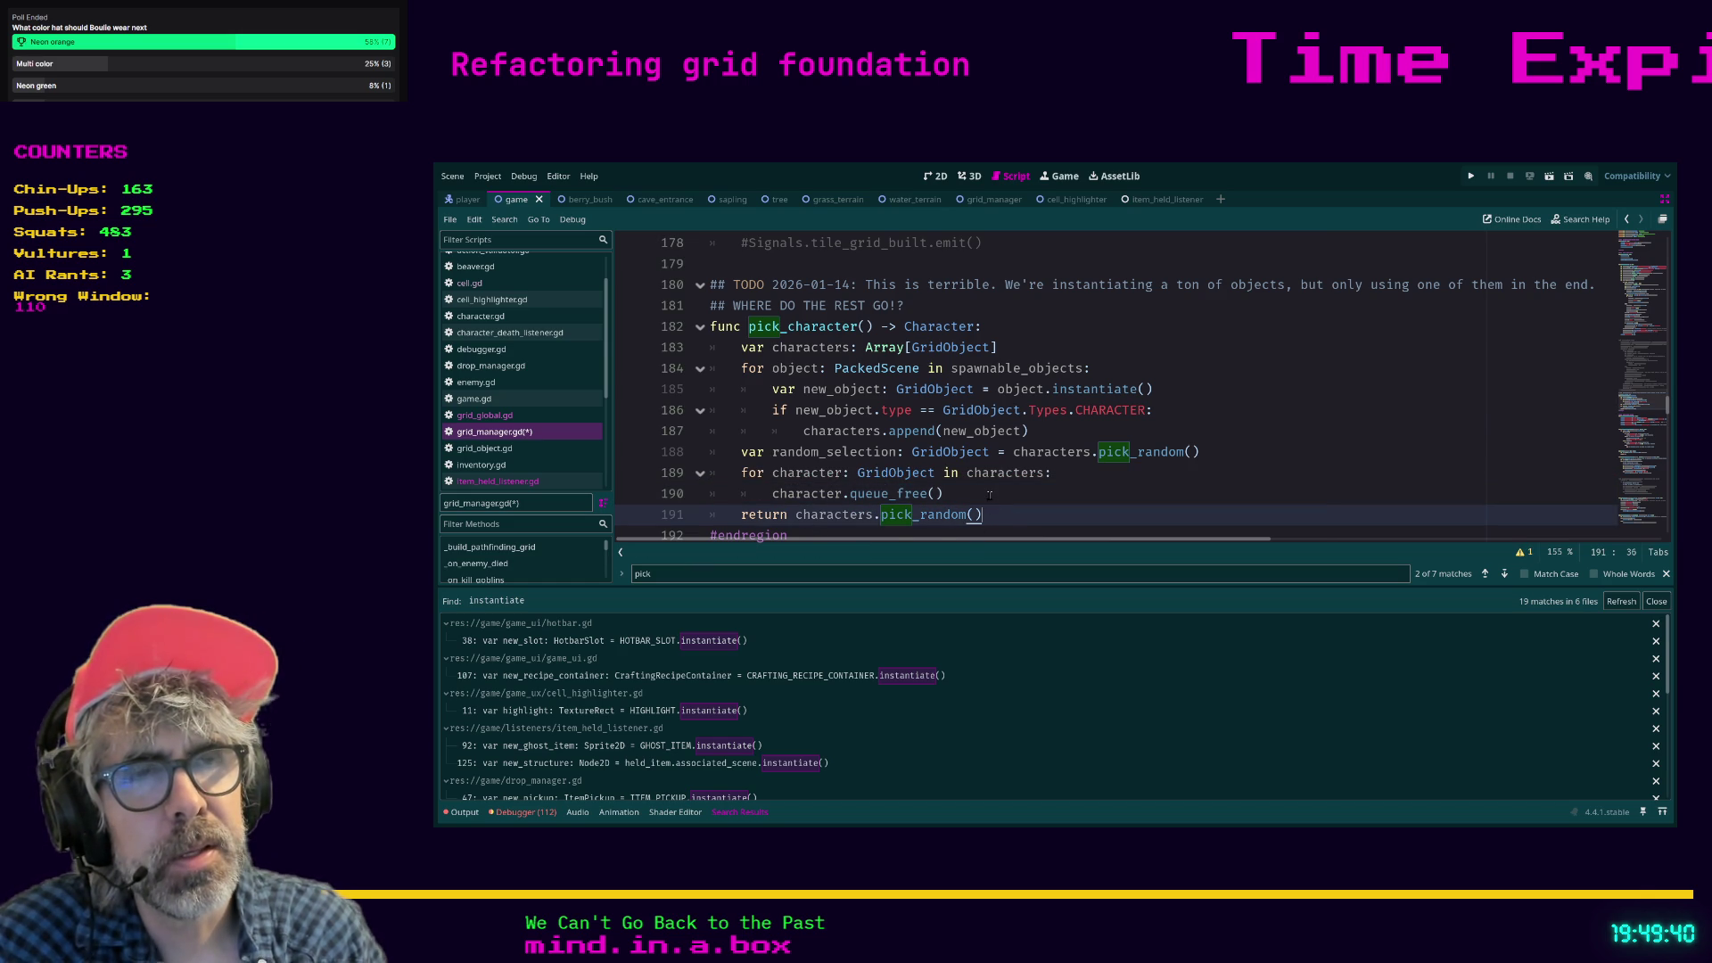
scroll(989, 495, down, 1)
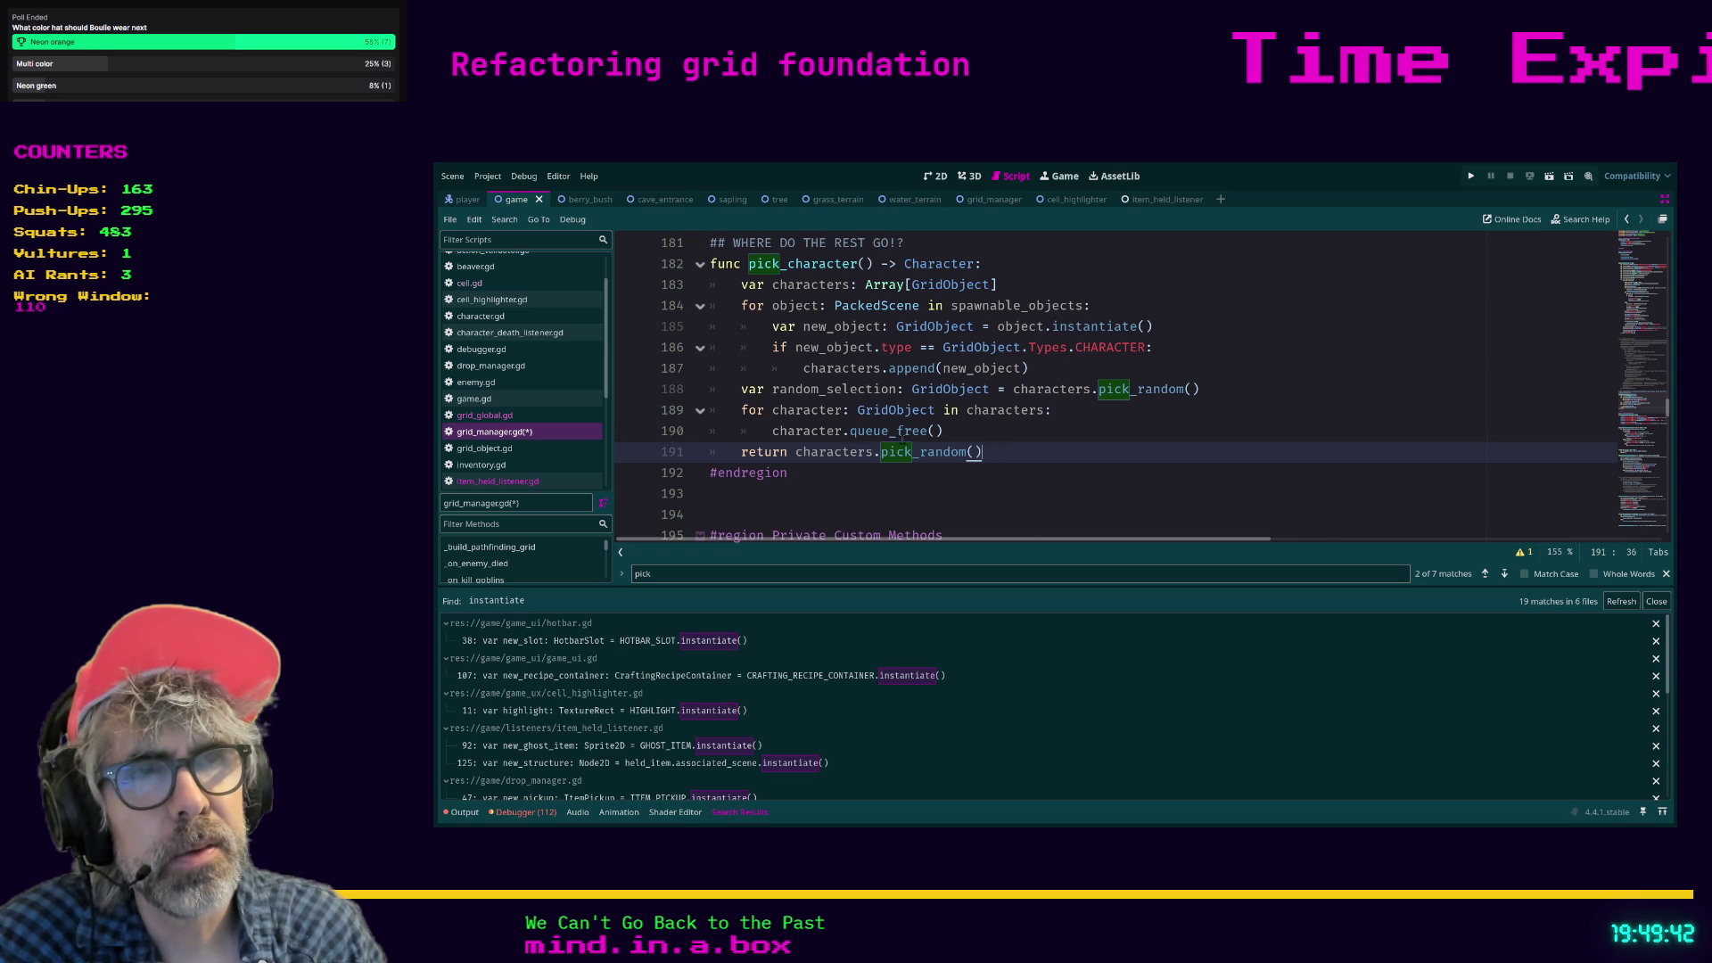
key(ctrl+s)
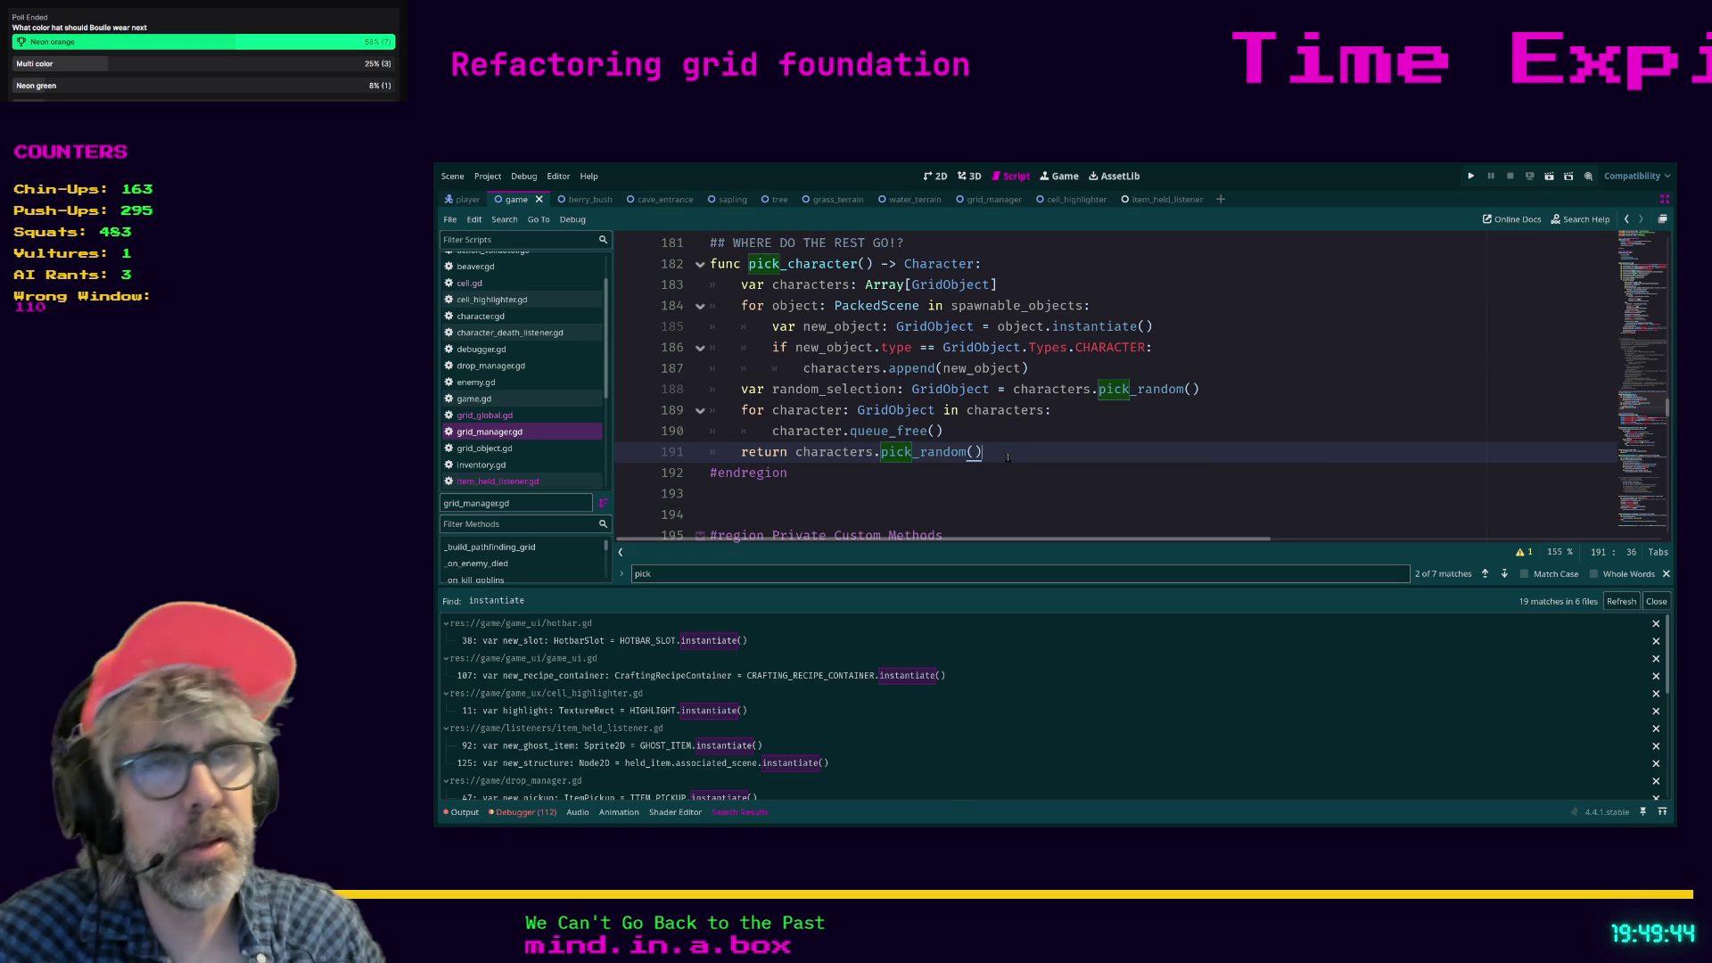
key(ctrl+s)
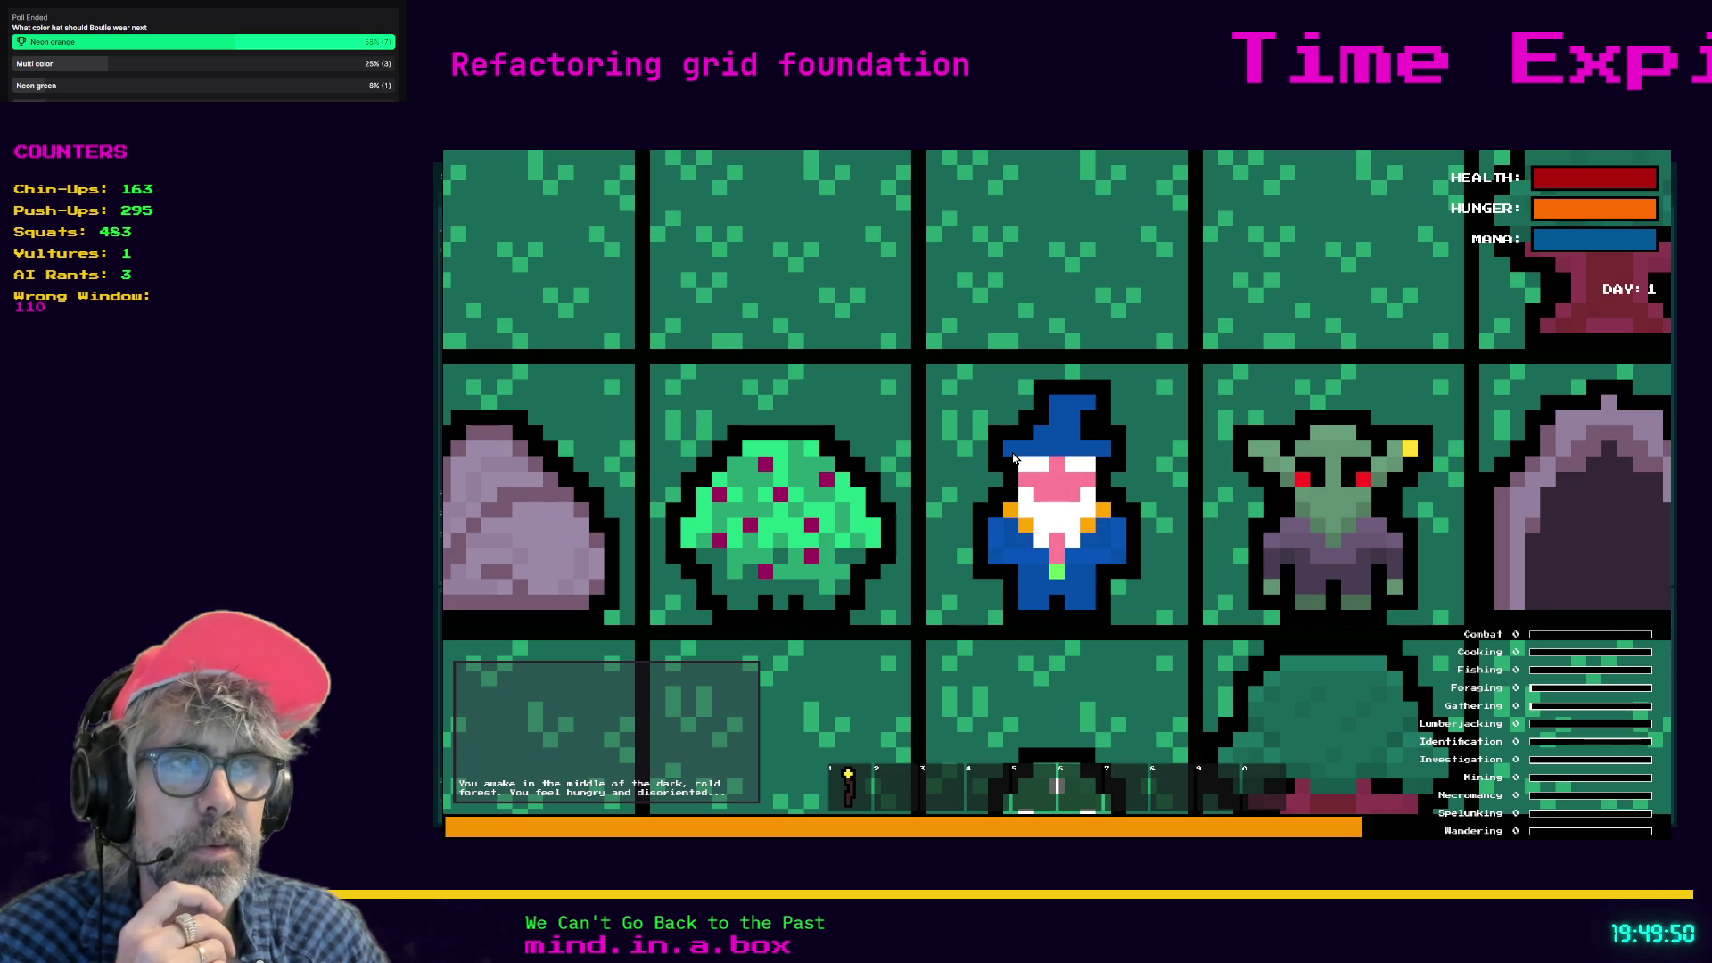
Stop the running game and launch it again with F5.
scroll(1013, 458, down, 1)
scroll(1013, 459, down, 2)
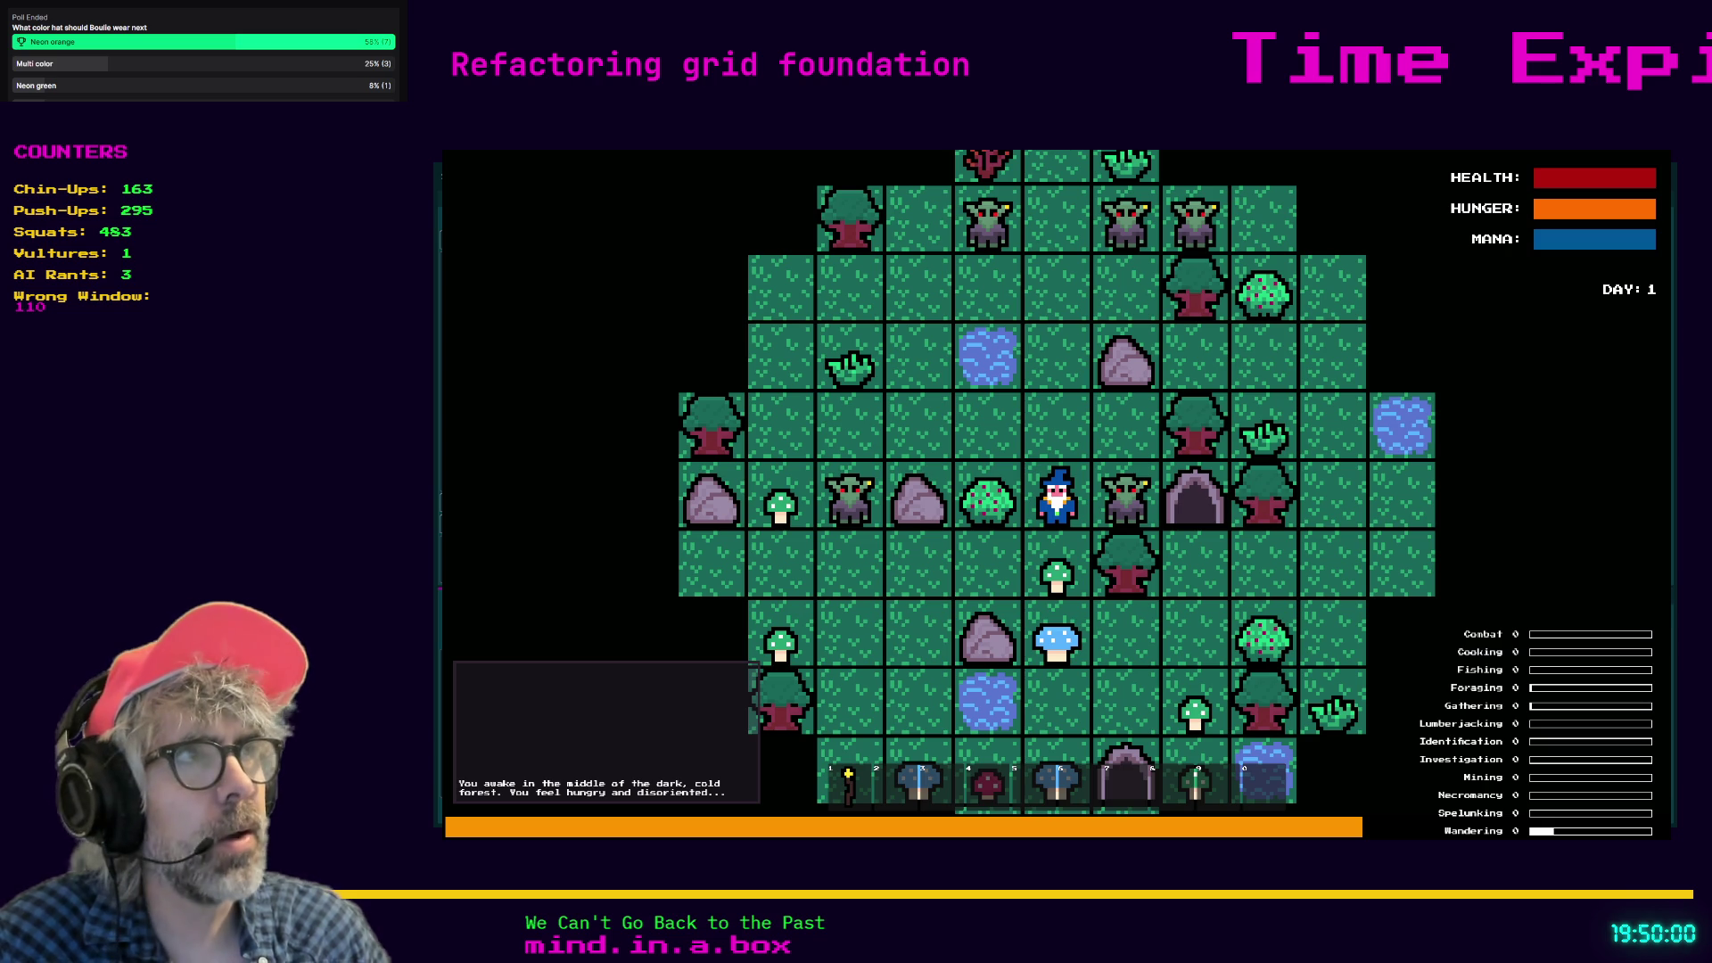
key(F8)
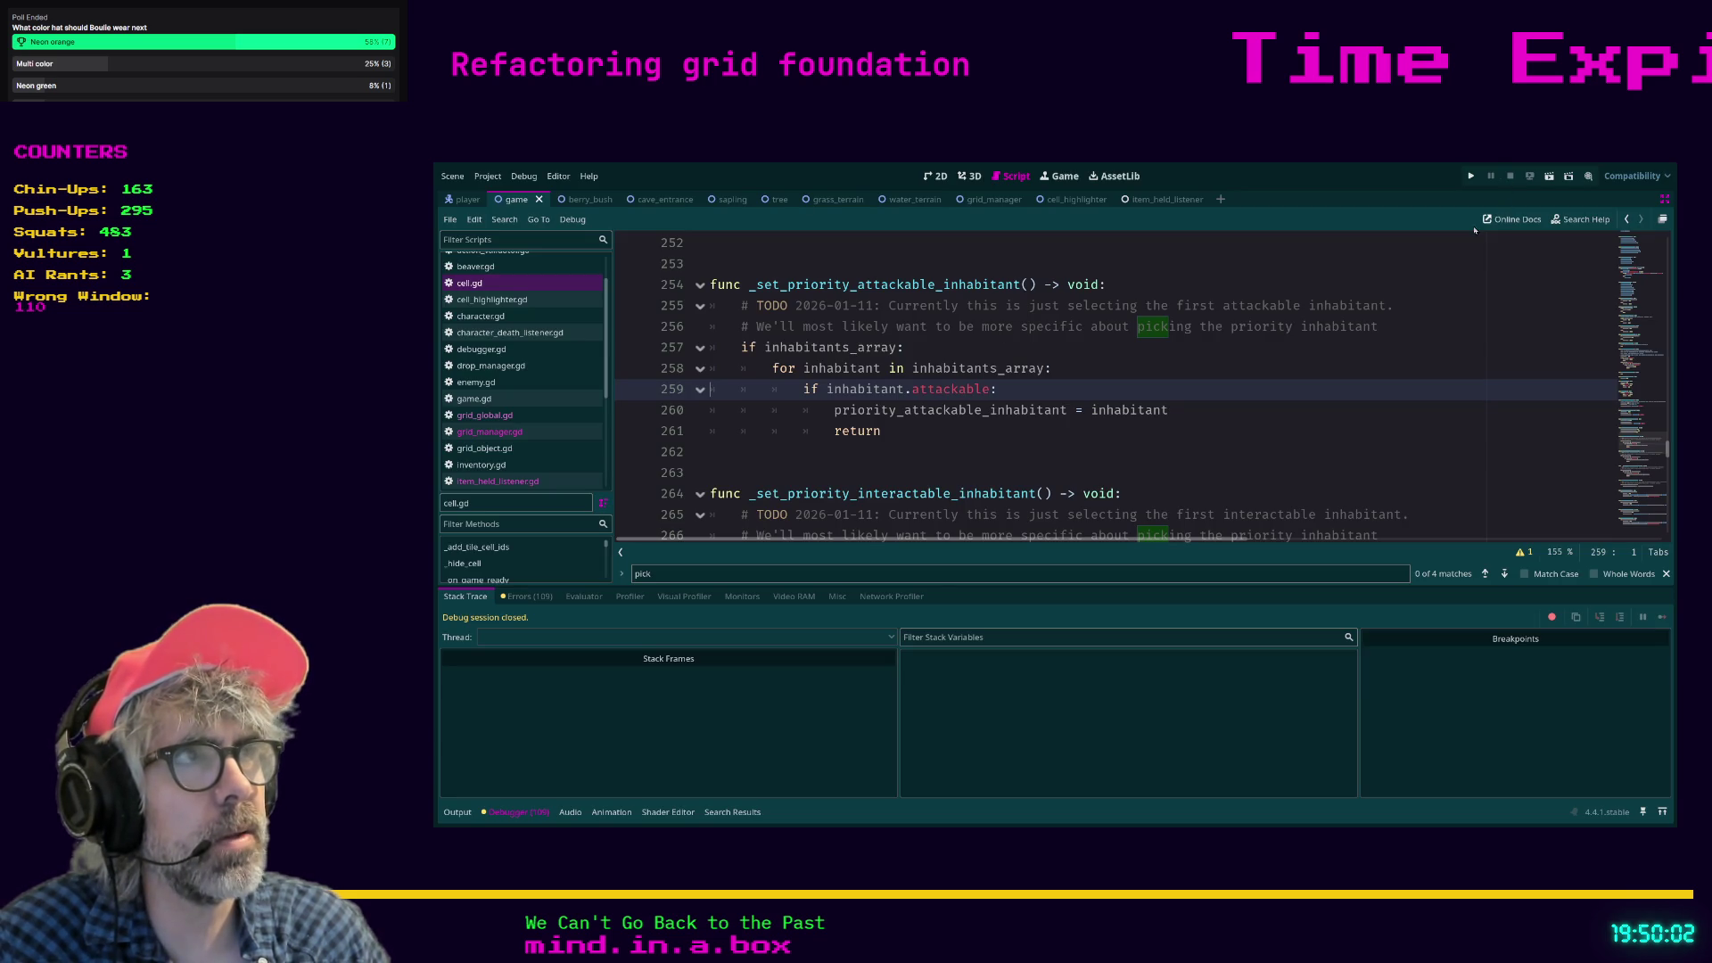
click(1173, 377)
key(F5)
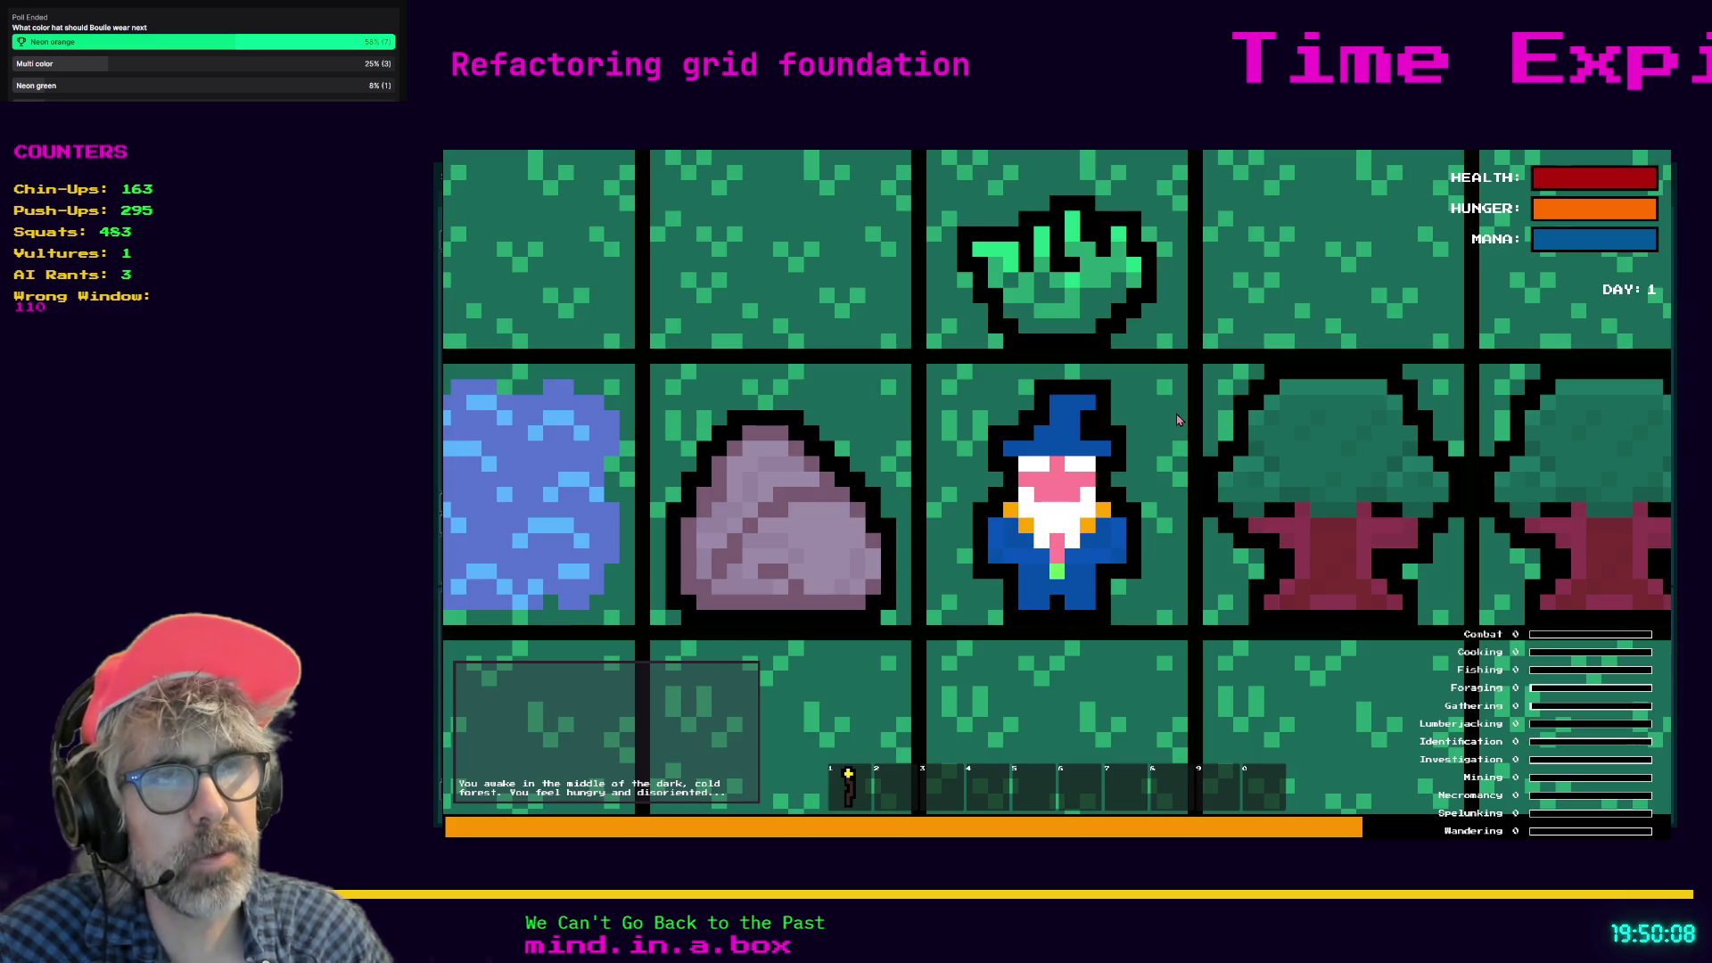
Stop that run, relaunch once more, then stop it and return to the cell.gd code.
scroll(1177, 420, down, 1)
scroll(1177, 420, down, 2)
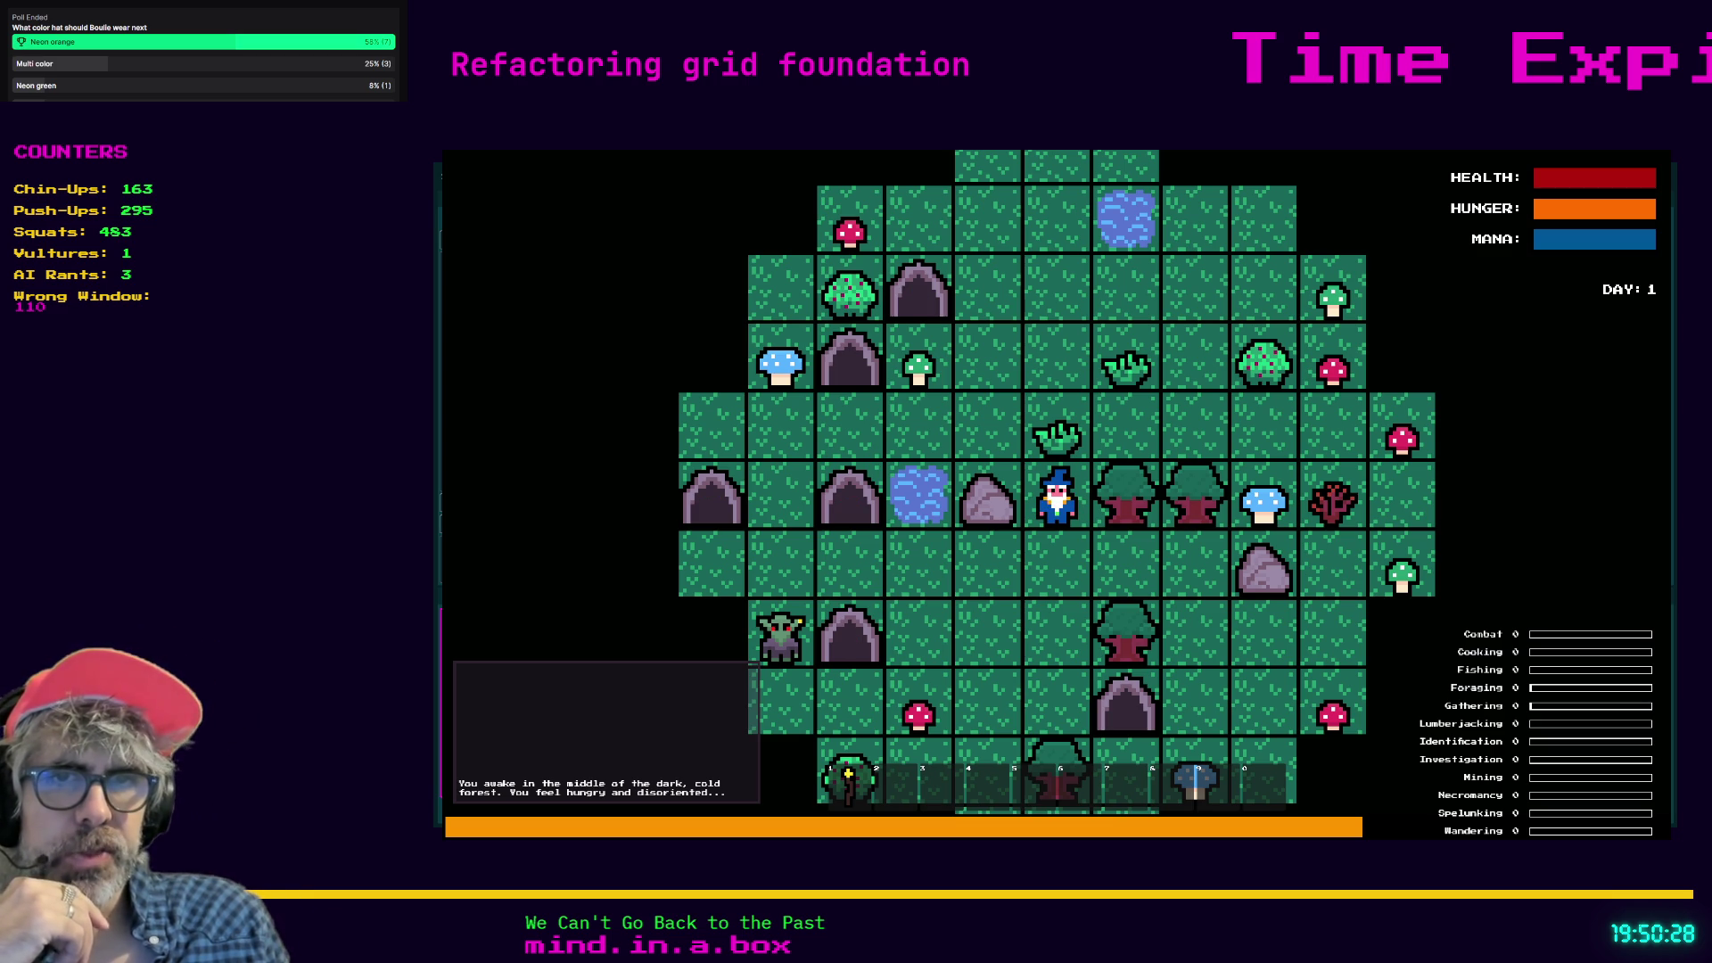
key(F8)
key(ctrl+s)
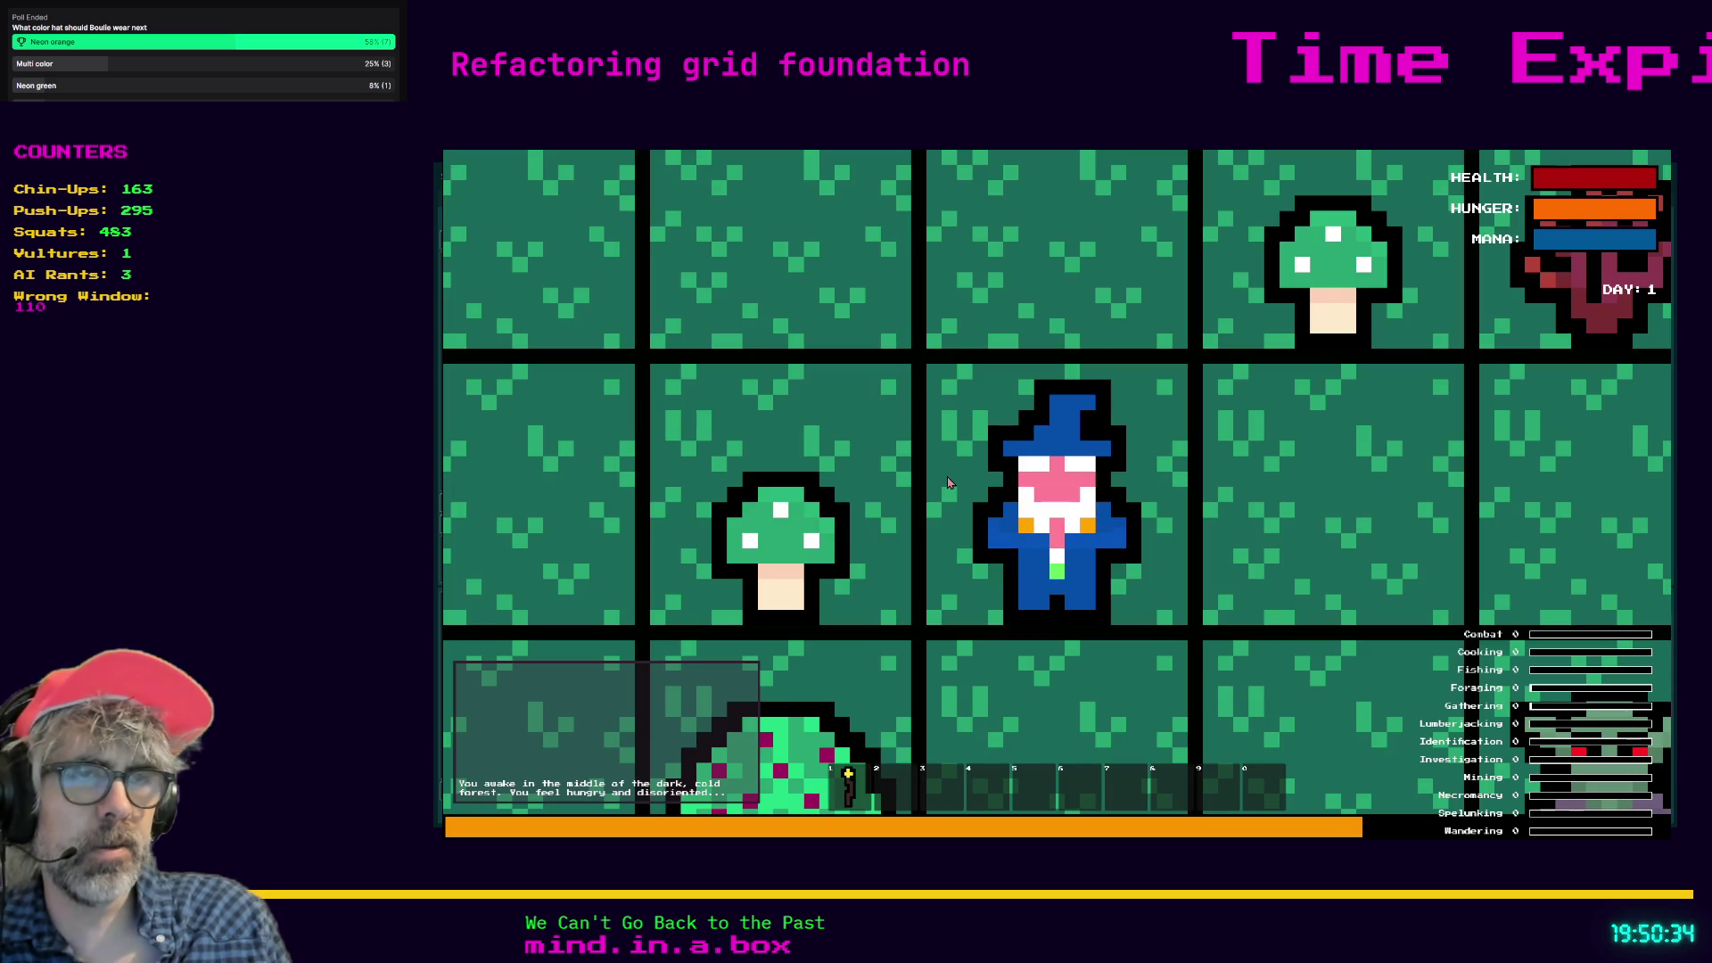
scroll(947, 482, down, 3)
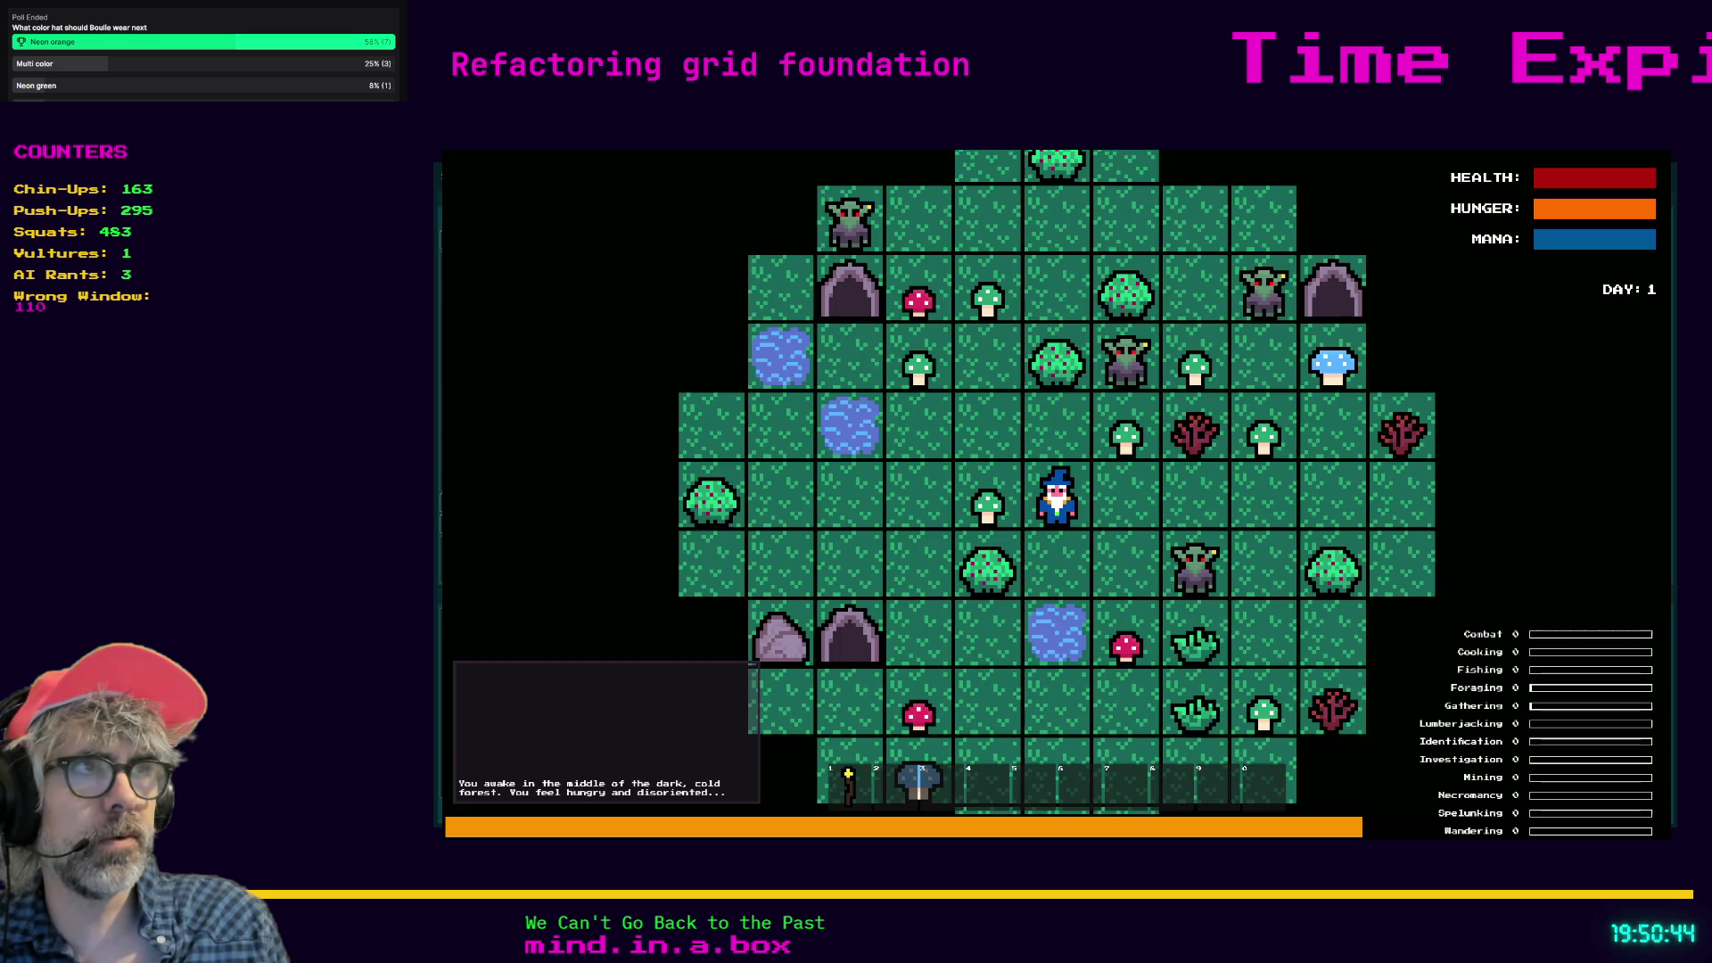
key(F8)
click(900, 450)
scroll(900, 450, up, 3)
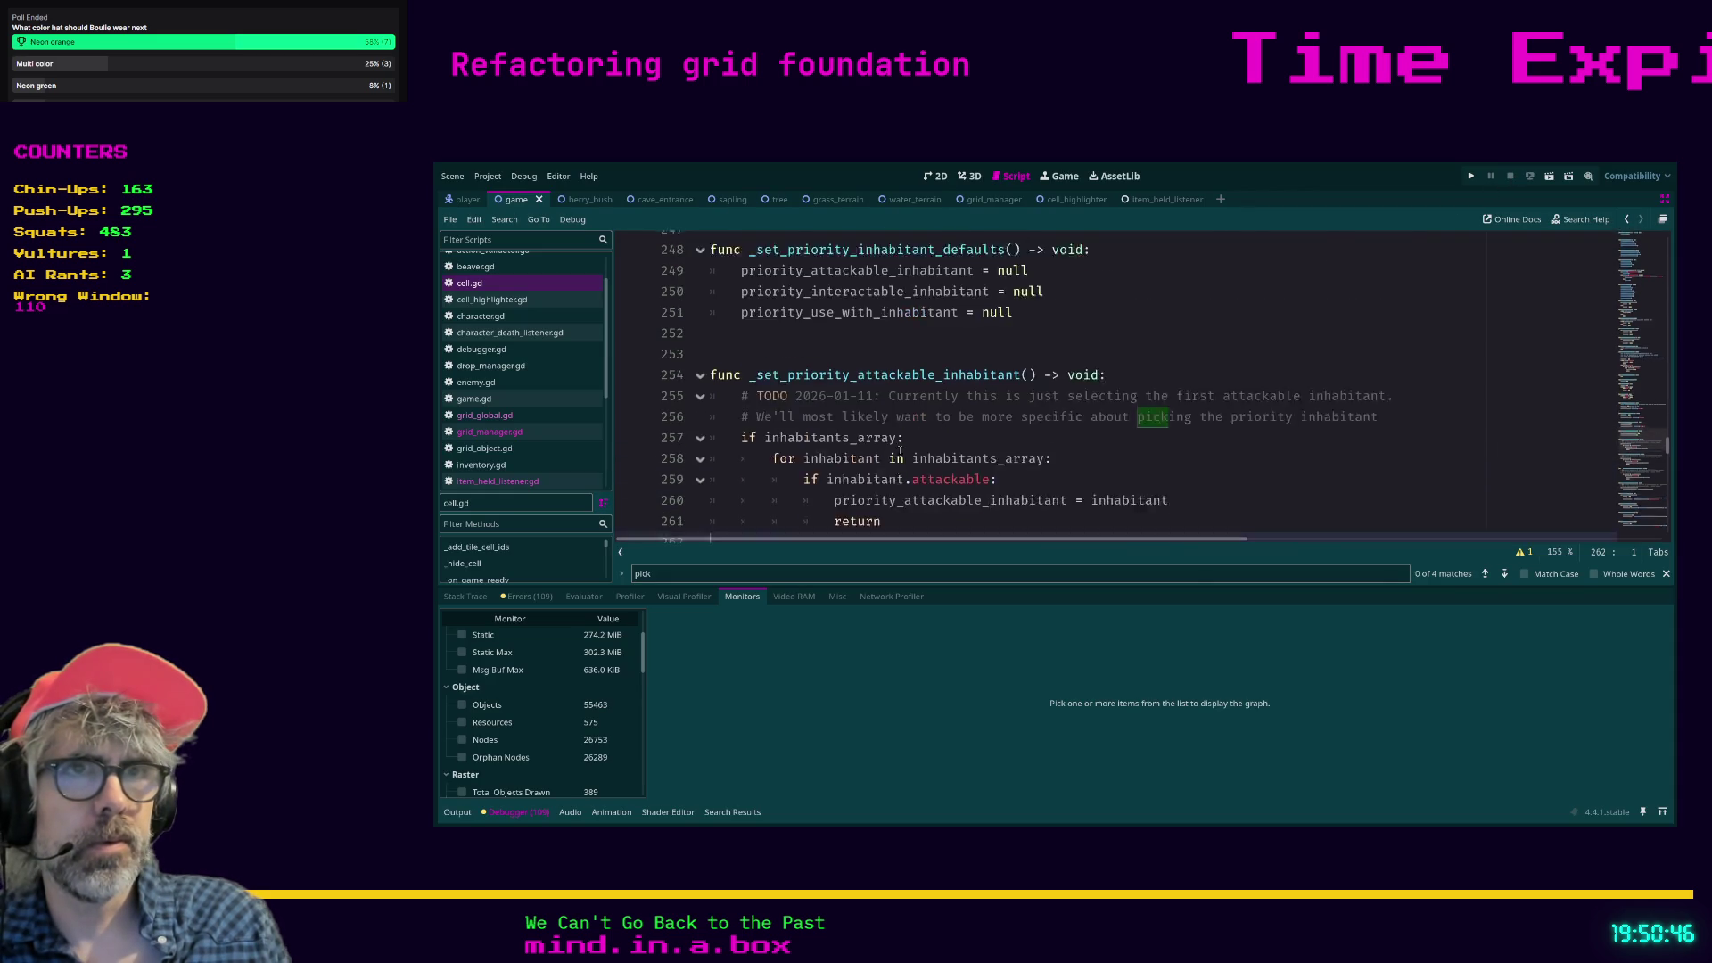
Search for 'for character', open grid_manager.gd and bookmark the pick_character line 182.
click(1010, 433)
scroll(1010, 433, up, 4)
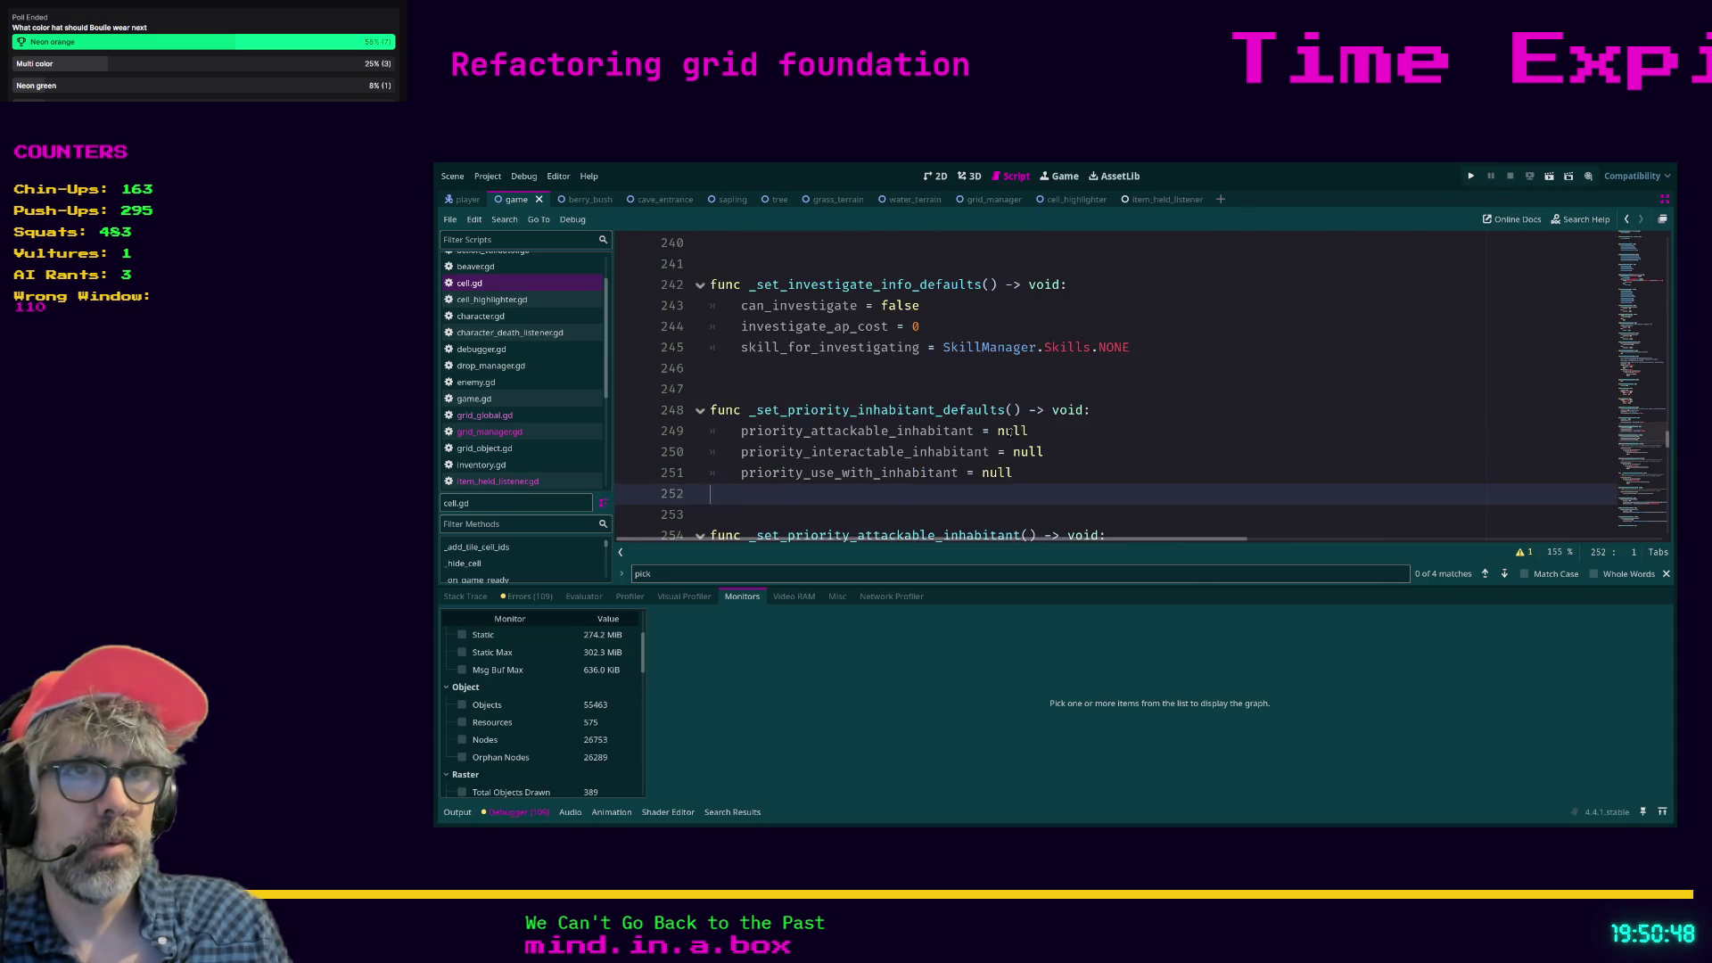
click(1005, 447)
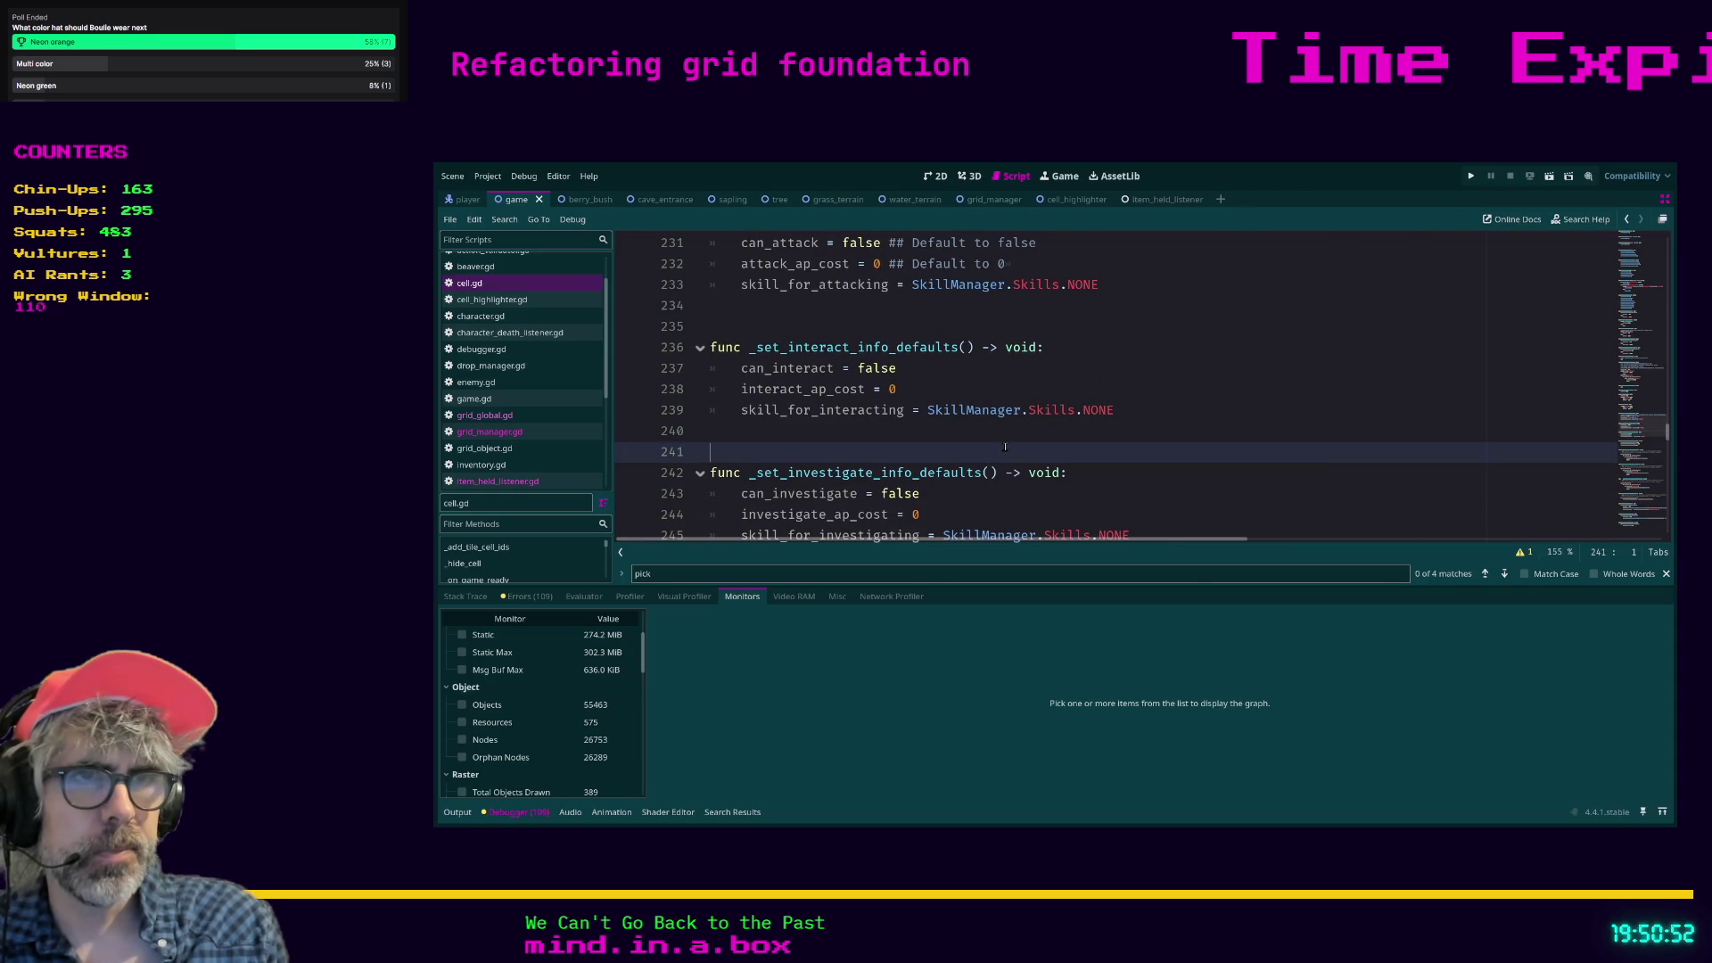
key(ctrl+f)
text(for ch)
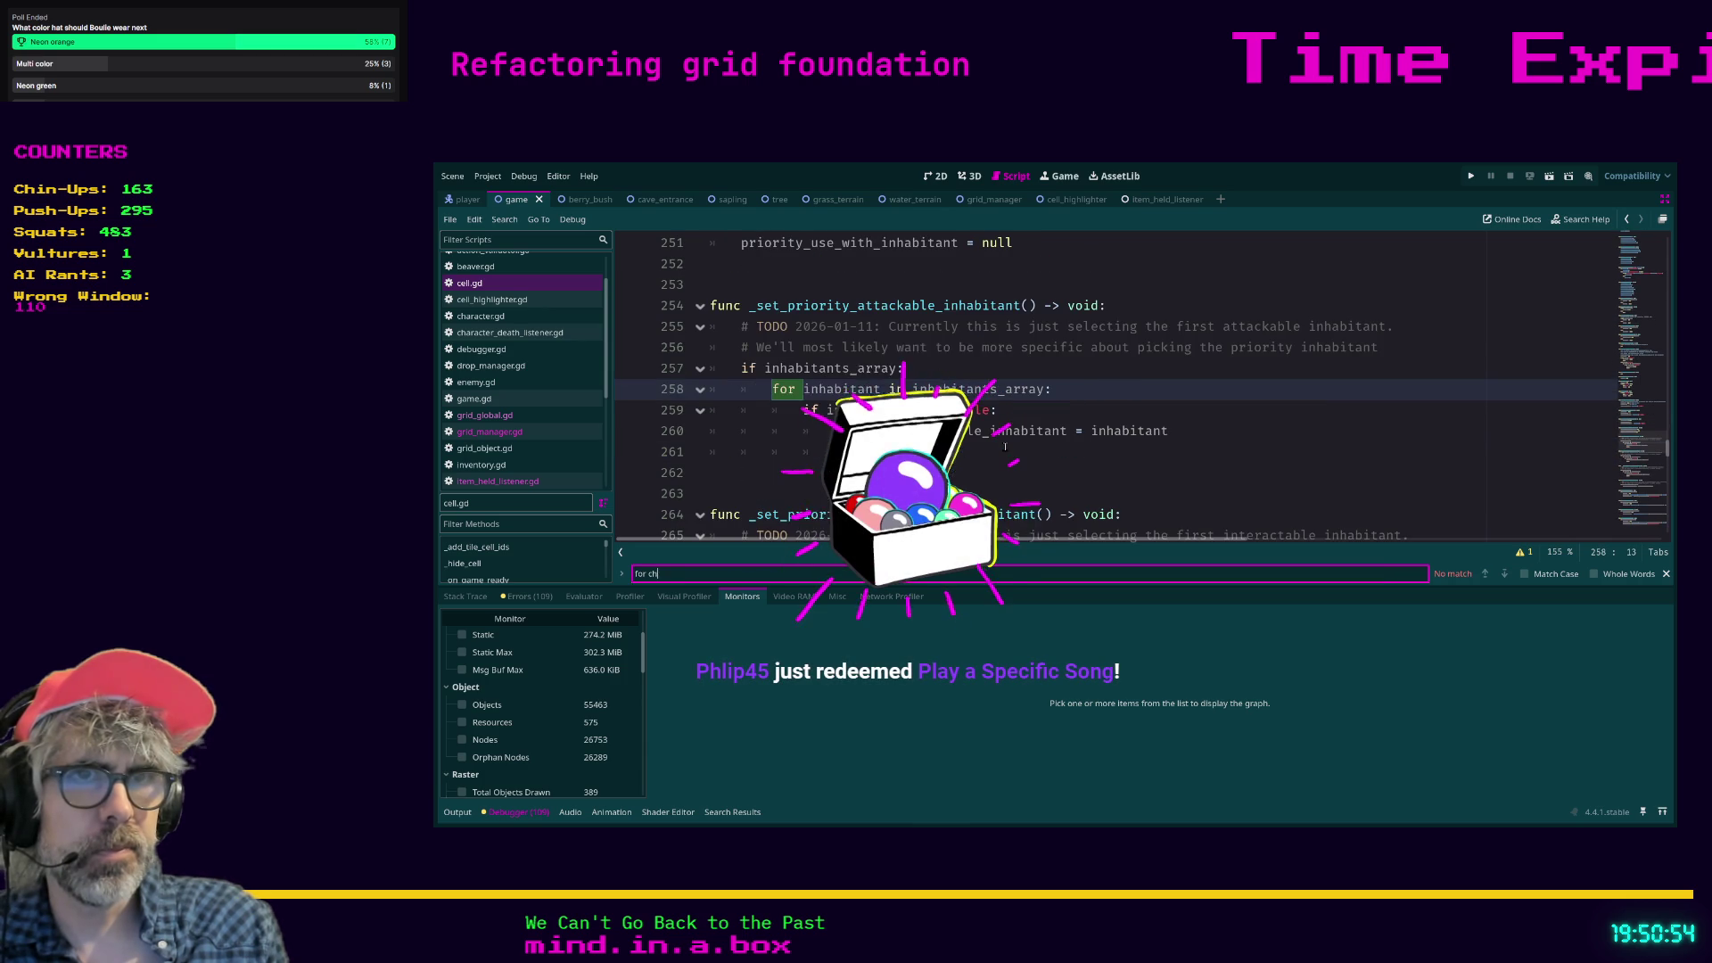
text(aracter)
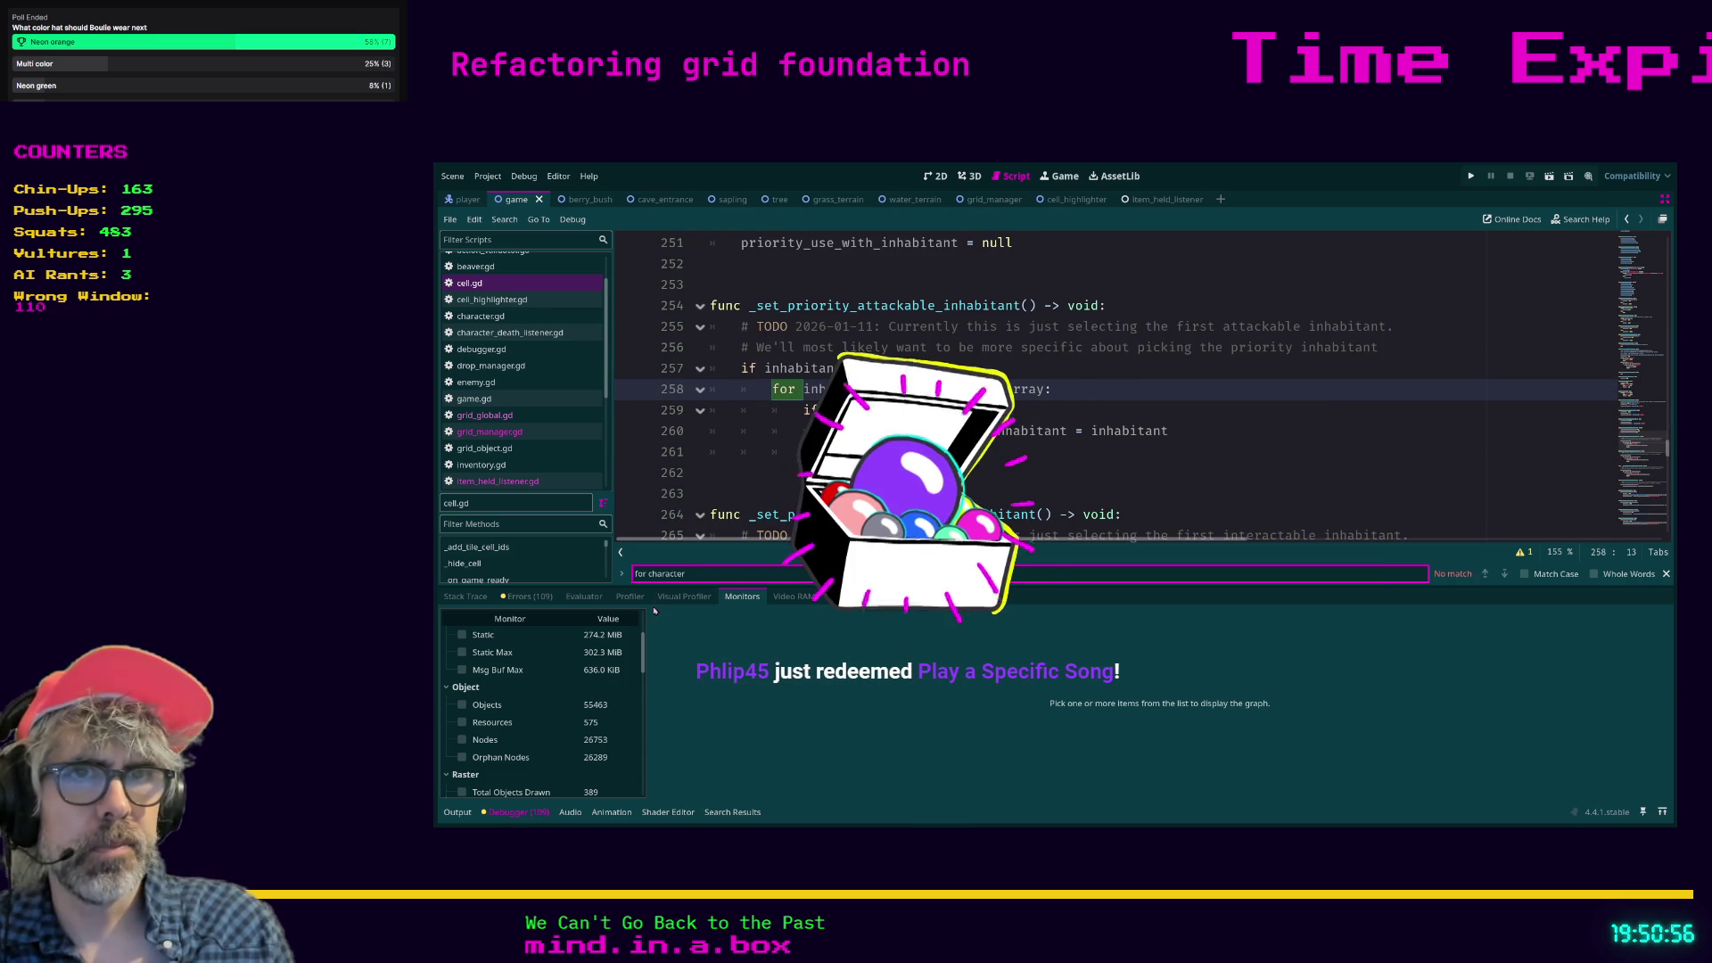
click(538, 428)
key(Down)
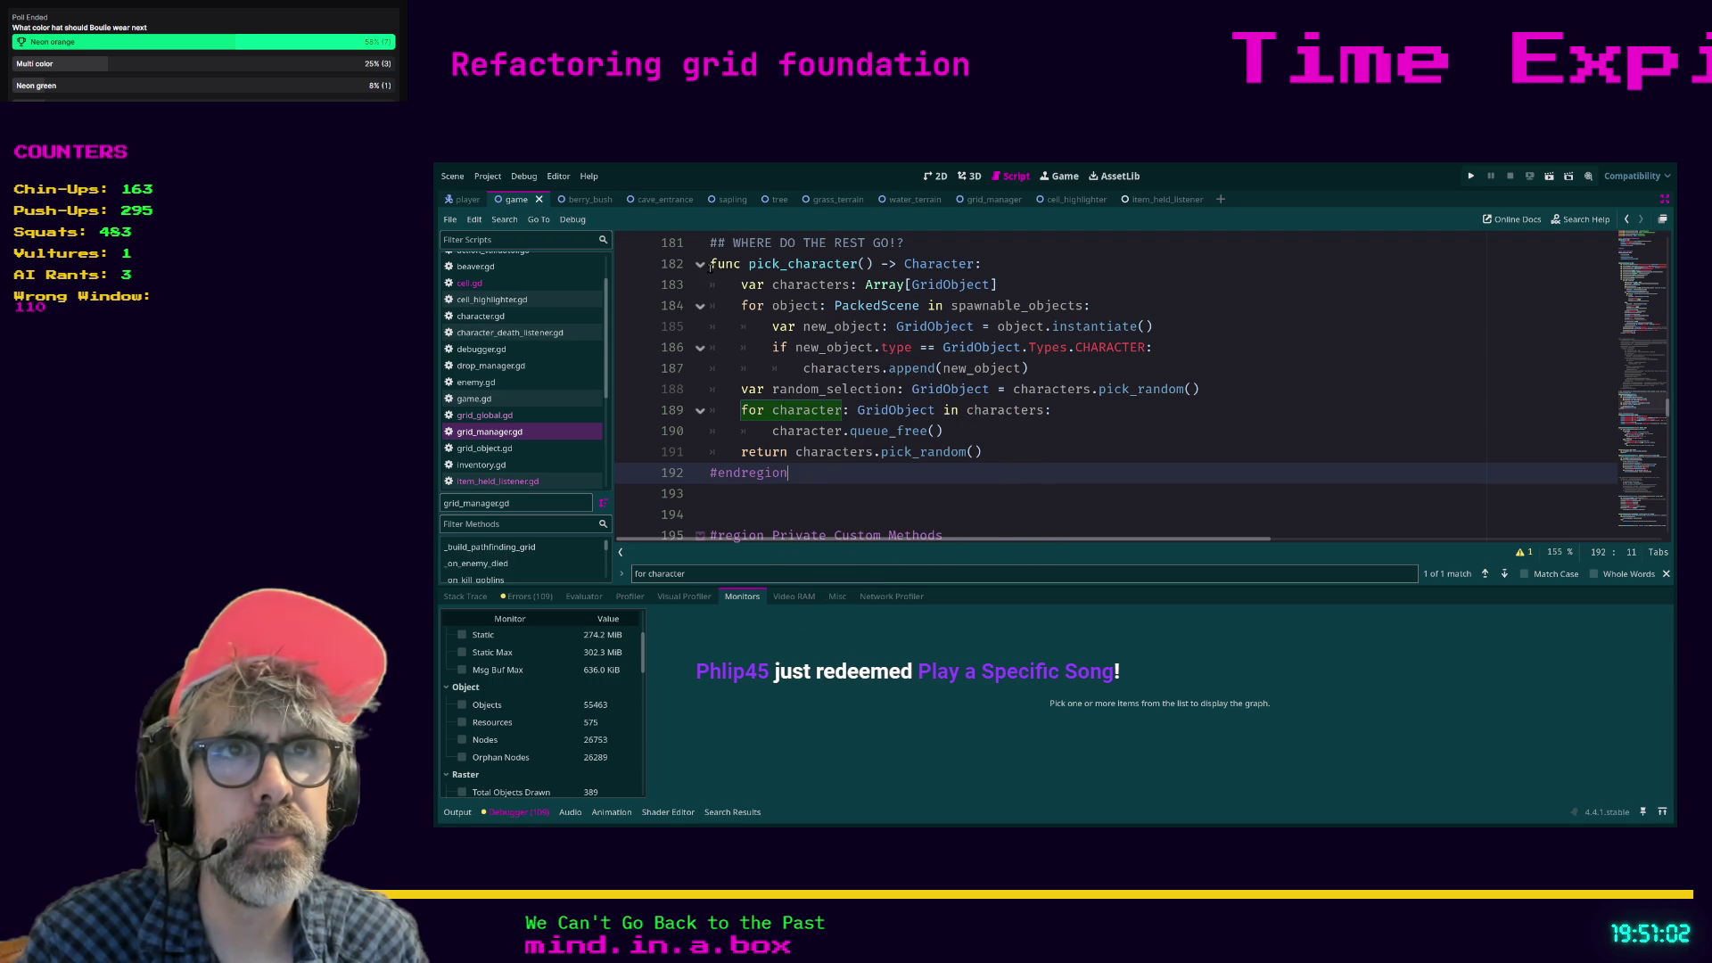
click(711, 265)
key(ctrl+alt+b)
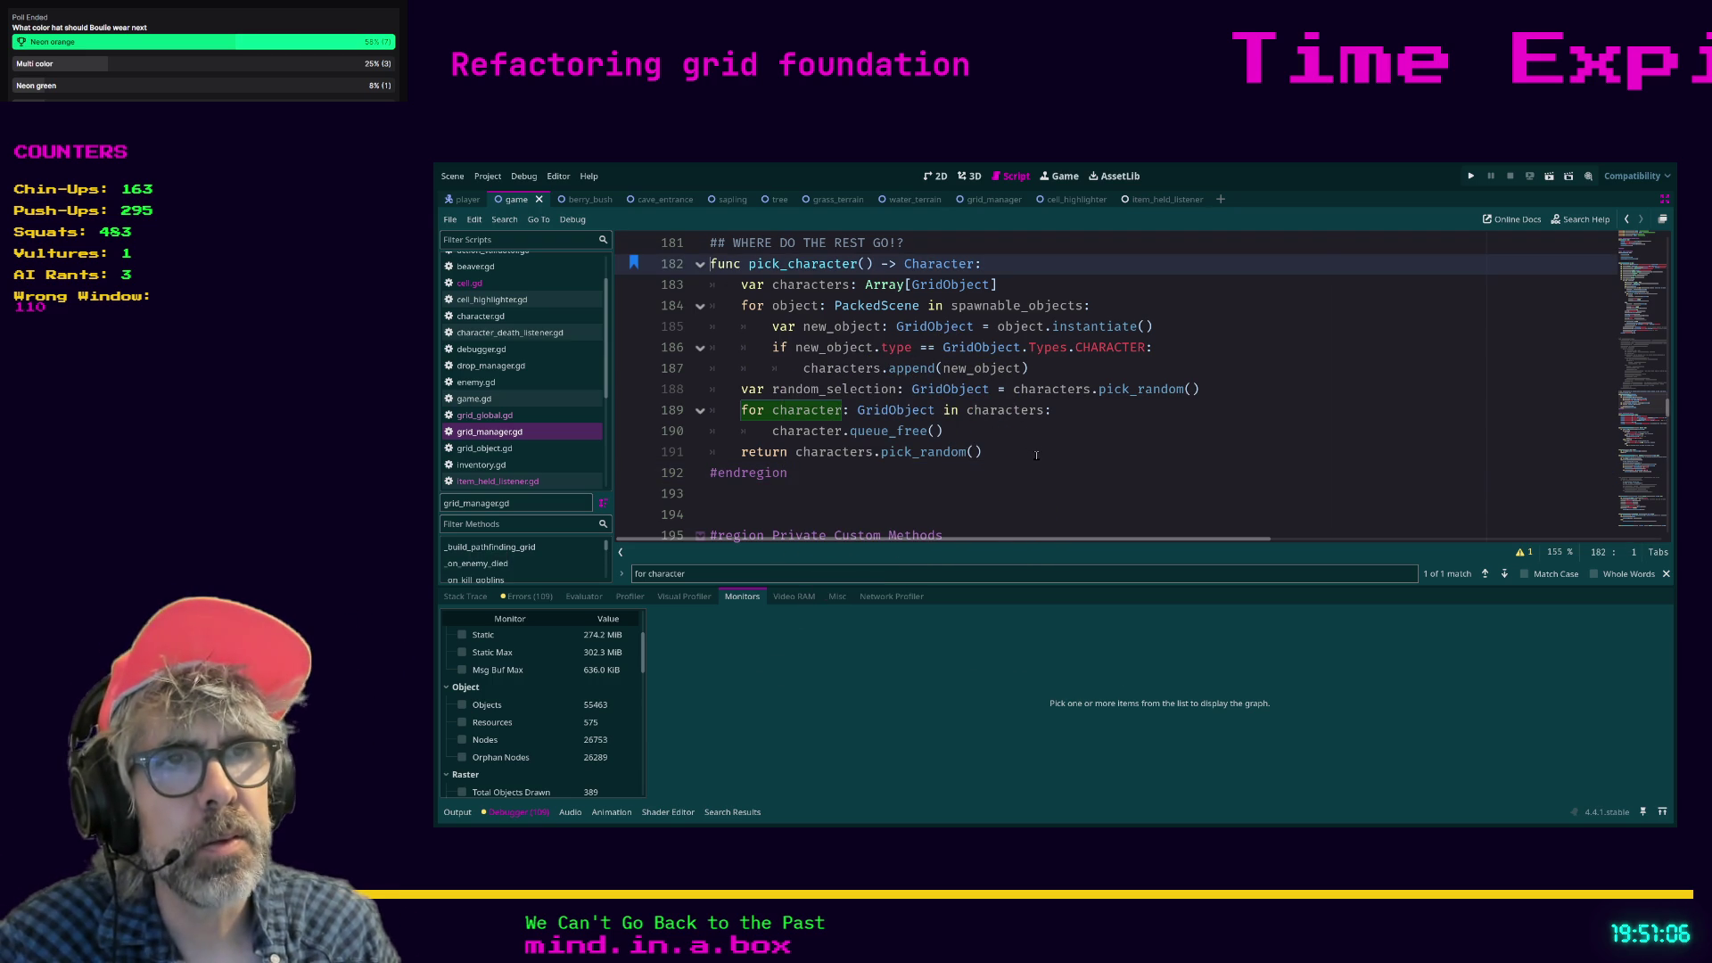
Delete the character.queue_free() line inside pick_character's loop.
click(1037, 455)
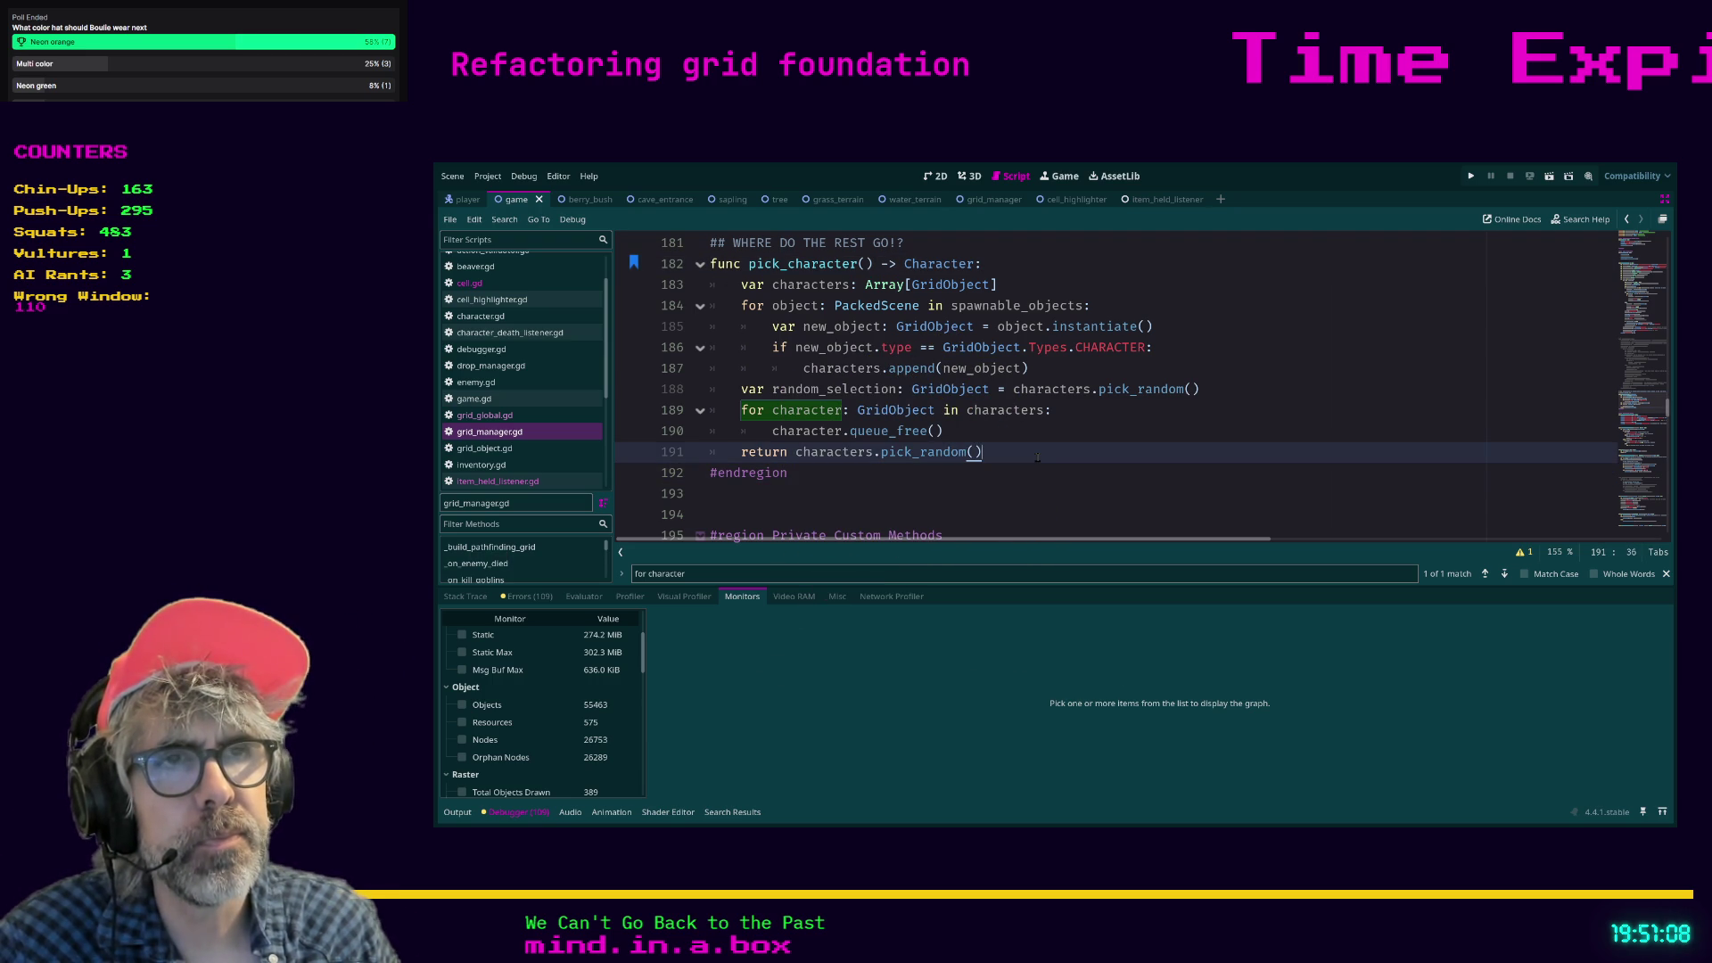
key(Up)
key(BackSpace)
key(BackSpace)
key(BackSpace)
key(BackSpace)
key(BackSpace)
key(BackSpace)
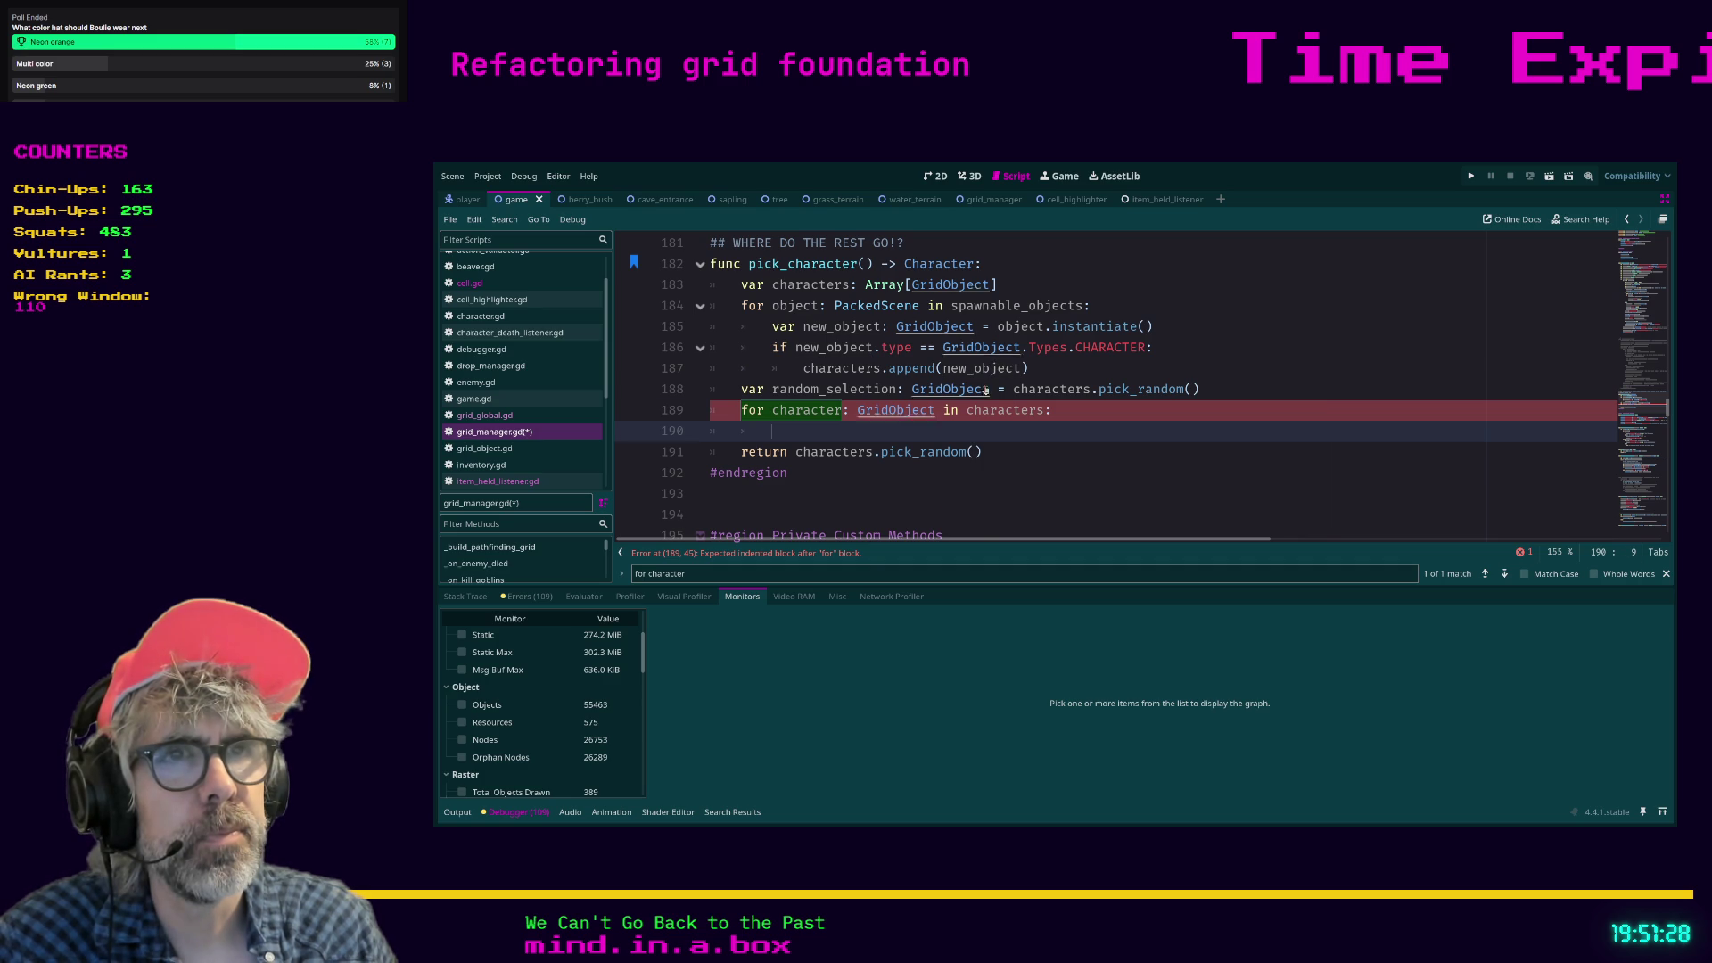
Delete the leftover for character loop and random_selection line, then save and run the game.
key(BackSpace)
key(BackSpace)
key(ctrl+BackSpace)
key(ctrl+BackSpace)
key(ctrl+BackSpace)
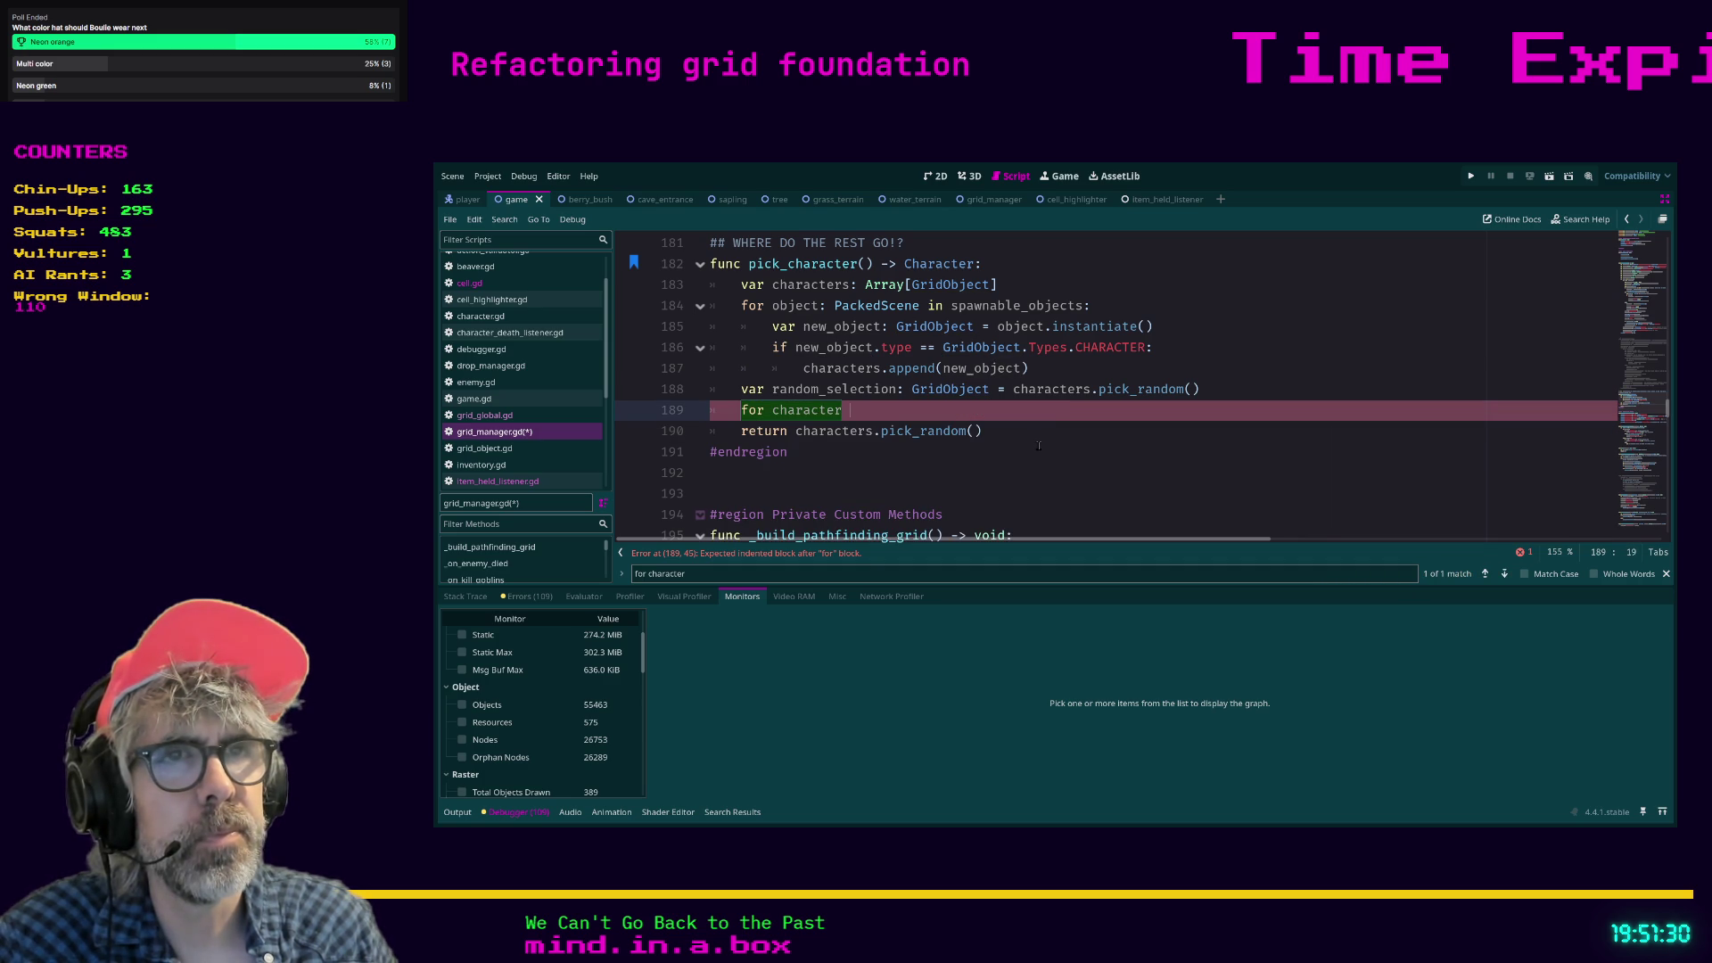
text(in)
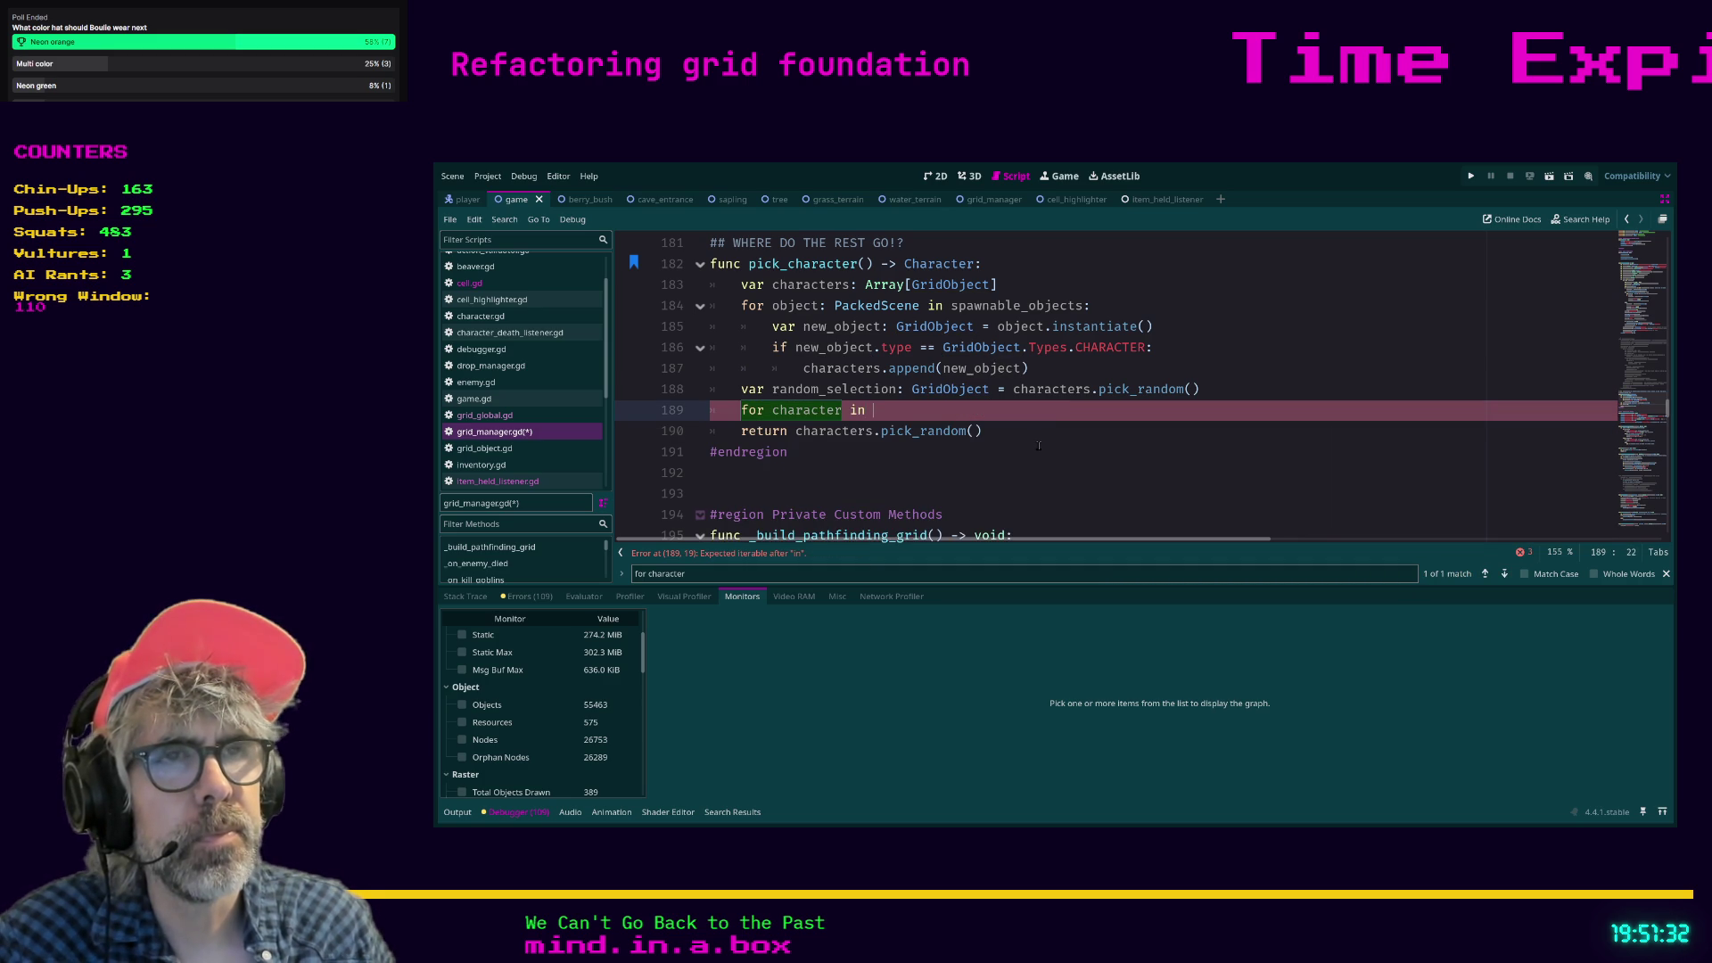
key(shift+Home)
key(shift+Home)
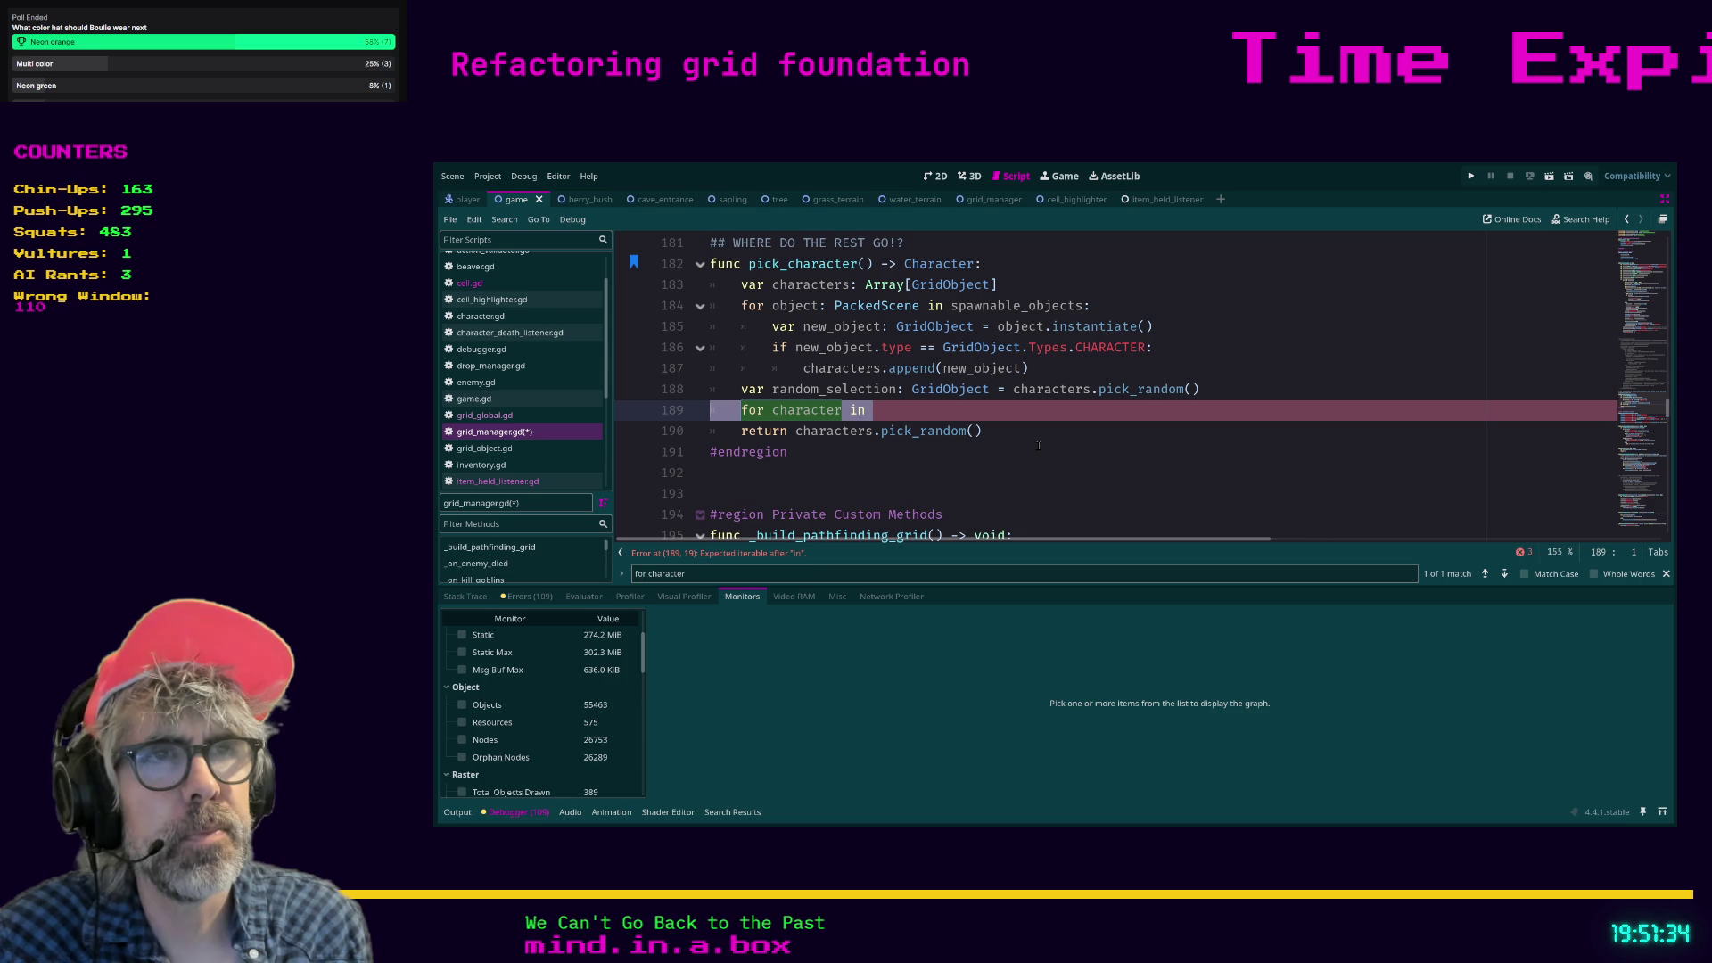
key(shift+Up)
key(BackSpace)
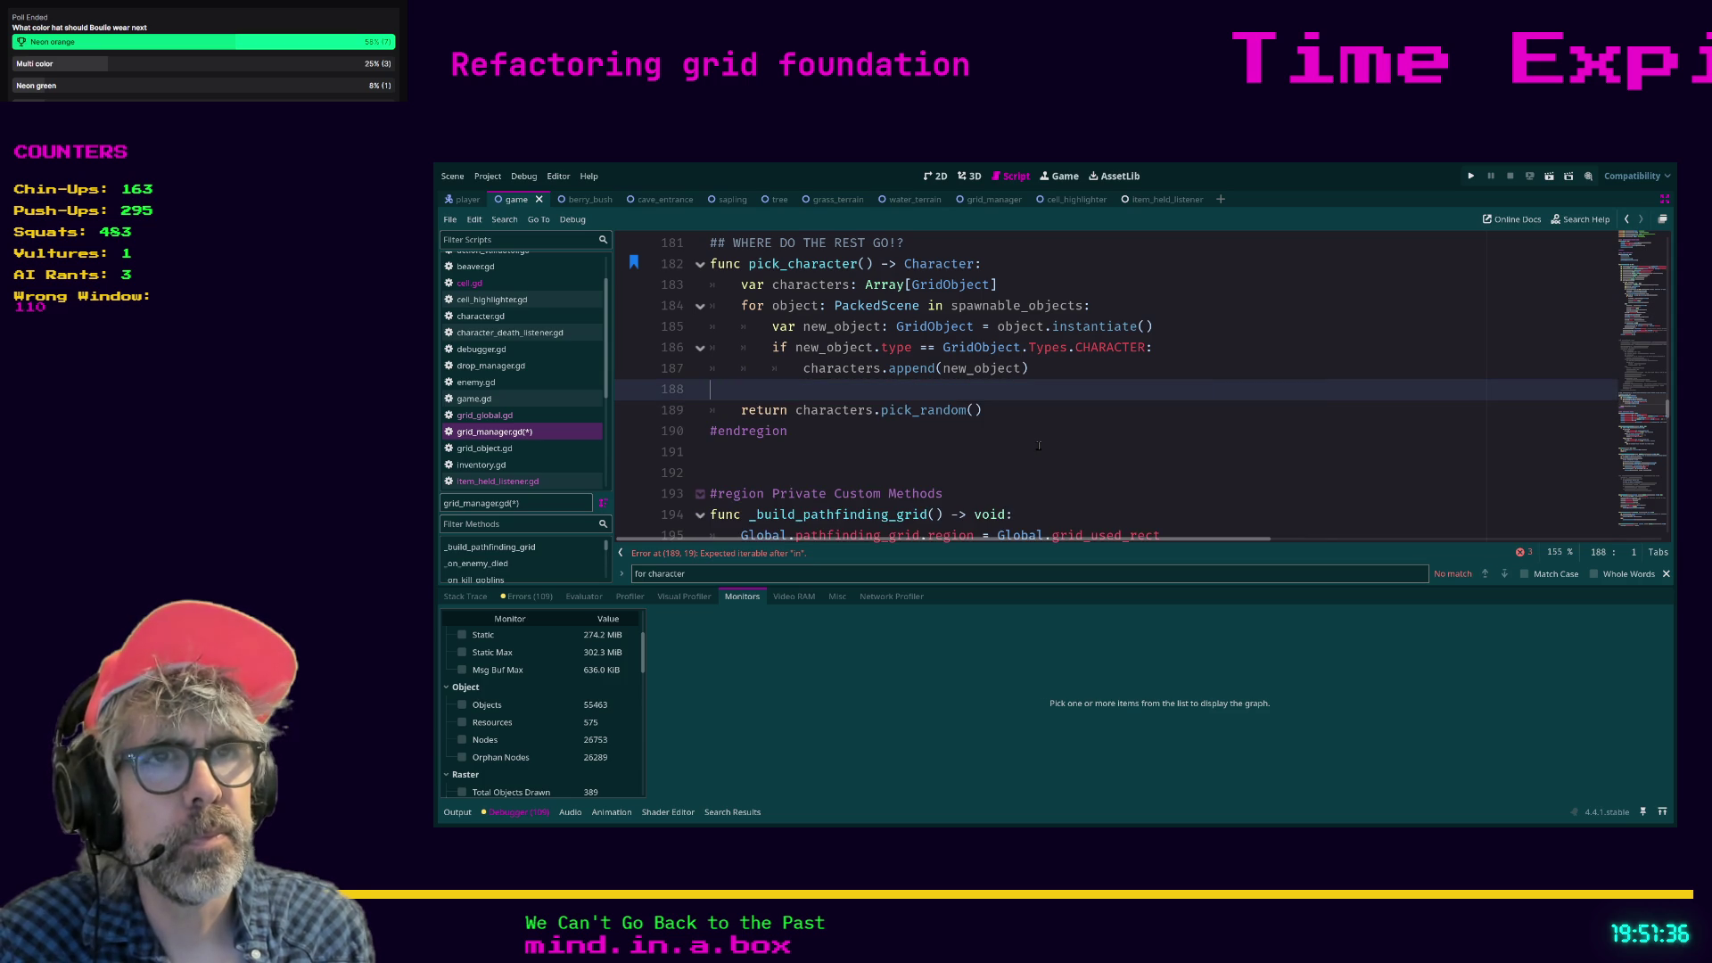
key(BackSpace)
key(ctrl+s)
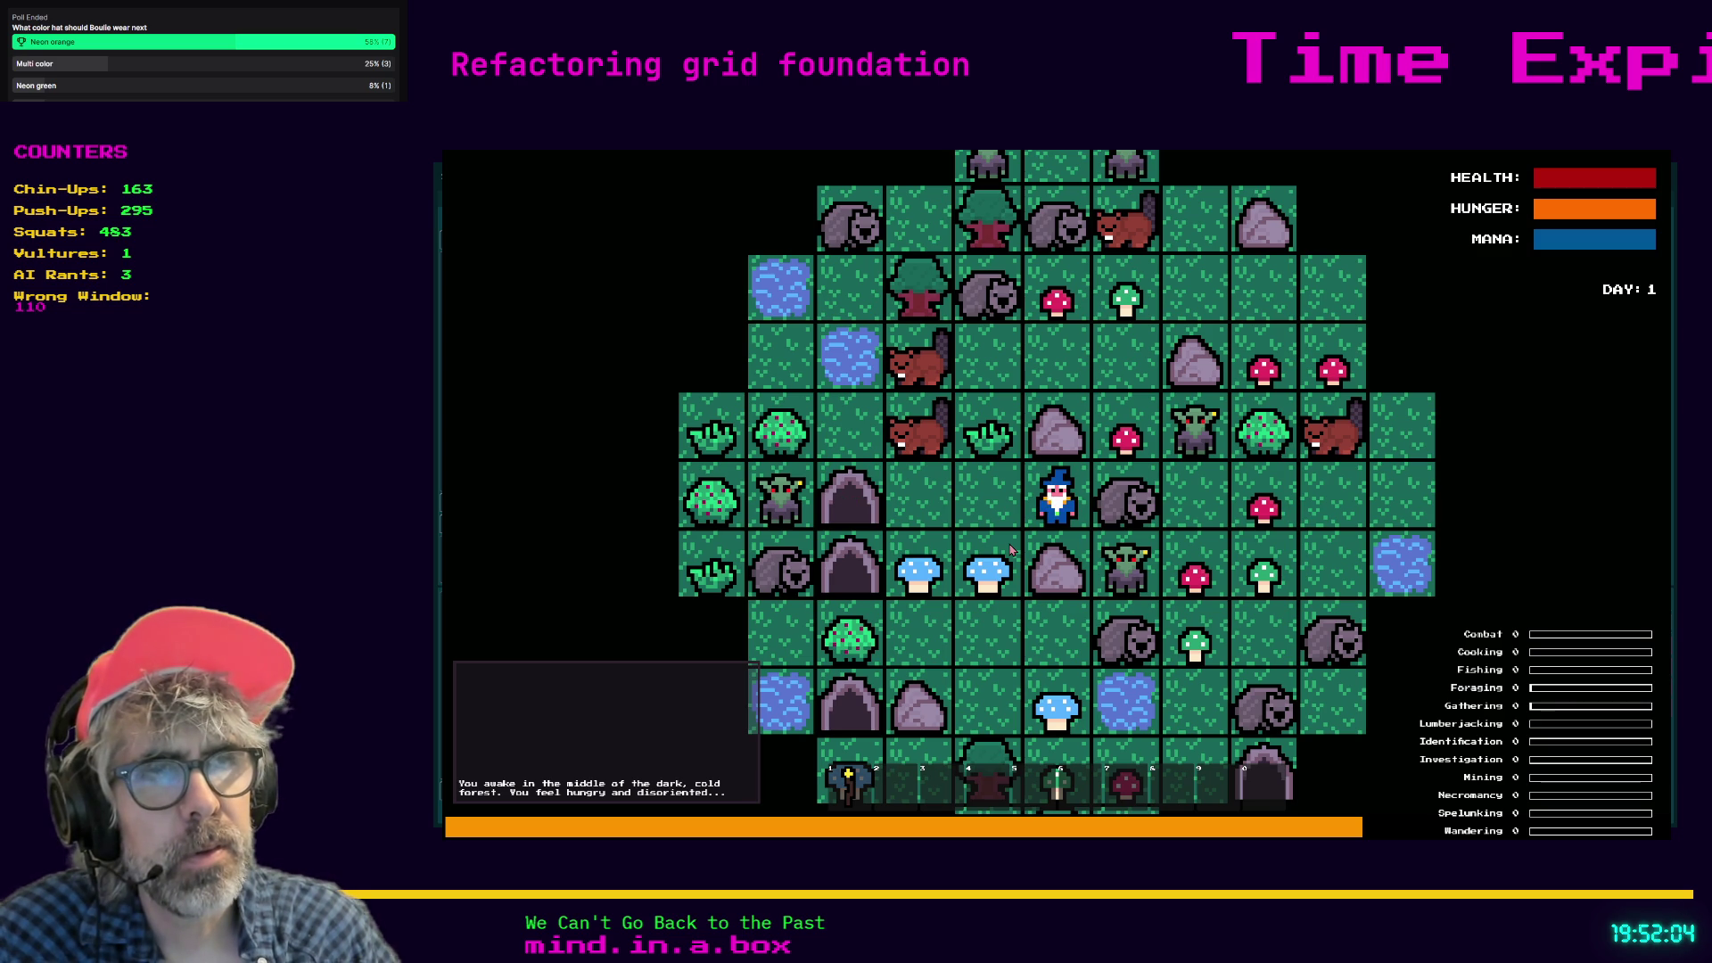
Attack the Wombat, close the game, then review the simplified pick_character lines 182–189.
key(Right)
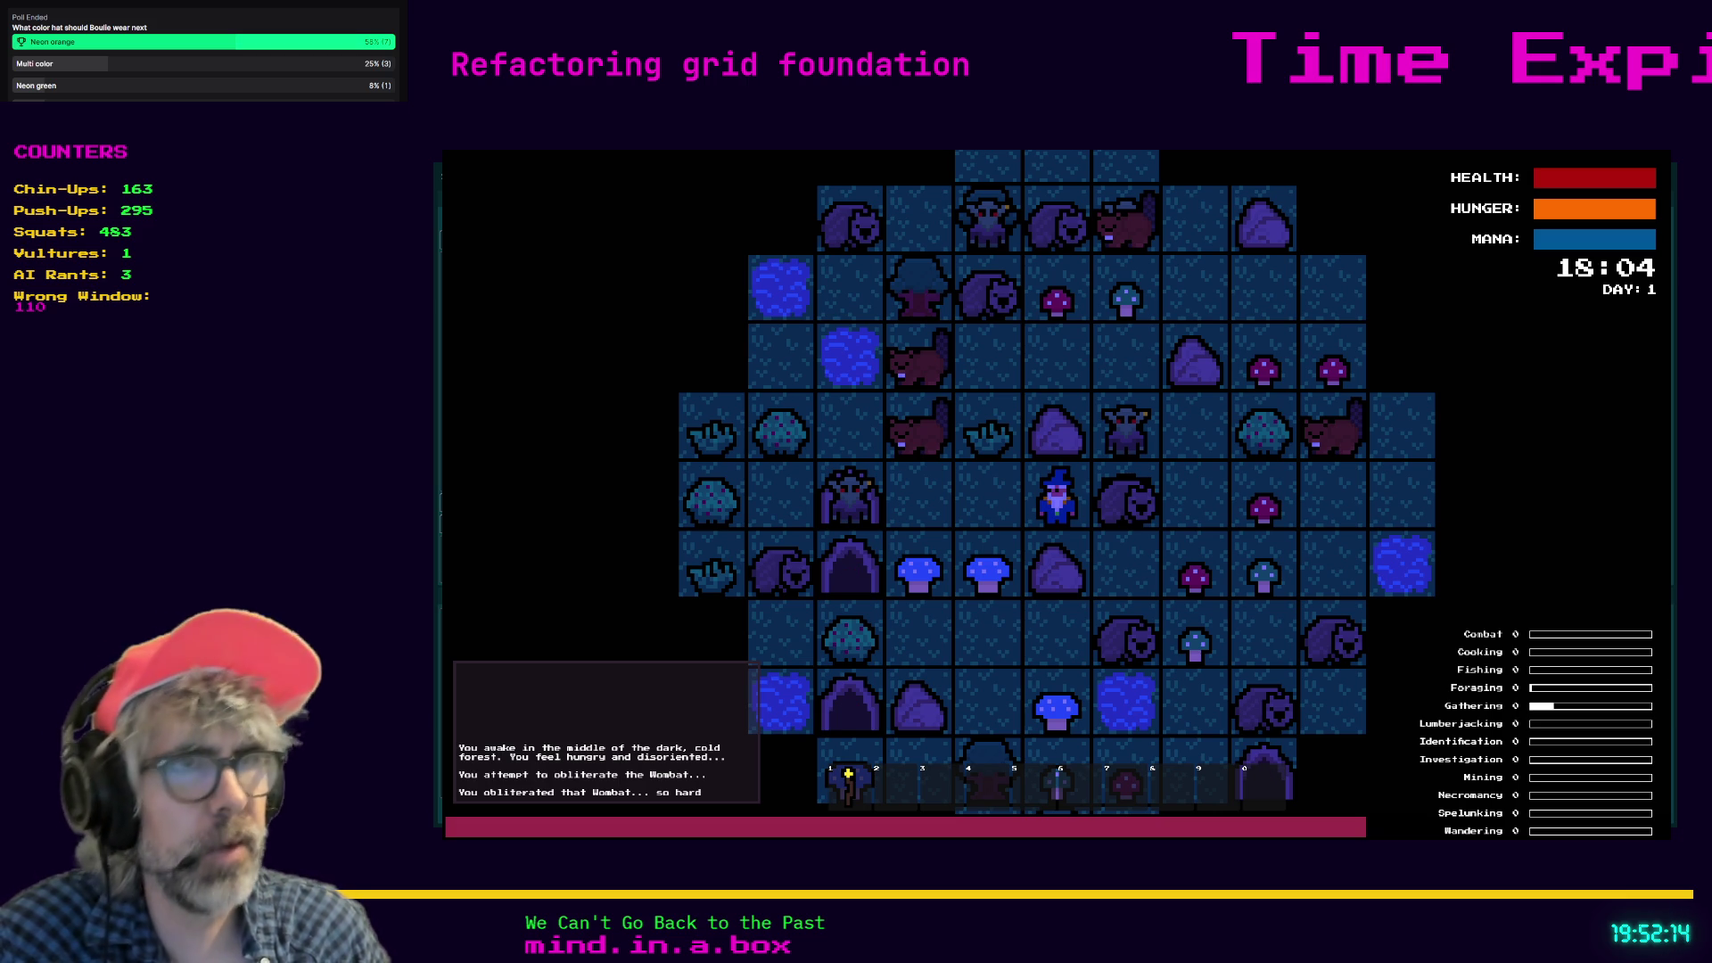
key(alt+F4)
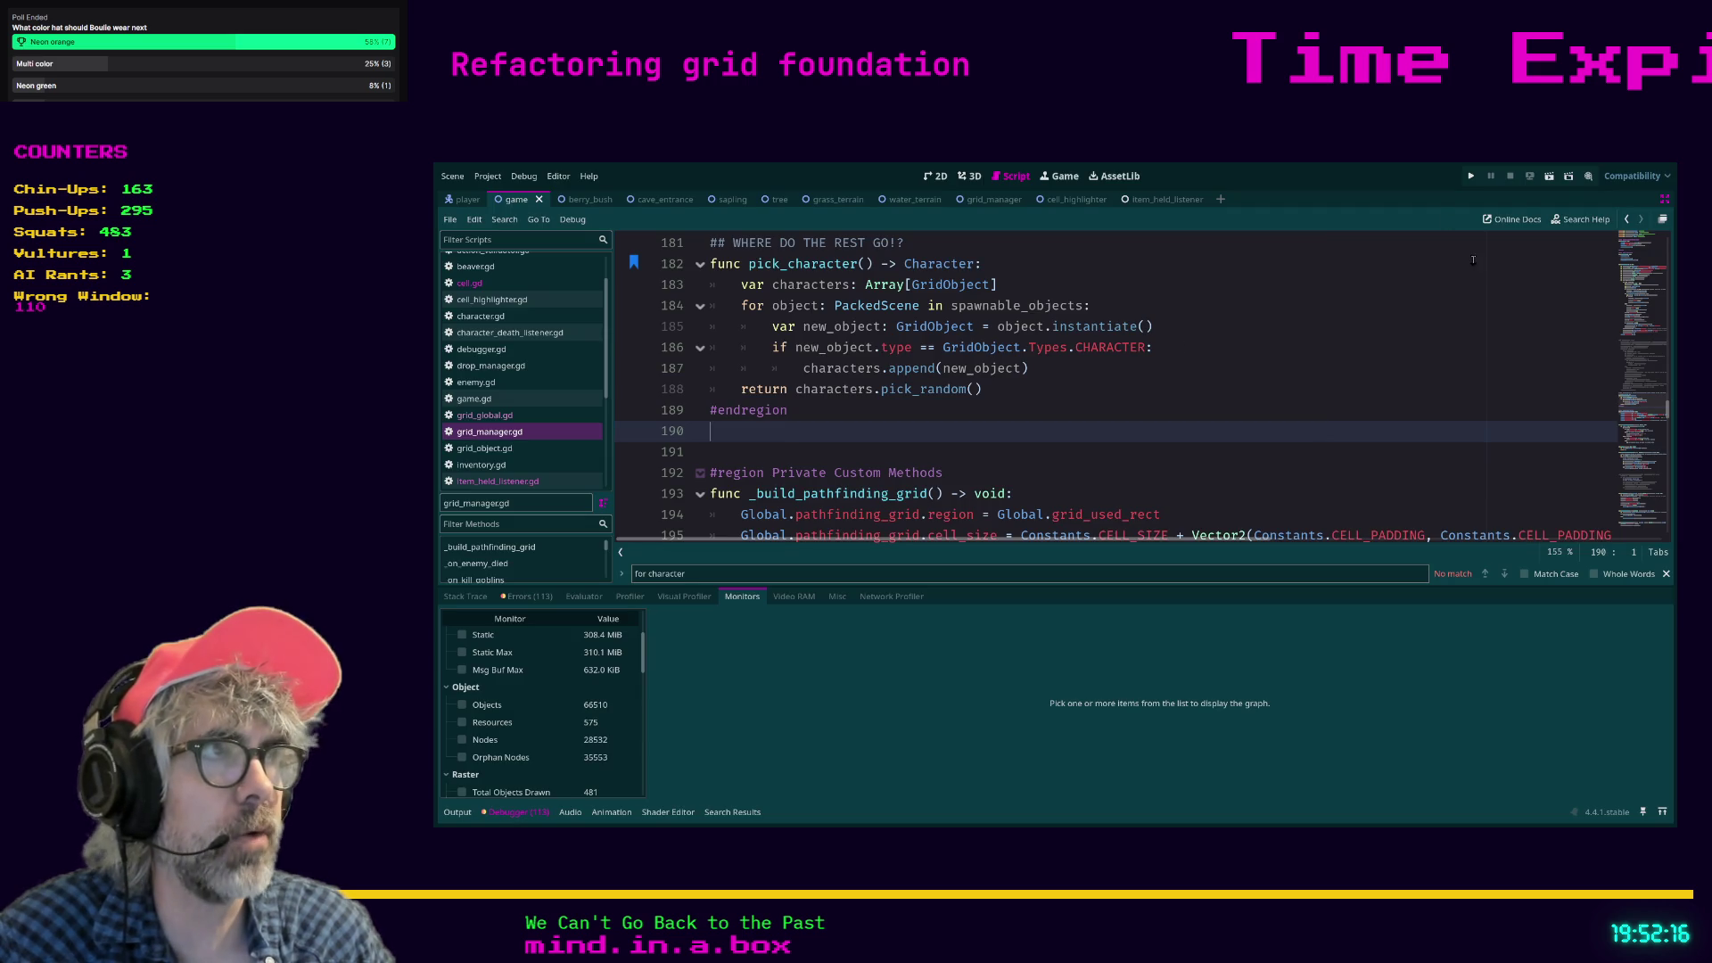
click(1067, 366)
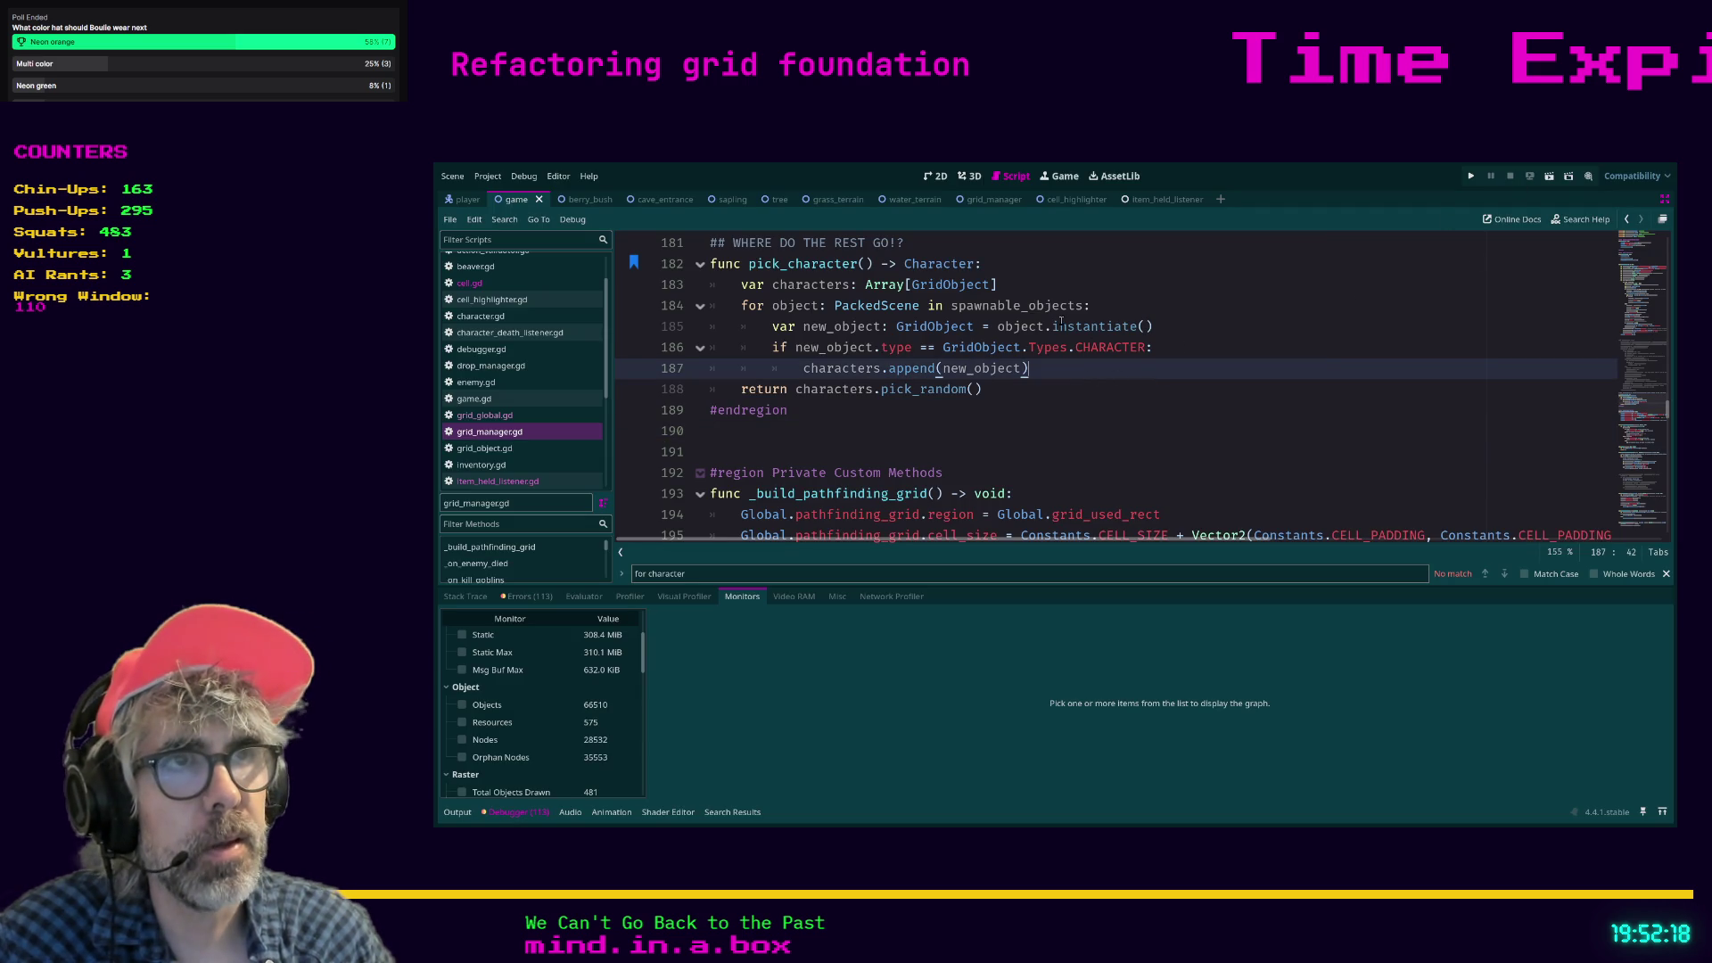
click(1163, 410)
mouse_move(1162, 410)
mouse_down()
mouse_move(803, 328)
mouse_move(695, 272)
mouse_move(718, 268)
mouse_move(847, 361)
mouse_move(836, 406)
mouse_up()
scroll(831, 412, up, 1)
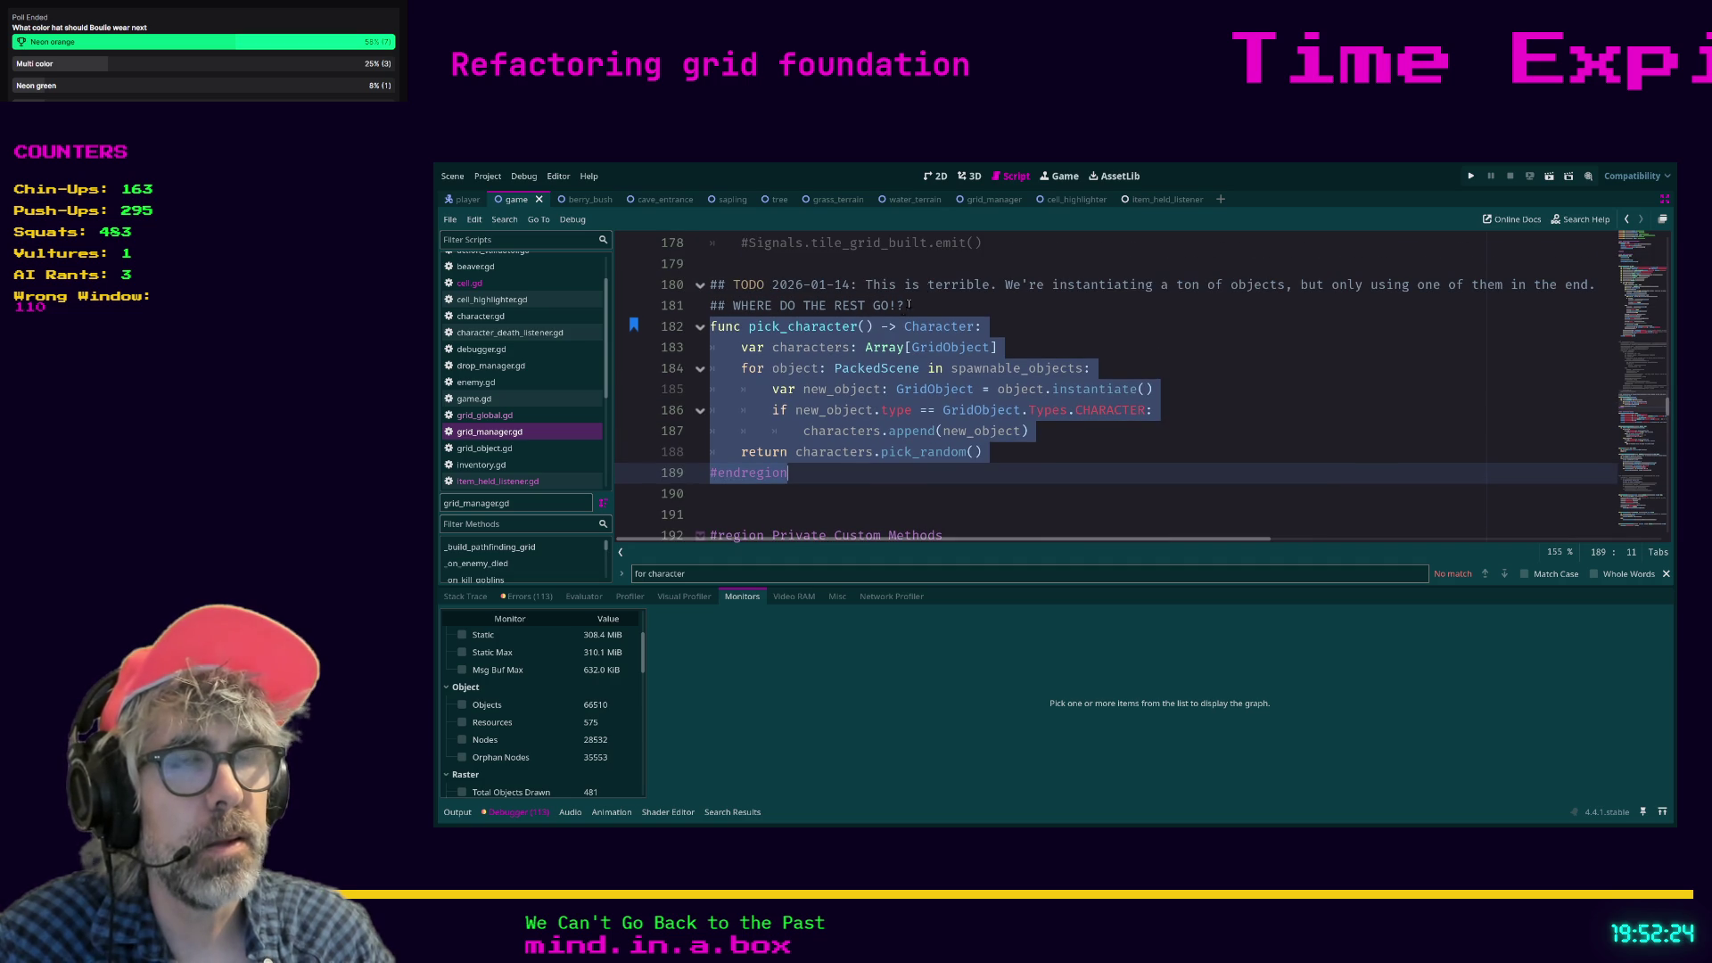
click(854, 472)
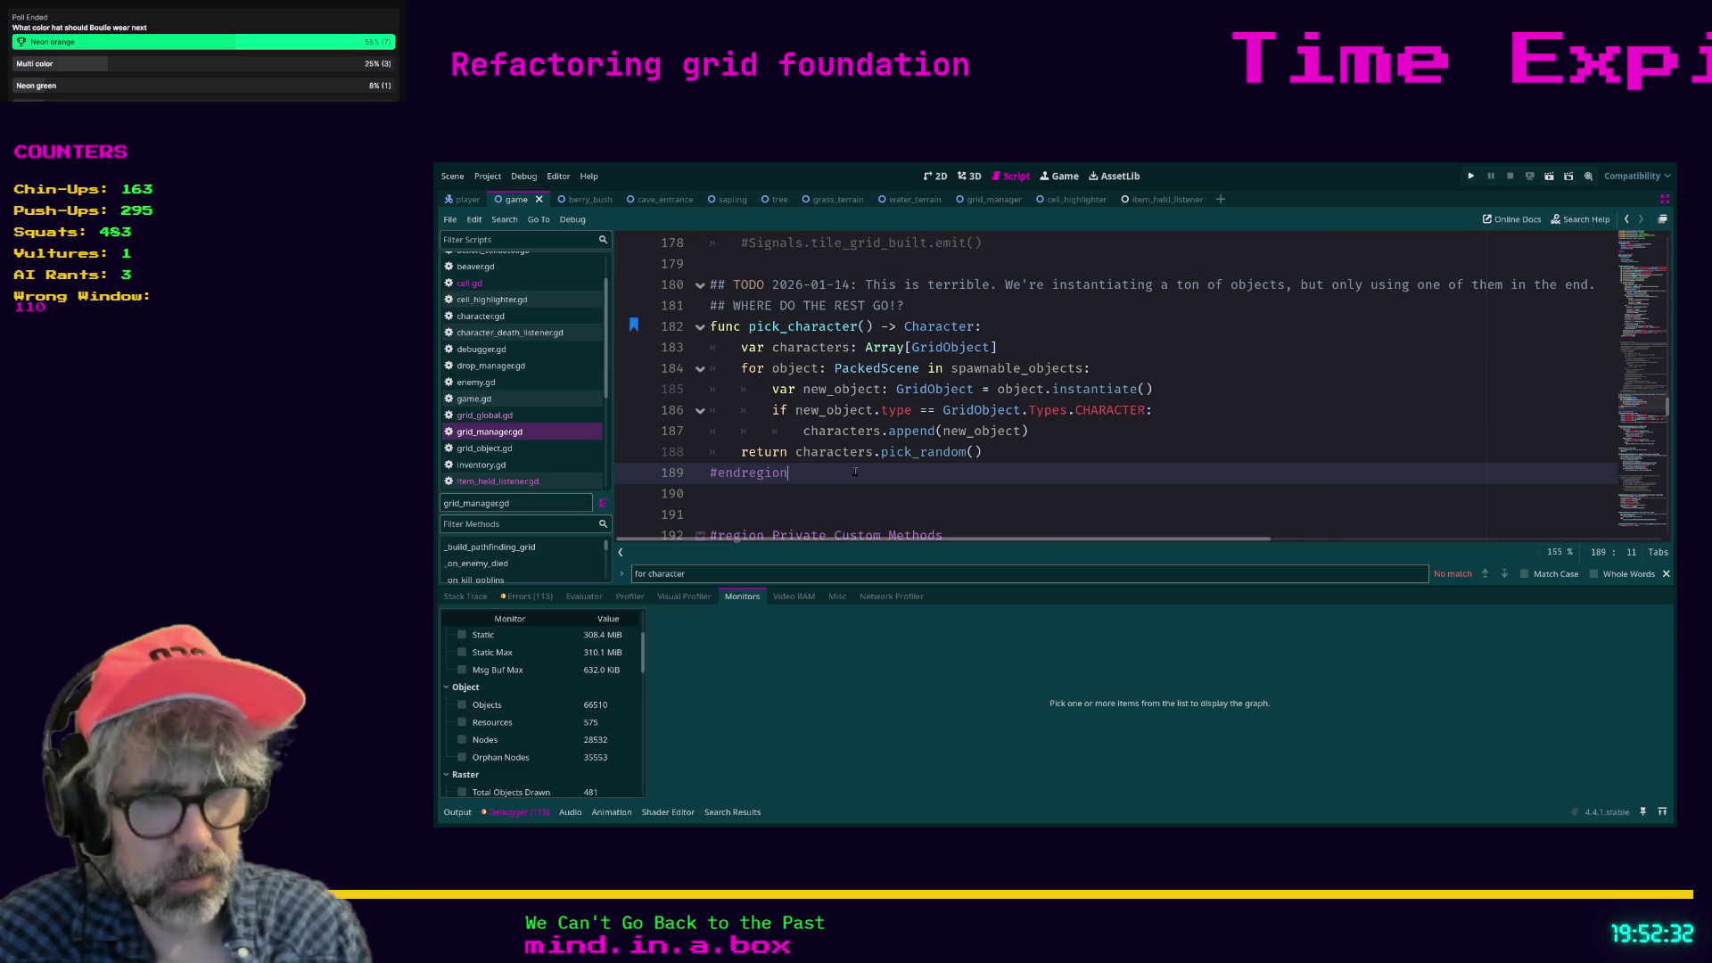
Search for 'pick_character' and comment out lines 262–266 of the _spawn_character body.
key(ctrl+f)
text(pick_charac)
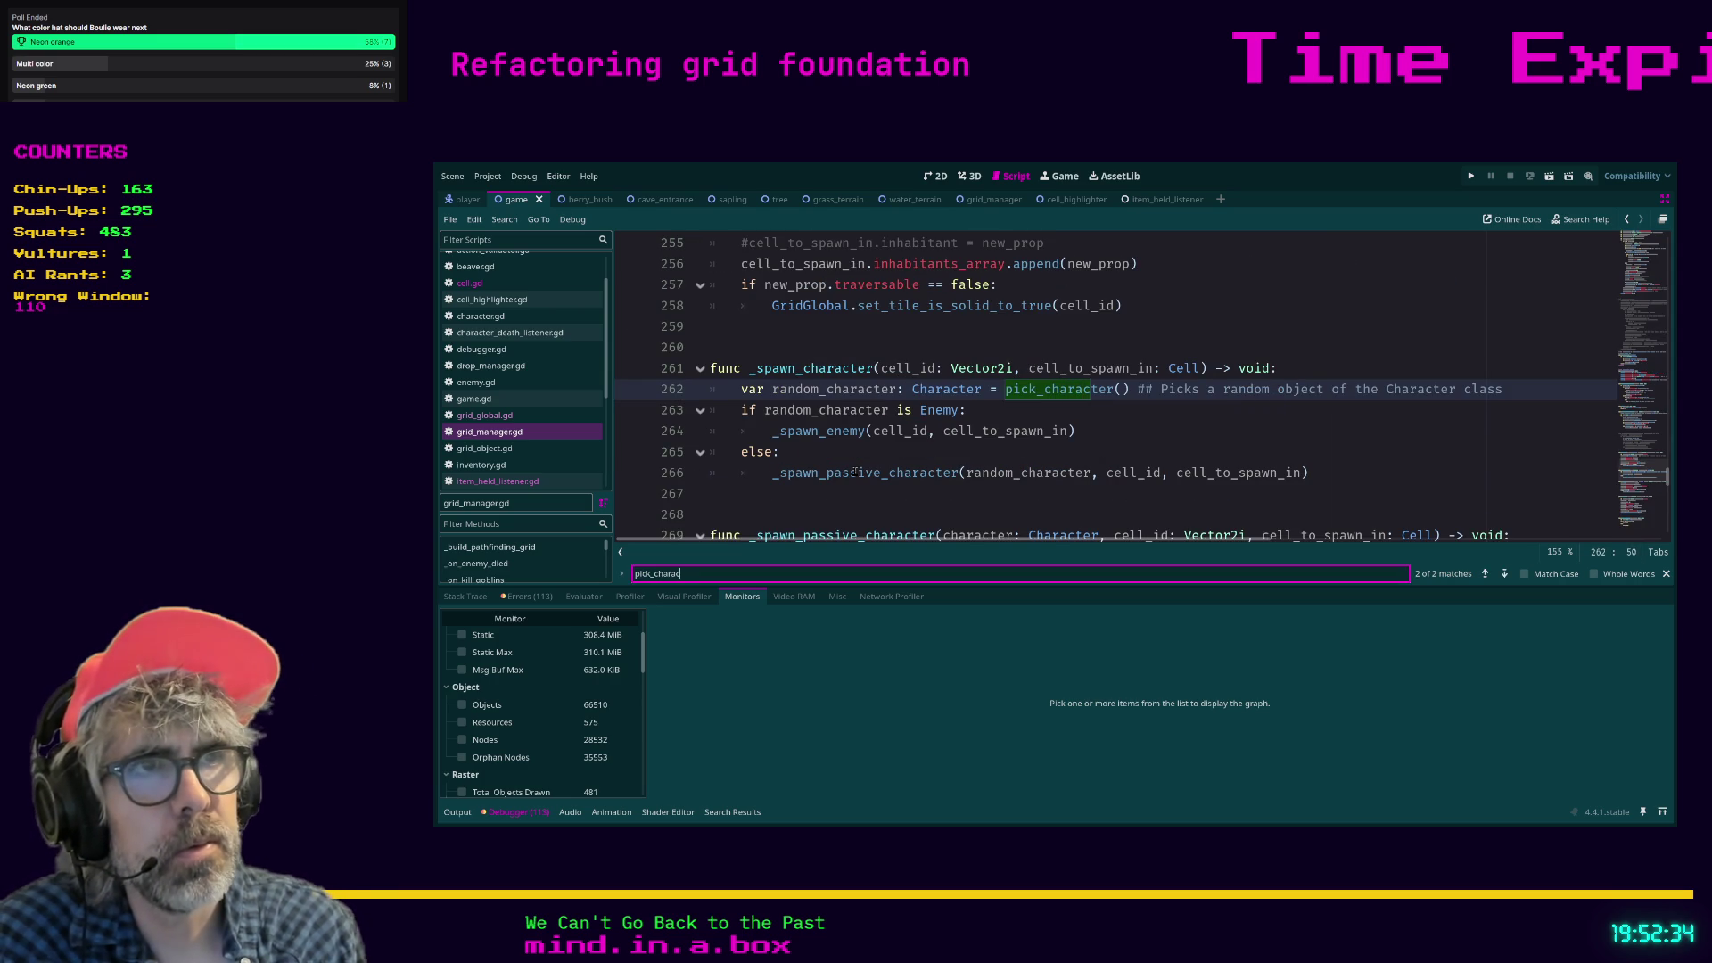
text(ter)
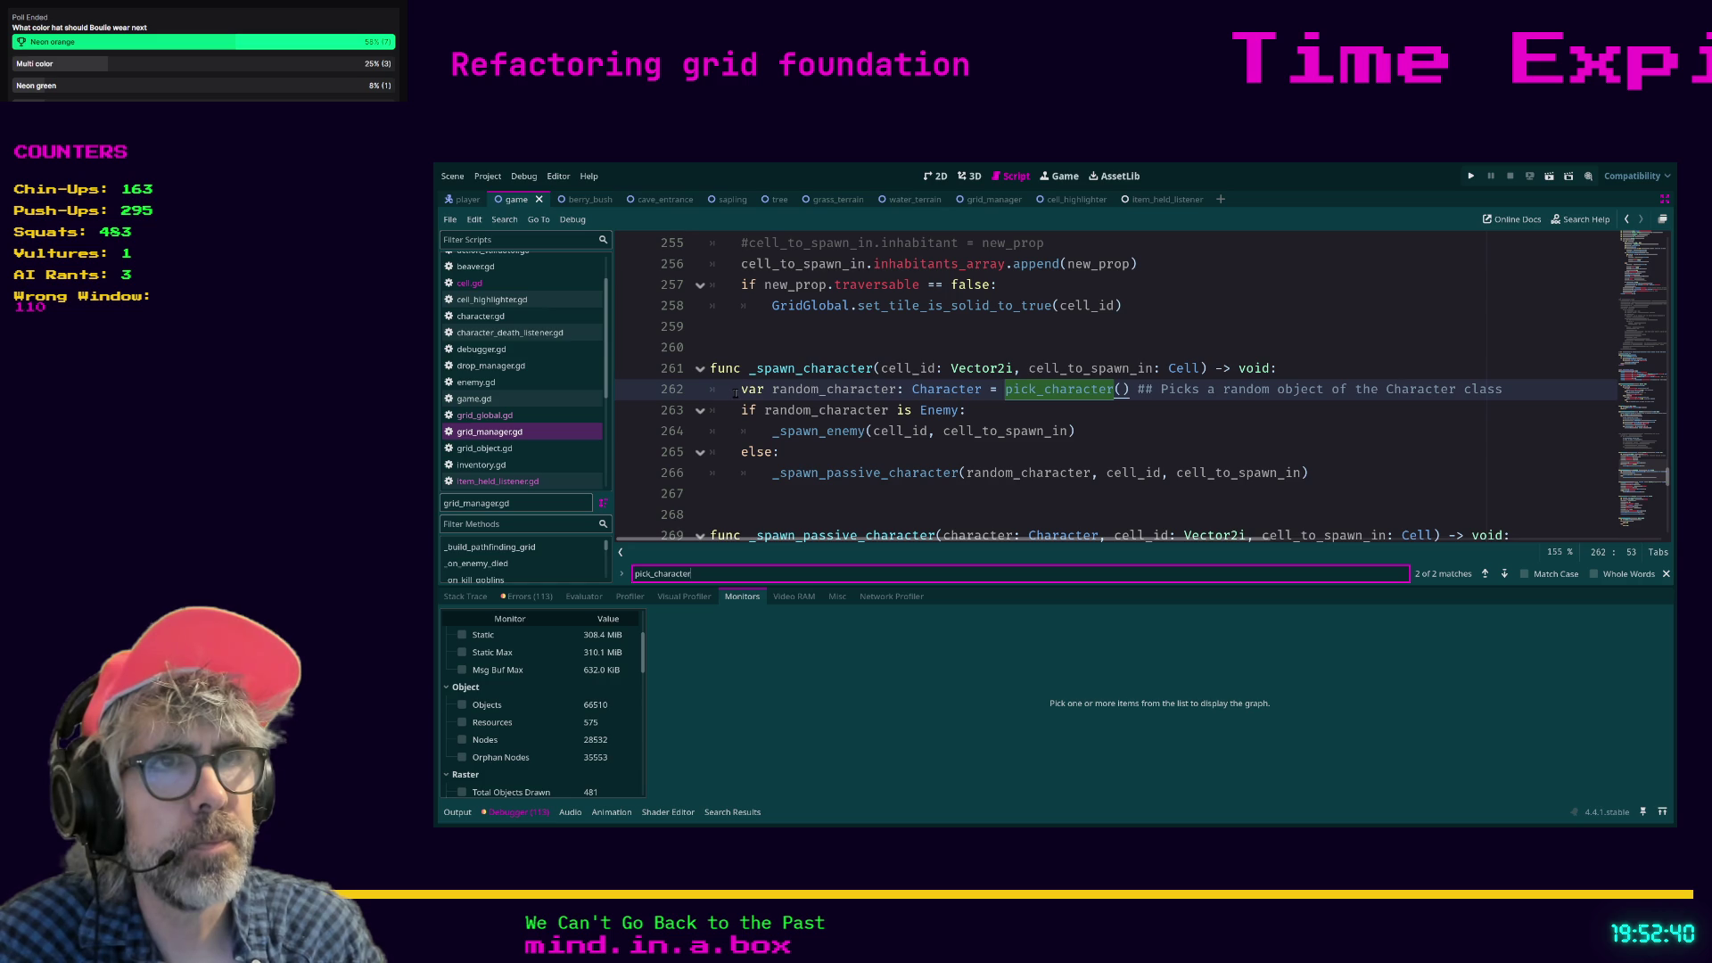
drag(781, 494, 687, 393)
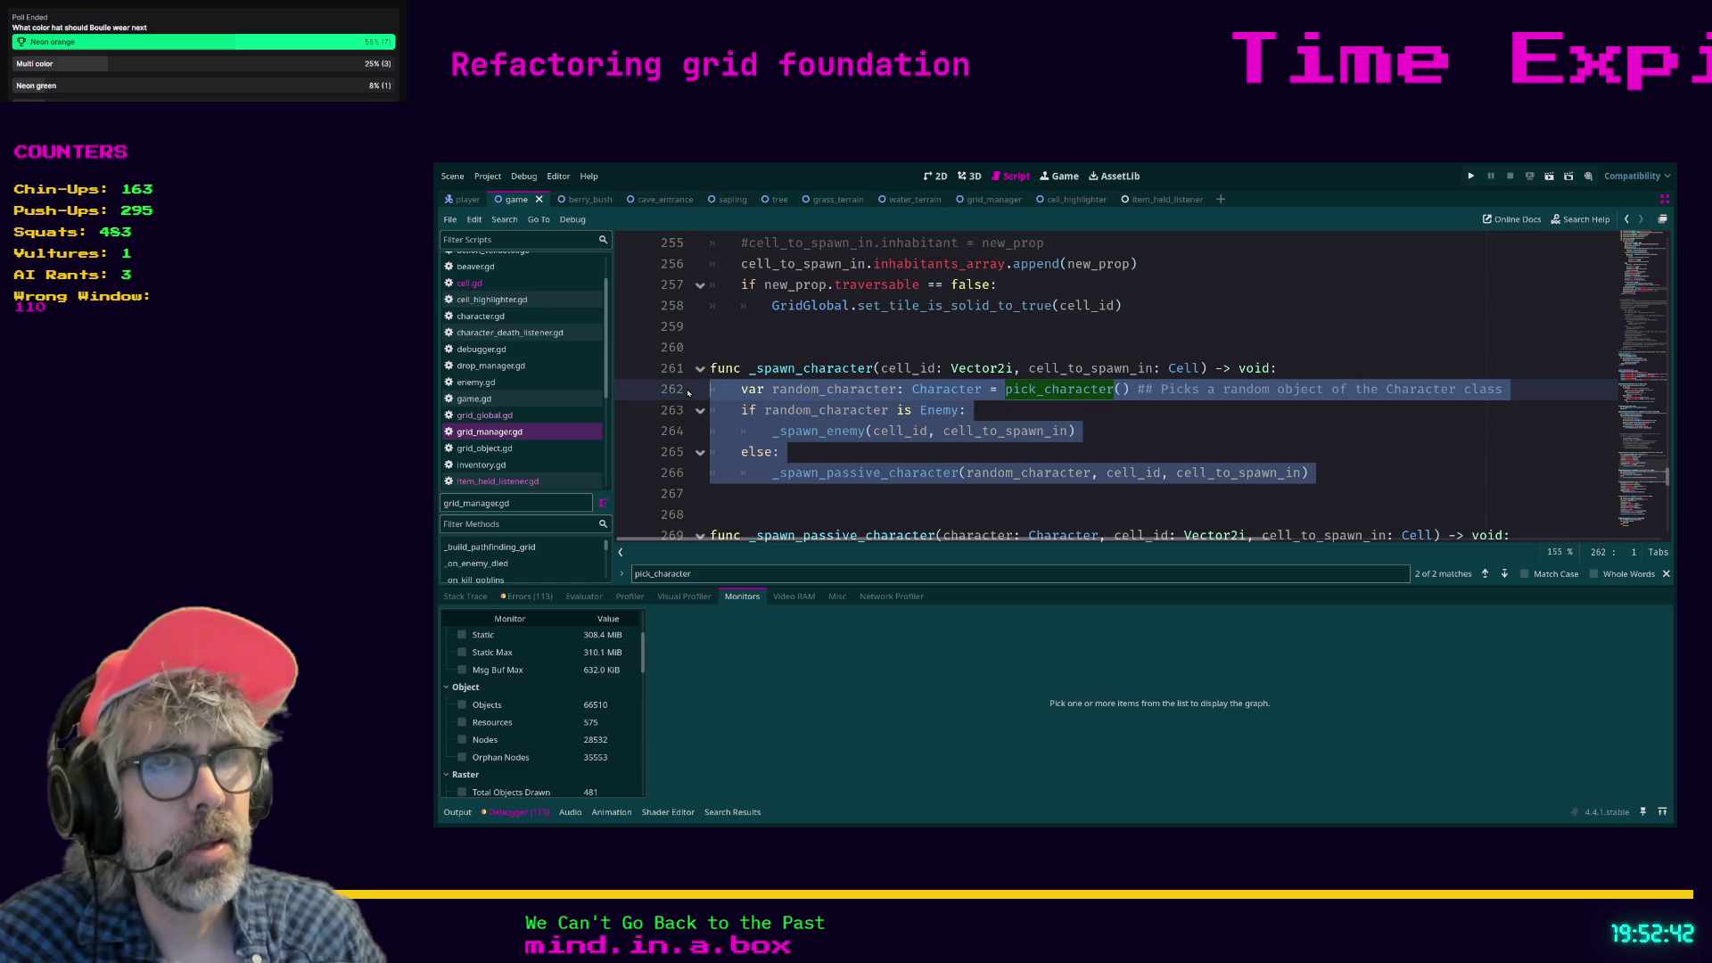
key(ctrl+k)
Add a 'pass' line above the commented code and test-run the game with F5.
key(Return)
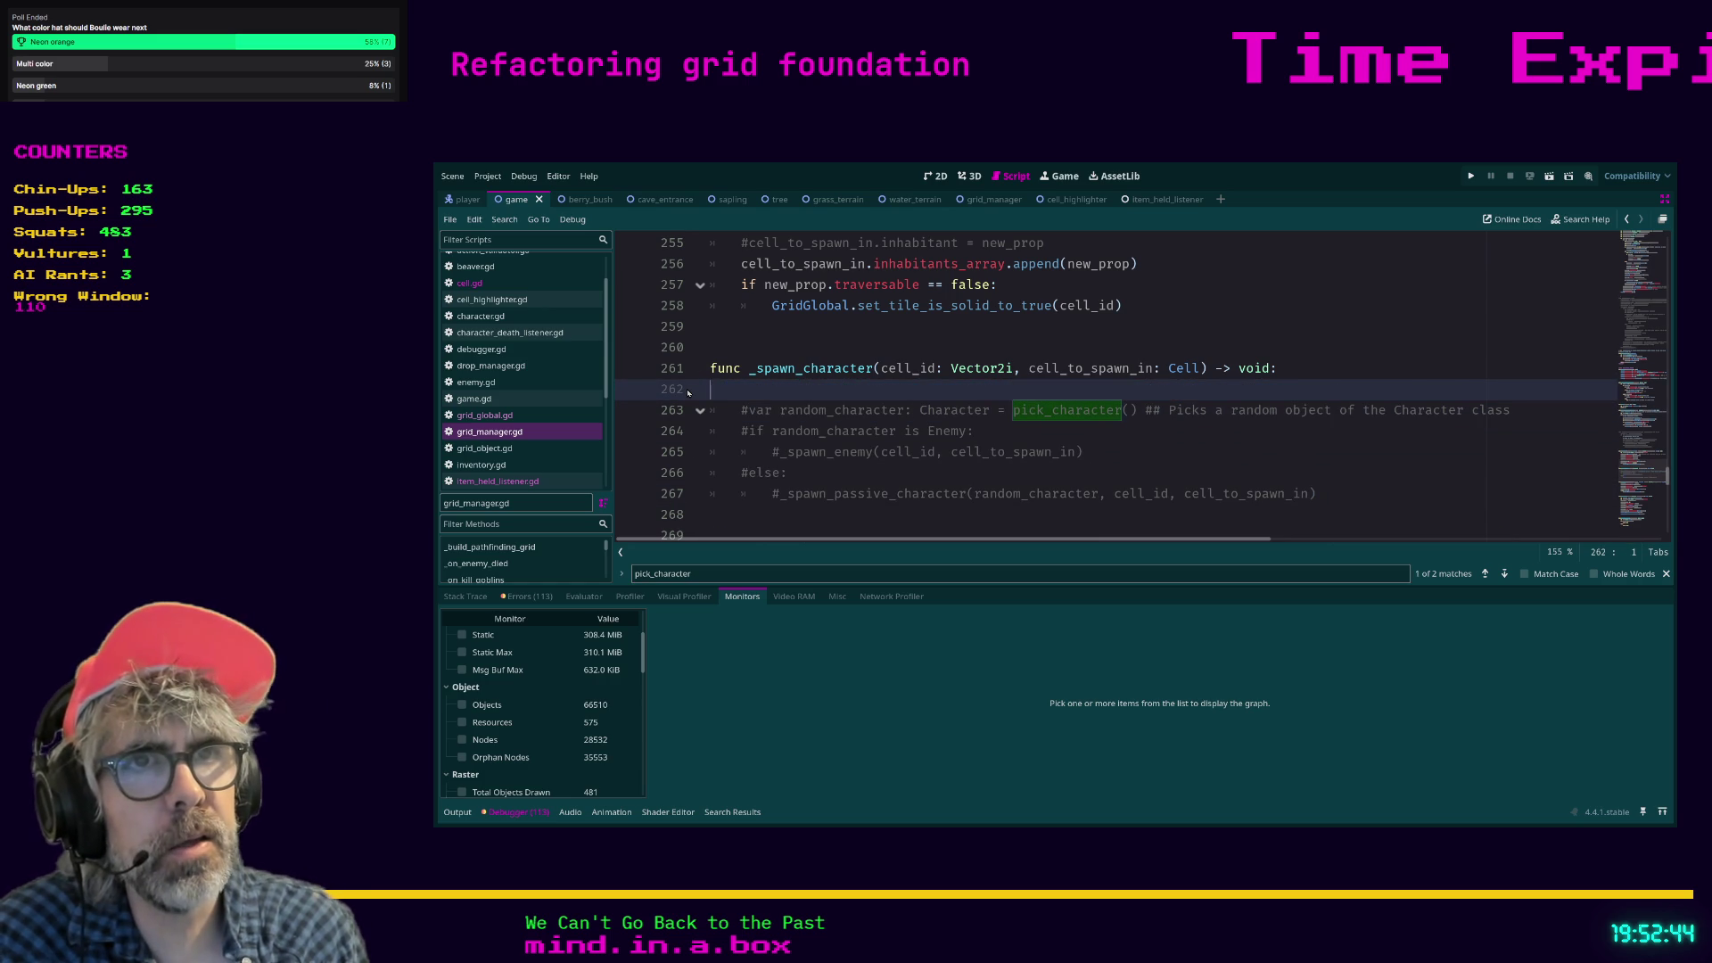
text(pass)
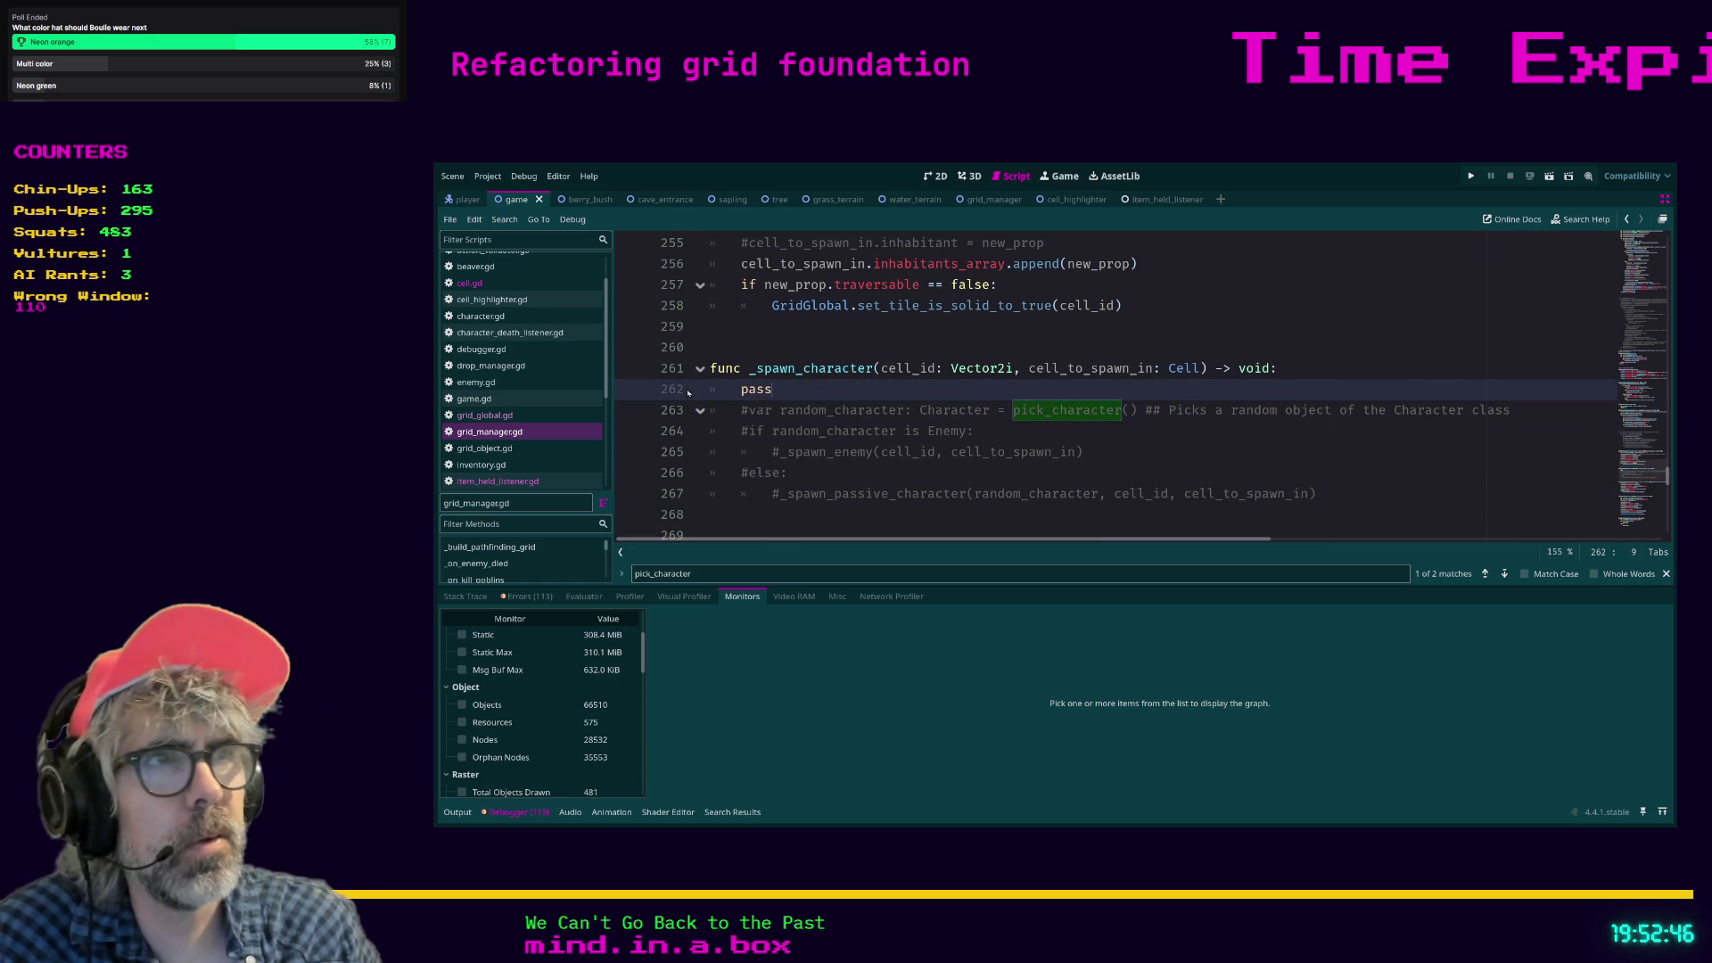
click(899, 476)
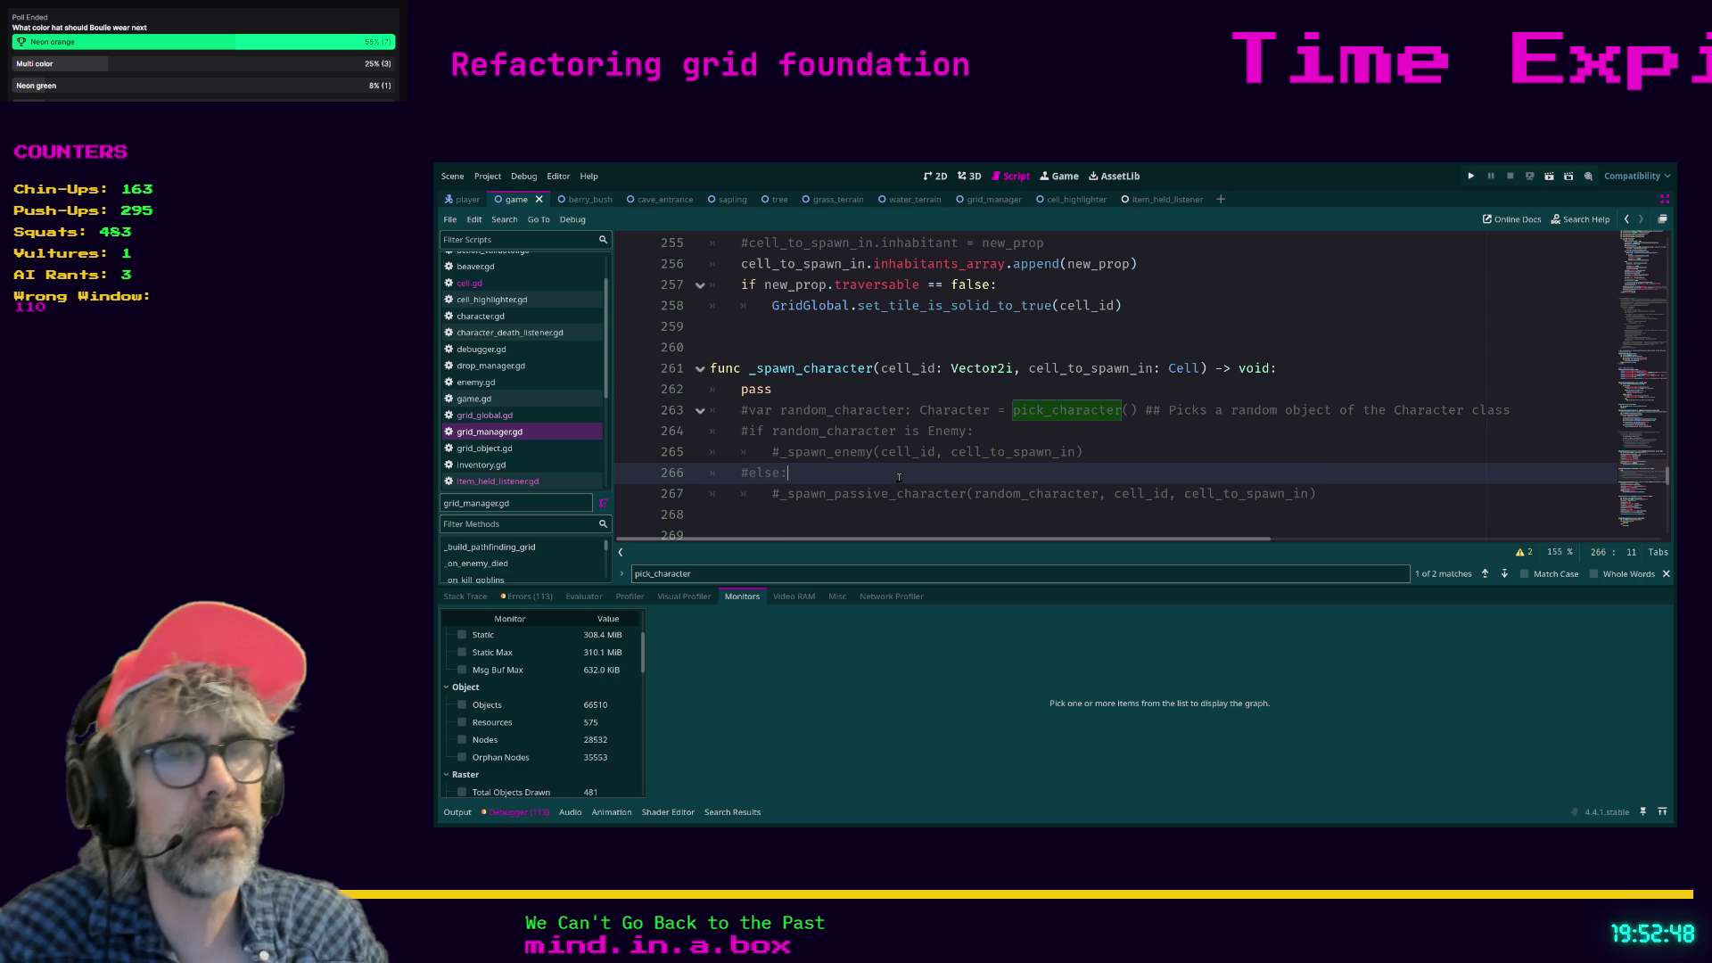
key(F5)
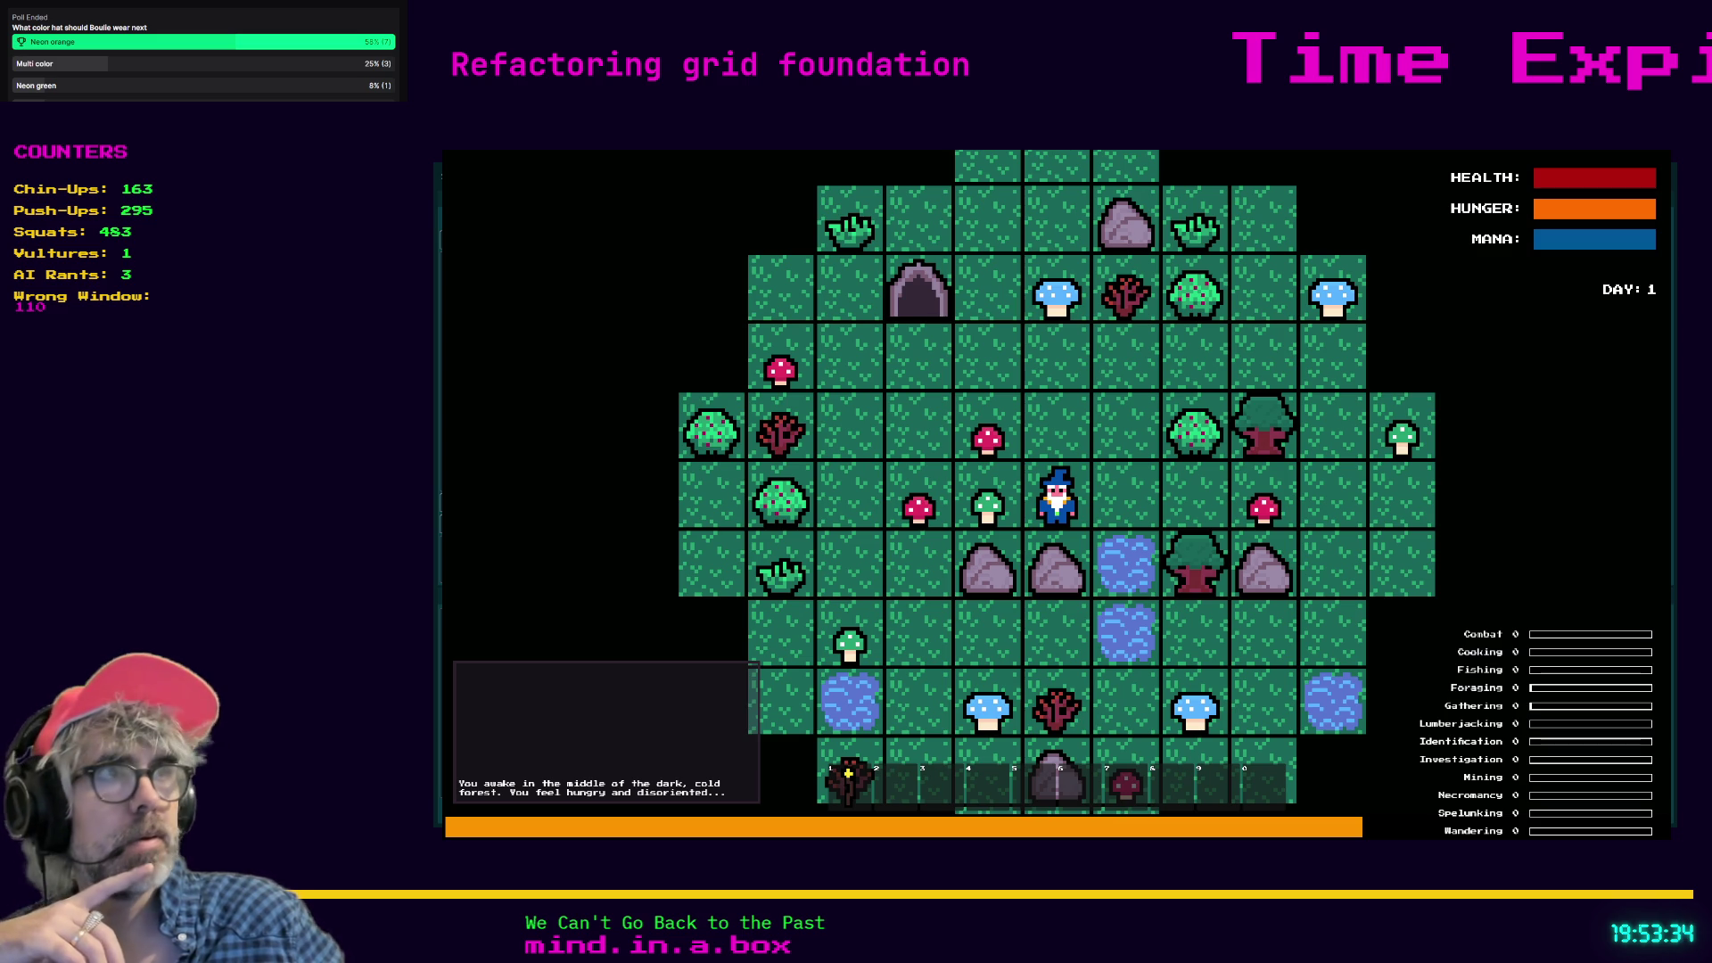
click(1508, 179)
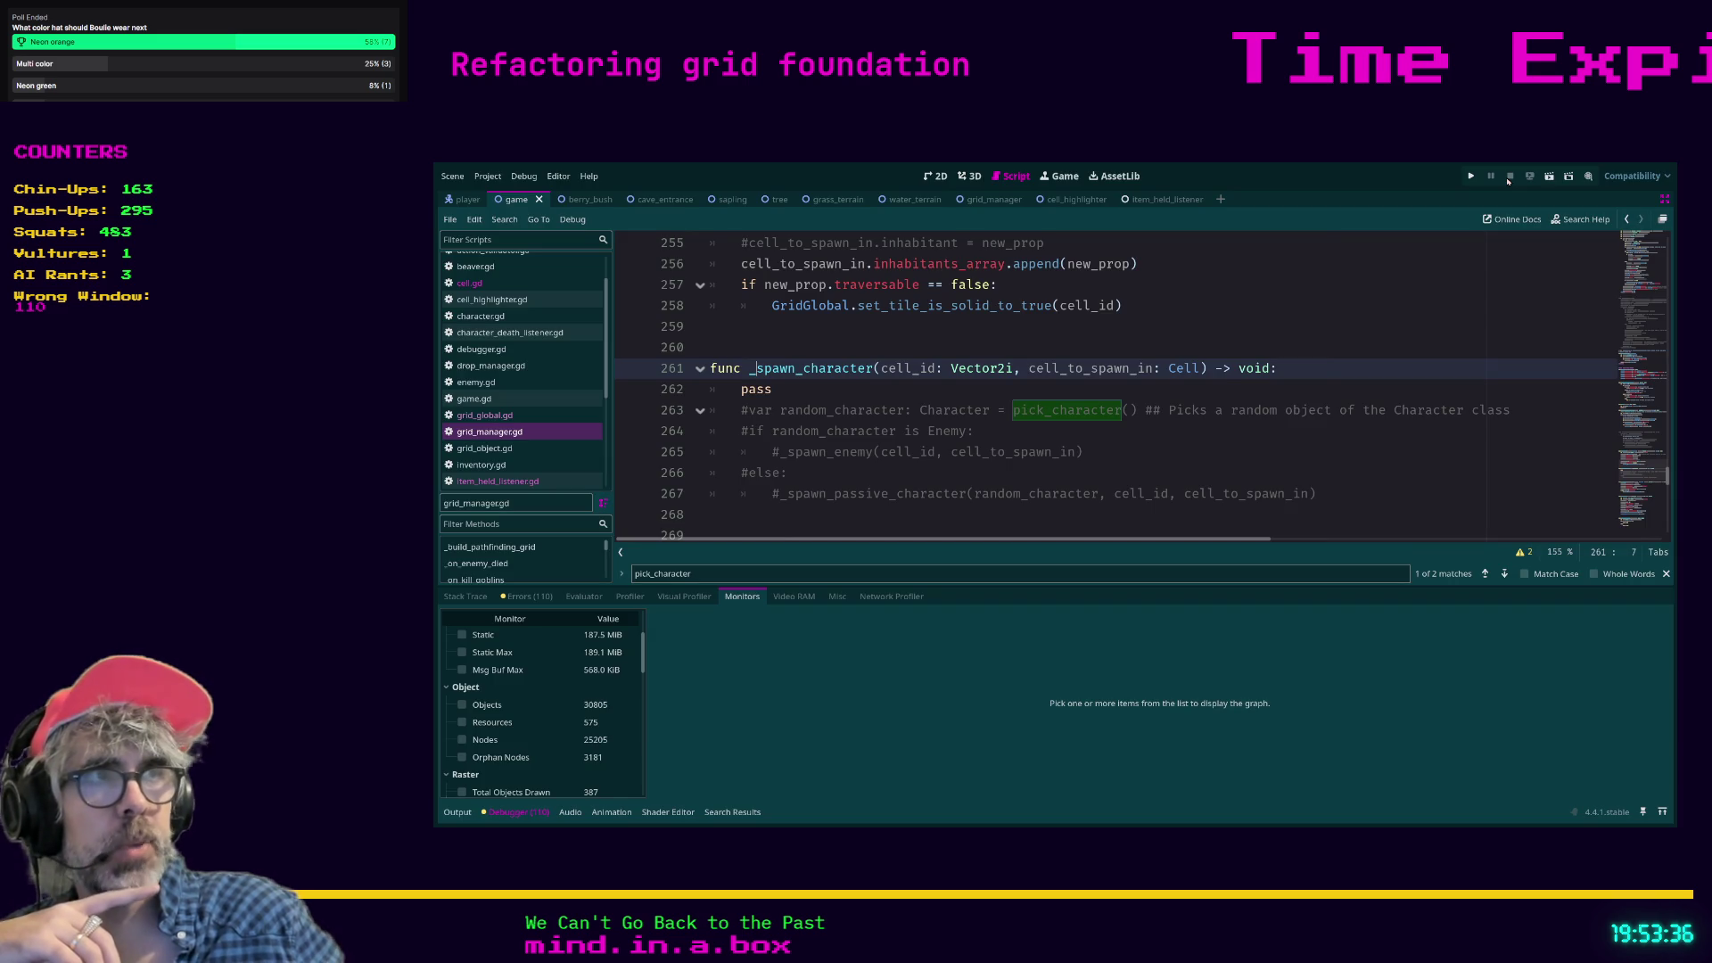
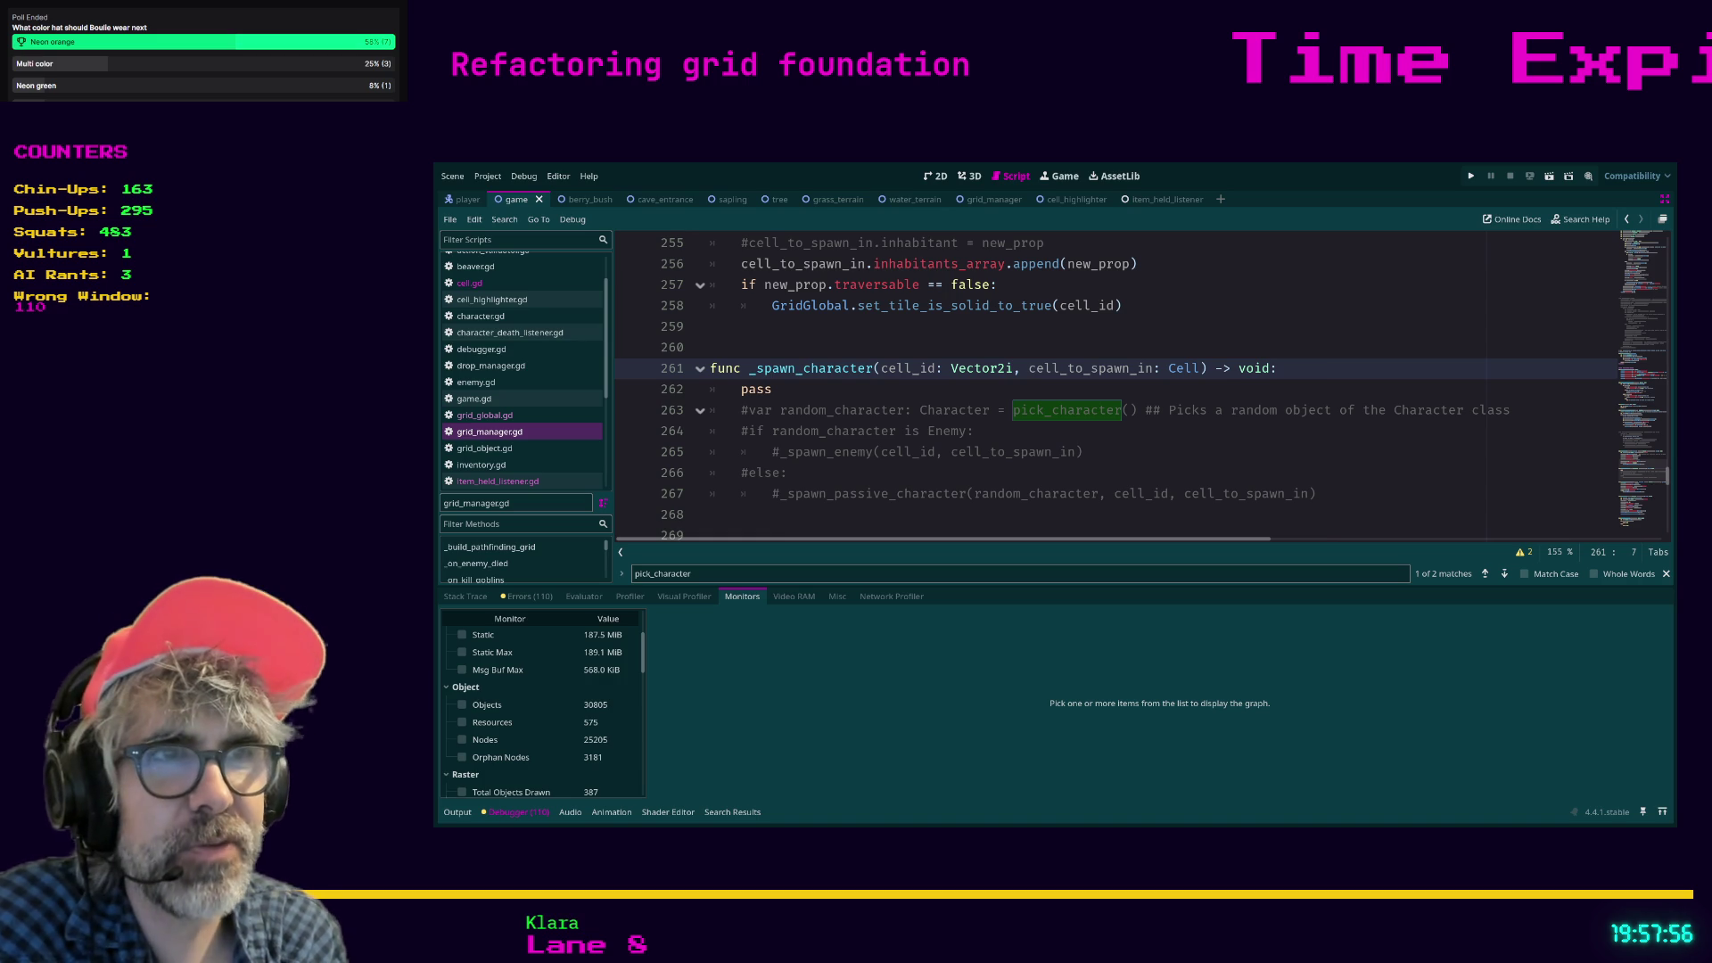
Delete the pass placeholder in _spawn_character.
click(820, 473)
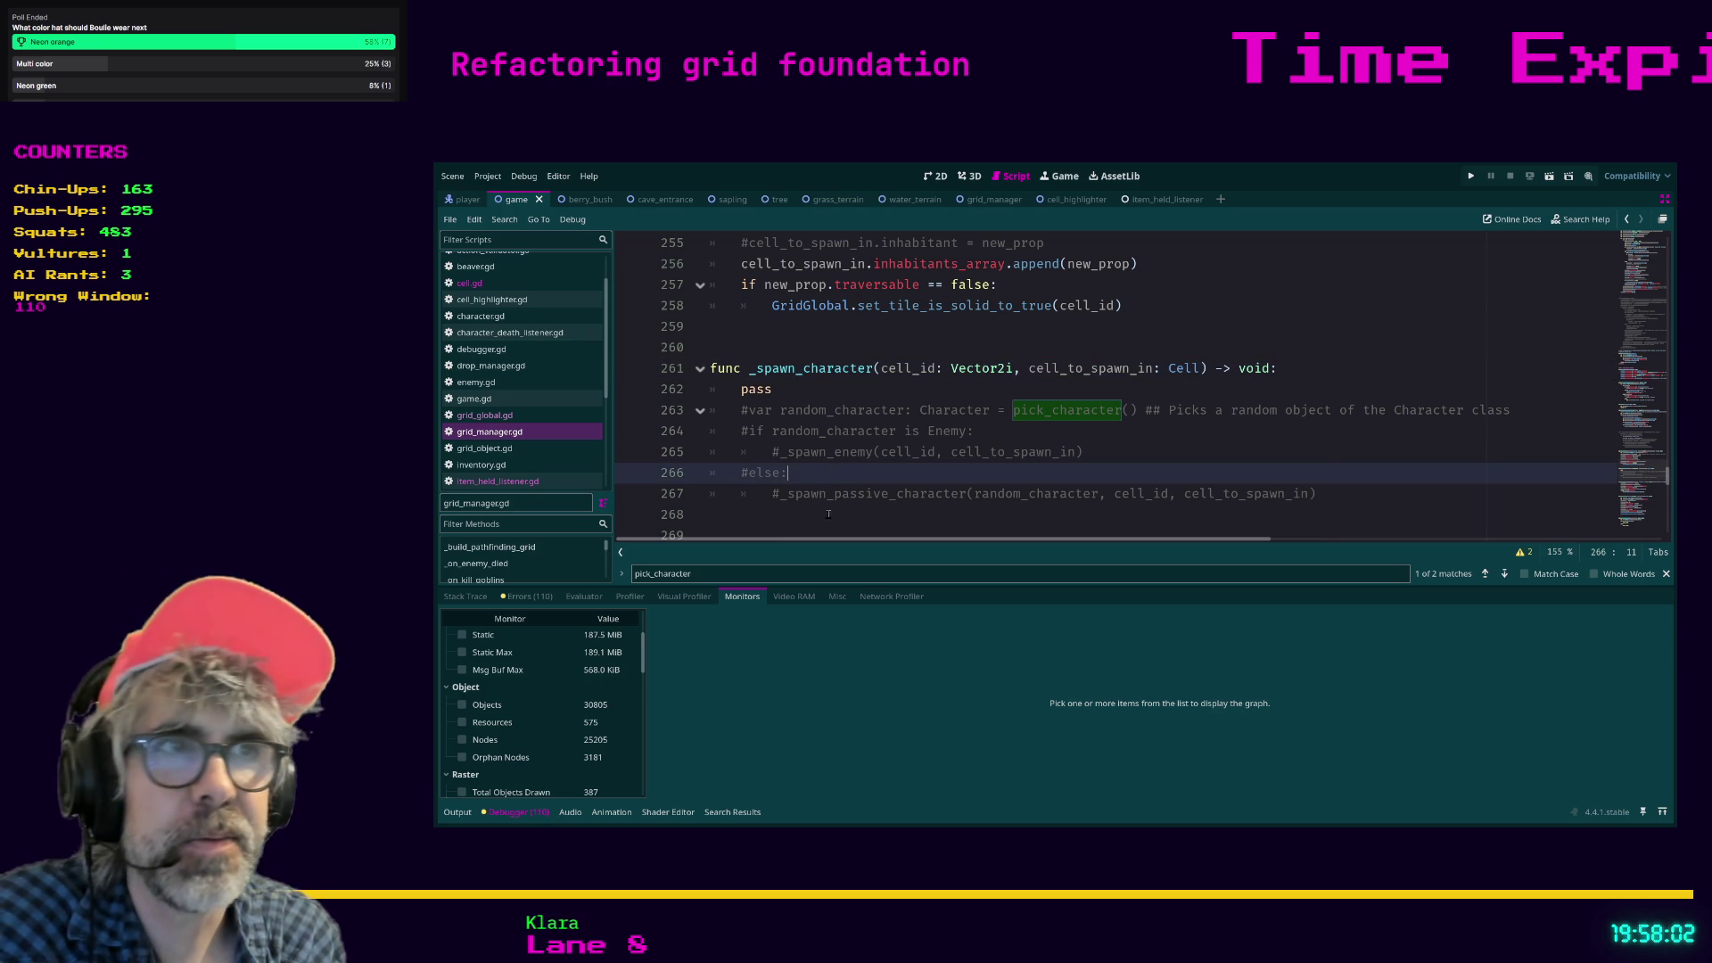
click(833, 515)
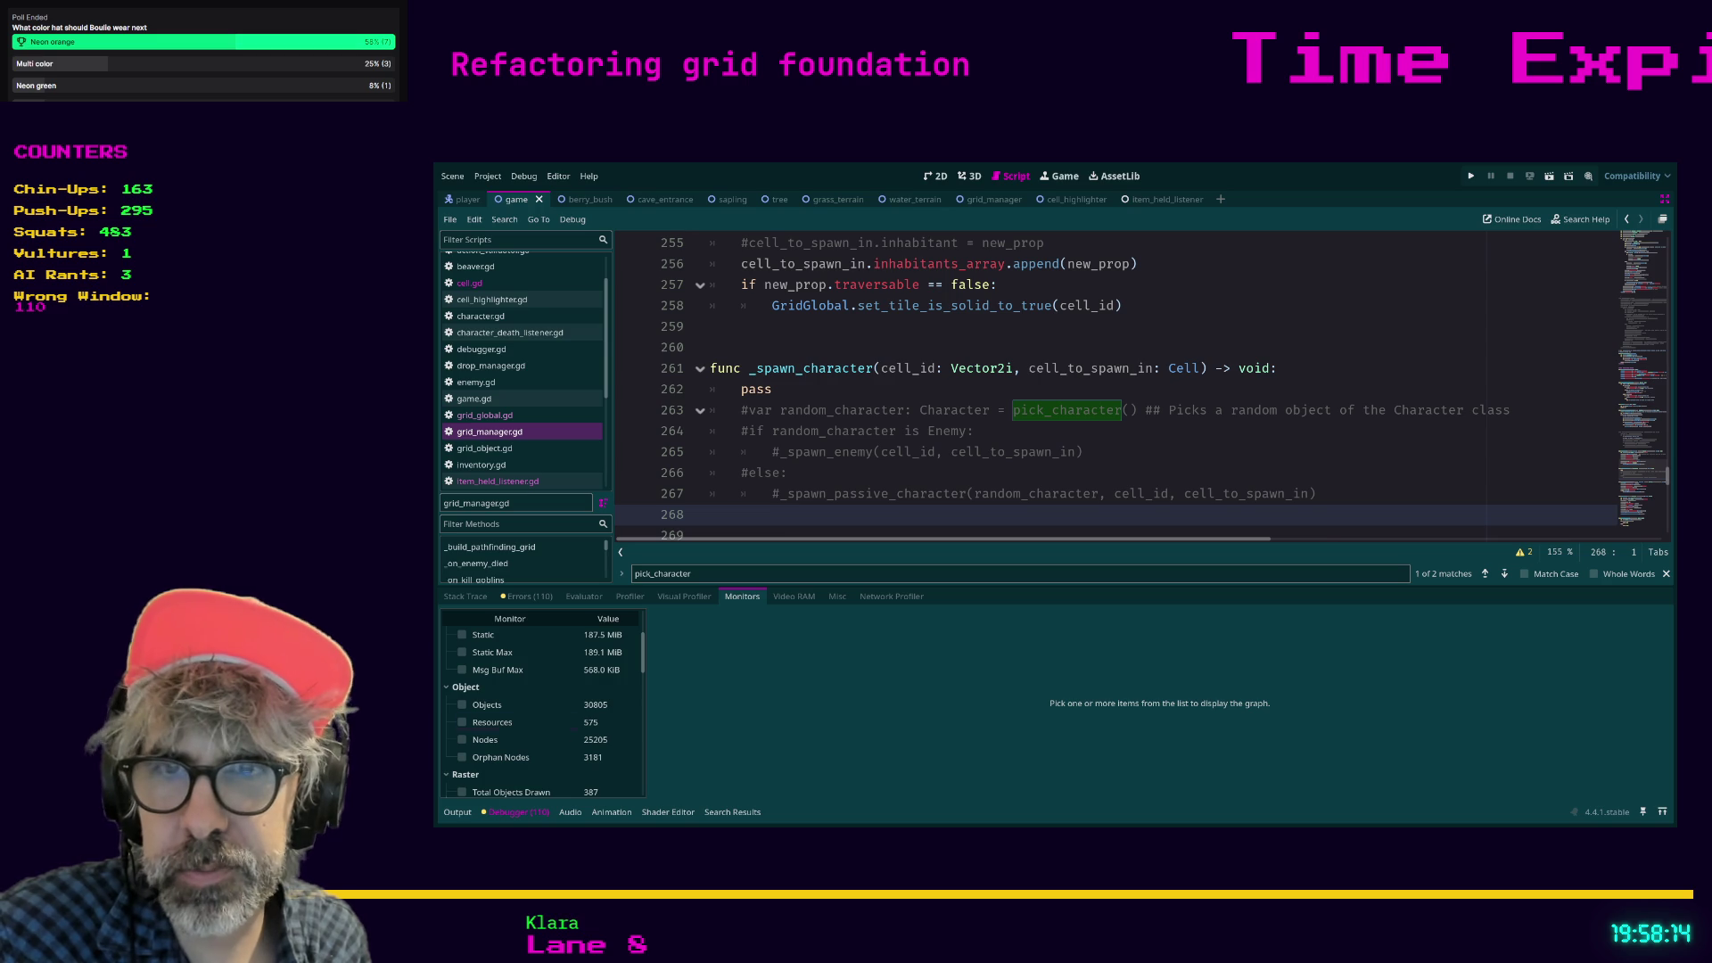
click(788, 472)
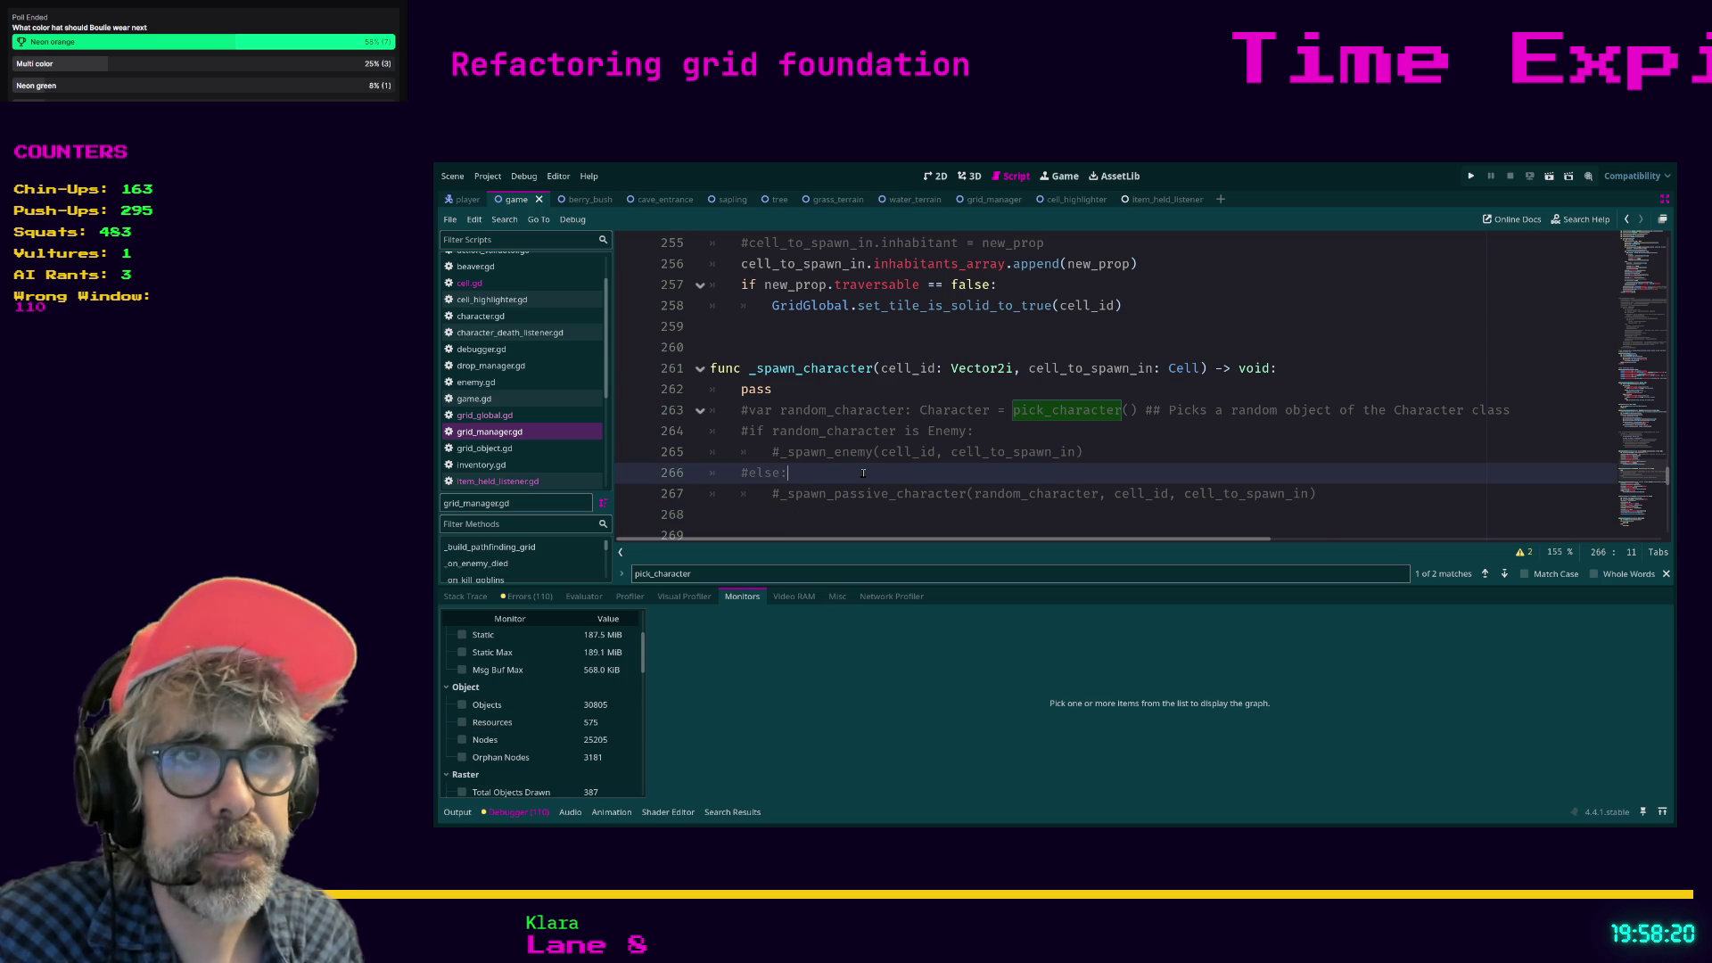
click(920, 512)
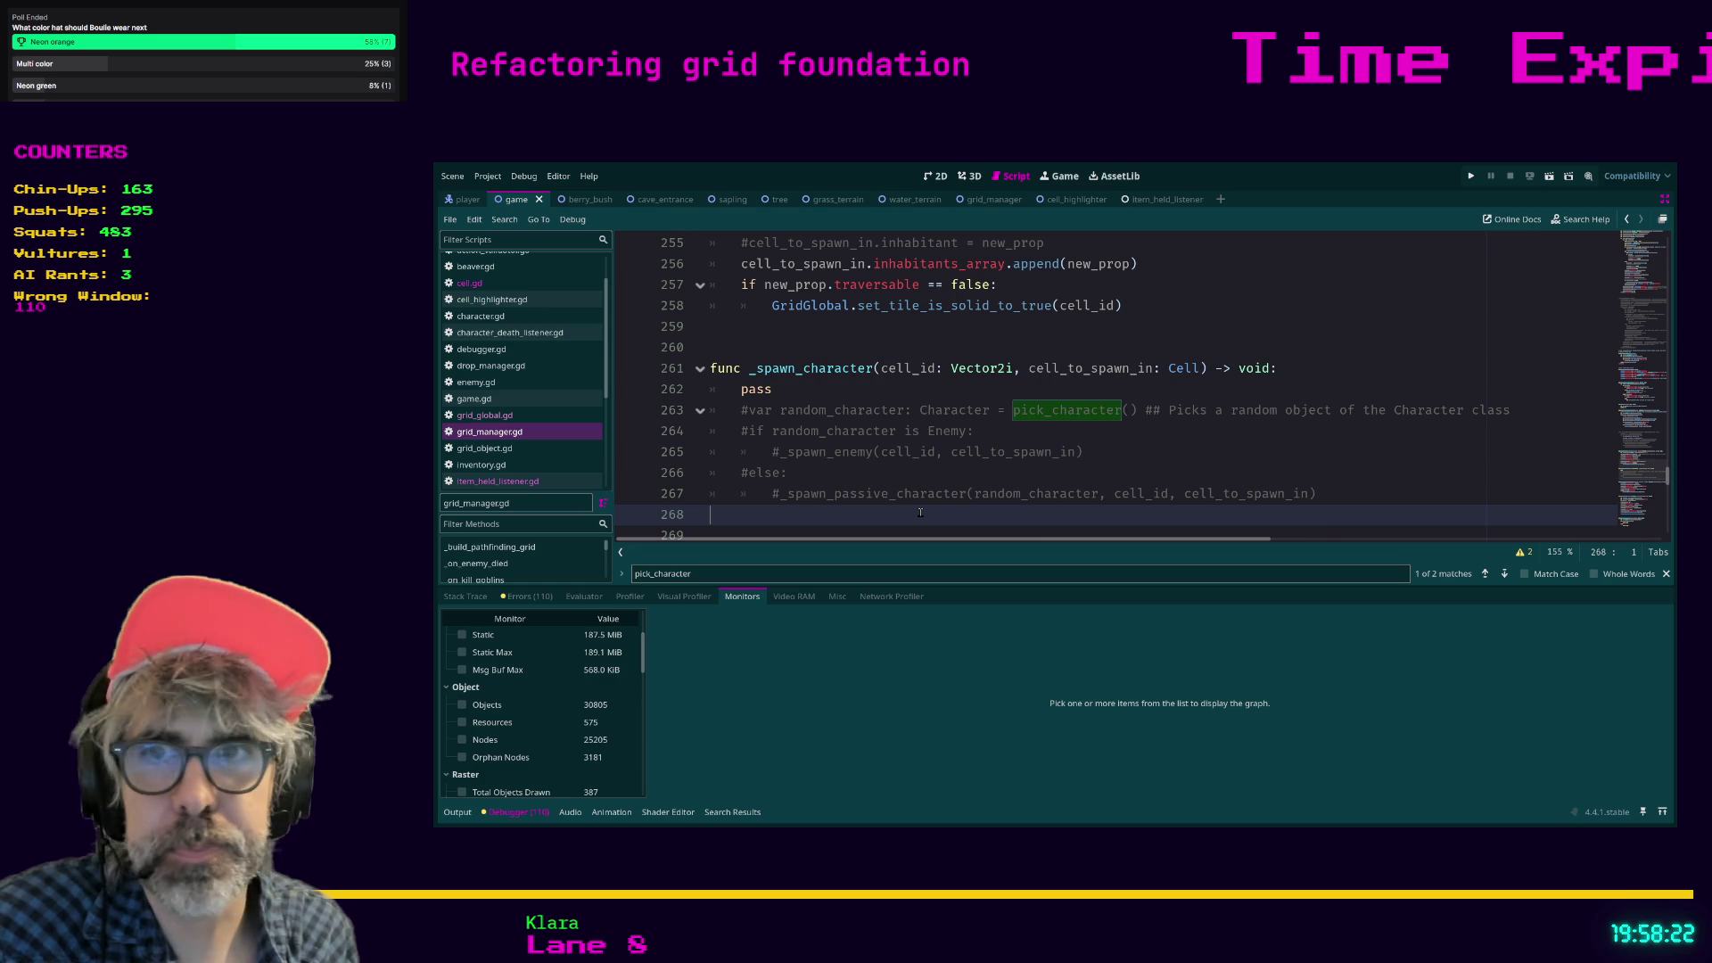
click(796, 396)
key(ctrl+shift+Left)
key(BackSpace)
key(BackSpace)
key(BackSpace)
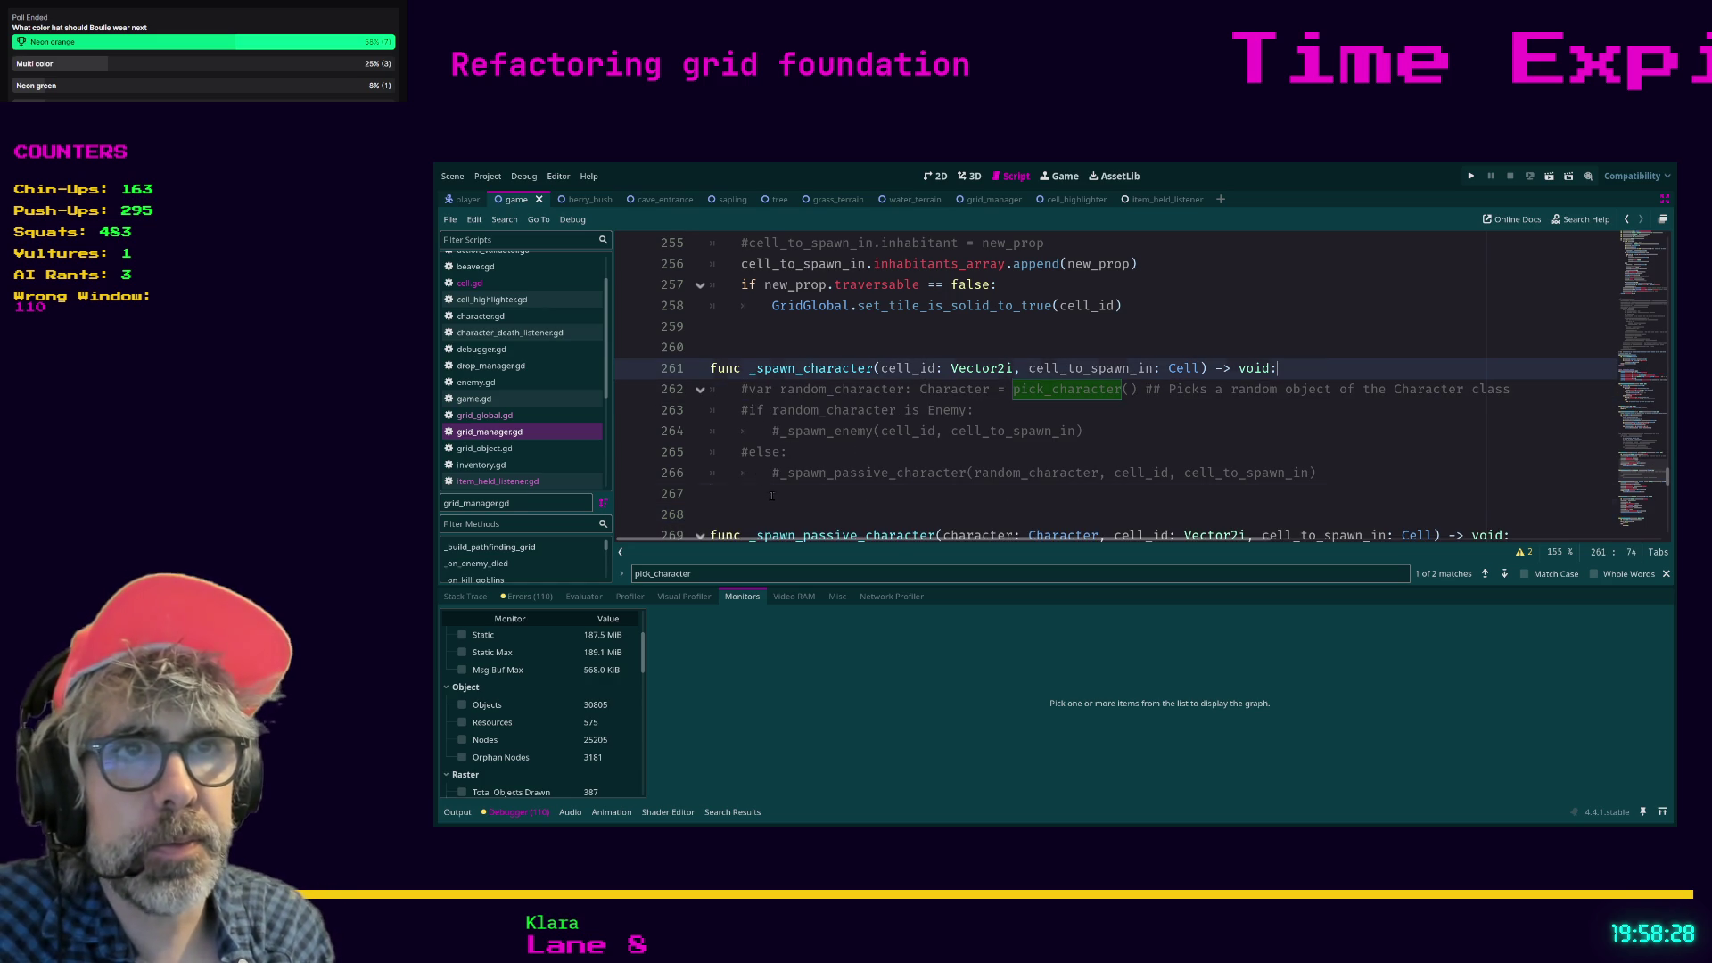
Uncomment lines 262–266 with Ctrl+K to restore the pick_character spawning logic.
drag(772, 495, 694, 399)
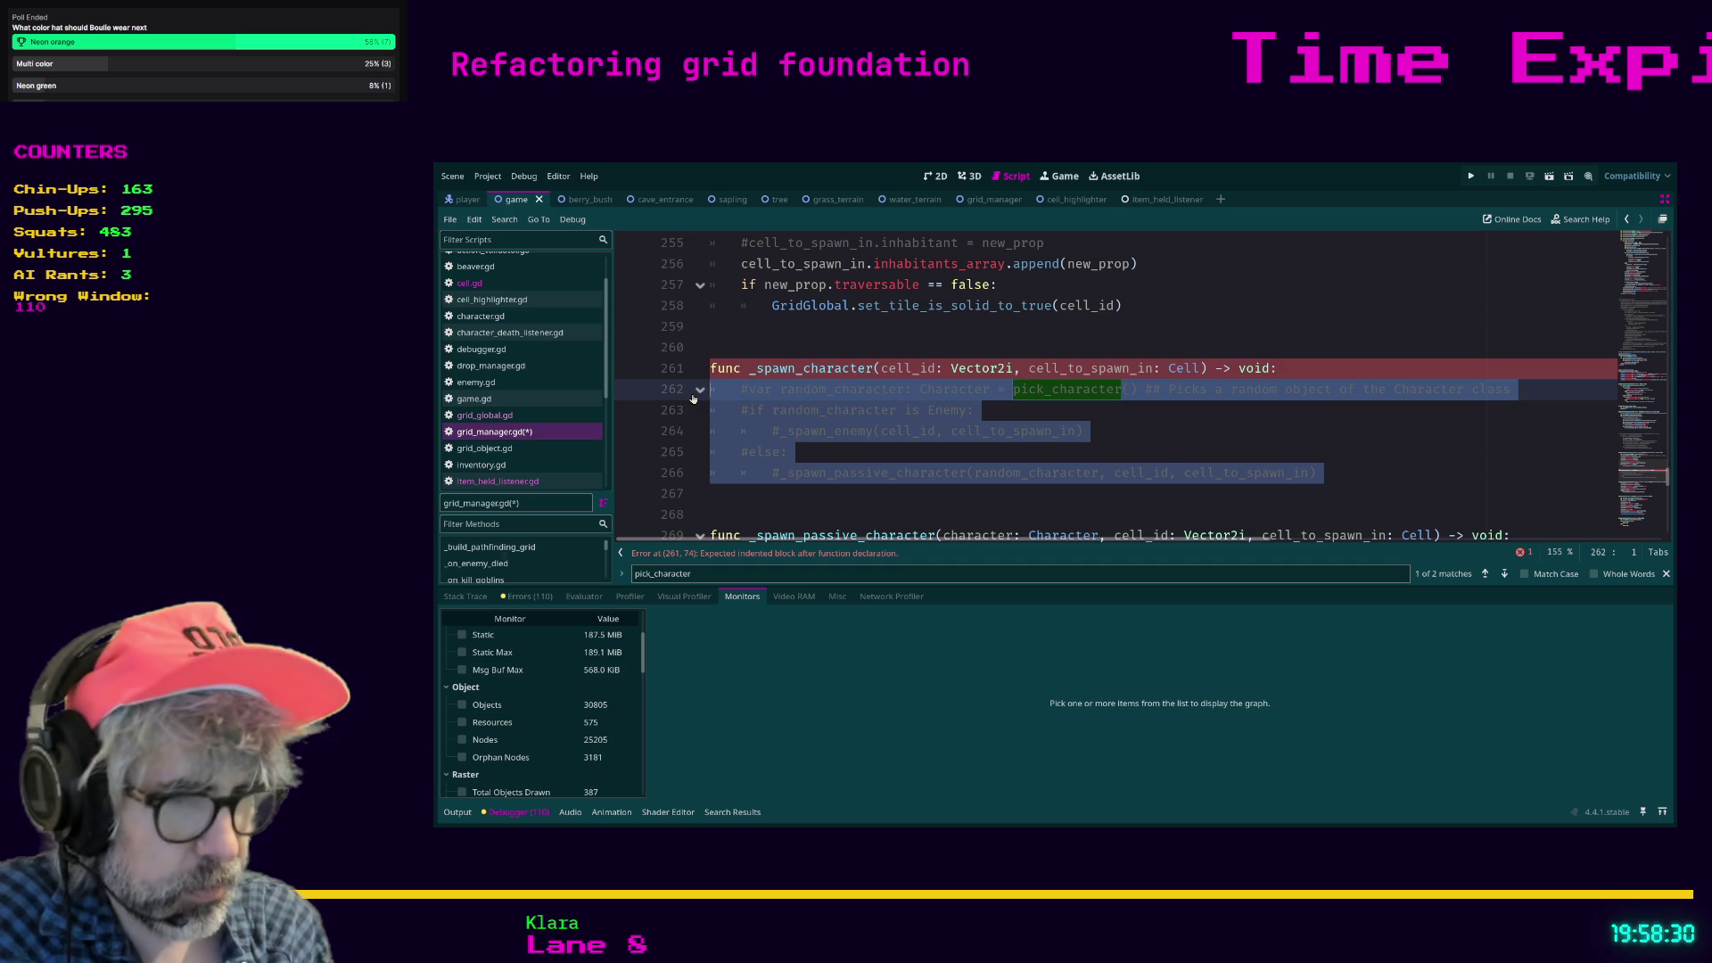
key(ctrl+k)
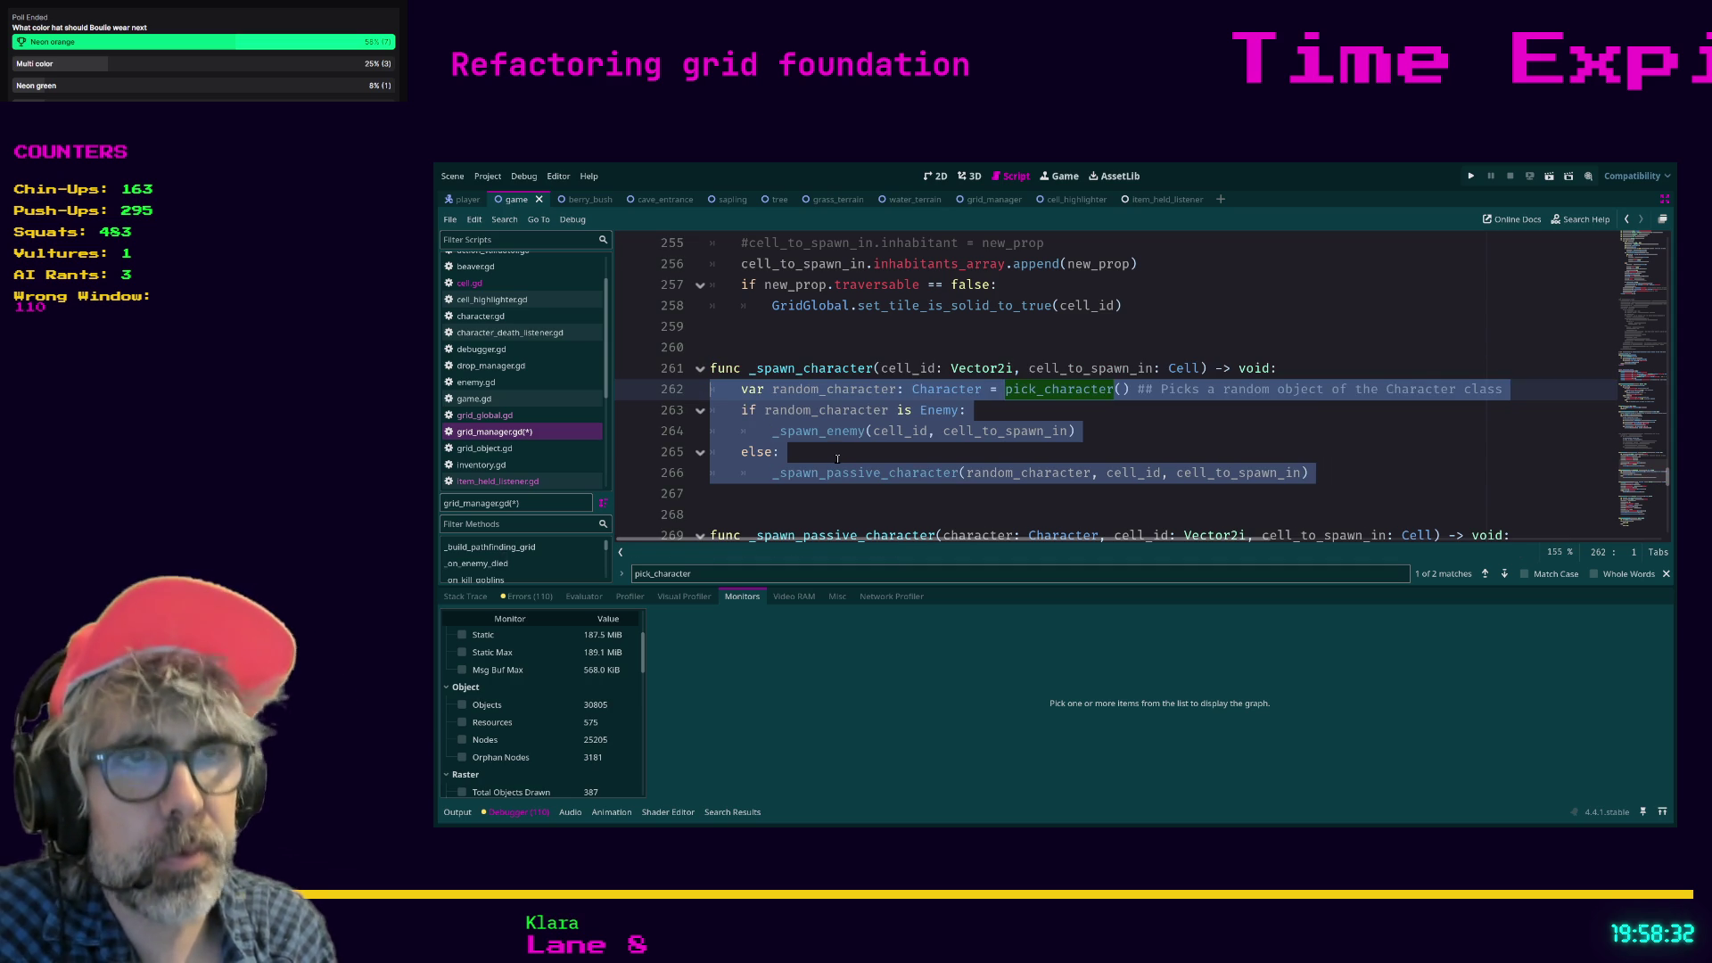
click(837, 457)
Save grid_manager.gd with Ctrl+S and review the restored _spawn_character function.
key(ctrl+s)
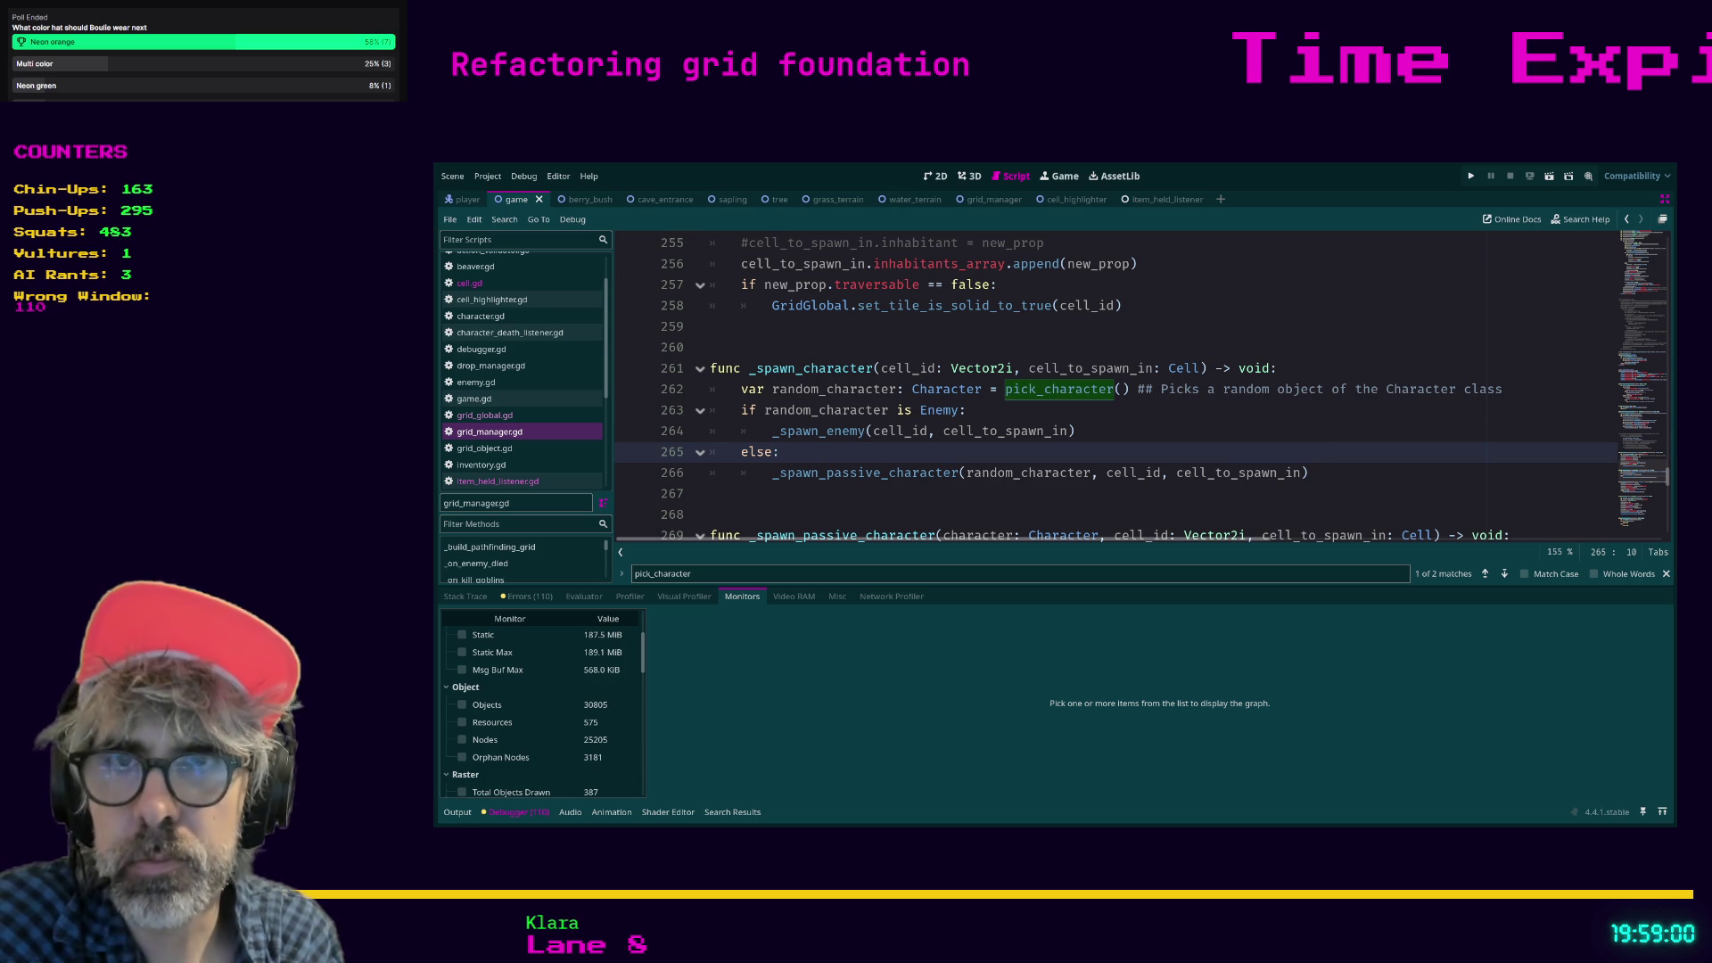
click(868, 513)
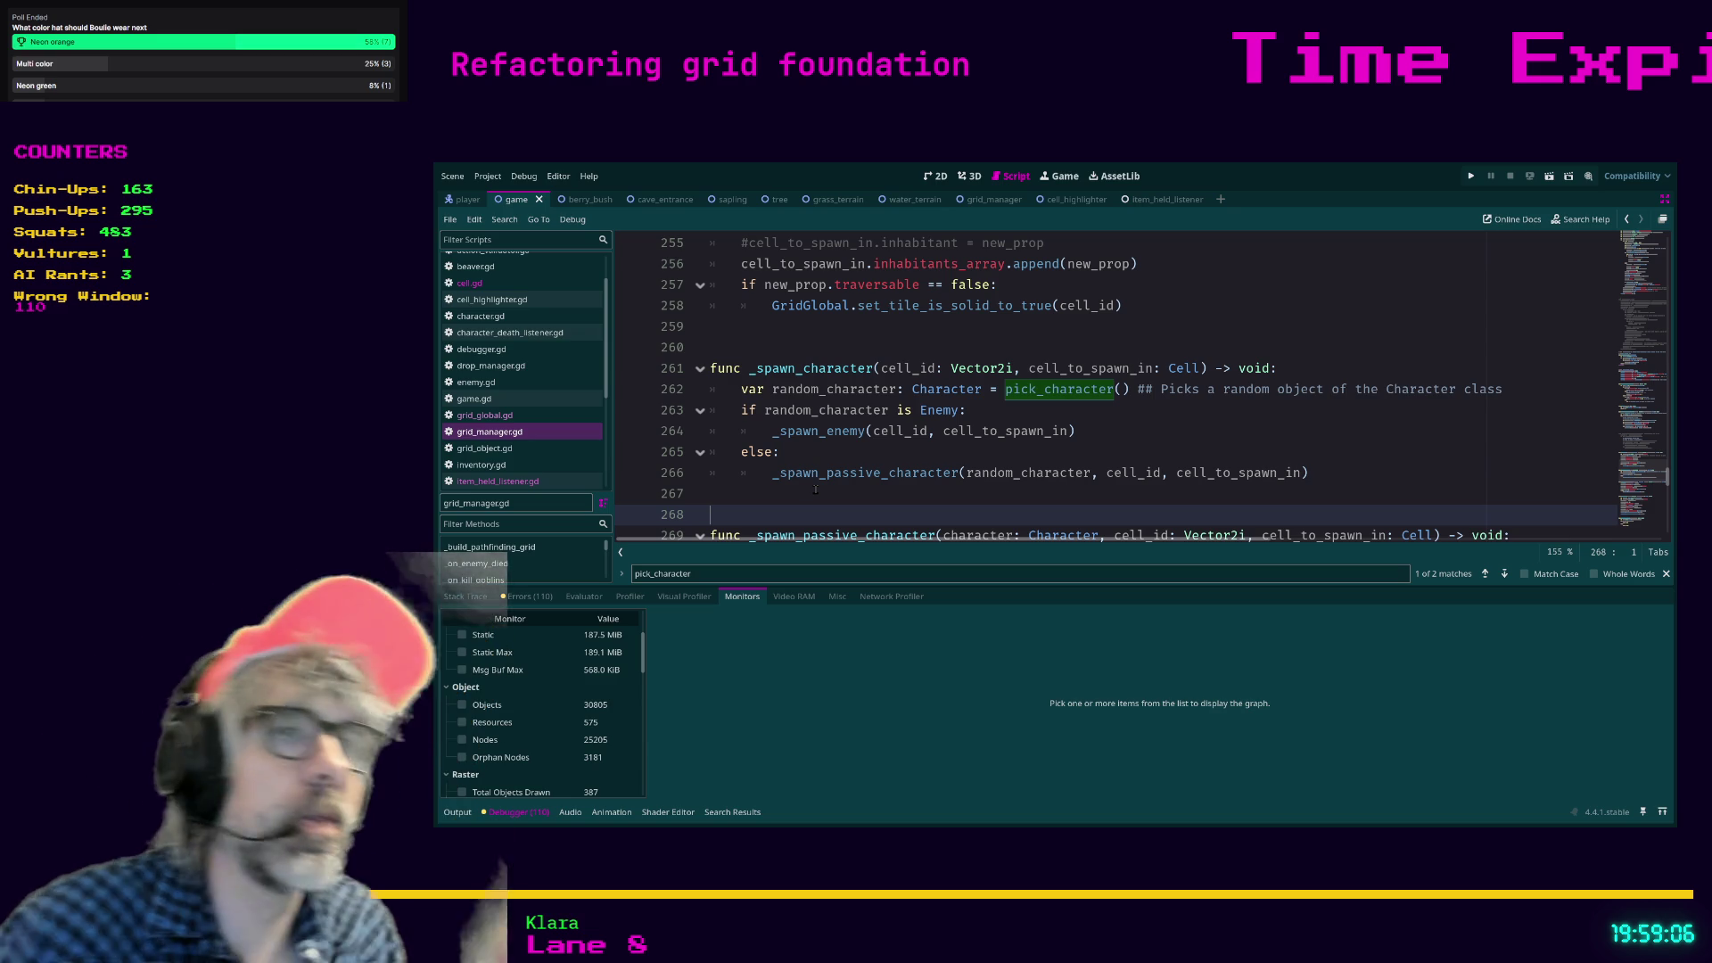
click(801, 367)
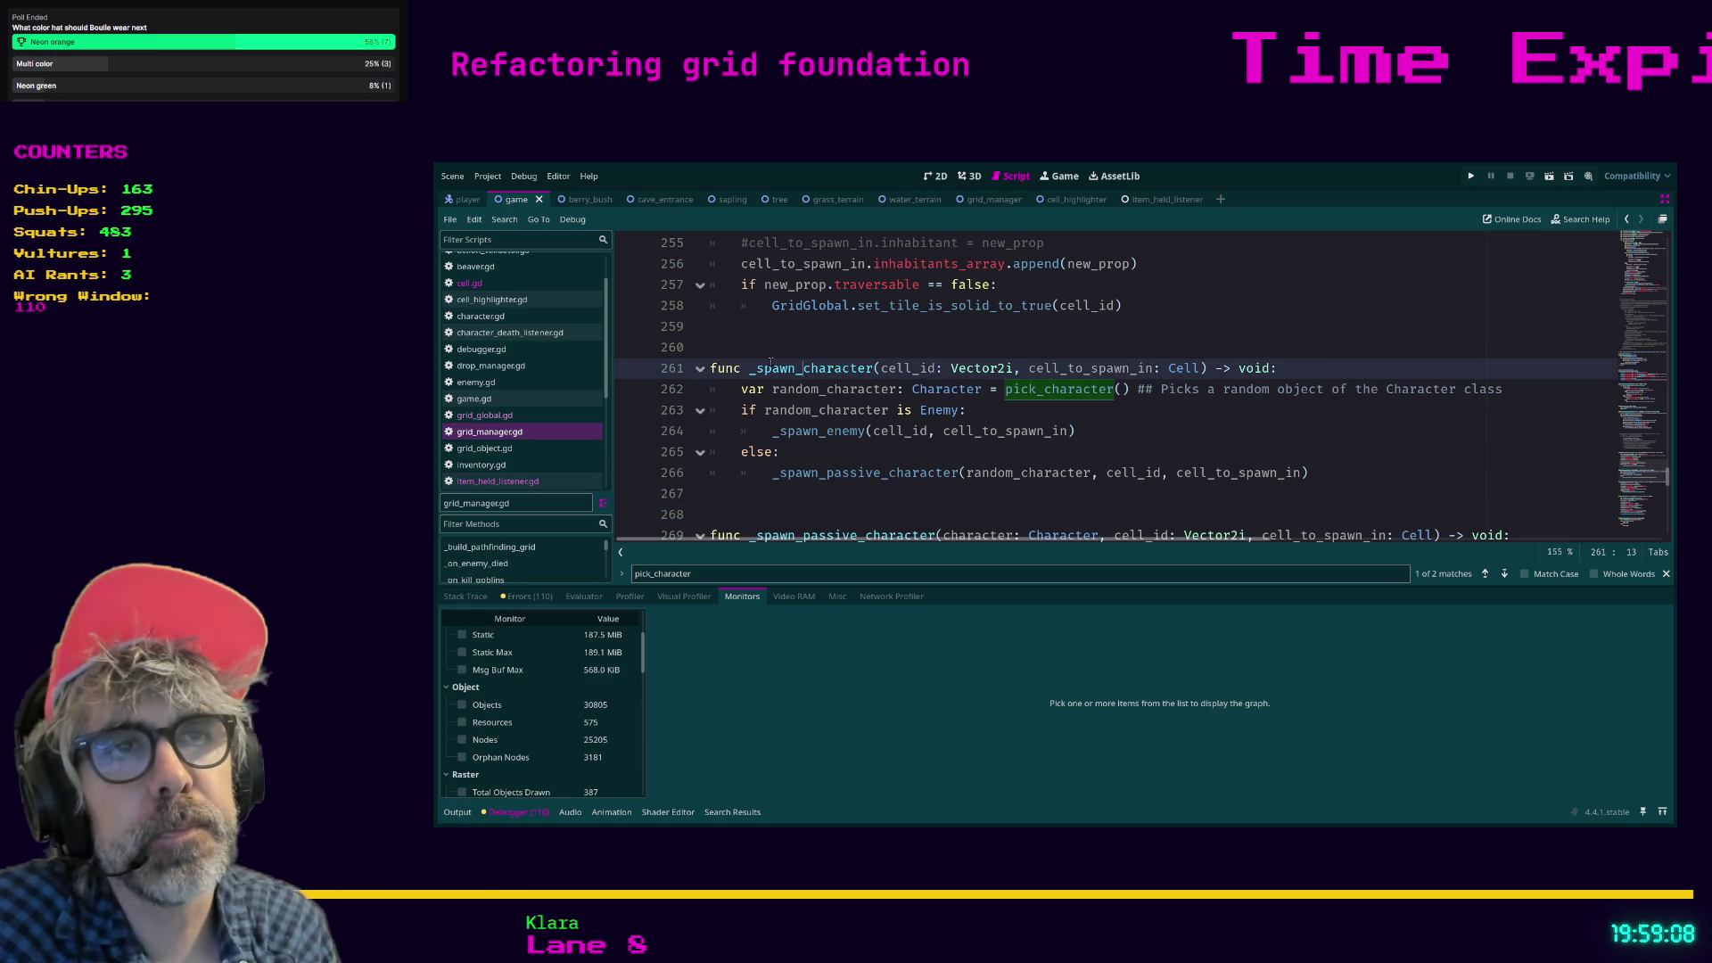
key(Up)
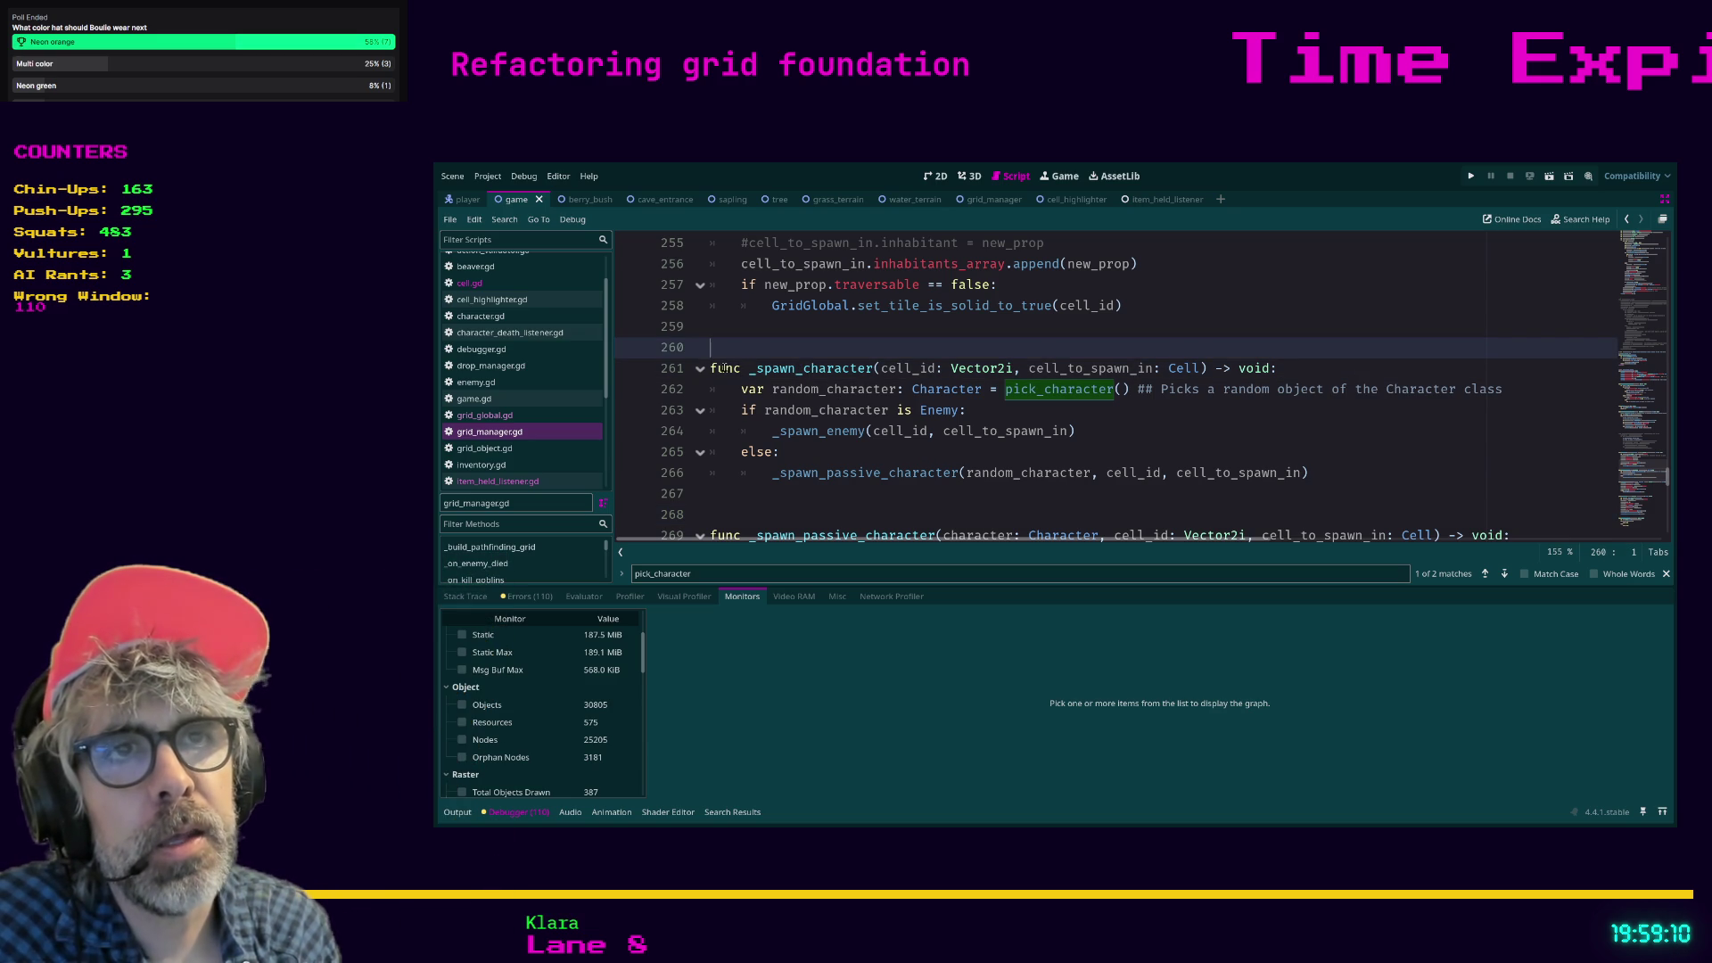
mouse_move(709, 369)
mouse_down()
mouse_move(1314, 473)
mouse_move(714, 373)
mouse_up()
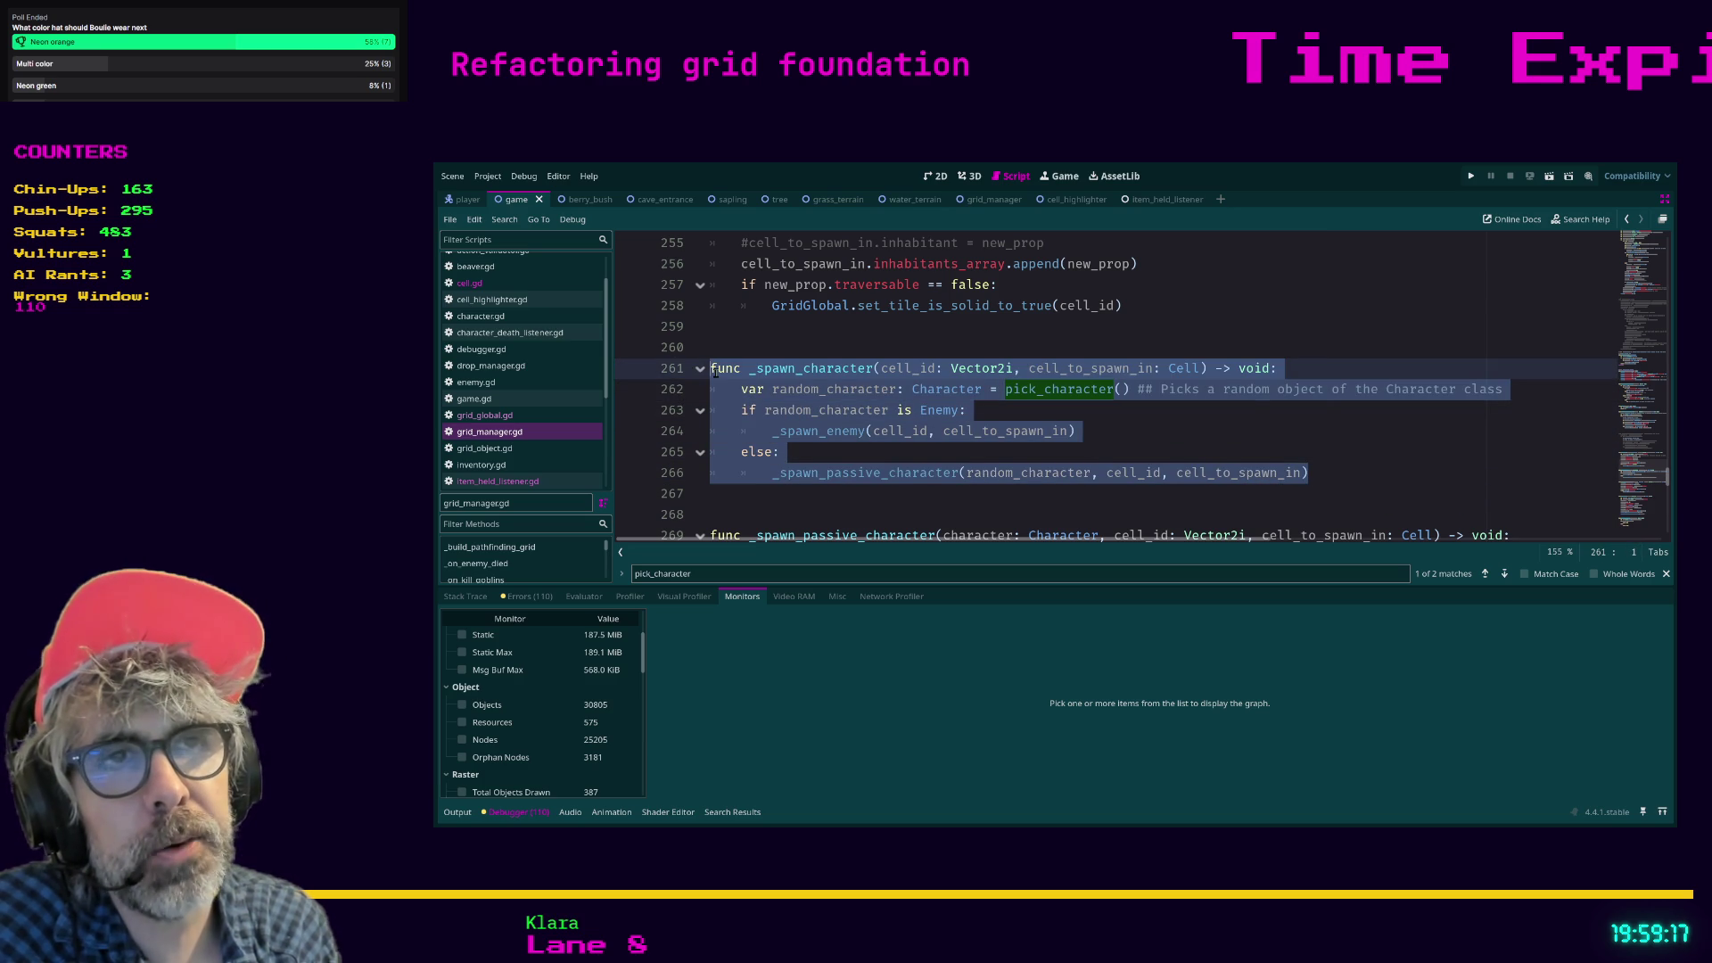
click(942, 456)
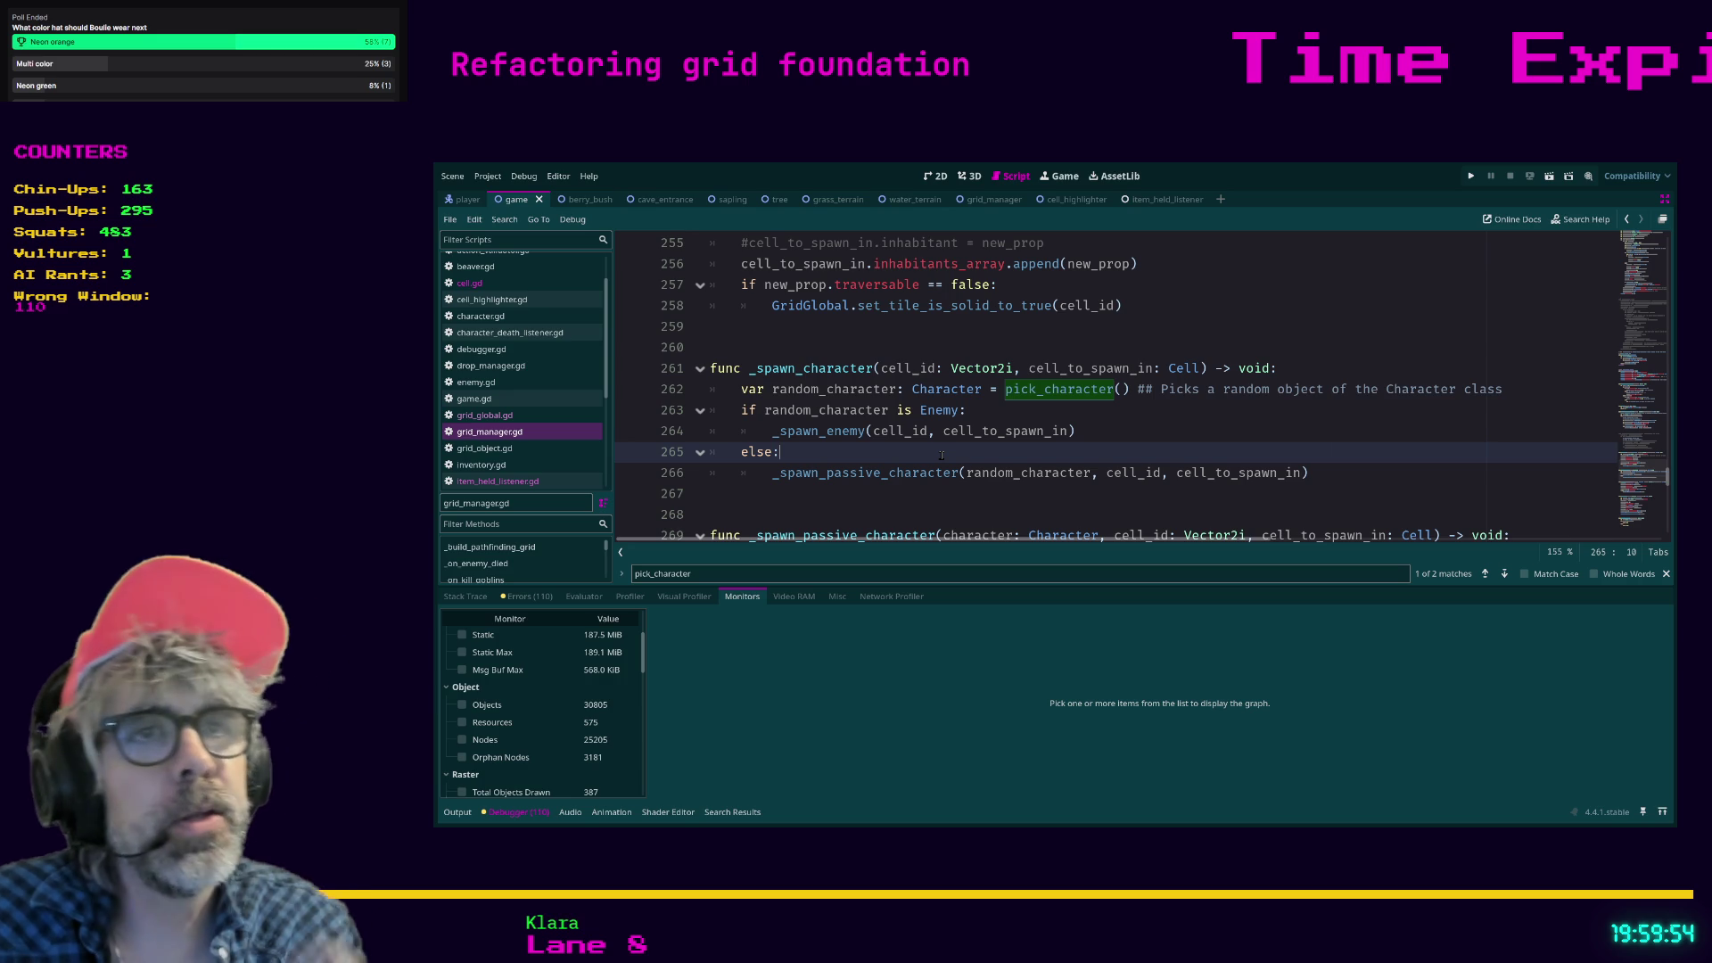
click(743, 390)
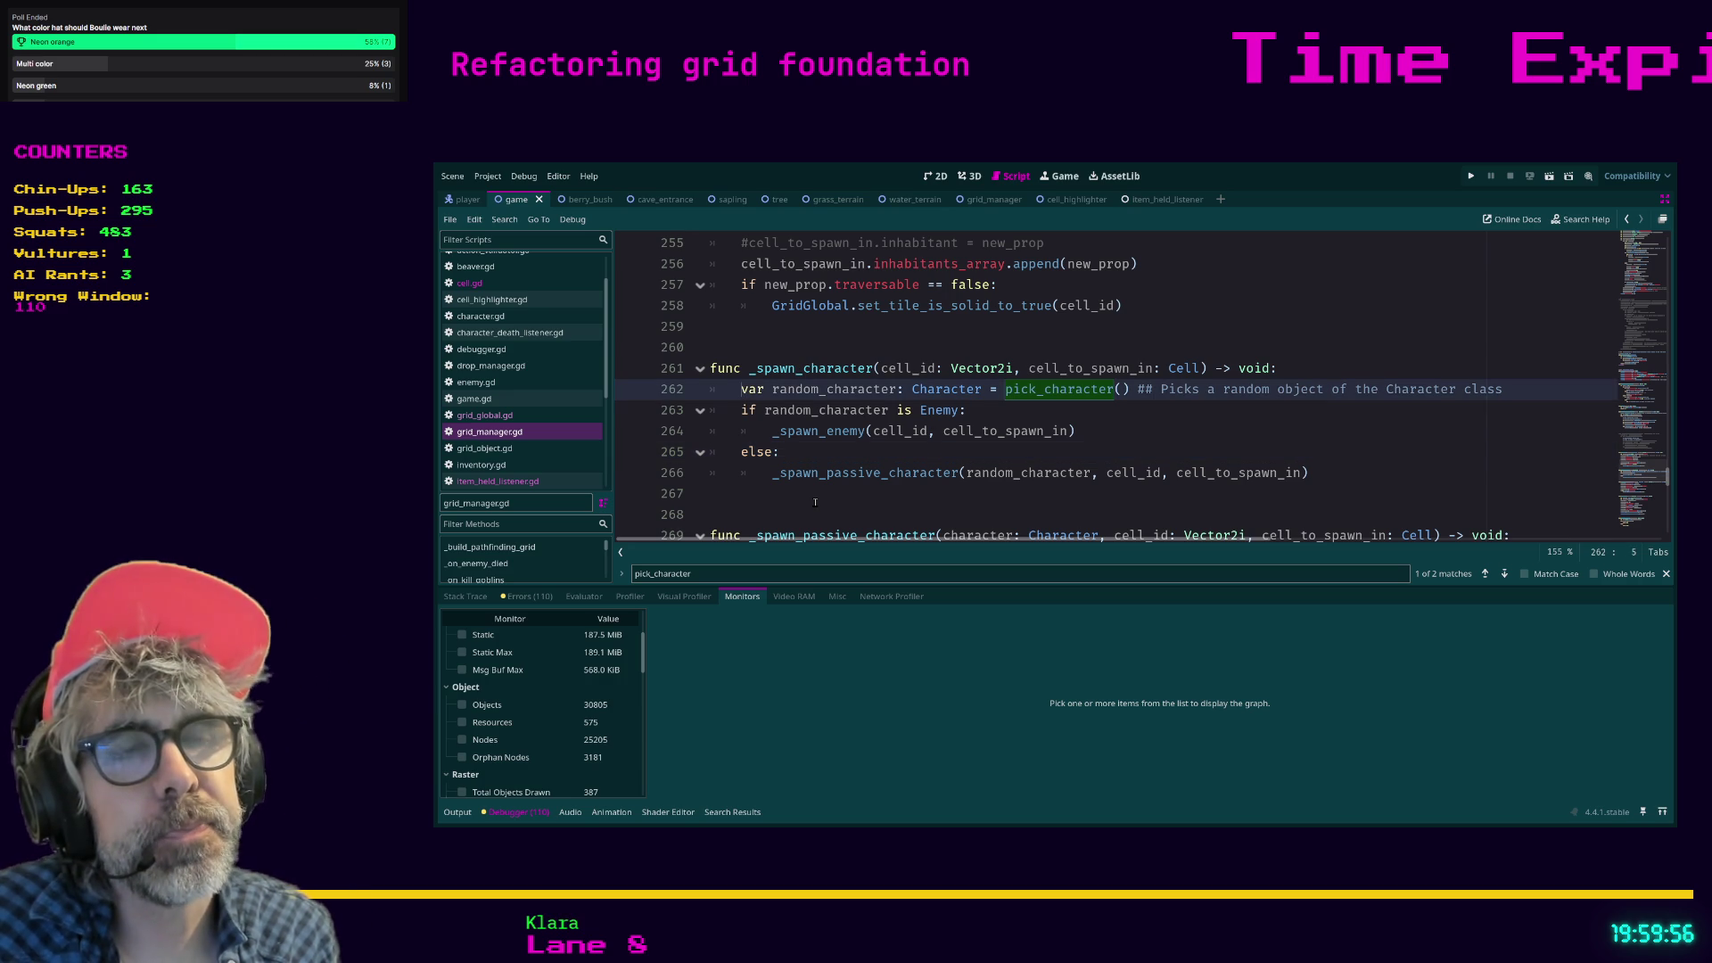
Add '## Randomly choose which character (wombat, beaver, goblin, etc.) we are going to spawn' above random_character.
key(Return)
key(Return)
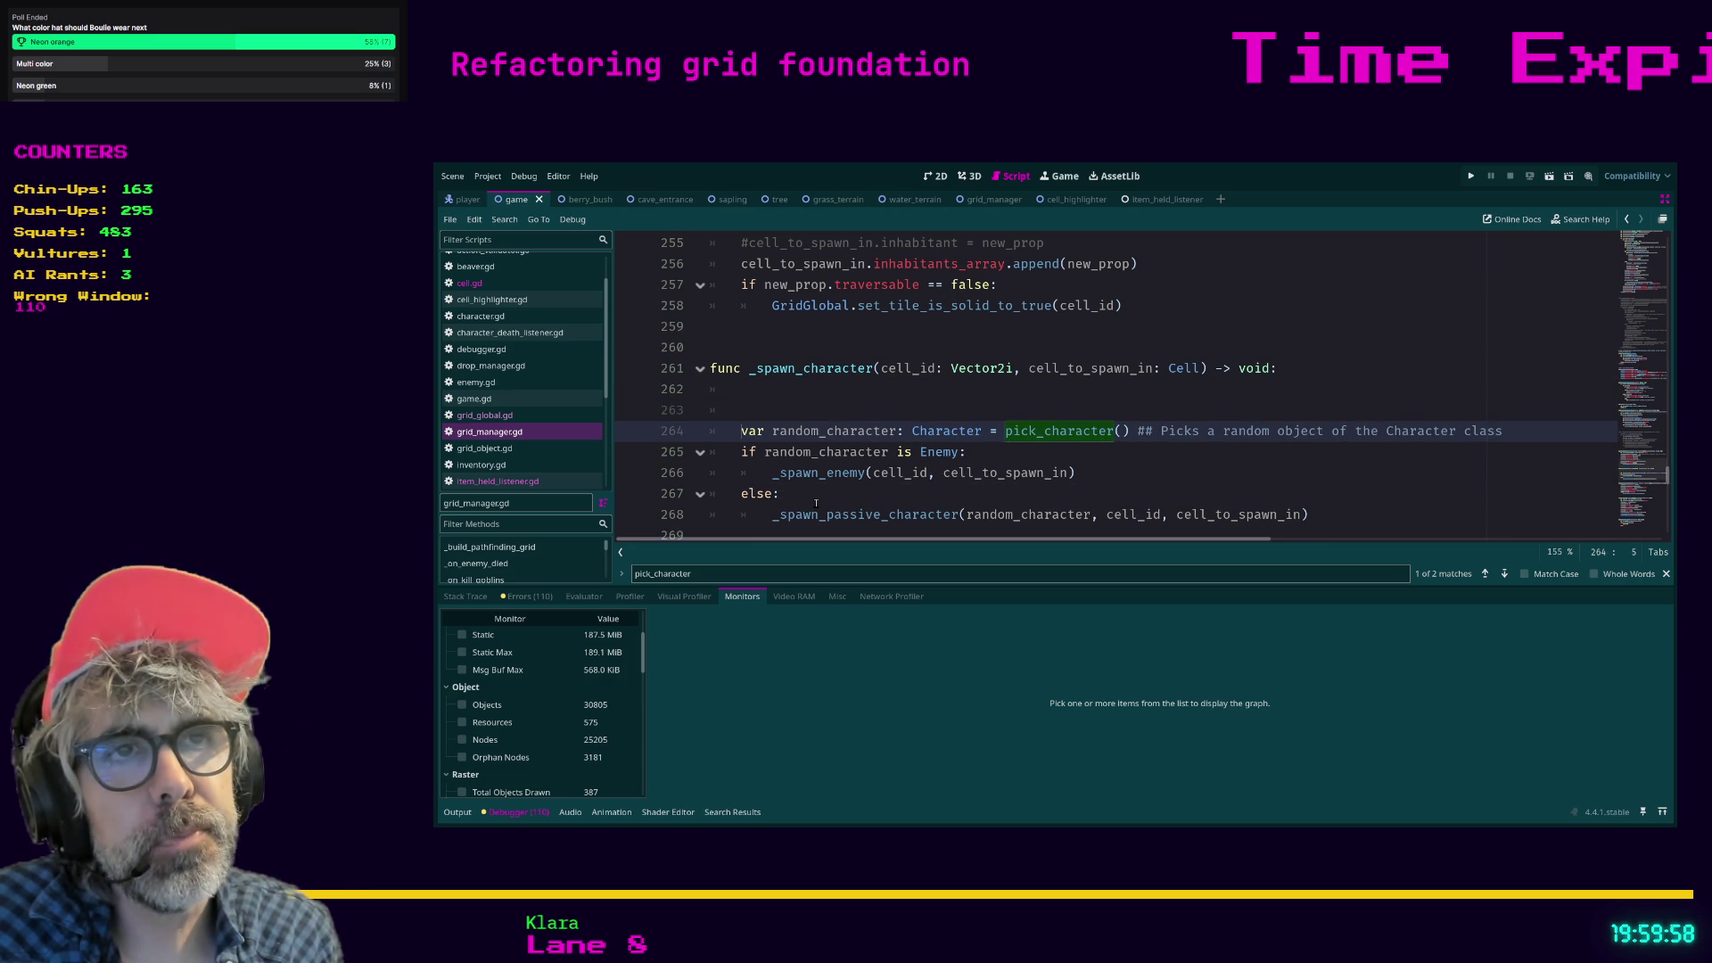
key(Up)
key(Up)
text(##)
key(BackSpace)
text(Randomly choose )
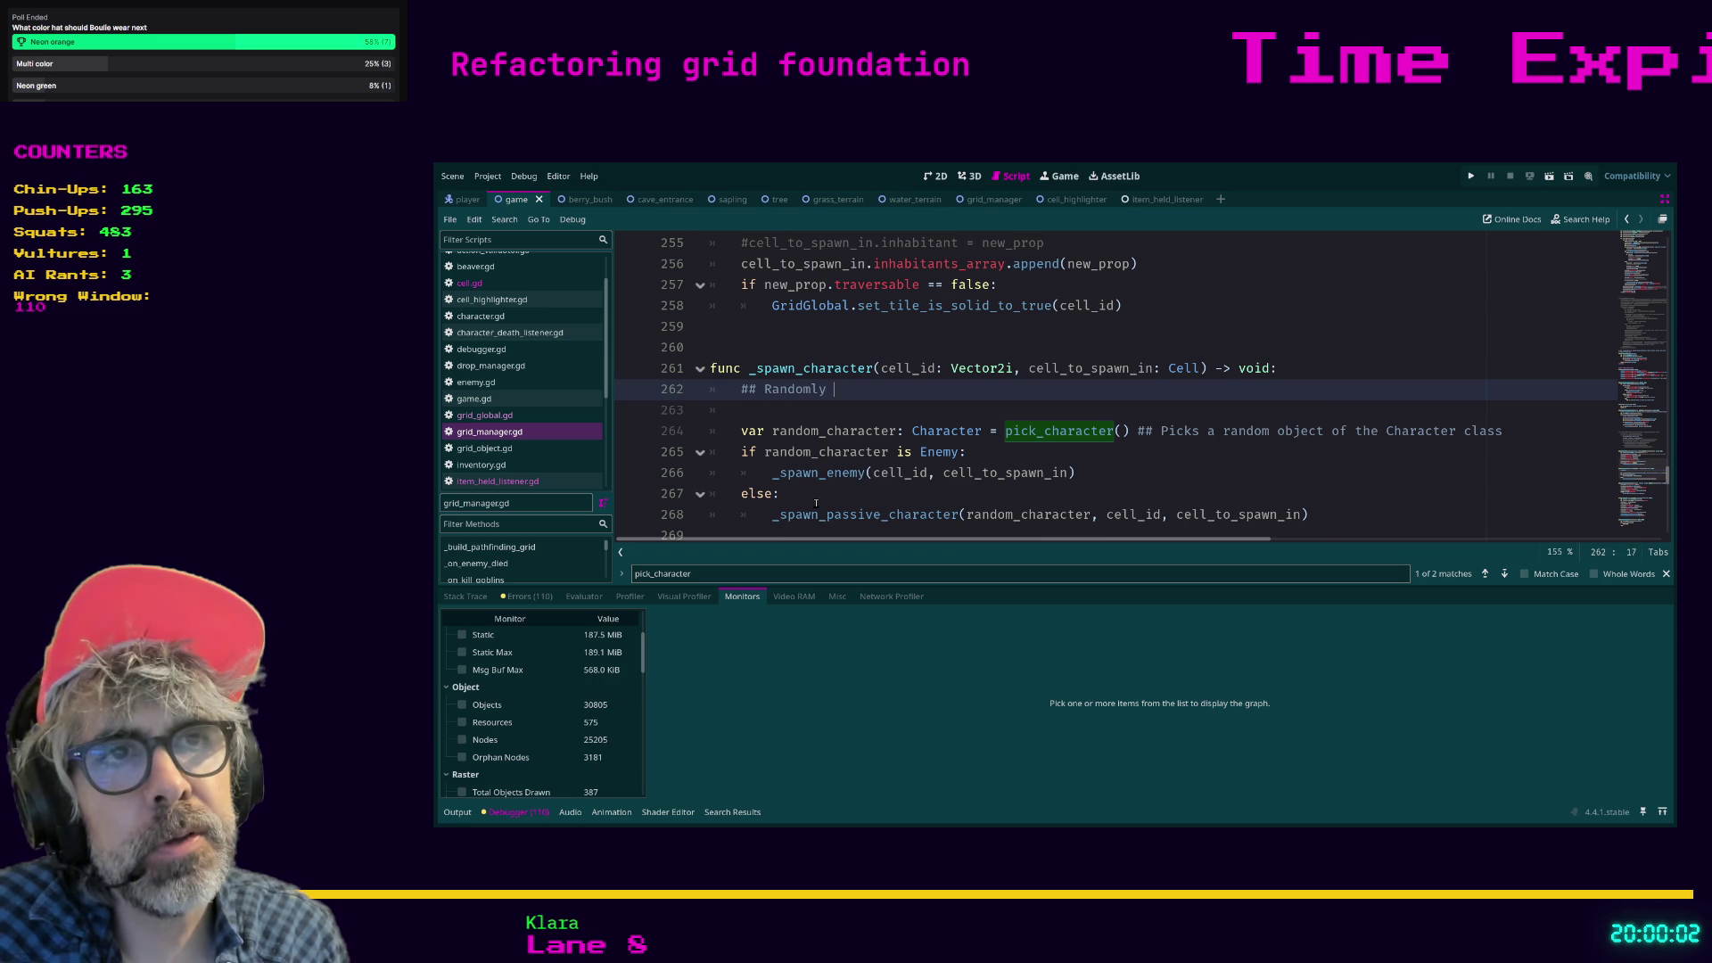
text(which char)
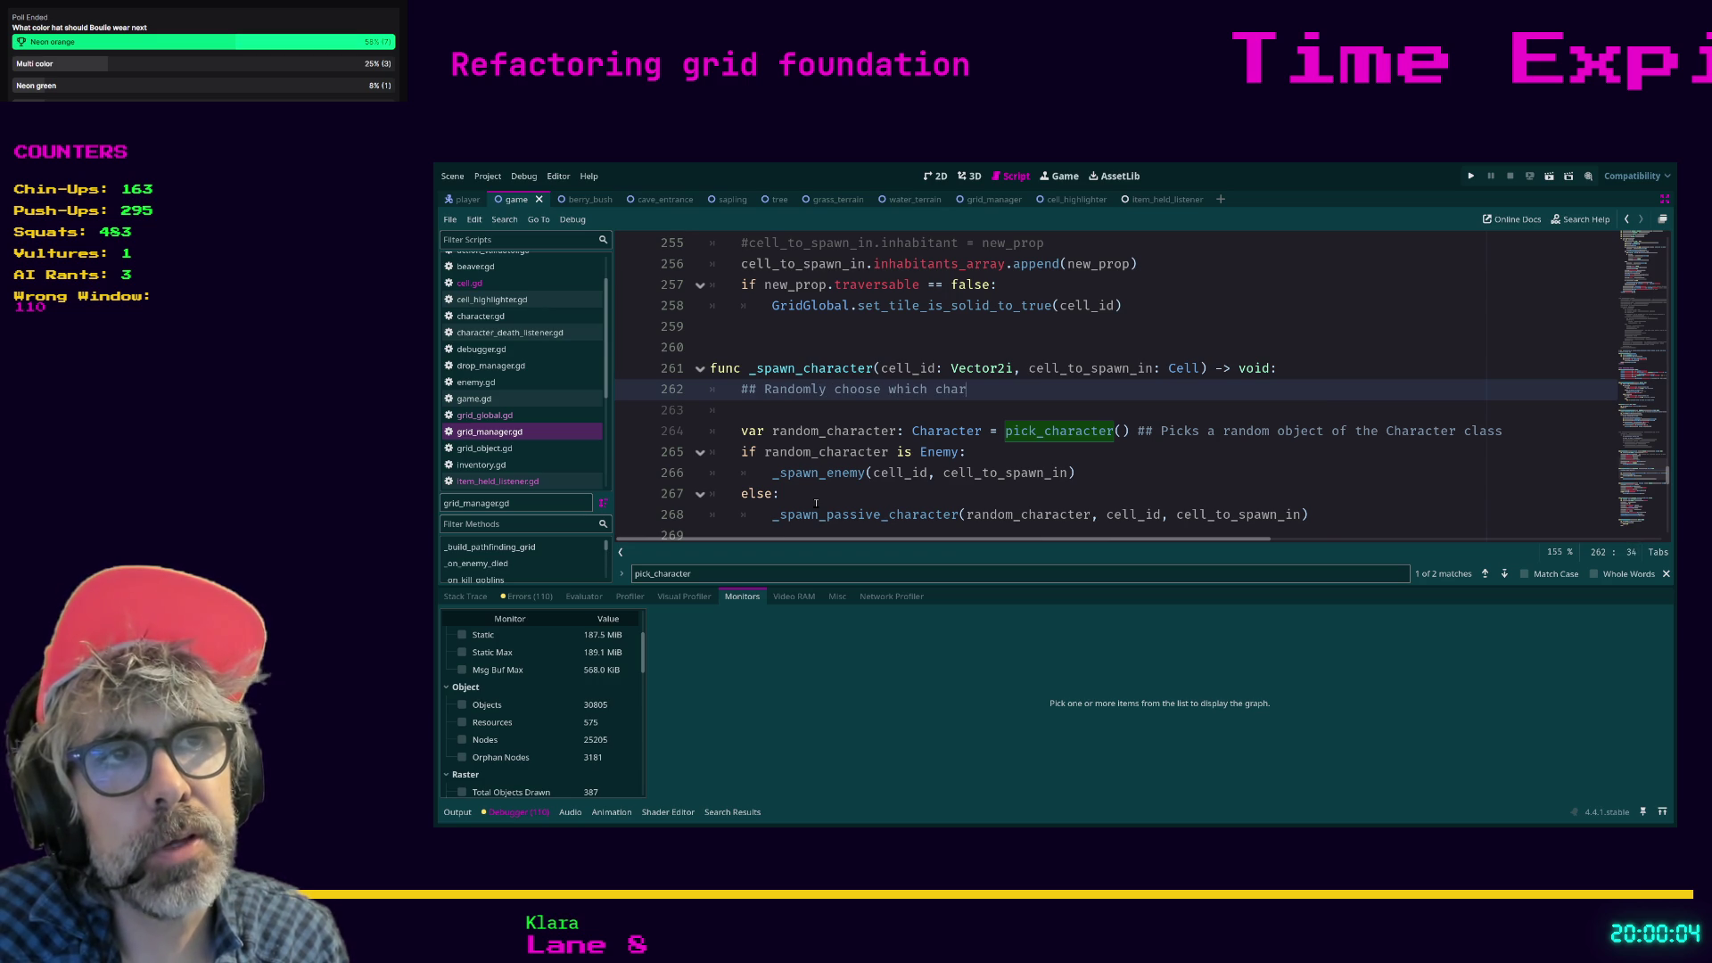
text(acter(wom)
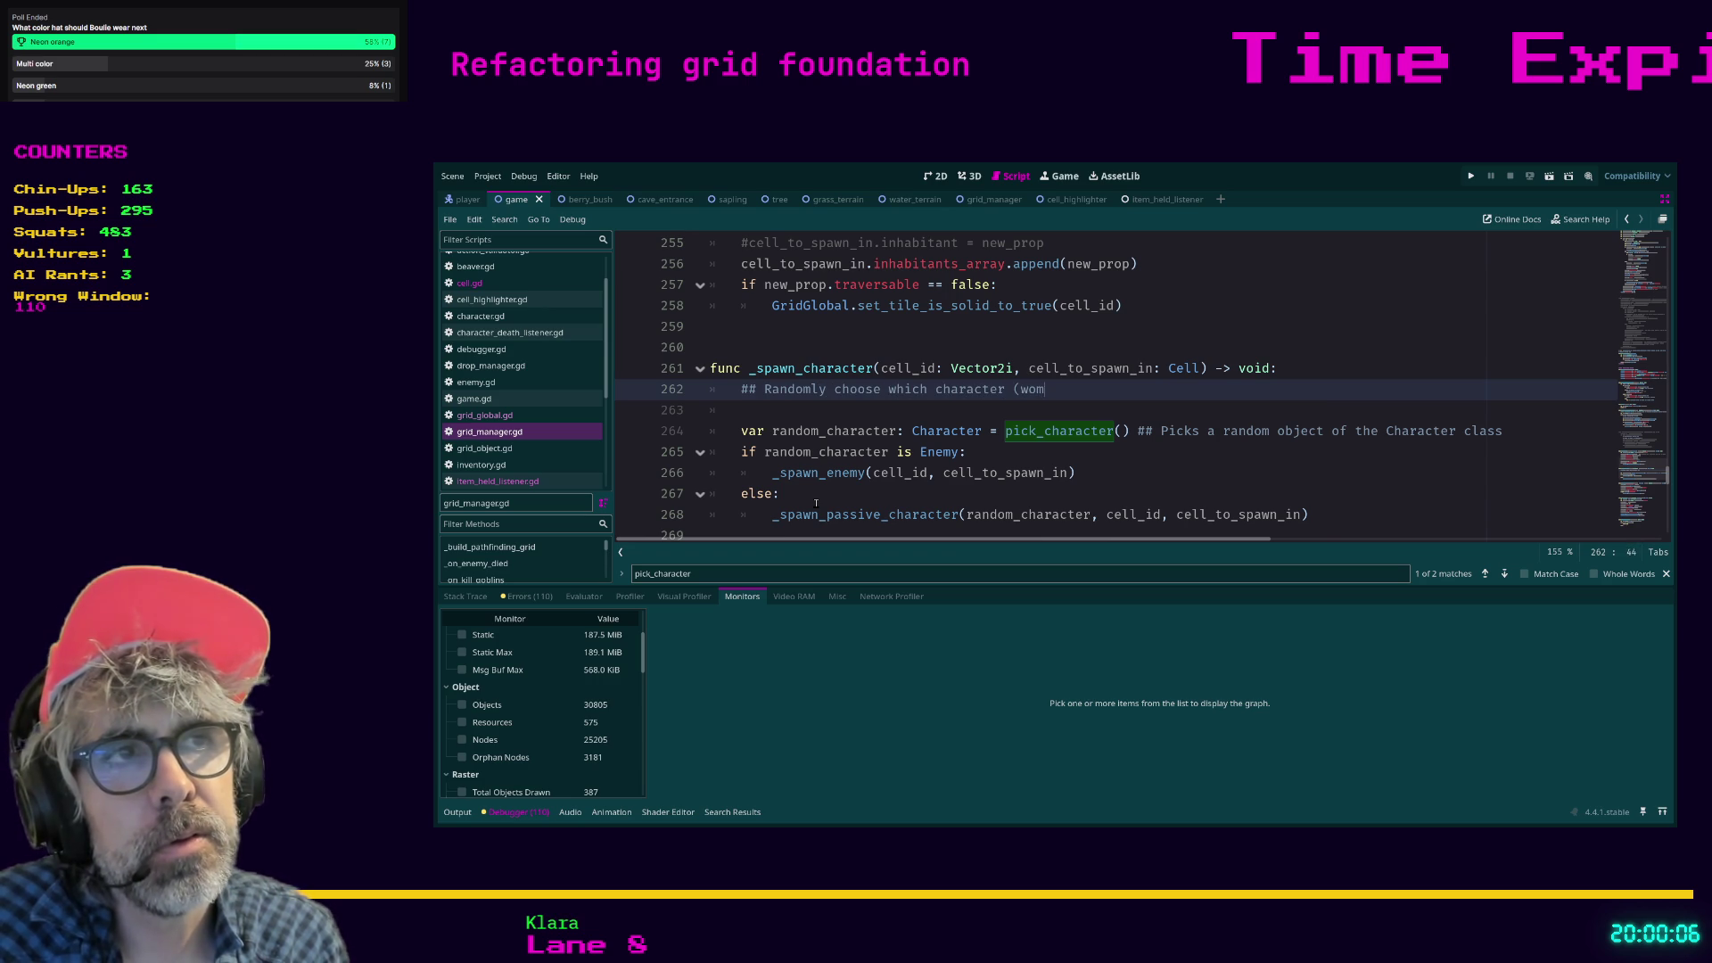
text(baty, beav)
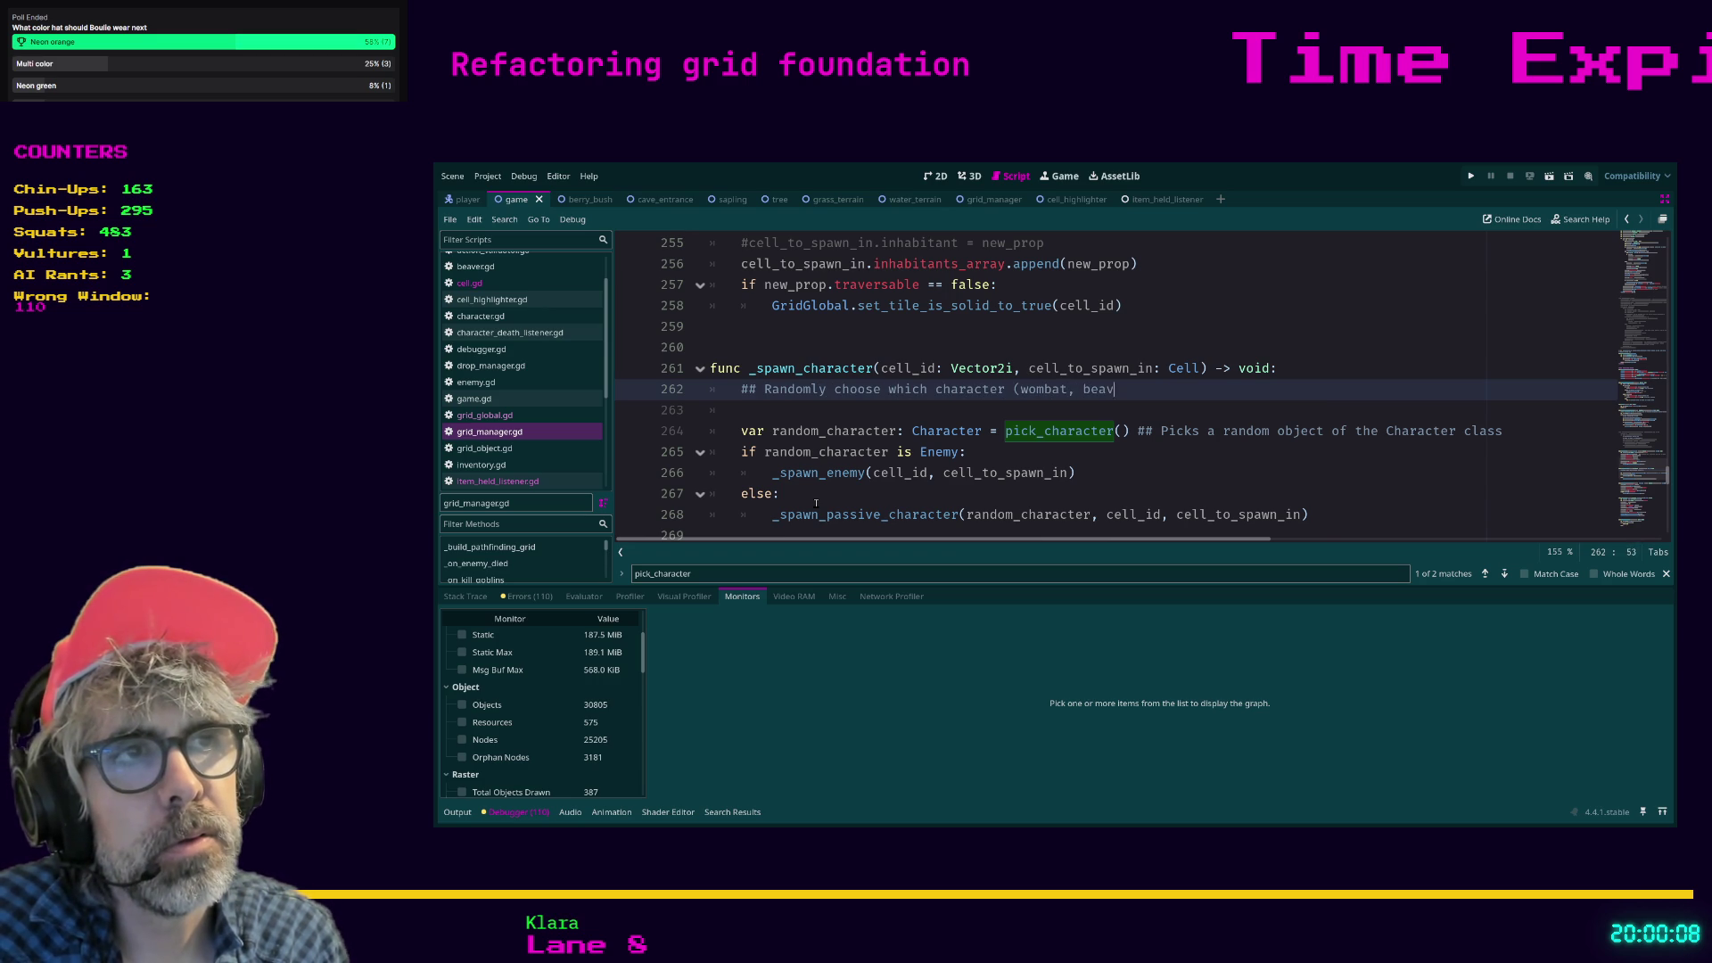
text(er, goblin, etc.)
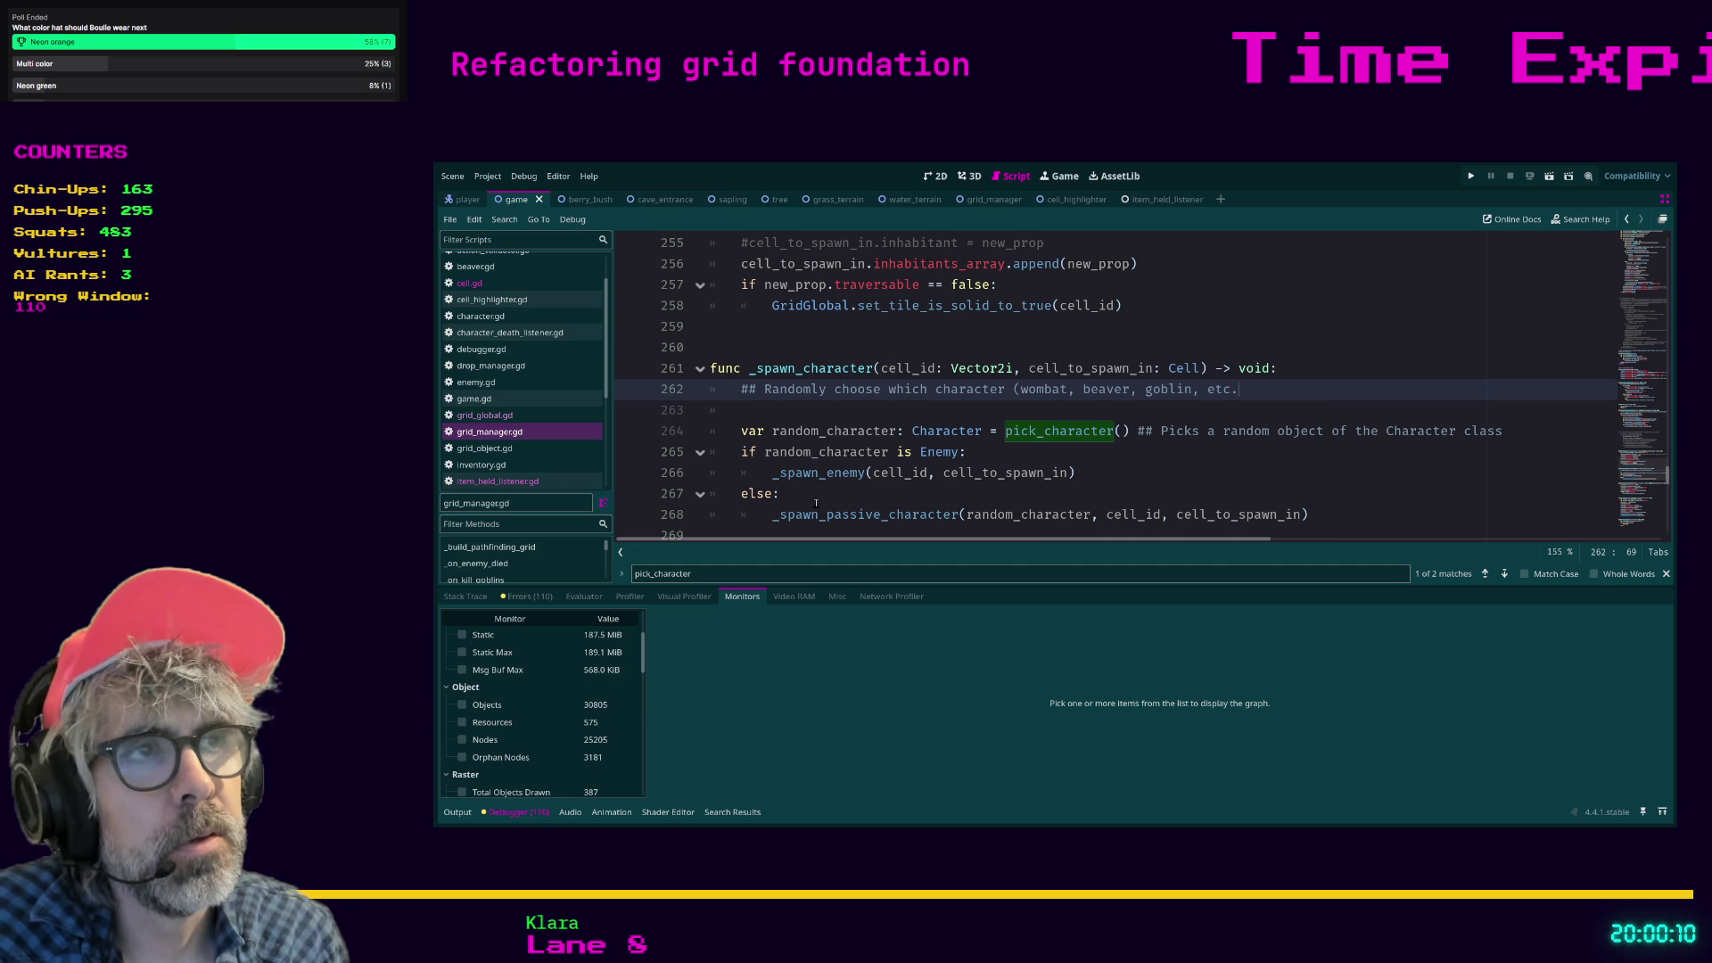
text()we are going to)
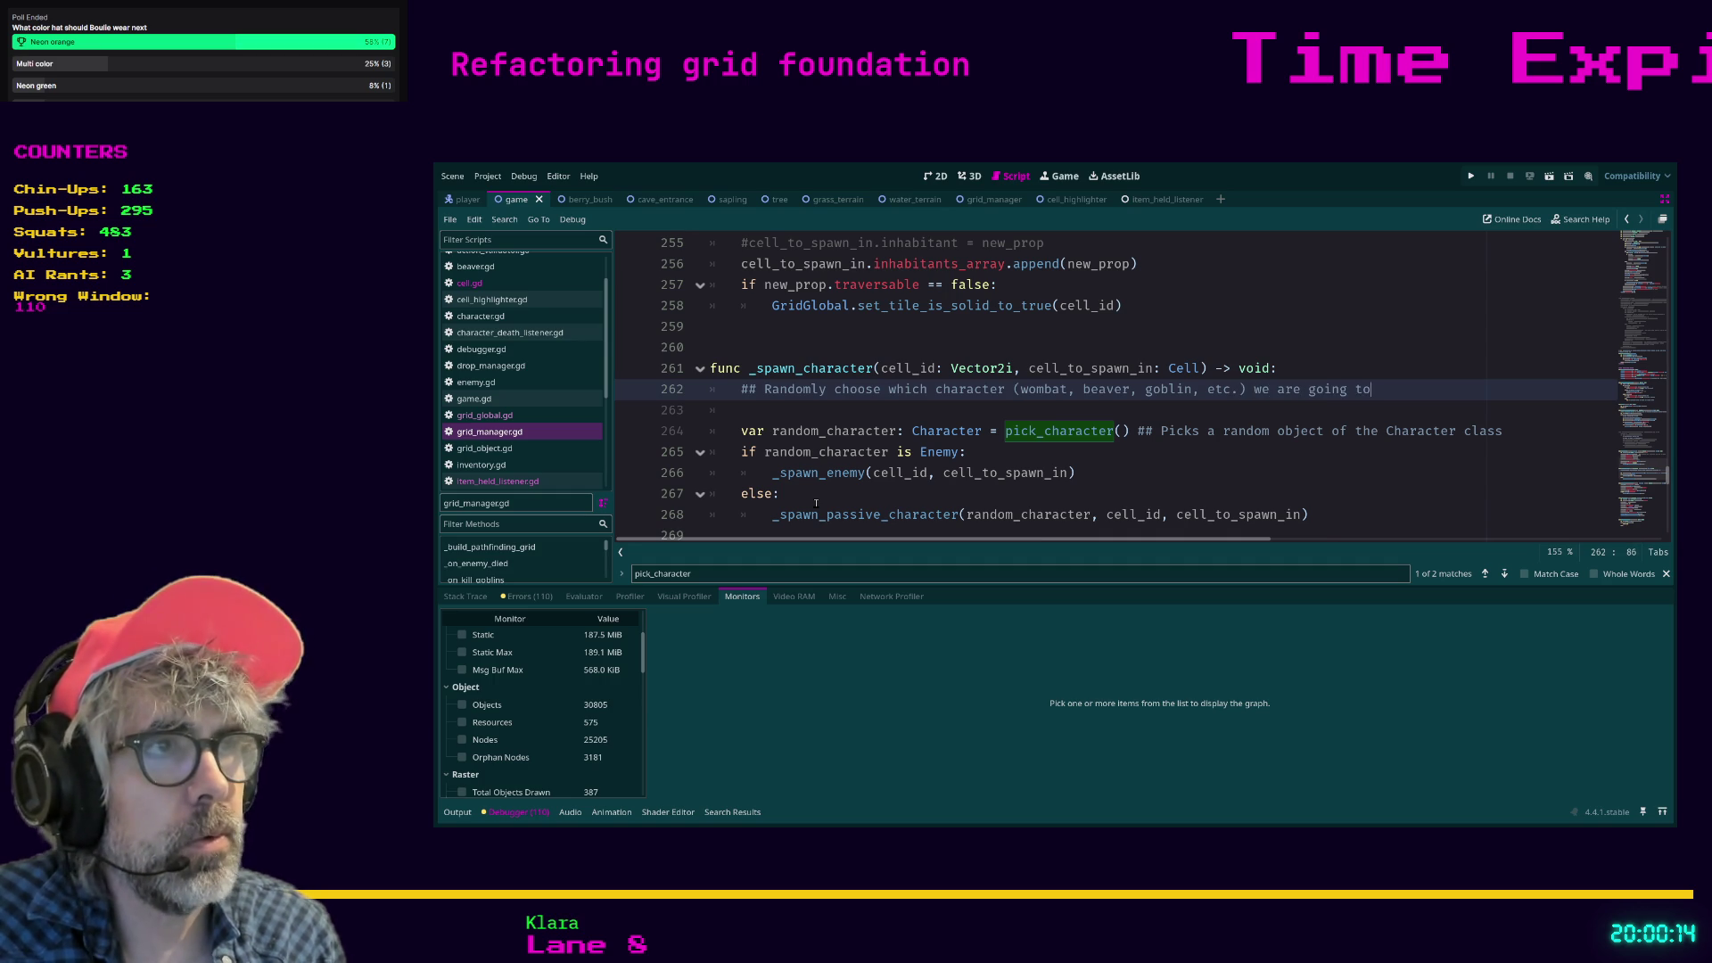
text( spawn)
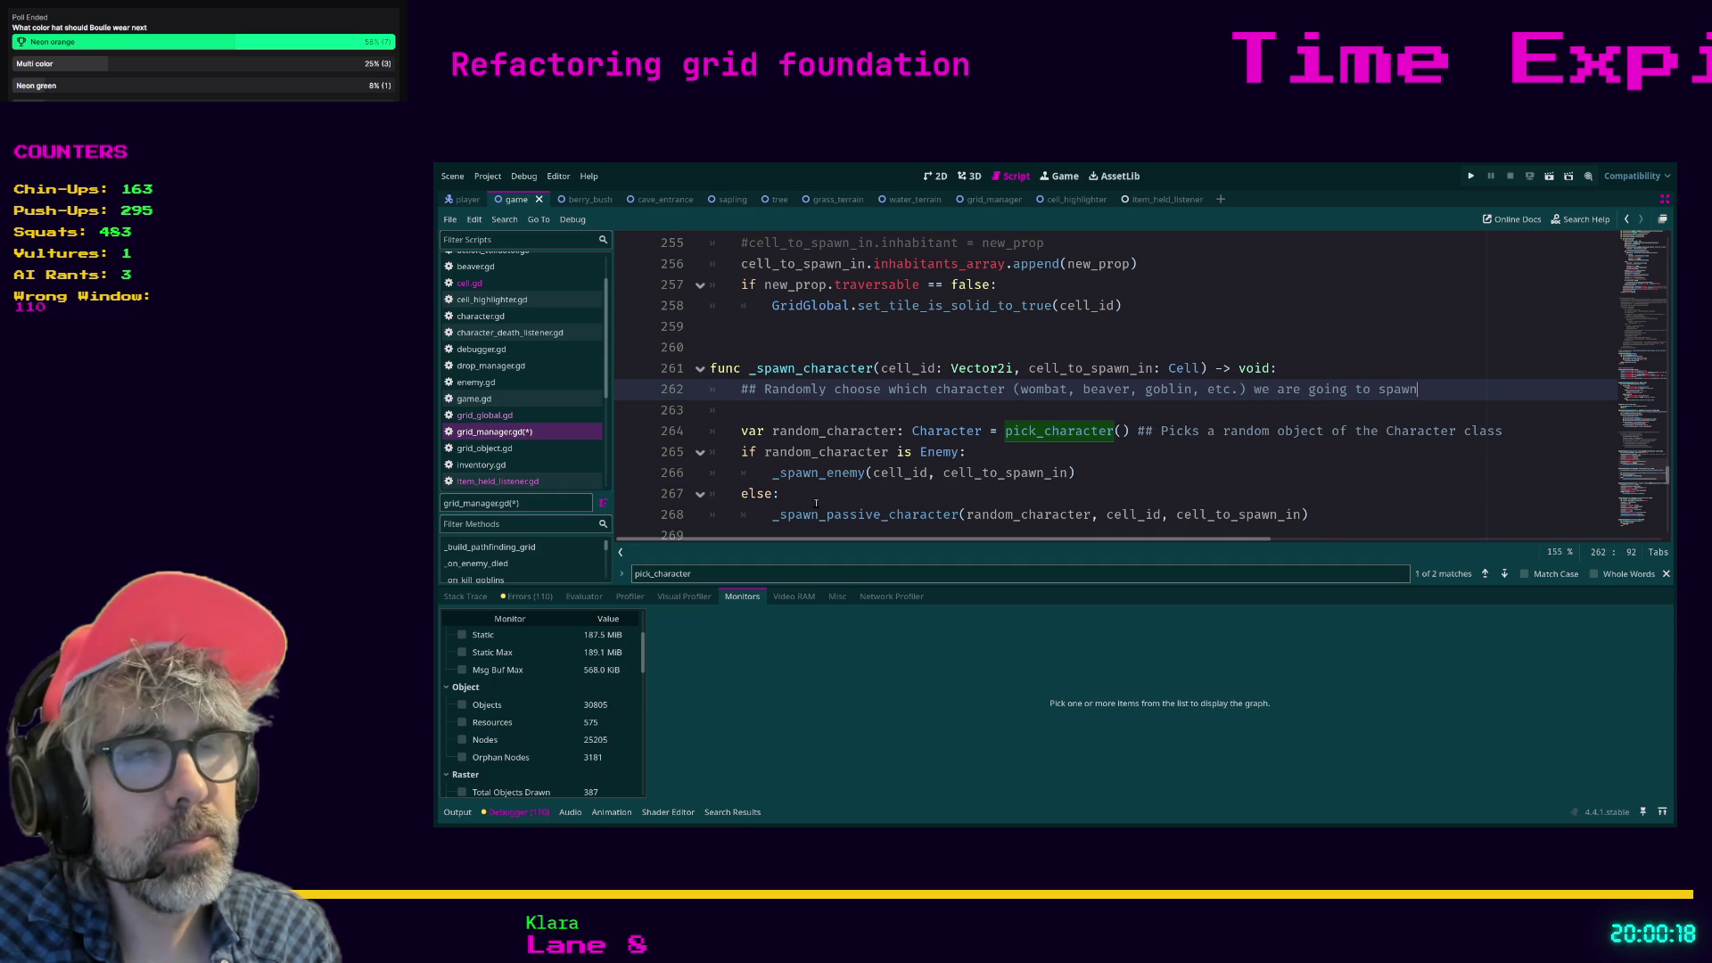
key(Down)
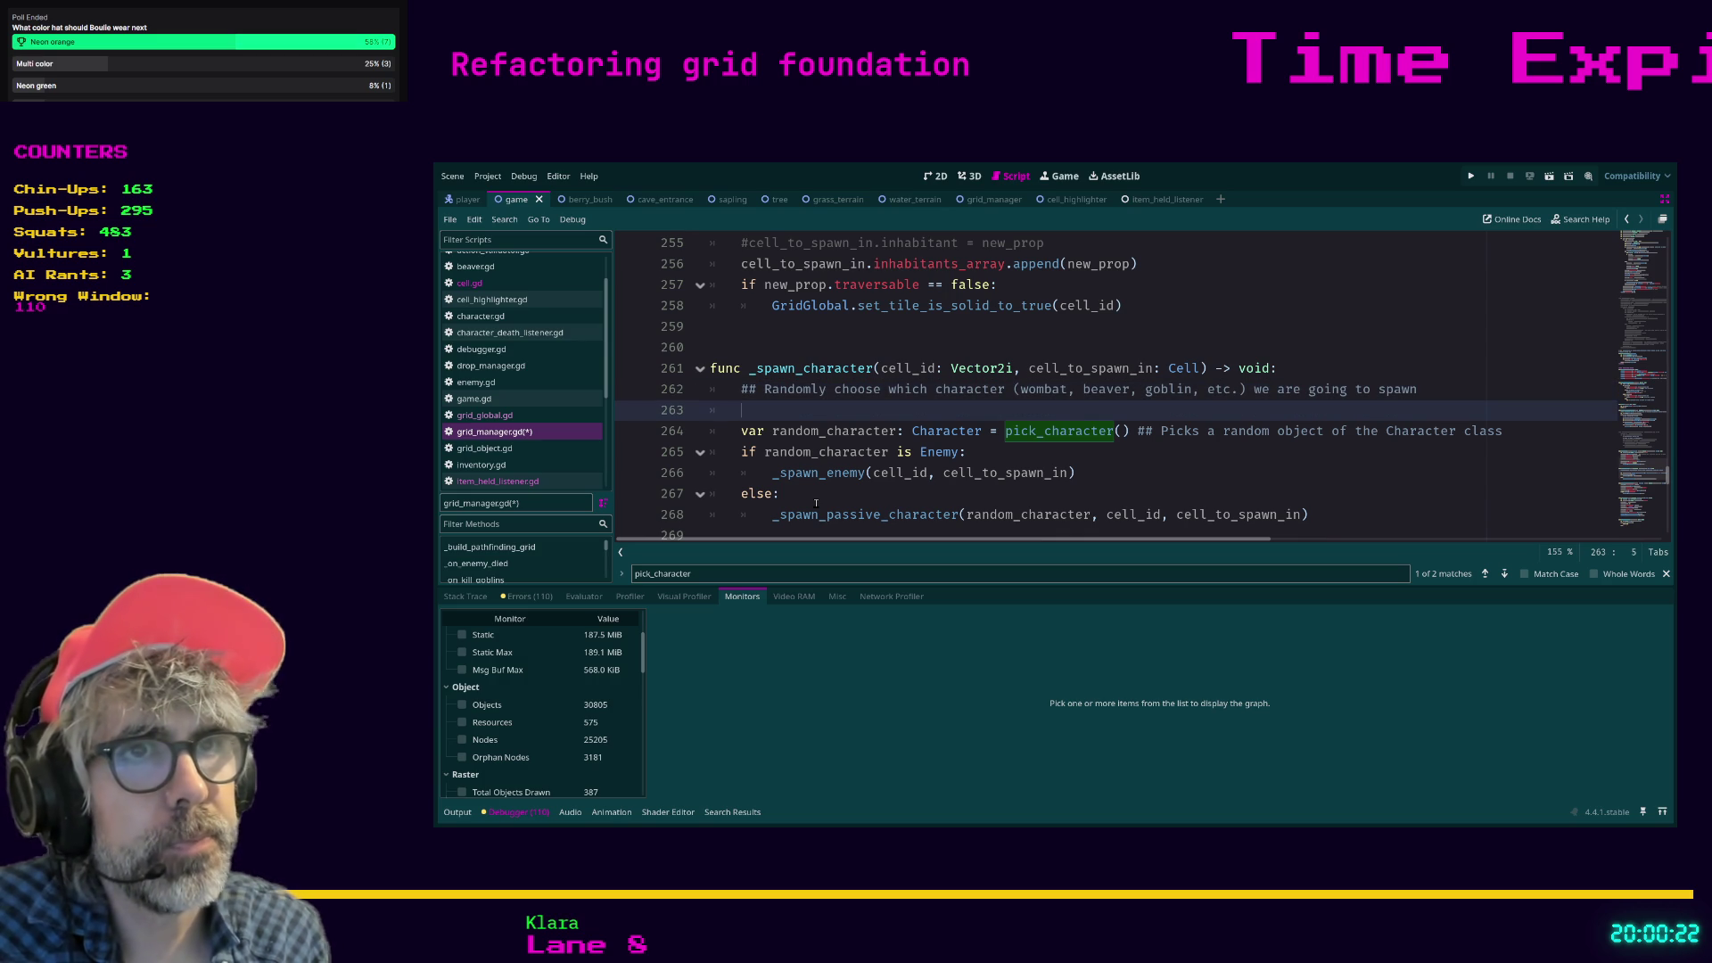
drag(739, 409, 700, 408)
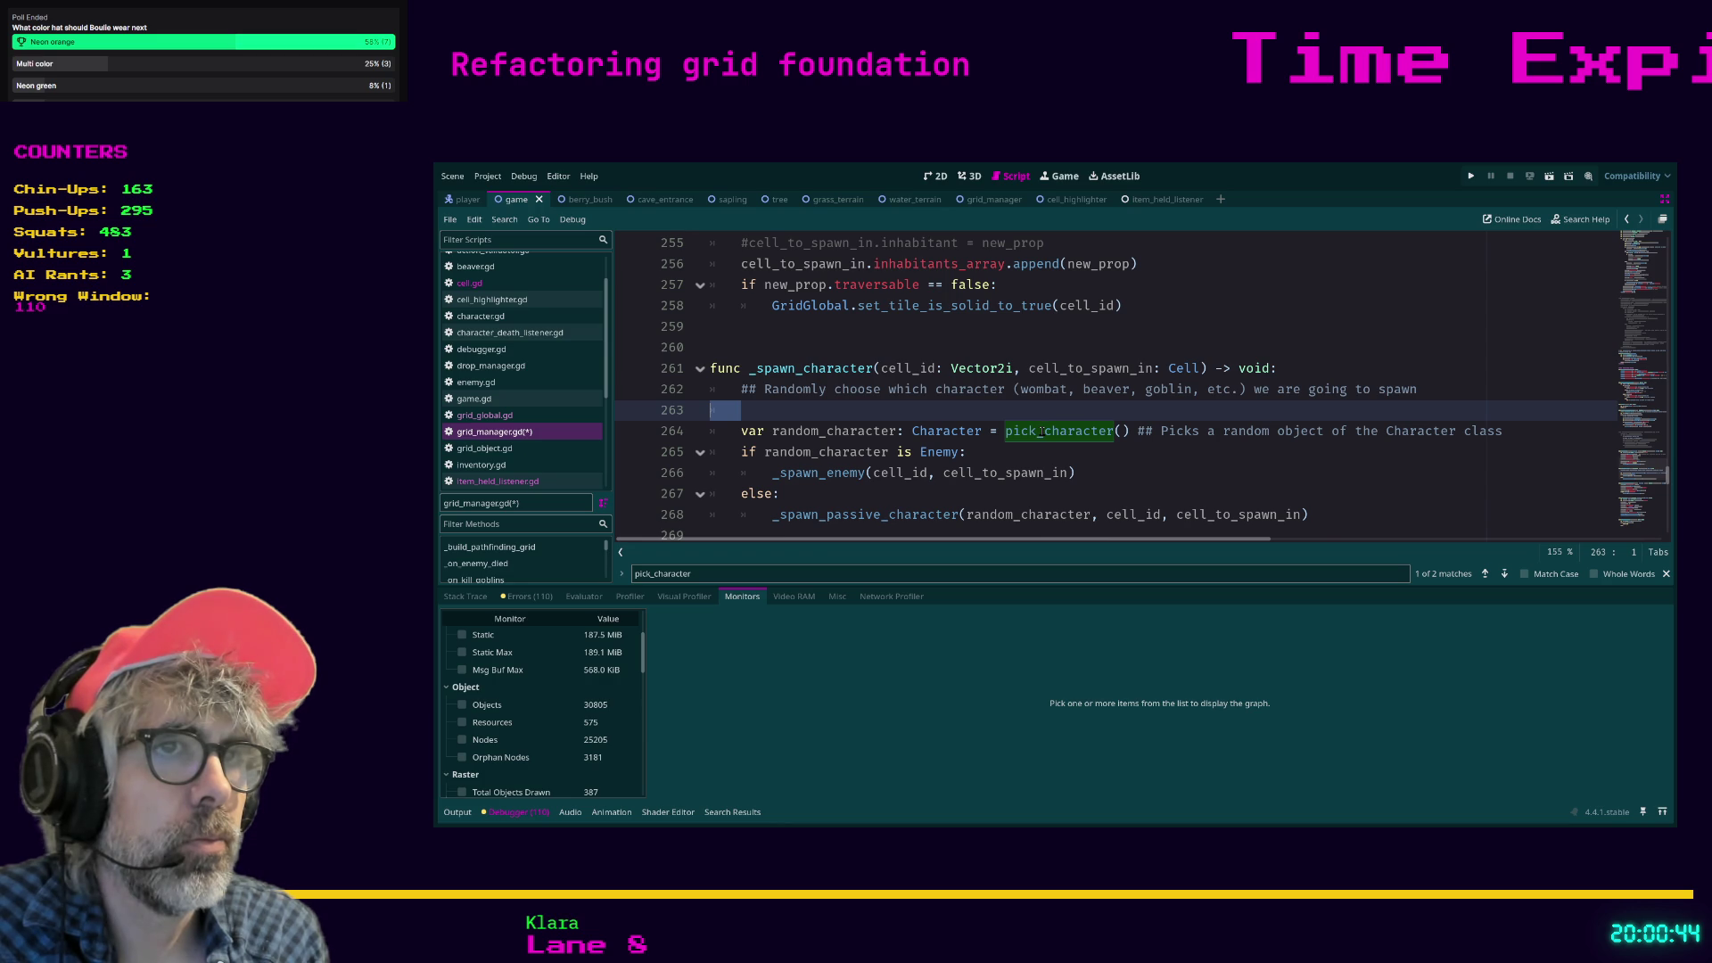
scroll(1001, 435, down, 1)
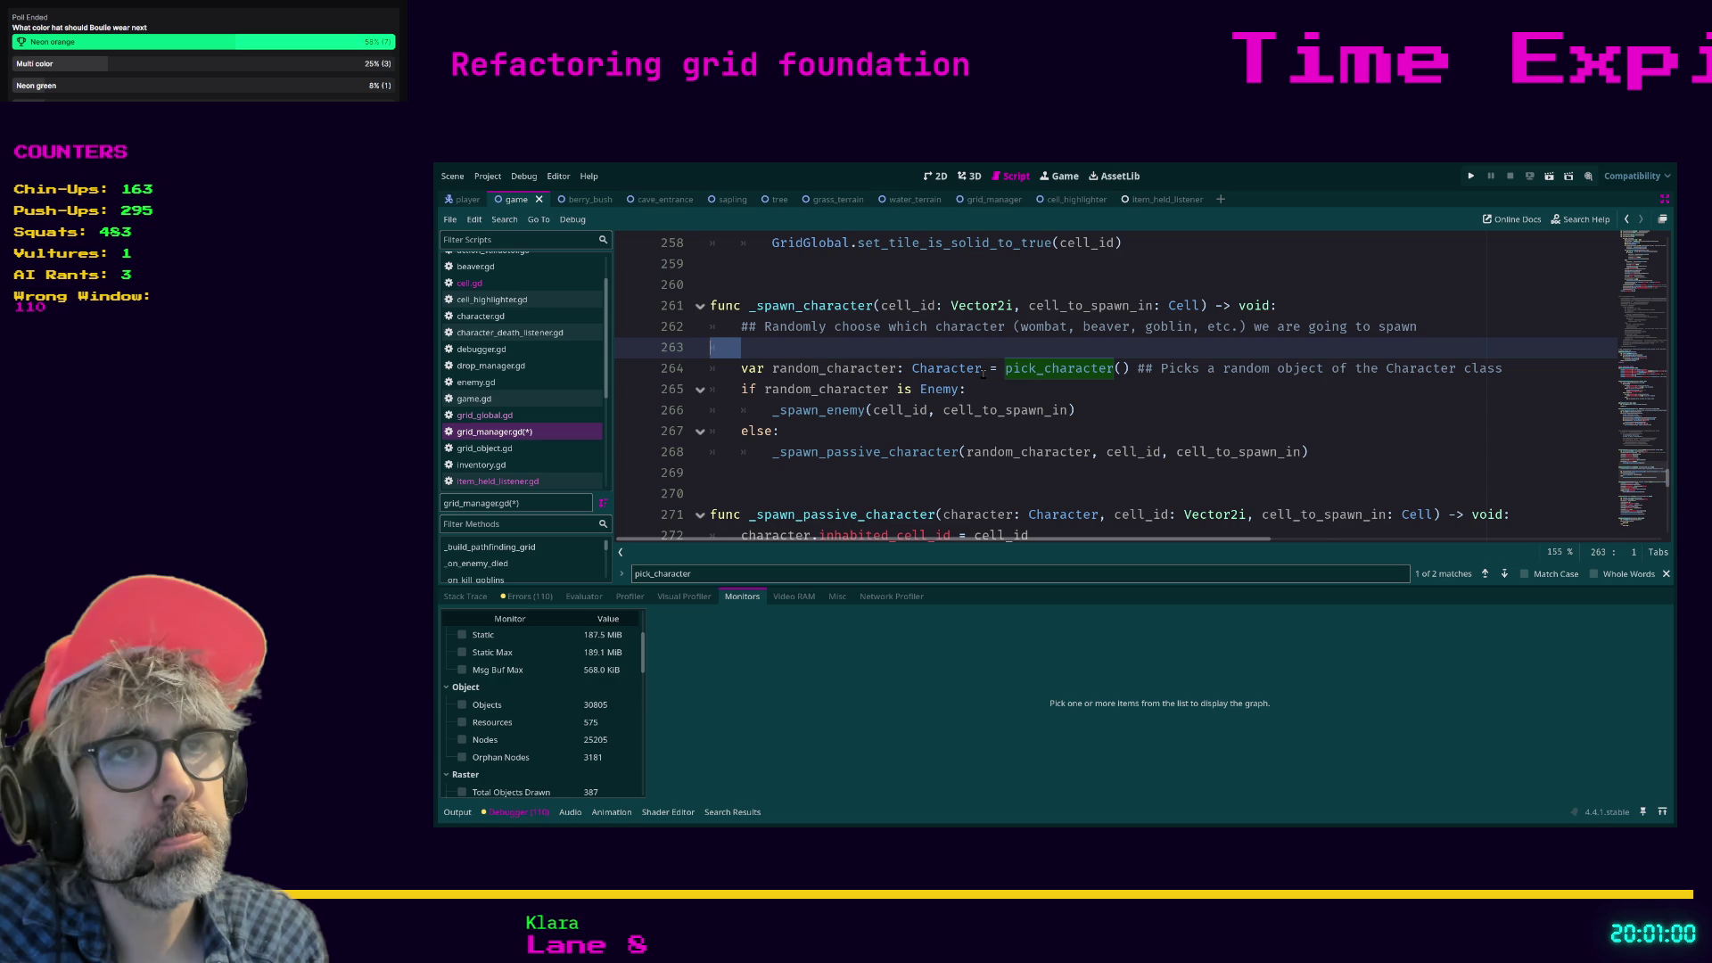
scroll(981, 379, down, 2)
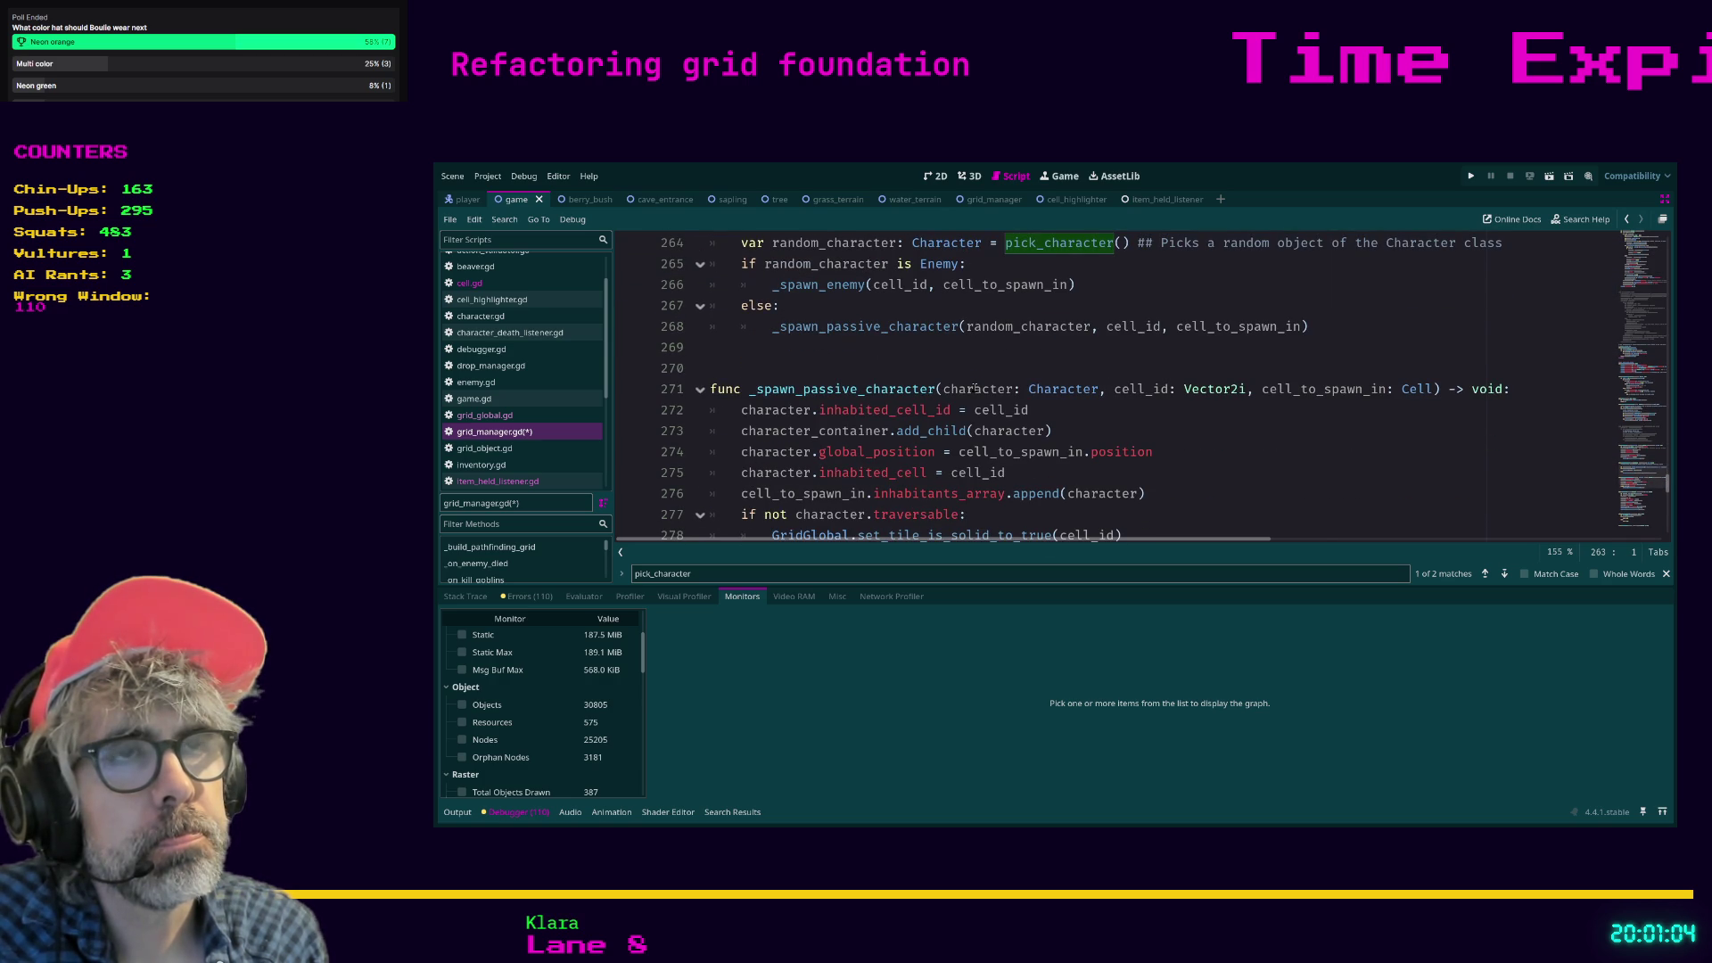
scroll(975, 388, down, 1)
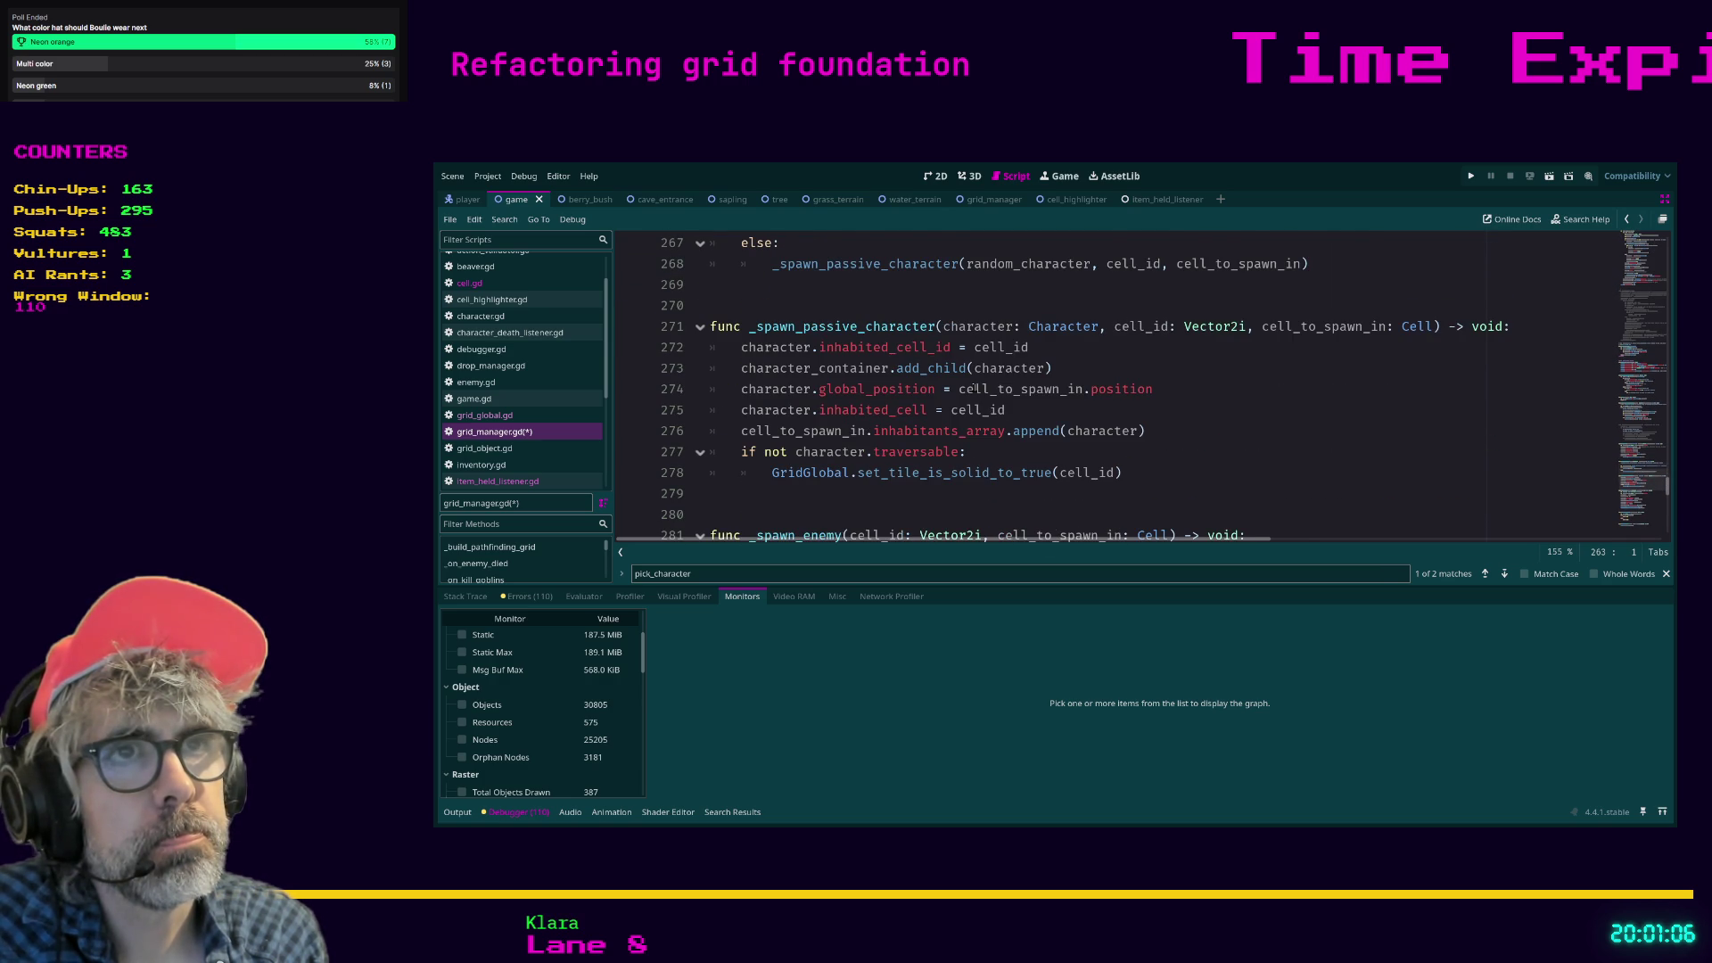
scroll(975, 387, up, 1)
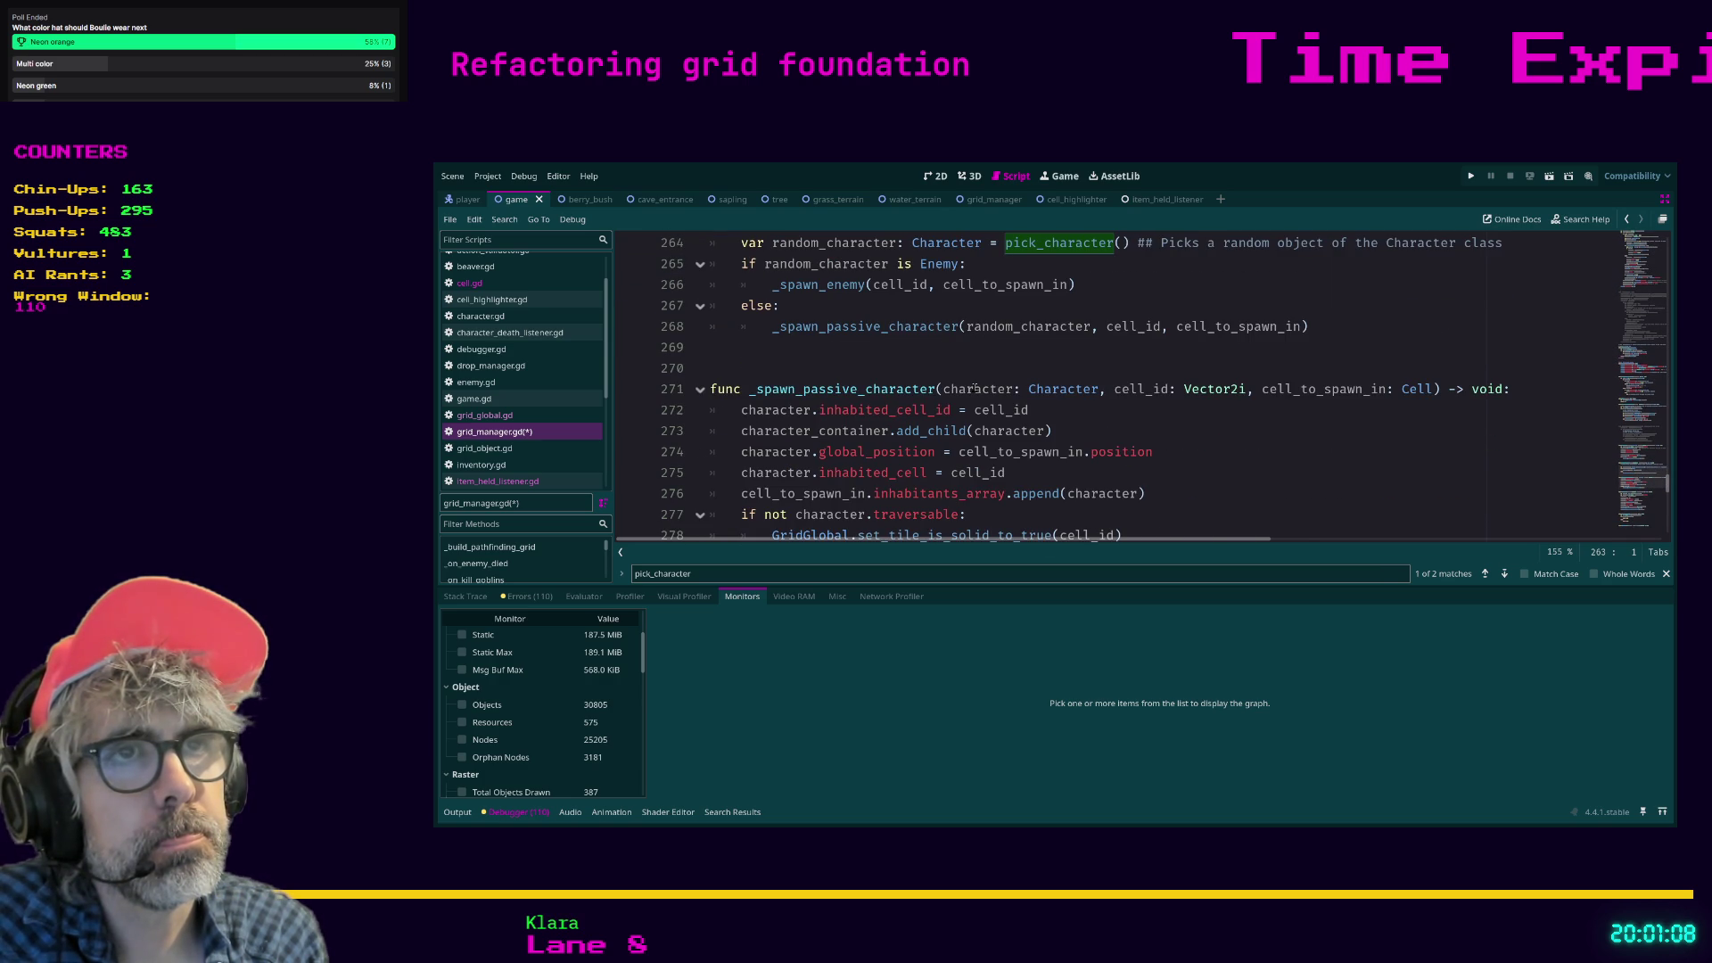
scroll(975, 388, down, 1)
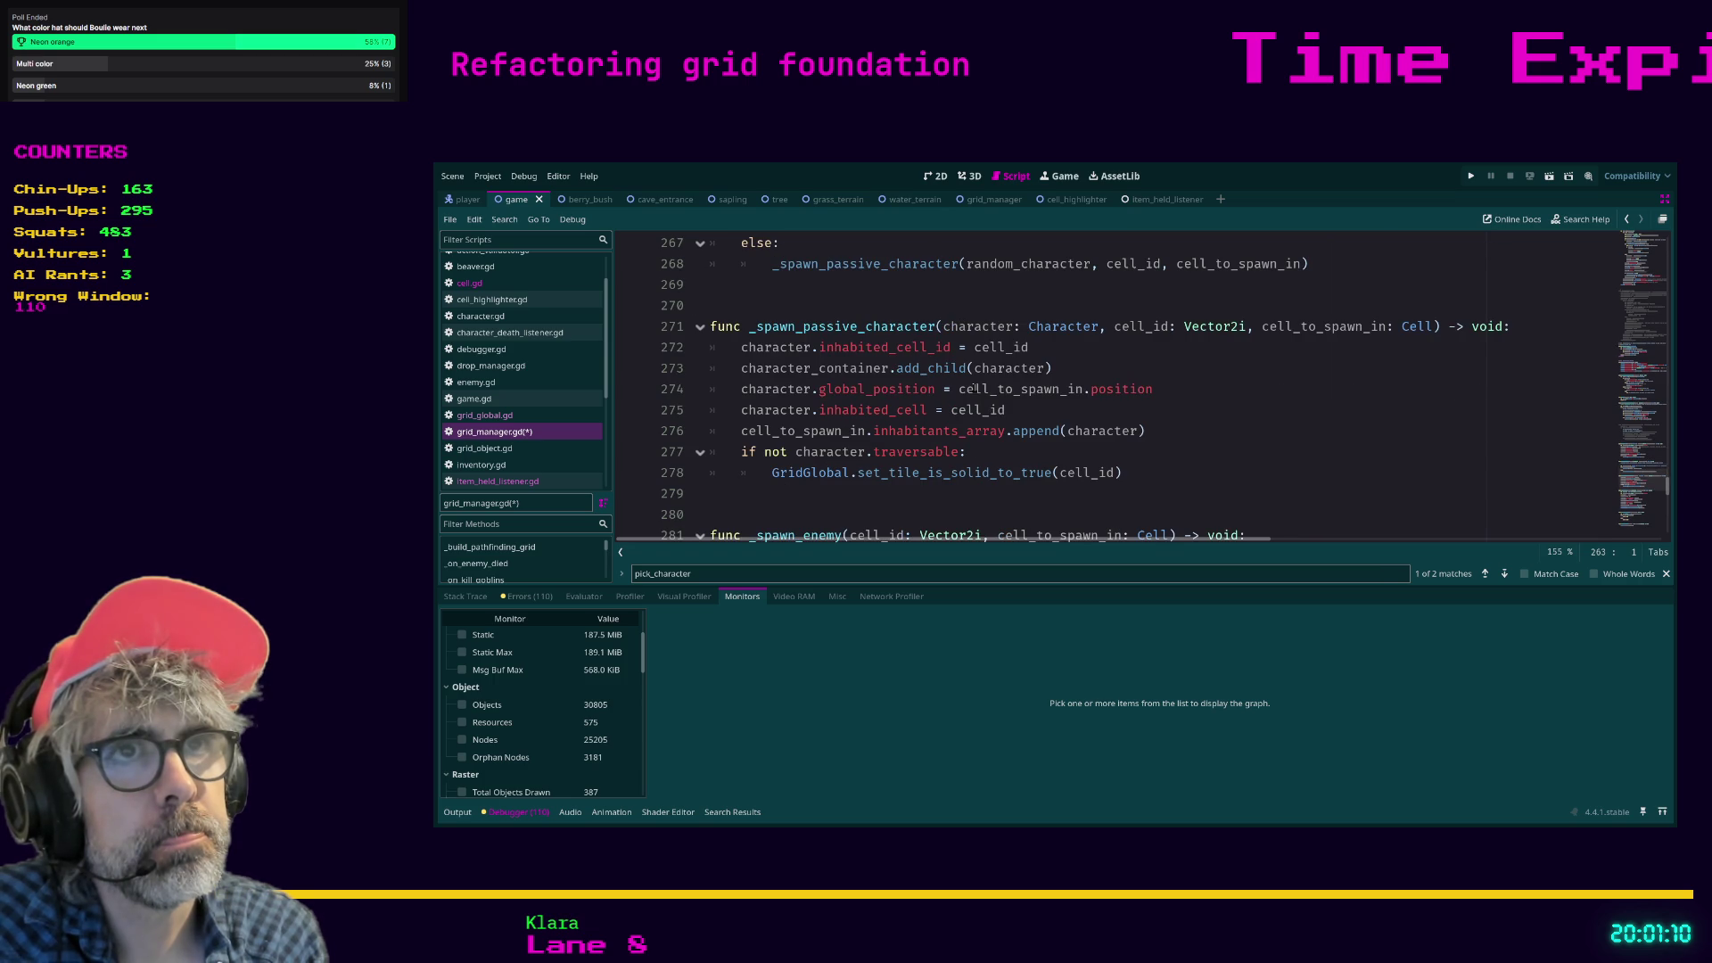
scroll(1105, 443, up, 1)
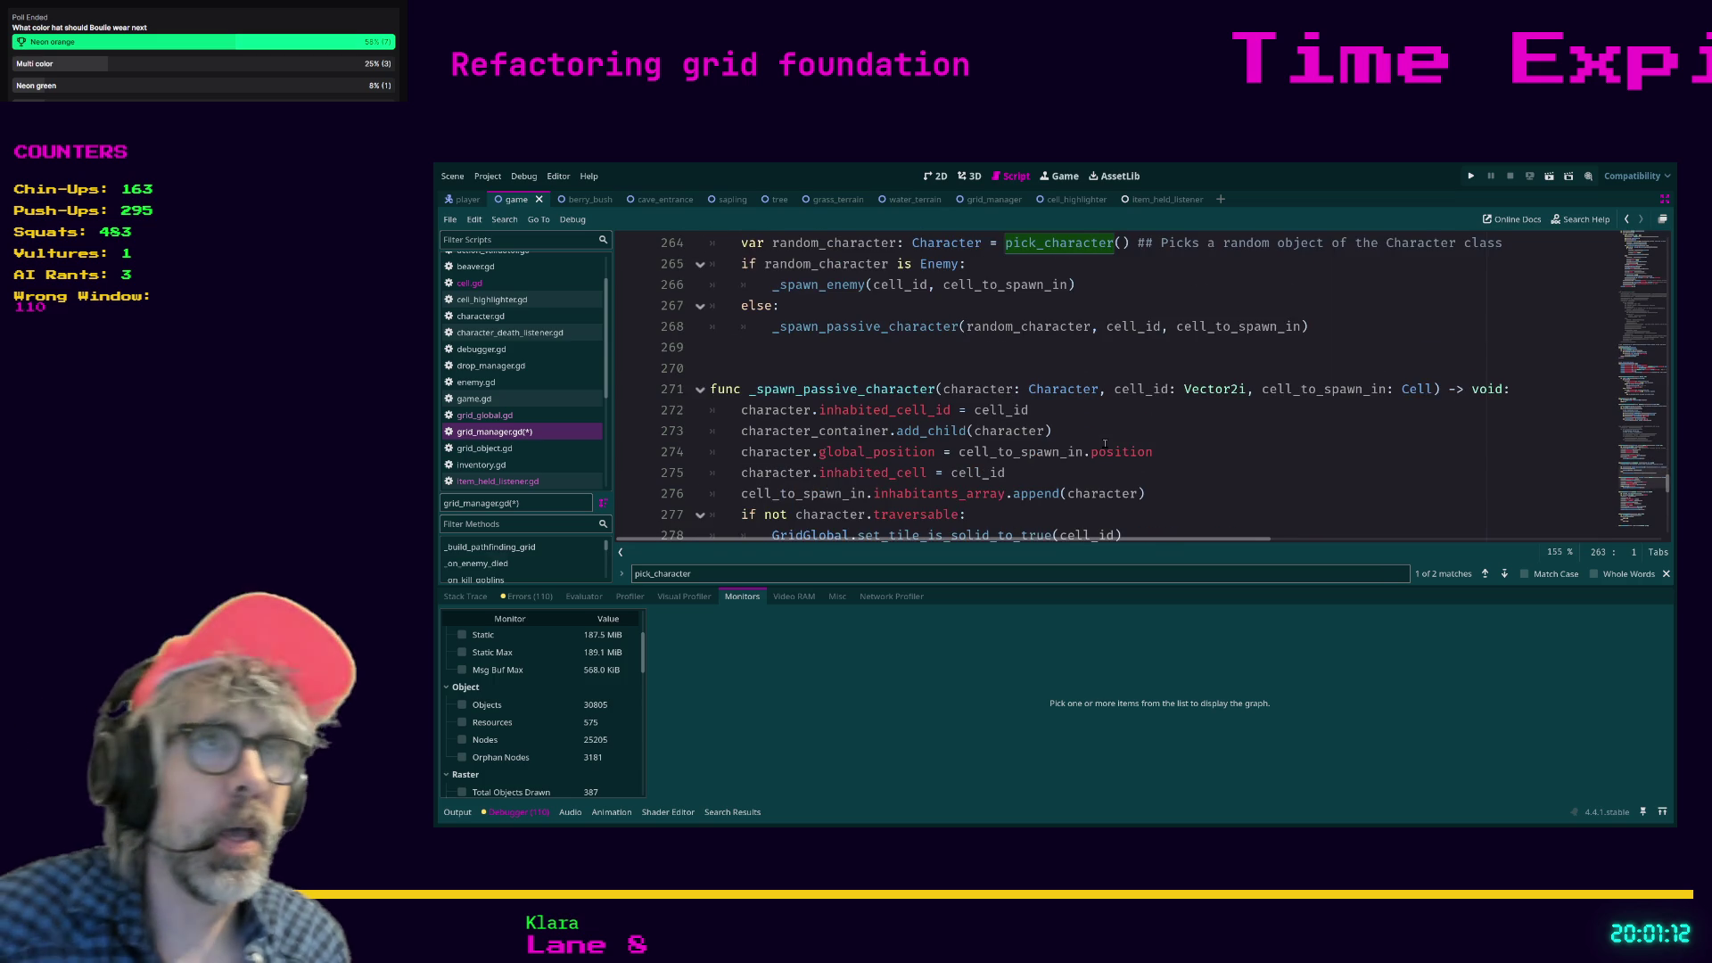
scroll(1104, 443, up, 1)
scroll(1148, 478, down, 2)
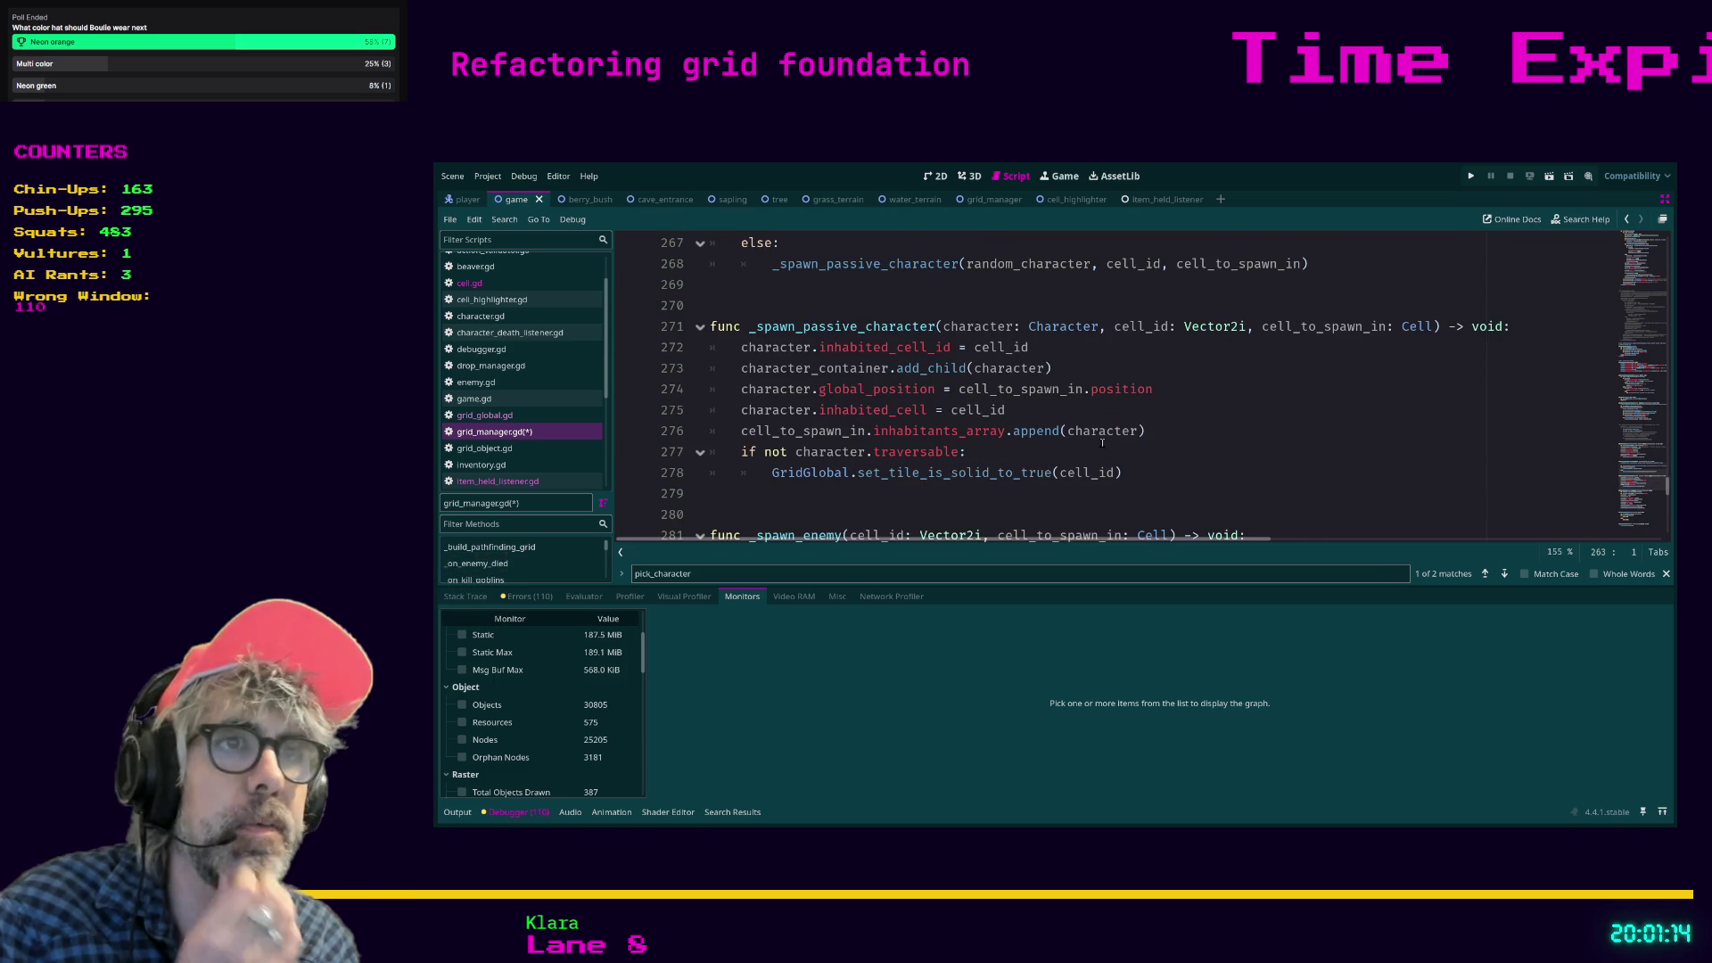
click(1147, 479)
scroll(1147, 479, up, 3)
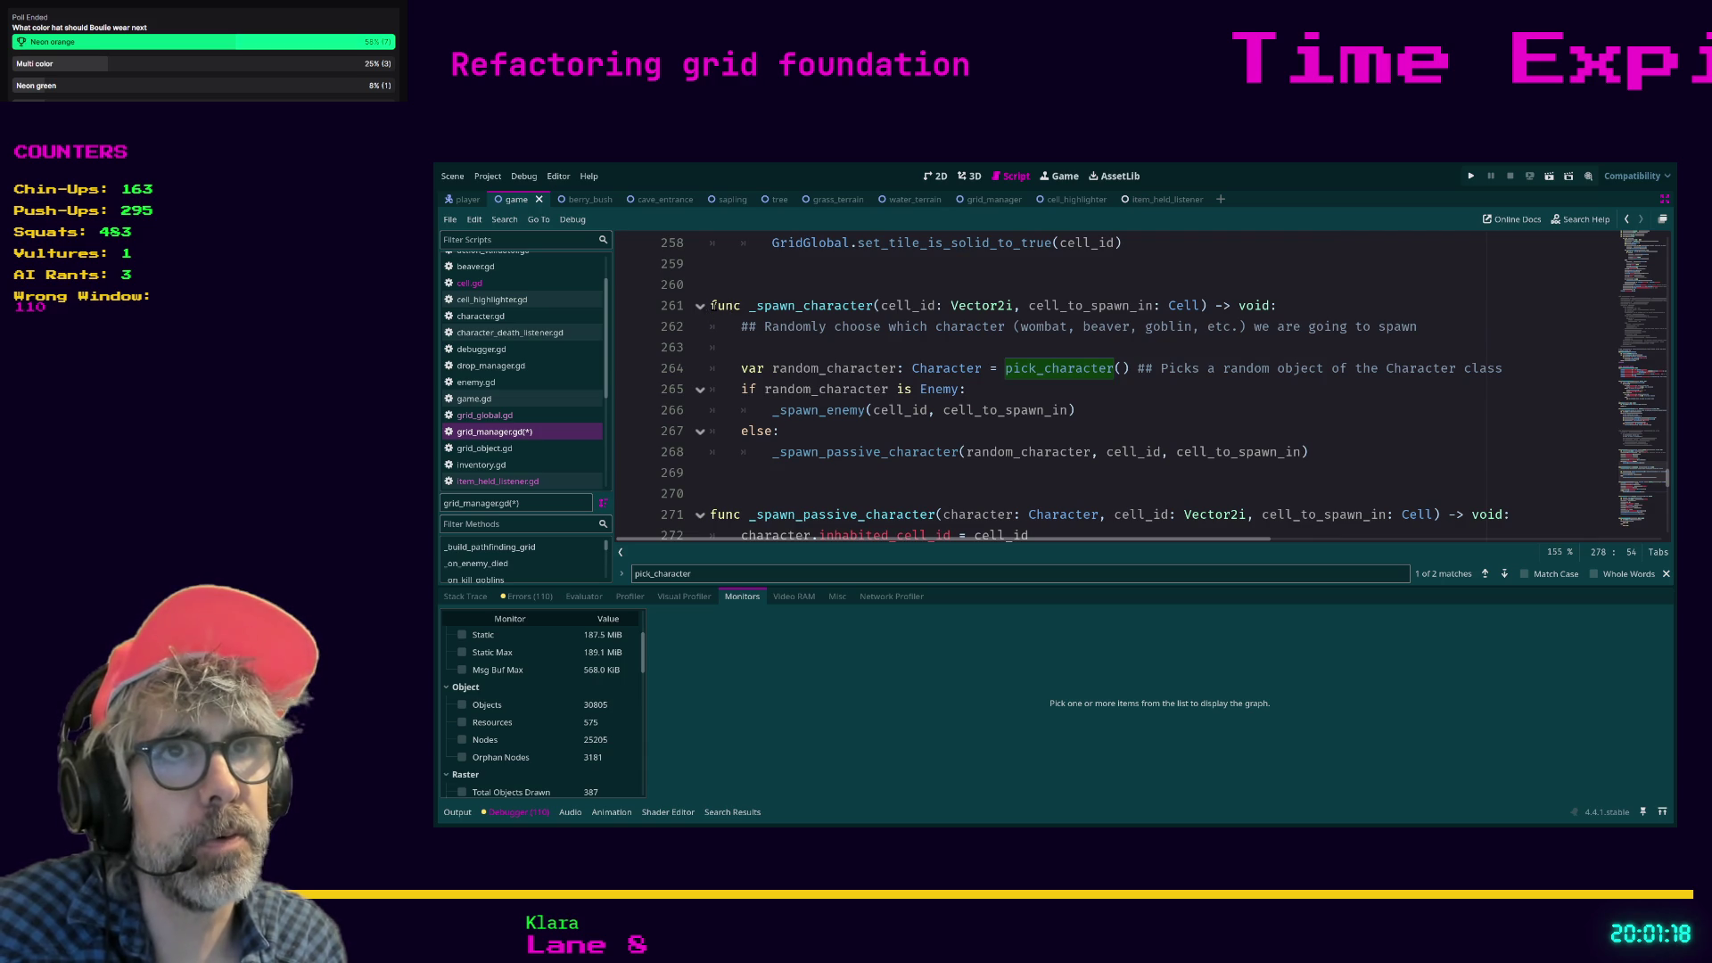
drag(711, 306, 1310, 452)
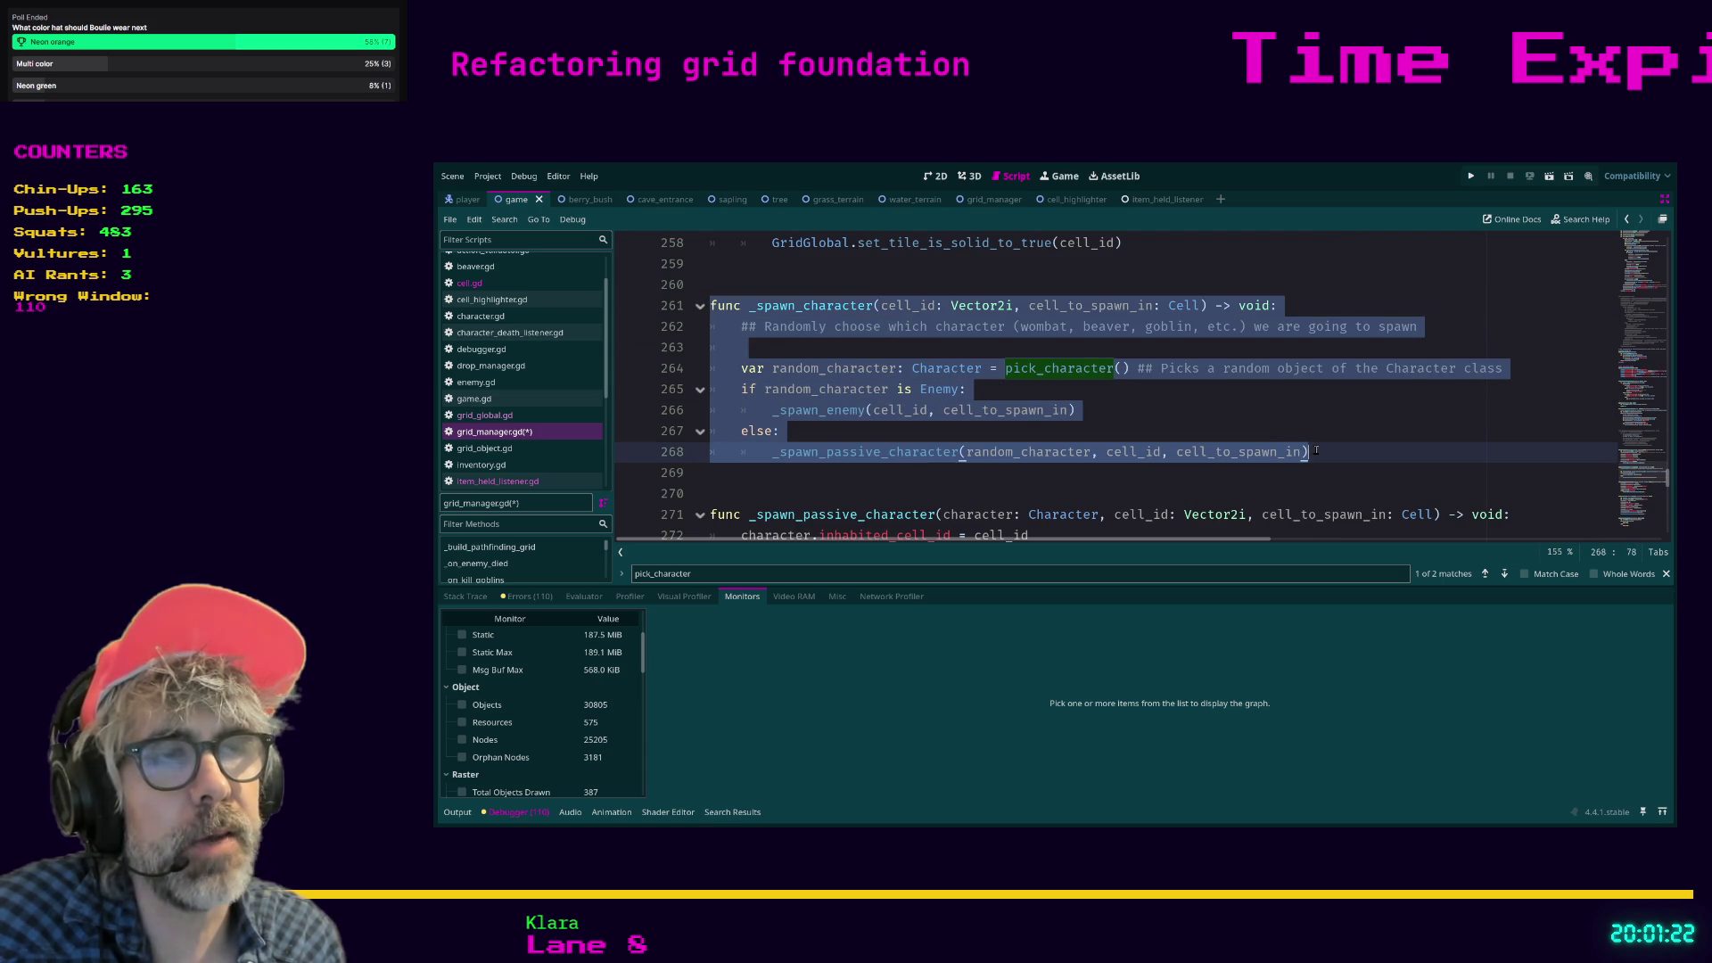
click(1320, 456)
Comment out _spawn_passive_character's body (lines 272–278), add pass above it, and run with F5.
scroll(1267, 432, down, 1)
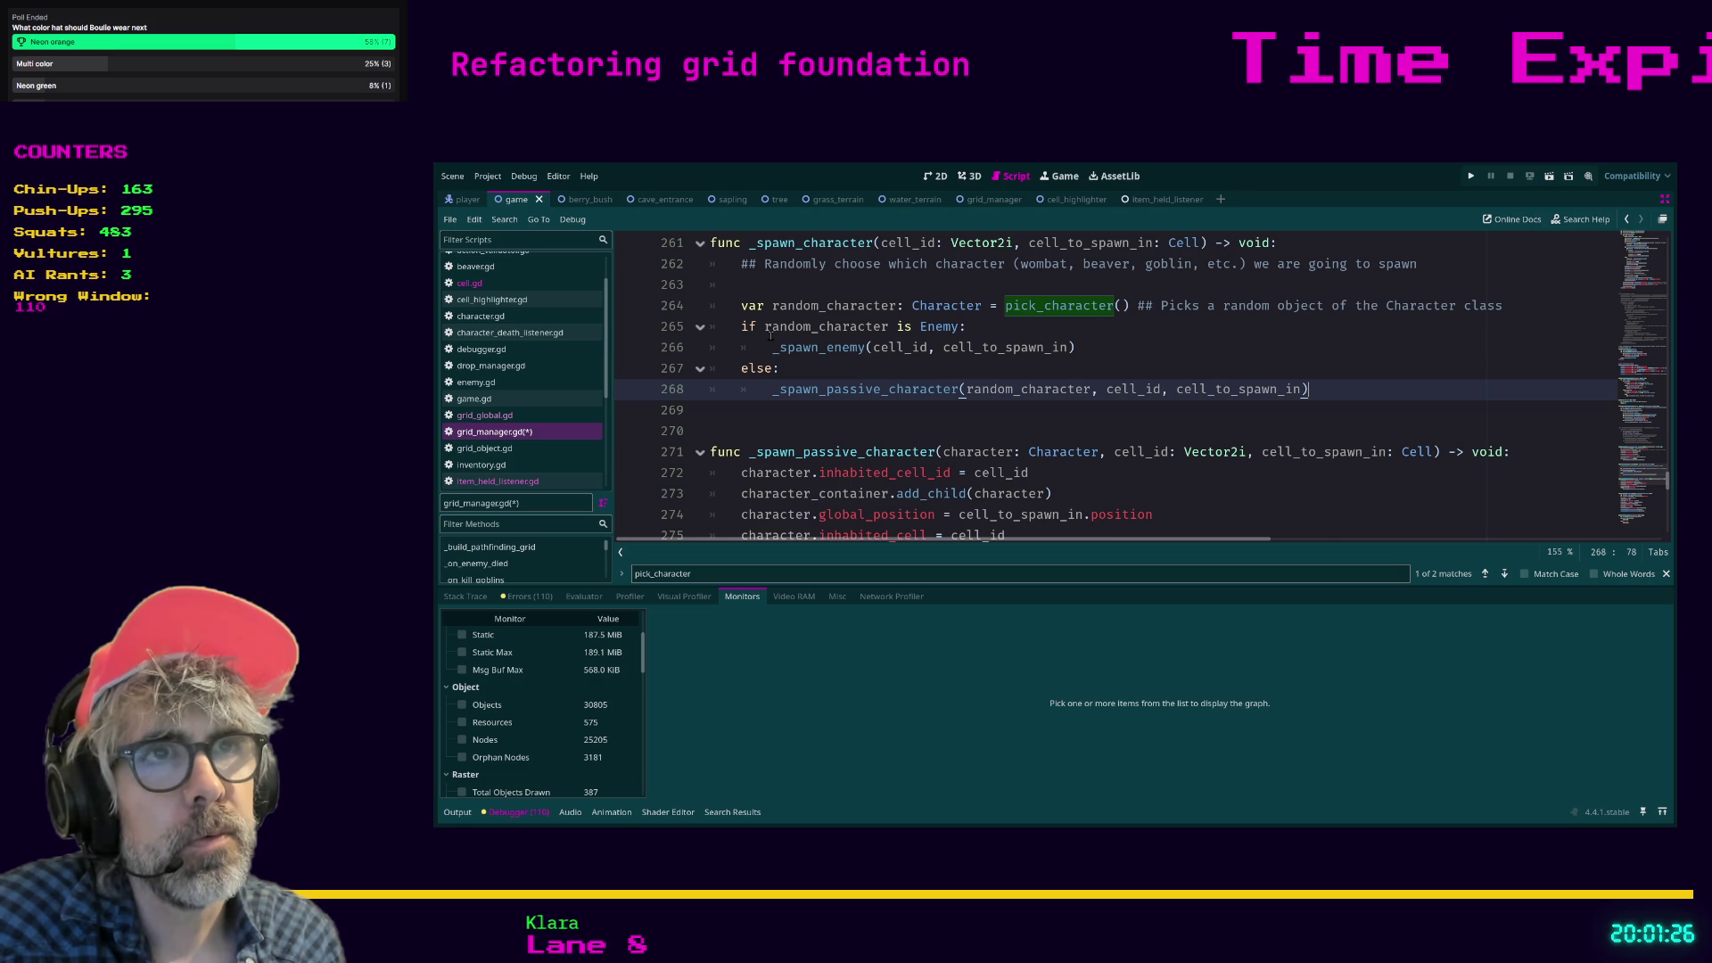
scroll(963, 327, down, 1)
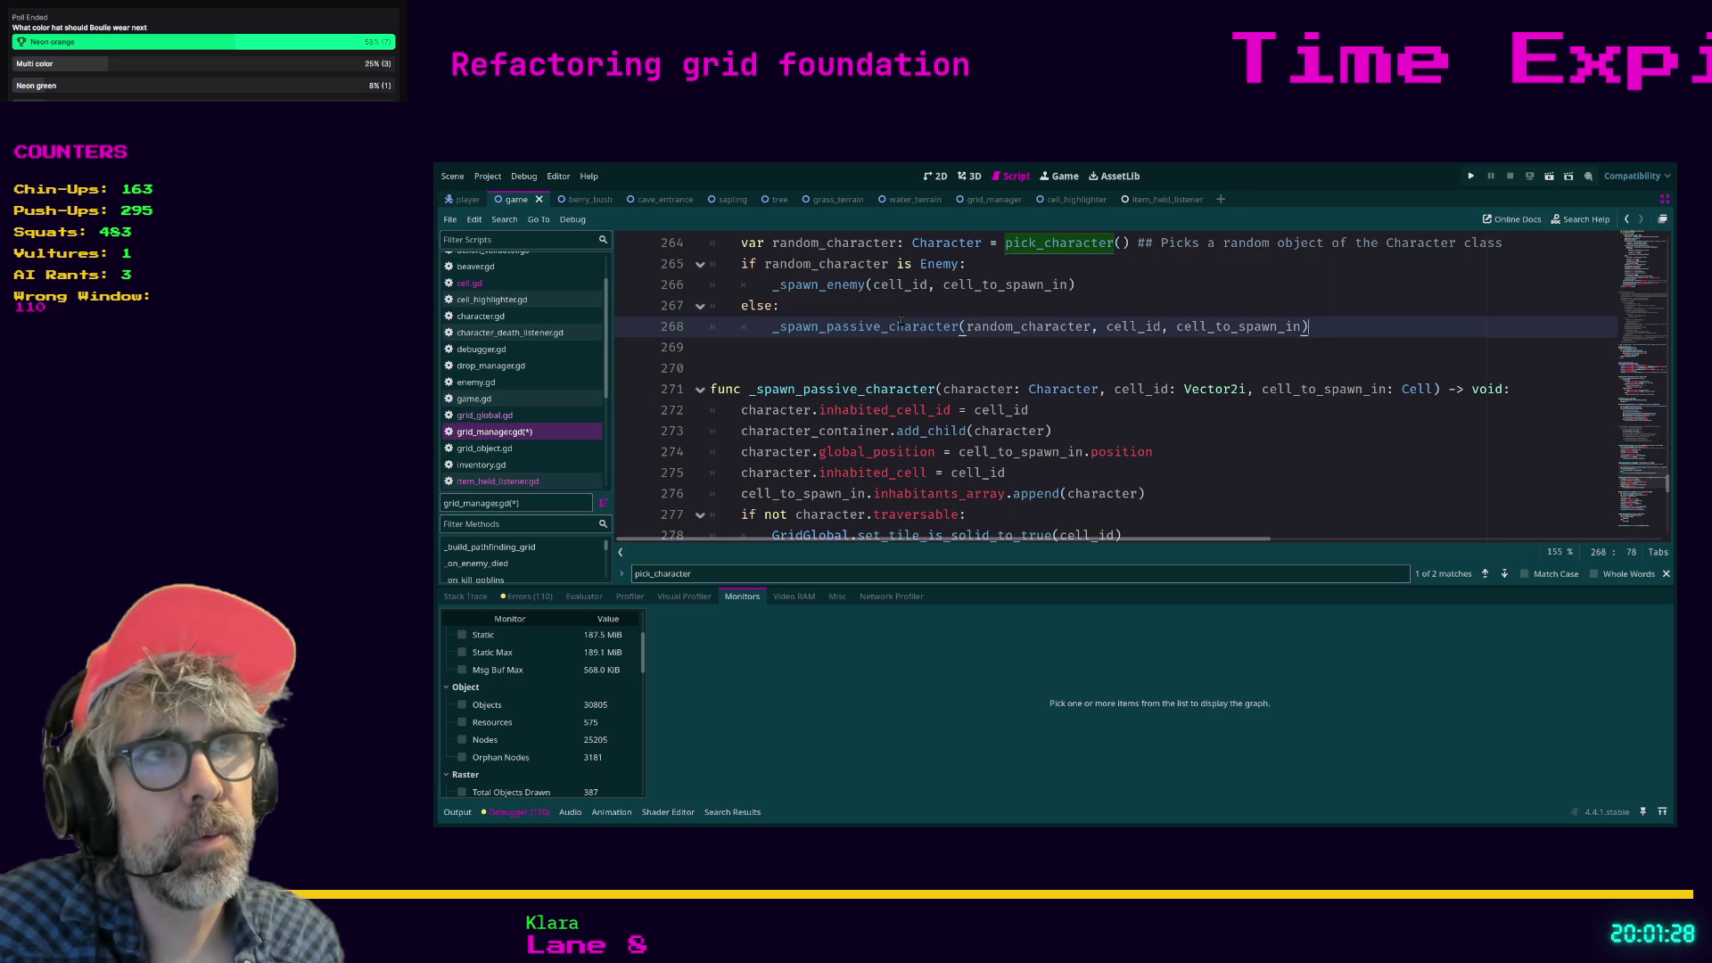
scroll(911, 340, down, 1)
scroll(891, 304, up, 1)
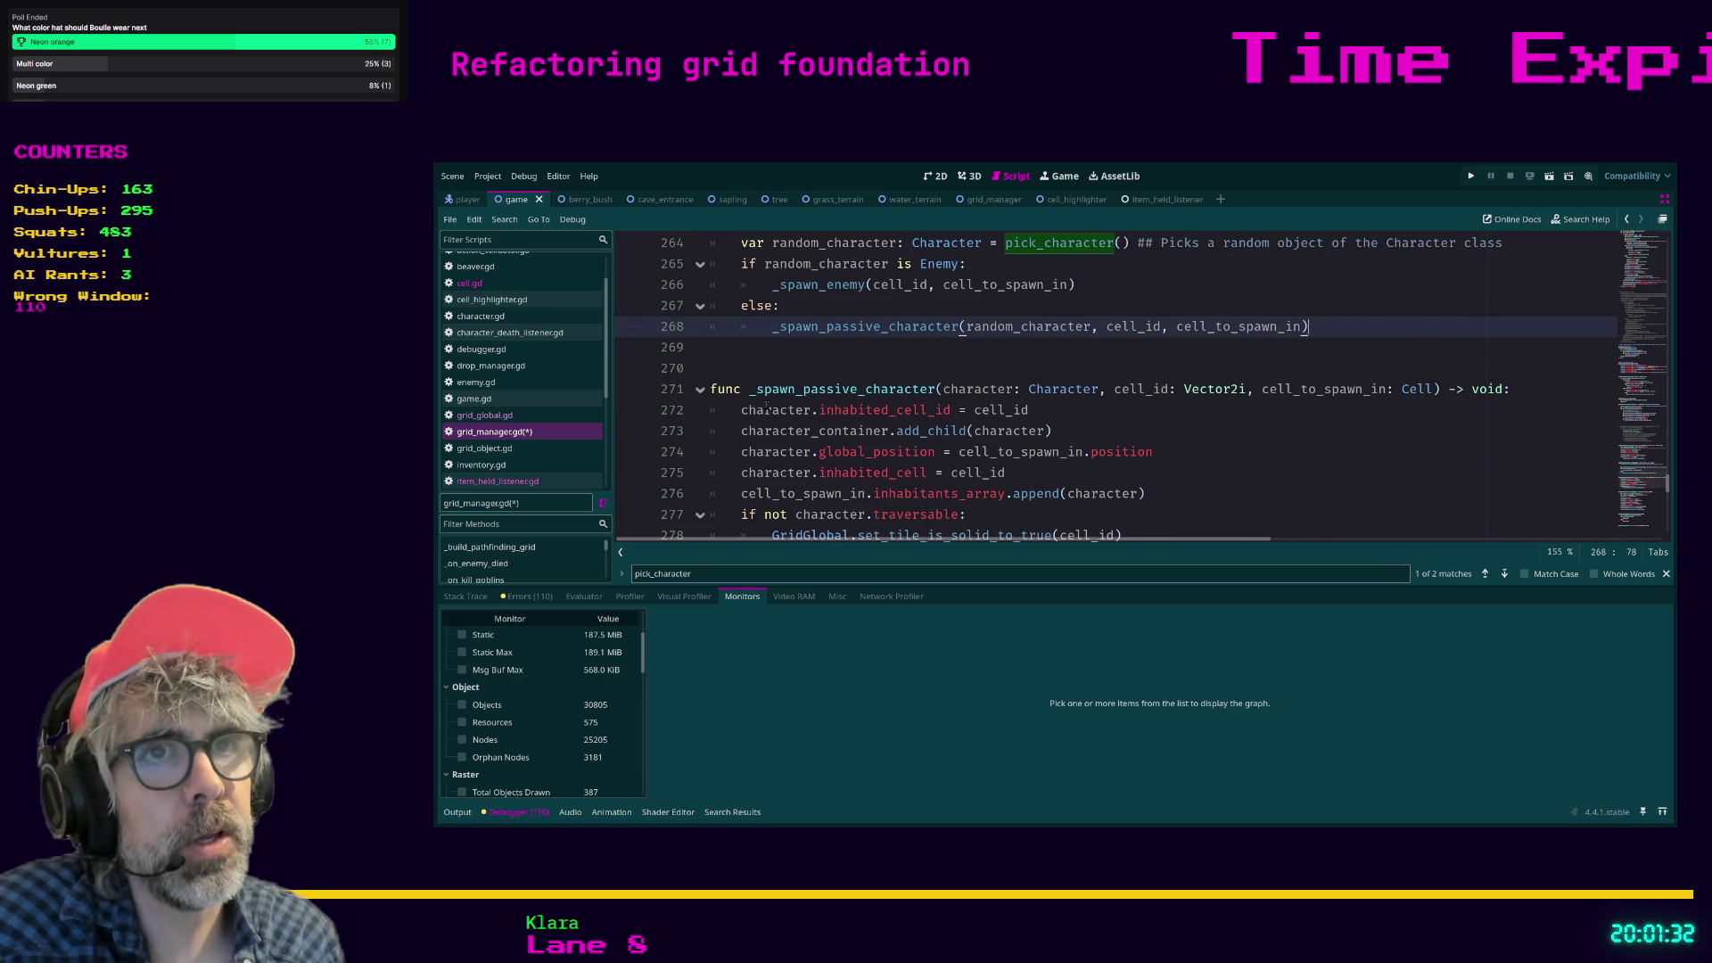
scroll(910, 393, down, 1)
mouse_move(1136, 471)
mouse_down()
mouse_move(1052, 473)
mouse_move(669, 351)
mouse_up()
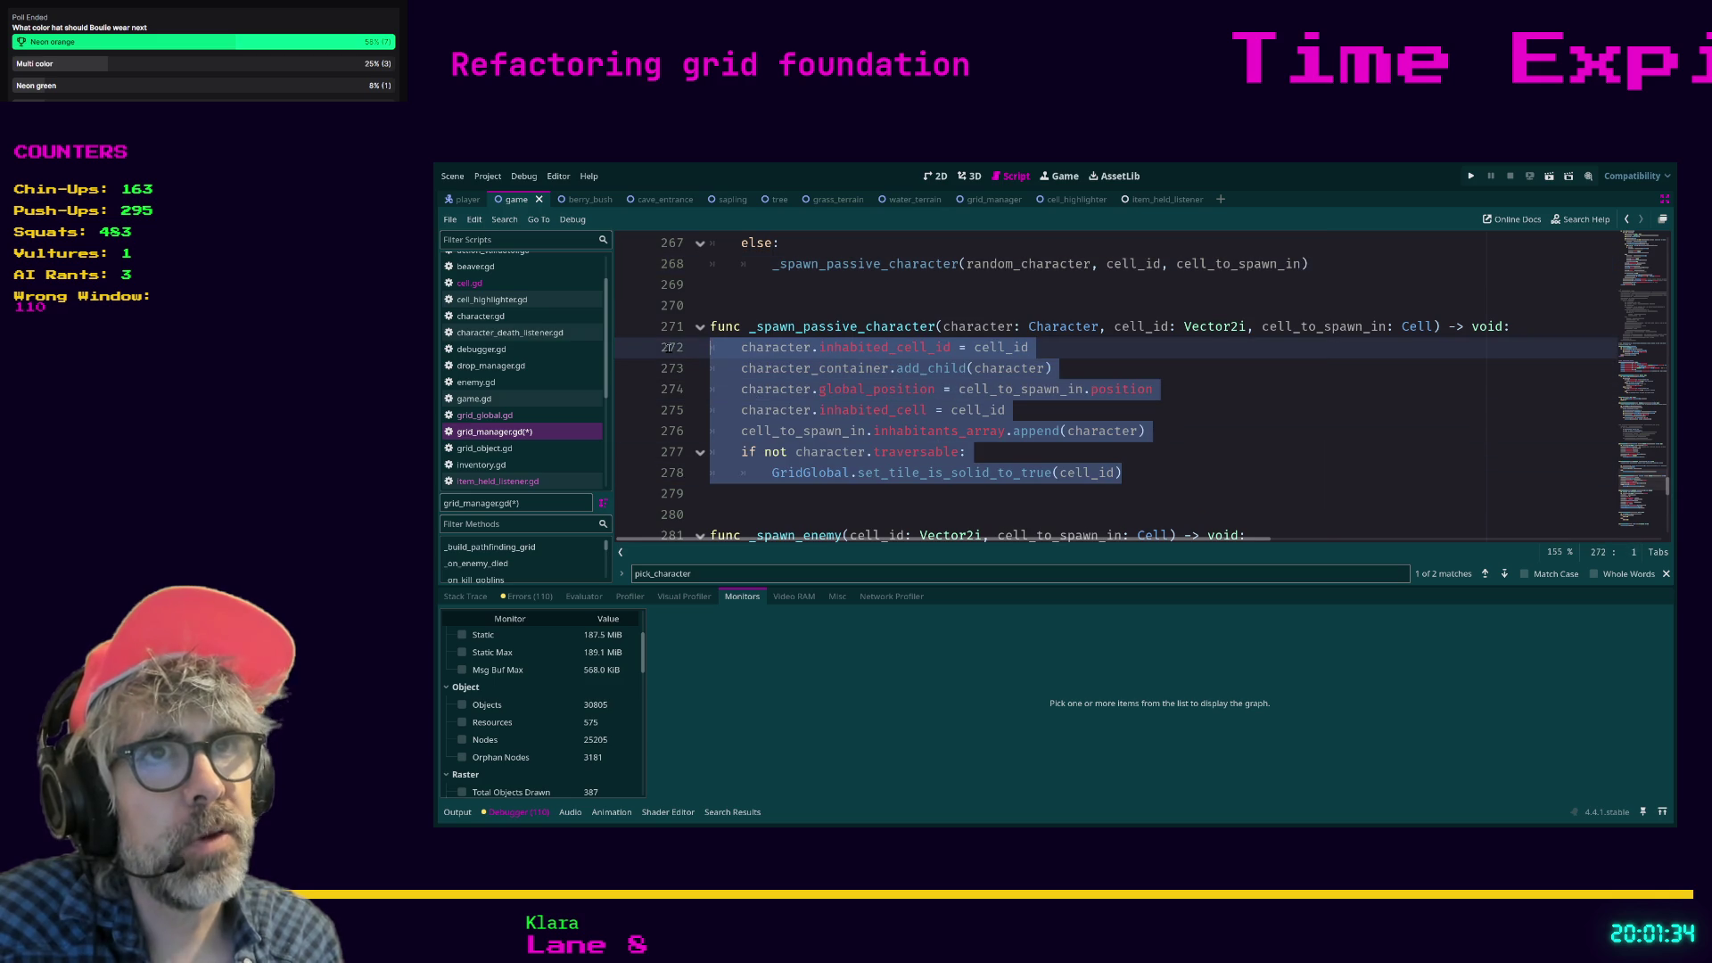
key(ctrl+k)
key(Return)
key(Up)
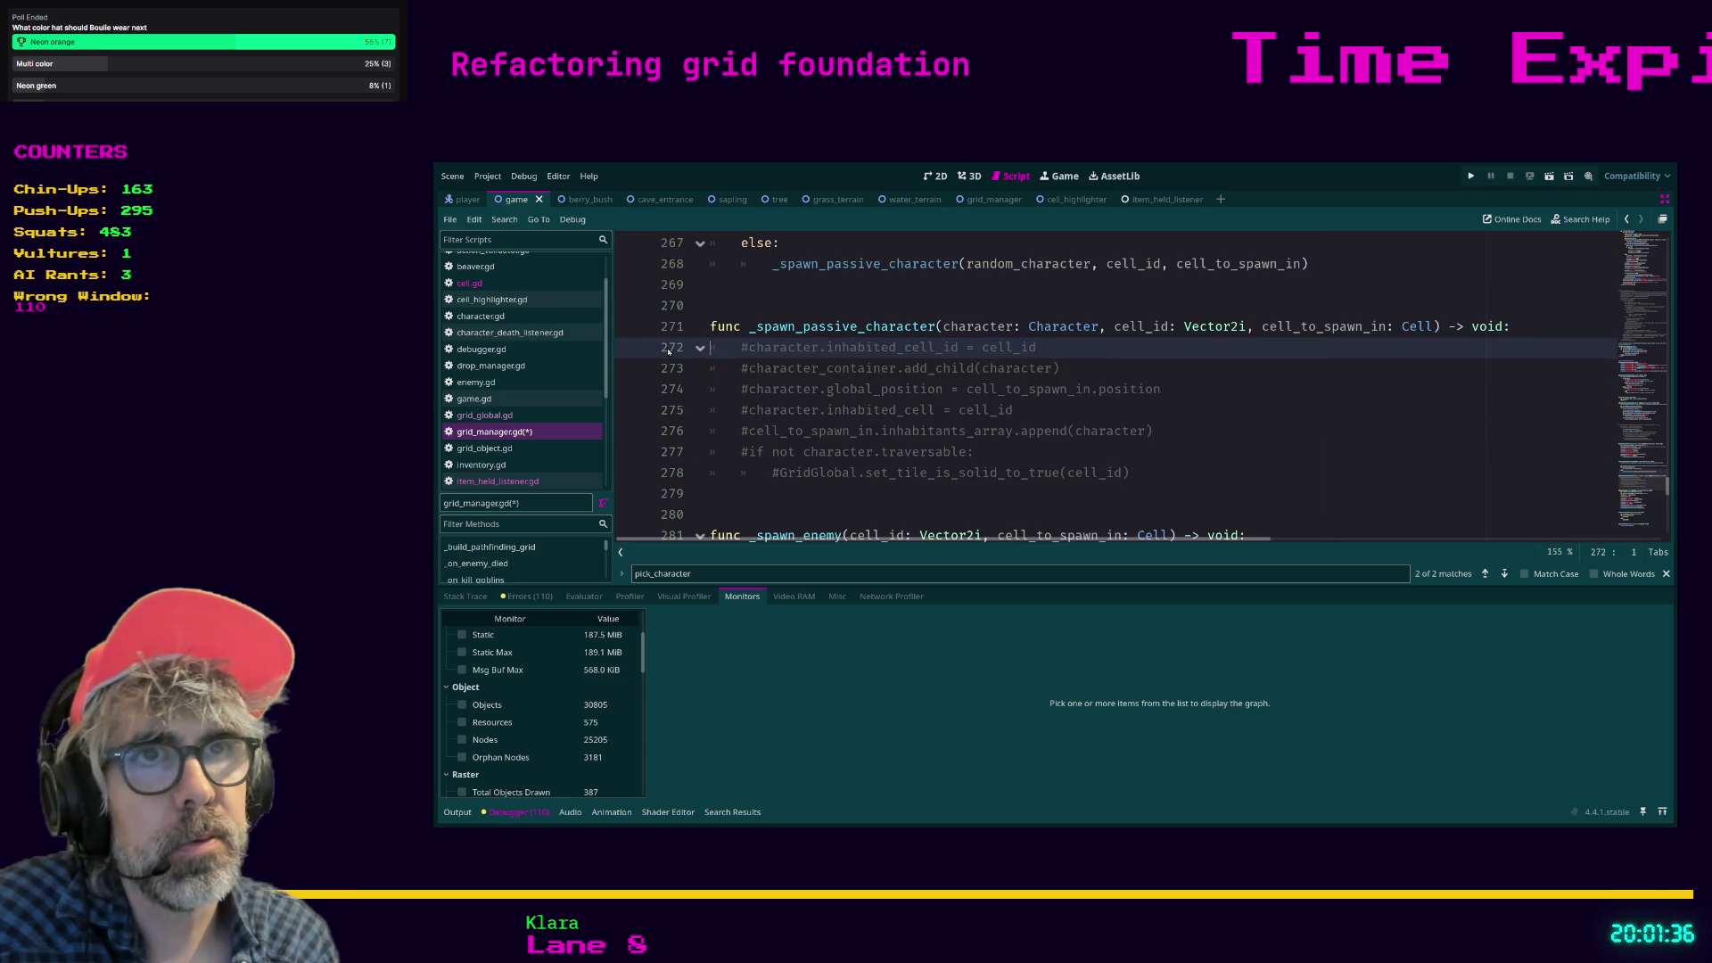
text(pass)
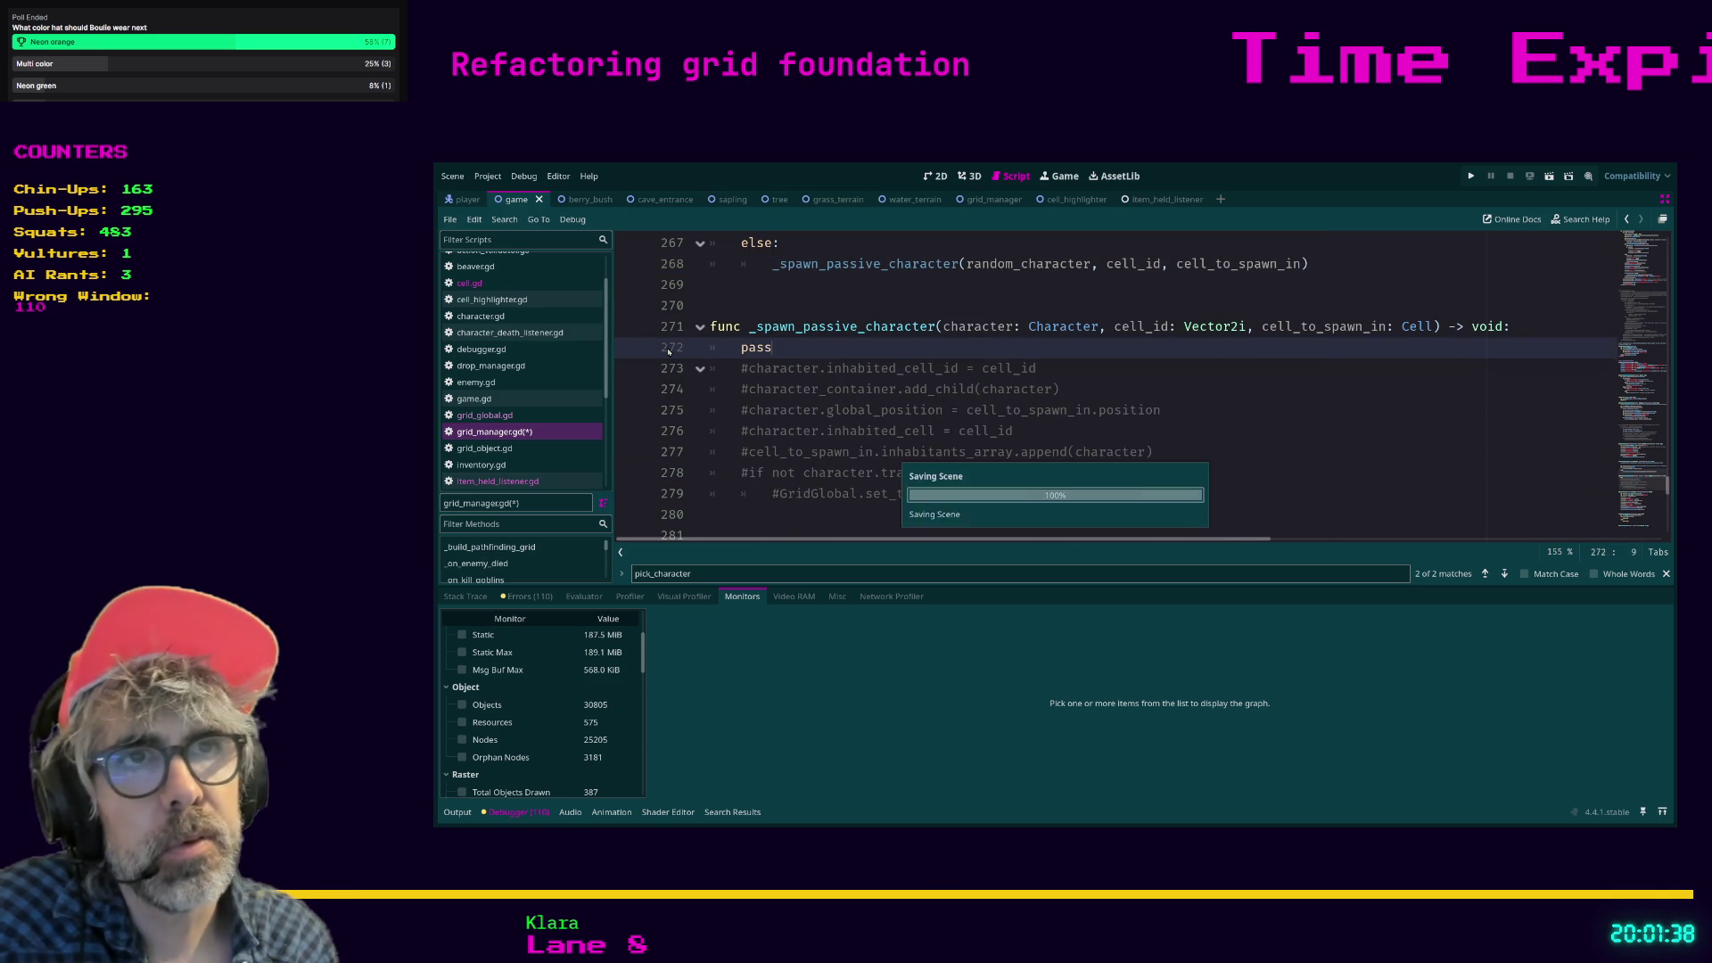
key(F5)
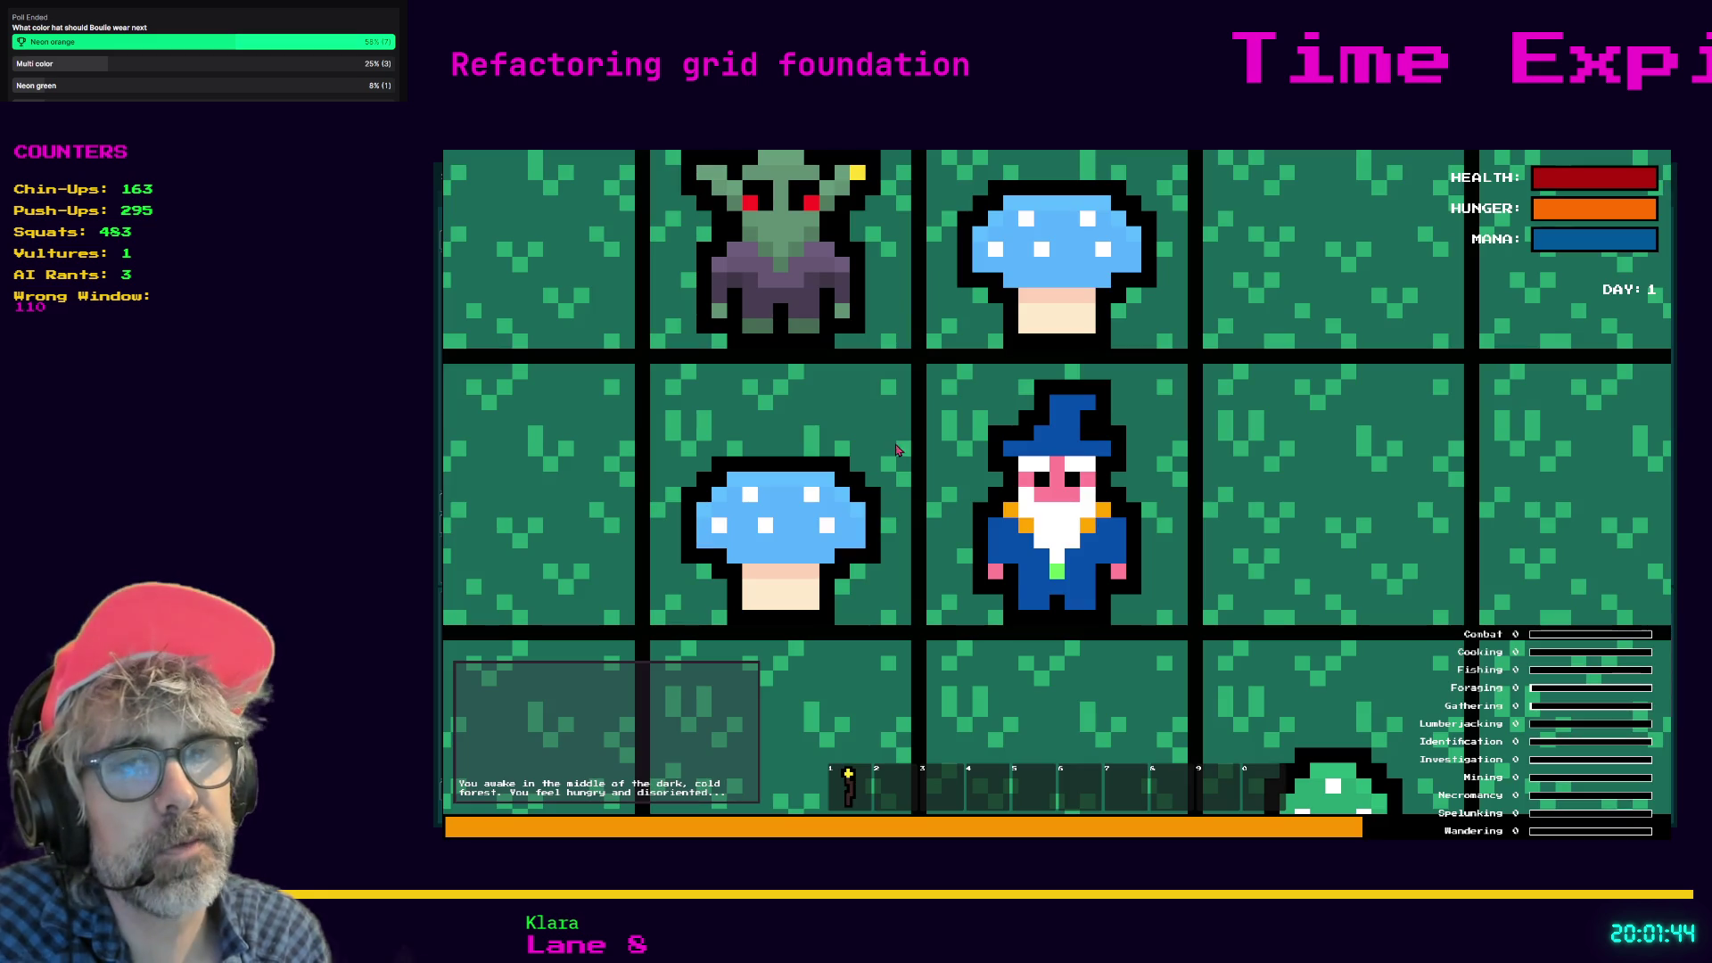
Zoom out over the forest grid in the running game, then stop it with F8.
scroll(887, 536, down, 3)
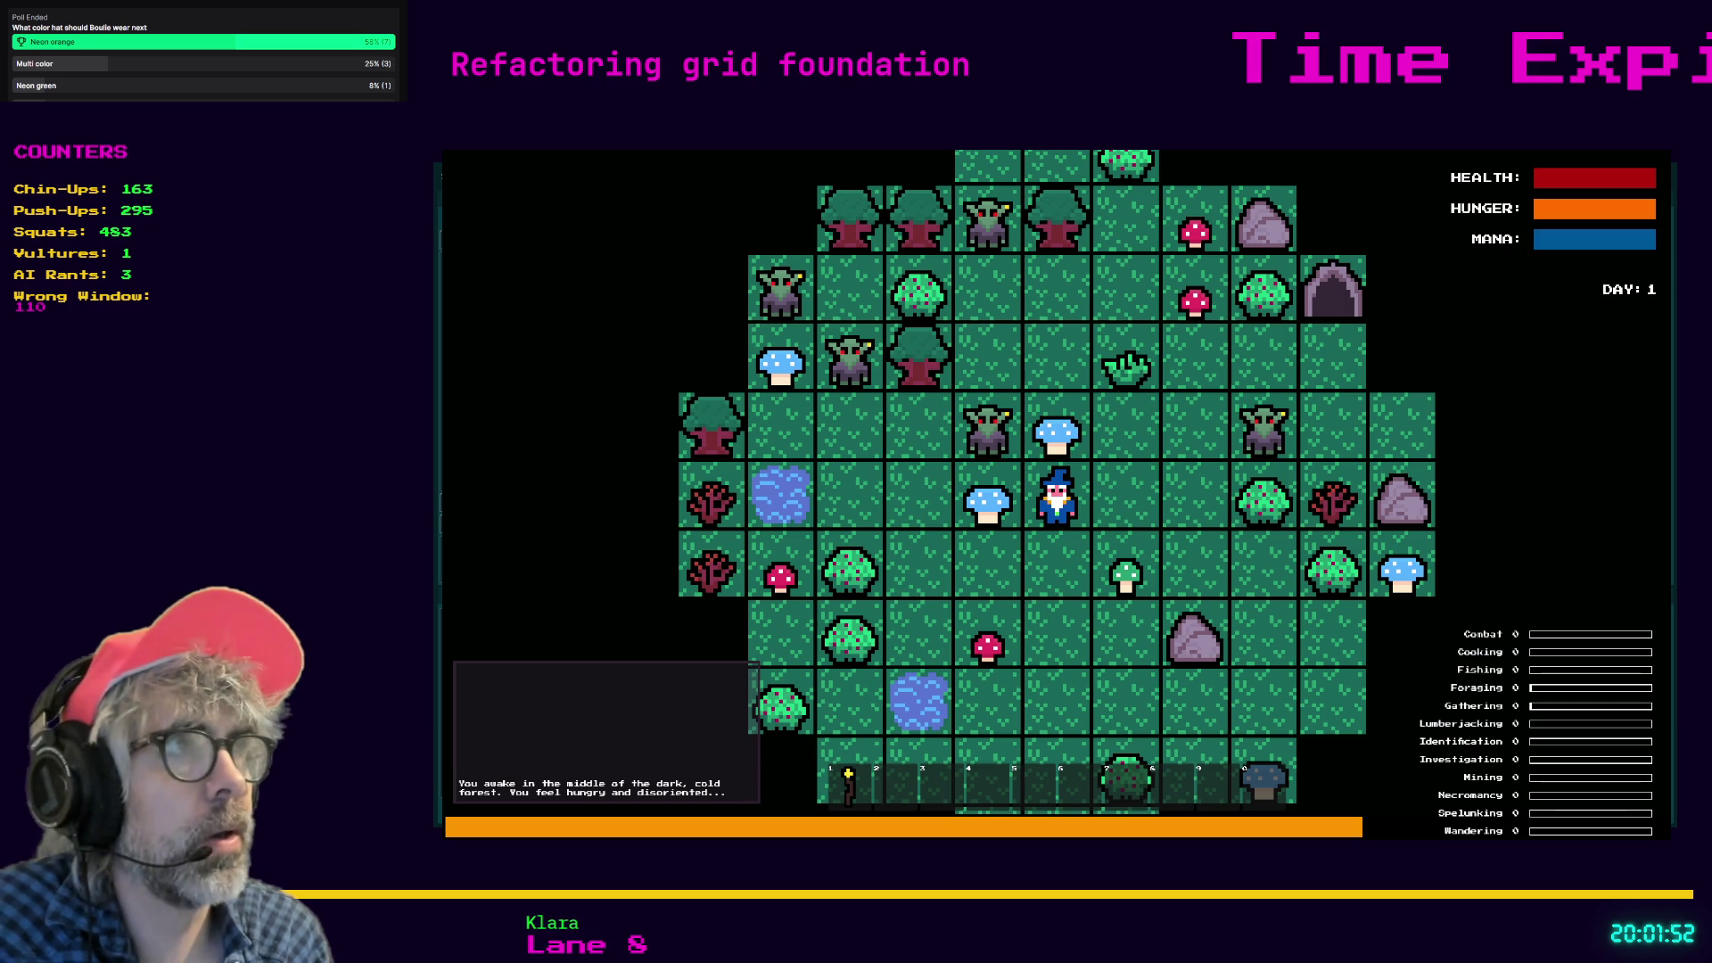
key(F8)
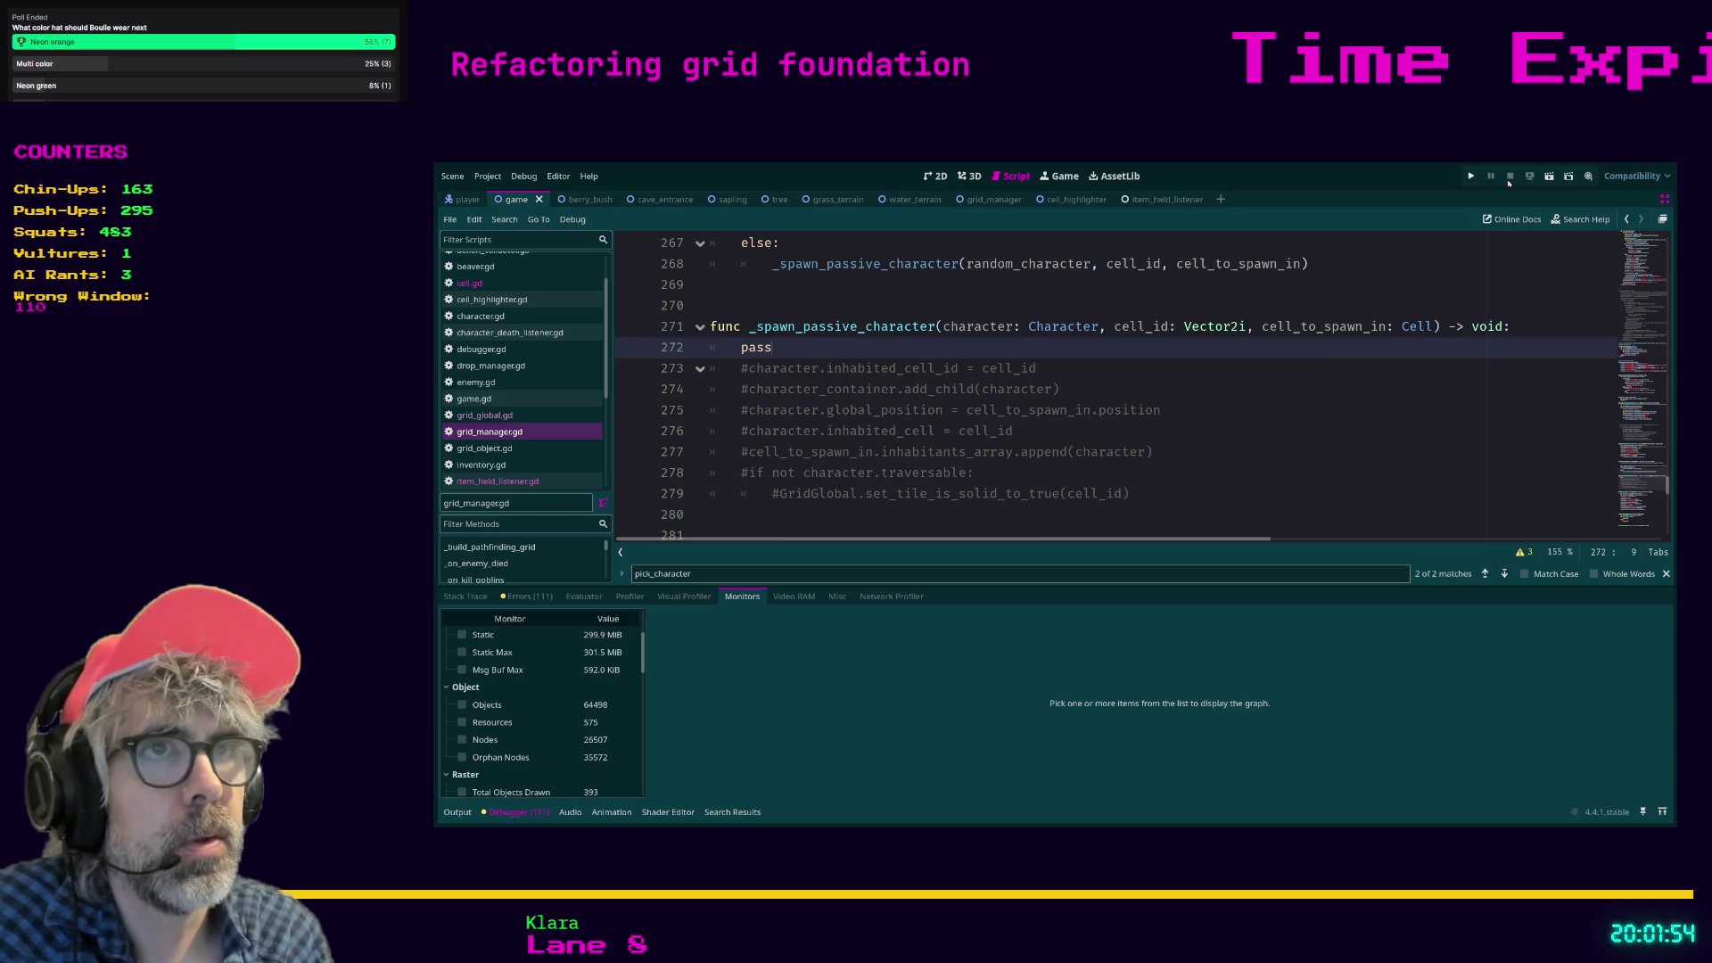
scroll(1119, 429, up, 2)
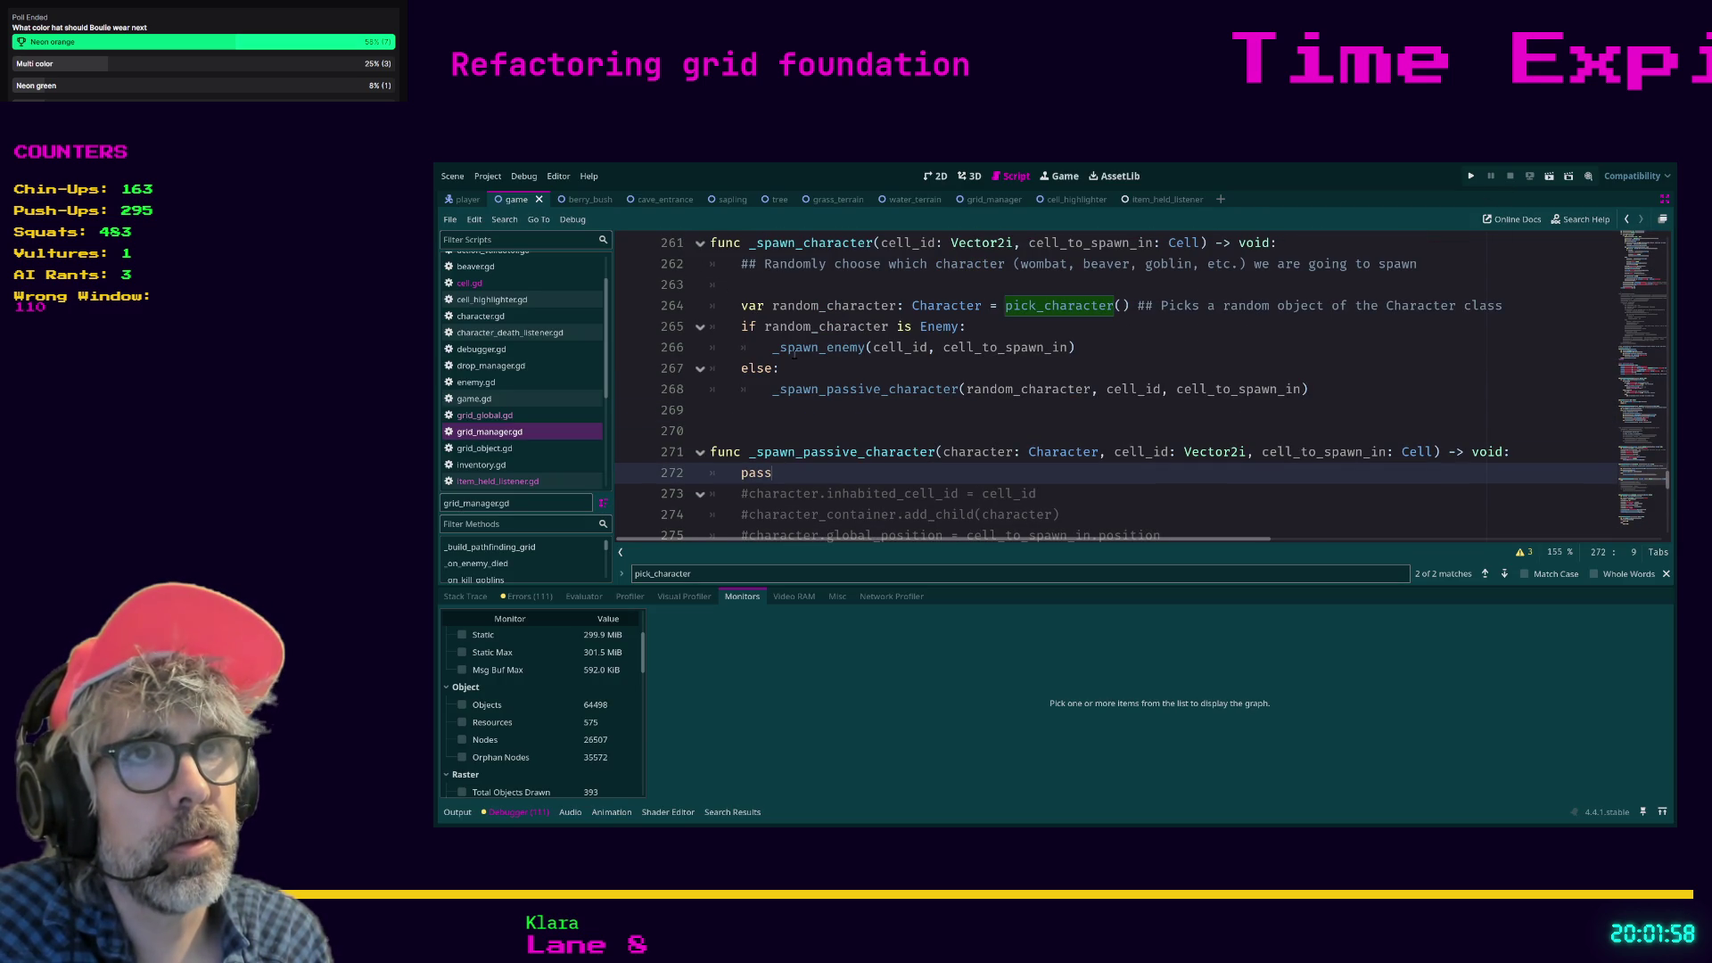
Remove the pass line from _spawn_passive_character.
drag(768, 348, 1076, 348)
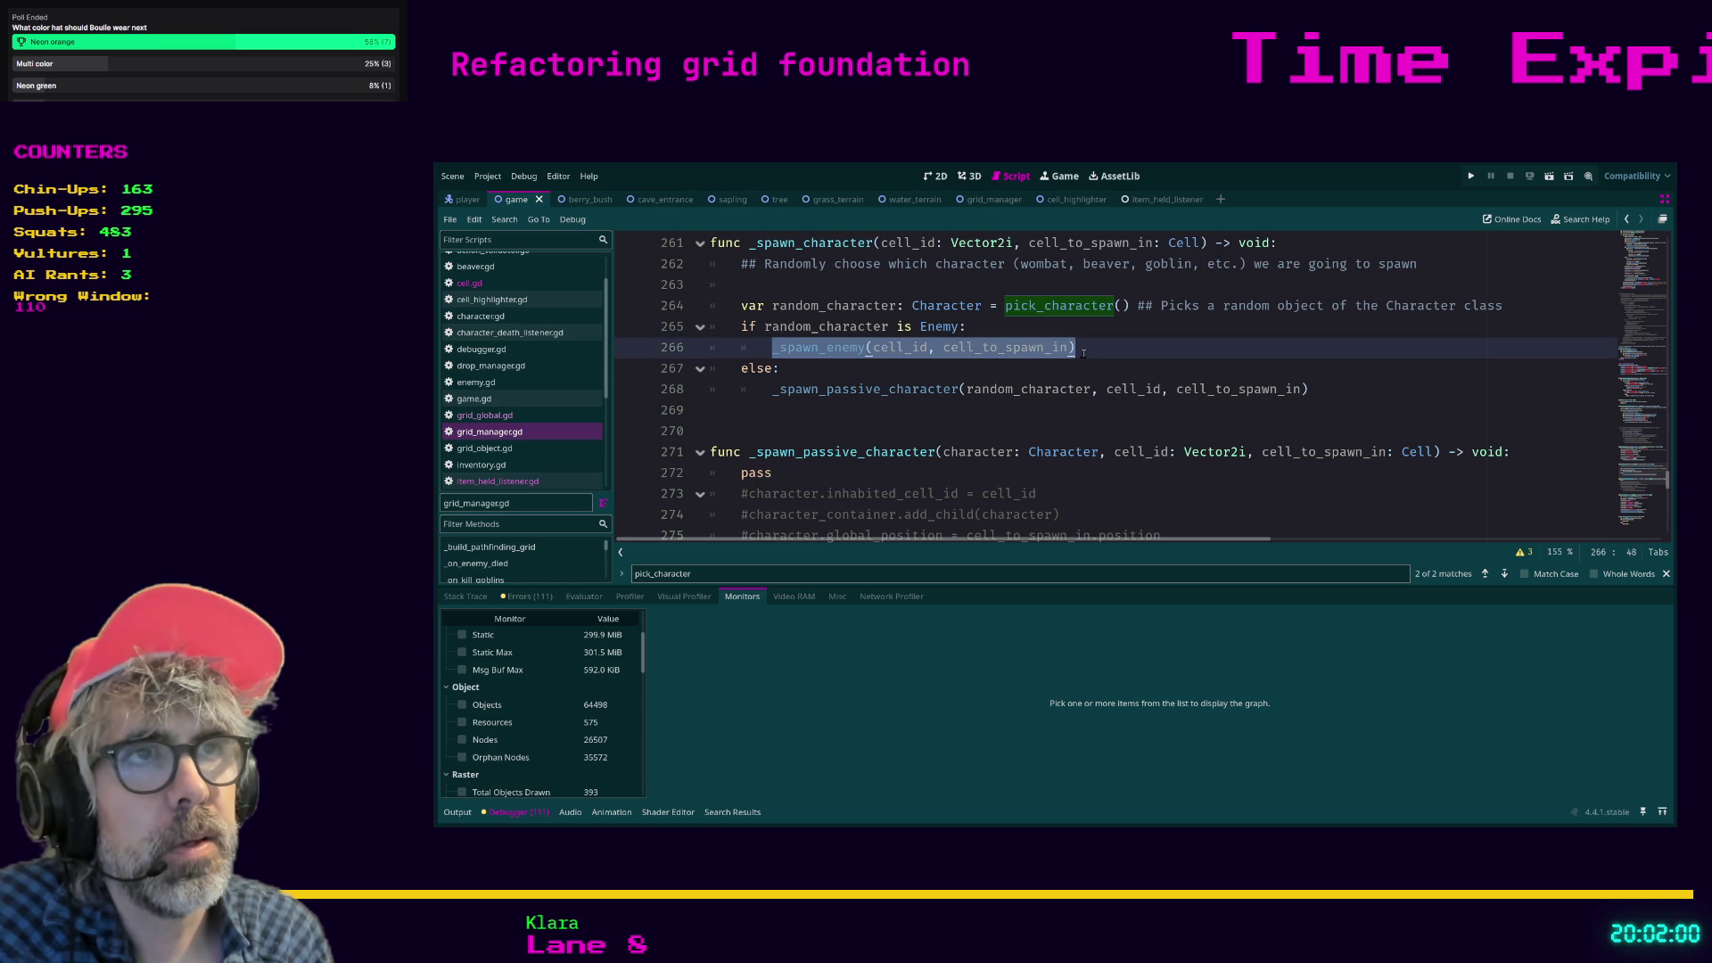
drag(756, 389, 1310, 388)
scroll(1118, 410, down, 1)
scroll(1117, 410, down, 1)
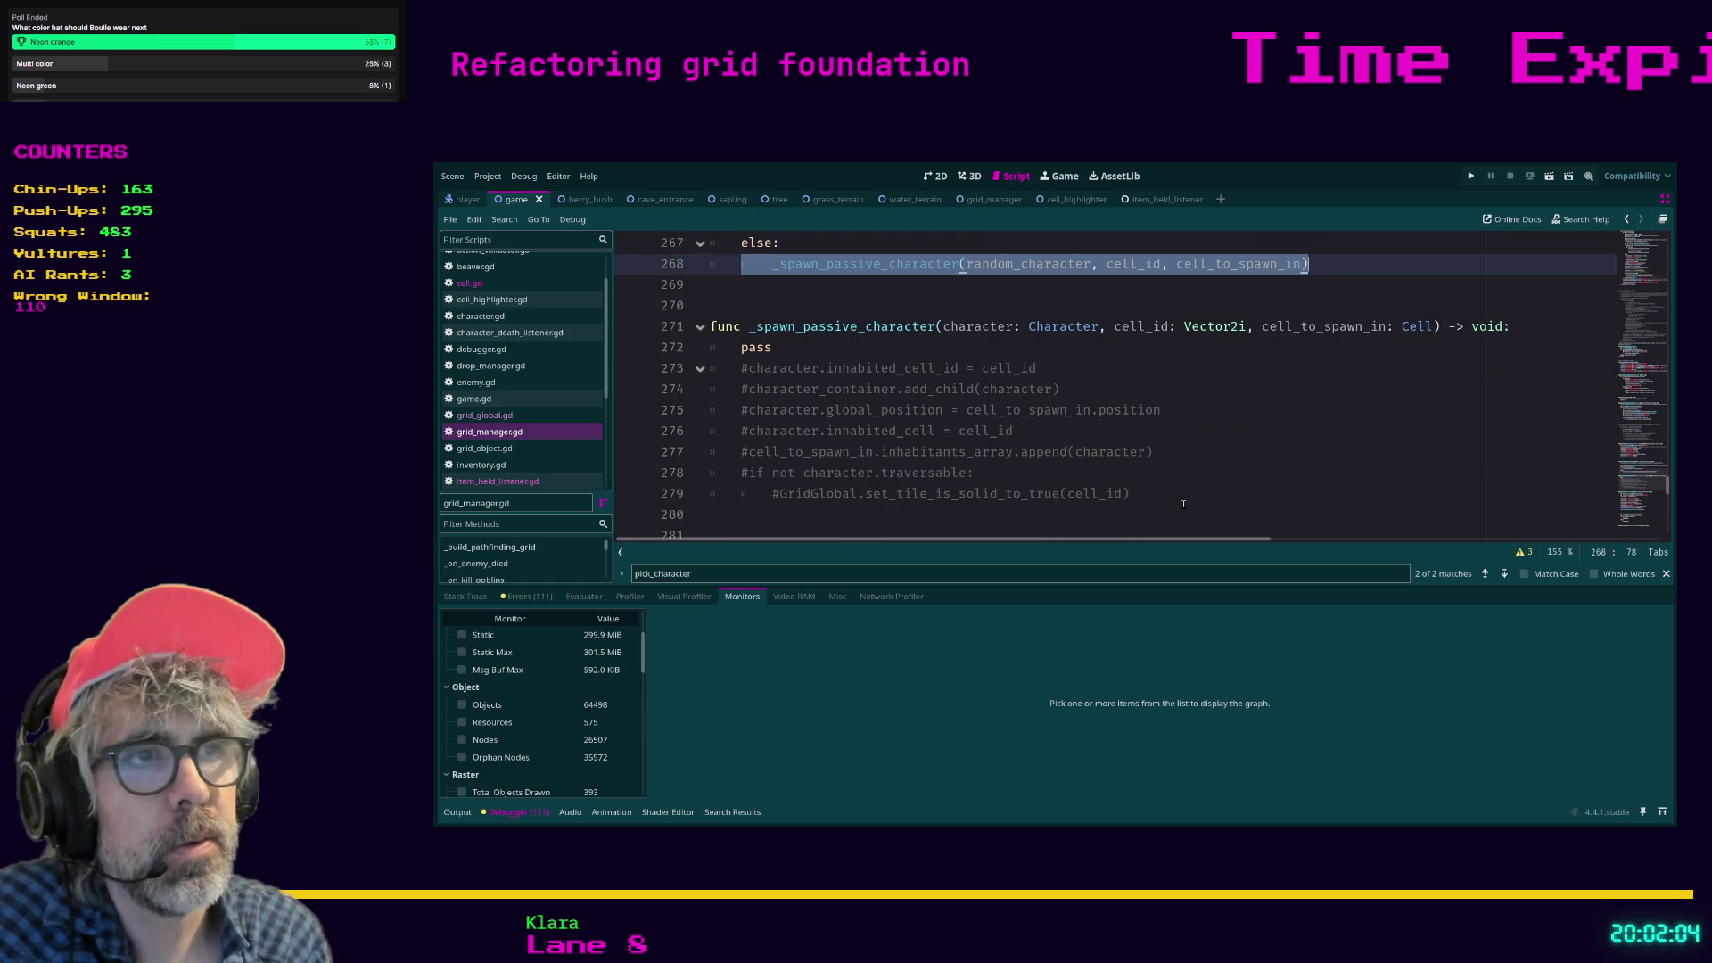
click(784, 350)
key(shift+Home)
key(BackSpace)
key(BackSpace)
key(BackSpace)
Uncomment lines 272–278 to restore the passive-character spawning code.
mouse_move(1170, 474)
mouse_down()
mouse_move(695, 370)
mouse_move(673, 349)
mouse_up()
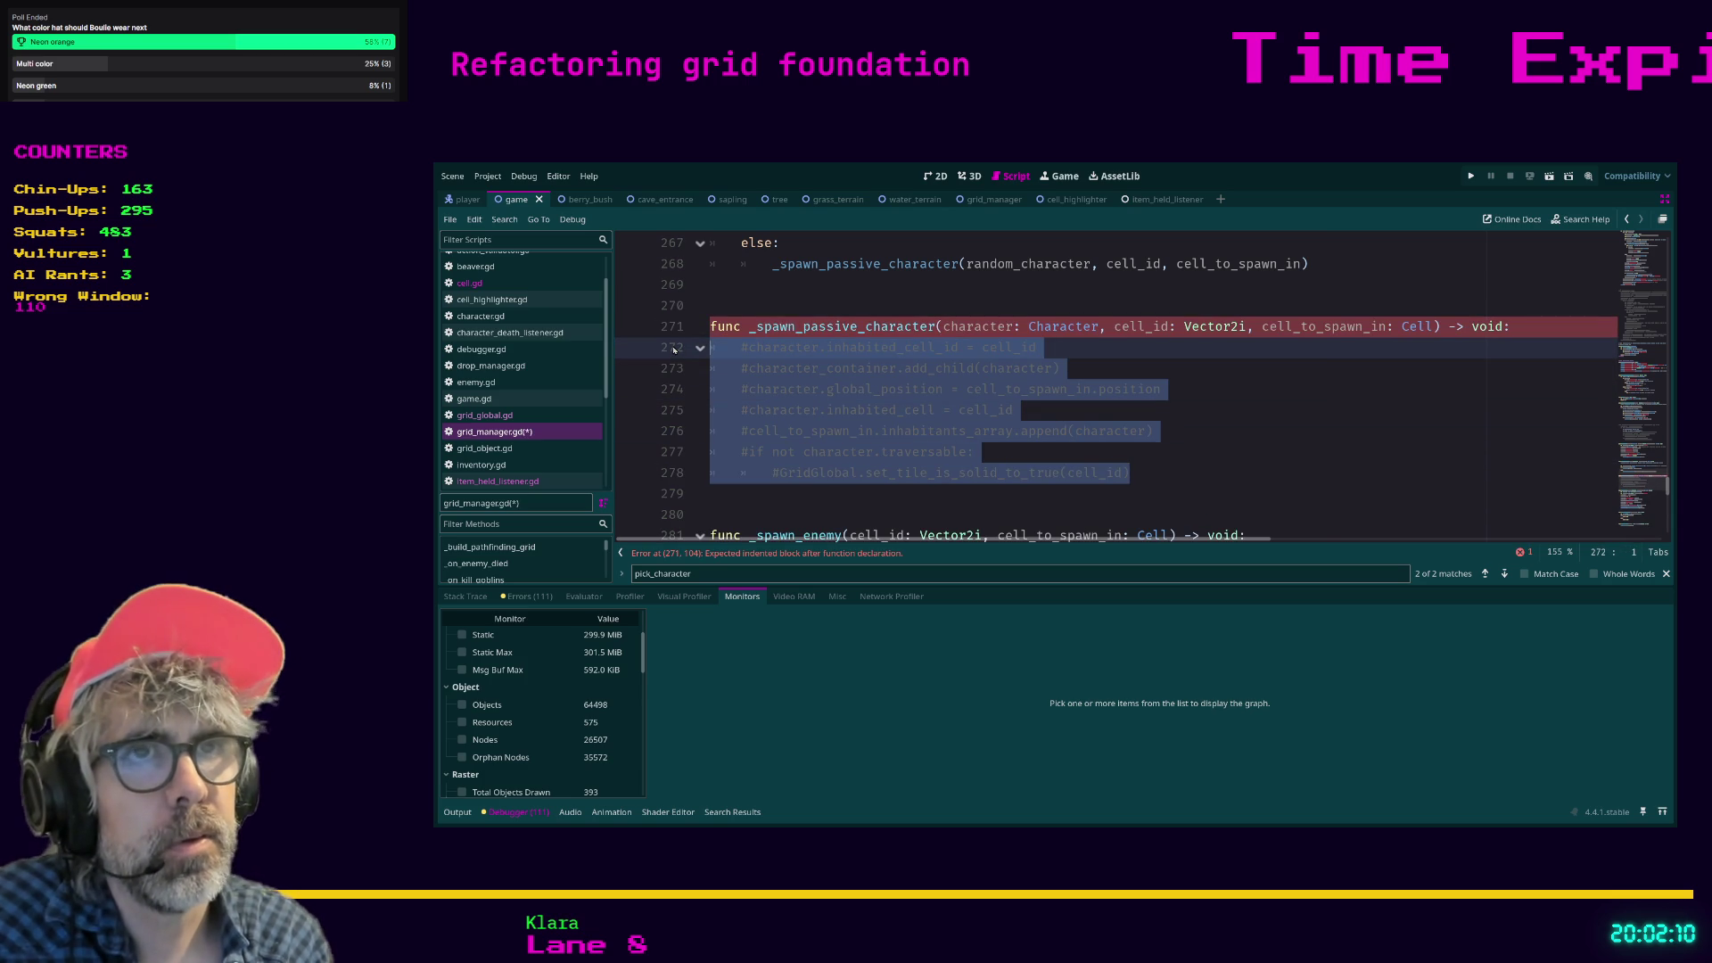
key(ctrl+k)
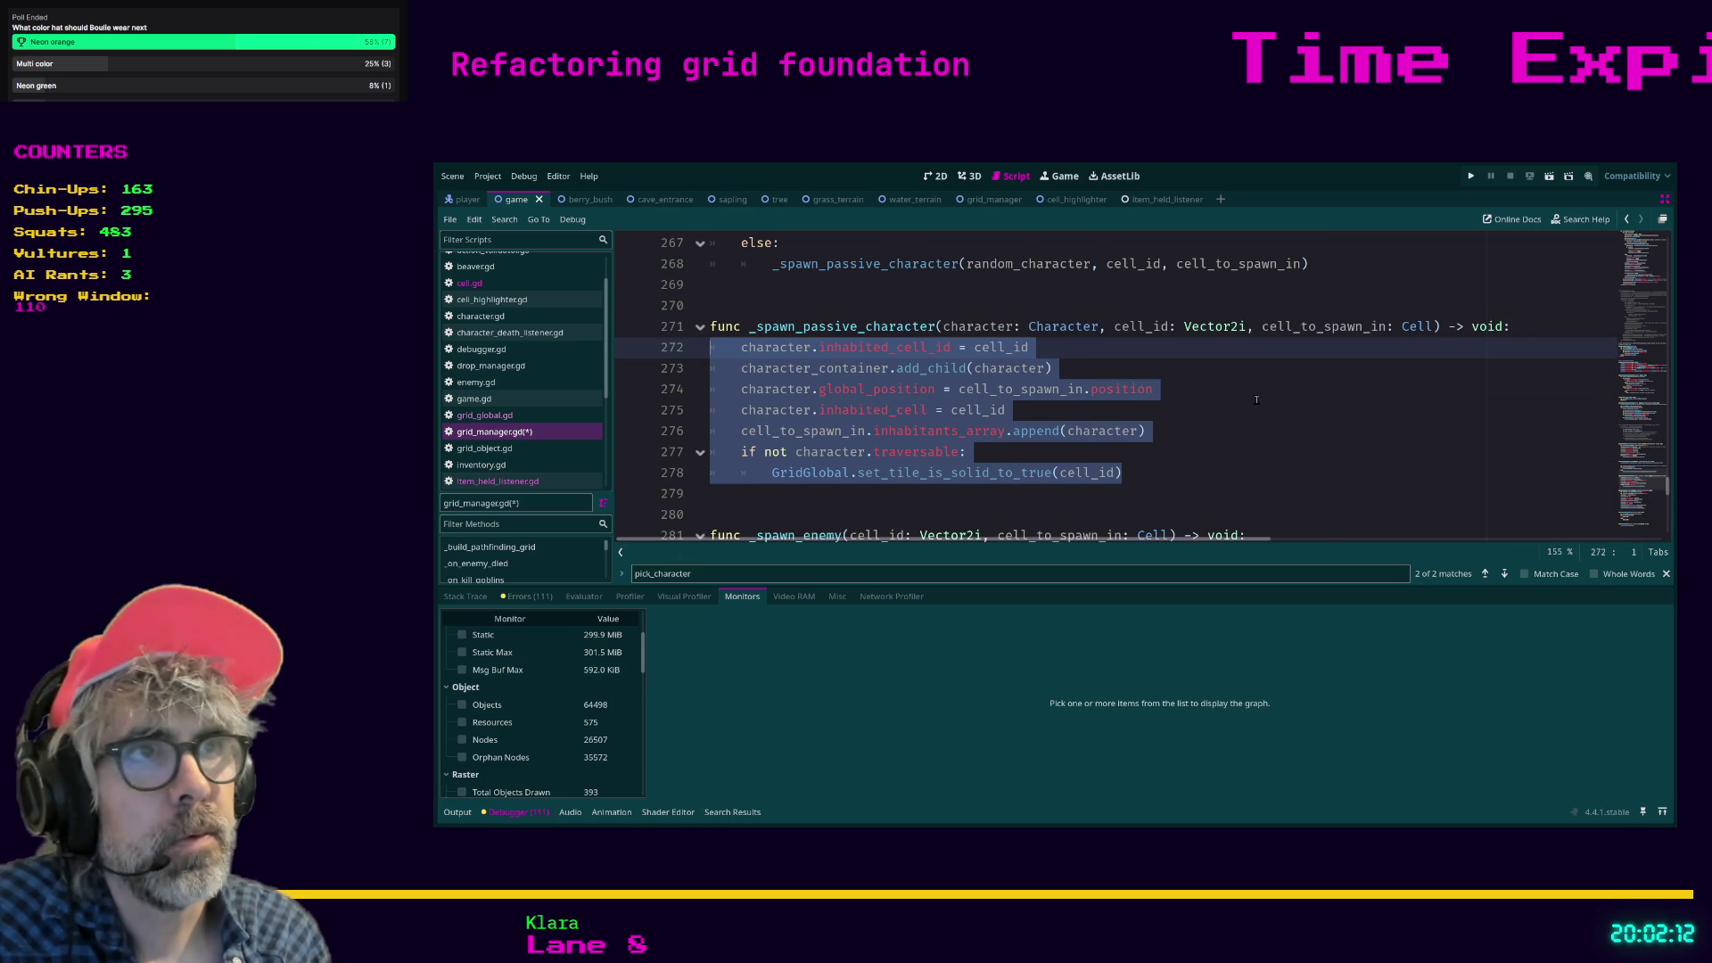
click(1257, 398)
scroll(1205, 408, up, 2)
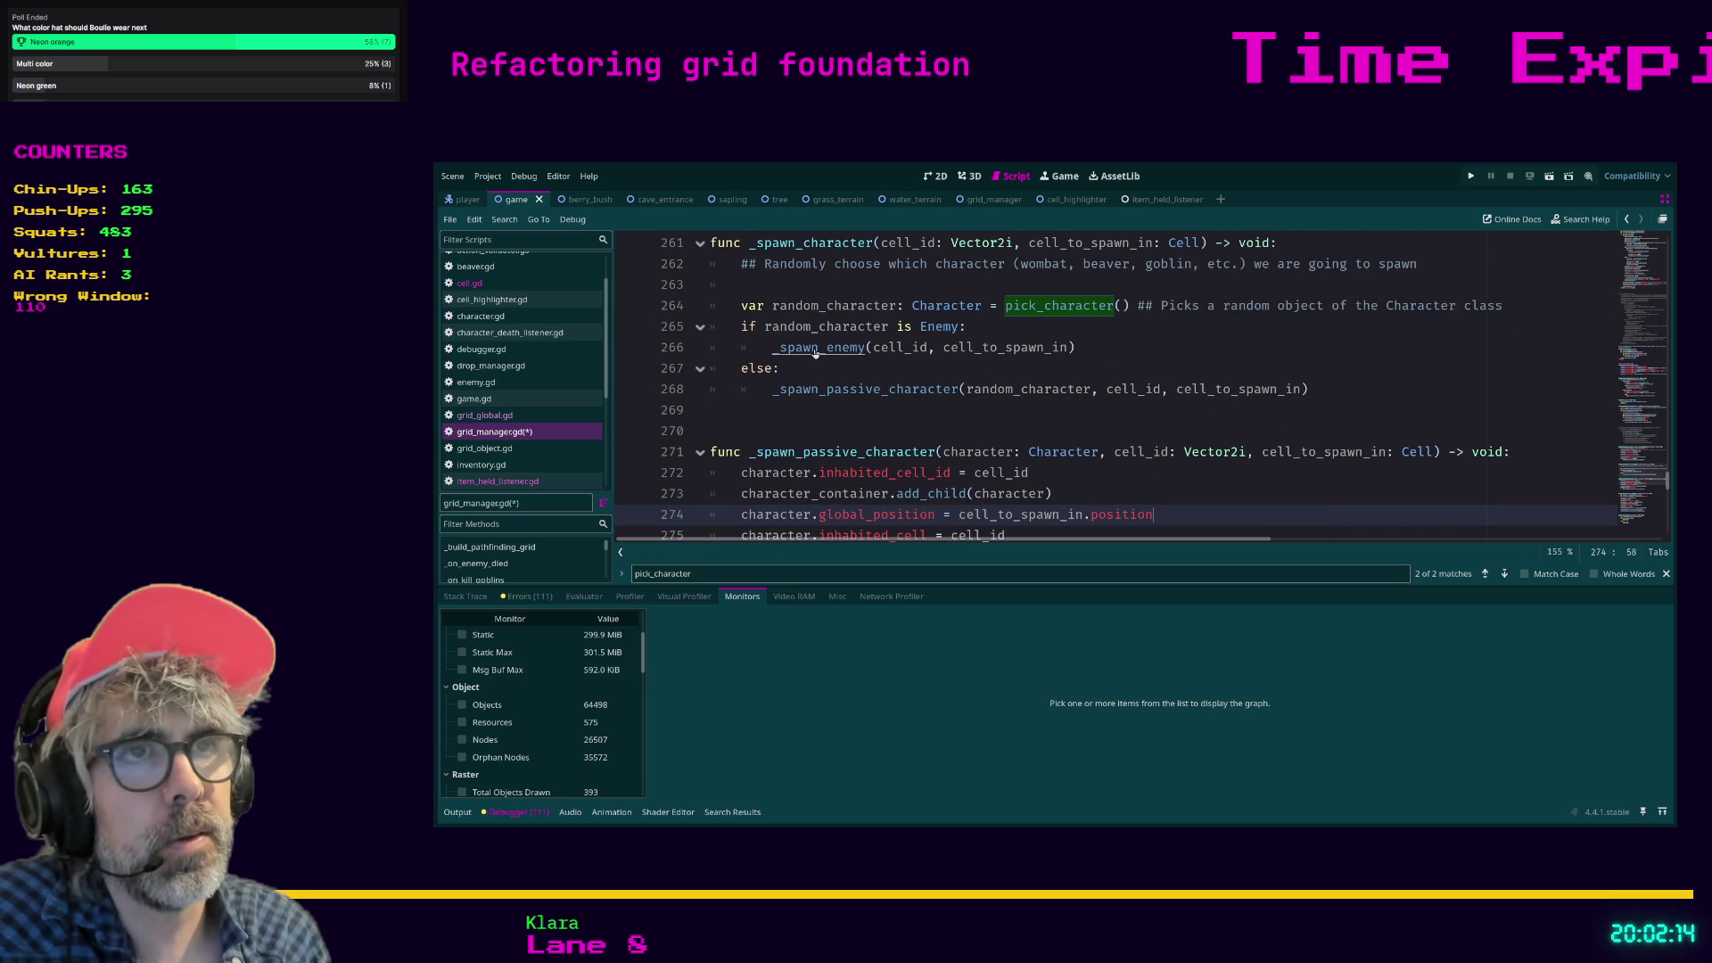
Comment out the if/else spawn block on lines 265–268, save, and run the game.
scroll(911, 360, up, 1)
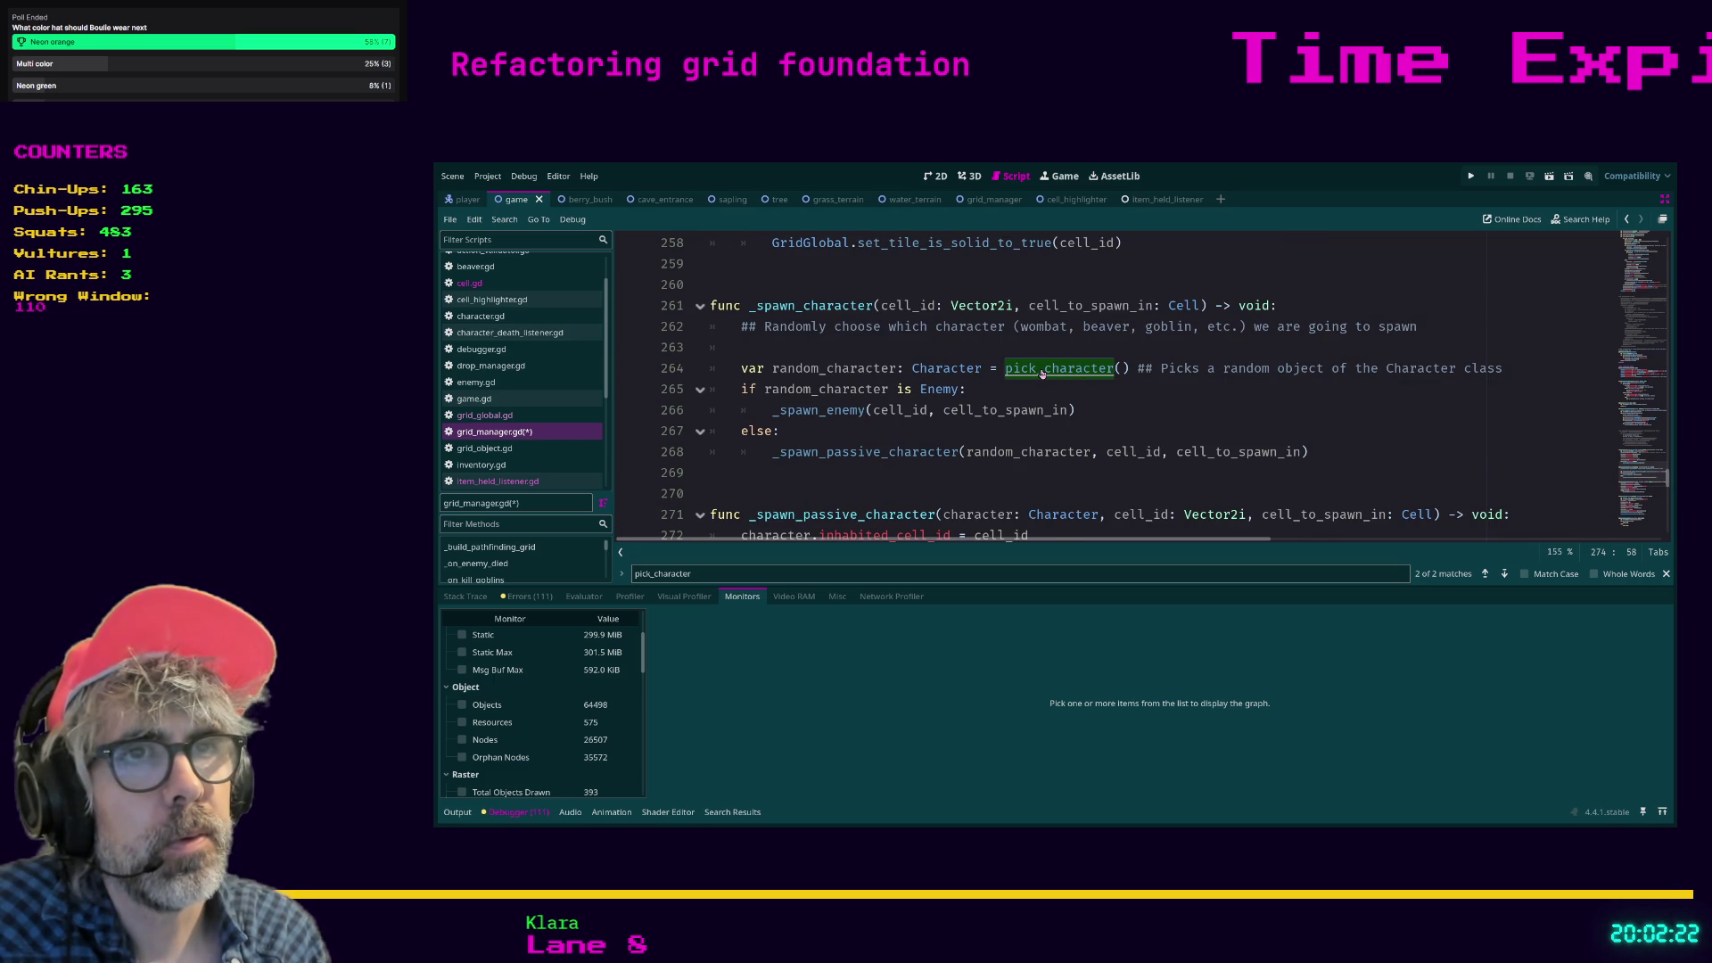
mouse_move(1346, 458)
mouse_down()
mouse_move(784, 432)
mouse_move(649, 393)
mouse_up()
key(ctrl+k)
key(ctrl+s)
click(798, 494)
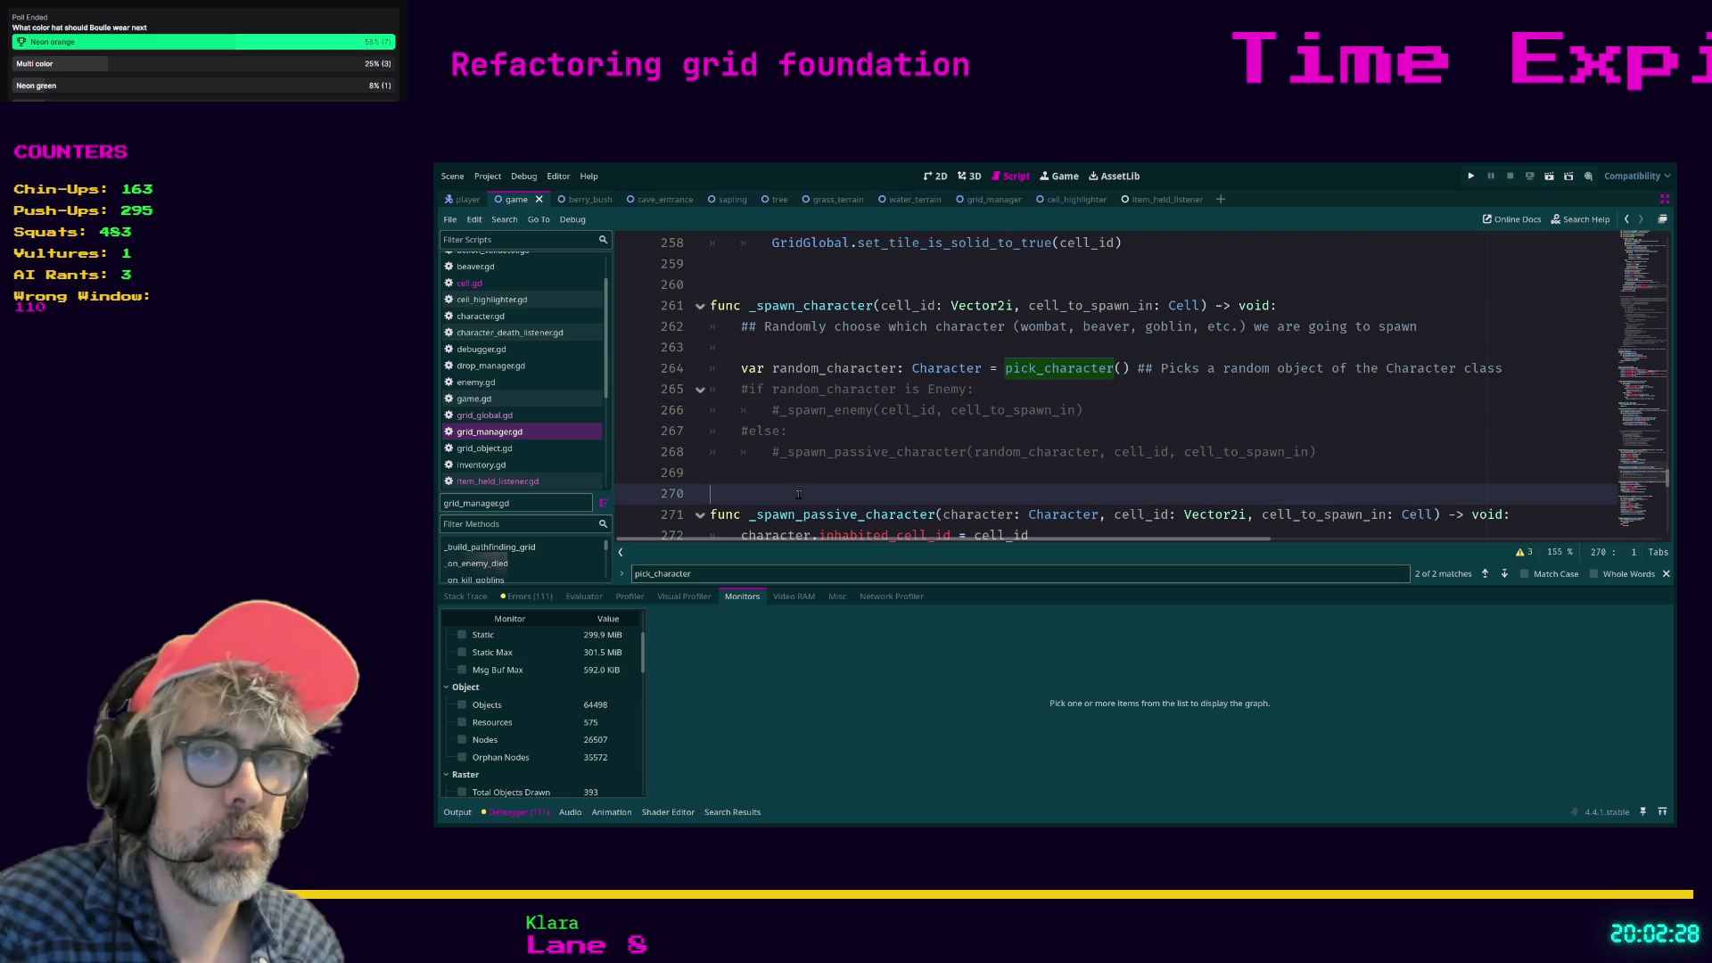
key(F5)
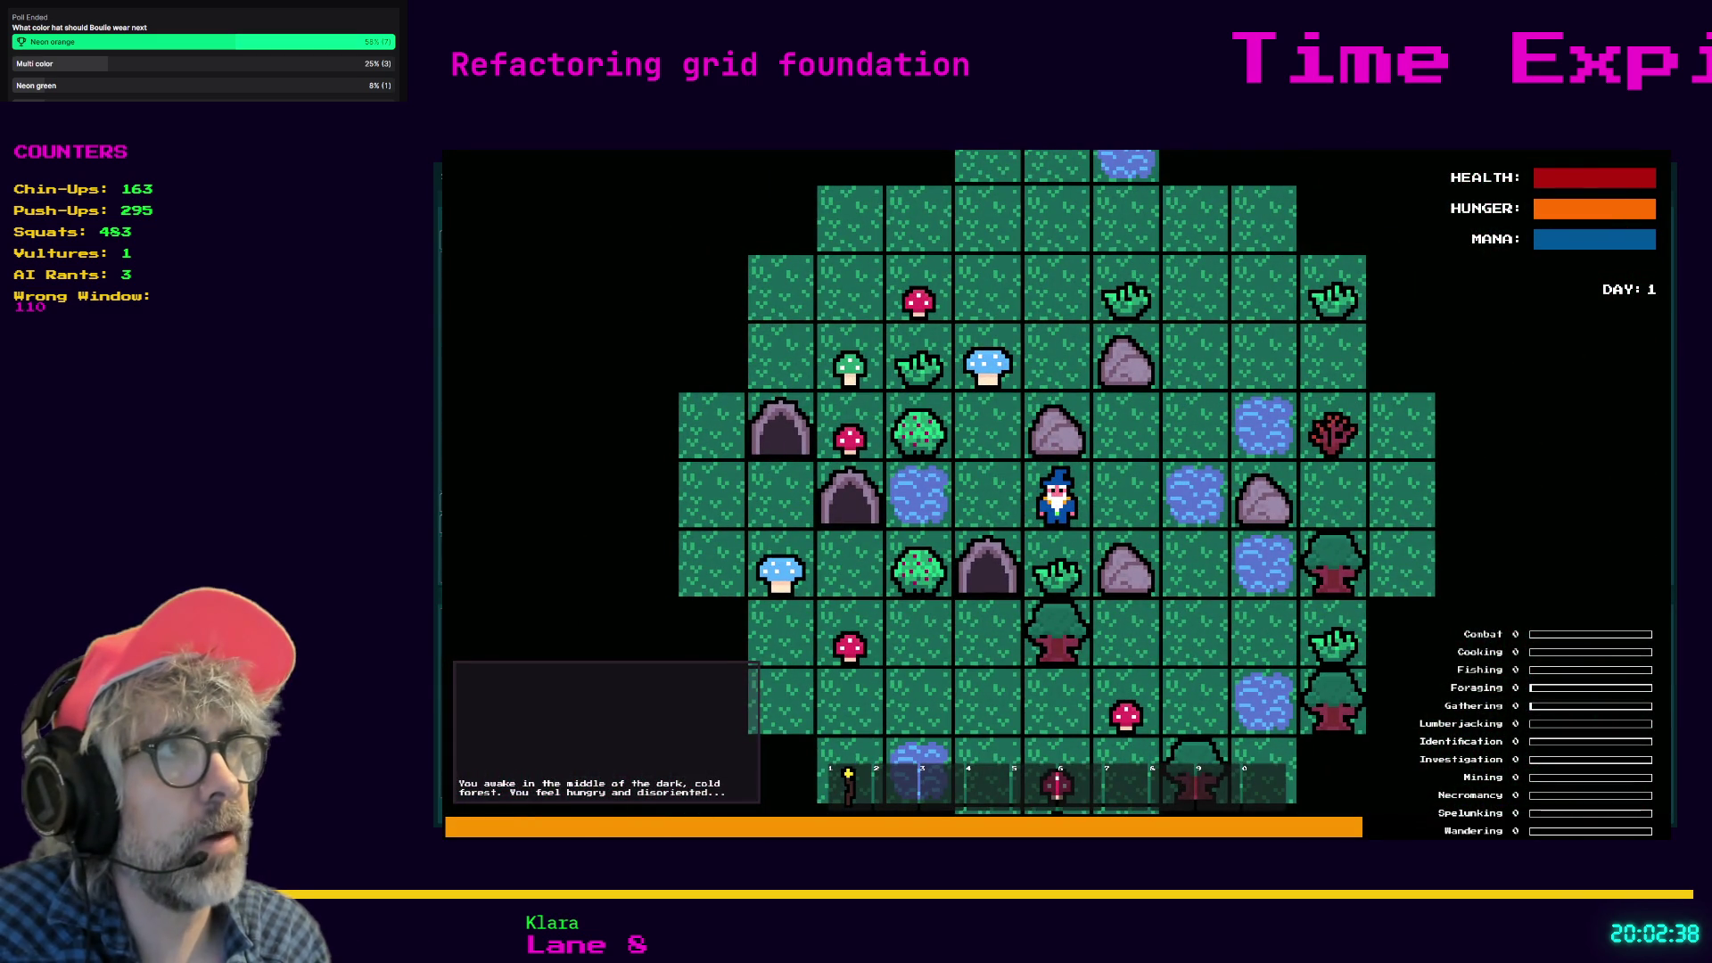
Stop the game and uncomment the if/else spawn block on lines 265–268.
click(1510, 176)
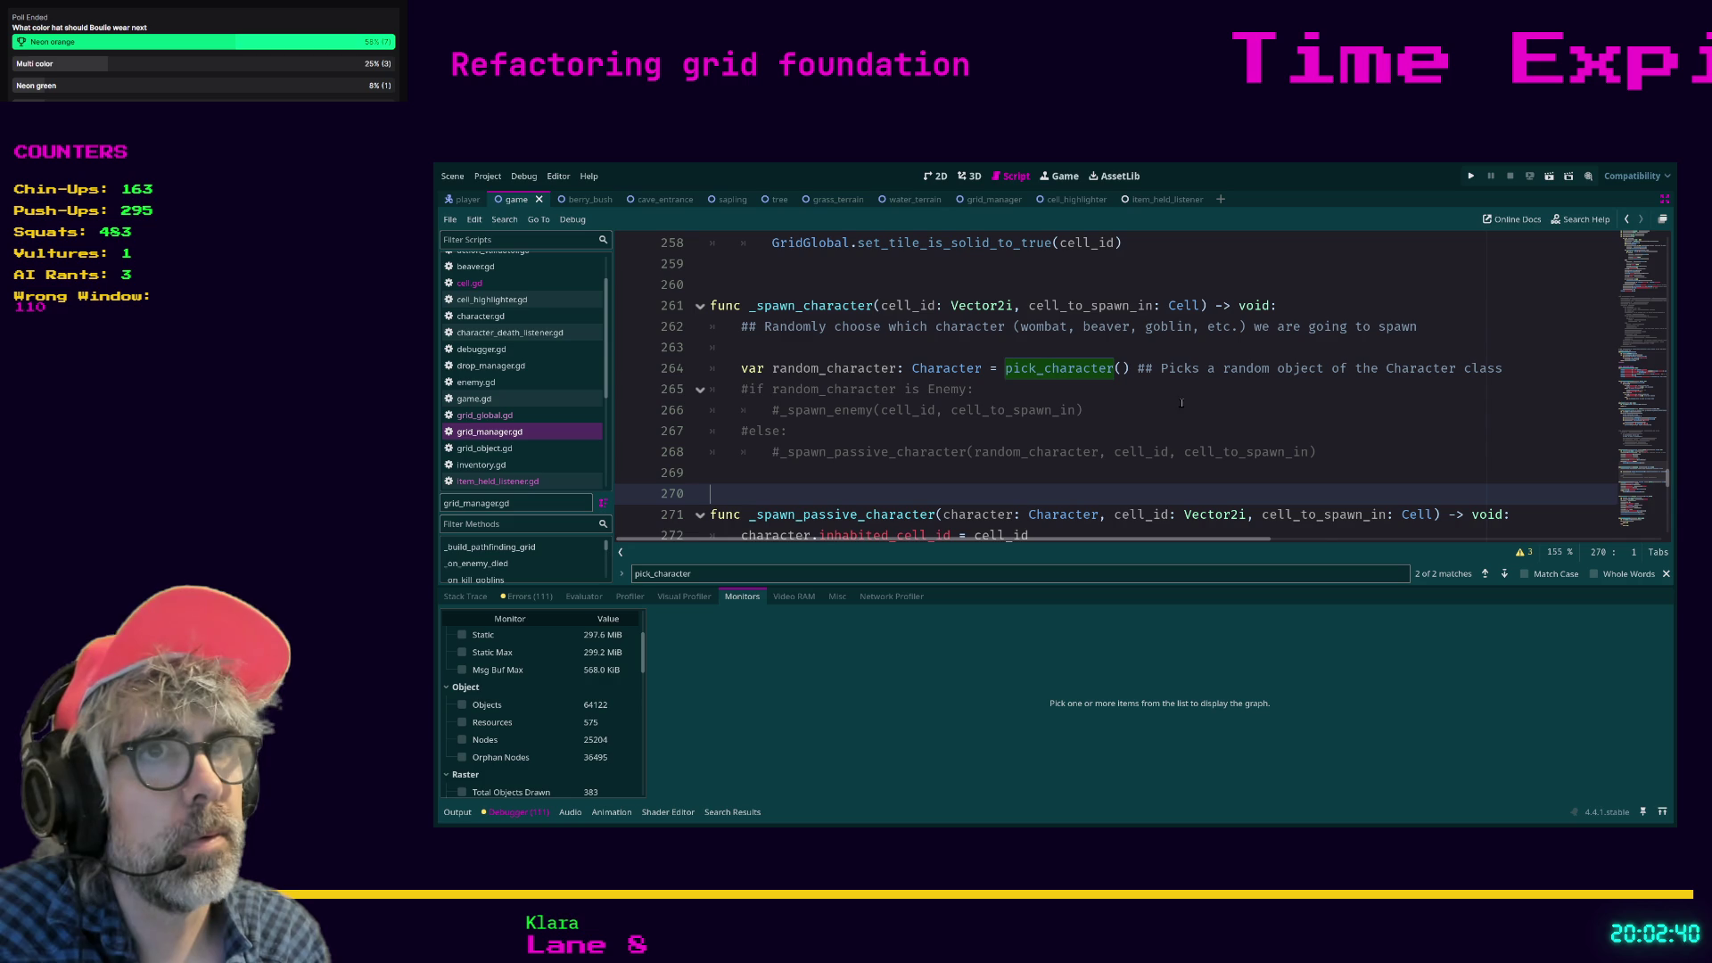
drag(1332, 451, 701, 396)
key(ctrl+k)
click(1122, 418)
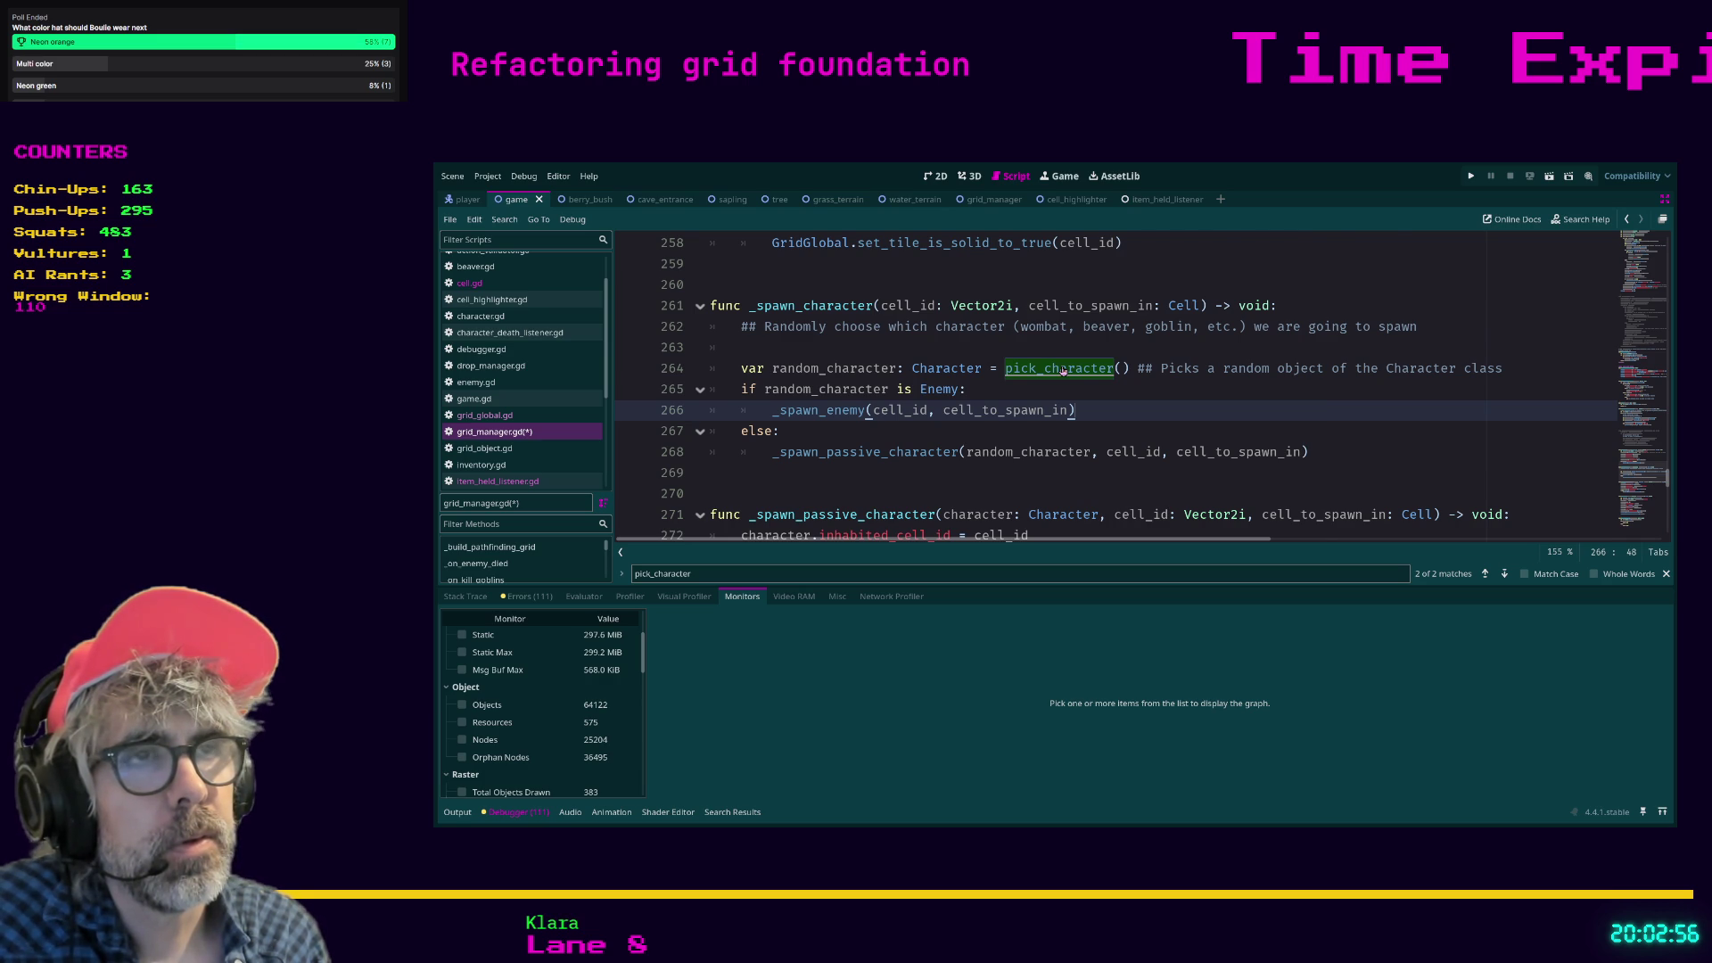
ctrl+click(1063, 370)
scroll(1151, 365, down, 1)
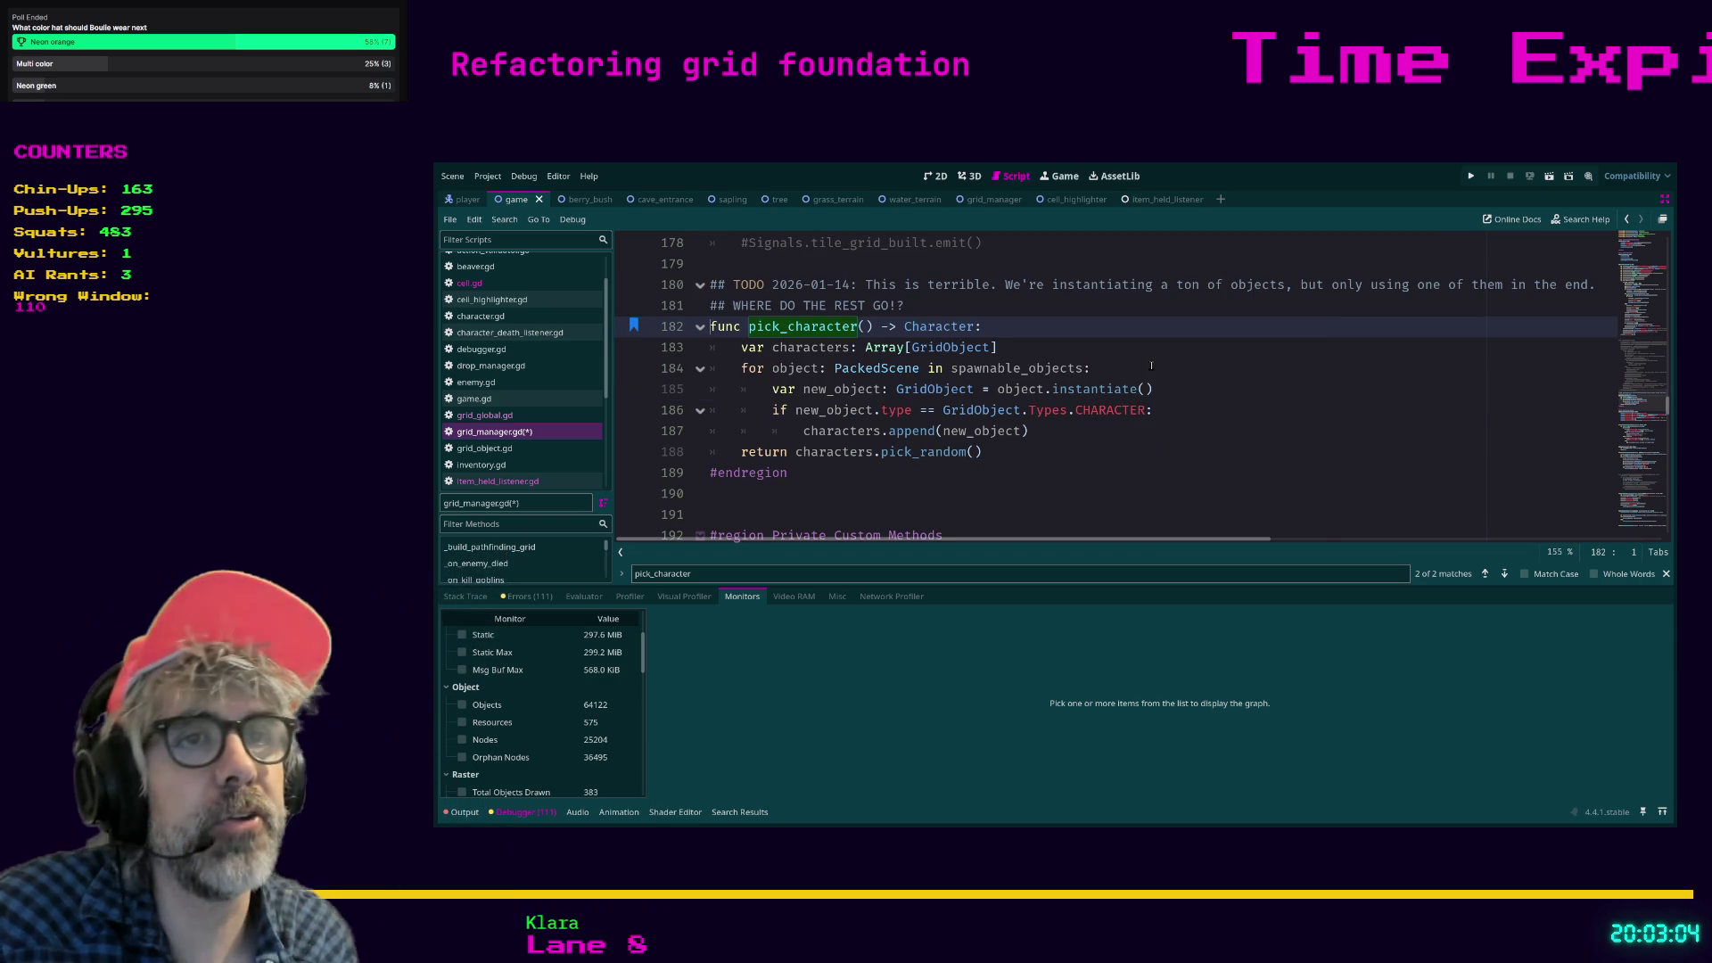
drag(1175, 389, 764, 396)
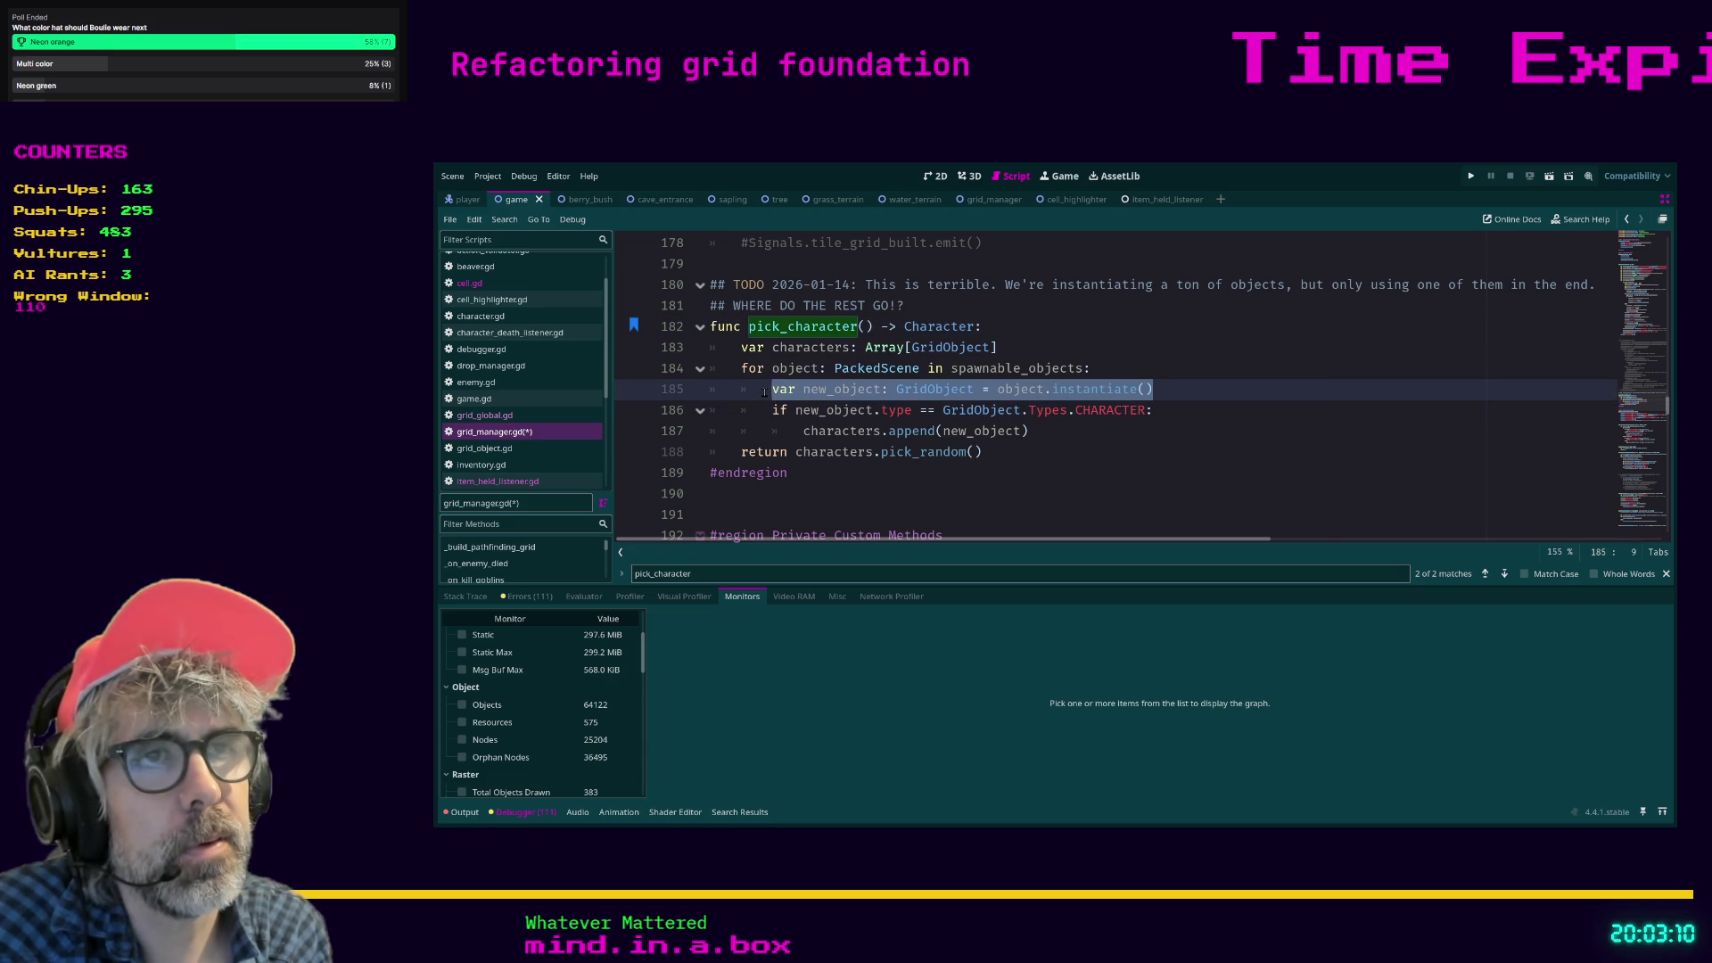
click(764, 393)
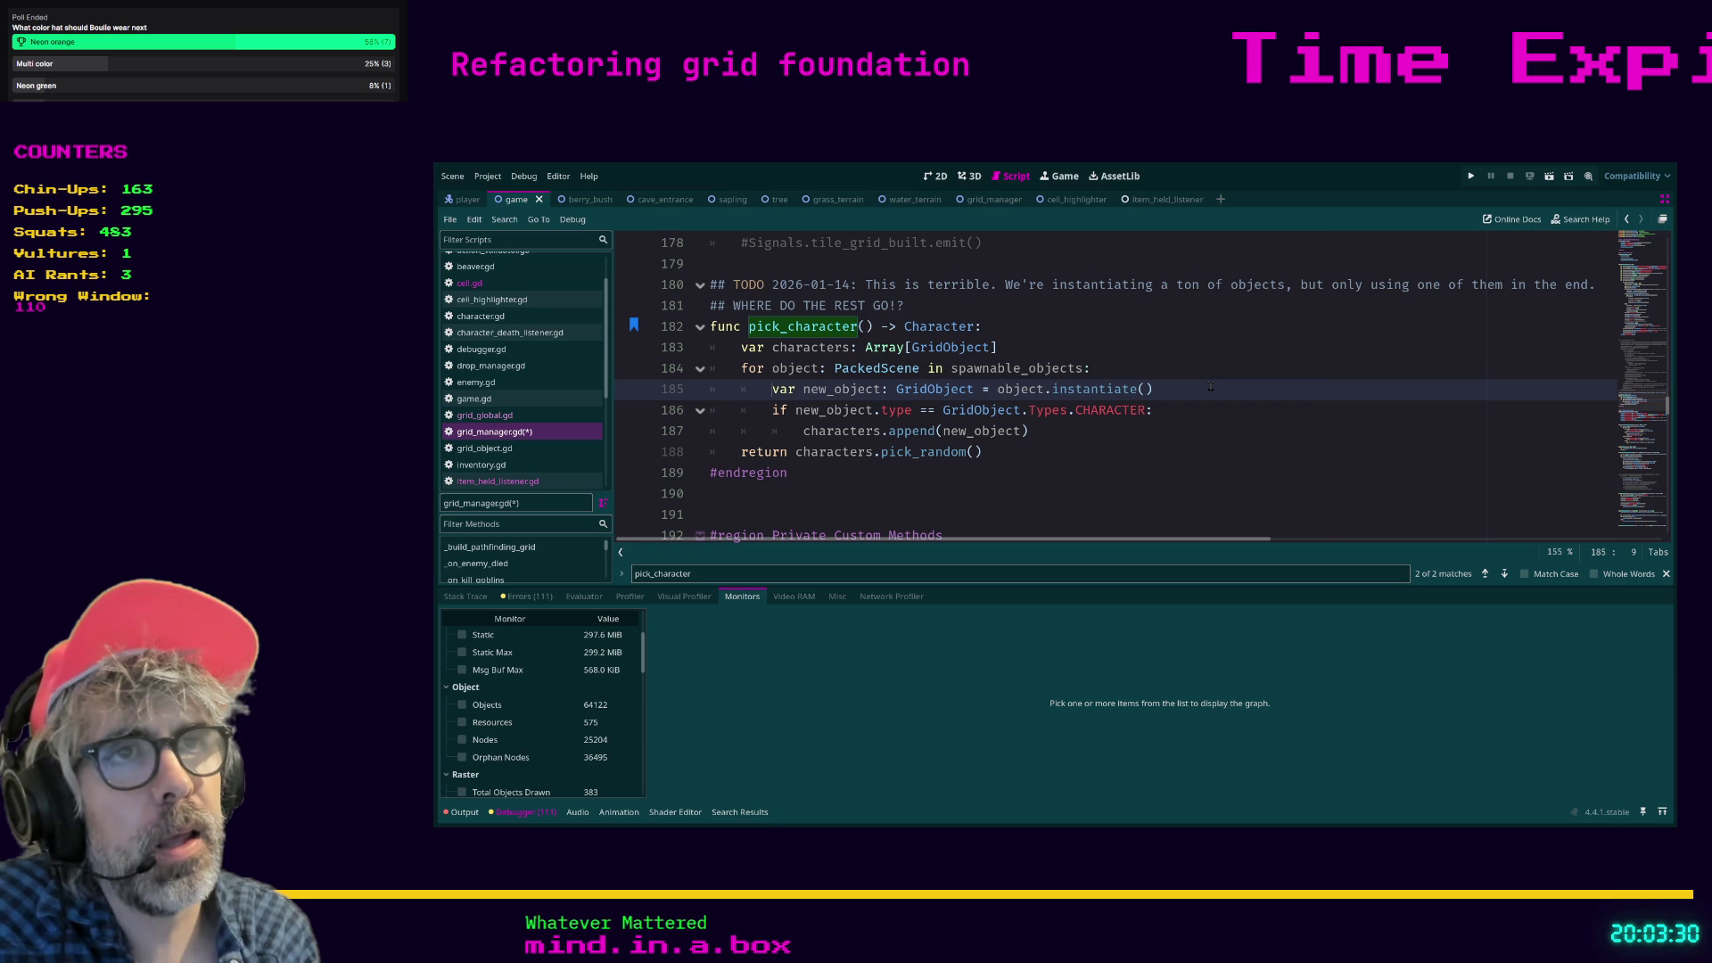
mouse_move(837, 370)
mouse_down()
mouse_move(928, 372)
mouse_move(836, 374)
mouse_up()
click(837, 369)
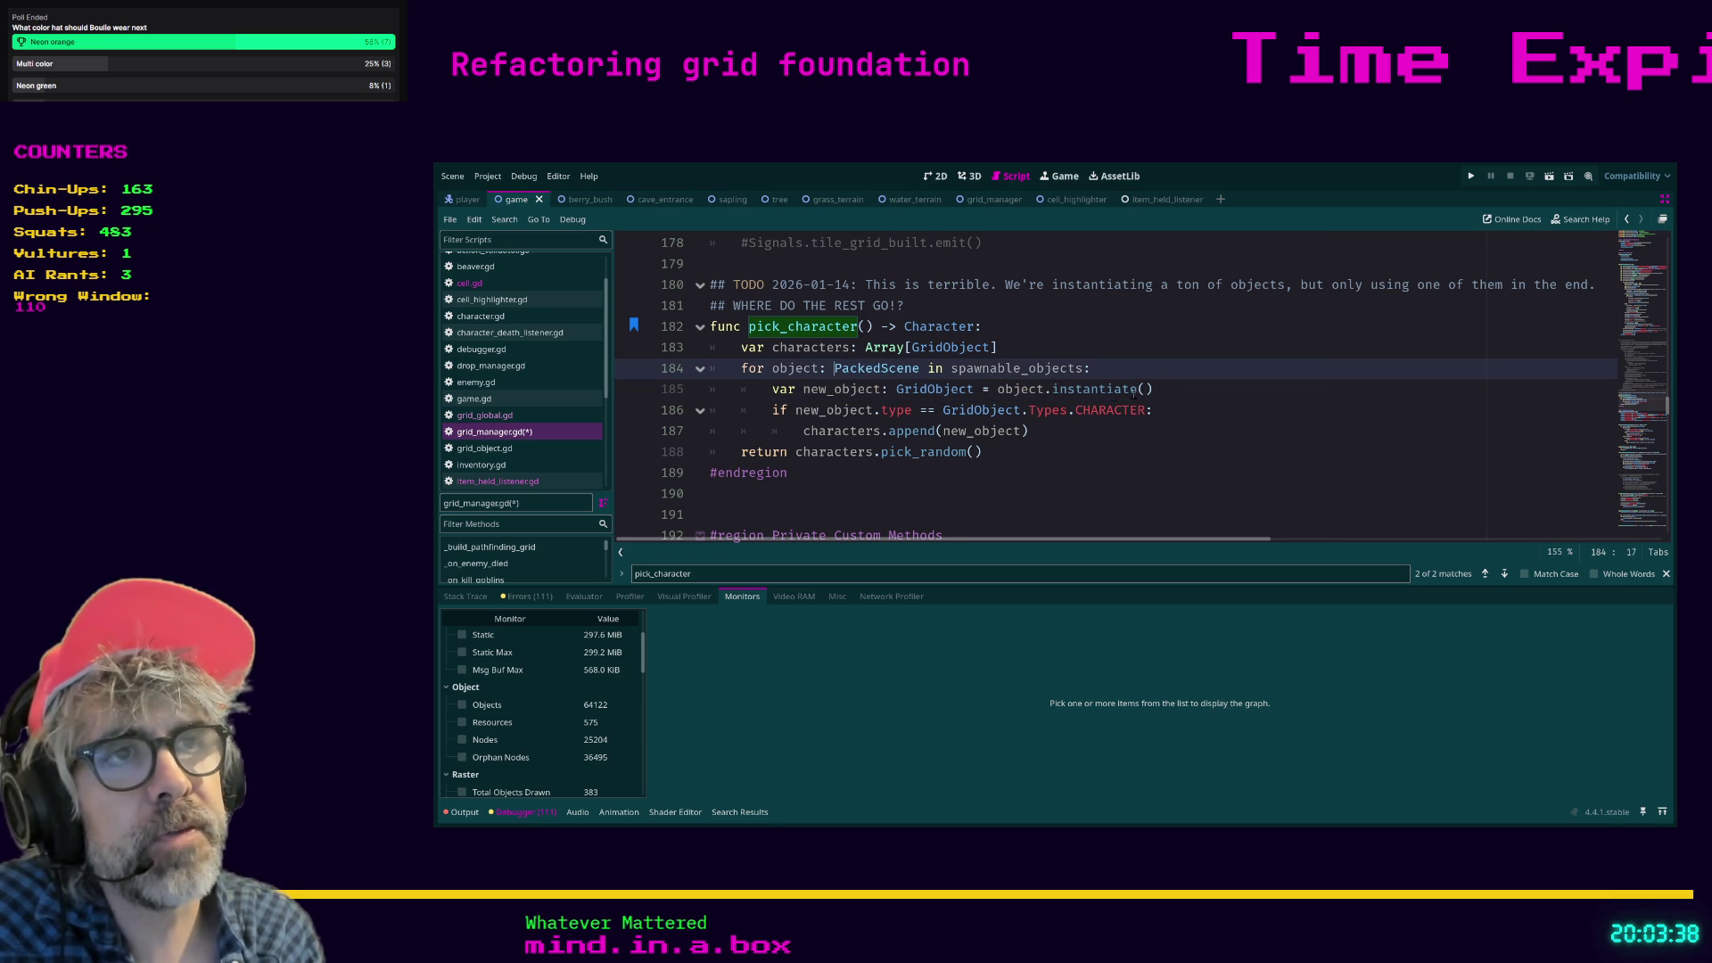
drag(1153, 390, 1009, 397)
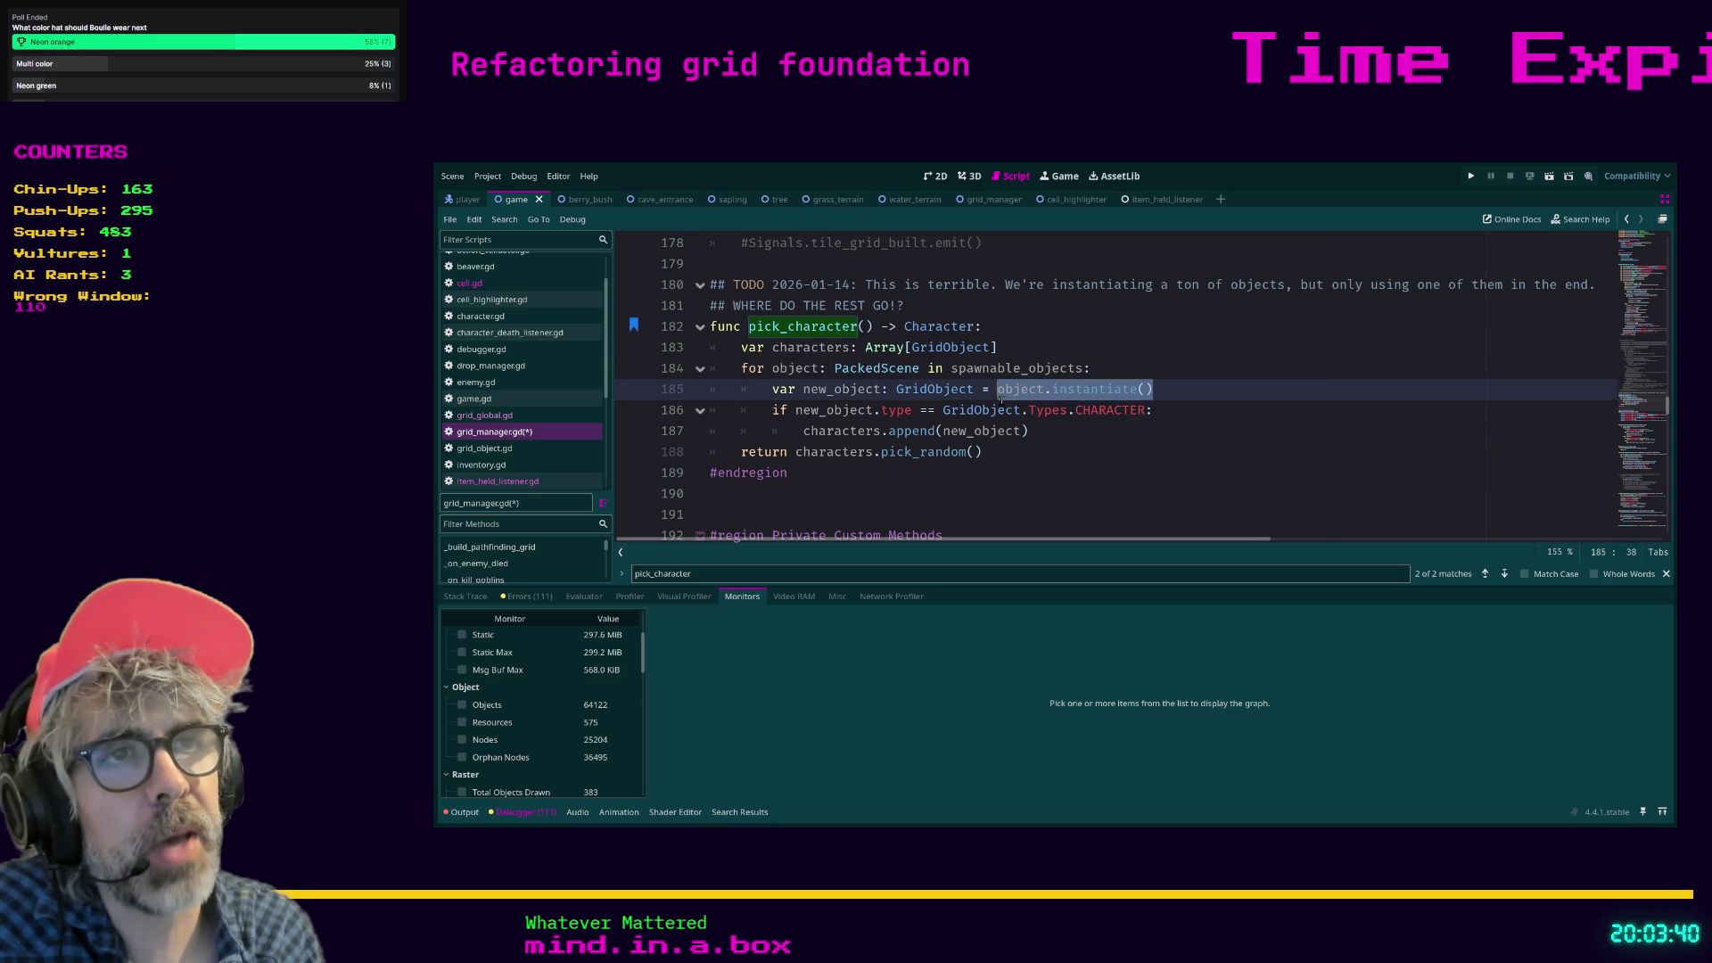
click(995, 394)
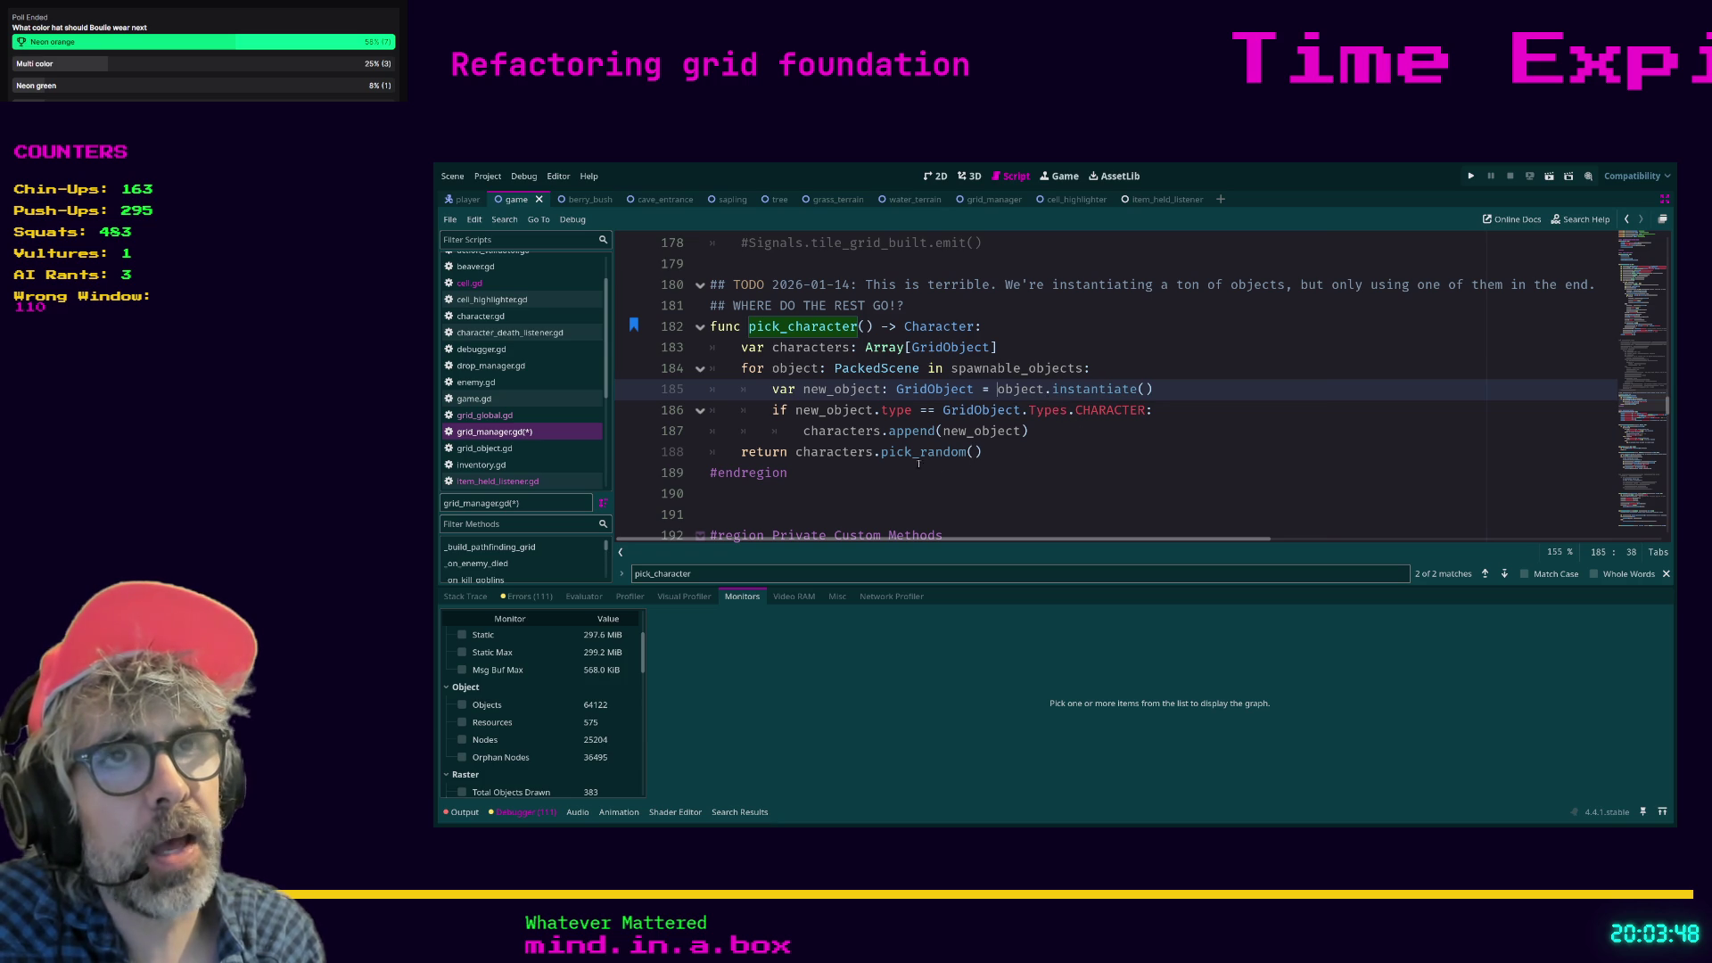
click(1068, 345)
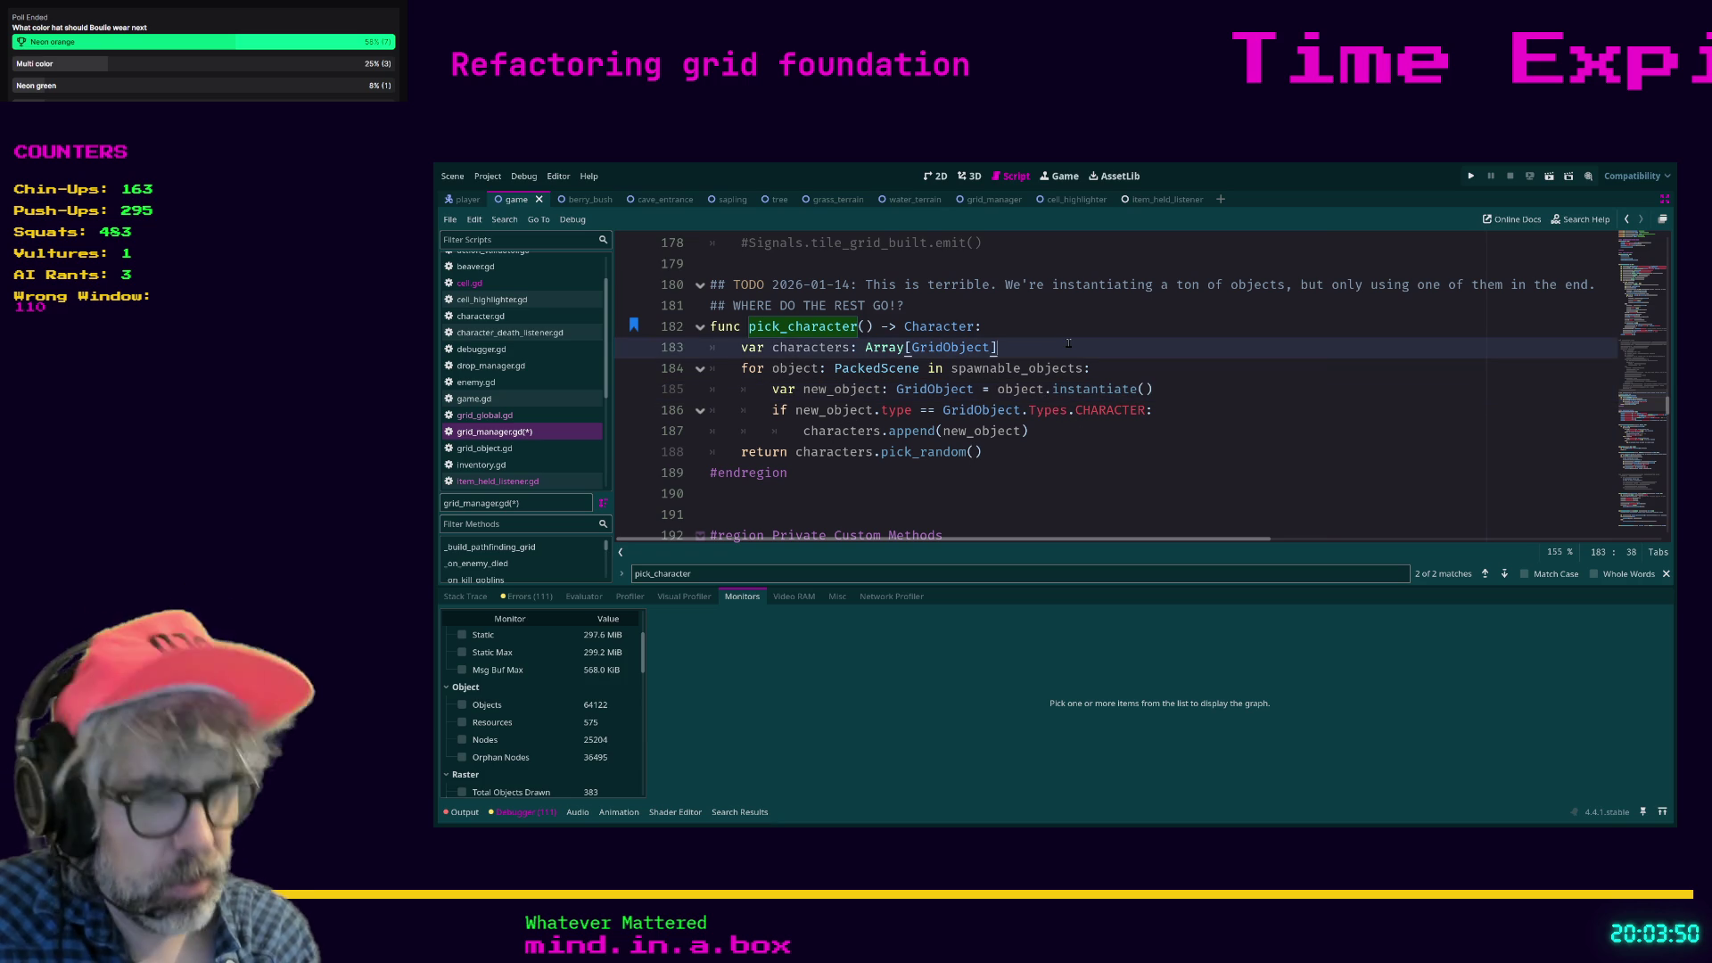
Search pick_character, bookmark its call on line 264, then cycle bookmarks back to line 182.
key(ctrl+f)
text(pick_charac)
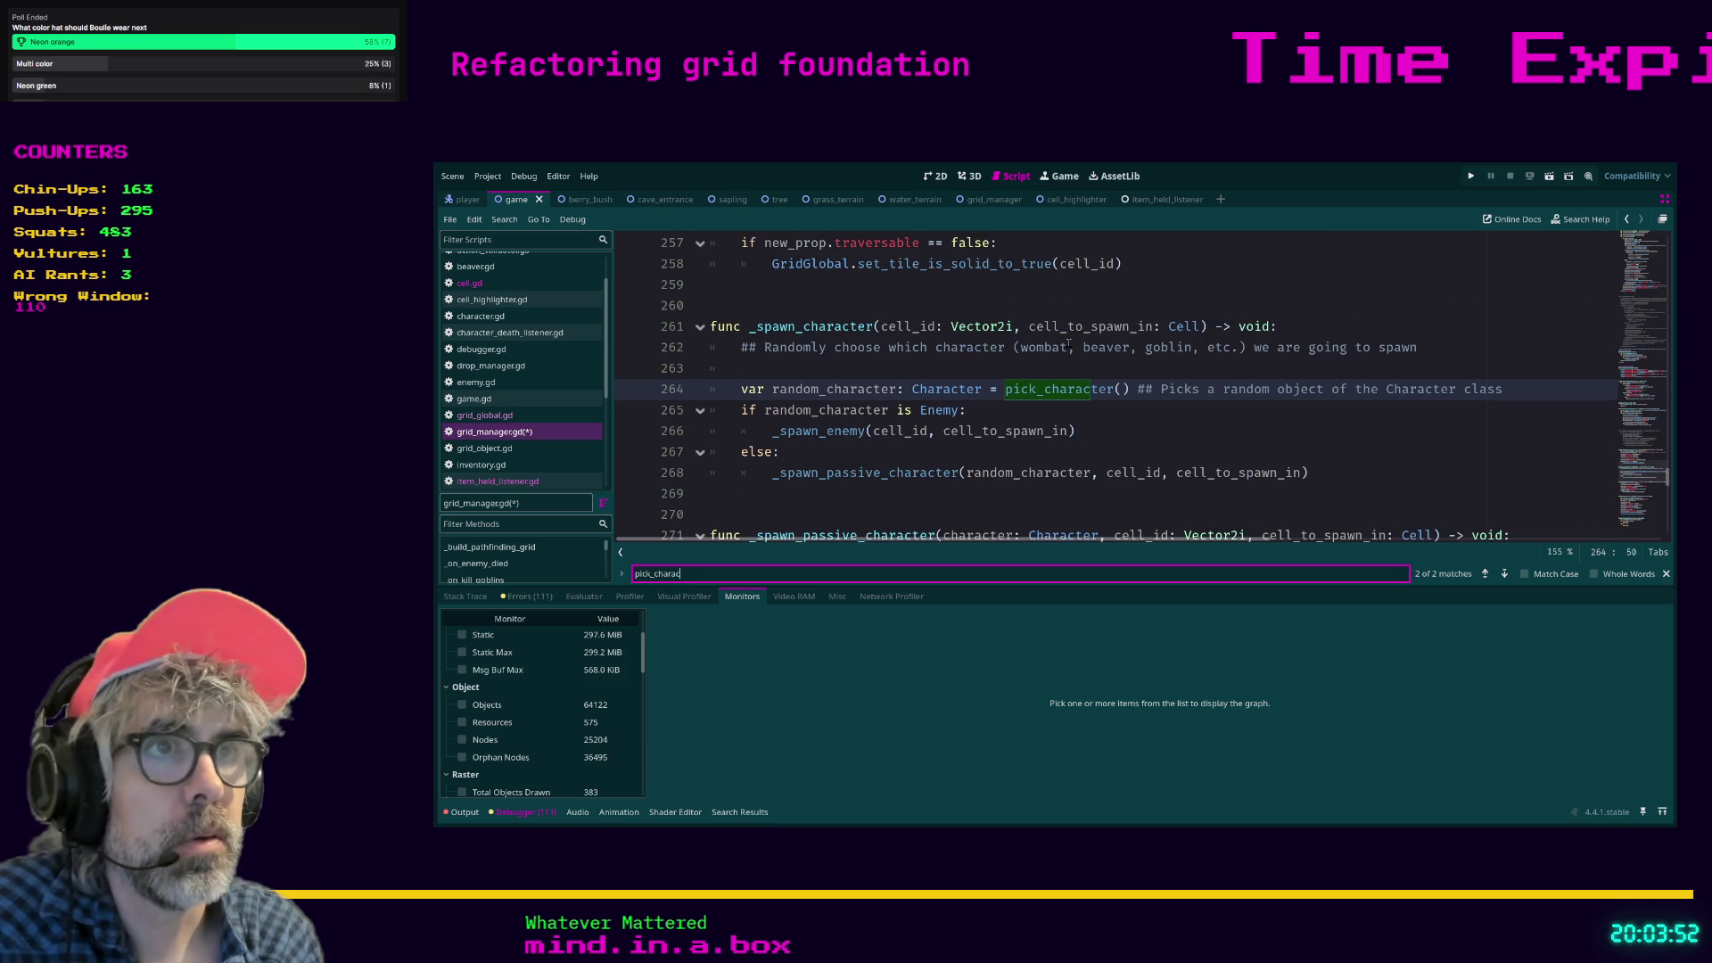
text(ter)
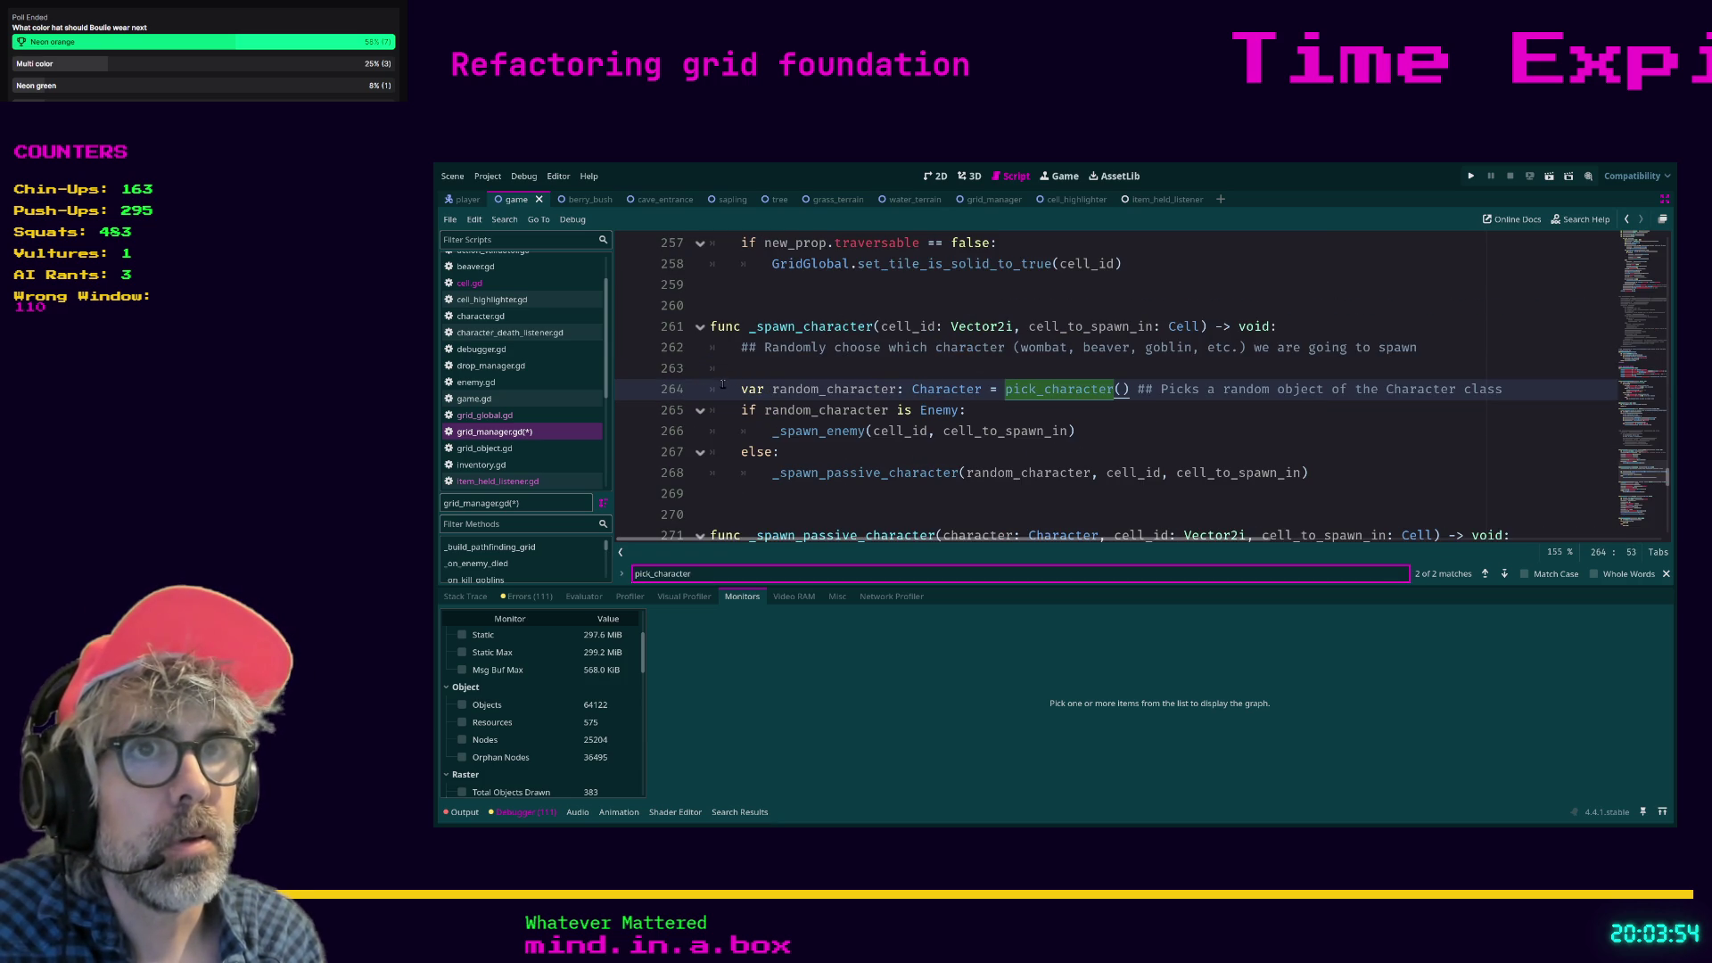
click(722, 389)
key(ctrl+alt+b)
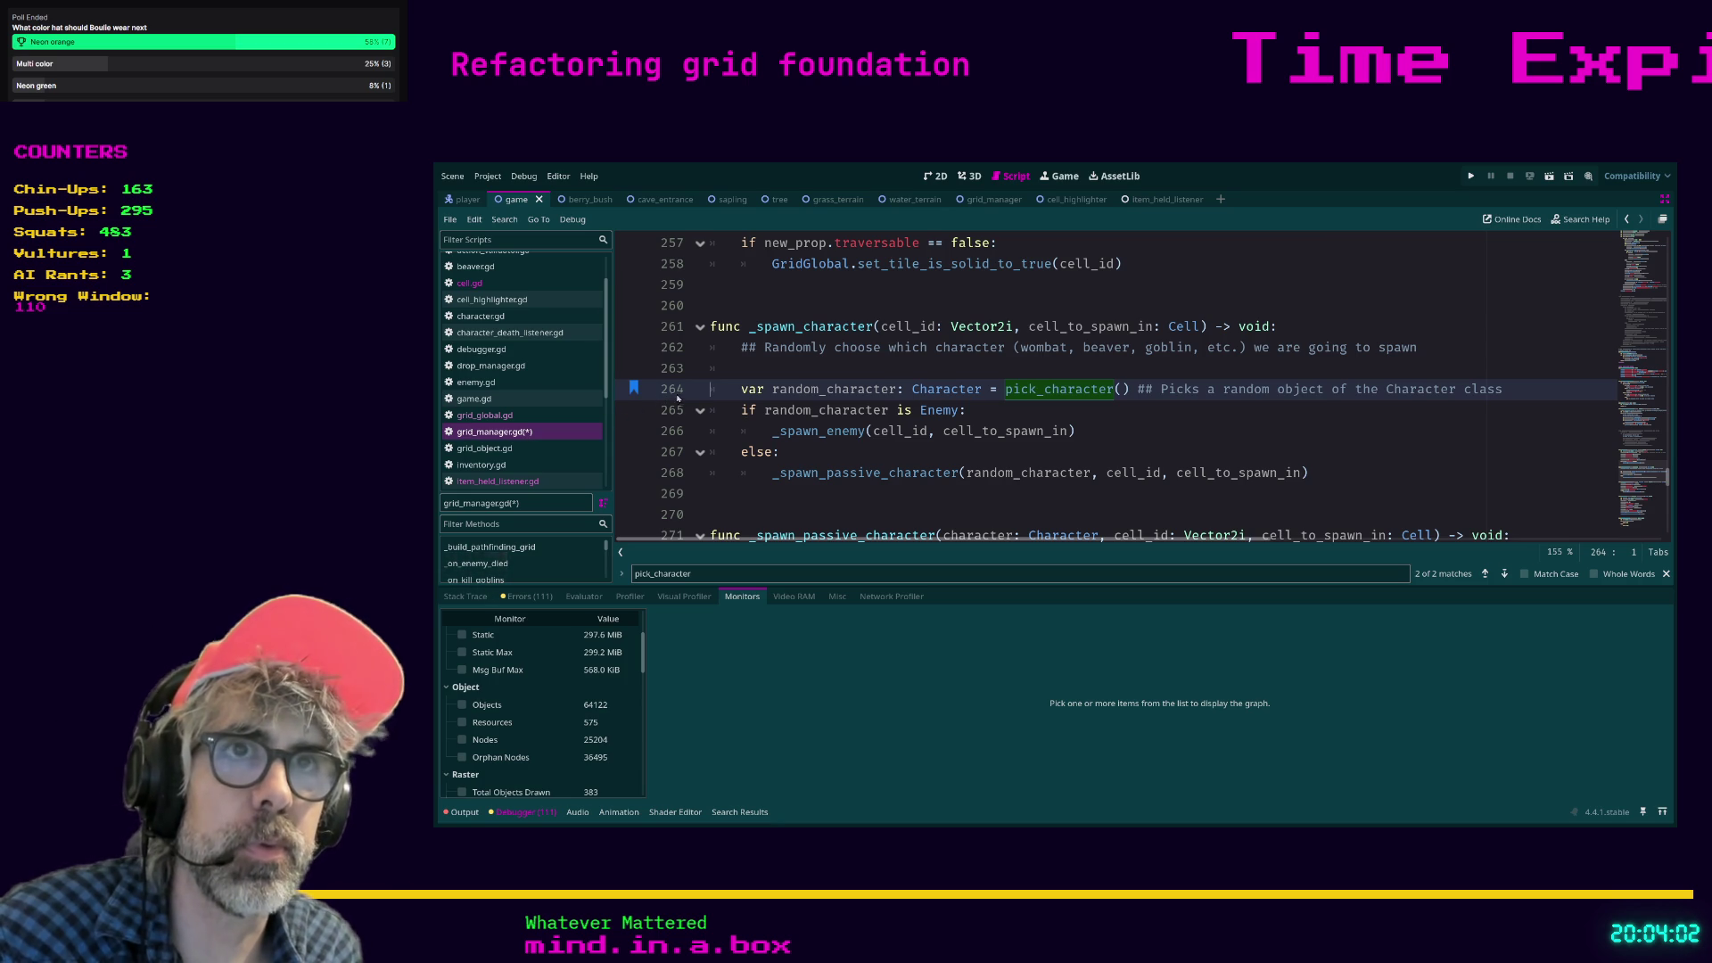
key(ctrl+b)
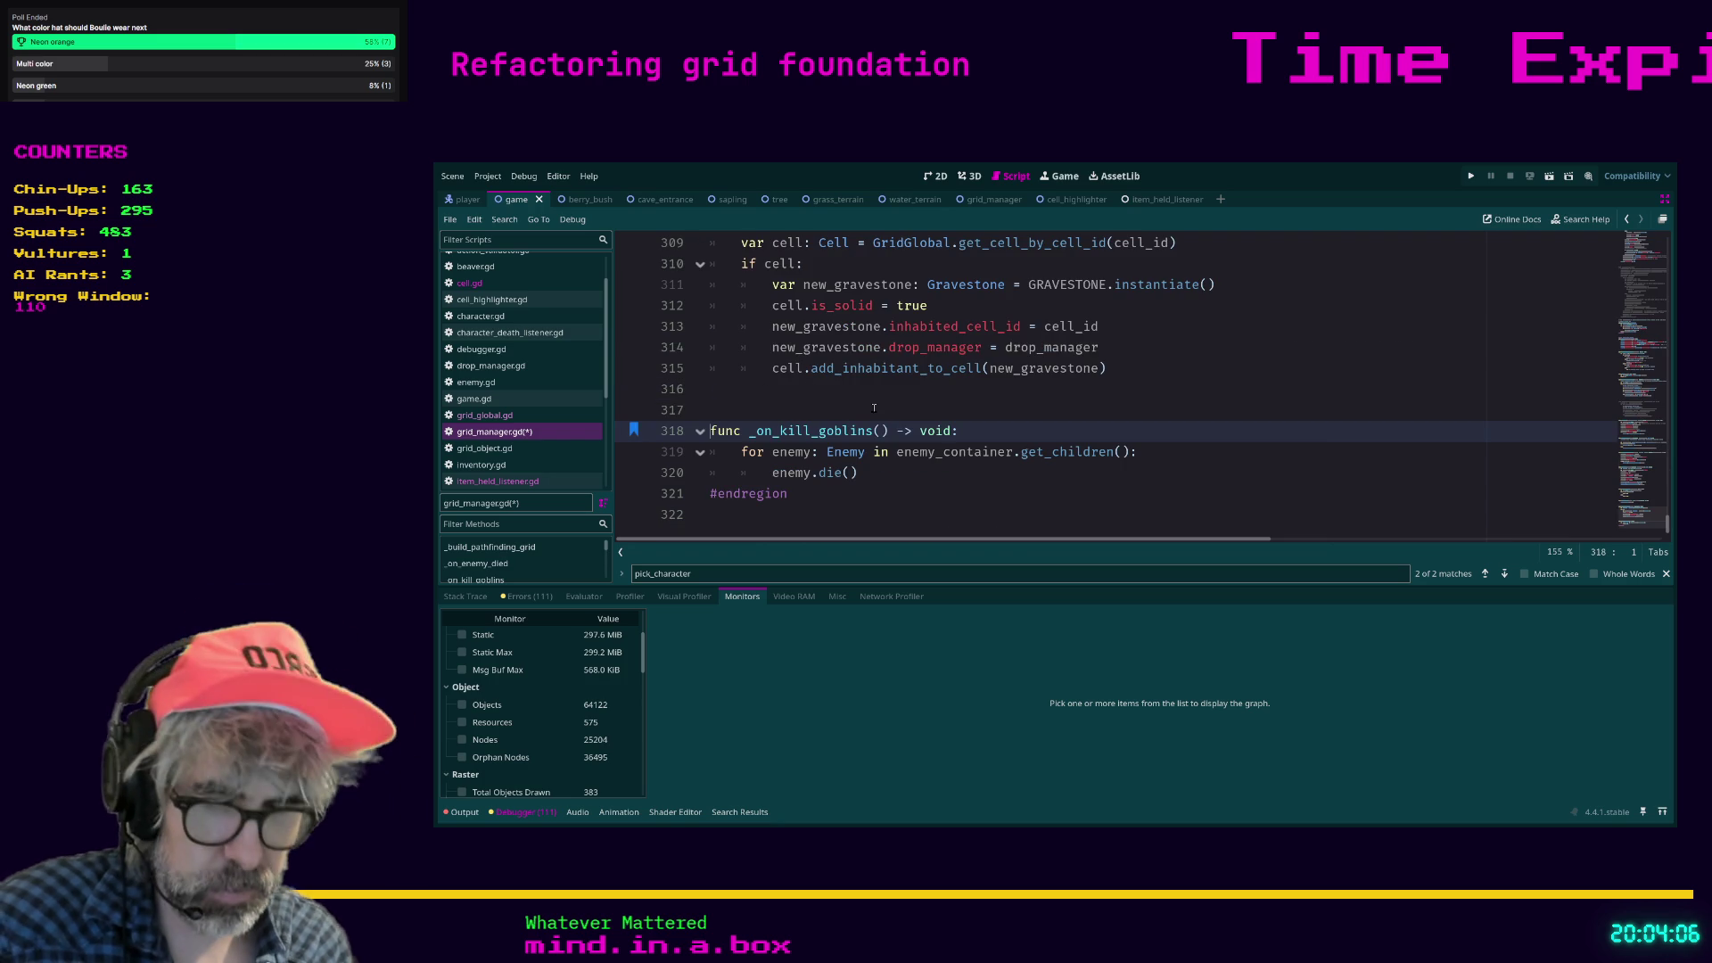
key(ctrl+b)
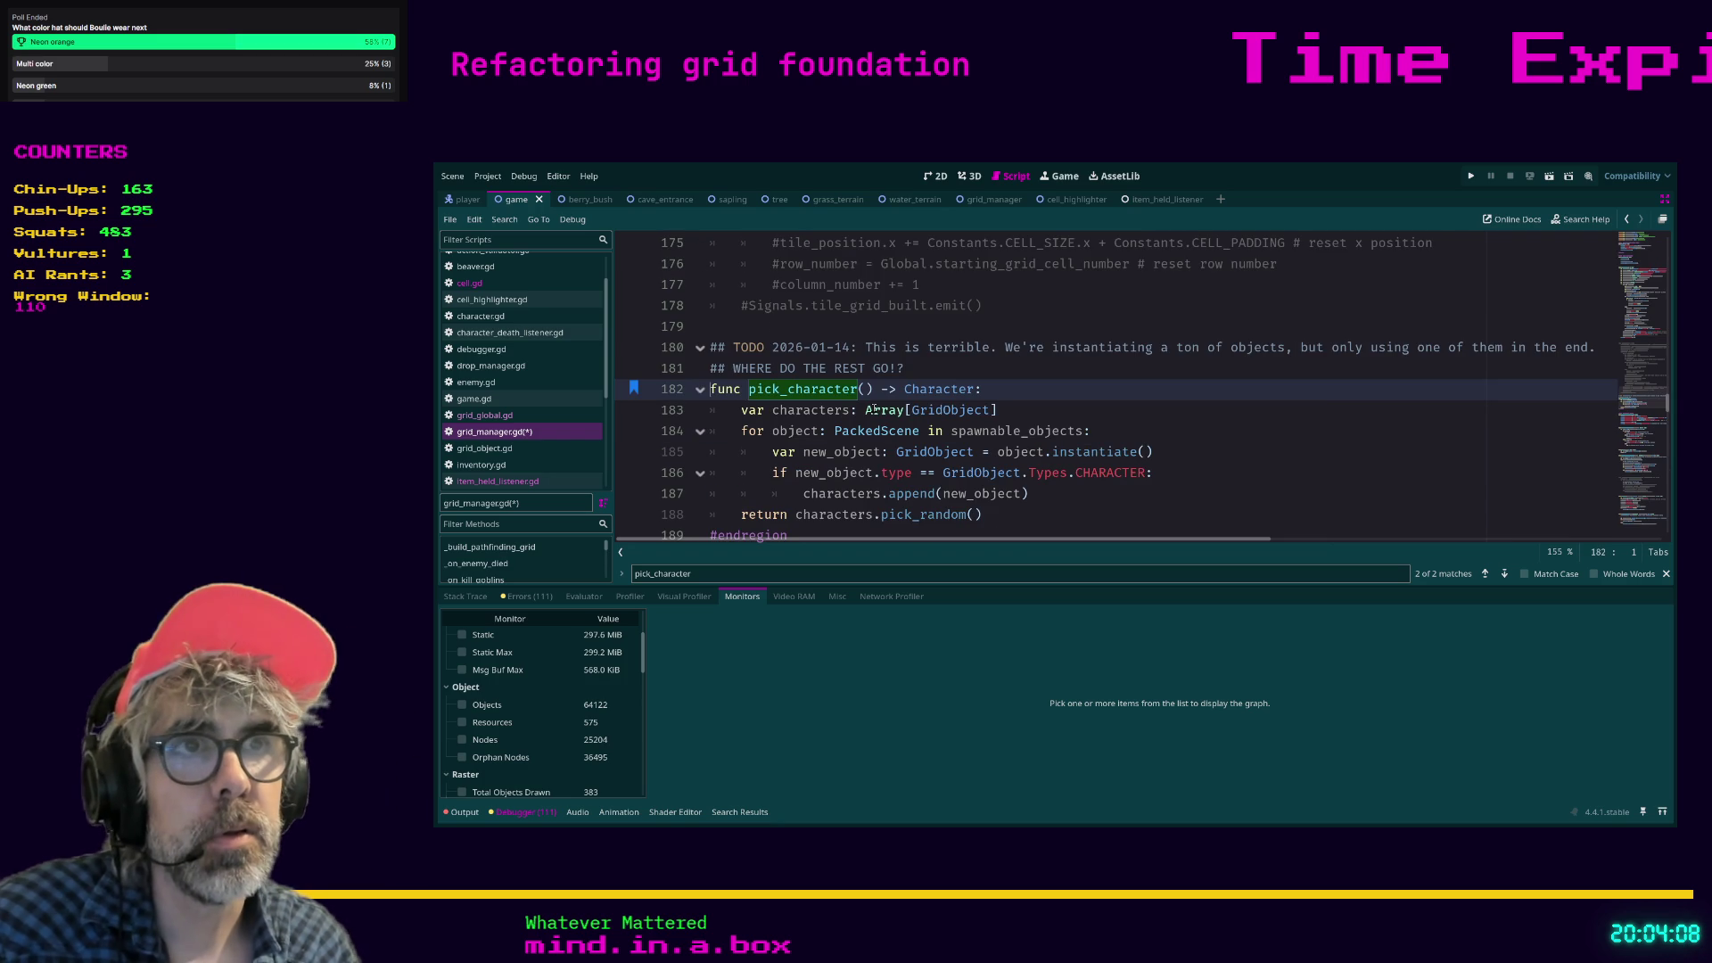
scroll(1110, 397, down, 1)
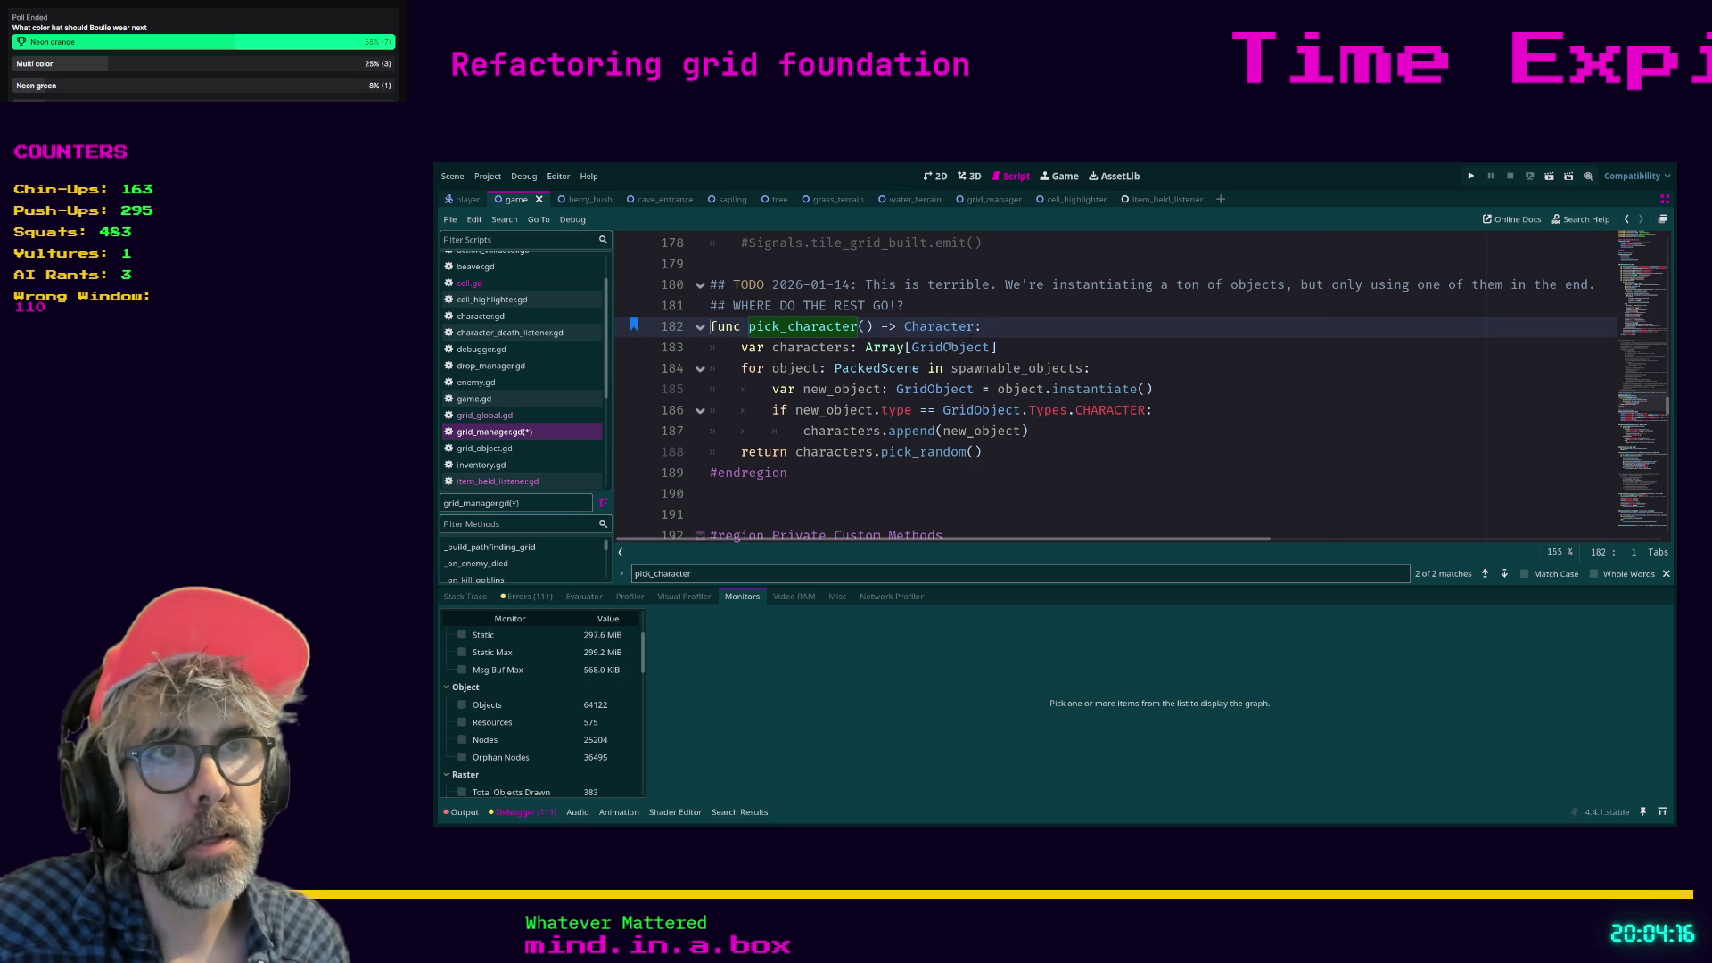
drag(836, 369, 919, 372)
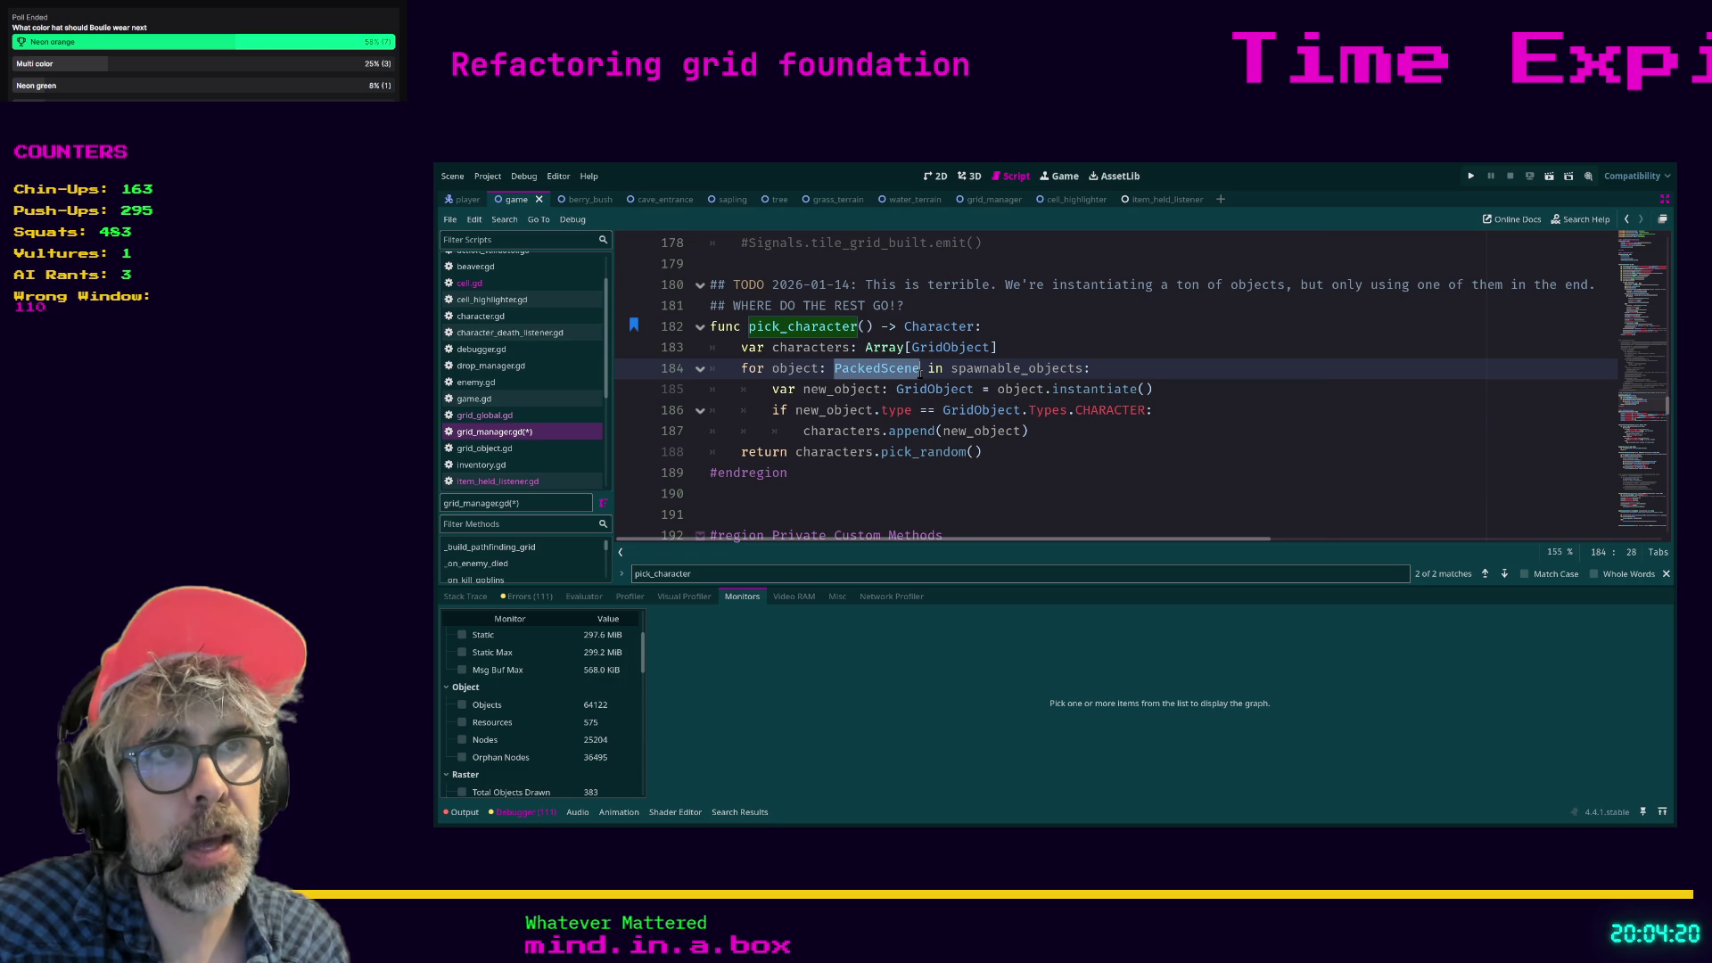
click(1110, 365)
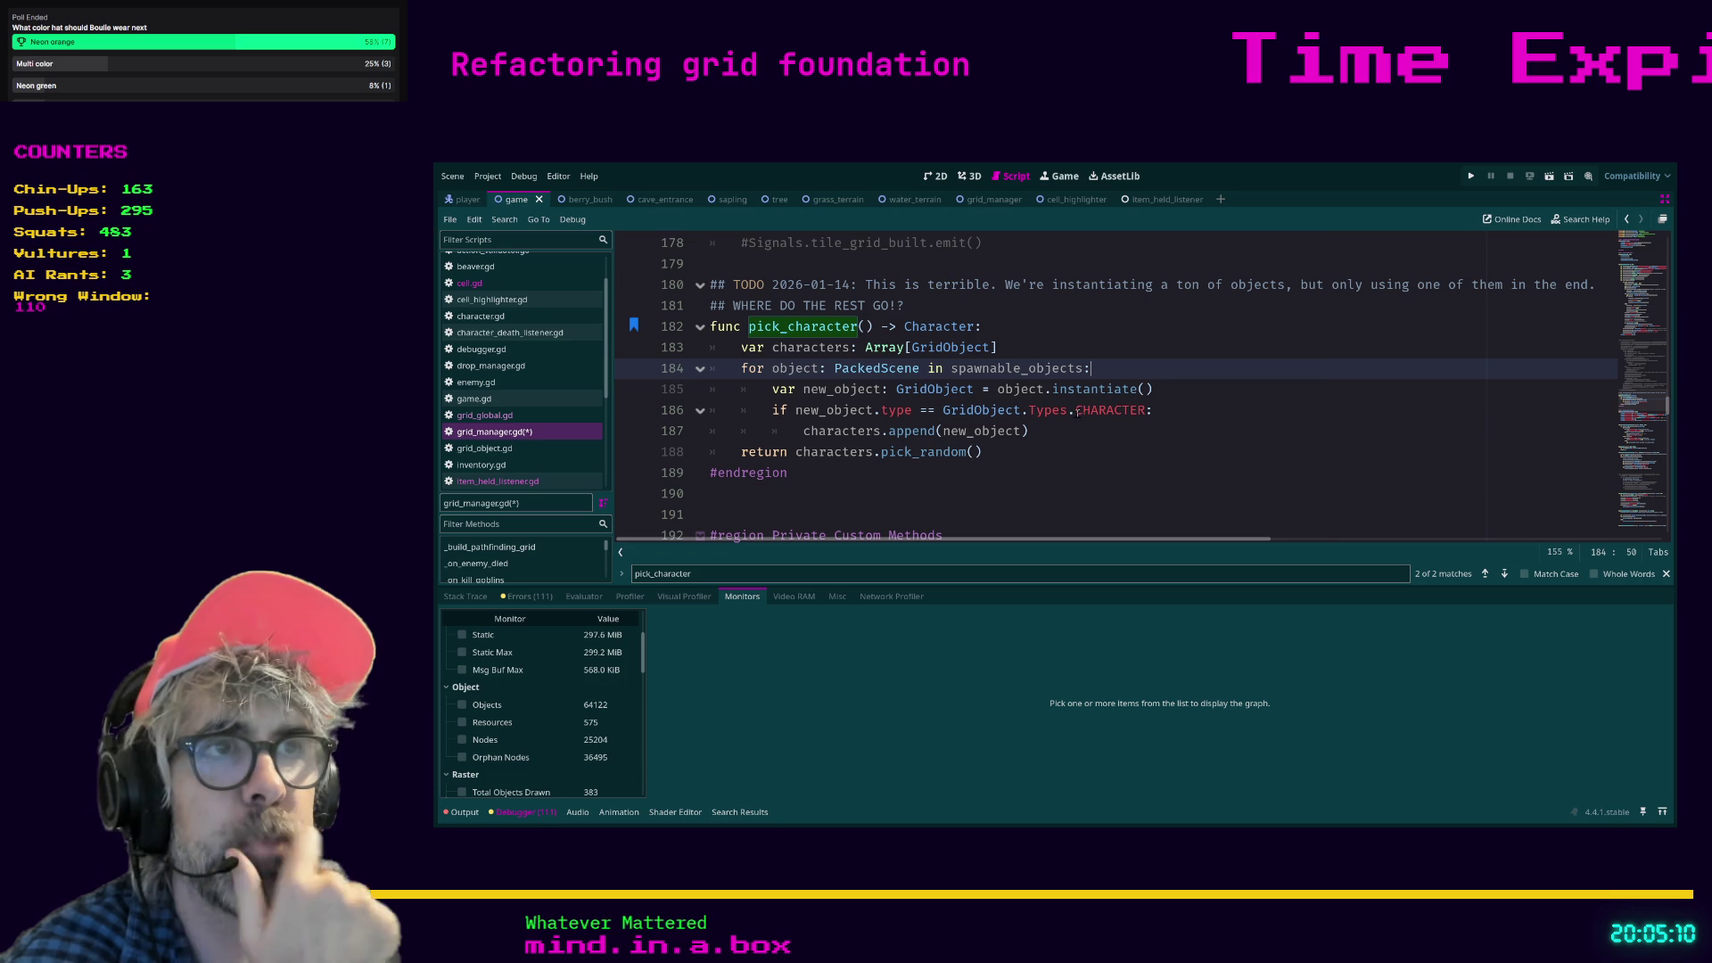
mouse_move(772, 389)
mouse_down()
mouse_move(1115, 412)
mouse_move(1168, 386)
mouse_up()
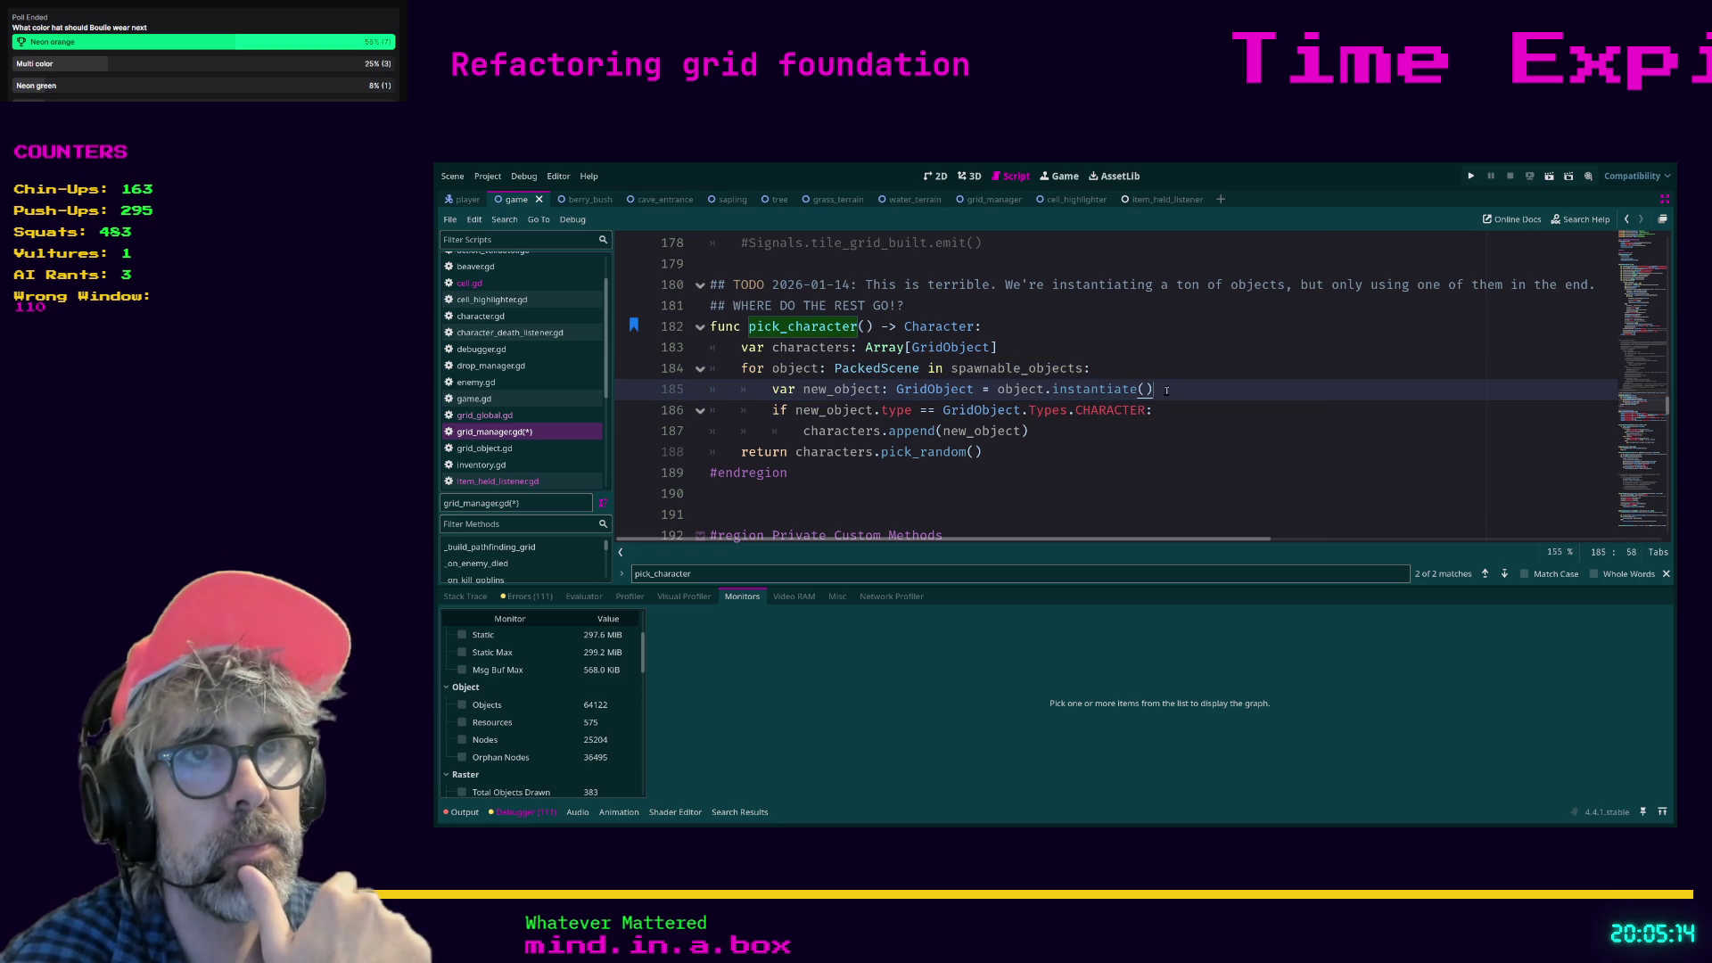
Highlight the spawnable_objects loop and pick_random return, then jump to spawnable_objects' declaration on line 36.
click(740, 369)
drag(740, 368, 1016, 369)
click(752, 389)
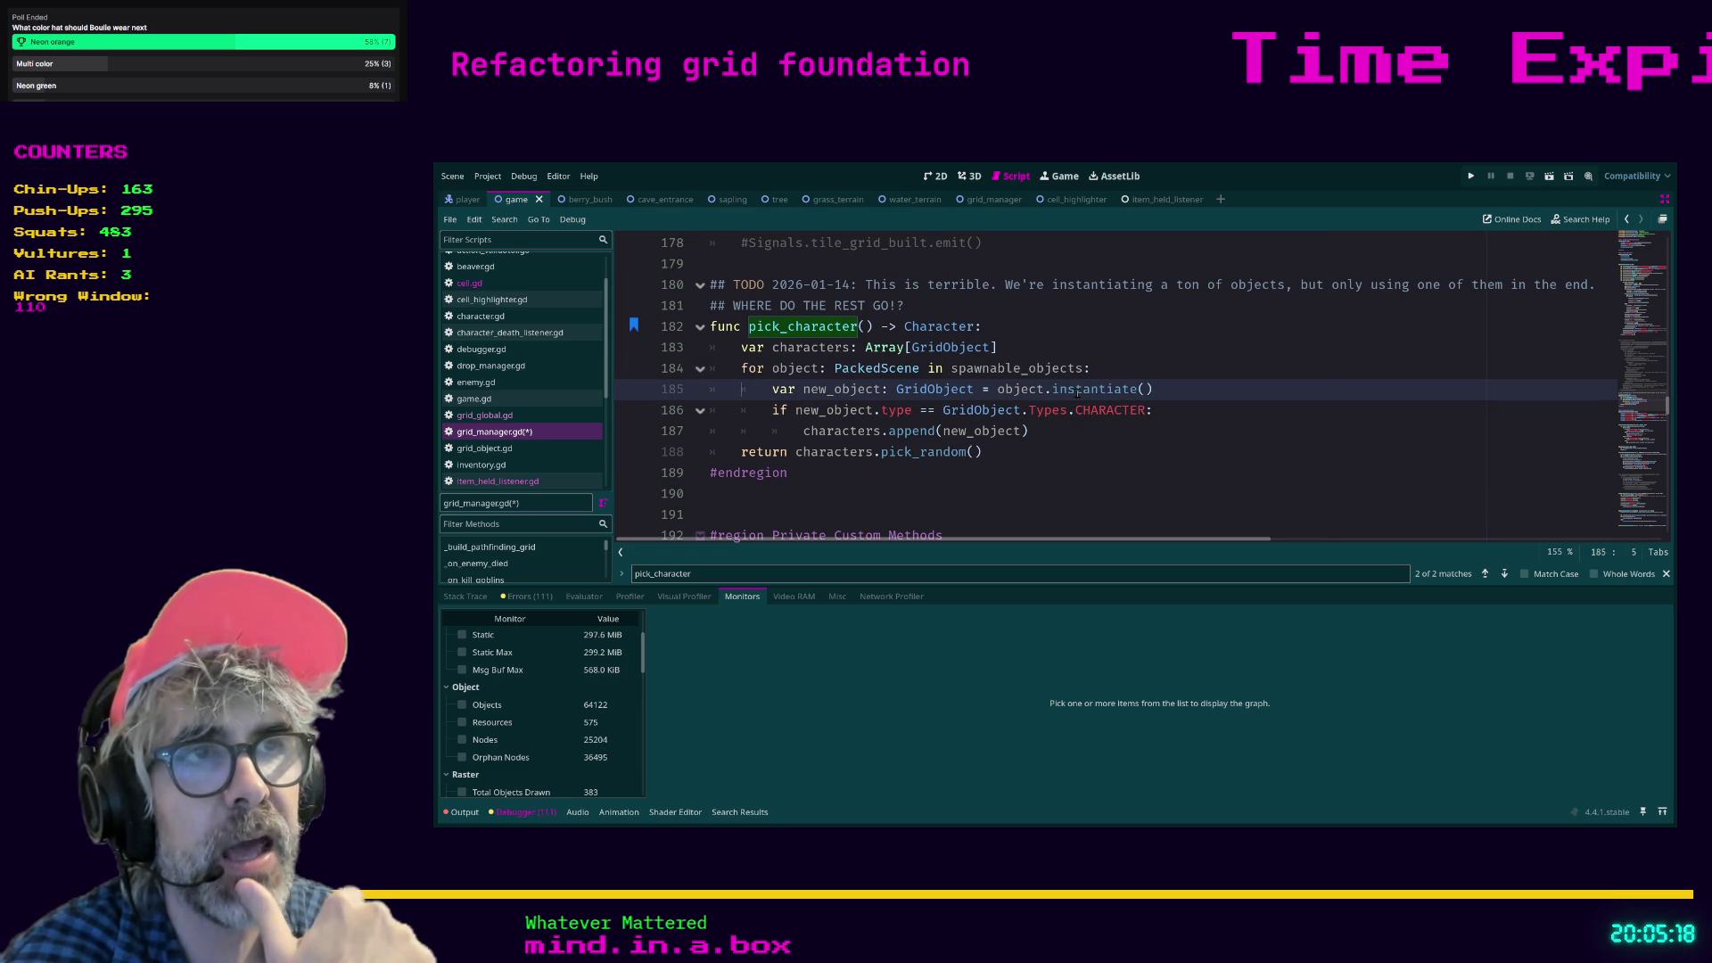
mouse_move(1161, 389)
mouse_down()
mouse_move(802, 389)
mouse_move(889, 389)
mouse_up()
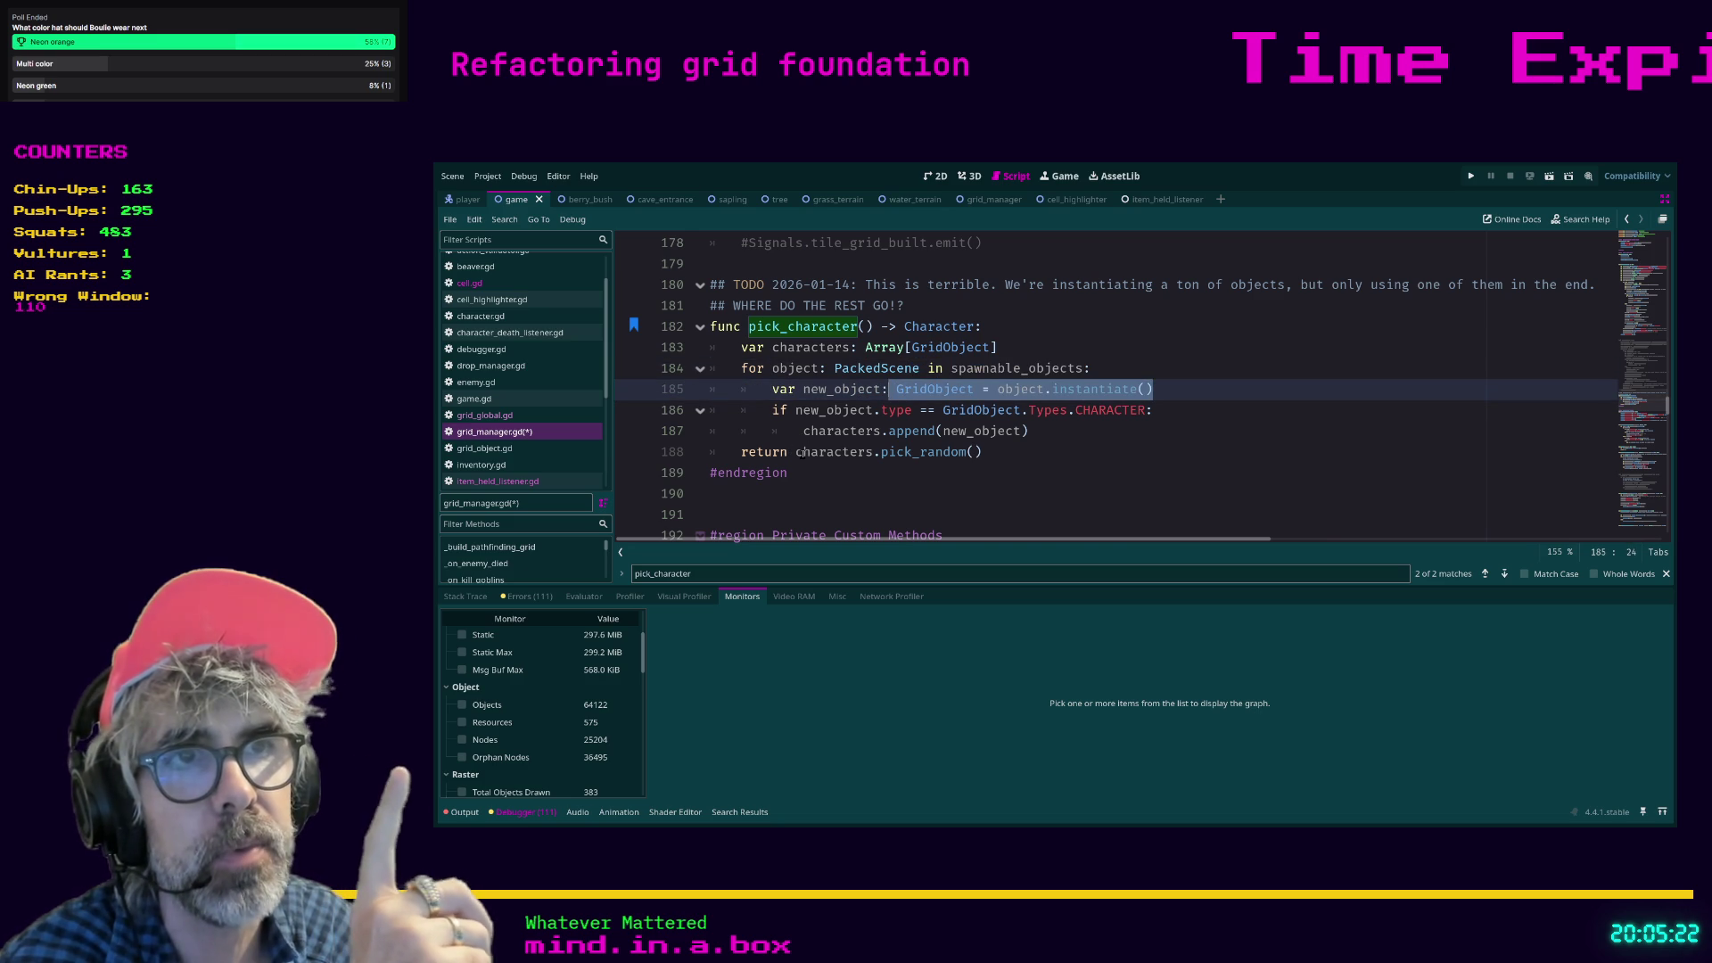
drag(796, 452, 998, 455)
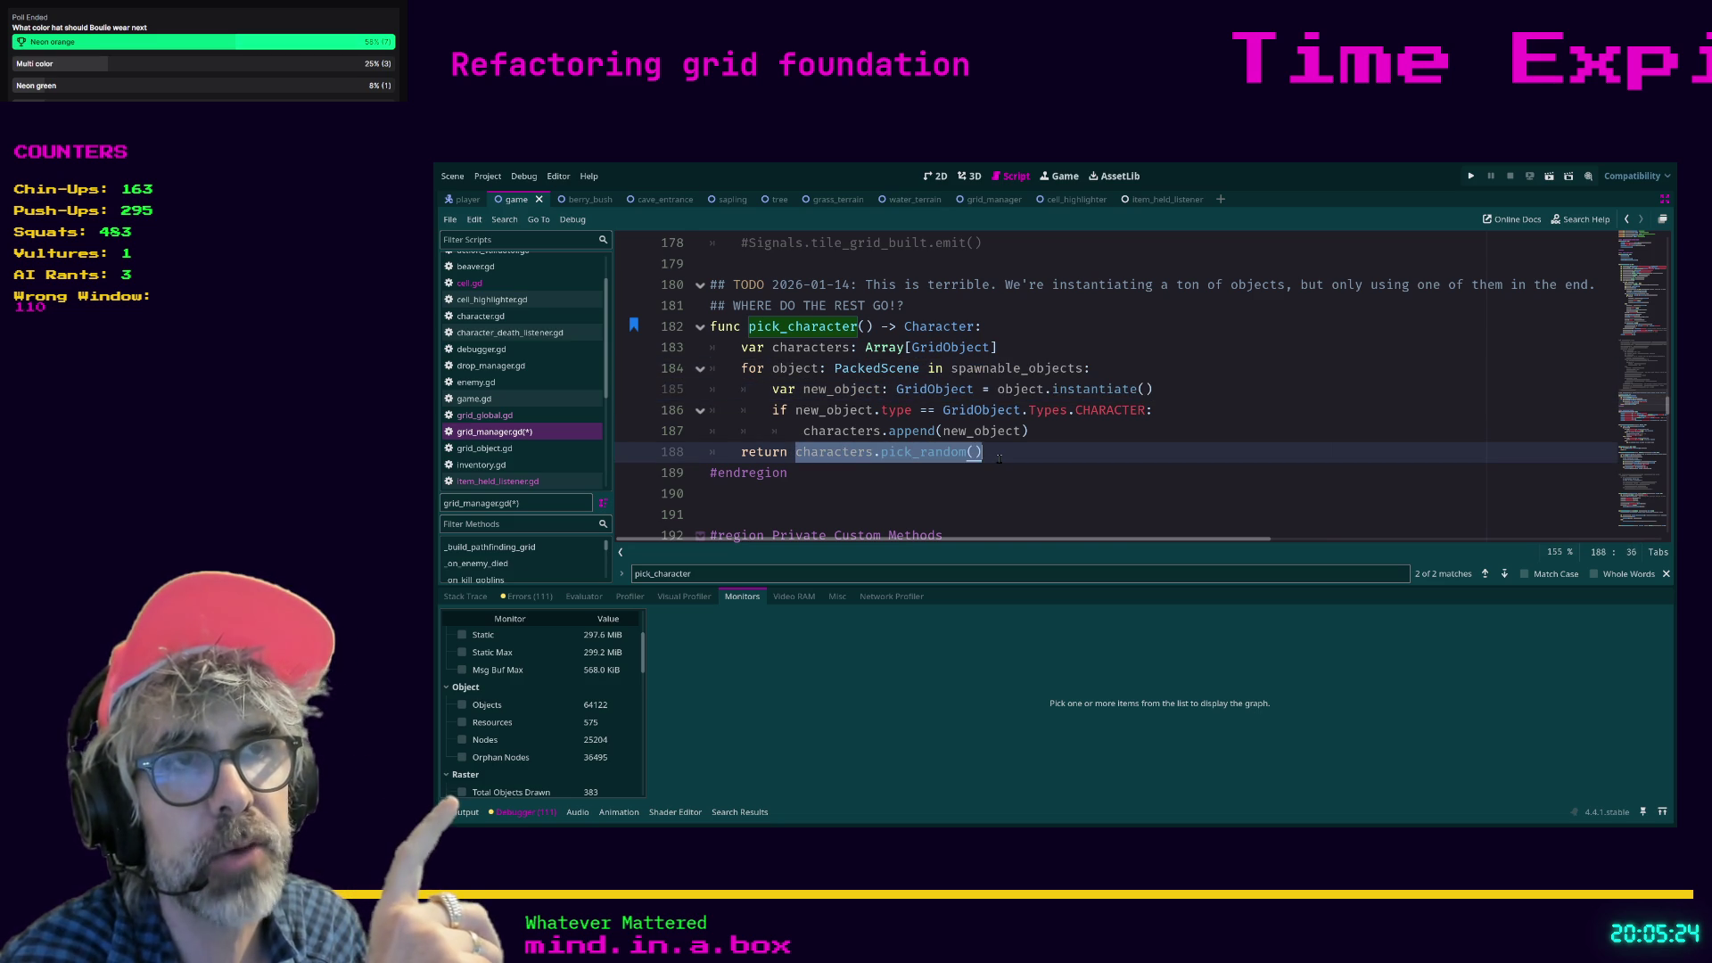
click(998, 455)
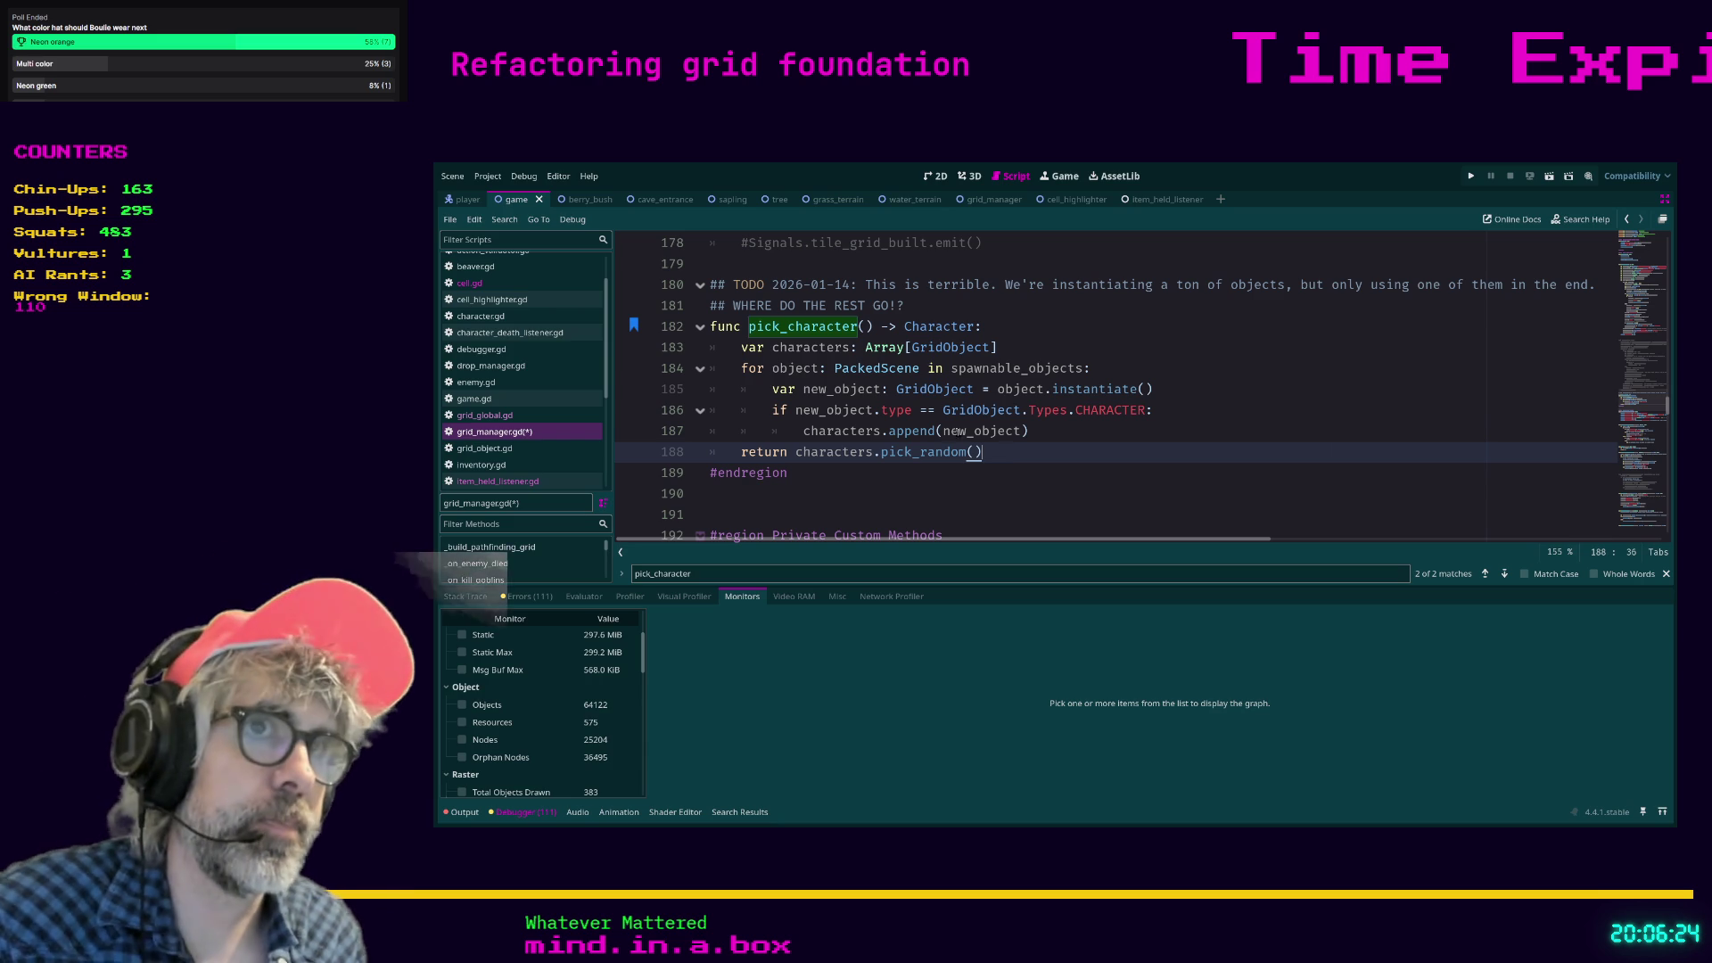
ctrl+click(986, 378)
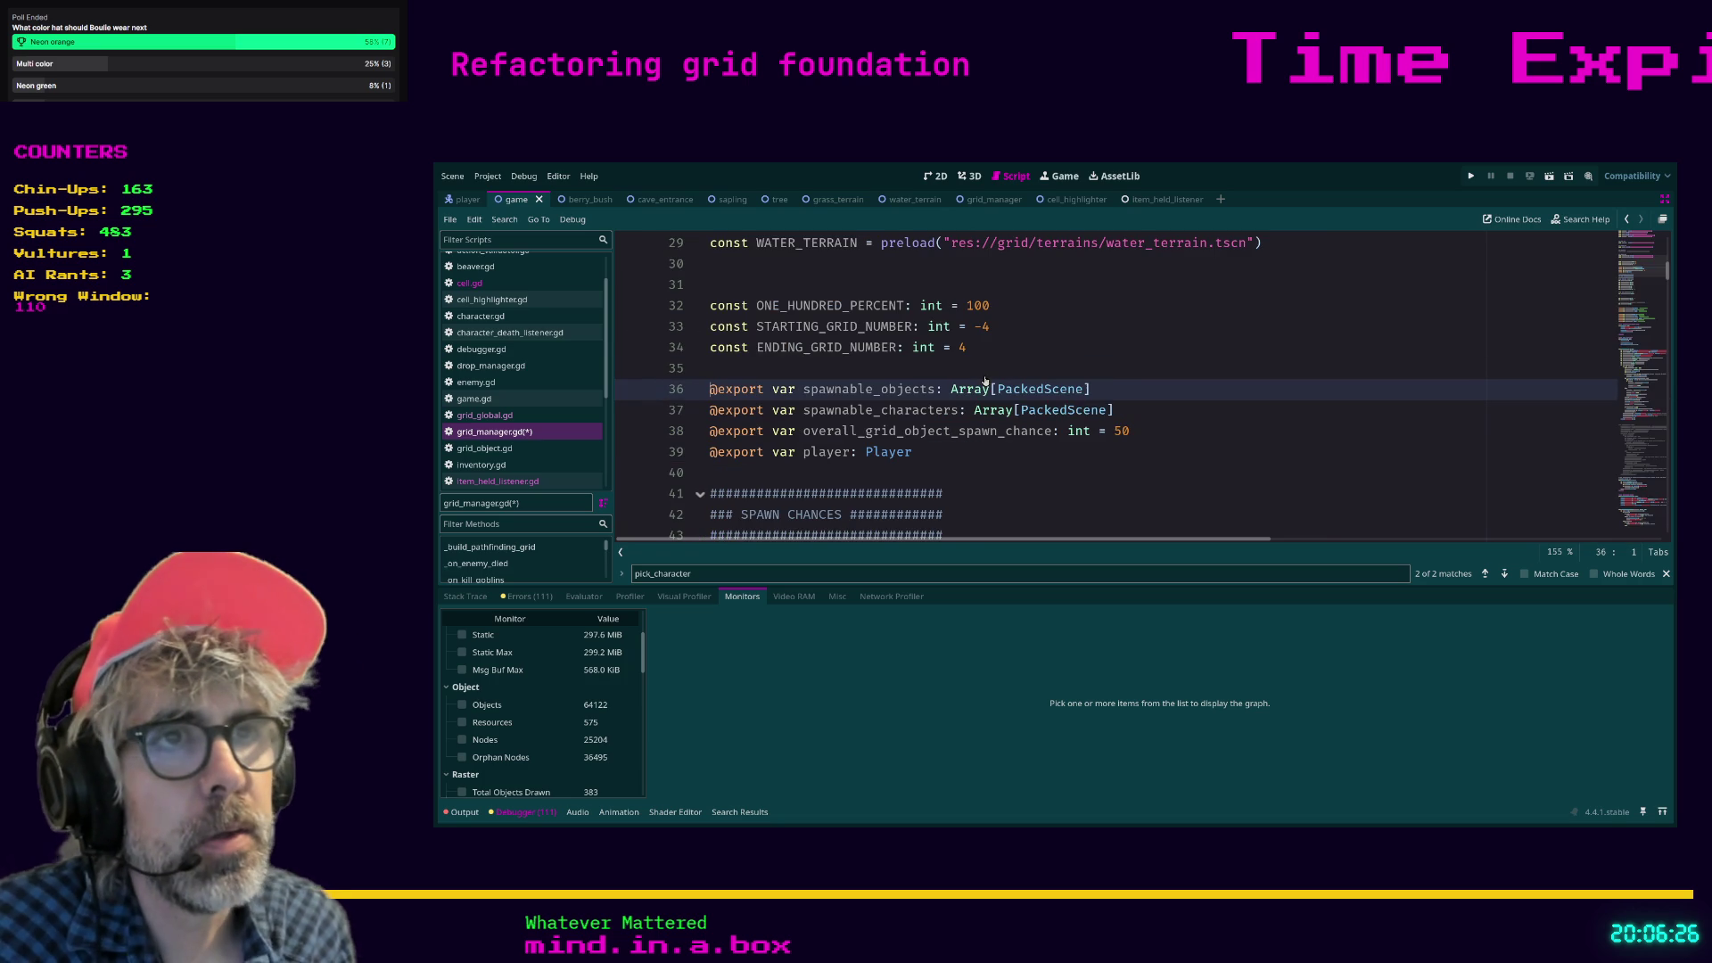
In the 2D view, select GridManager and expand its Spawnable Objects array in the Inspector.
scroll(1173, 354, down, 1)
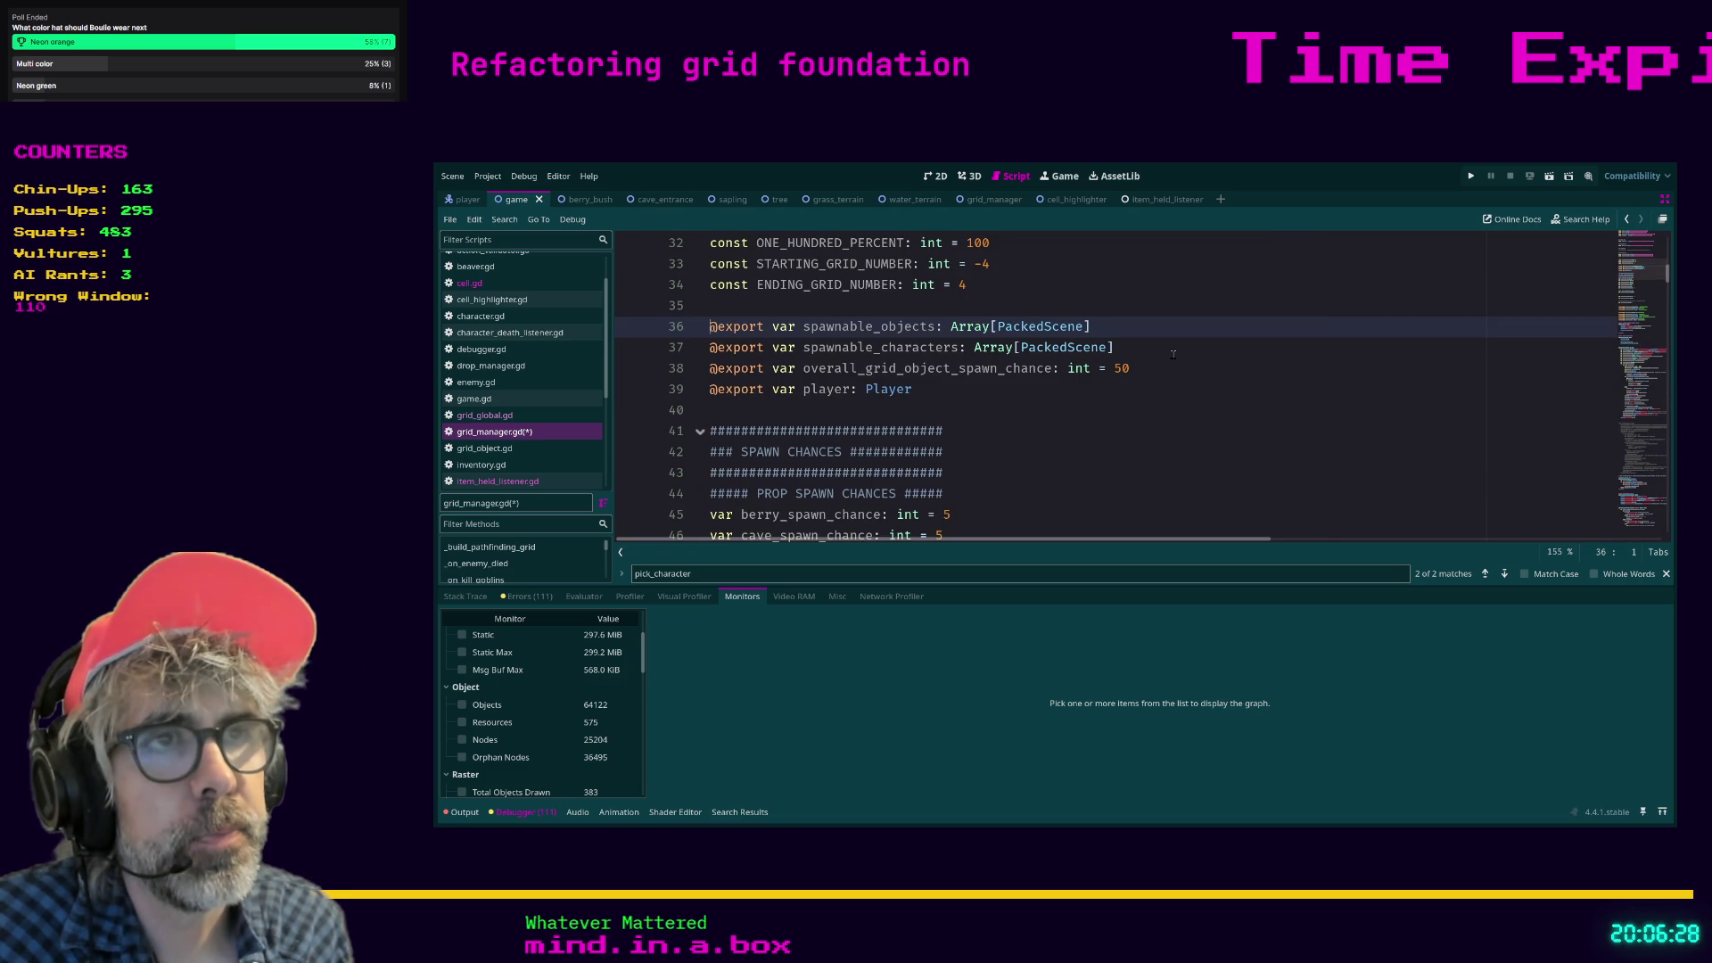
key(Down)
key(Down)
key(Down)
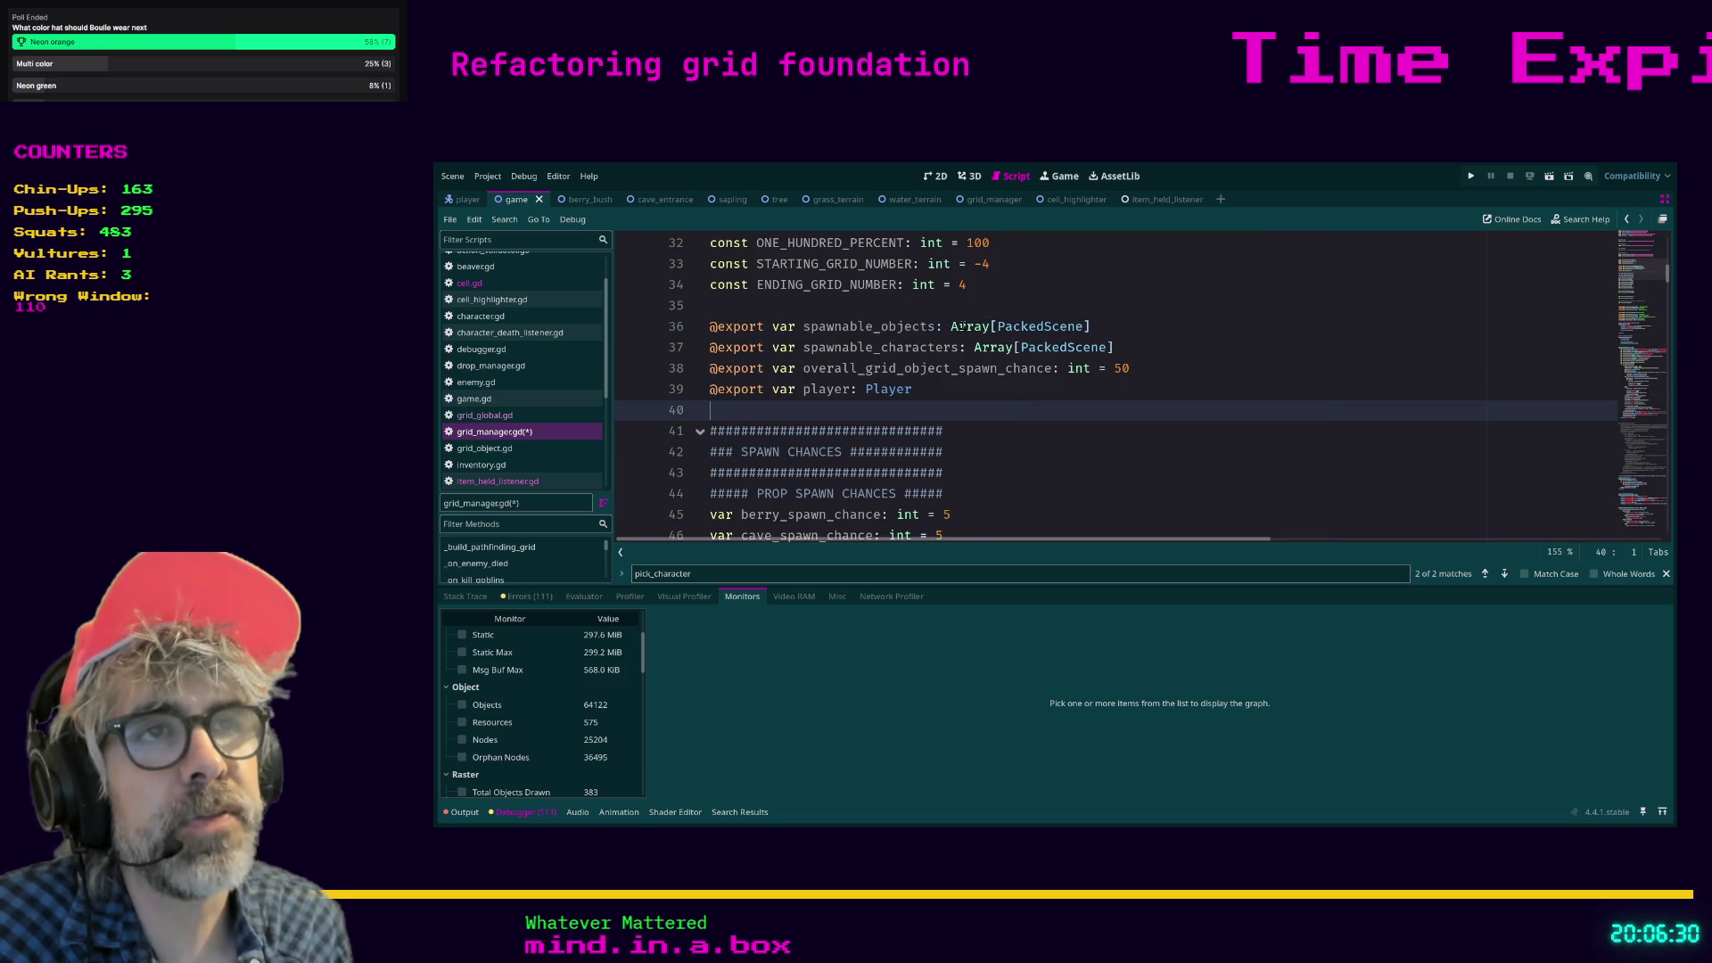
click(1114, 327)
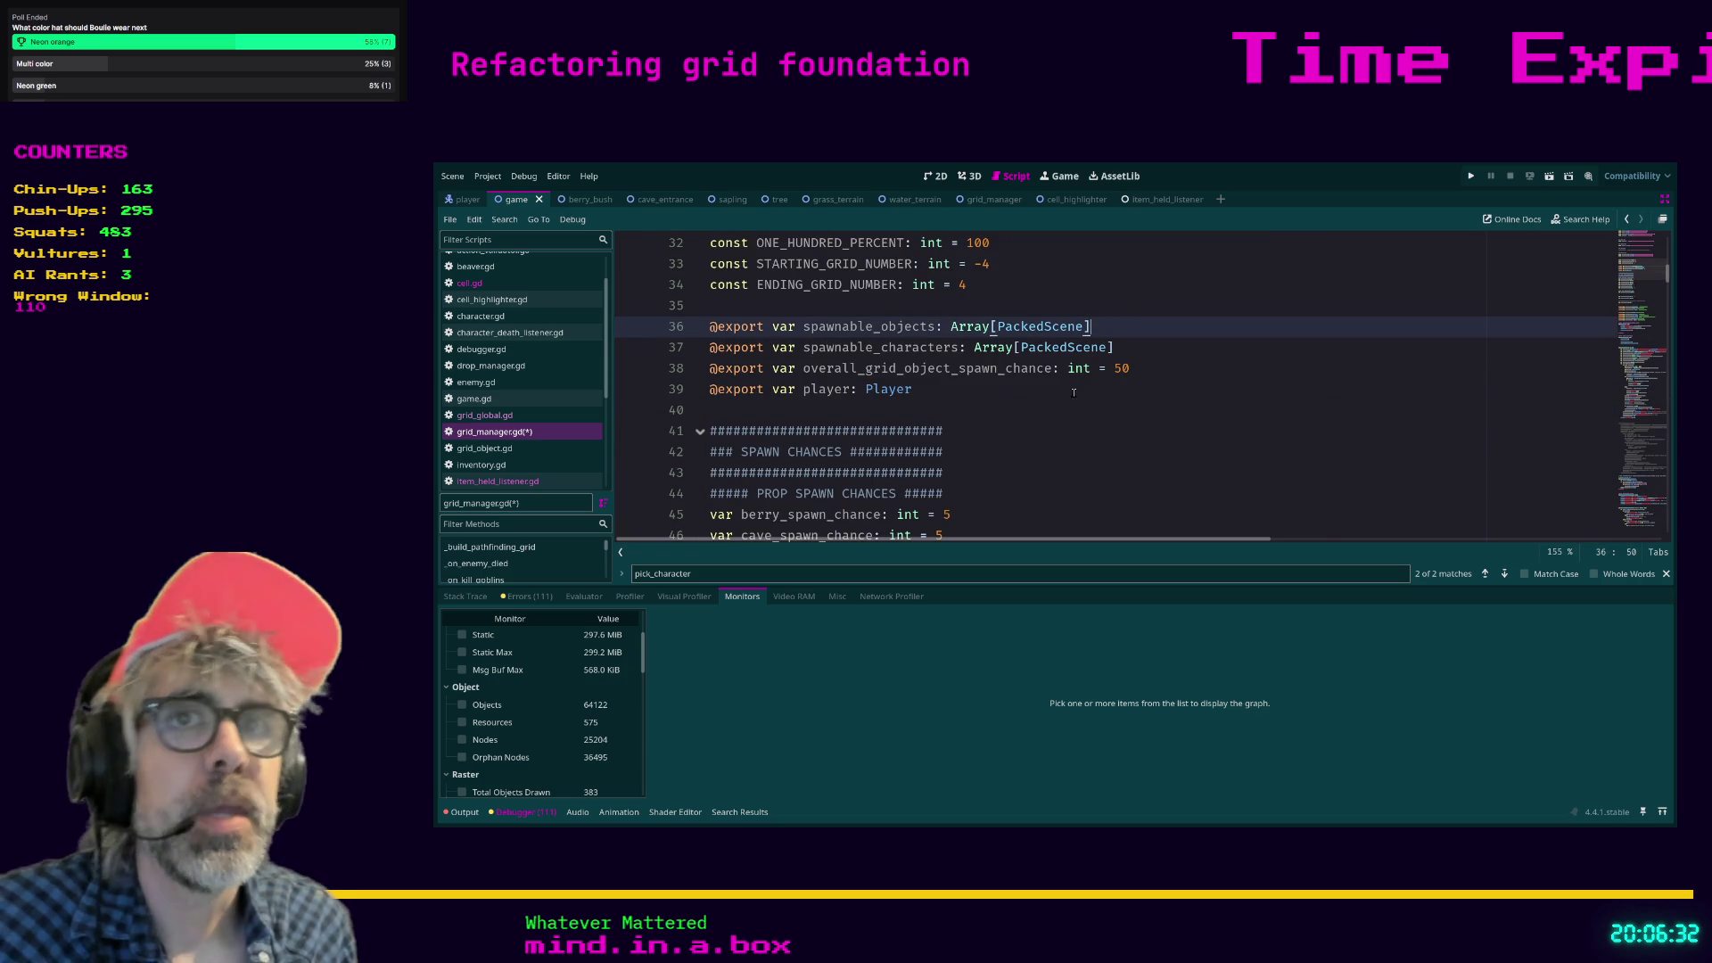
key(ctrl+F1)
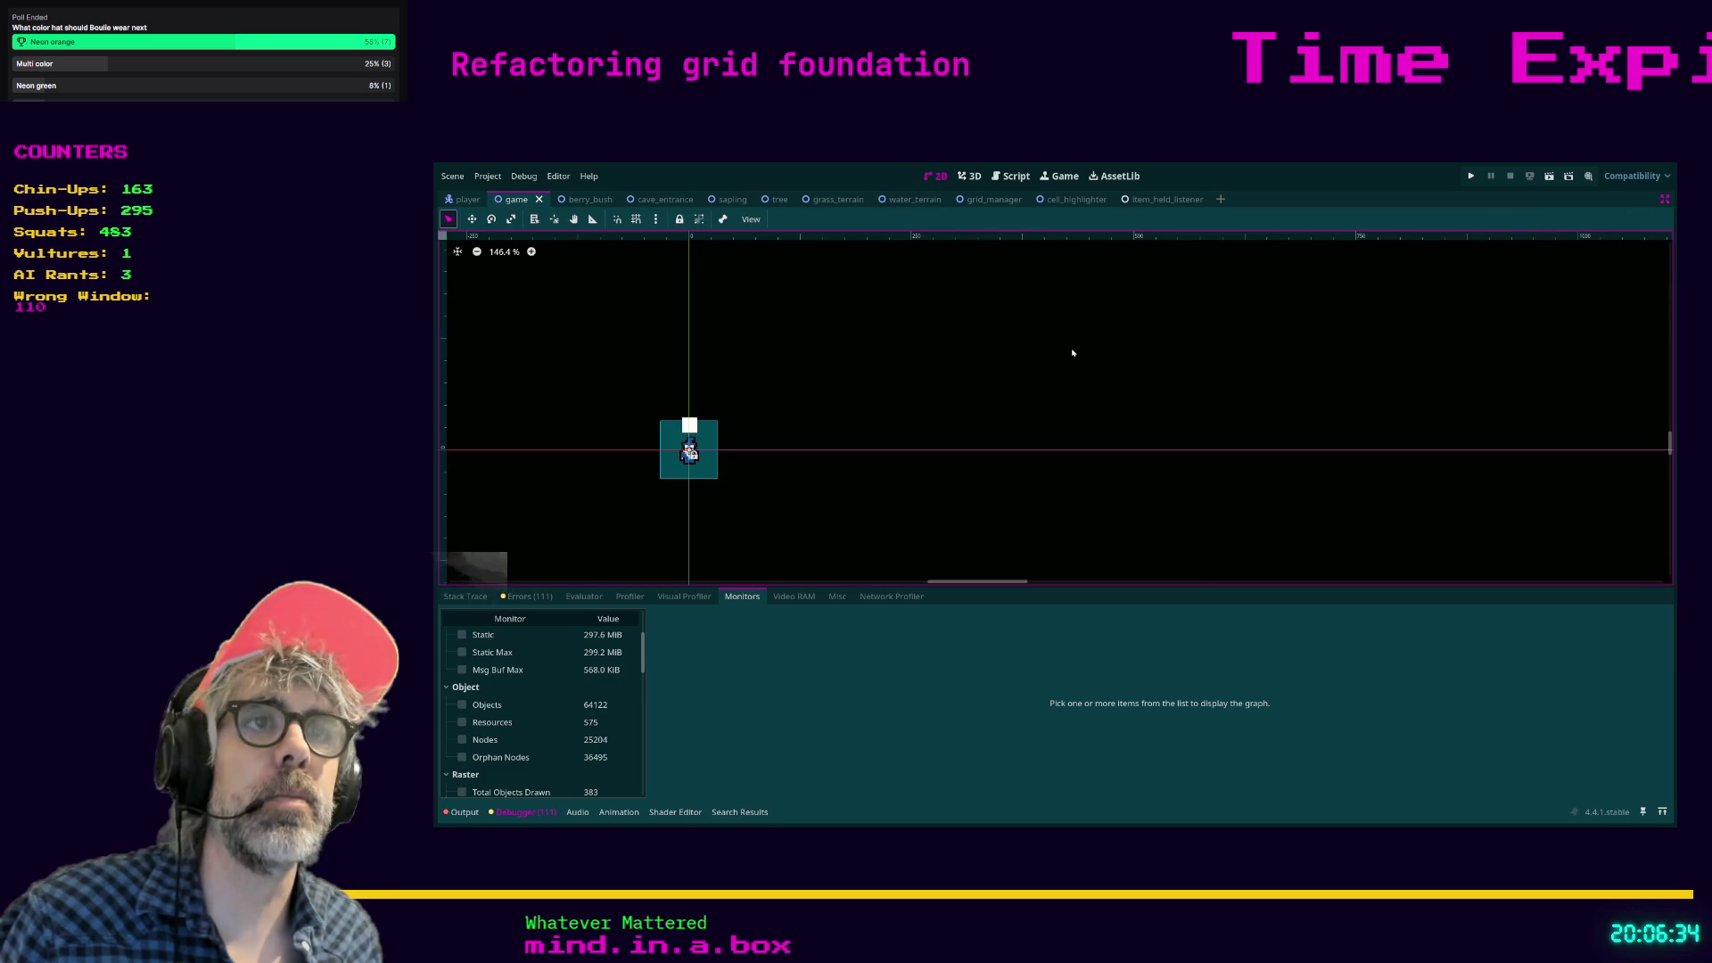
key(ctrl+shift+F11)
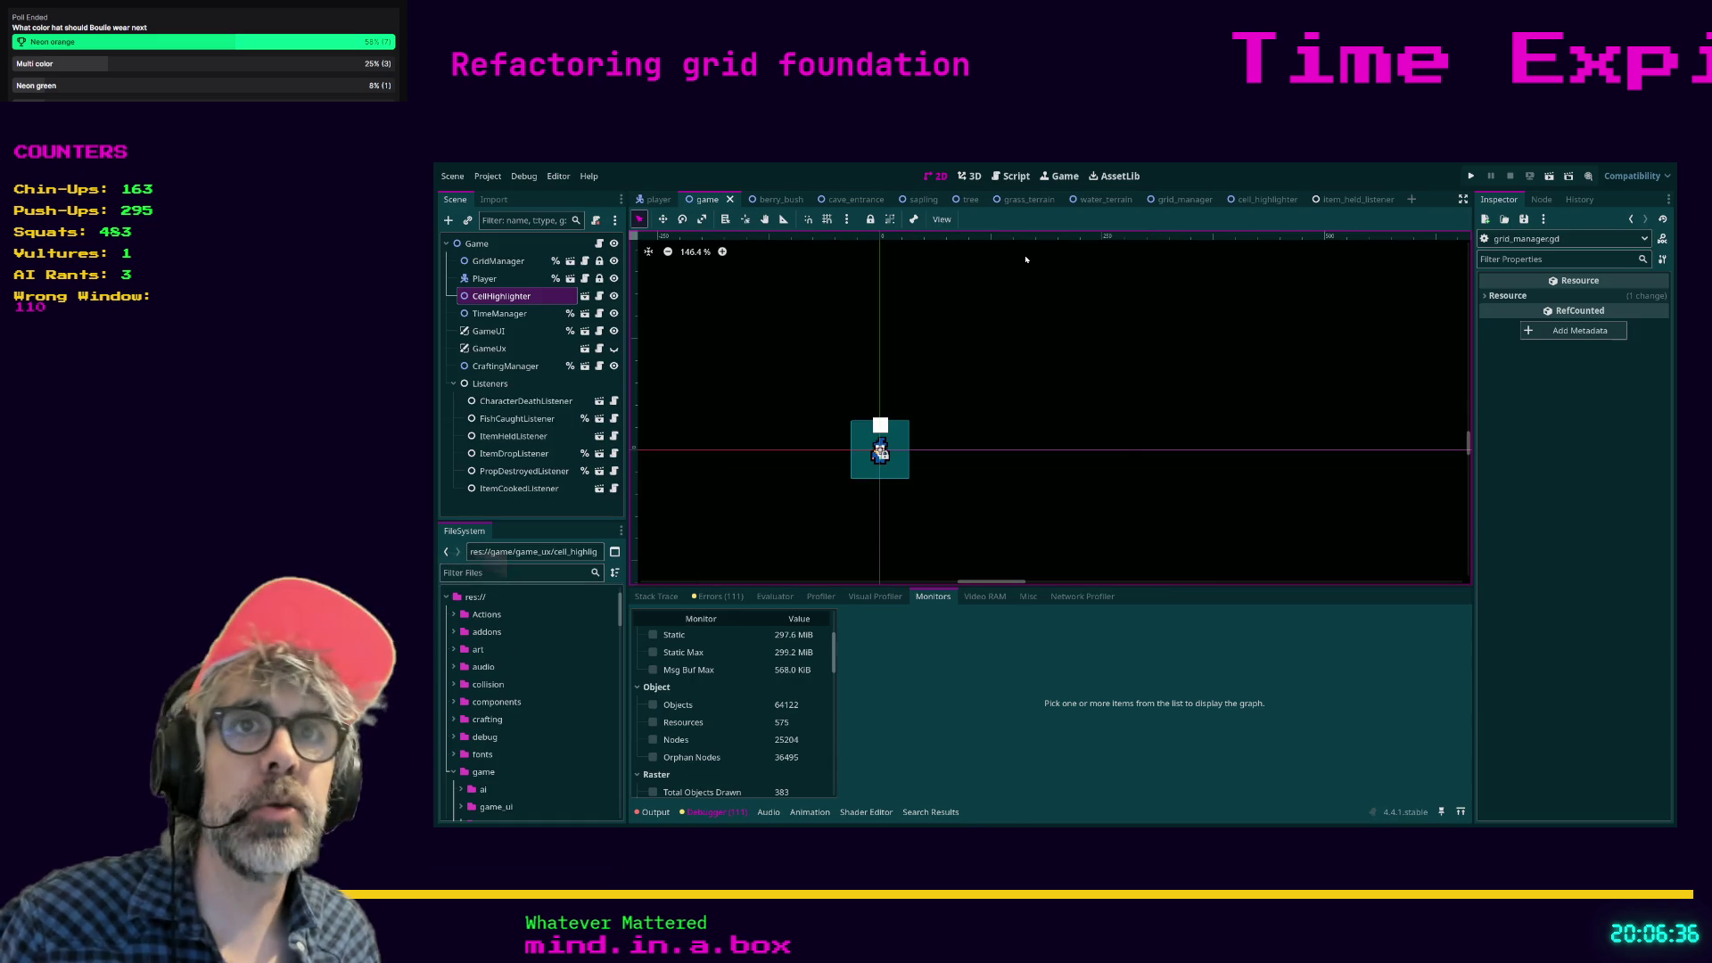
click(498, 261)
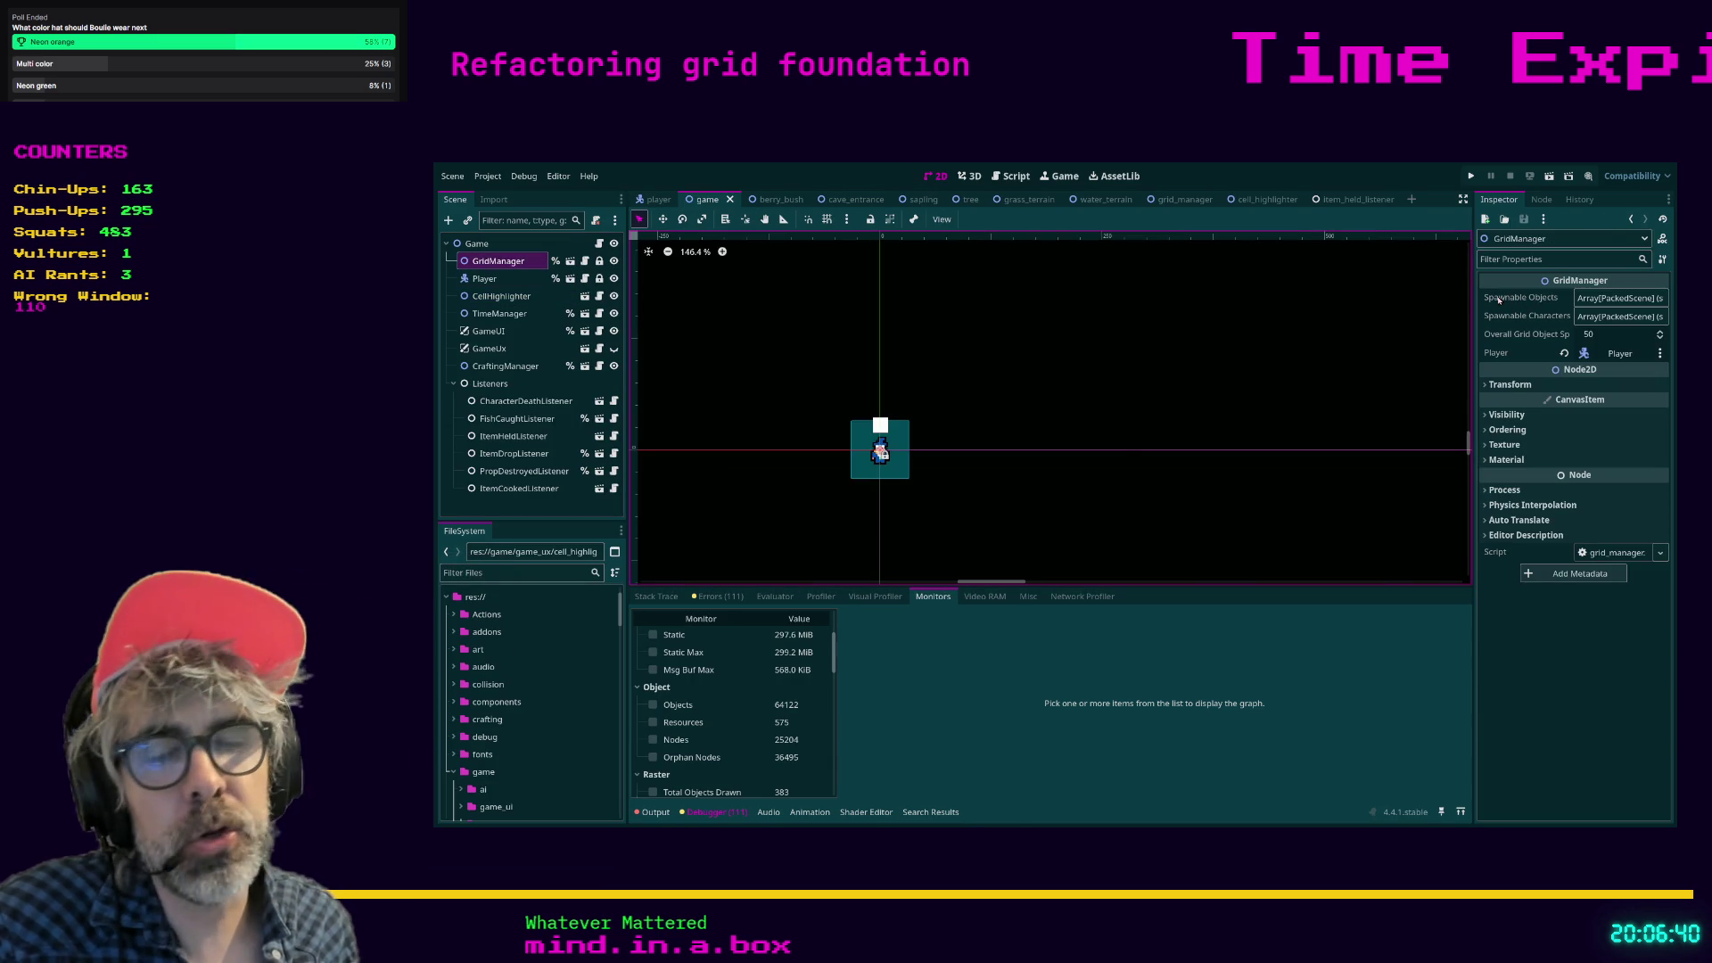
click(1618, 298)
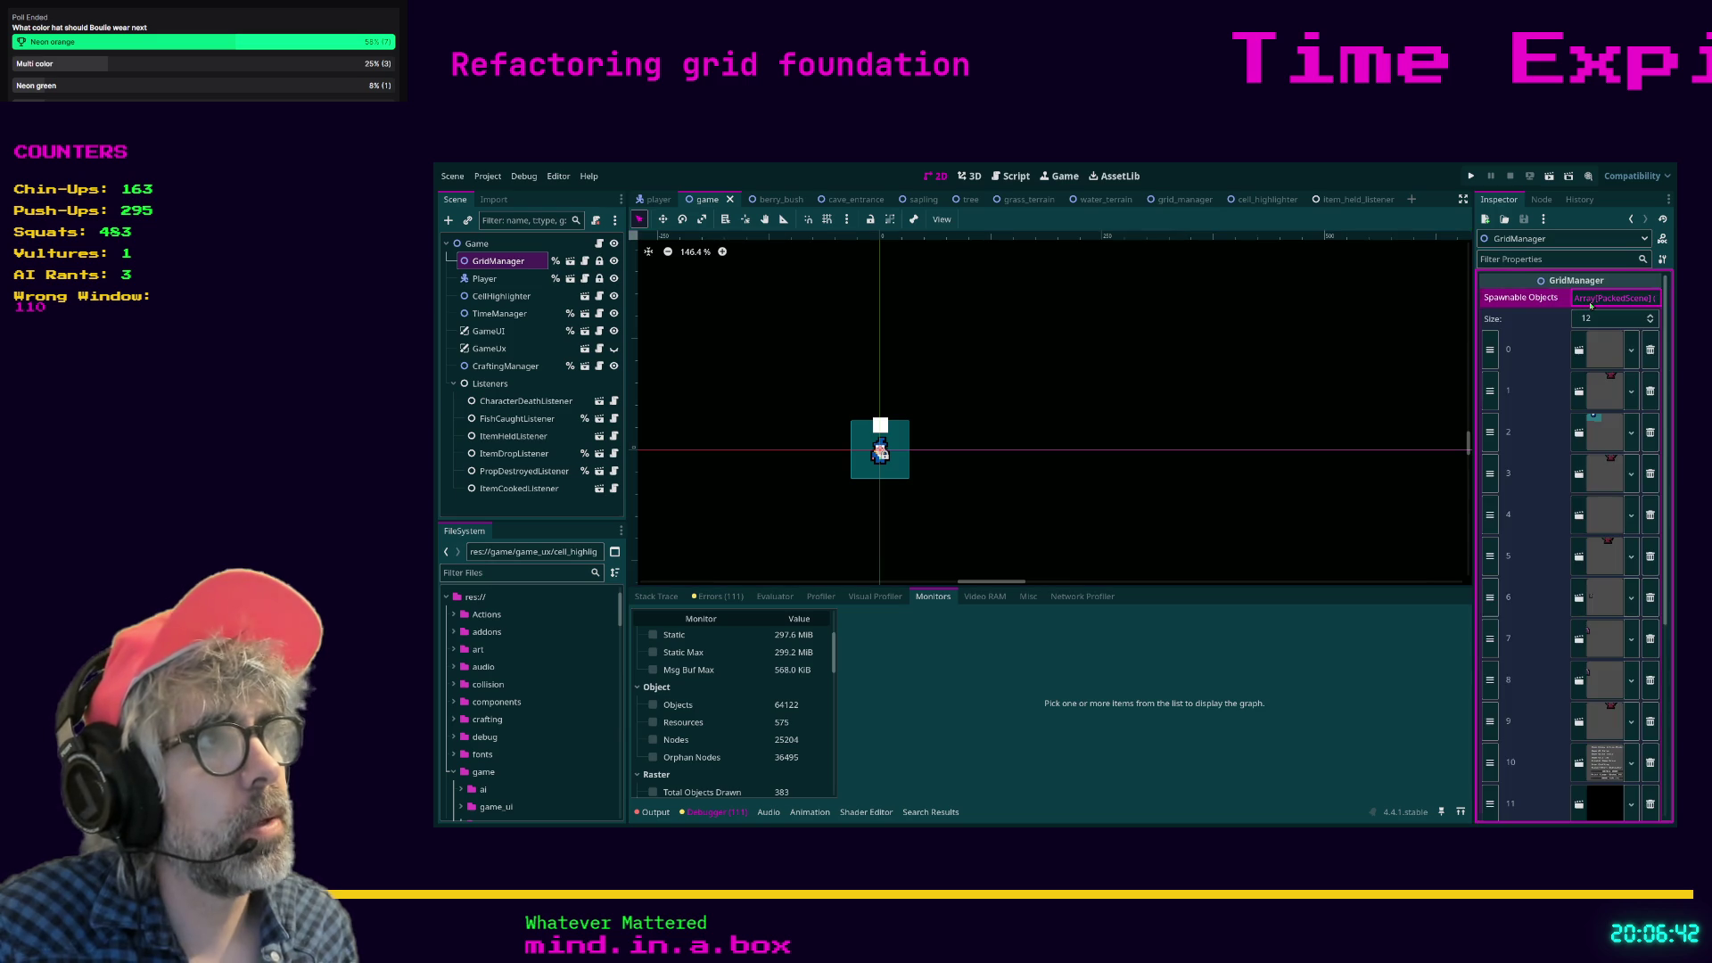
scroll(1590, 499, down, 5)
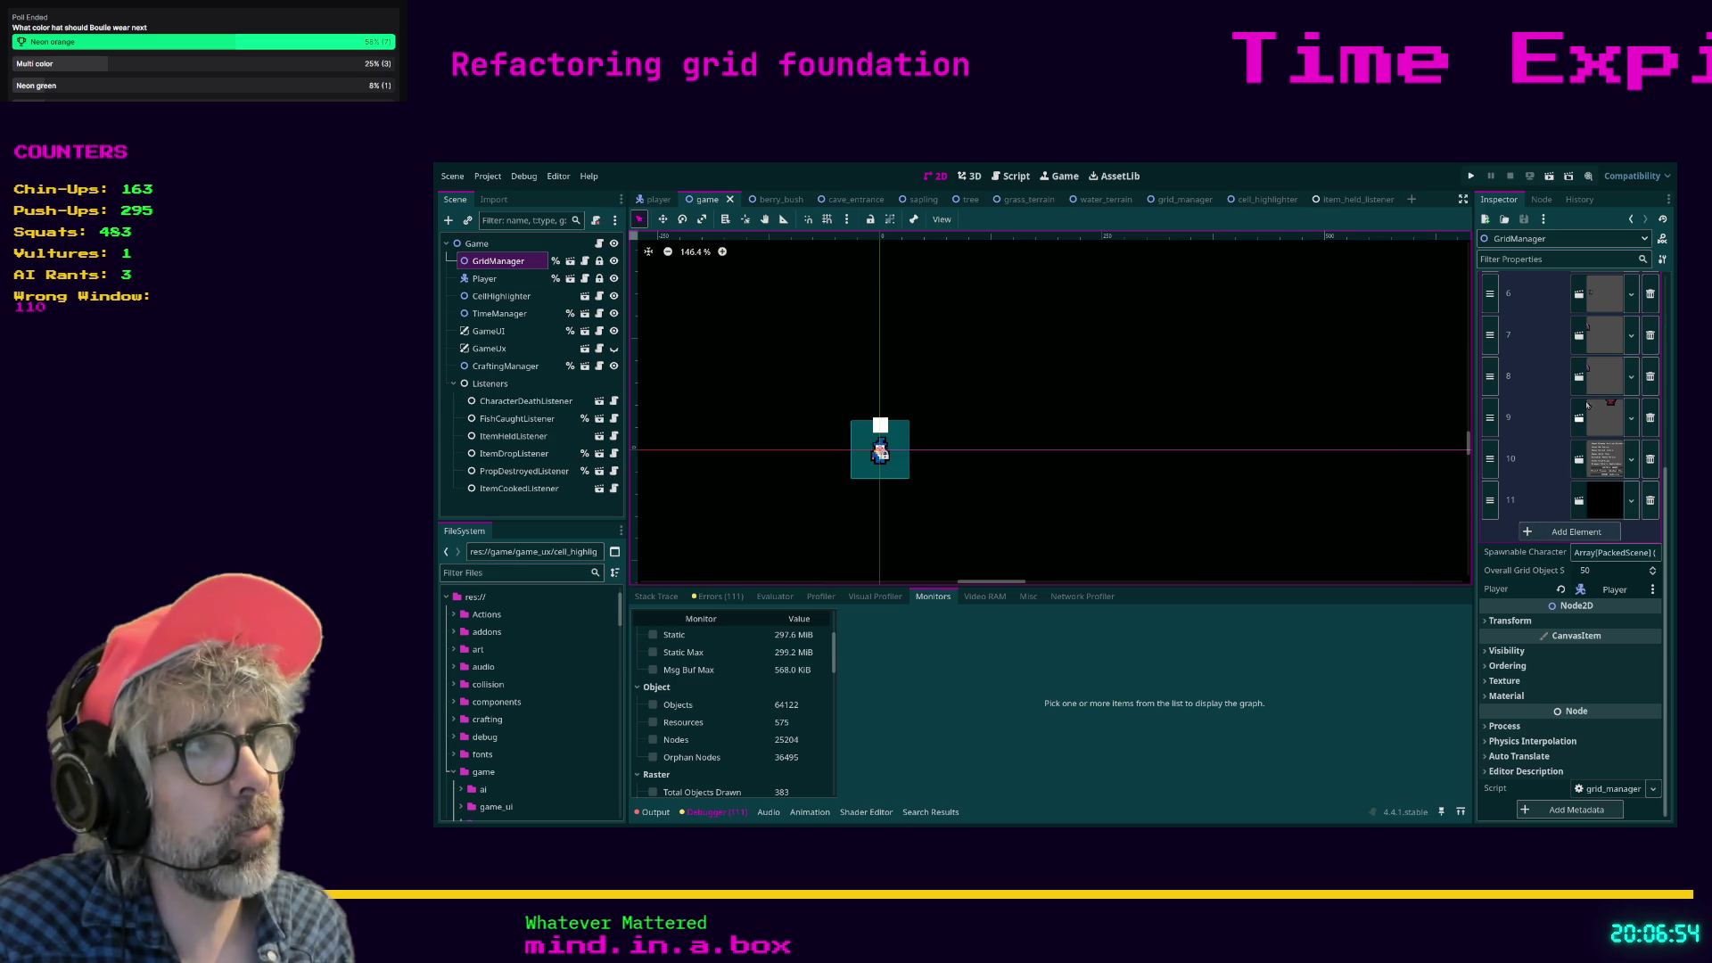
scroll(1534, 439, up, 5)
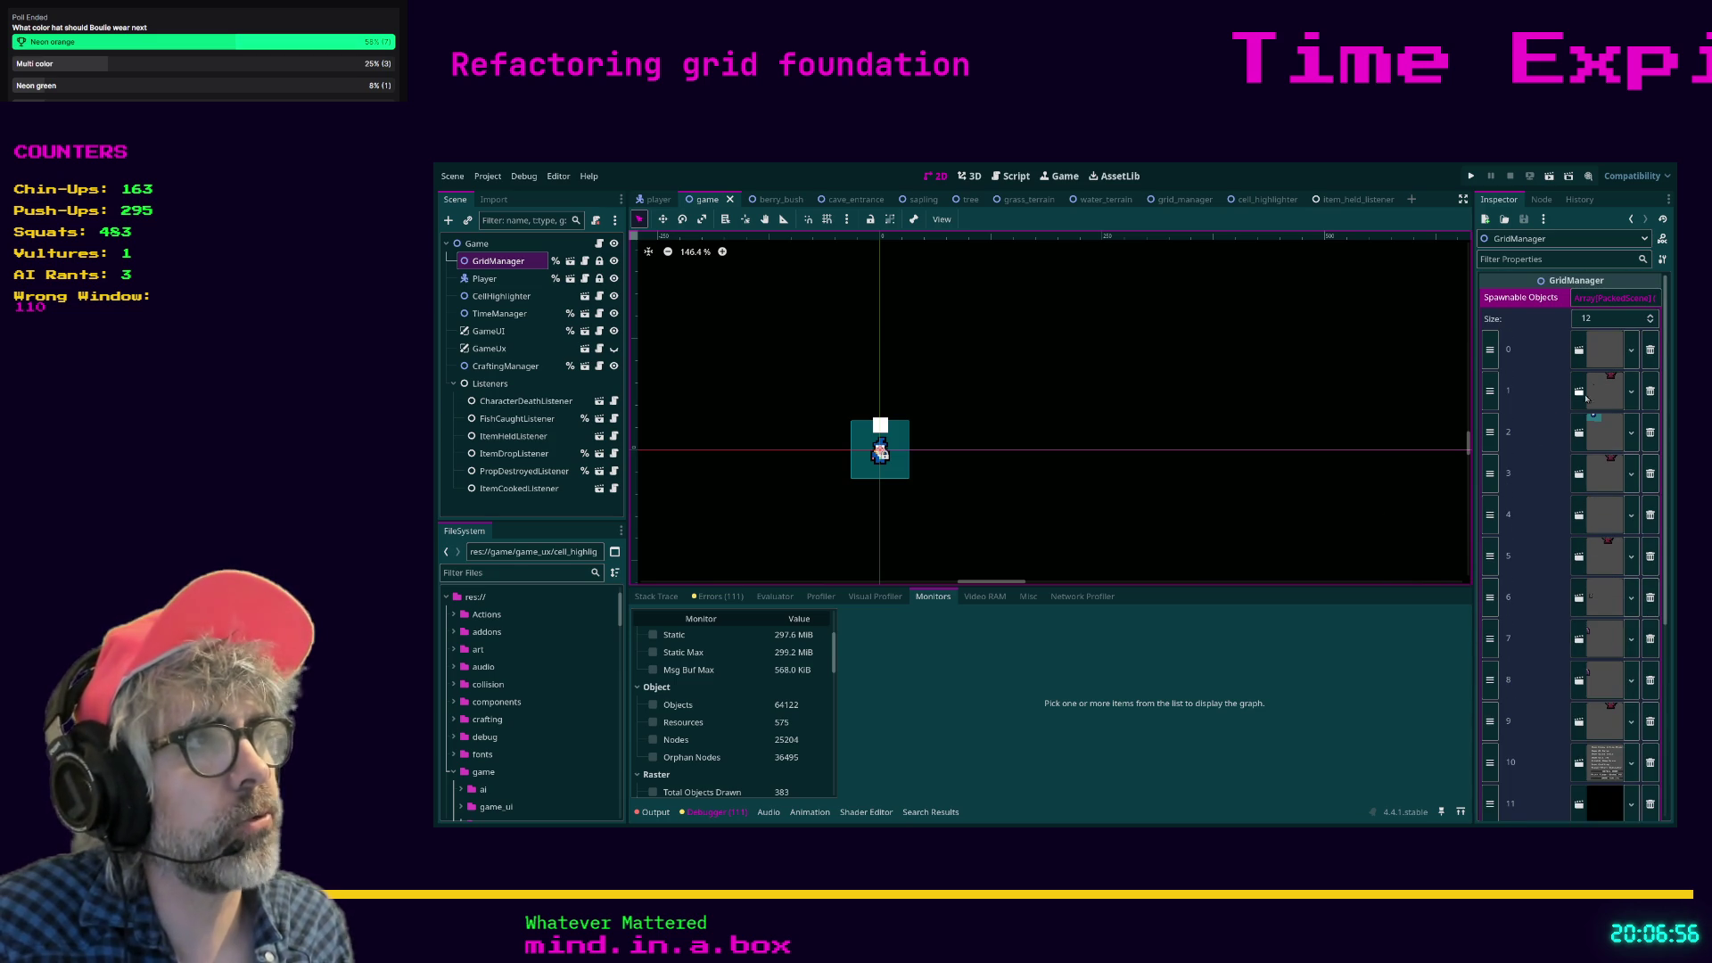
scroll(1567, 458, down, 1)
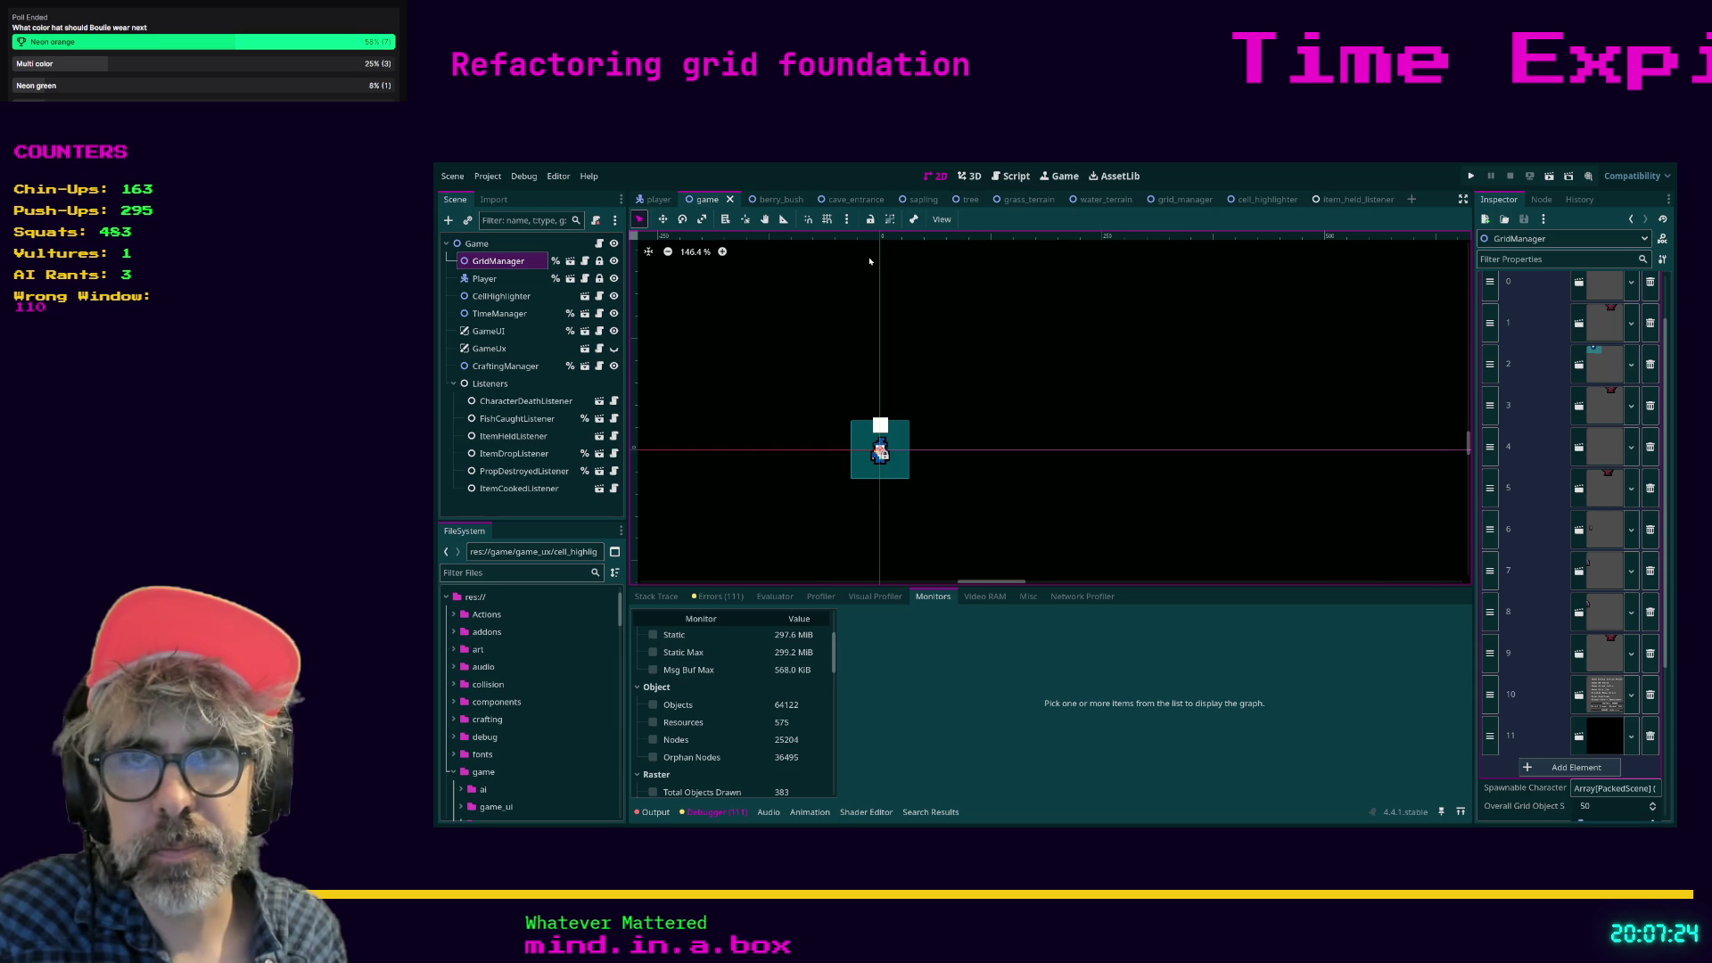
Back in grid_manager.gd, save the script and jump to the bookmarked pick_character at line 182.
click(1014, 179)
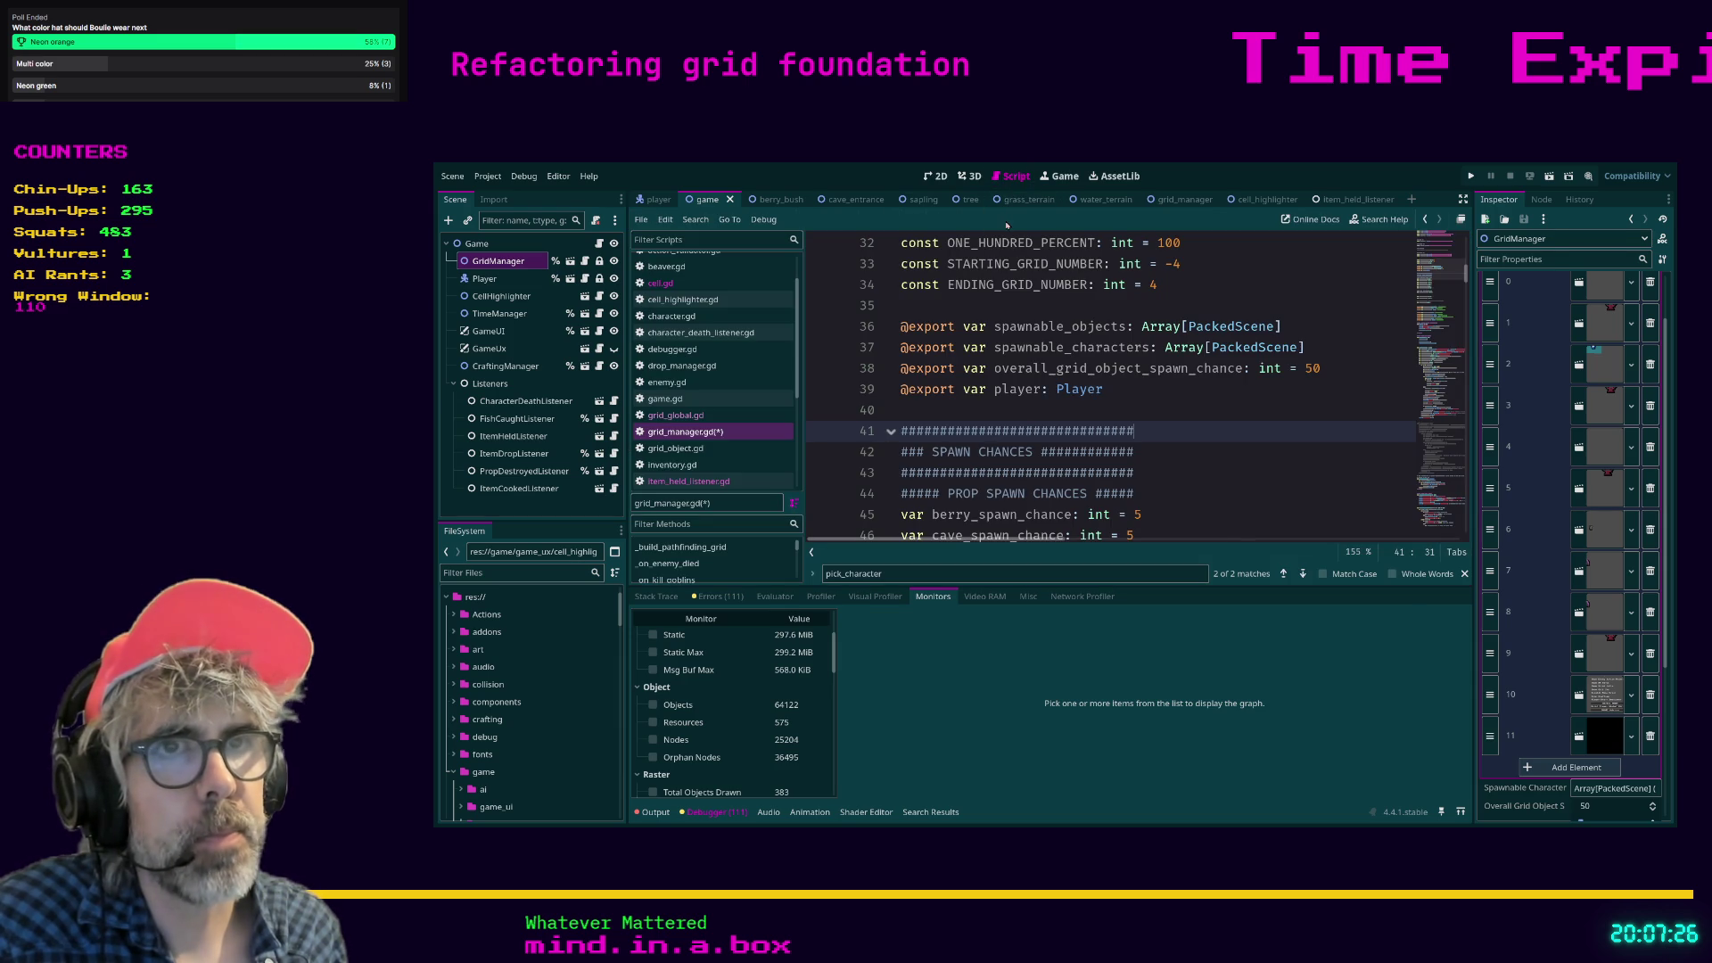
click(709, 415)
click(733, 433)
scroll(1159, 401, down, 2)
click(1219, 431)
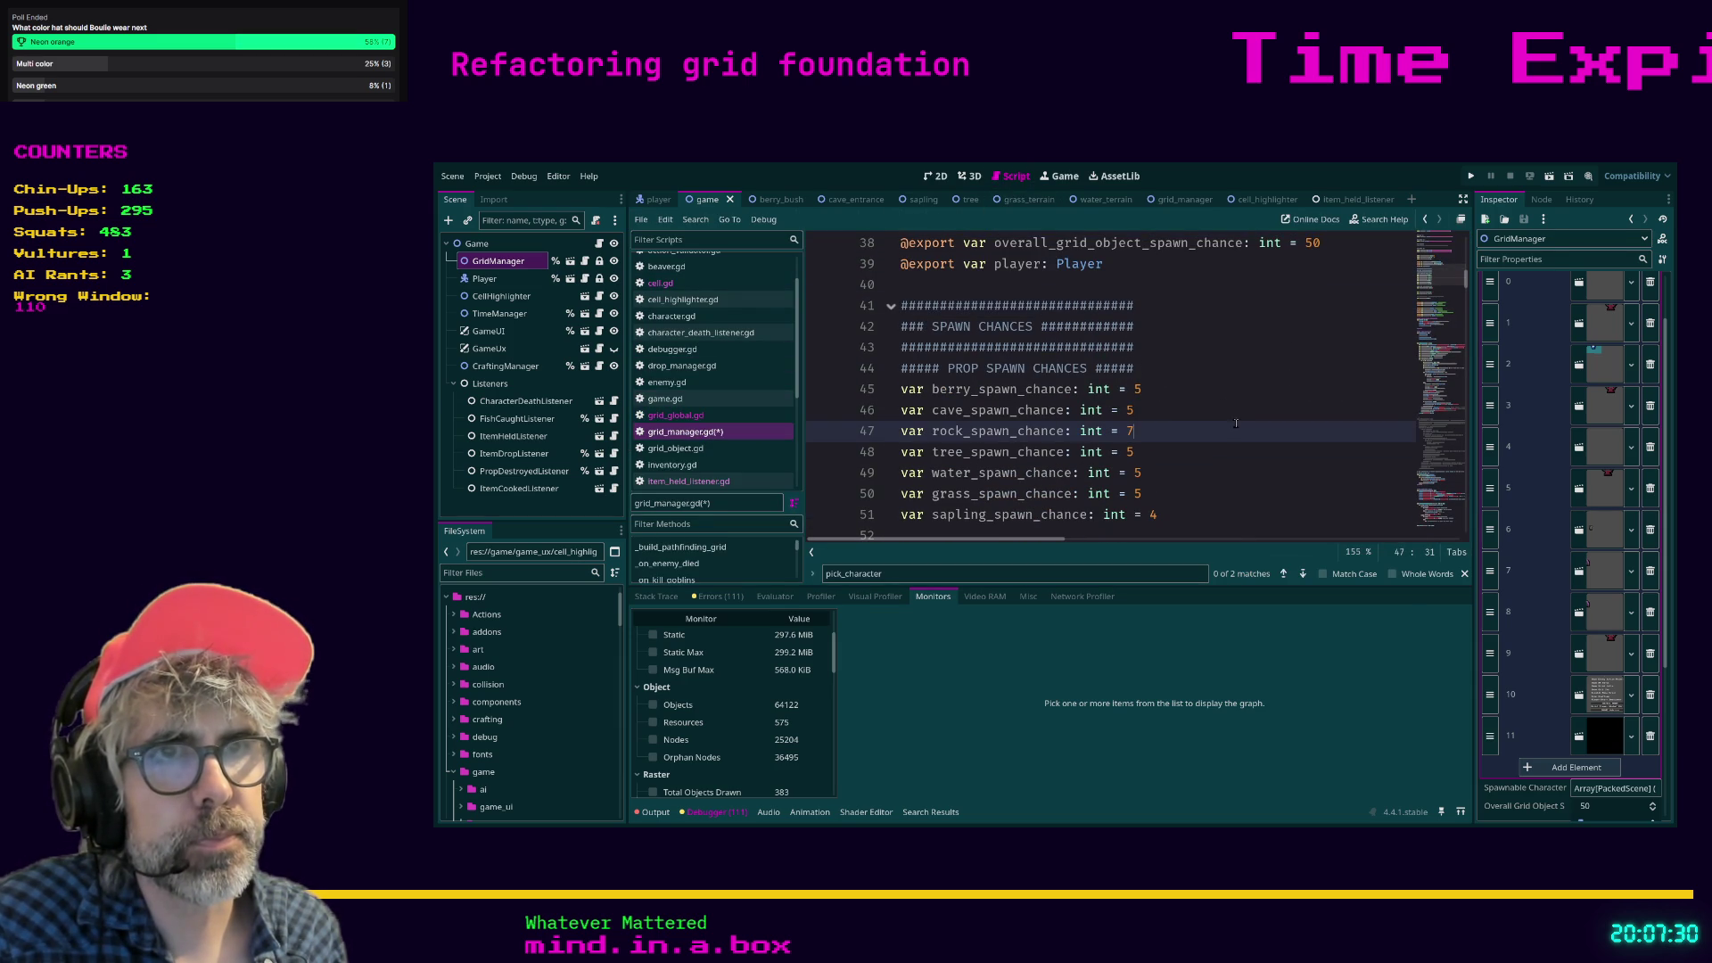
click(1219, 407)
key(ctrl+s)
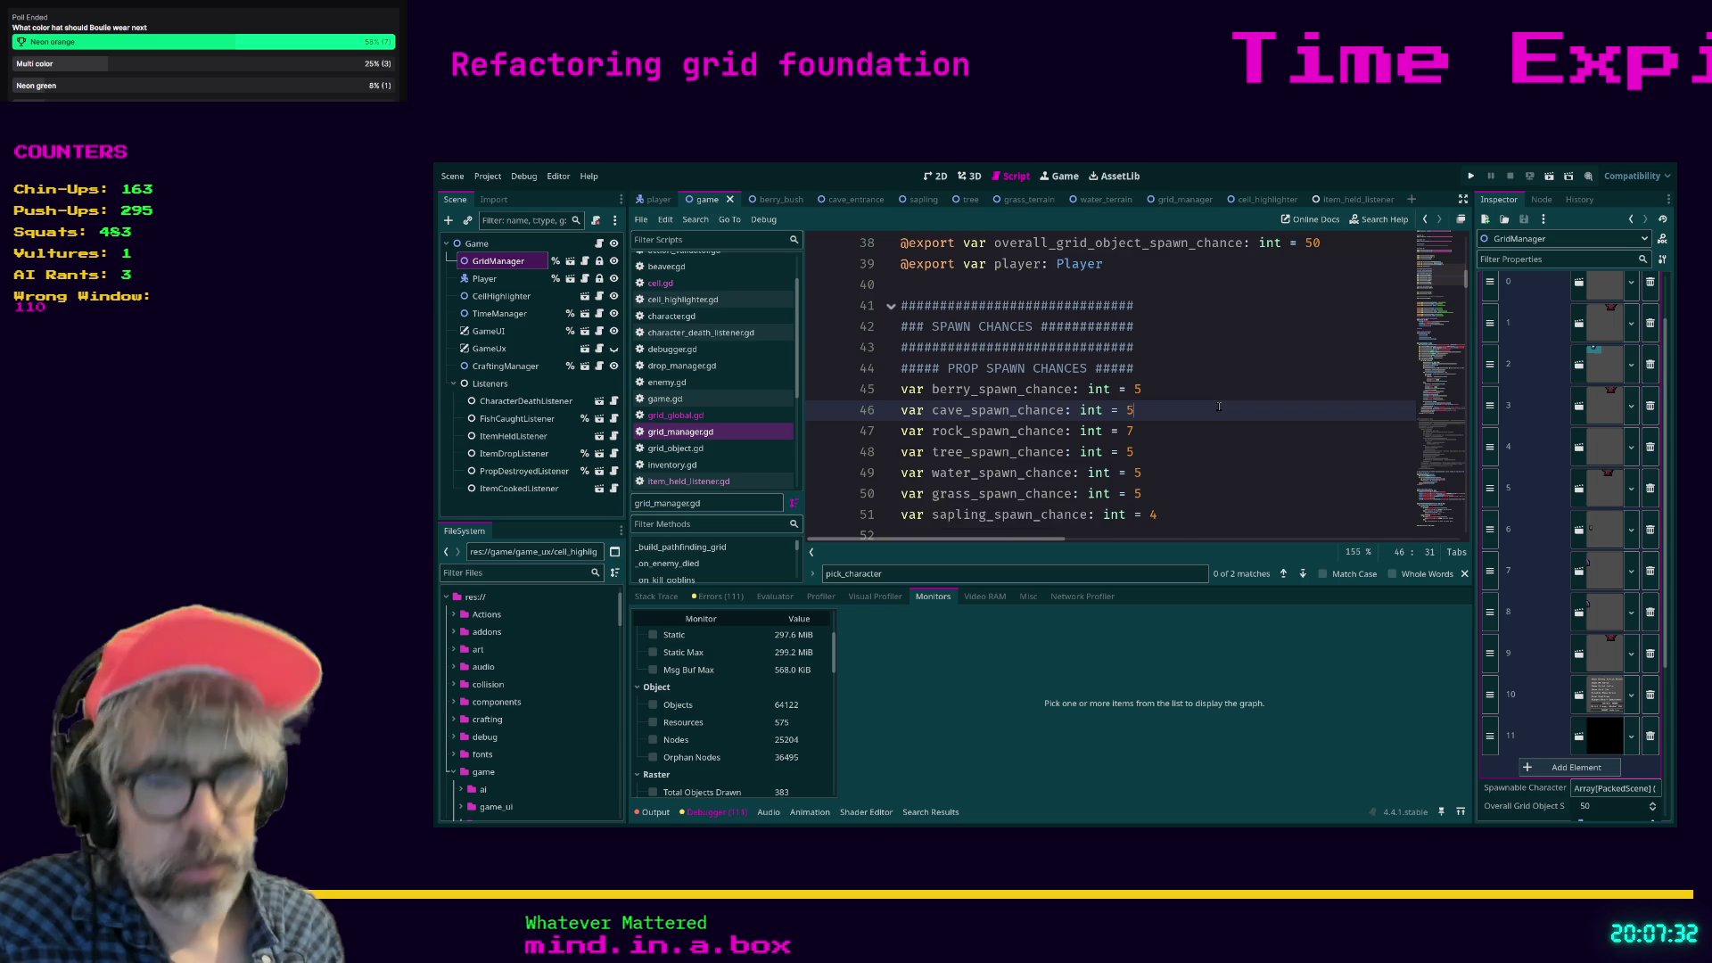
key(ctrl+b)
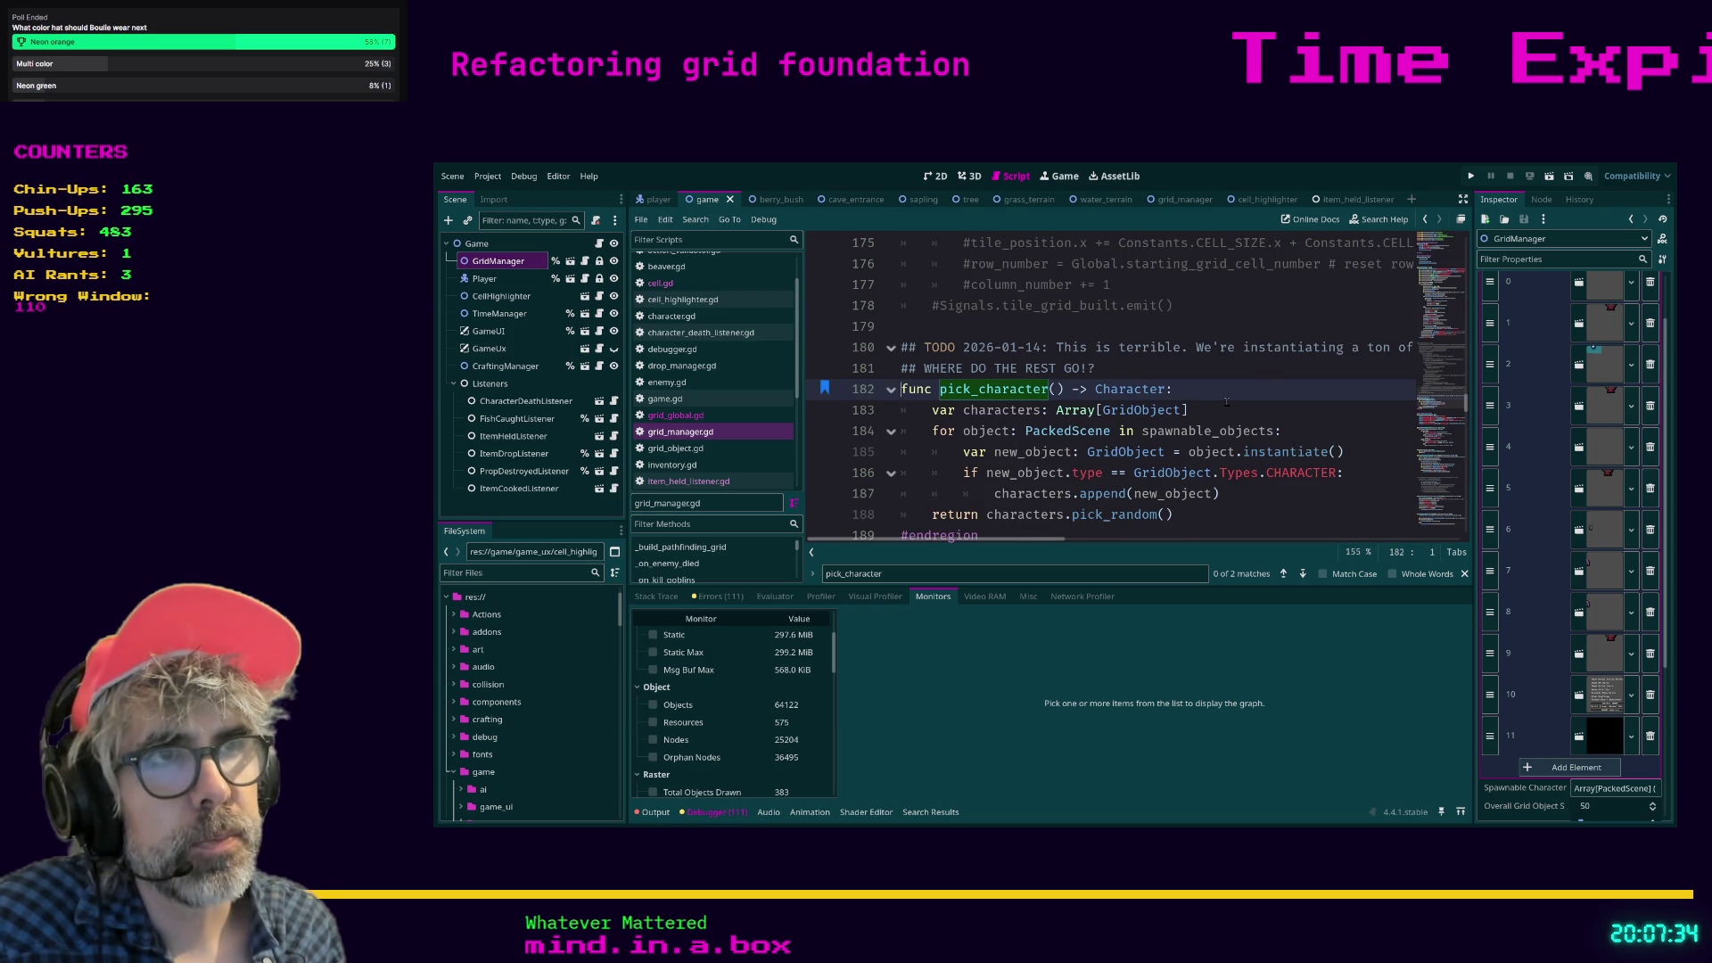
scroll(1270, 376, down, 1)
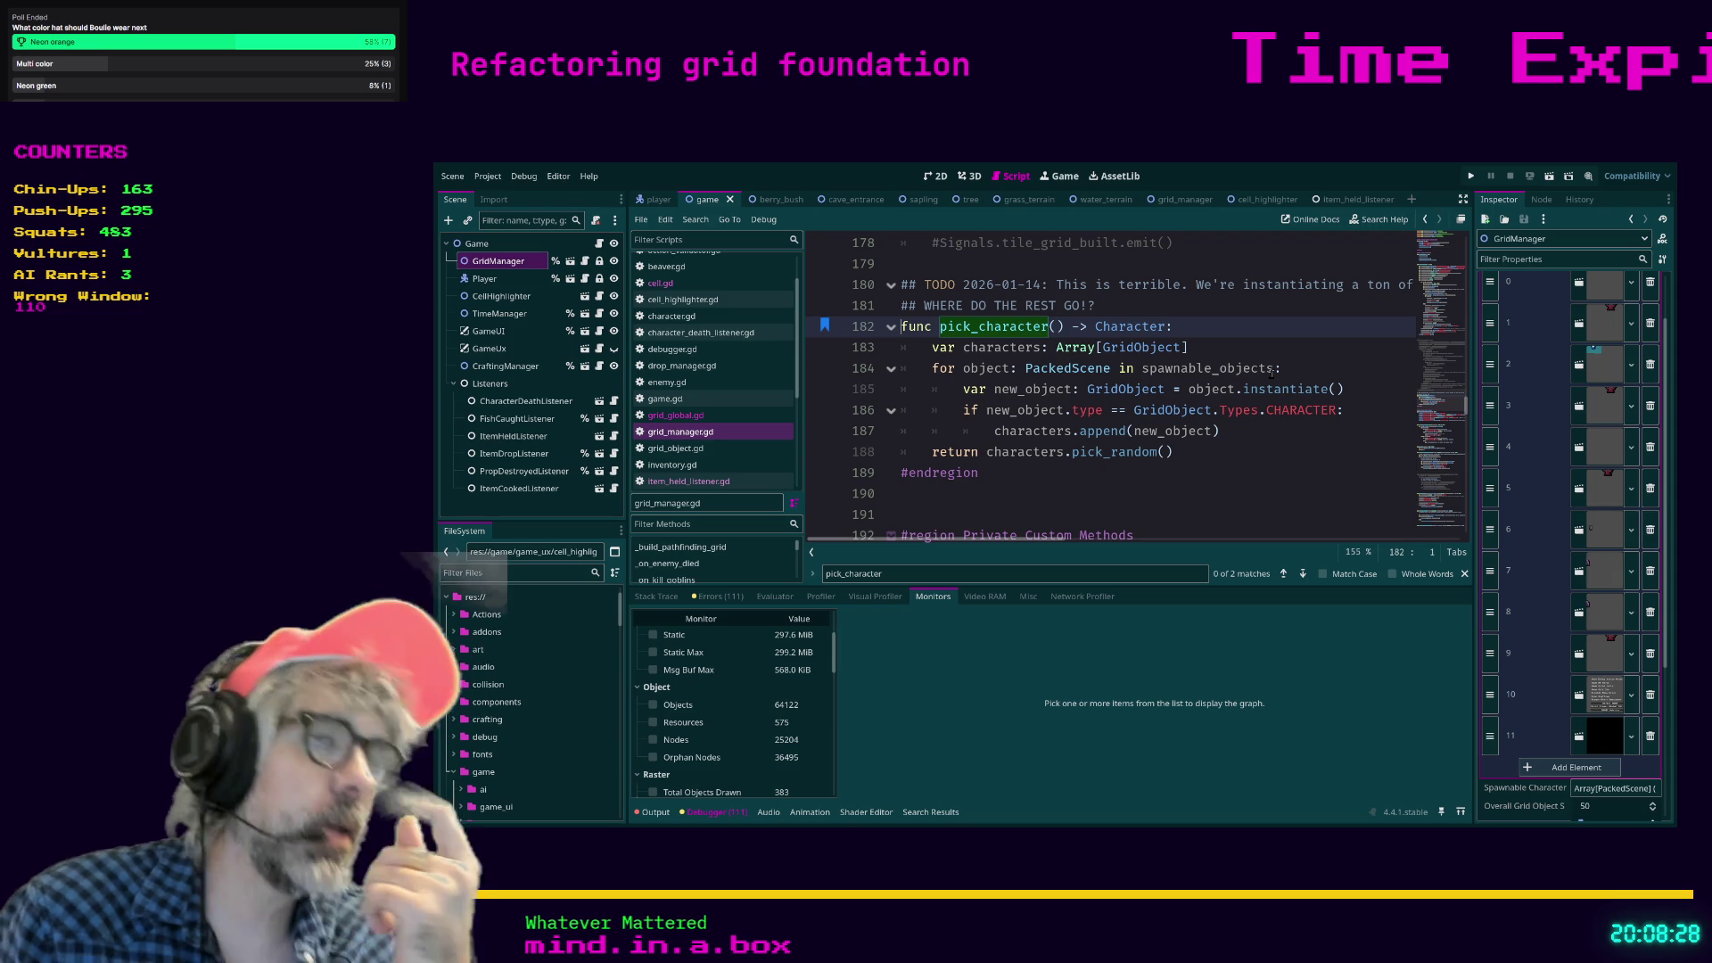
click(1391, 431)
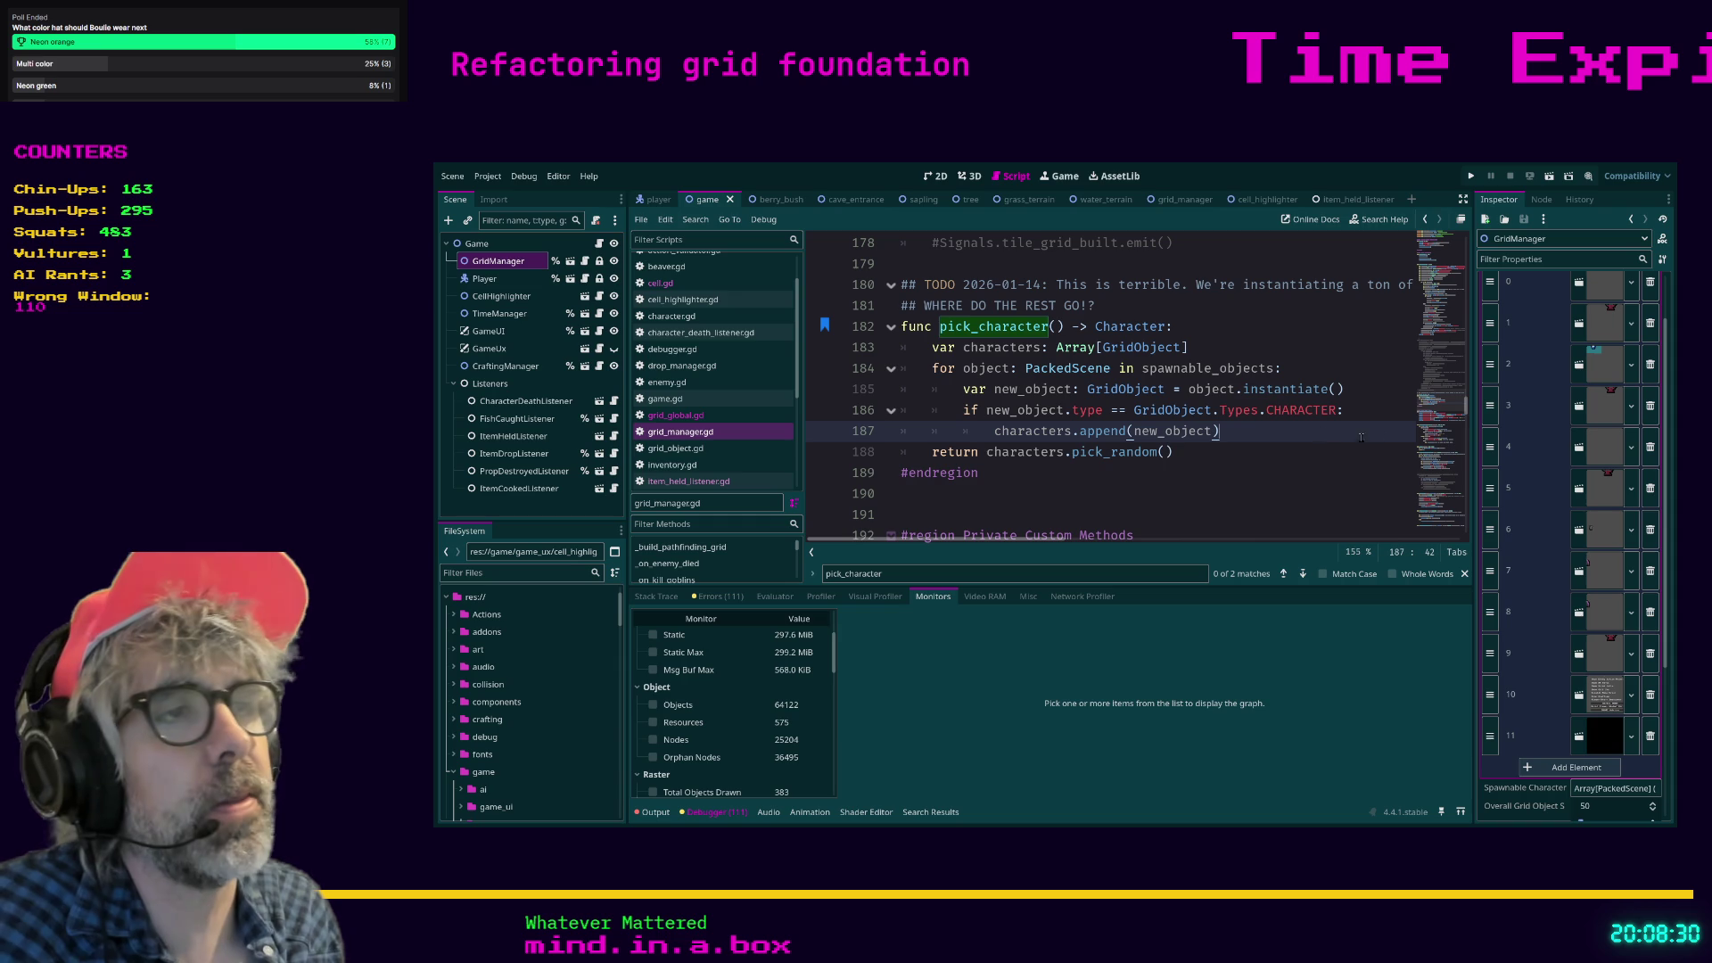
Widen the script editor and highlight the instantiate line in pick_character.
drag(1473, 433, 1502, 433)
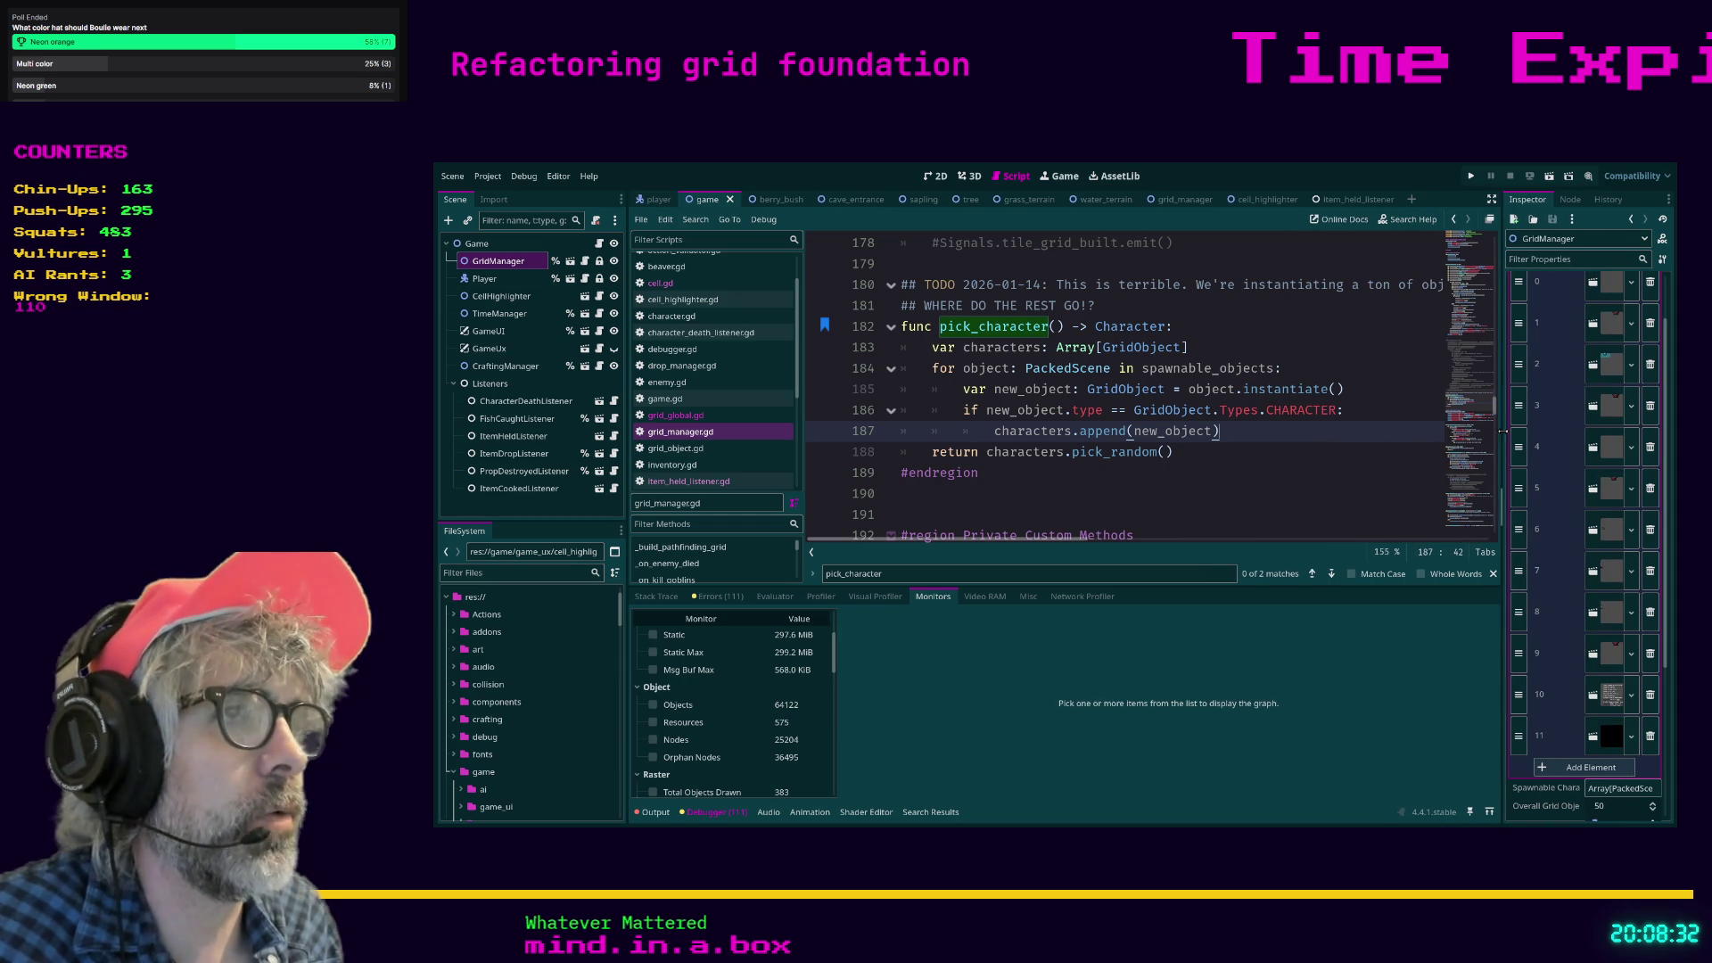
mouse_move(1351, 389)
mouse_down()
mouse_move(995, 409)
mouse_move(965, 394)
mouse_up()
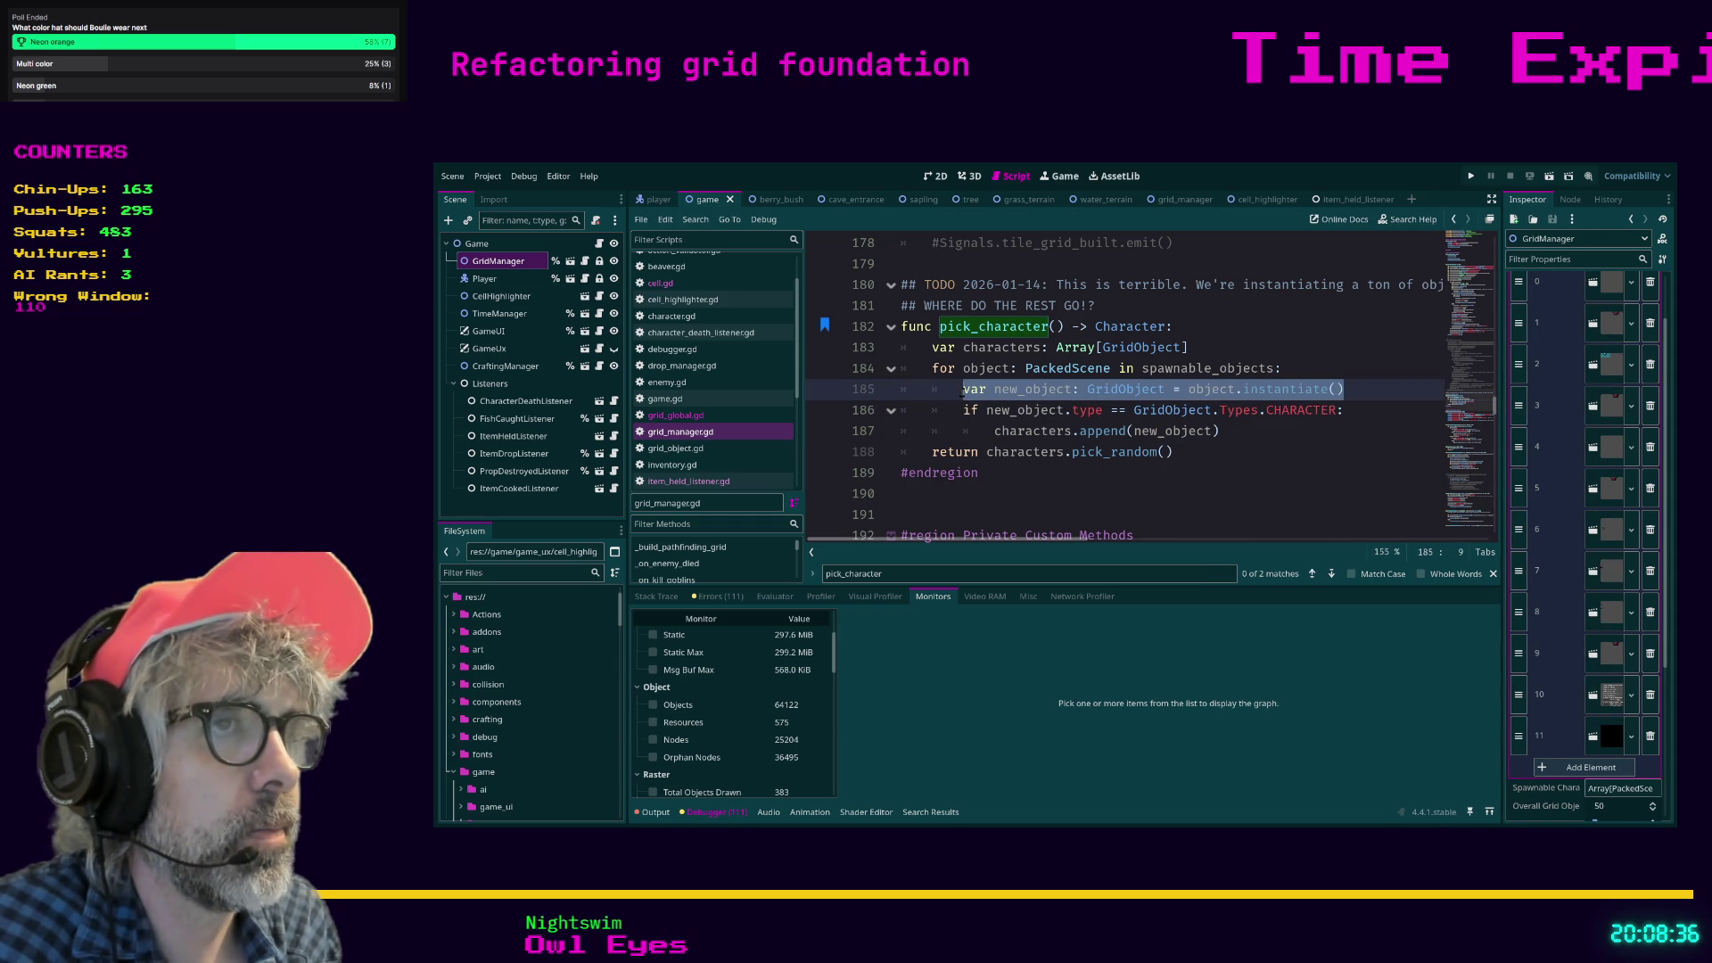
click(1309, 459)
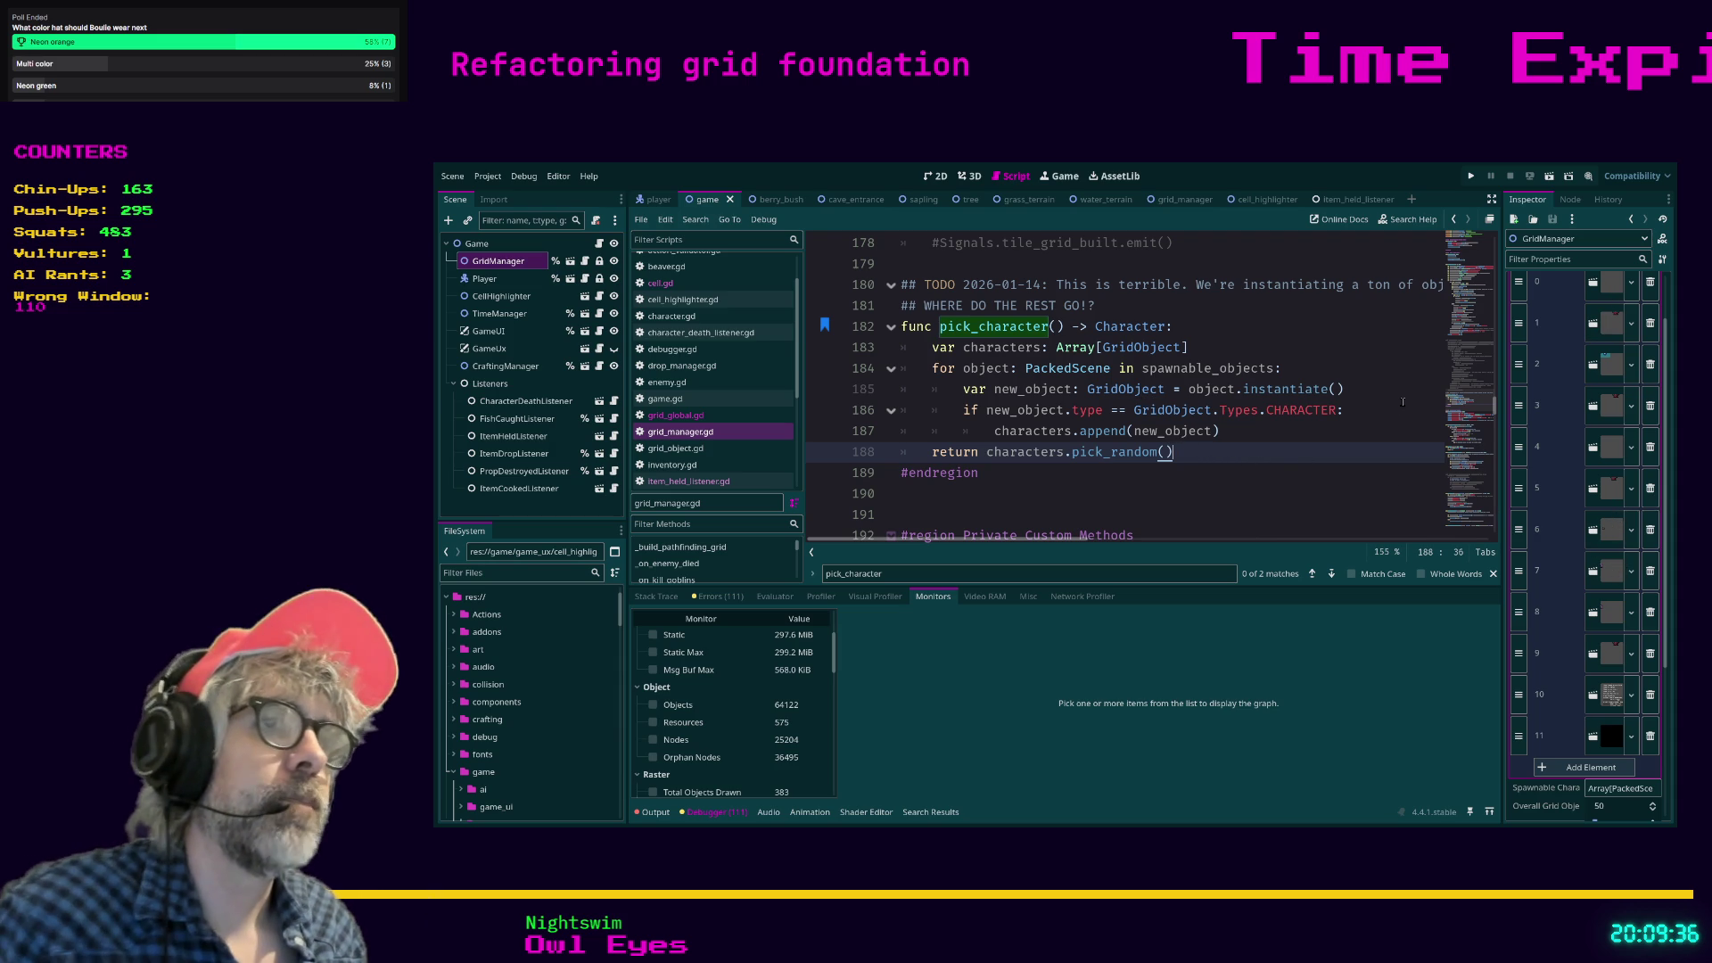
click(963, 390)
drag(960, 390, 1328, 390)
click(1200, 444)
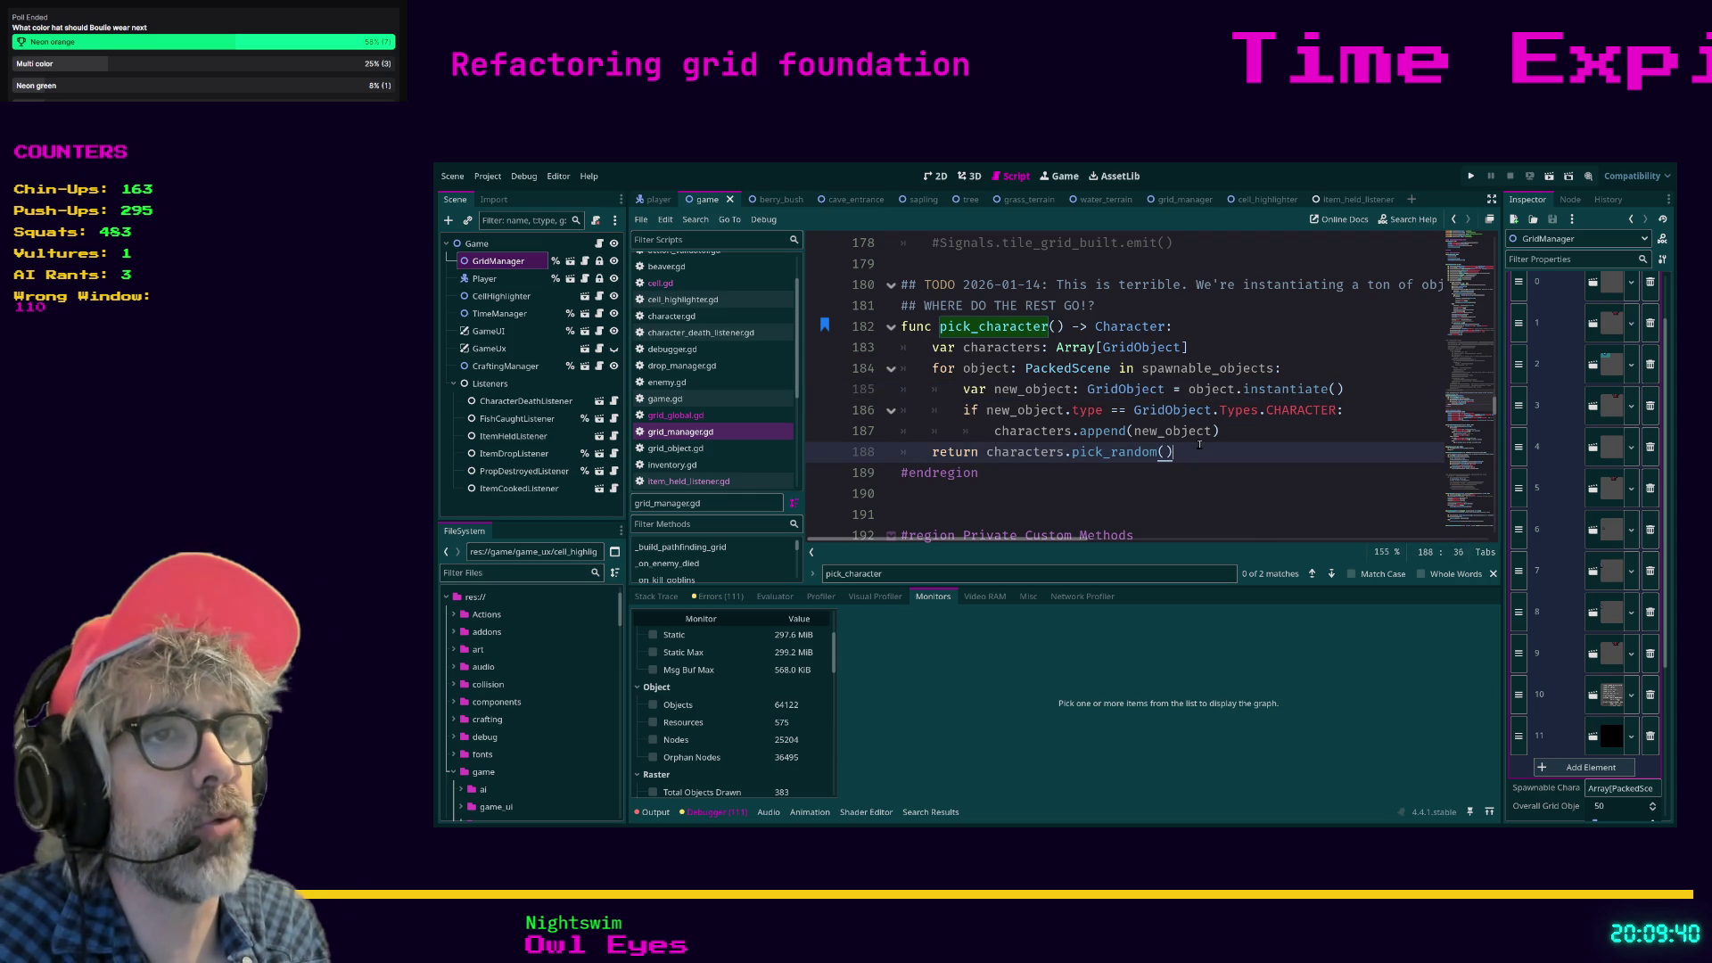
drag(1195, 451, 986, 457)
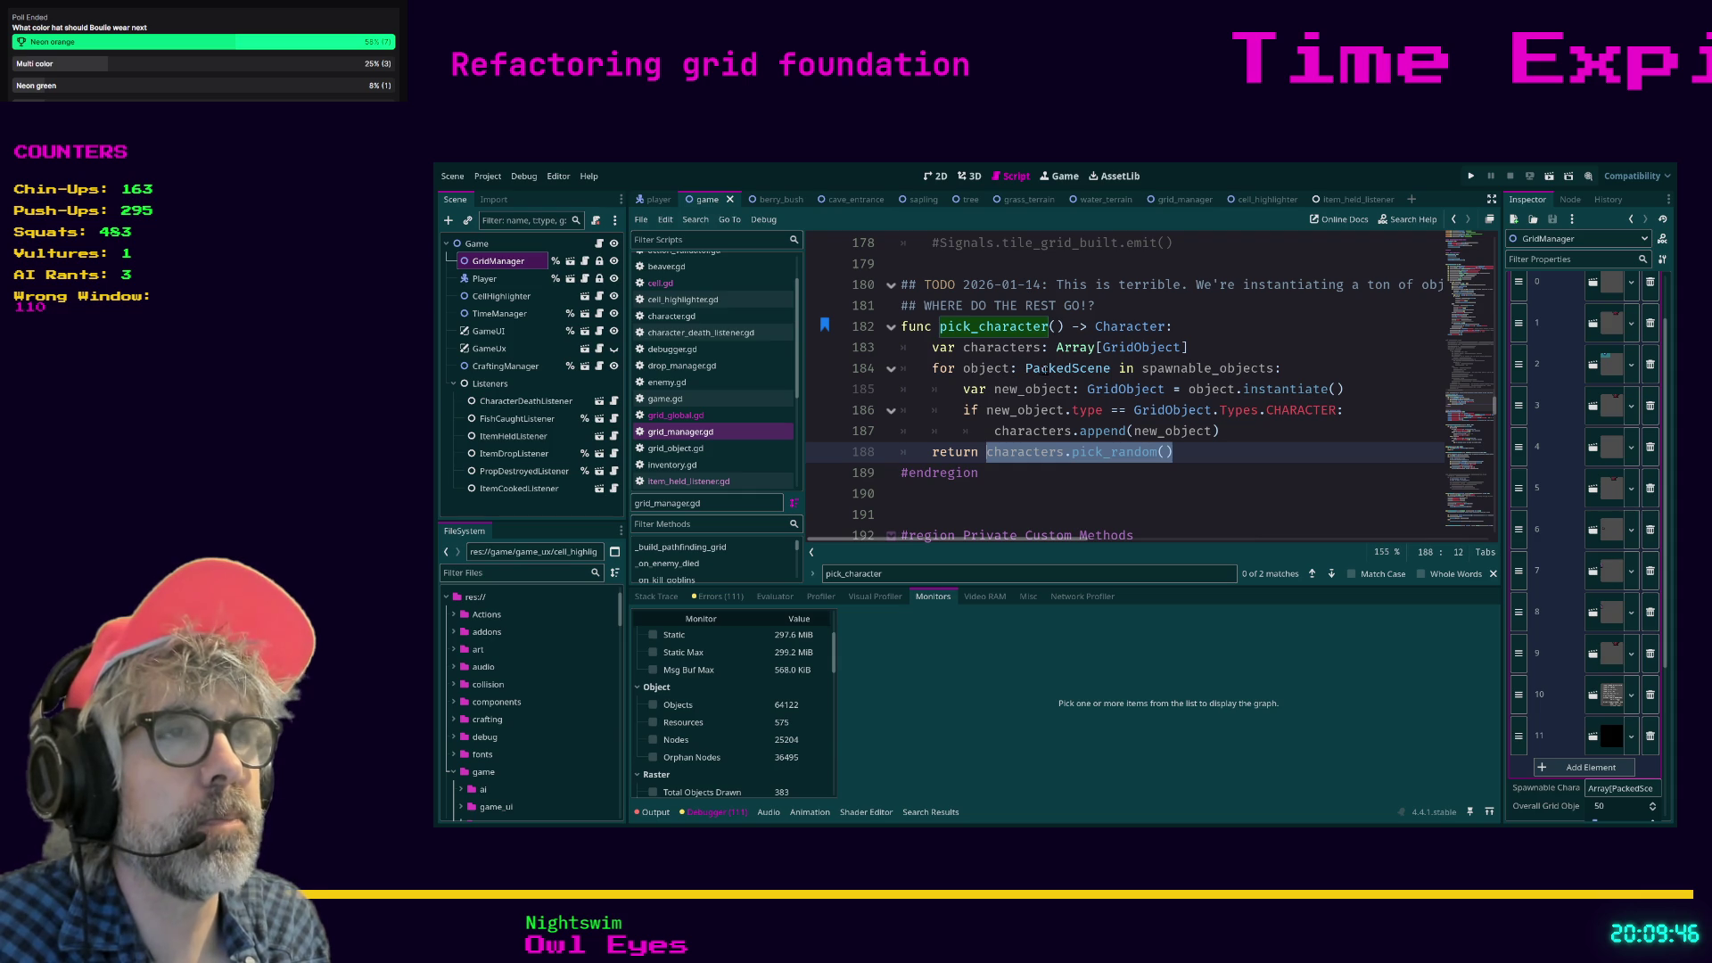
scroll(1181, 362, up, 1)
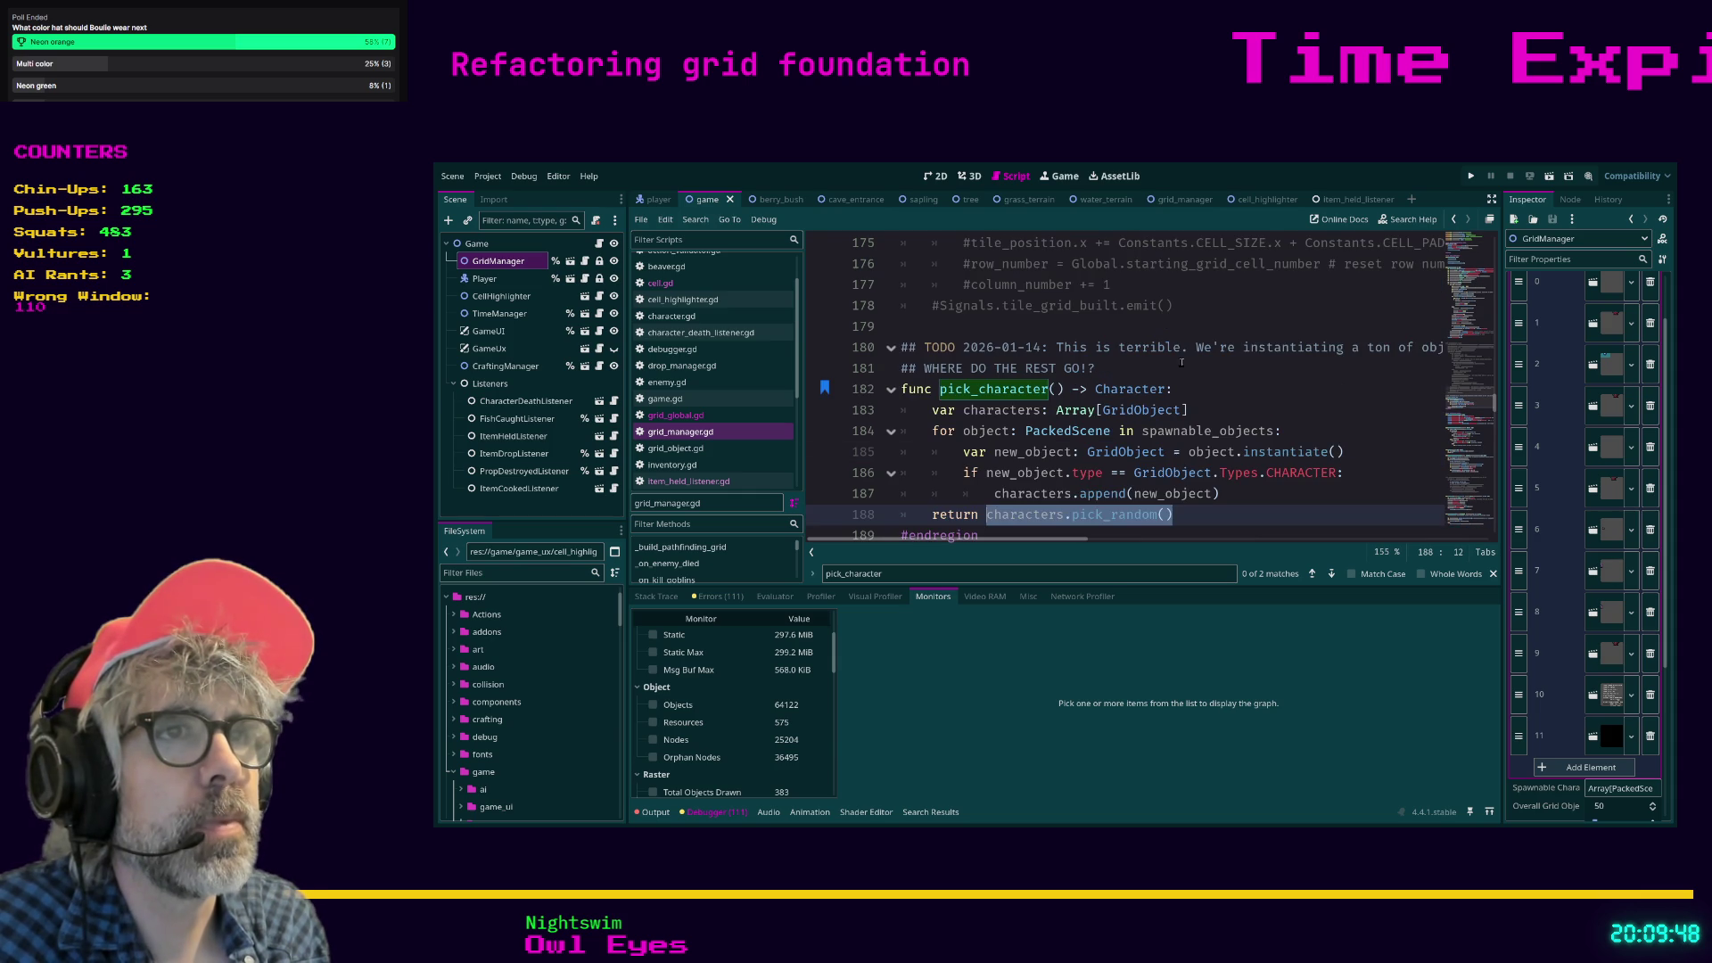
ctrl+click(1193, 431)
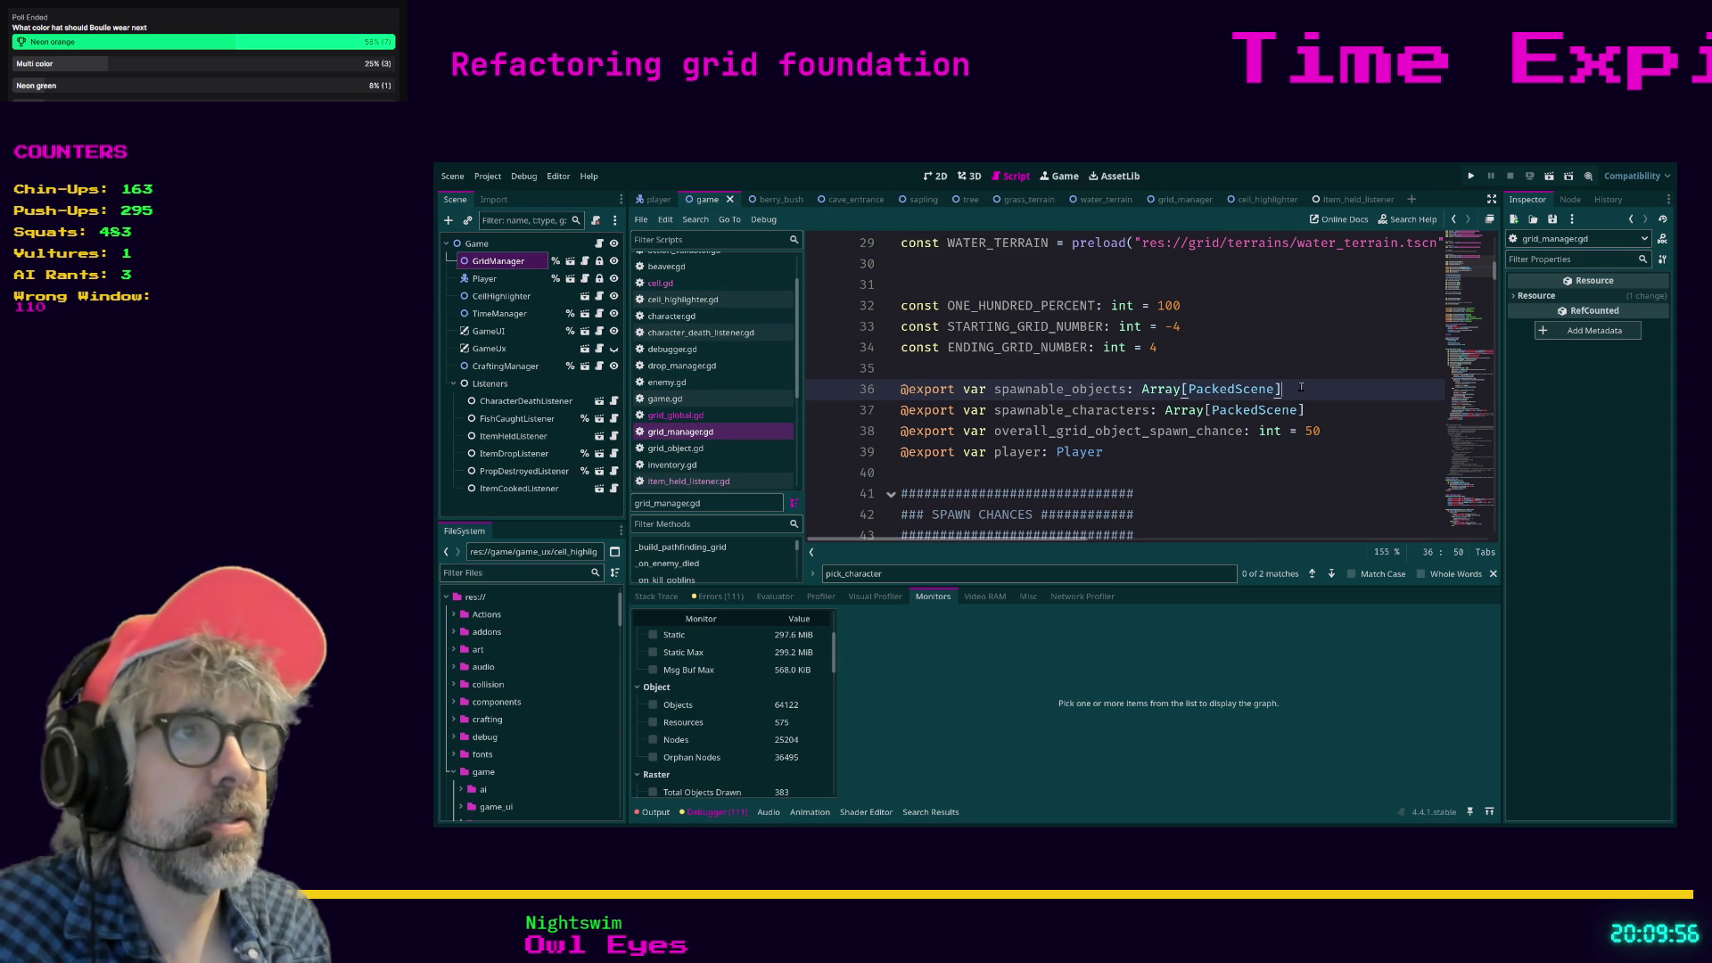
key(ctrl+b)
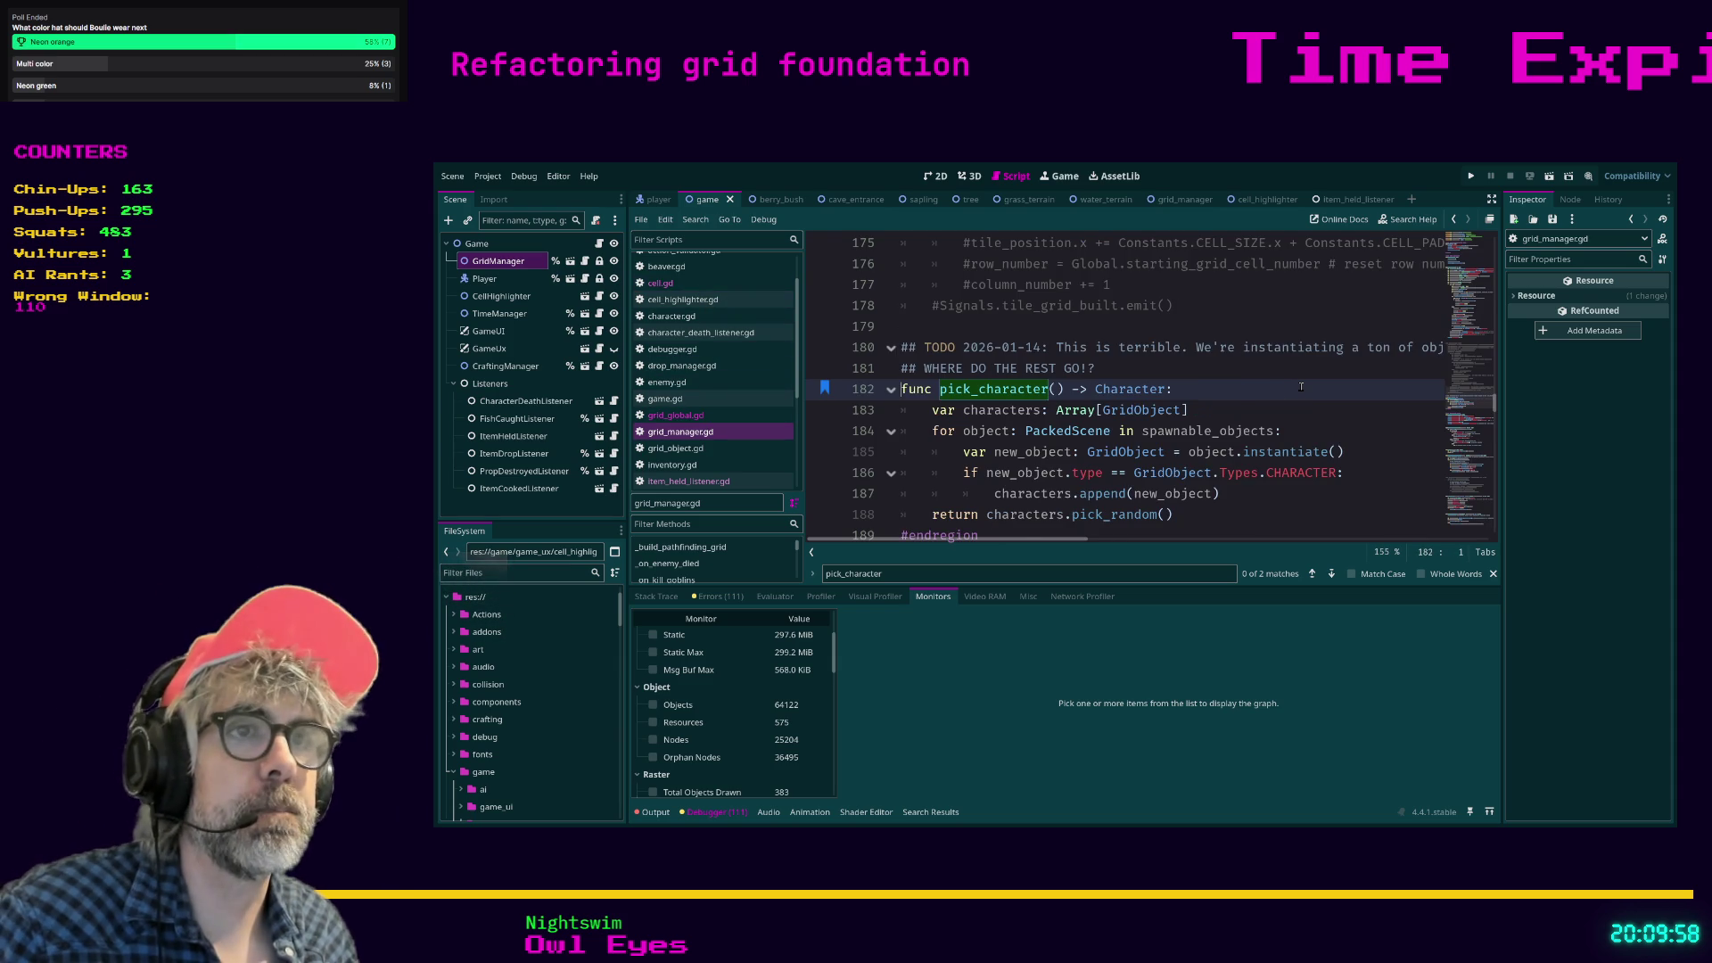
scroll(1286, 383, down, 1)
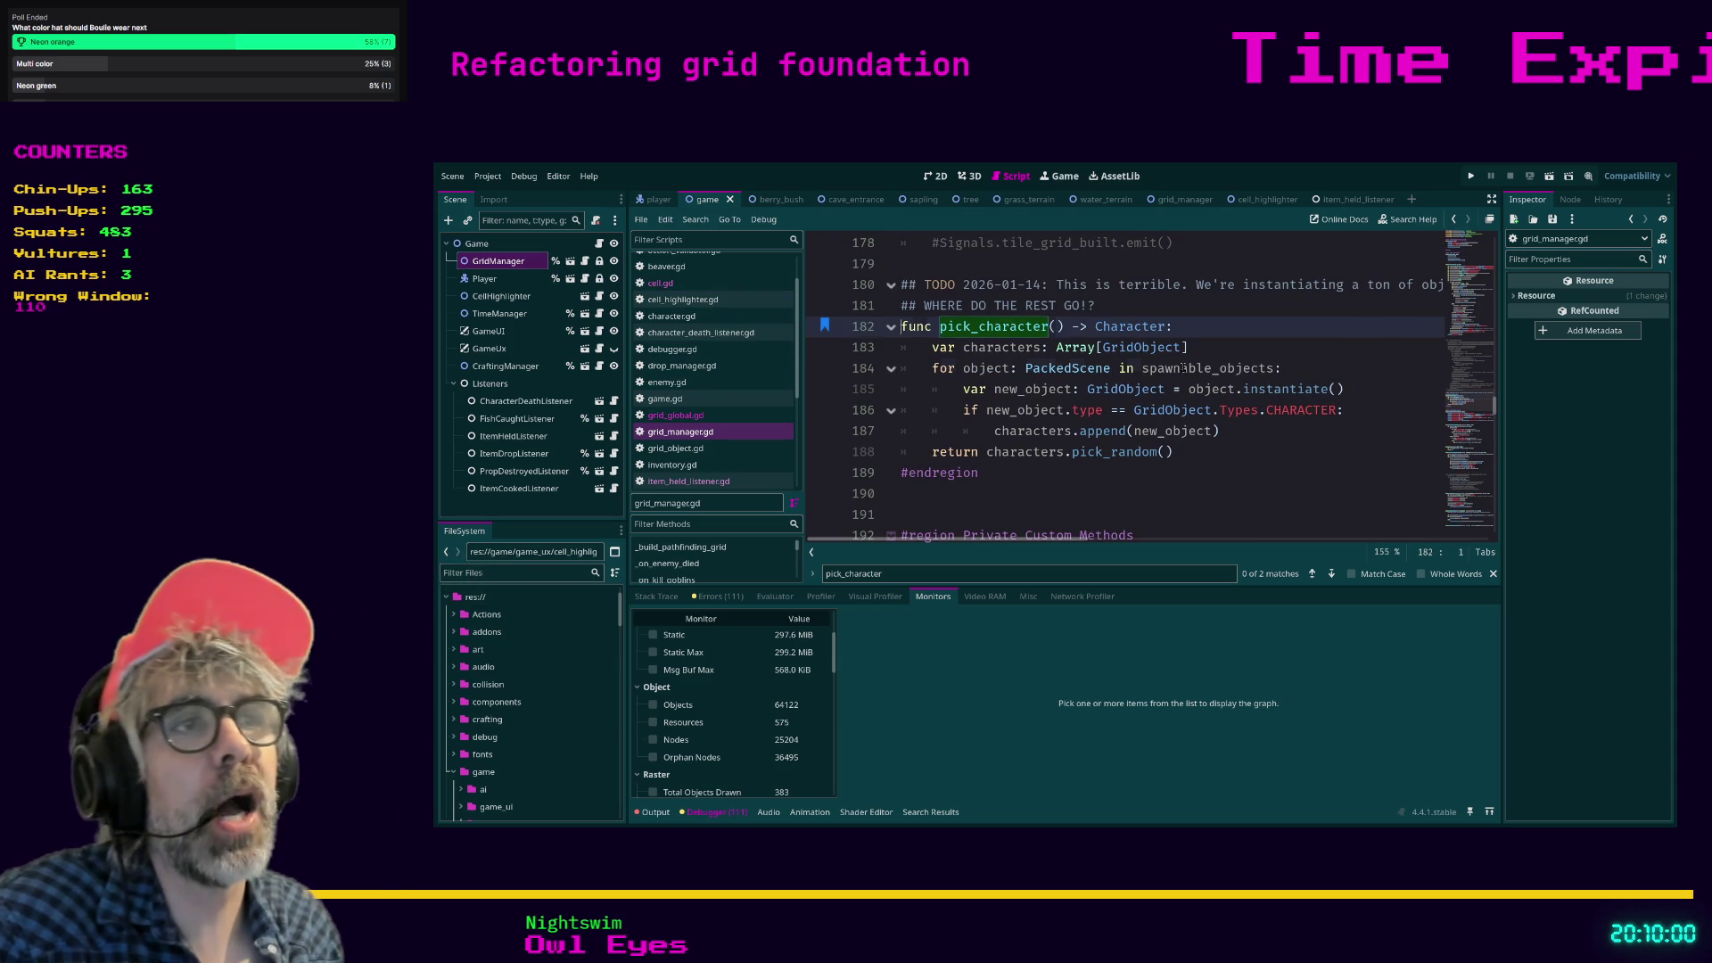
click(1183, 369)
drag(931, 367, 1286, 364)
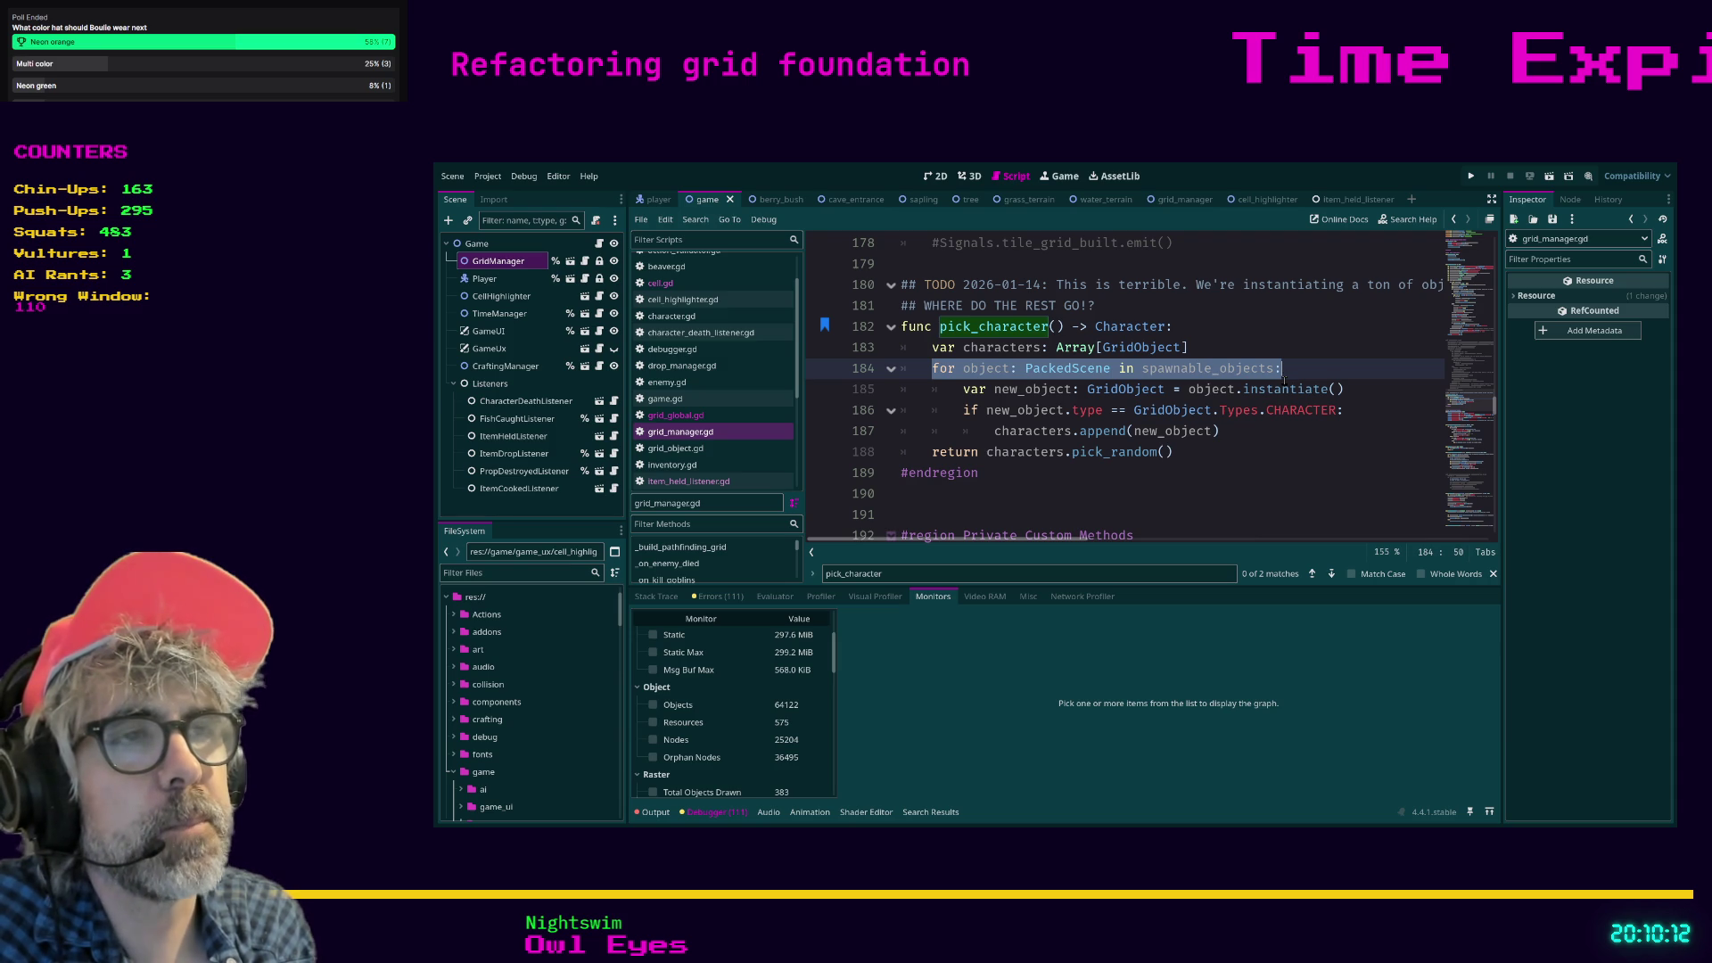
click(1306, 430)
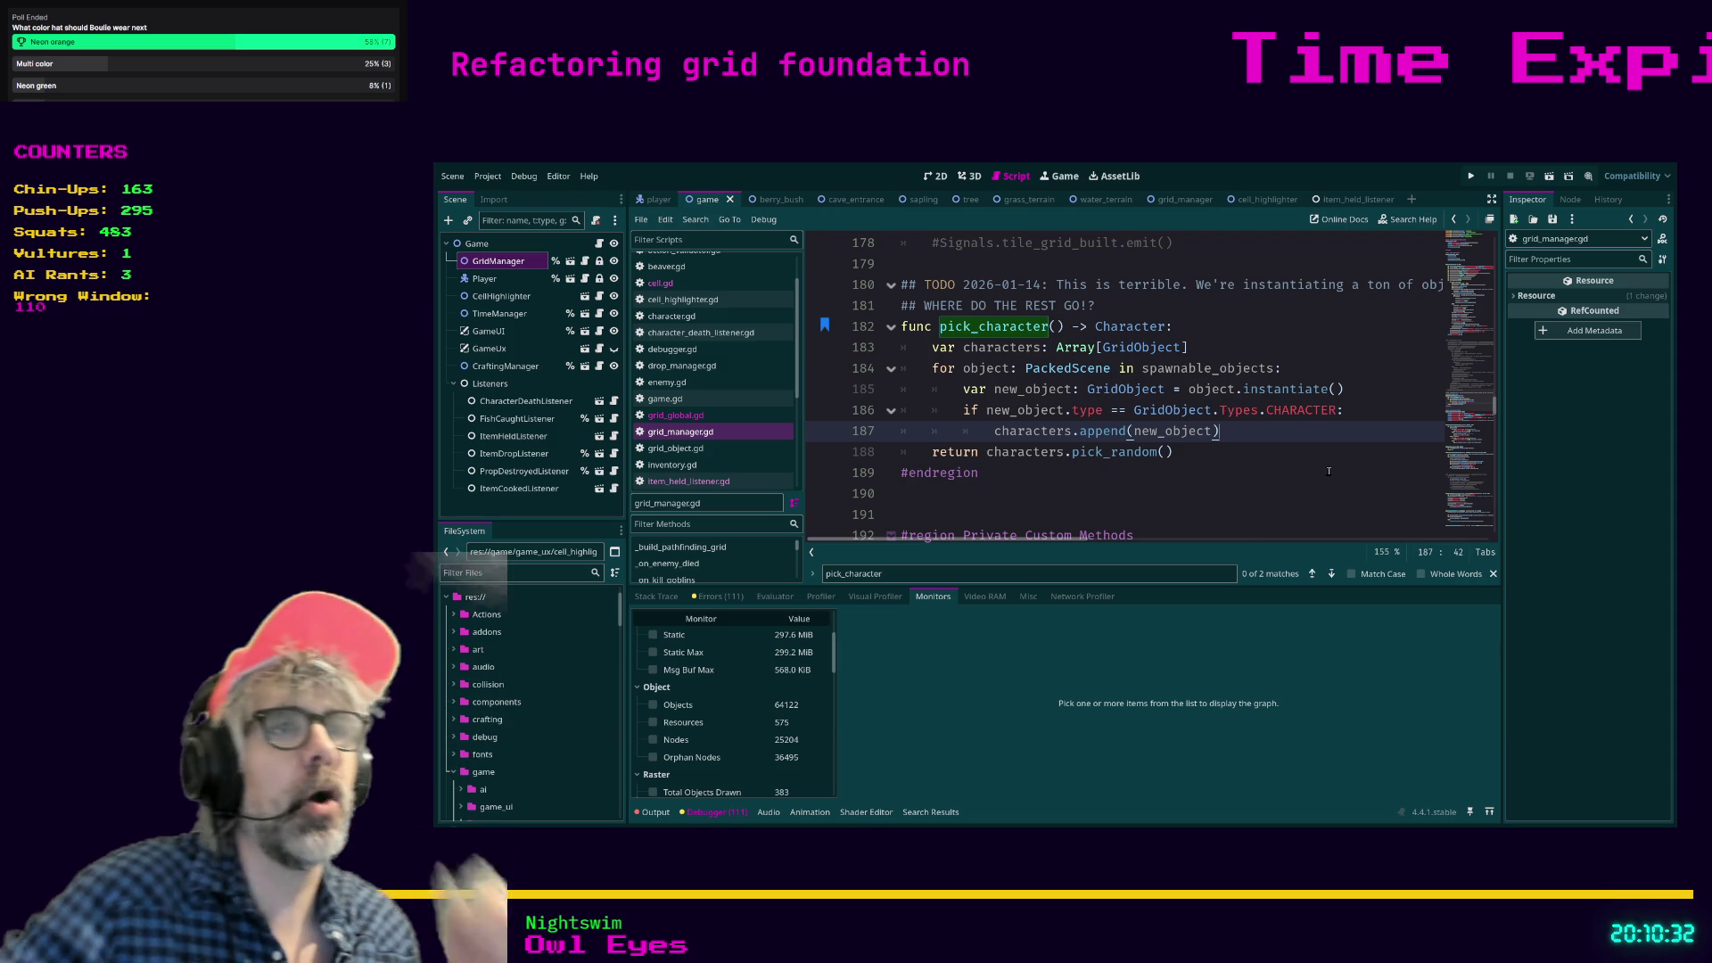
mouse_move(1220, 430)
mouse_down()
mouse_move(961, 432)
mouse_move(903, 413)
mouse_up()
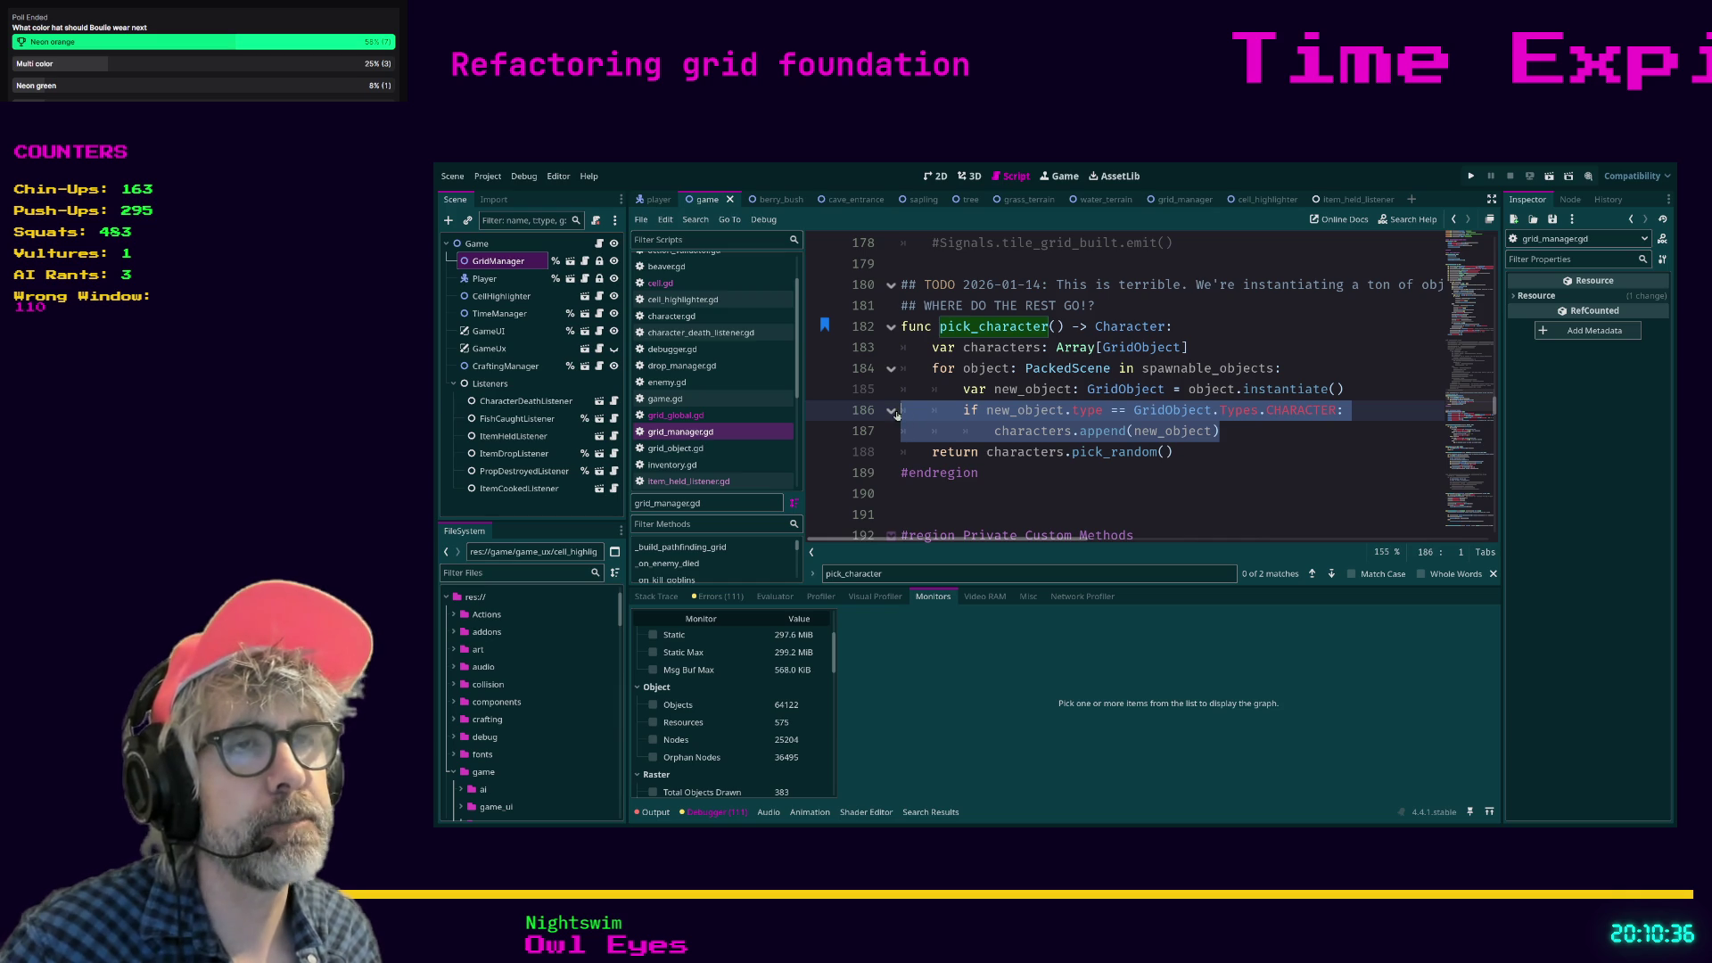
click(1296, 434)
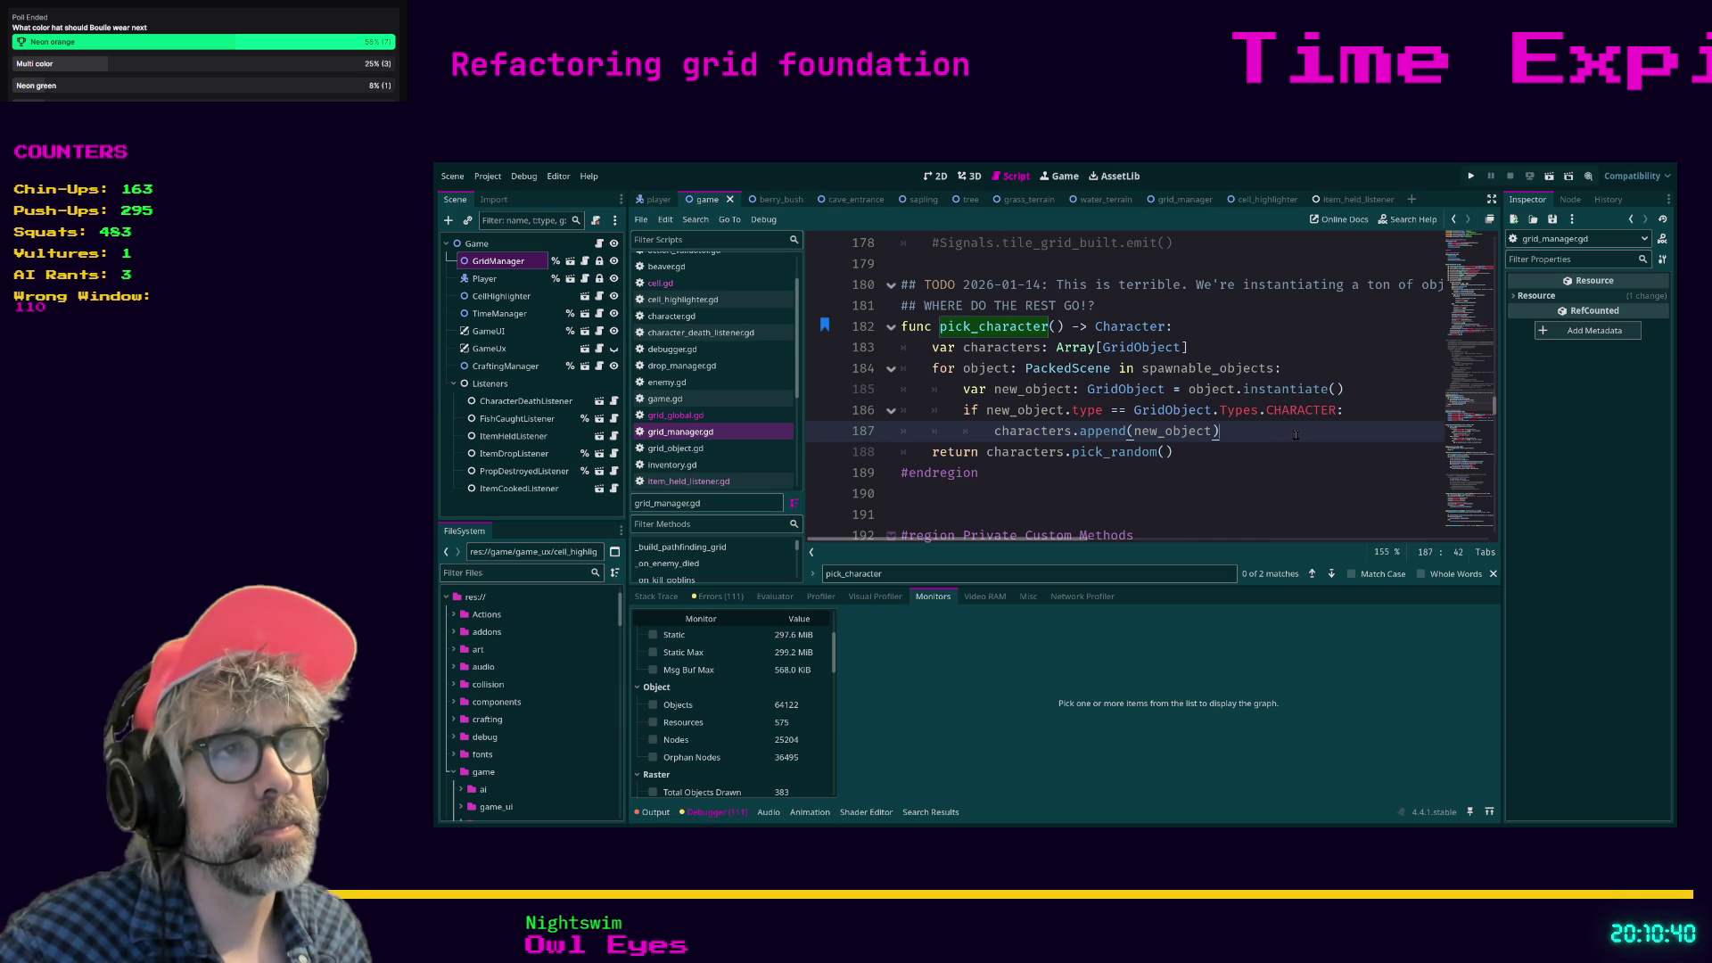
mouse_move(1295, 434)
mouse_down()
mouse_move(1186, 410)
mouse_move(993, 432)
mouse_move(1268, 431)
mouse_move(900, 432)
mouse_move(874, 411)
mouse_up()
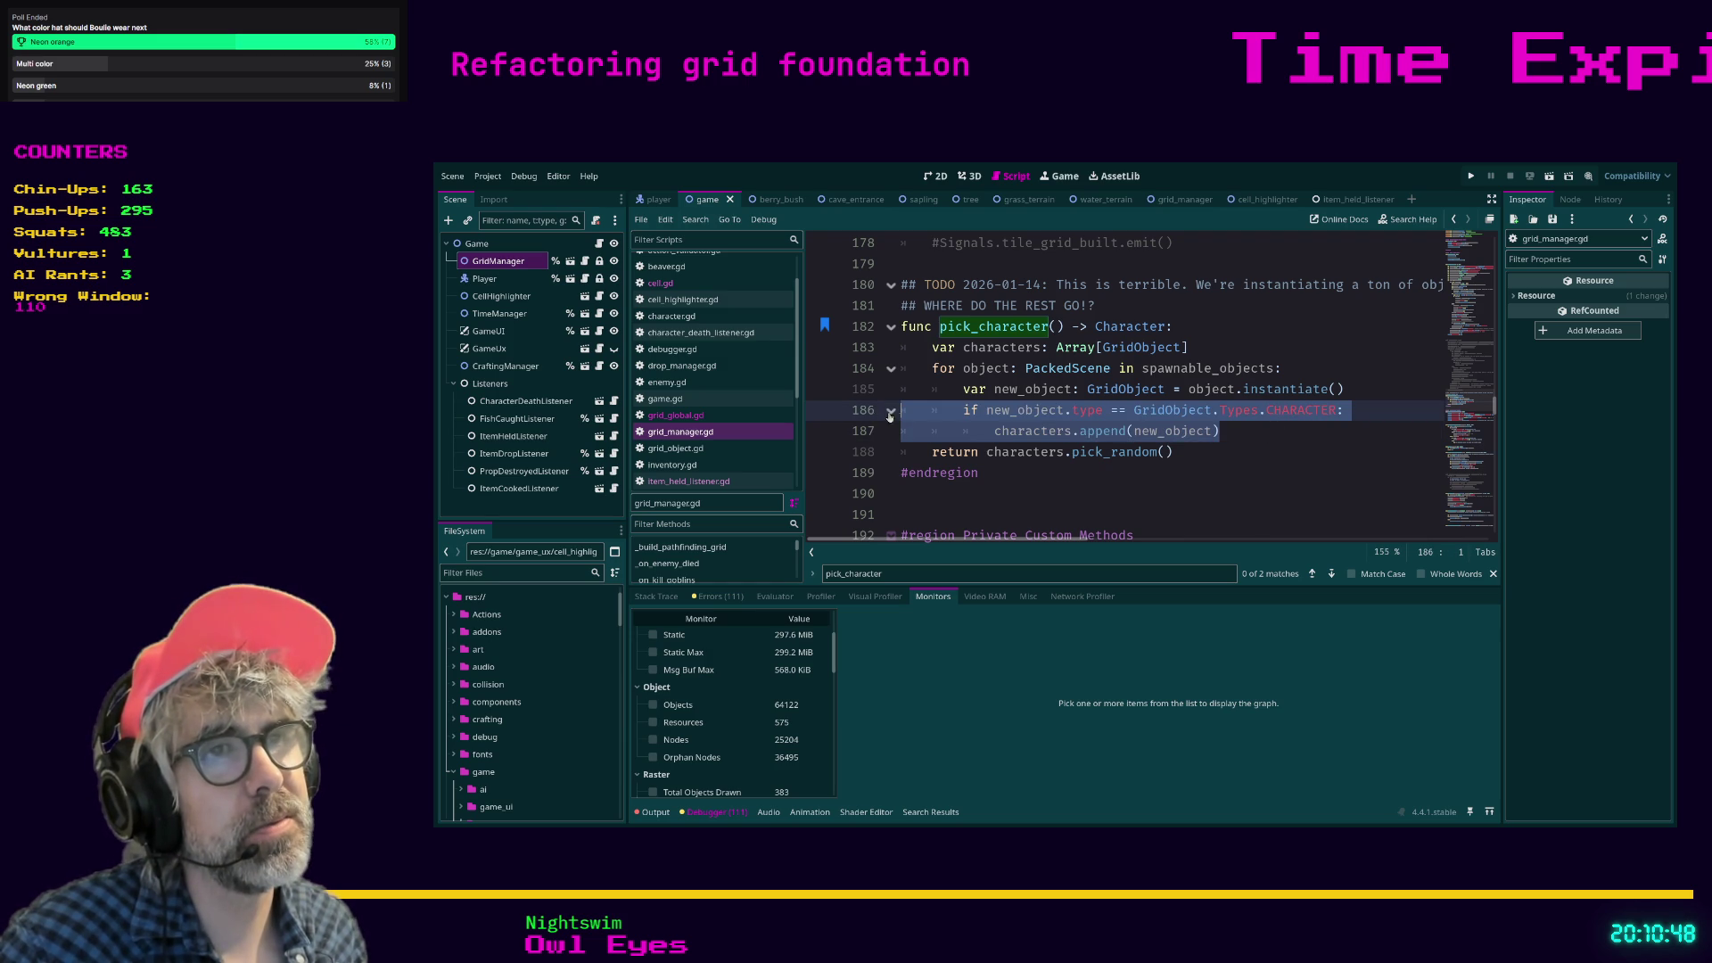
click(915, 411)
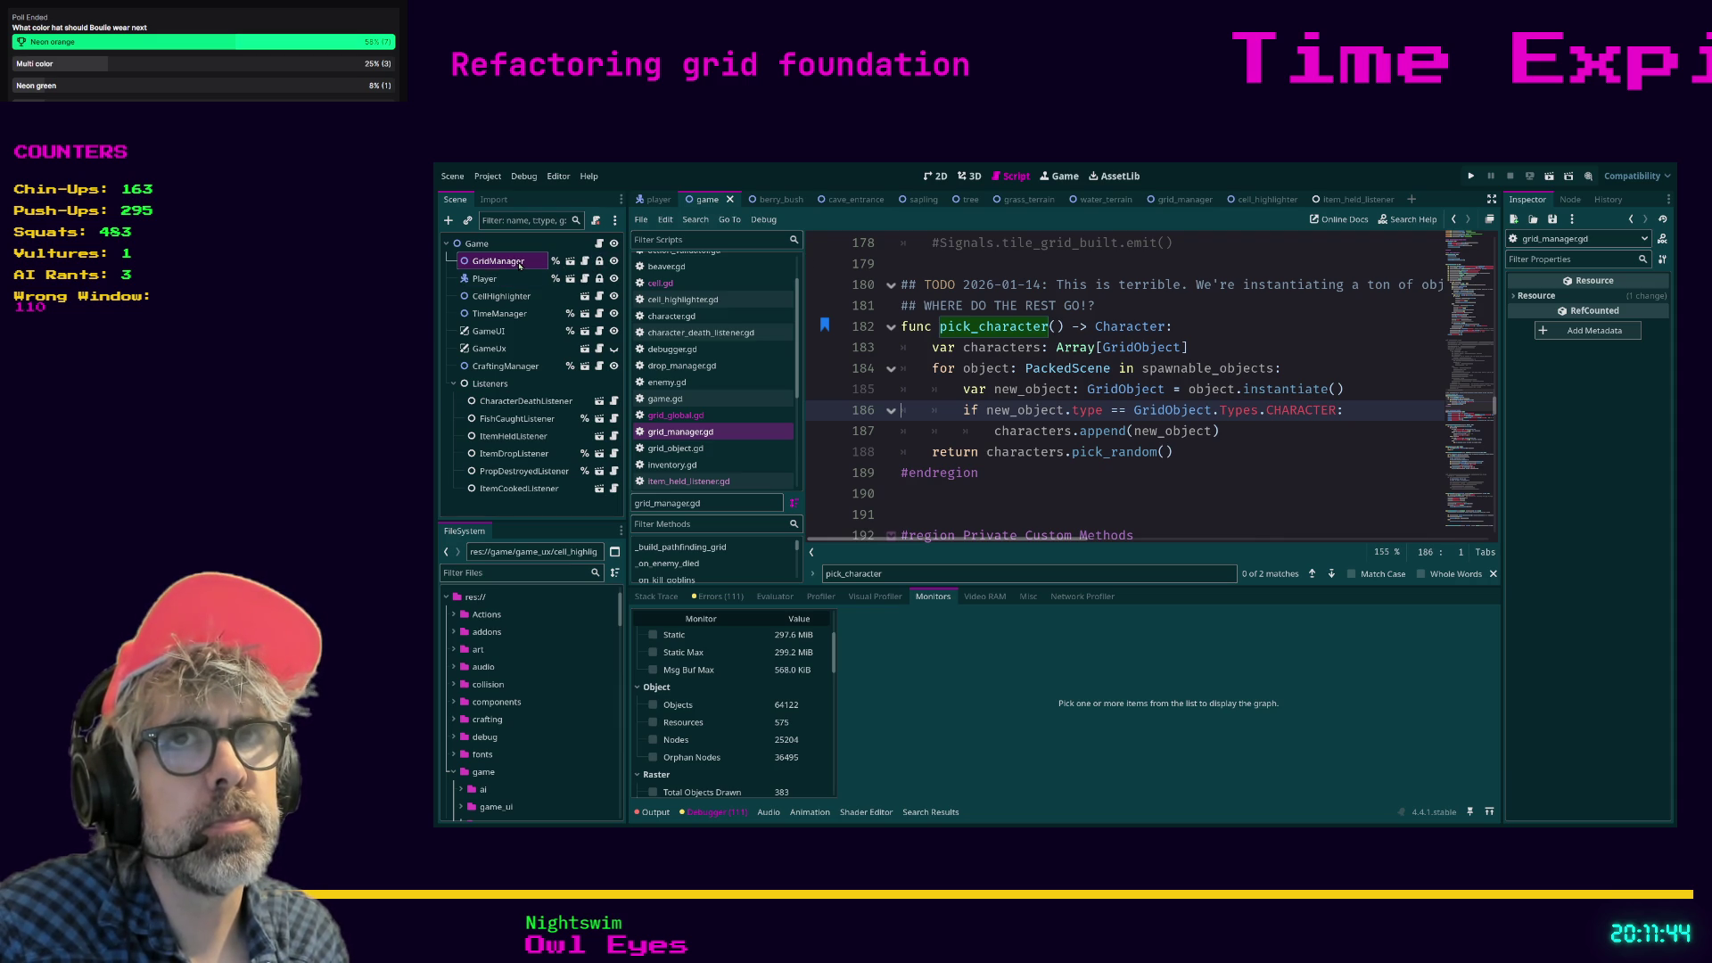
Inspect the Player and GridManager nodes, then locate the spawnable_objects and spawnable_characters declarations.
click(489, 278)
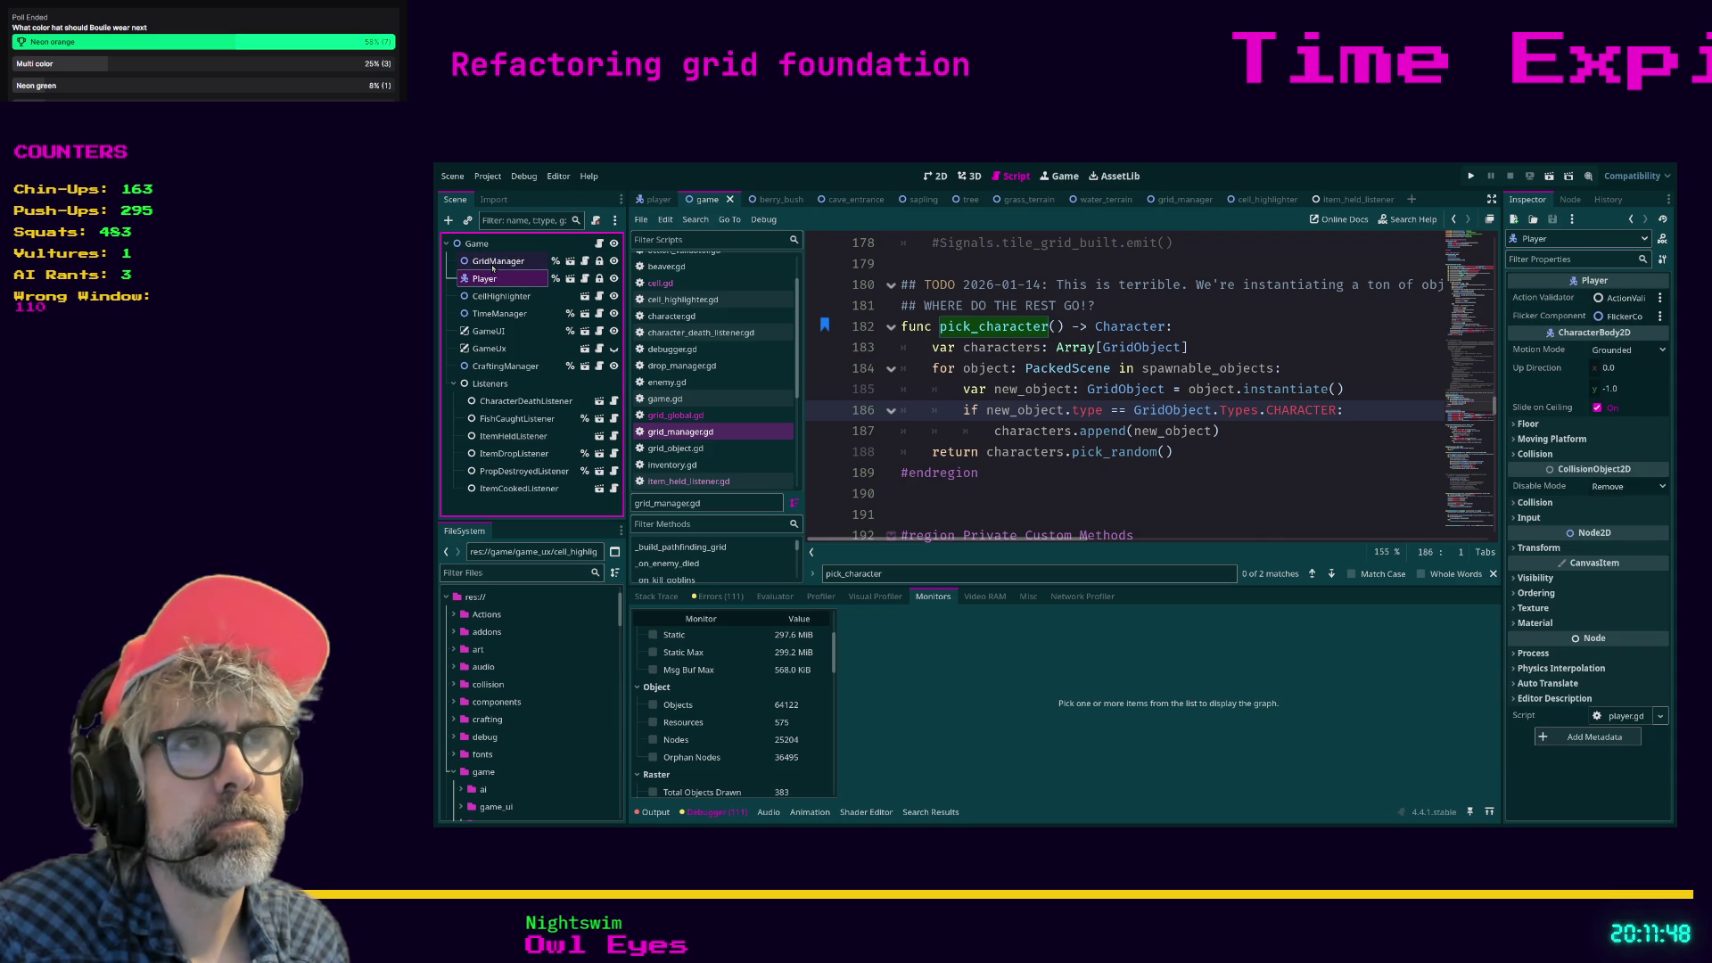
click(495, 262)
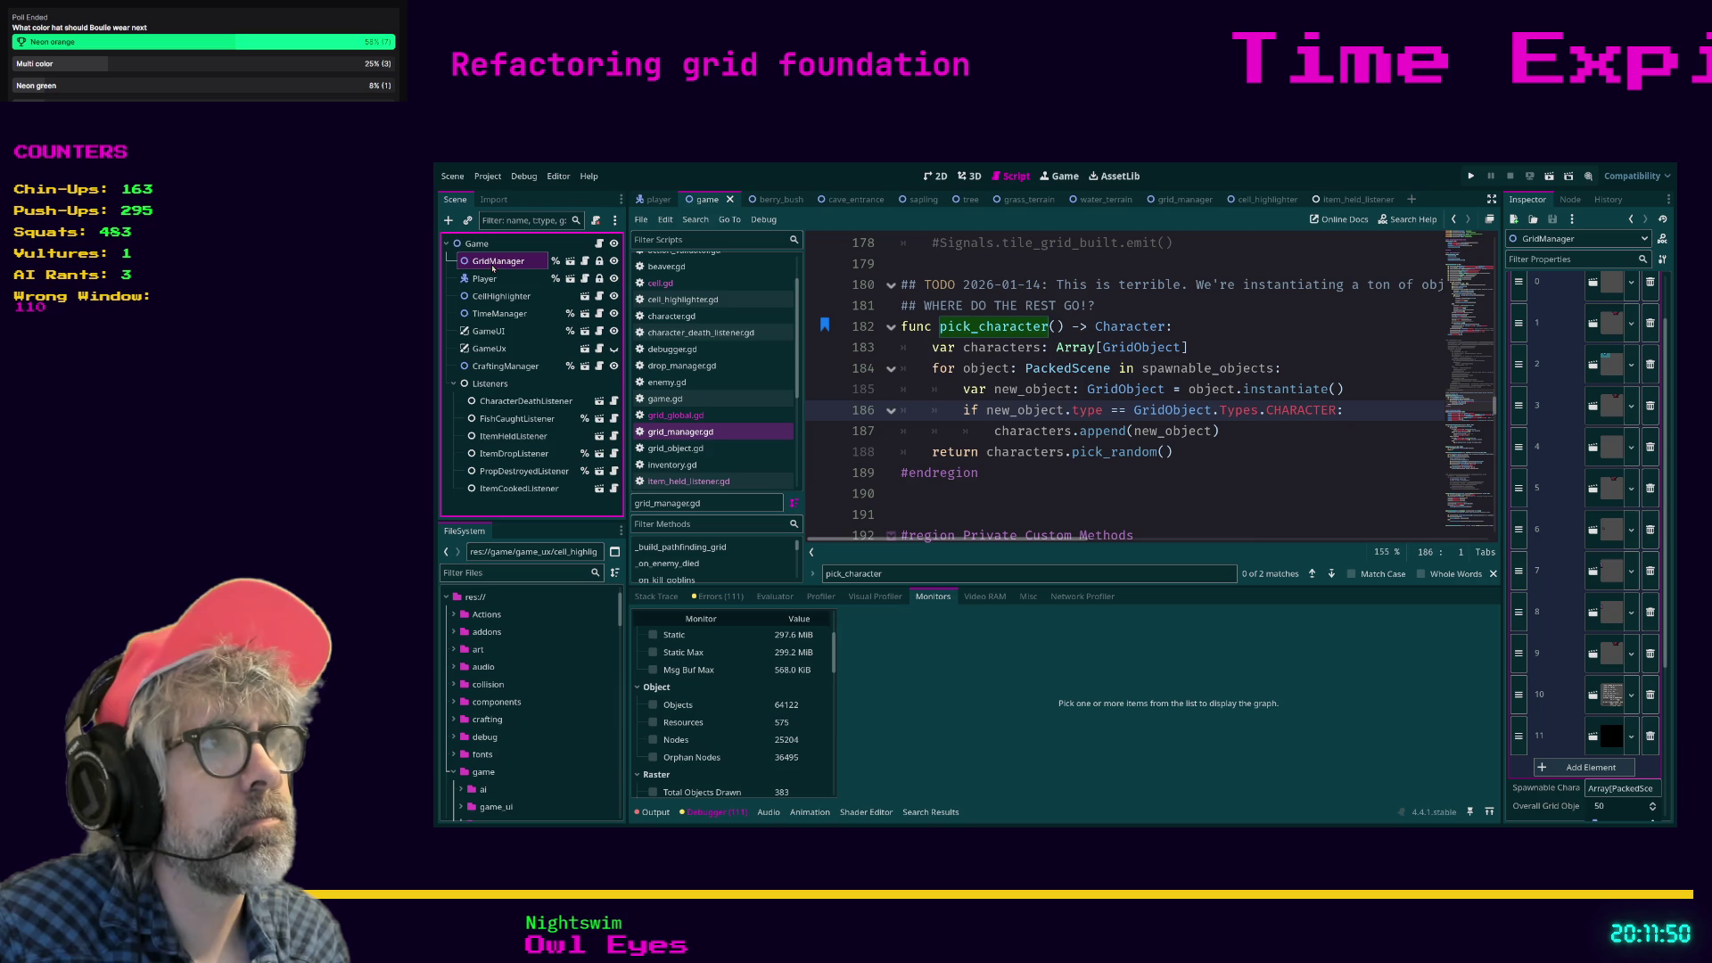
scroll(1560, 463, up, 2)
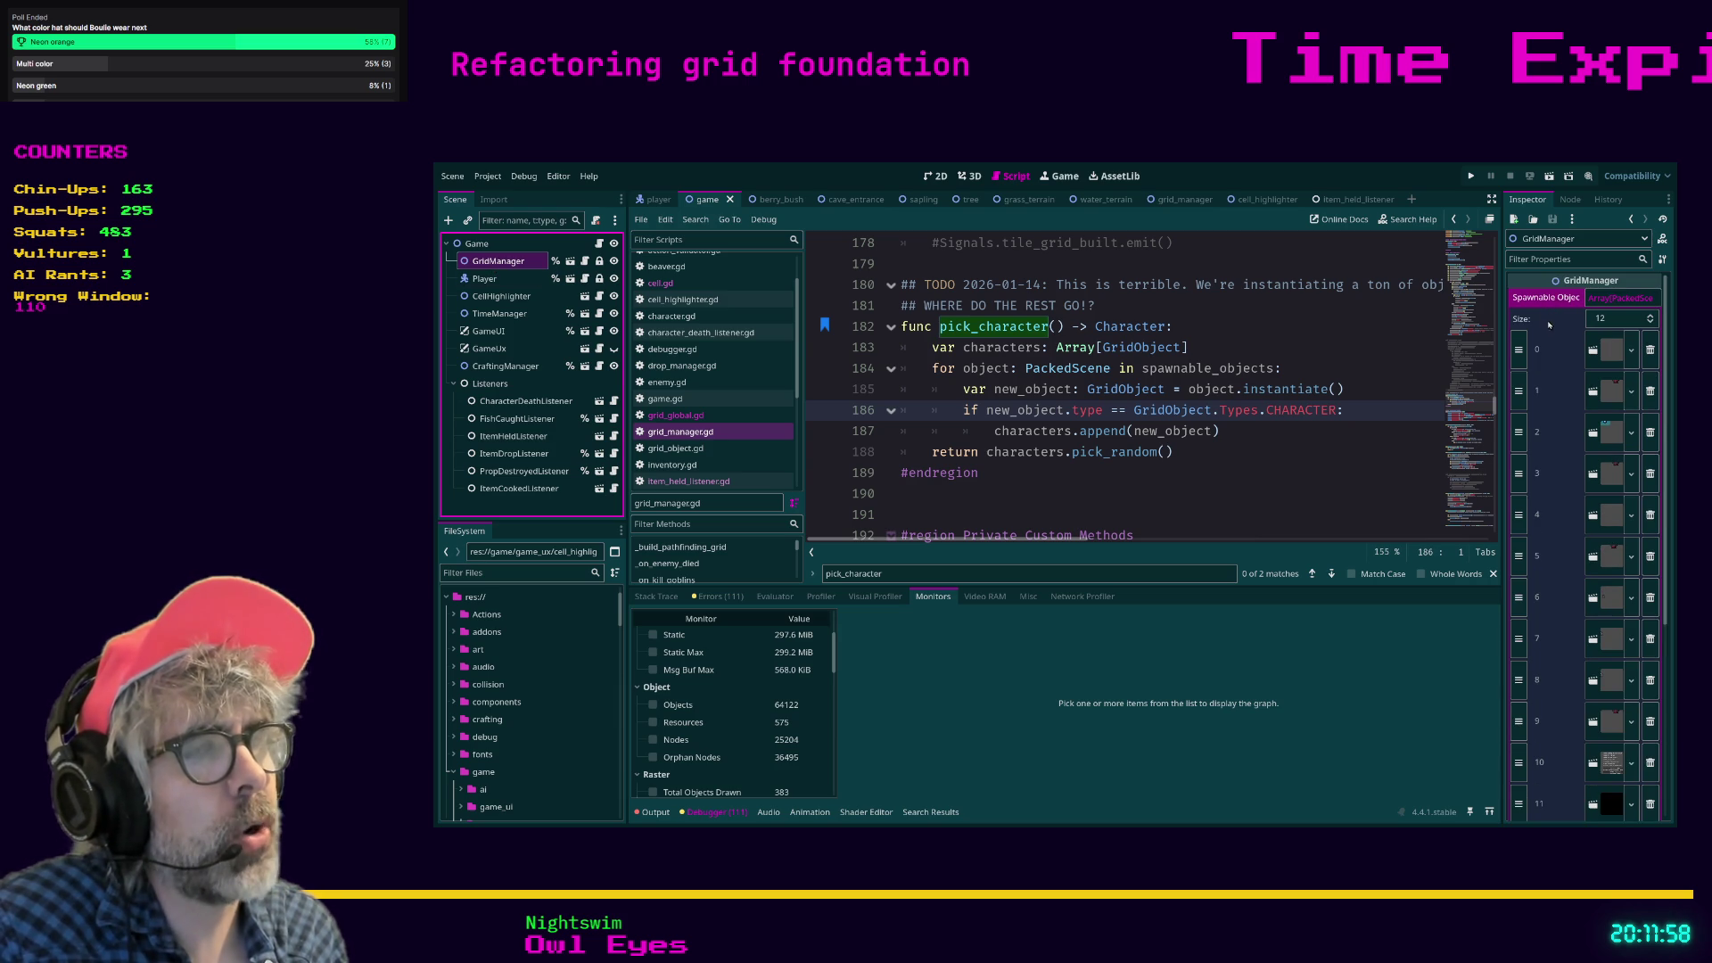
scroll(1562, 373, down, 3)
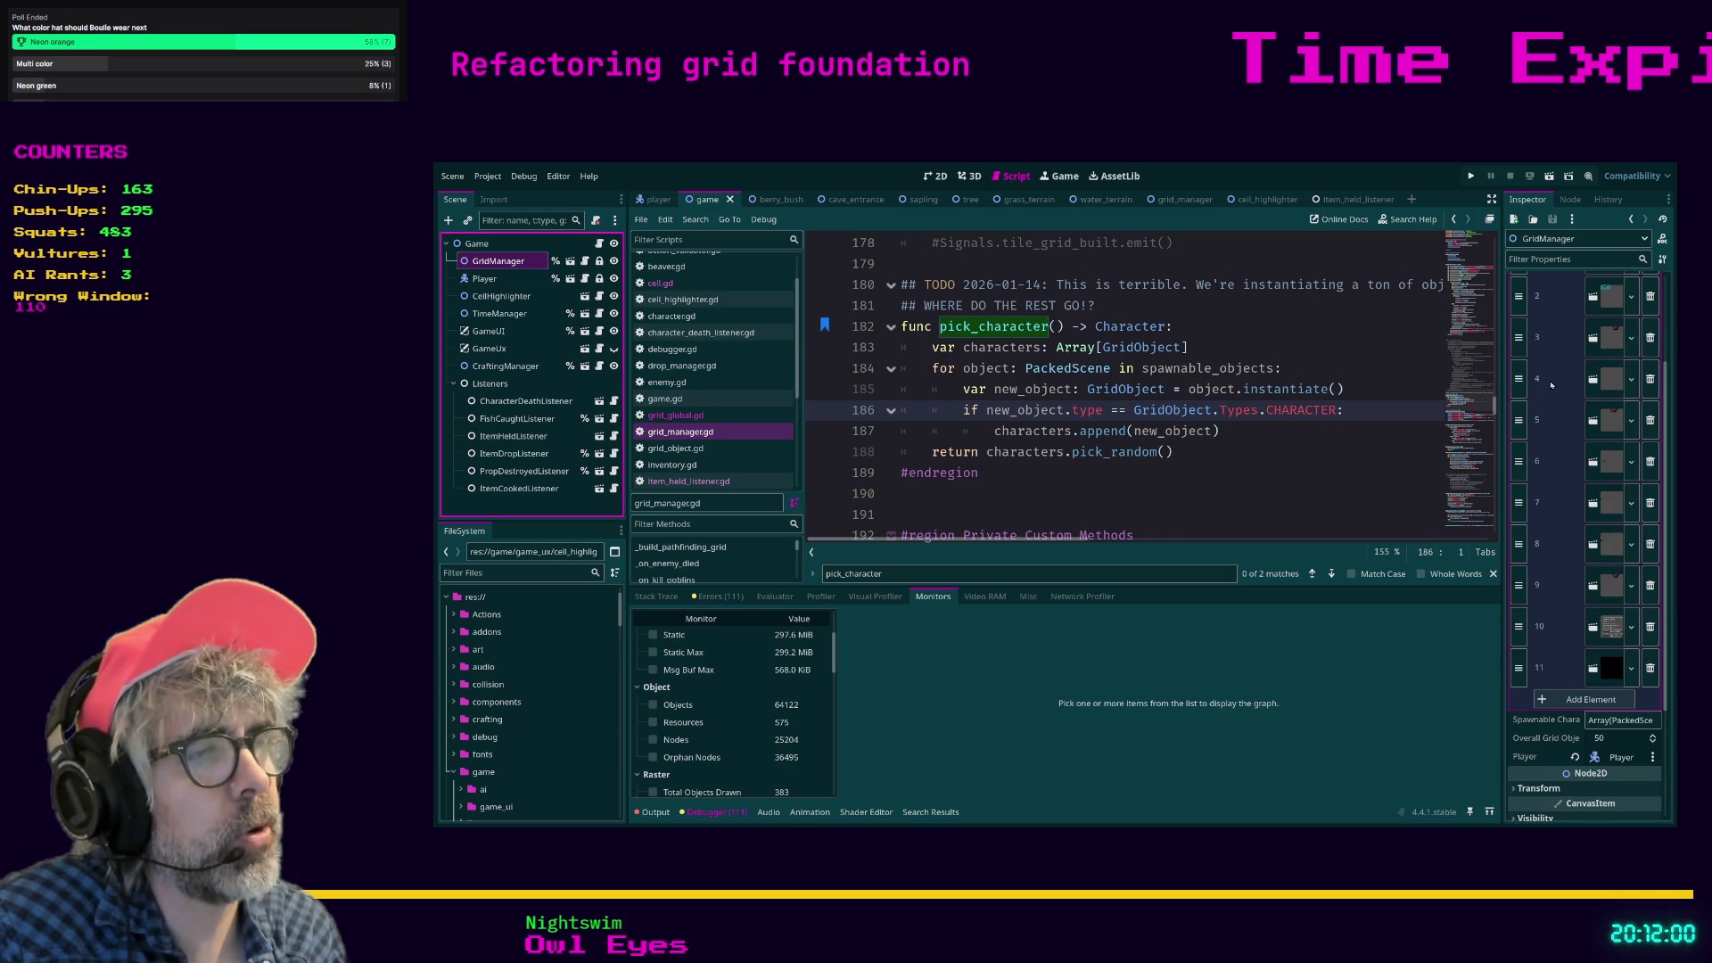
scroll(1549, 429, up, 3)
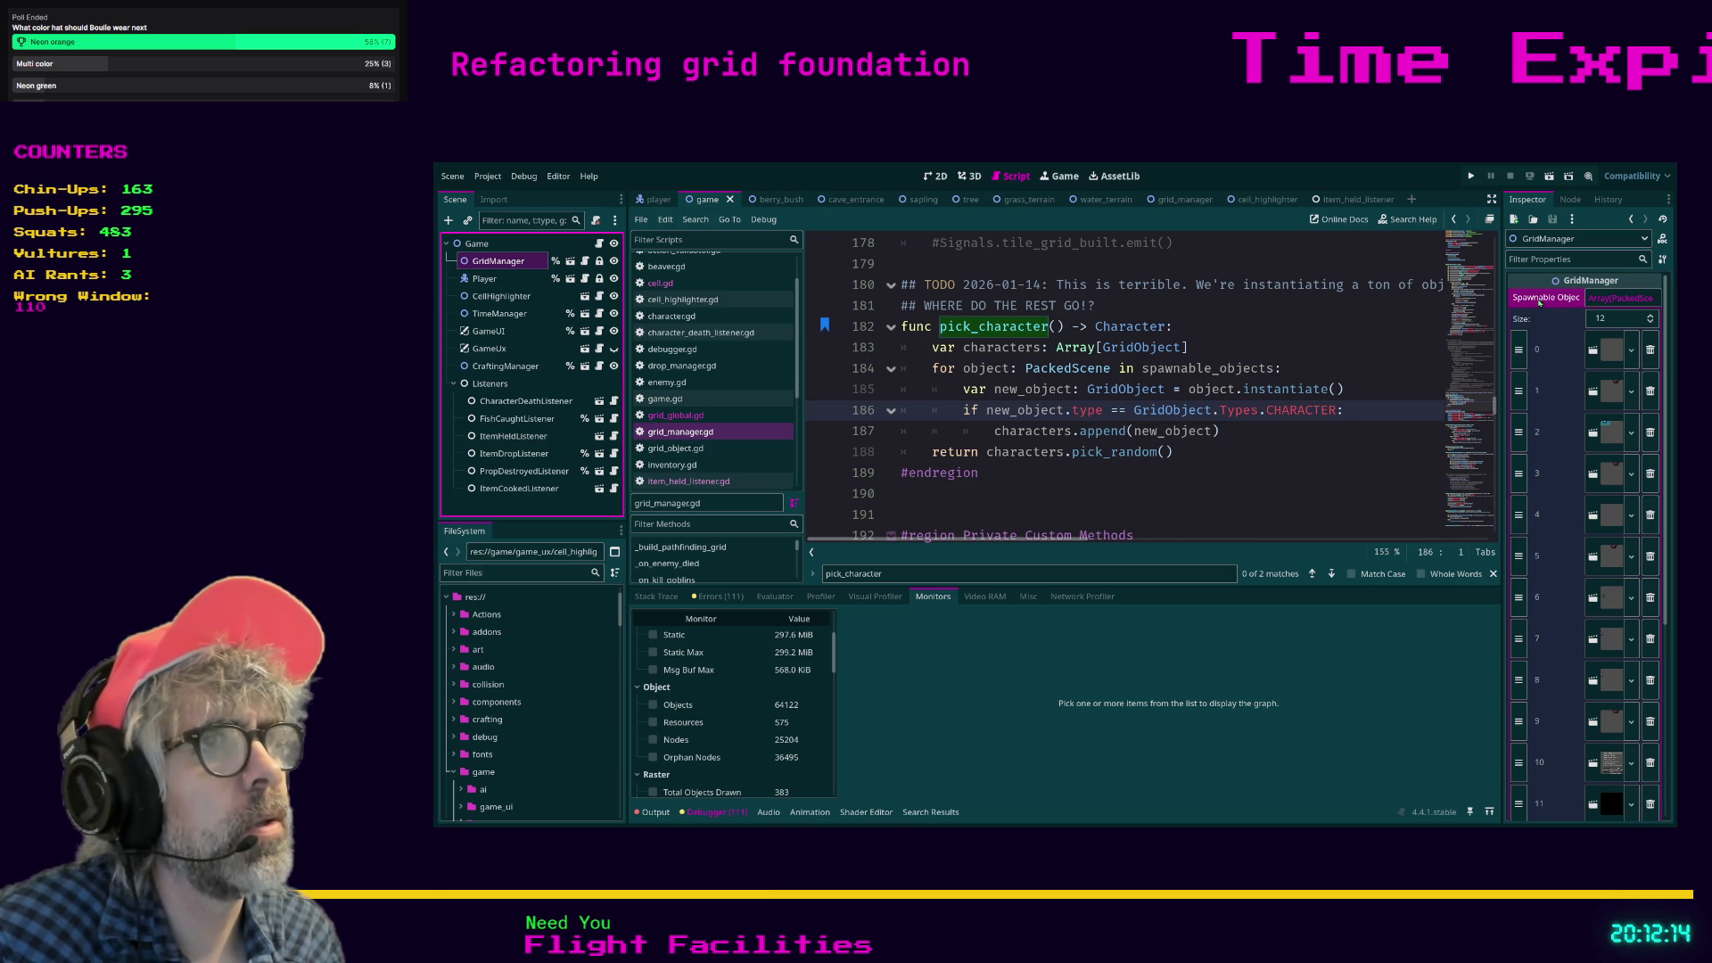
click(1281, 479)
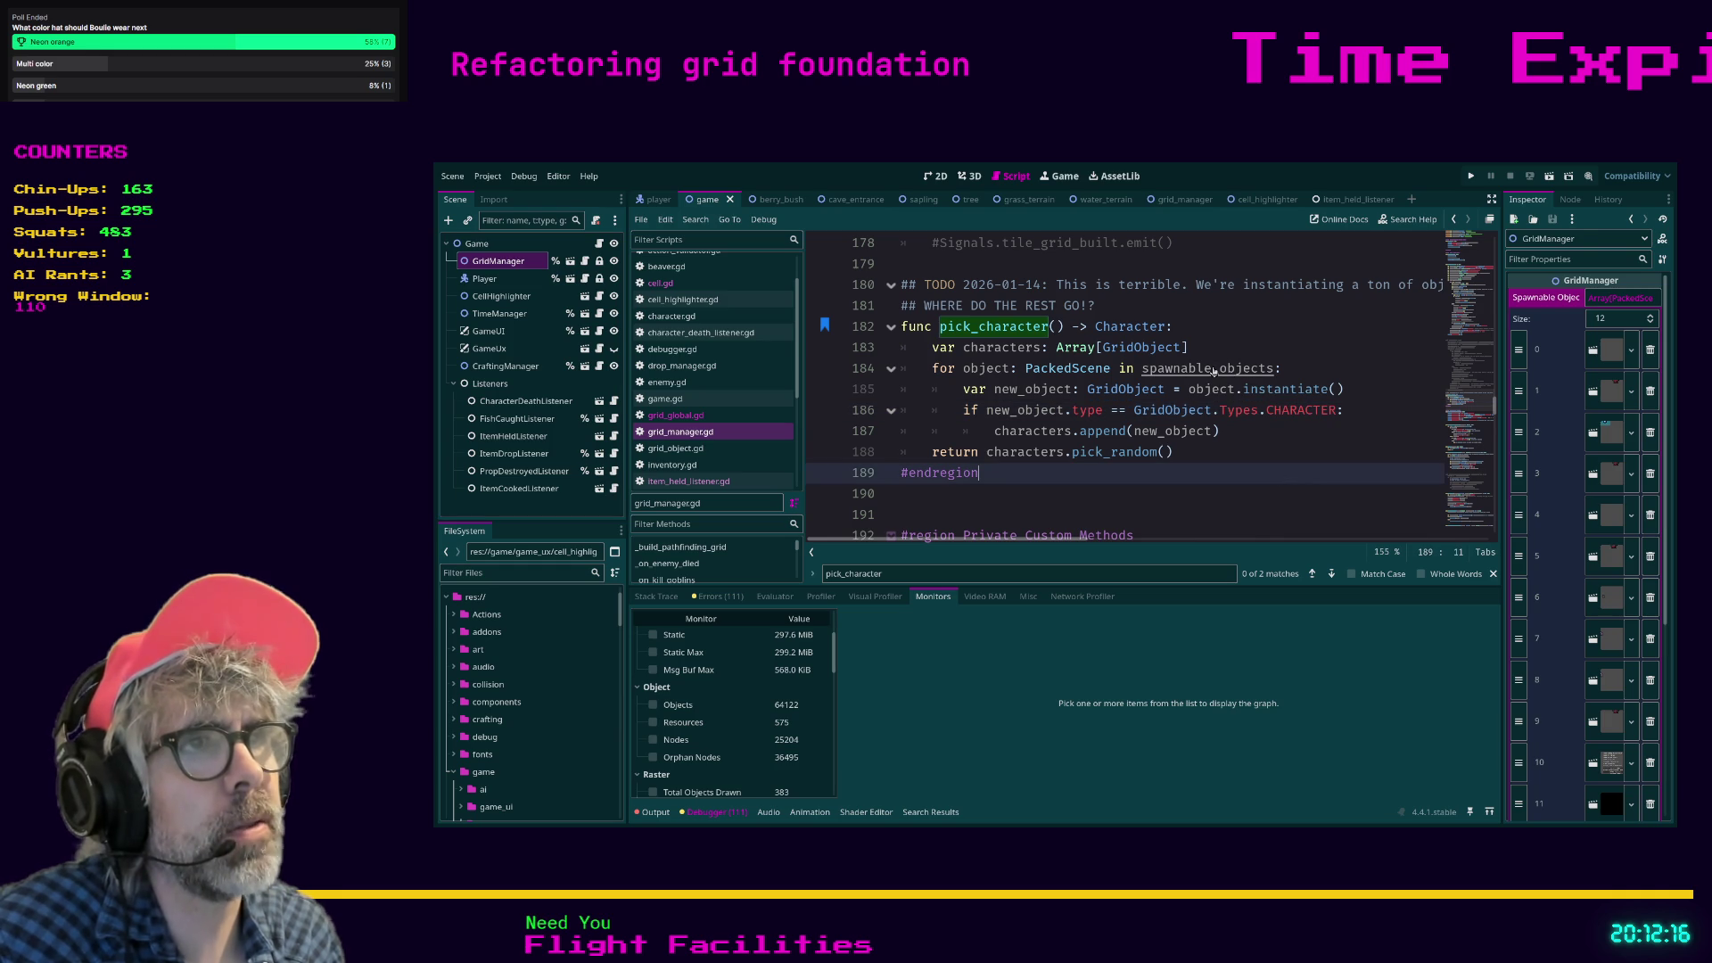
ctrl+click(1213, 370)
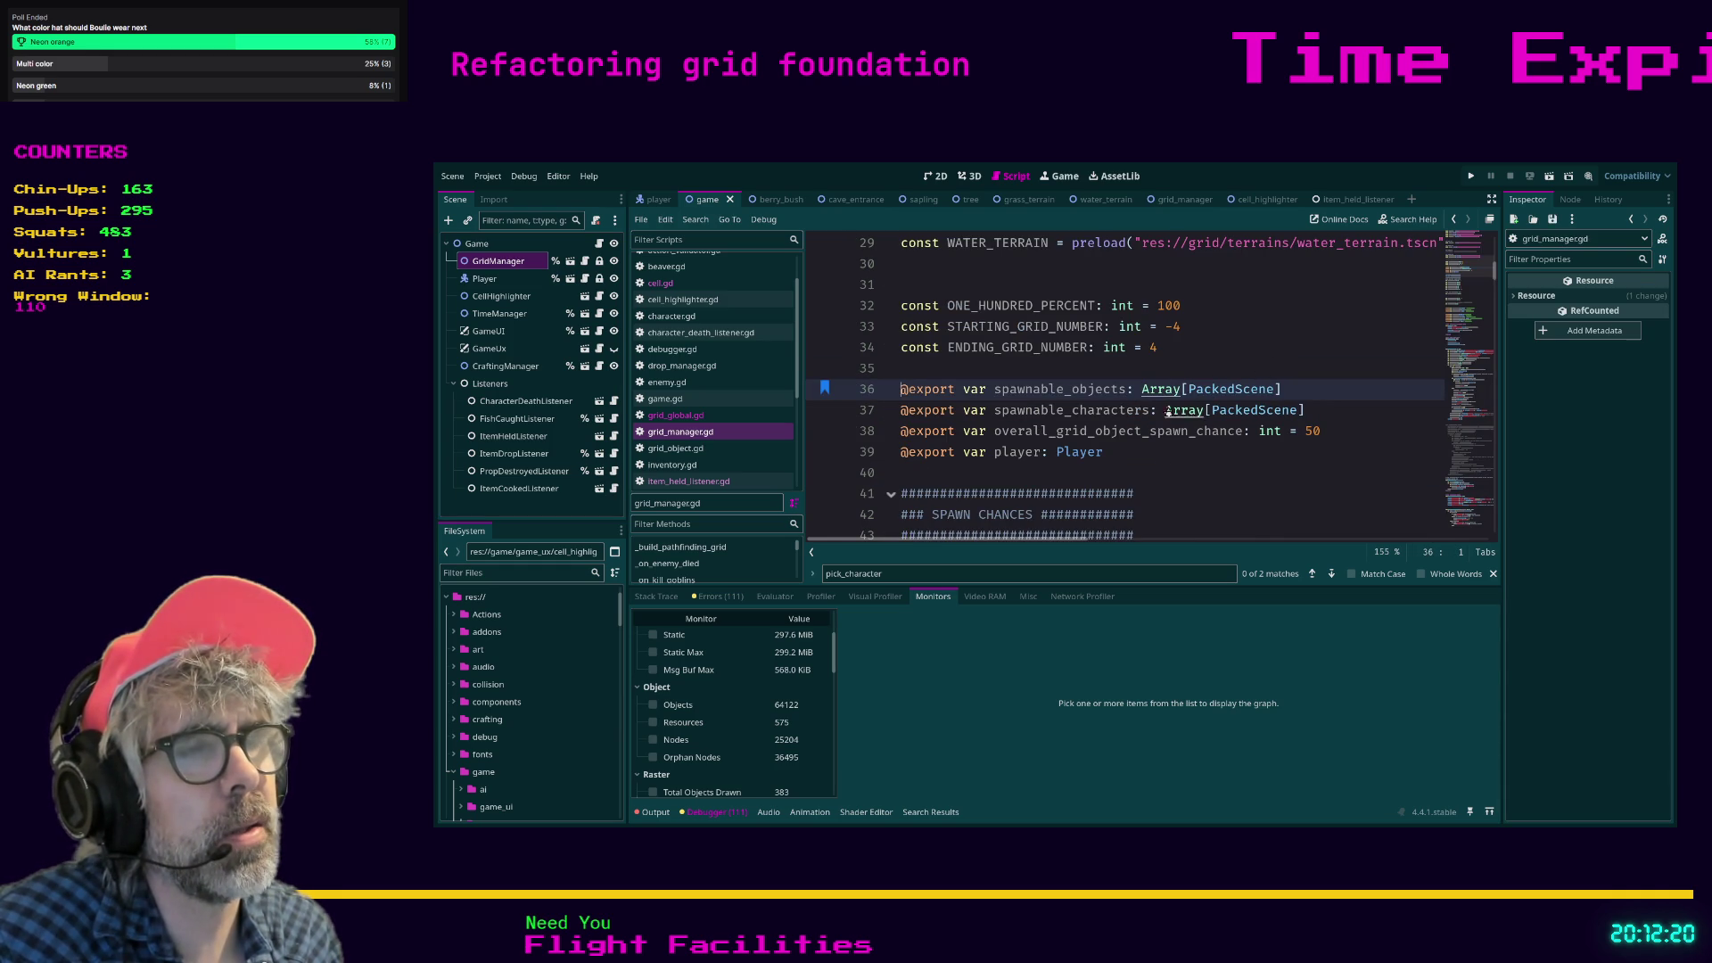
click(1323, 409)
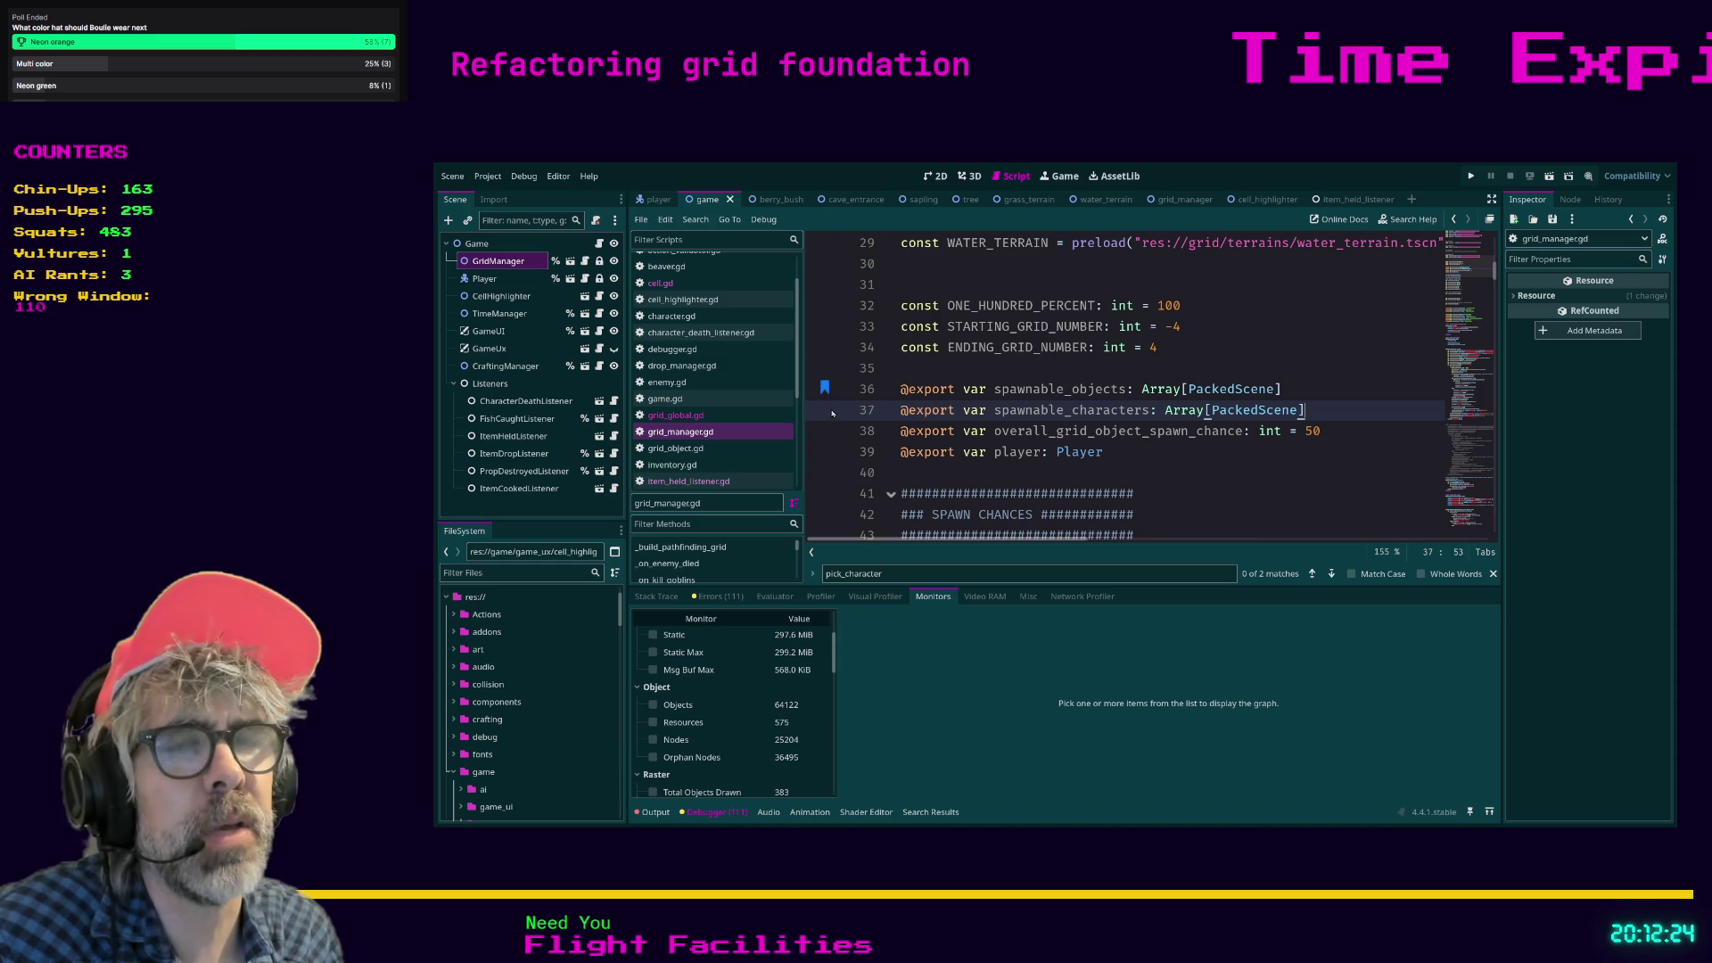
Reselect GridManager and expand its Spawnable Characters and 12-entry Spawnable Objects arrays.
click(498, 261)
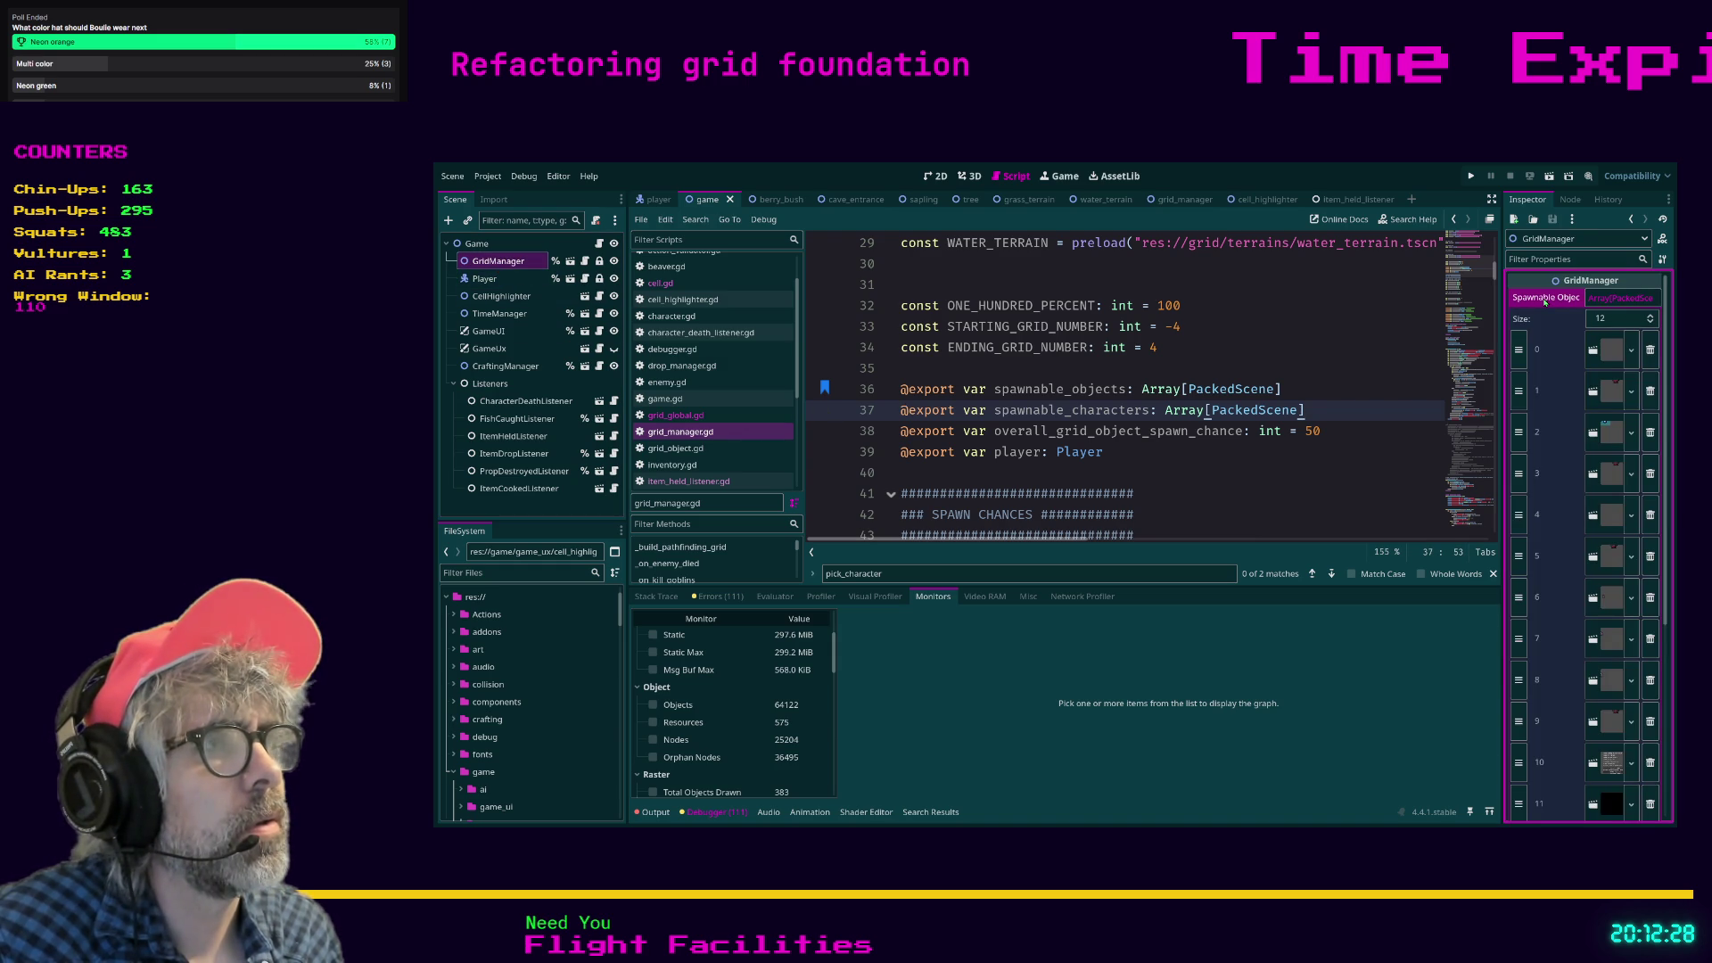
click(1625, 300)
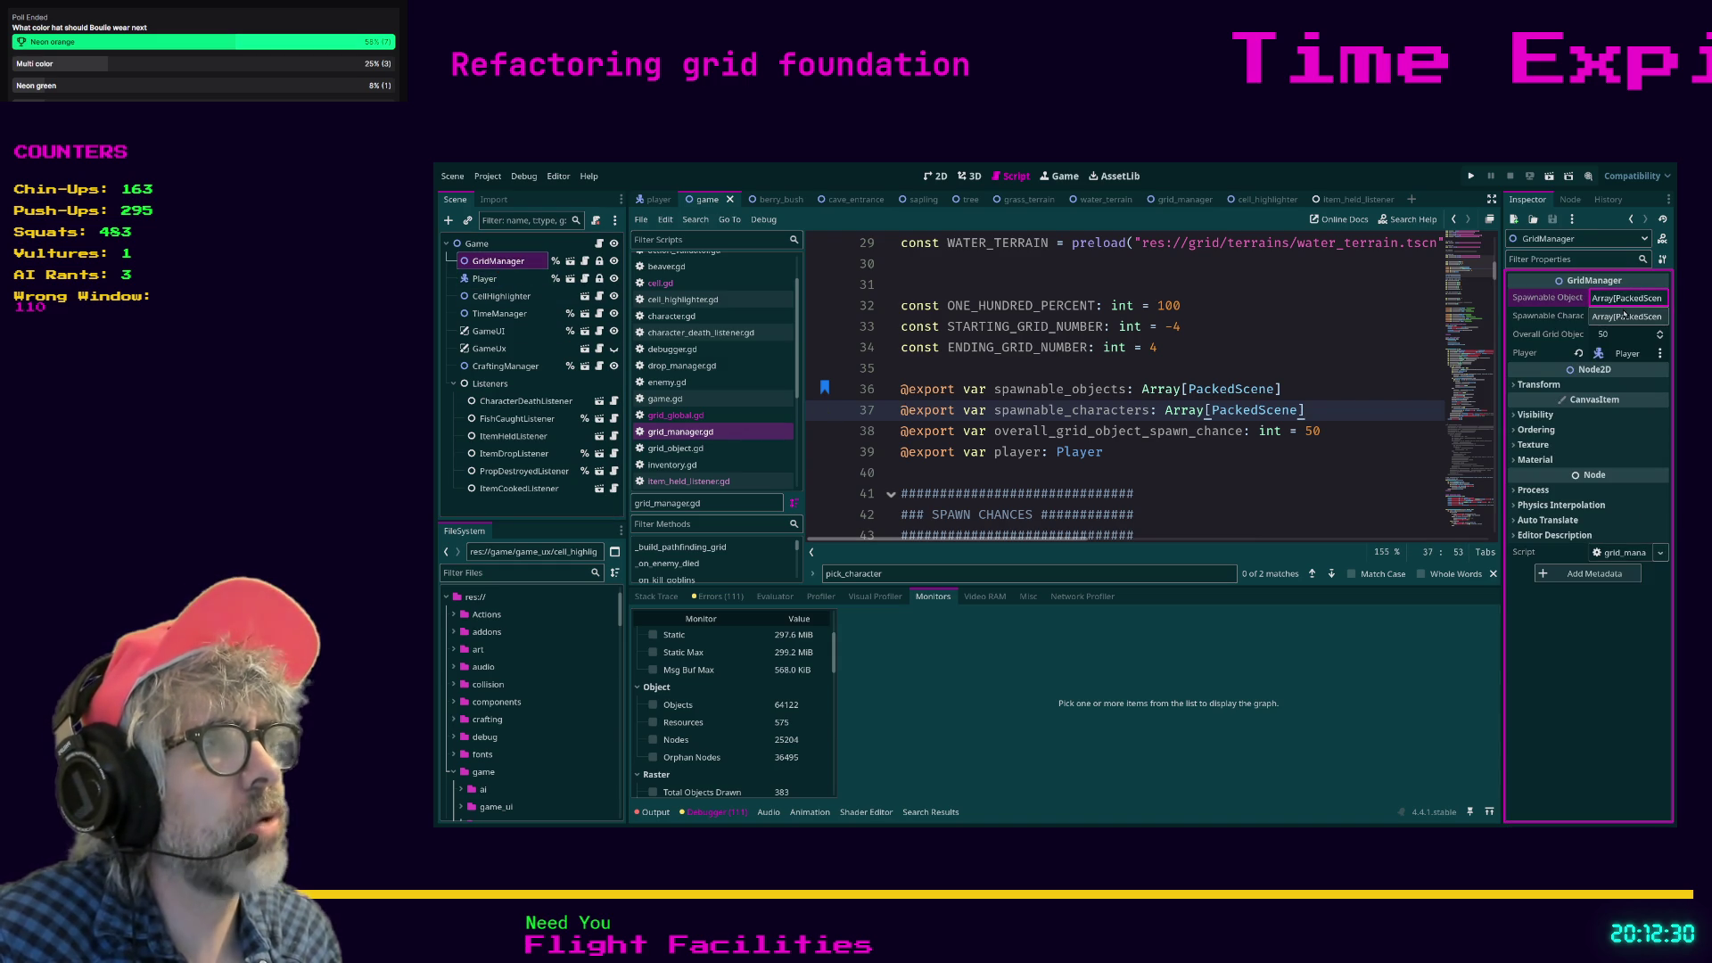
click(1621, 319)
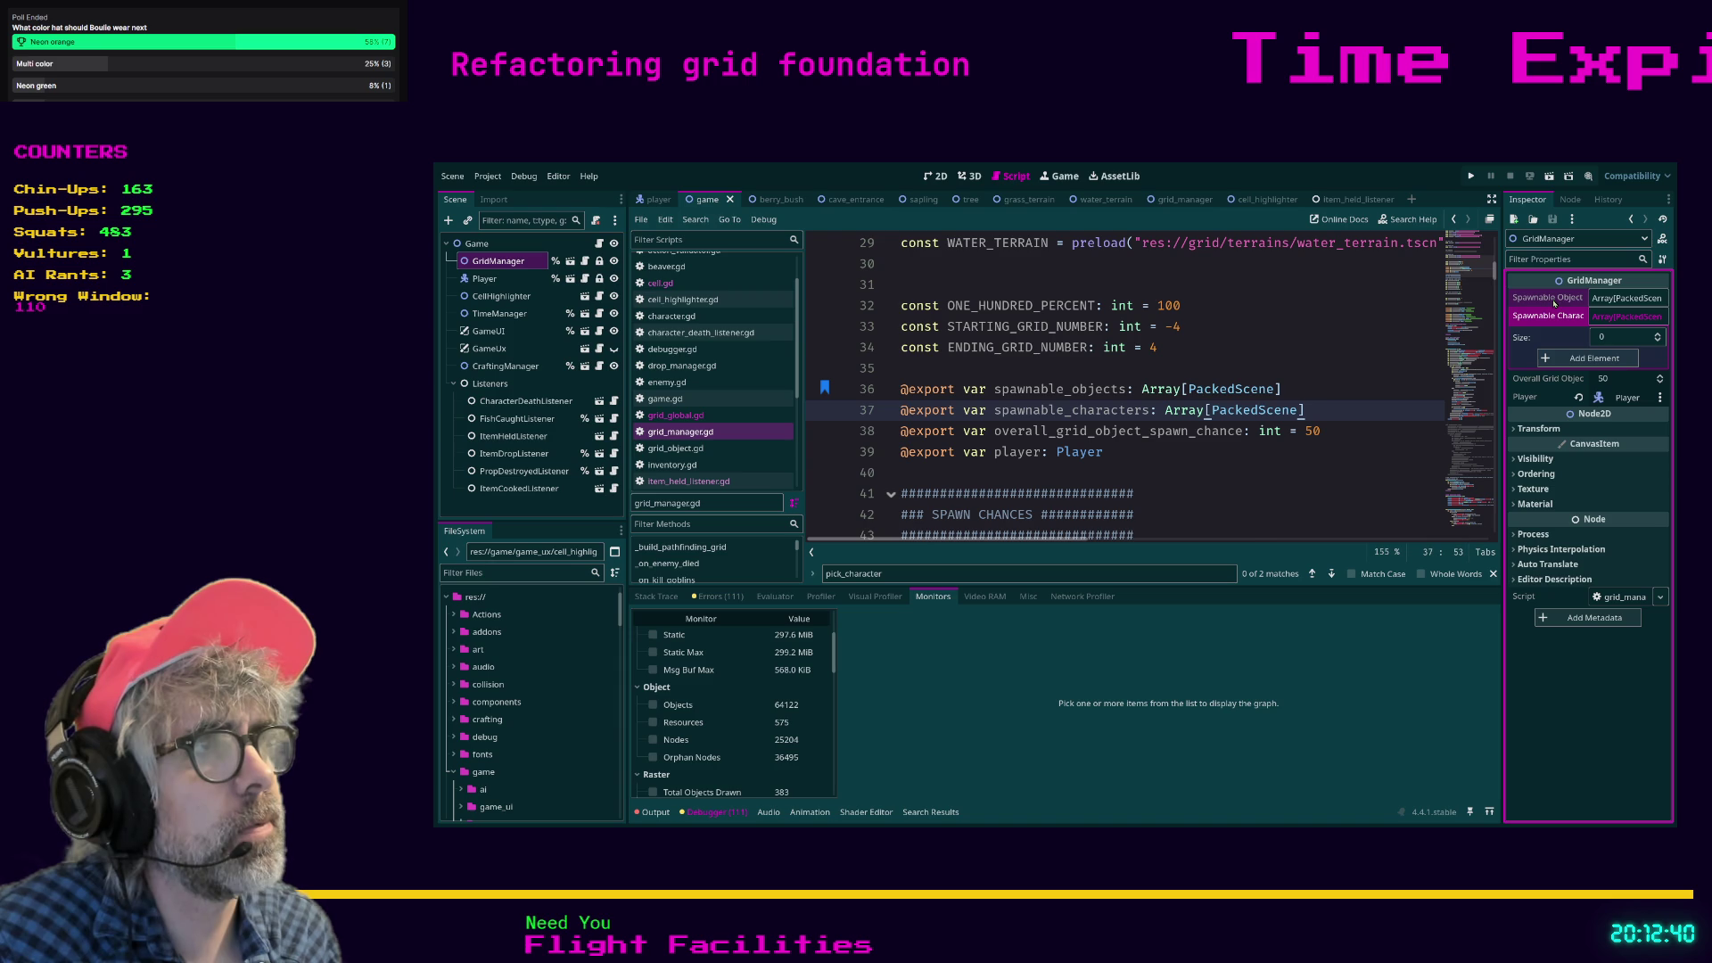
click(1607, 299)
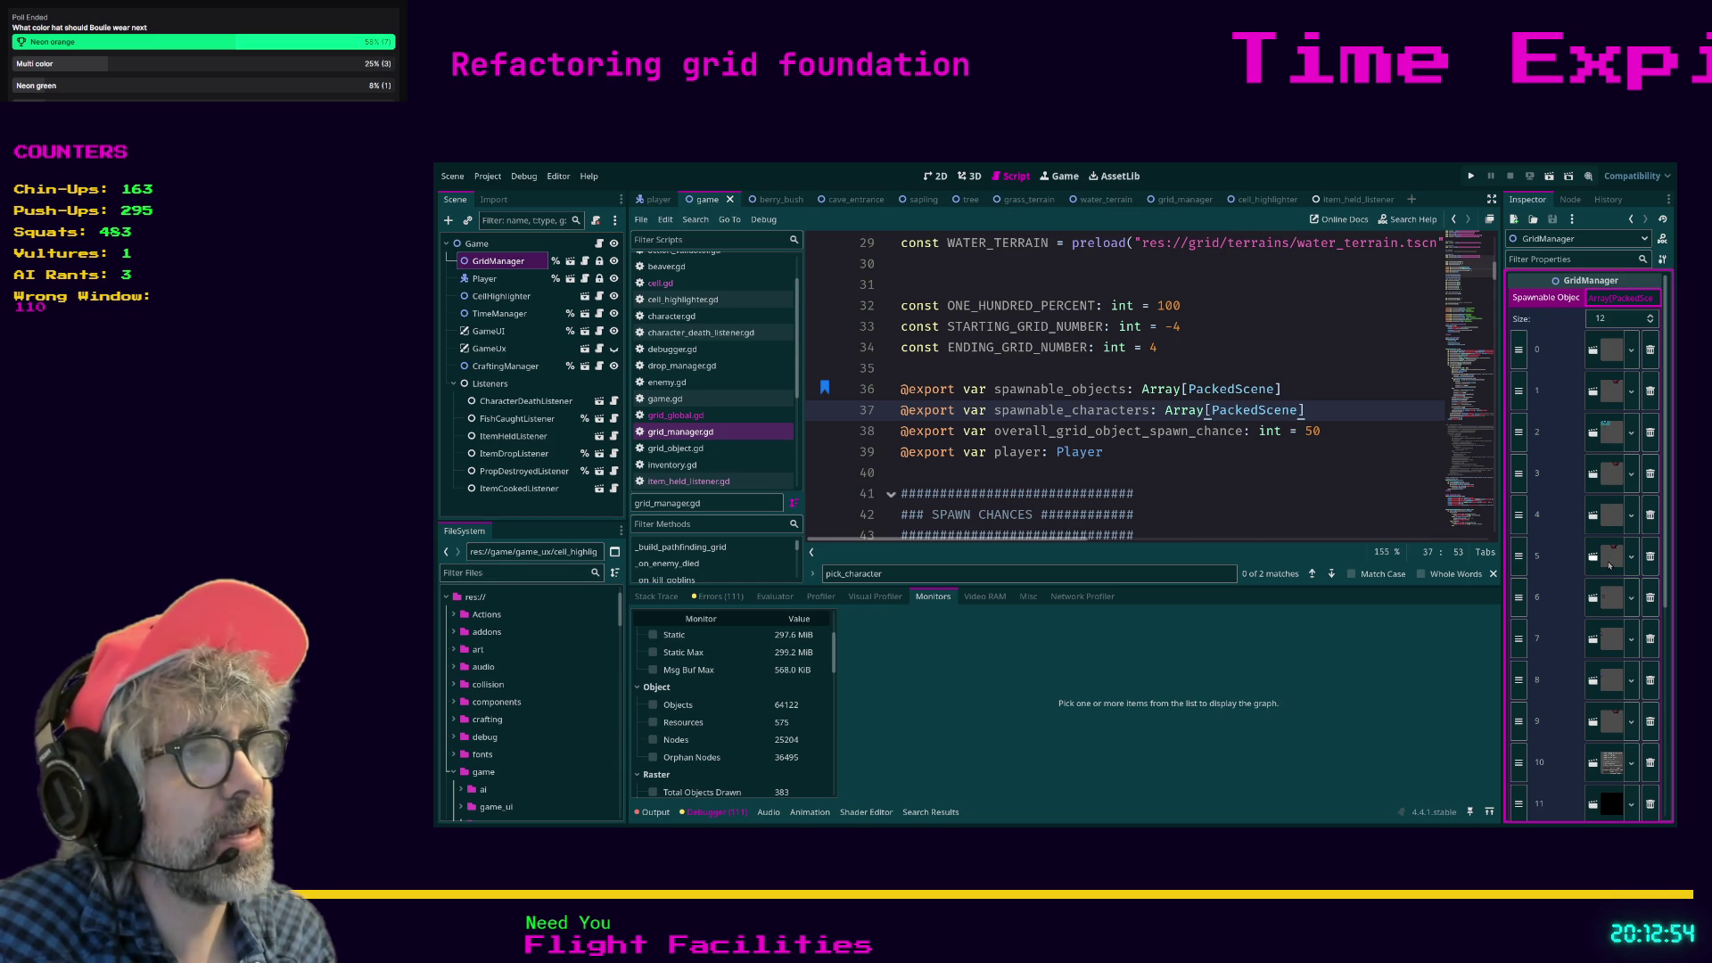
click(1285, 480)
text(prop)
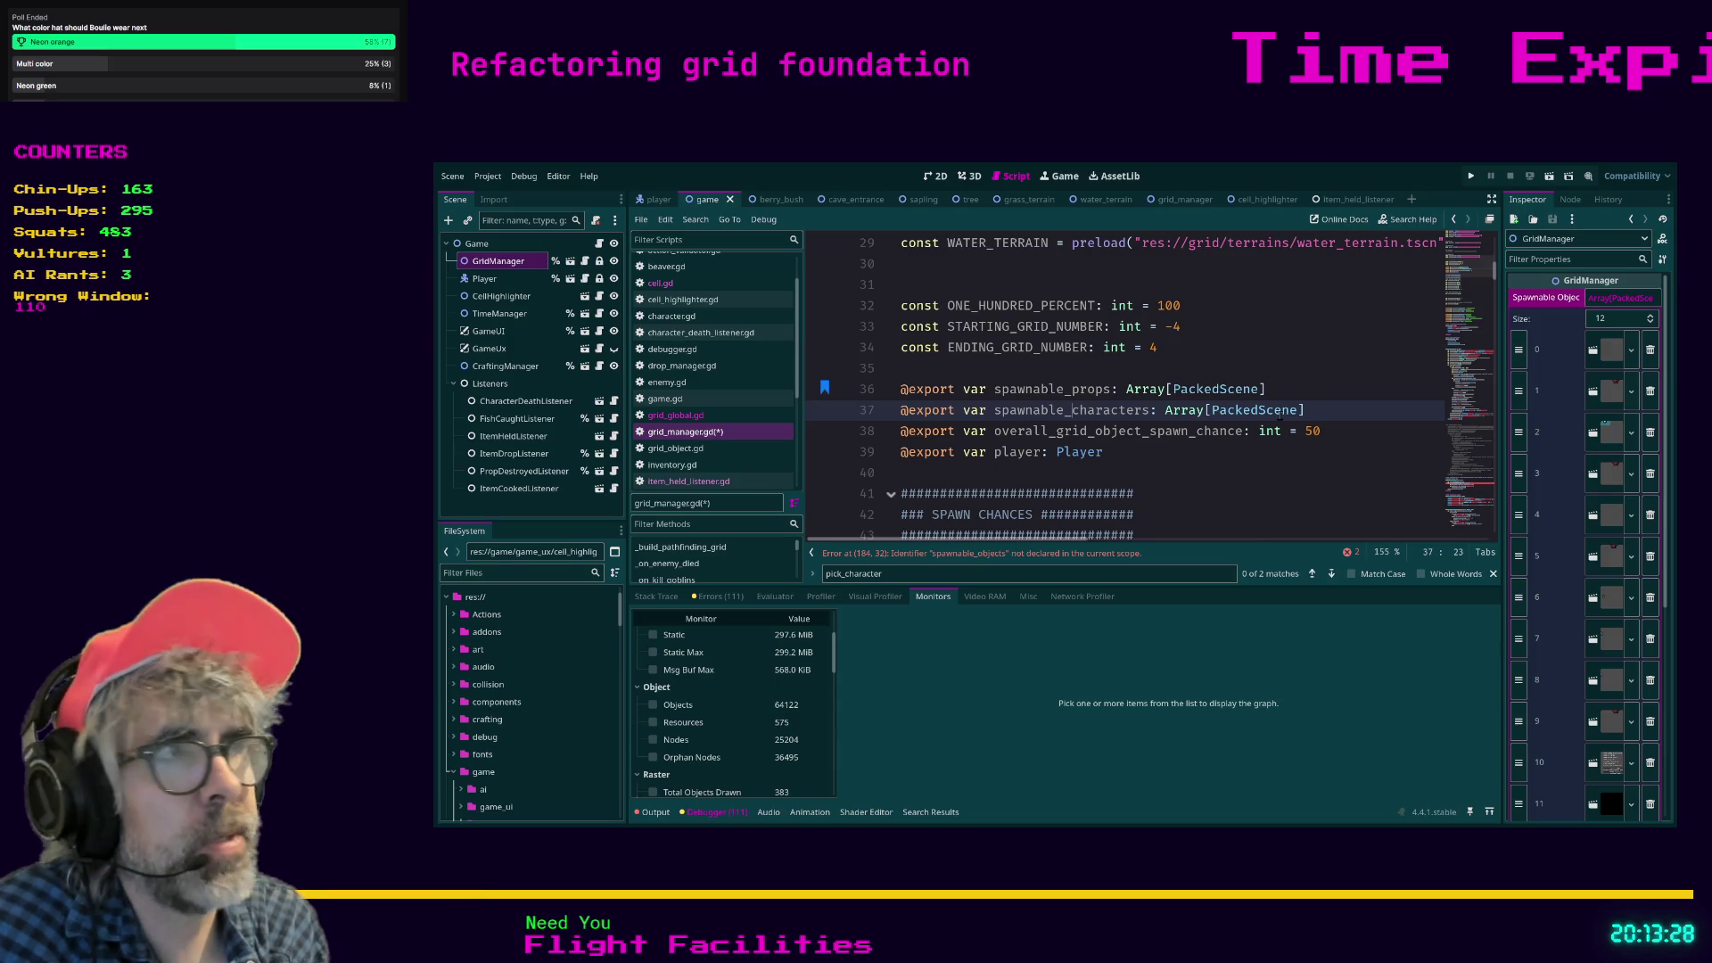
Undo the partial rename on line 36, restoring the name spawnable_objects.
drag(1112, 390, 1071, 390)
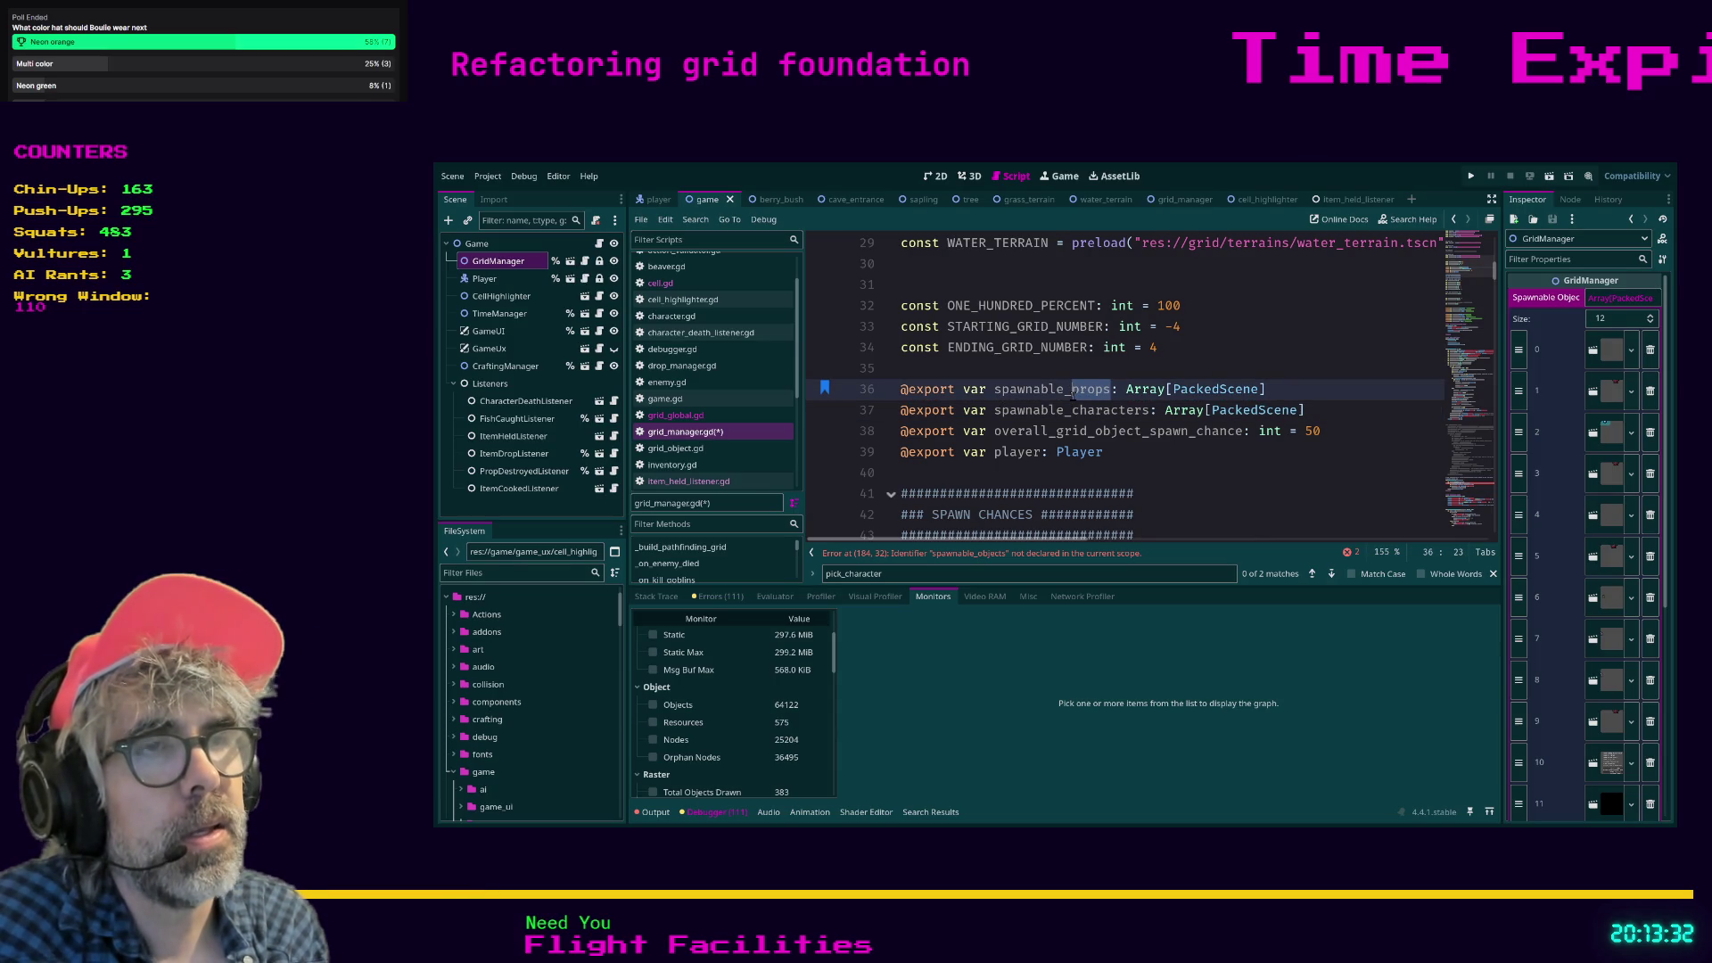
click(1073, 390)
drag(1113, 389, 1073, 389)
click(1073, 390)
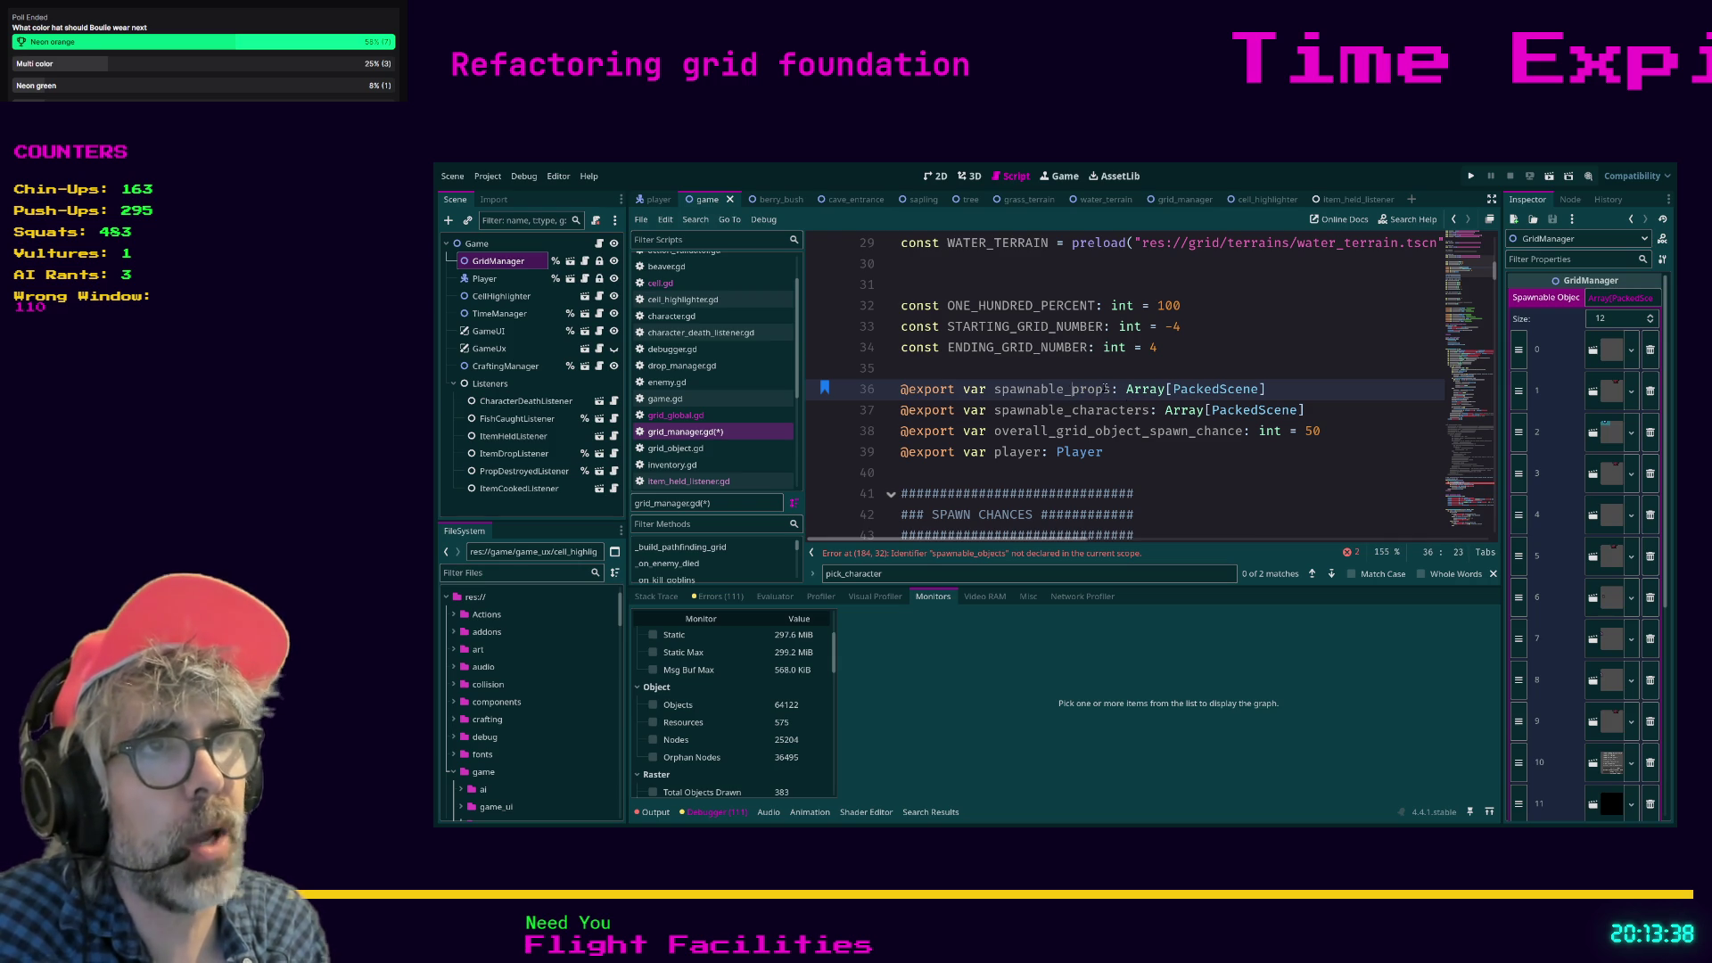
click(1165, 461)
click(1187, 456)
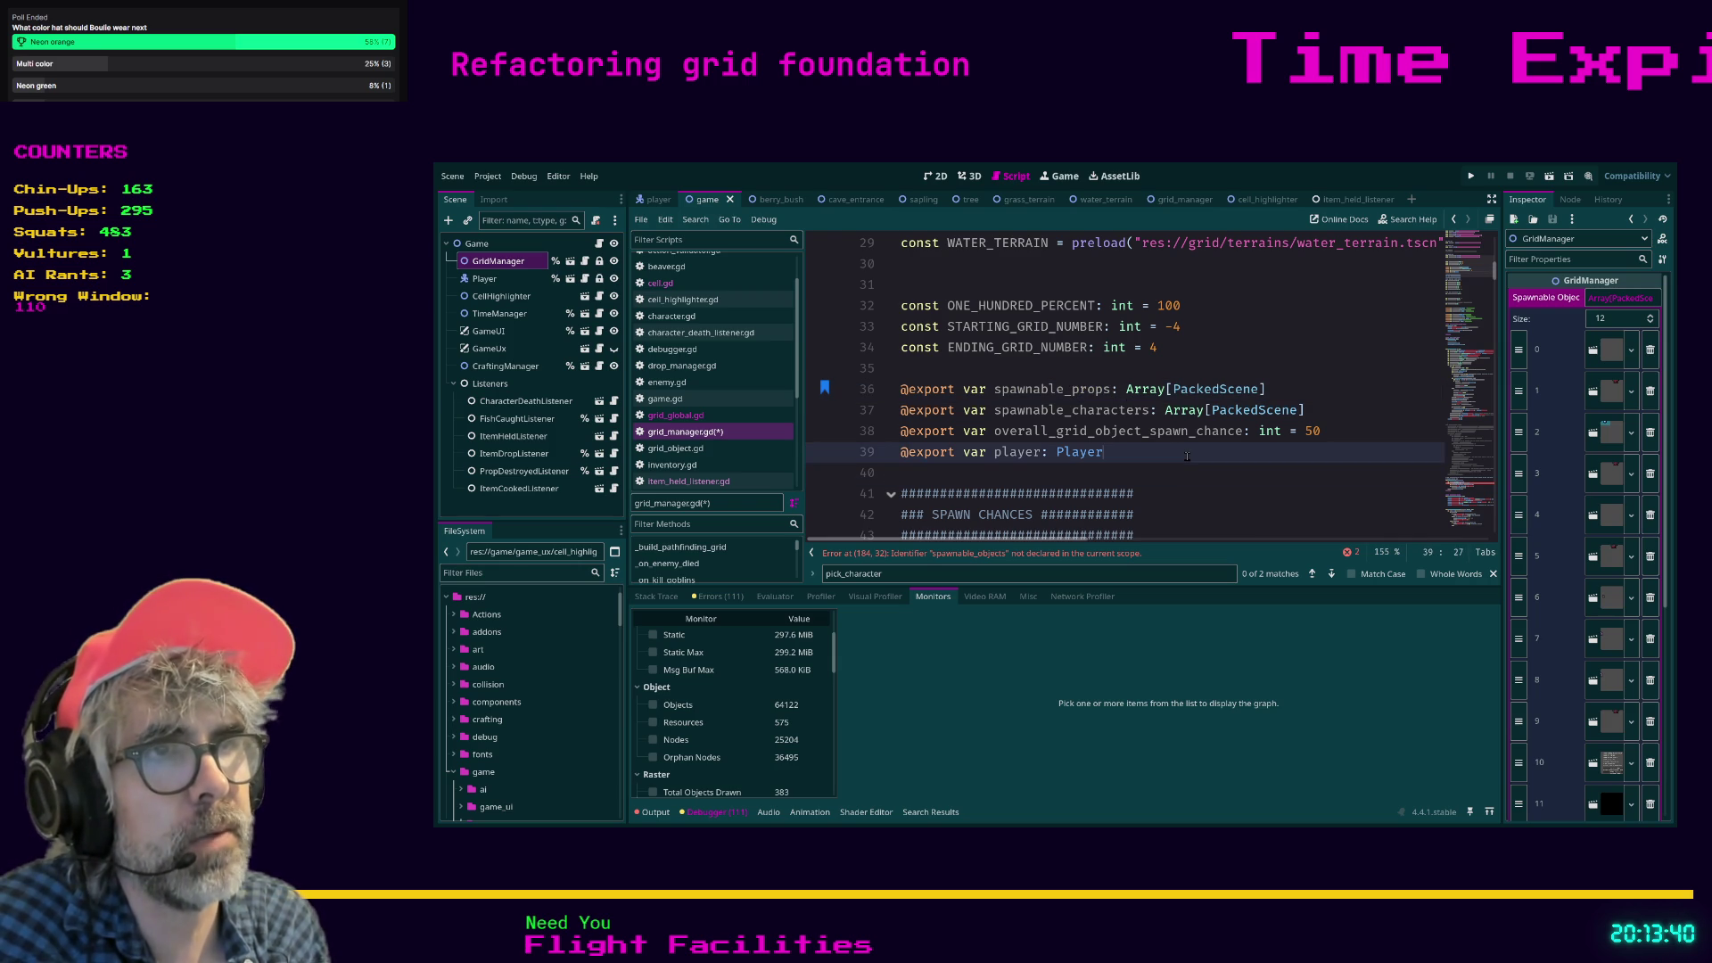
click(1087, 390)
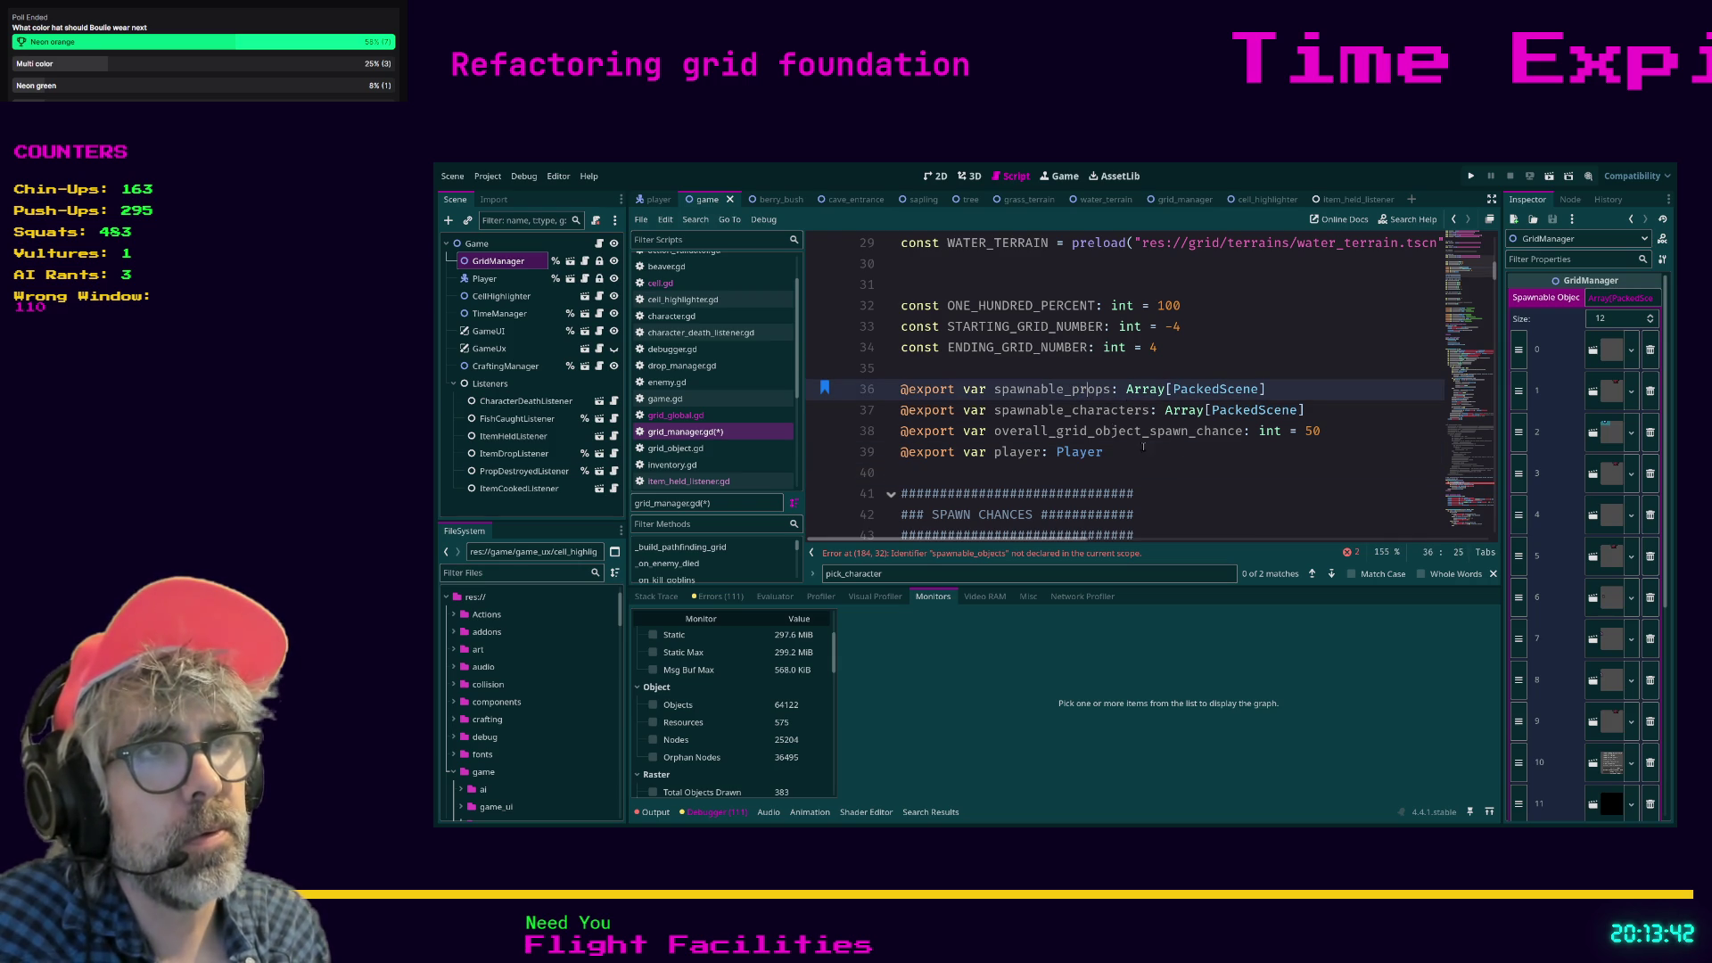
key(ctrl+z)
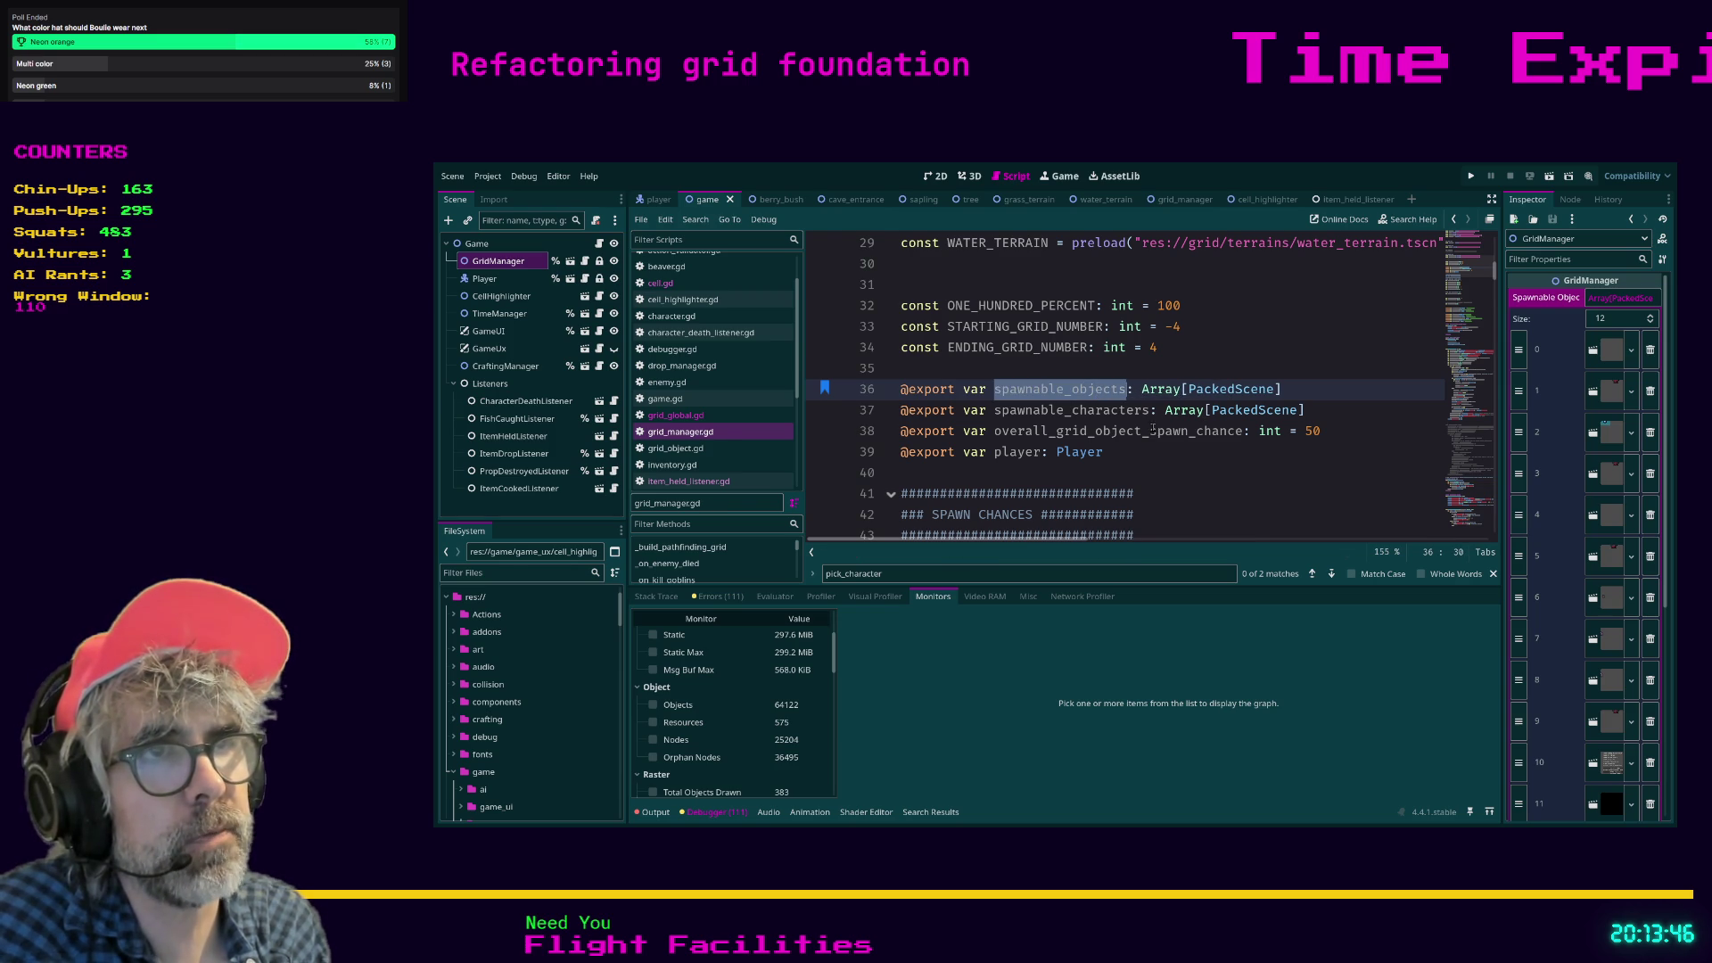
scroll(1146, 431, down, 20)
Multi-select every spawnable_objects occurrence, retype it as spawnable_props, and save the script.
key(ctrl+d)
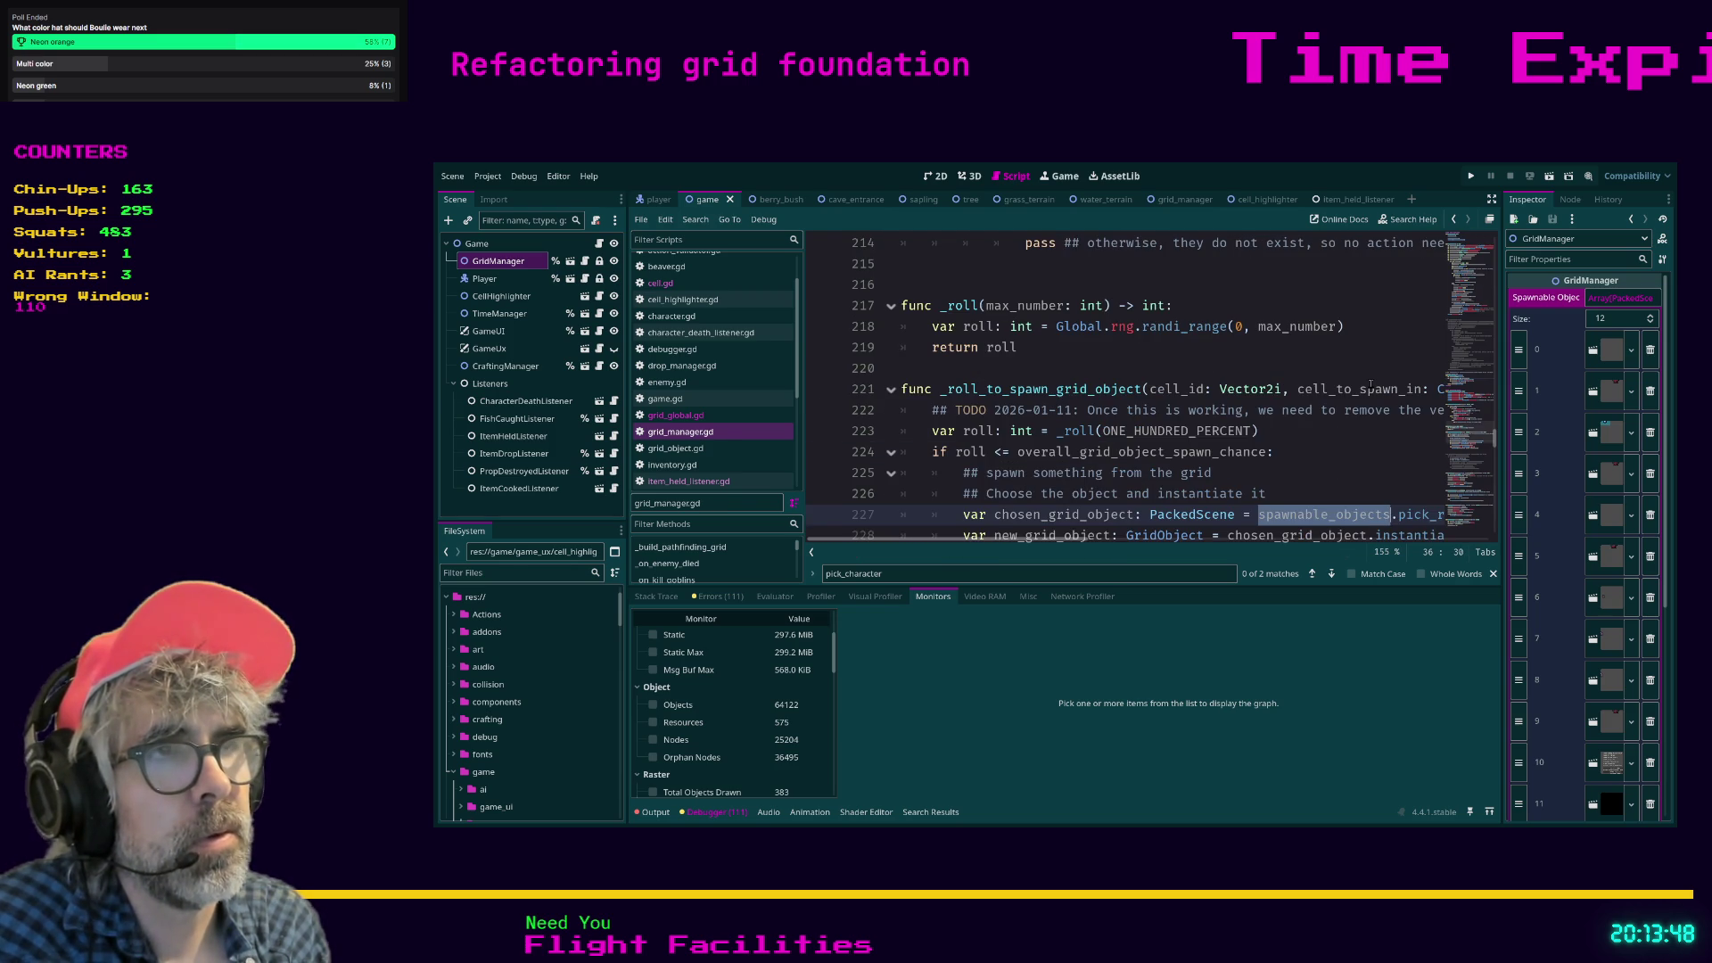
key(ctrl+d)
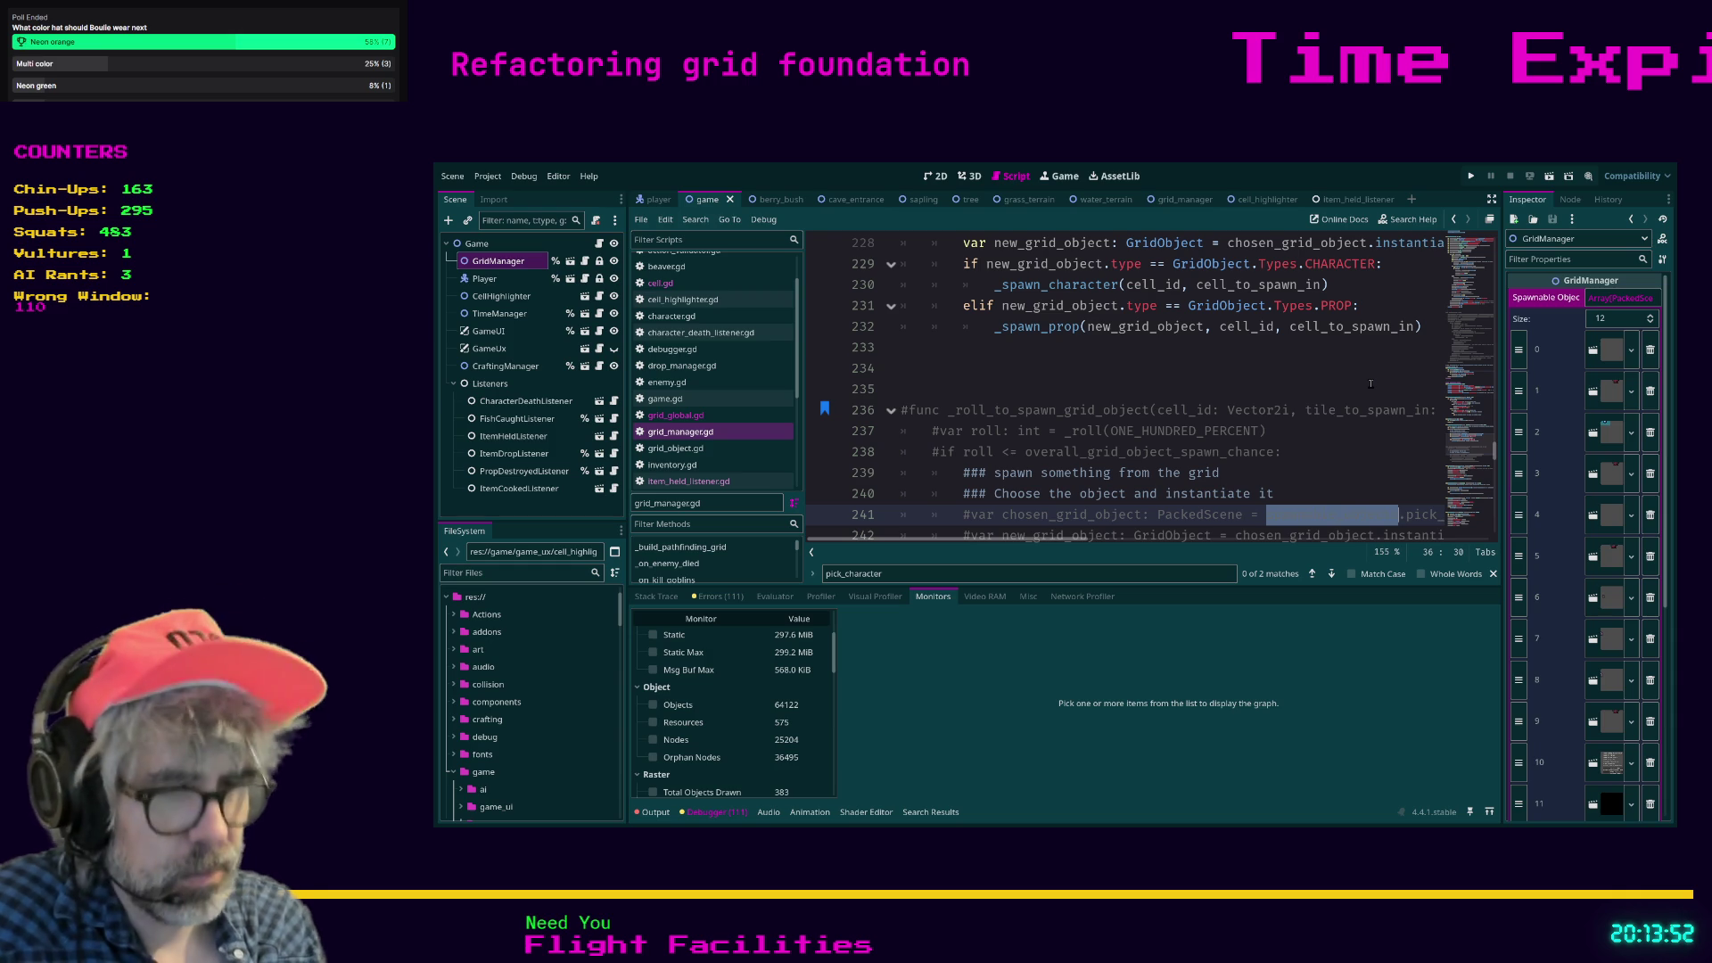
text(spawnable_props)
click(1302, 390)
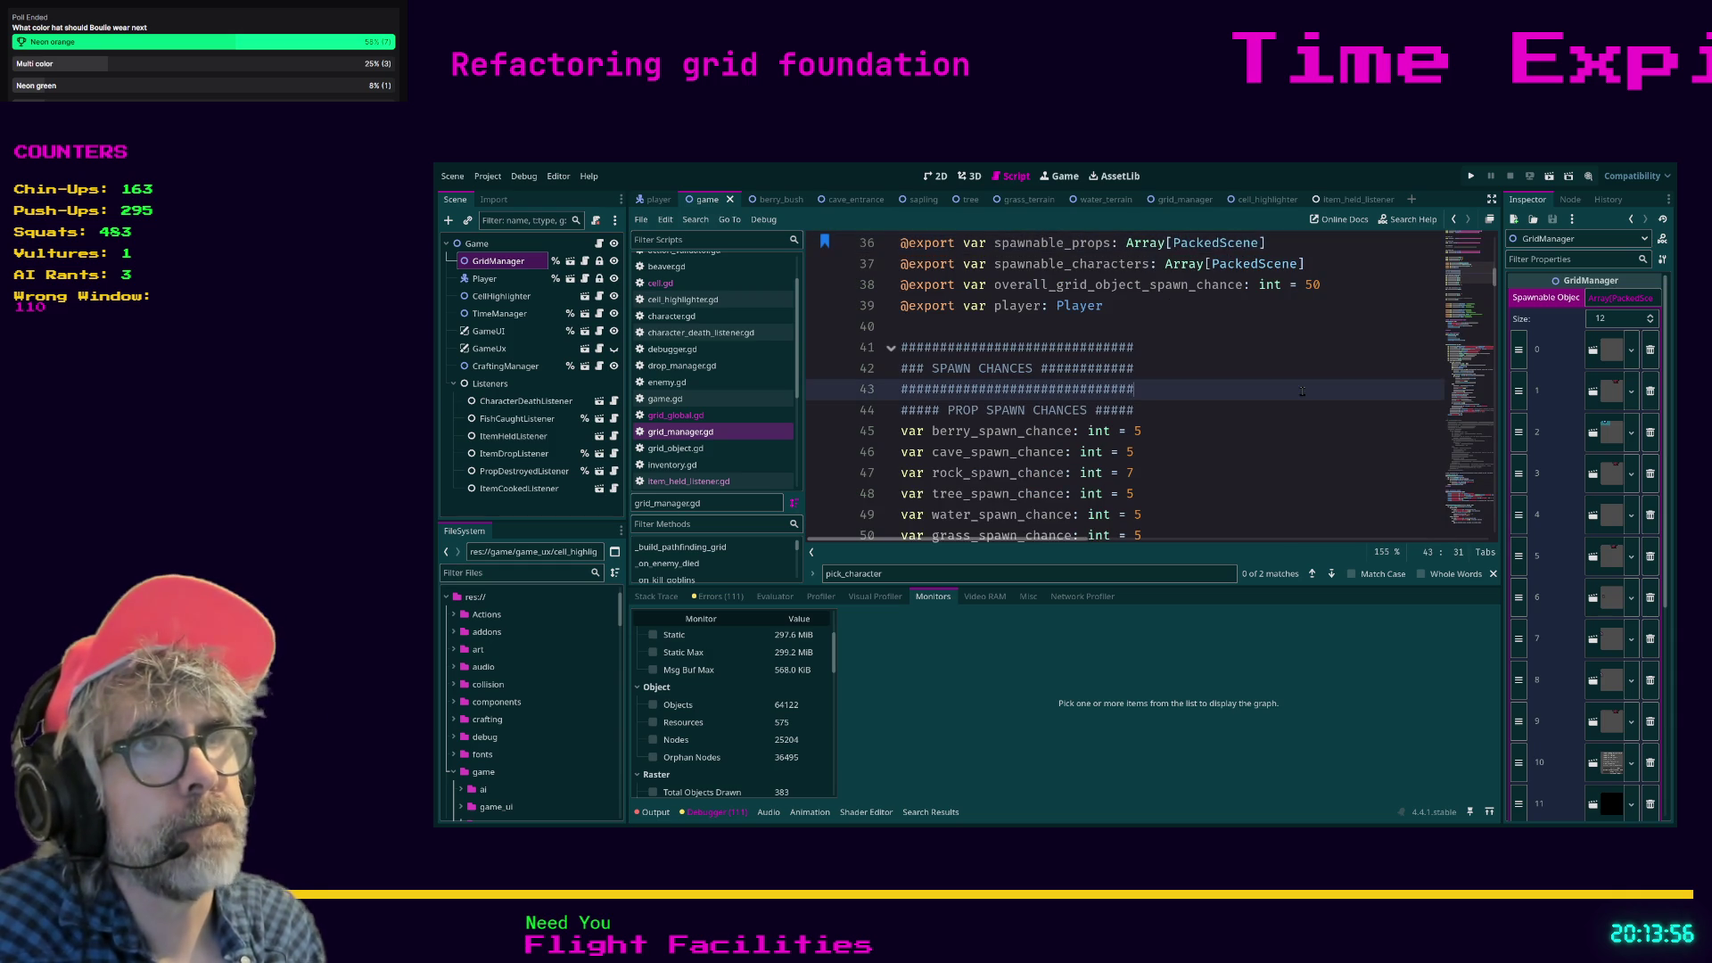
scroll(1248, 406, up, 2)
click(1209, 419)
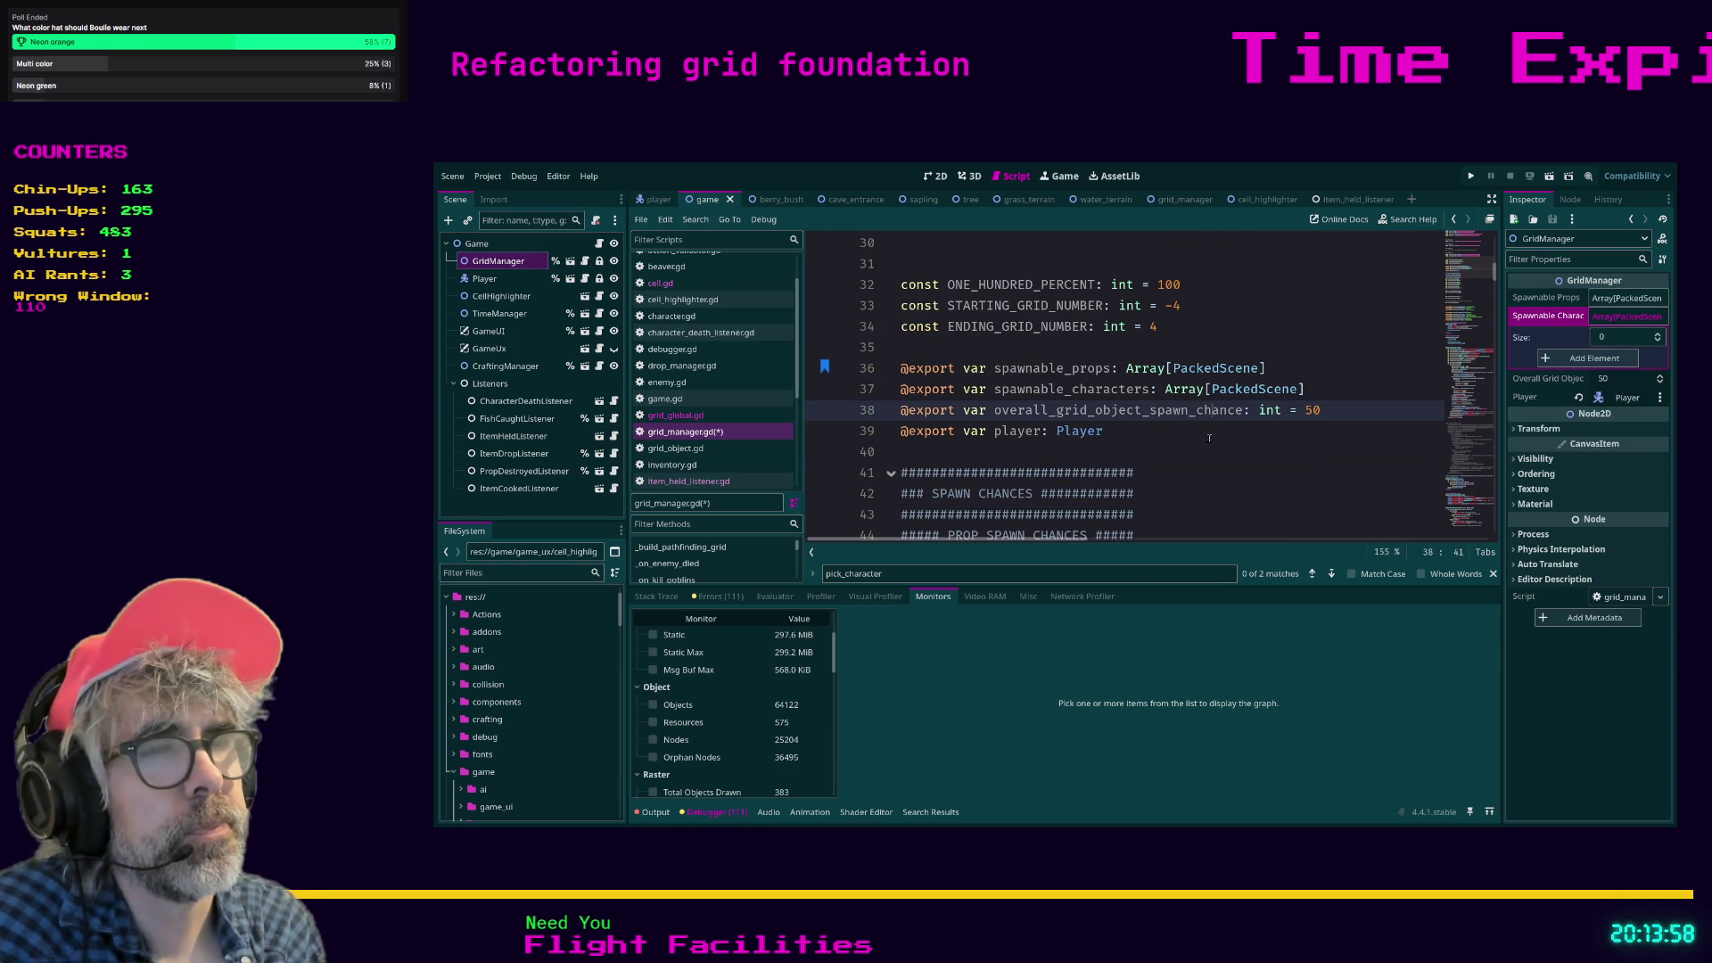
click(1209, 435)
key(ctrl+s)
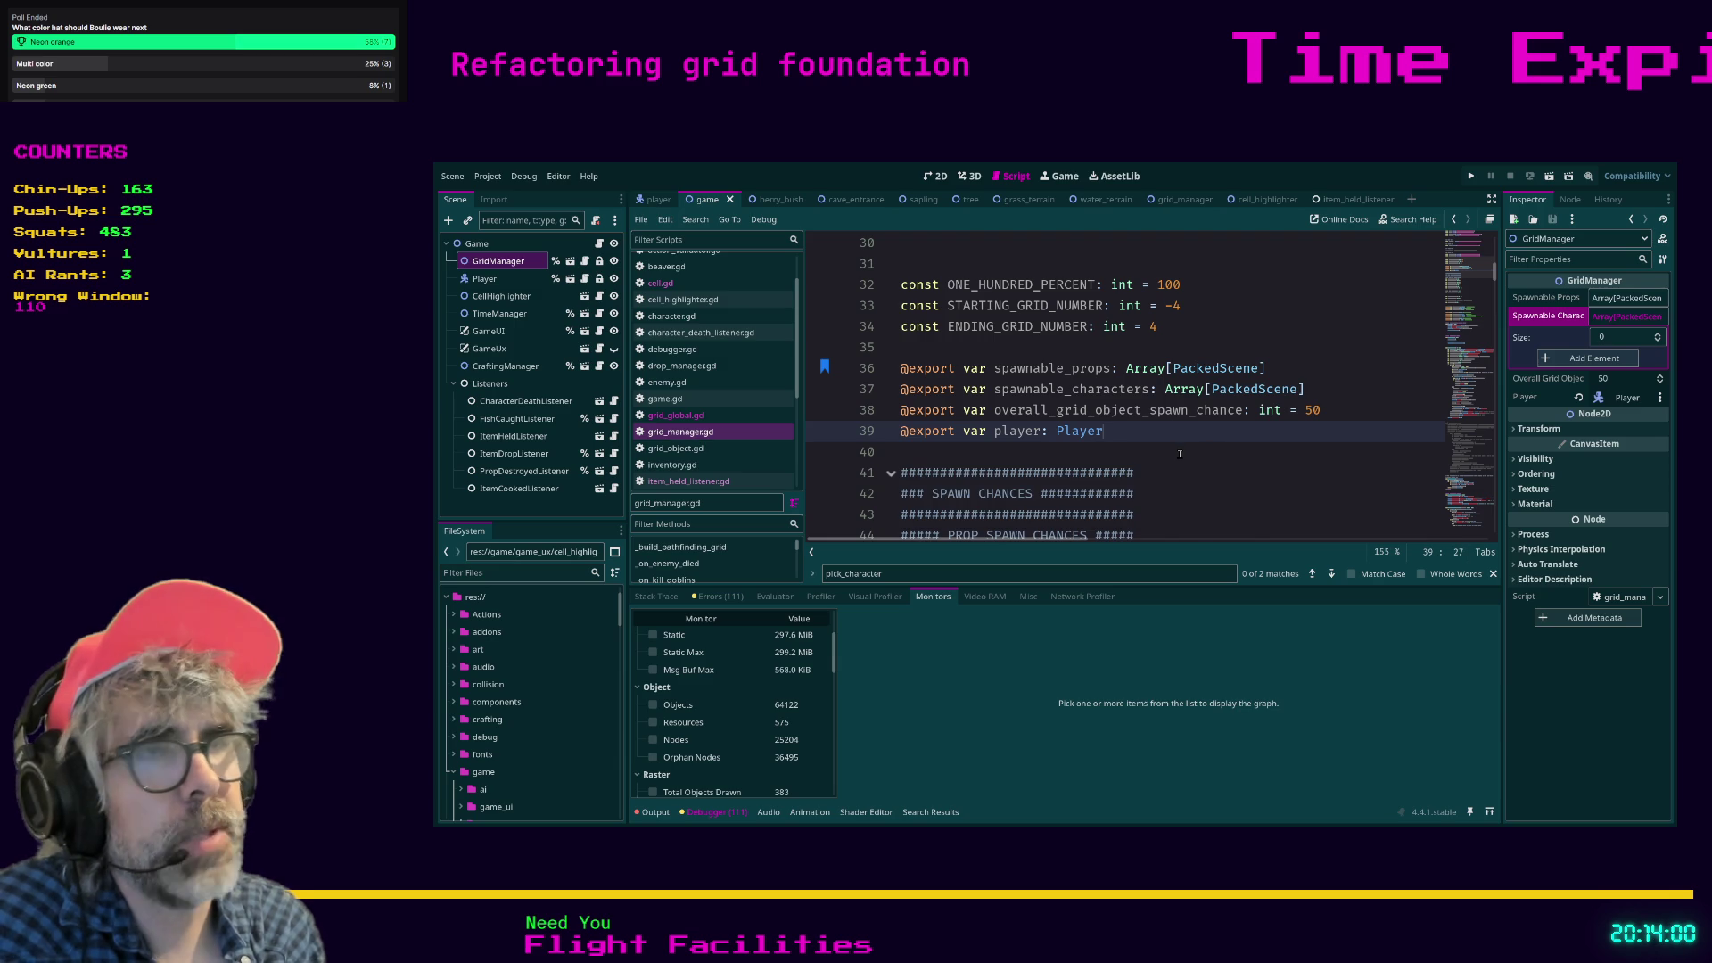
key(ctrl+f)
text(spawnable)
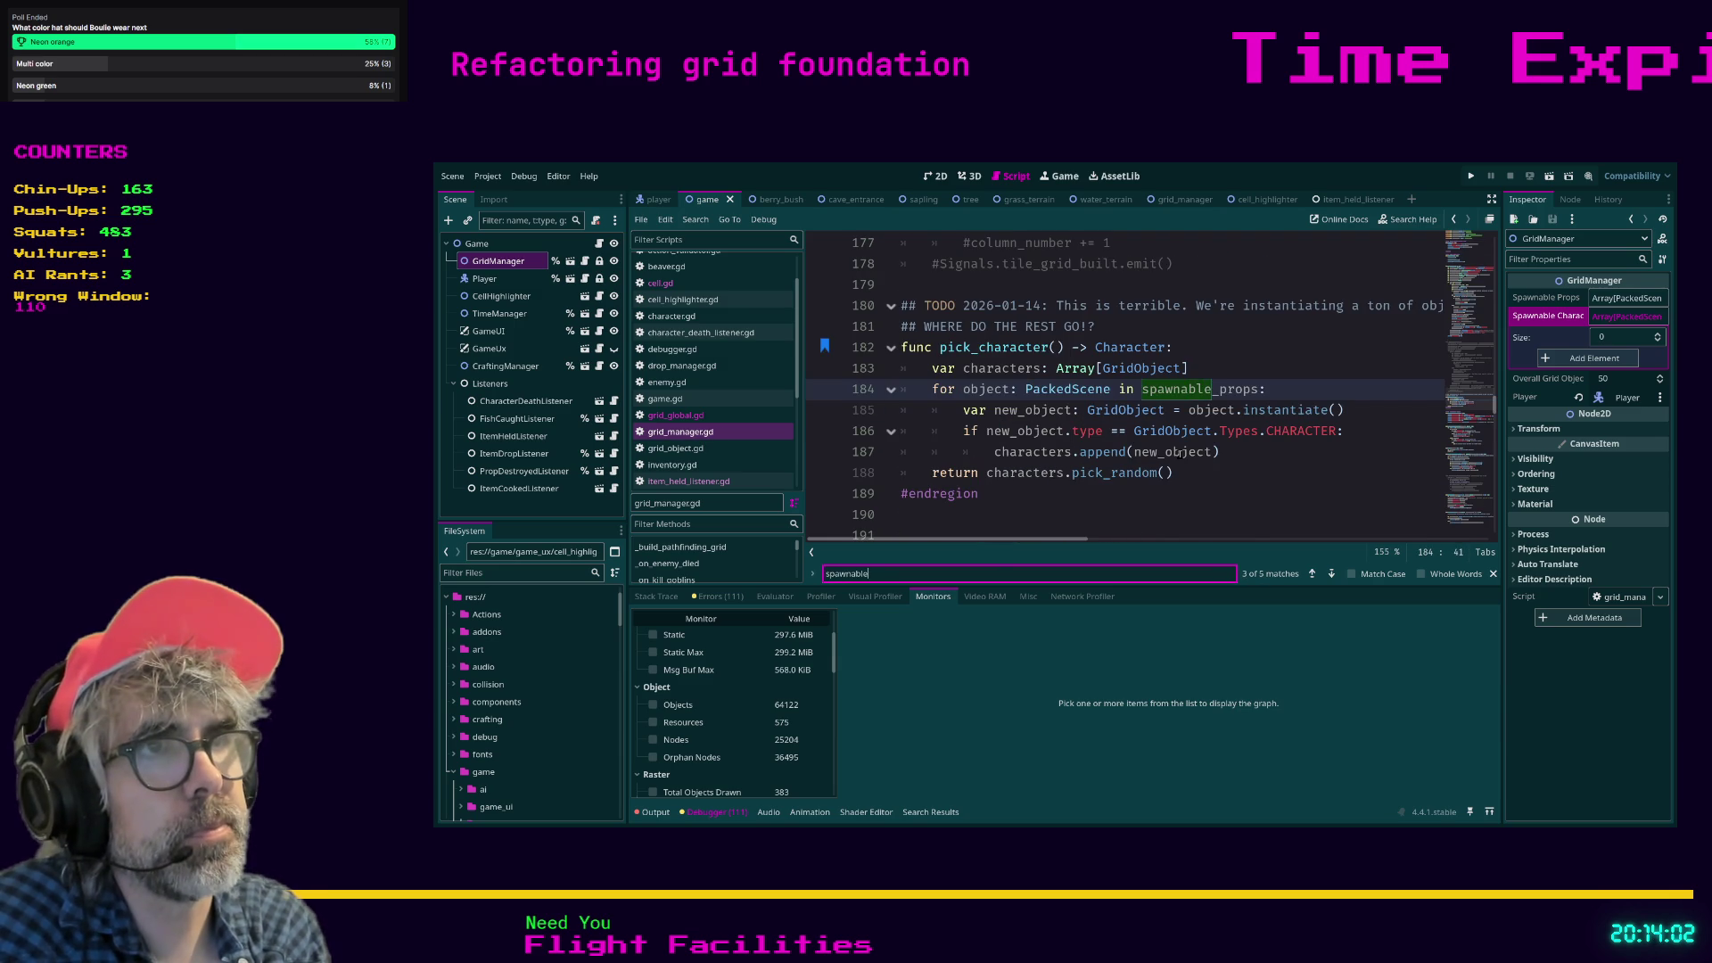
text(_characte)
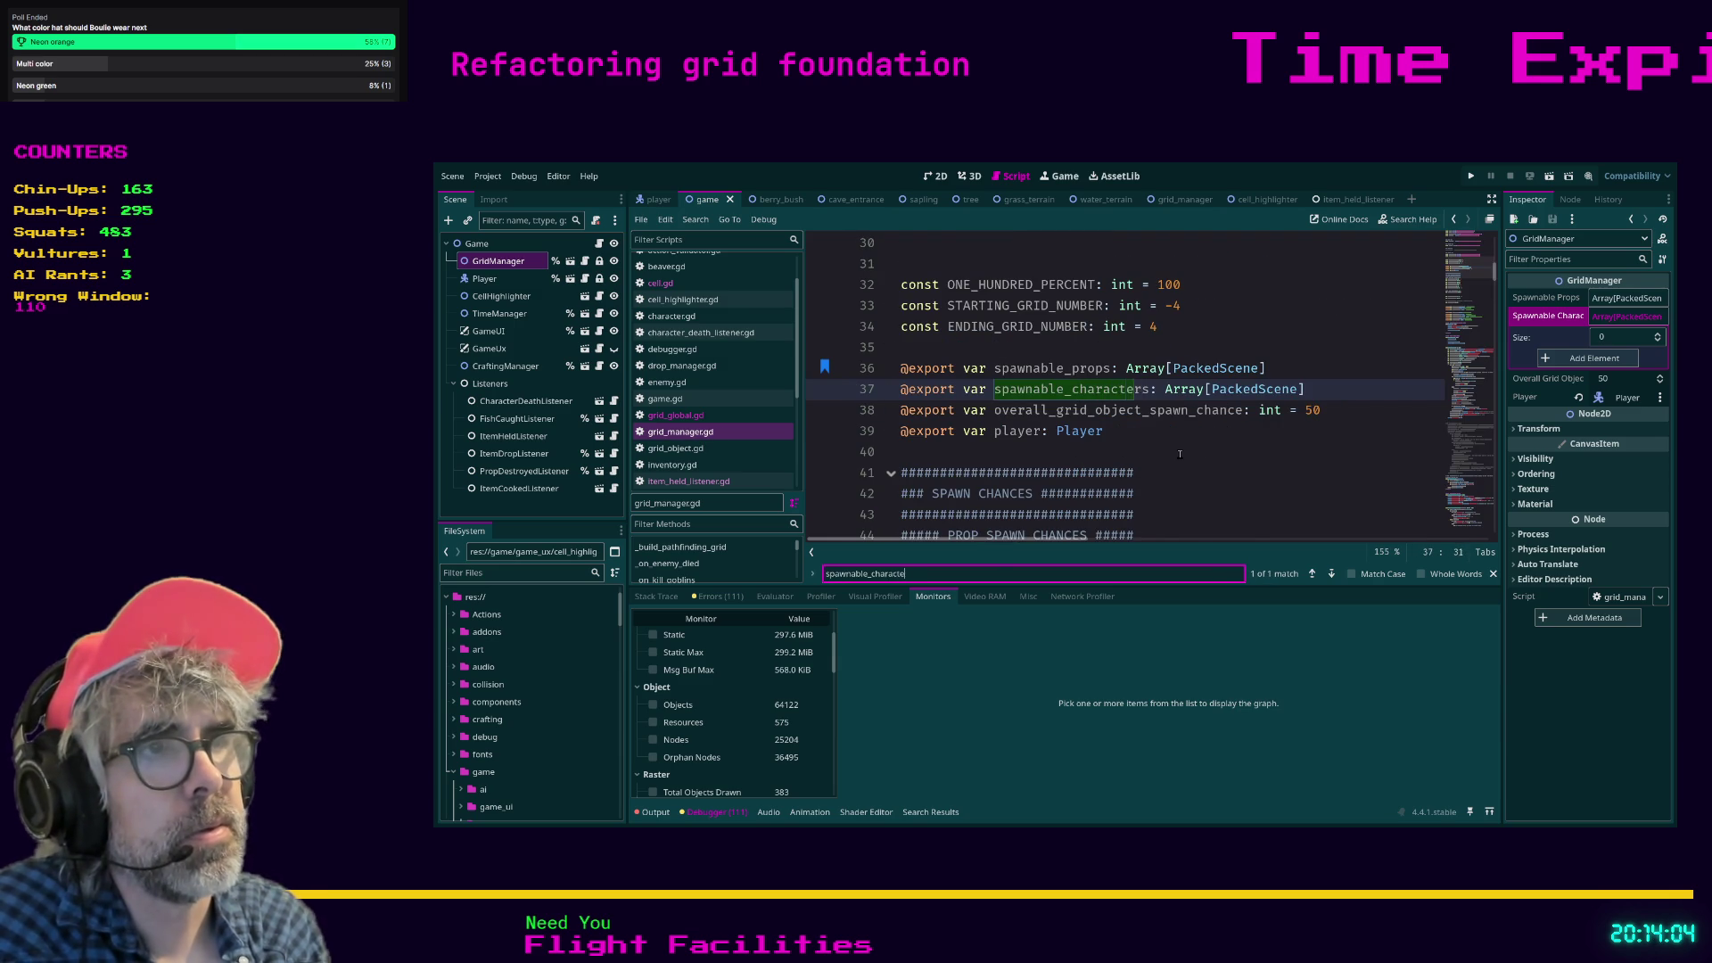
text(rs)
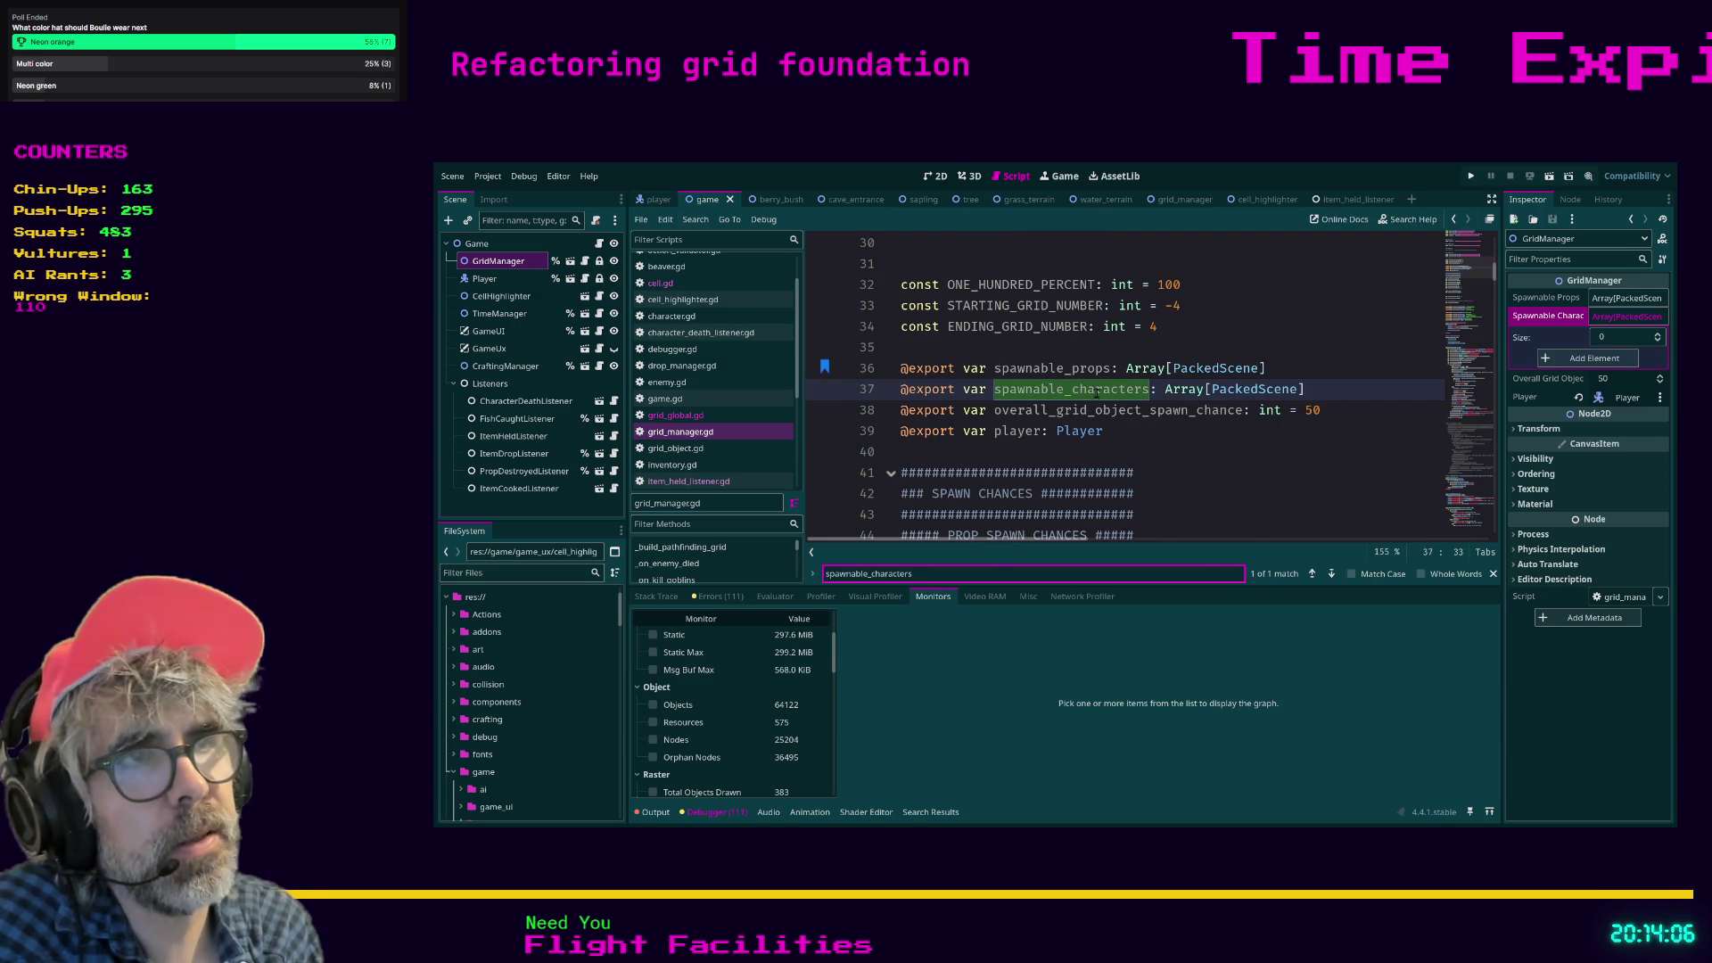
Go to the spawnable_characters declaration on line 37 and expand GridManager's empty Spawnable Props list.
click(1136, 404)
click(1122, 391)
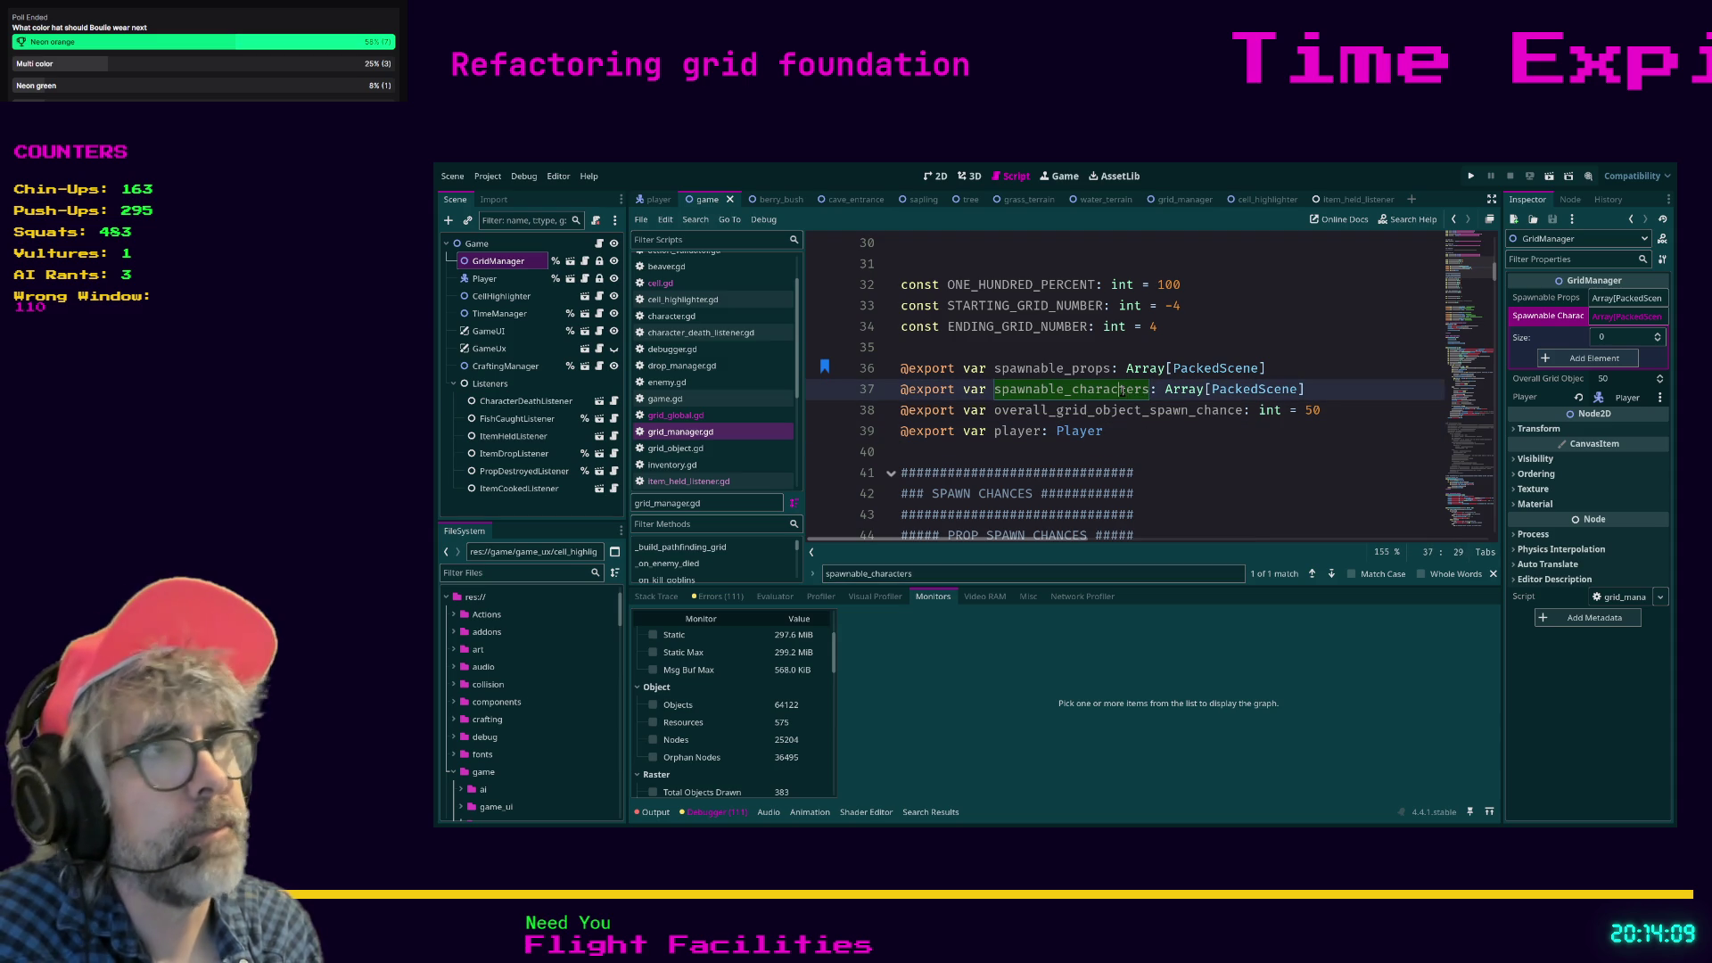
click(1631, 300)
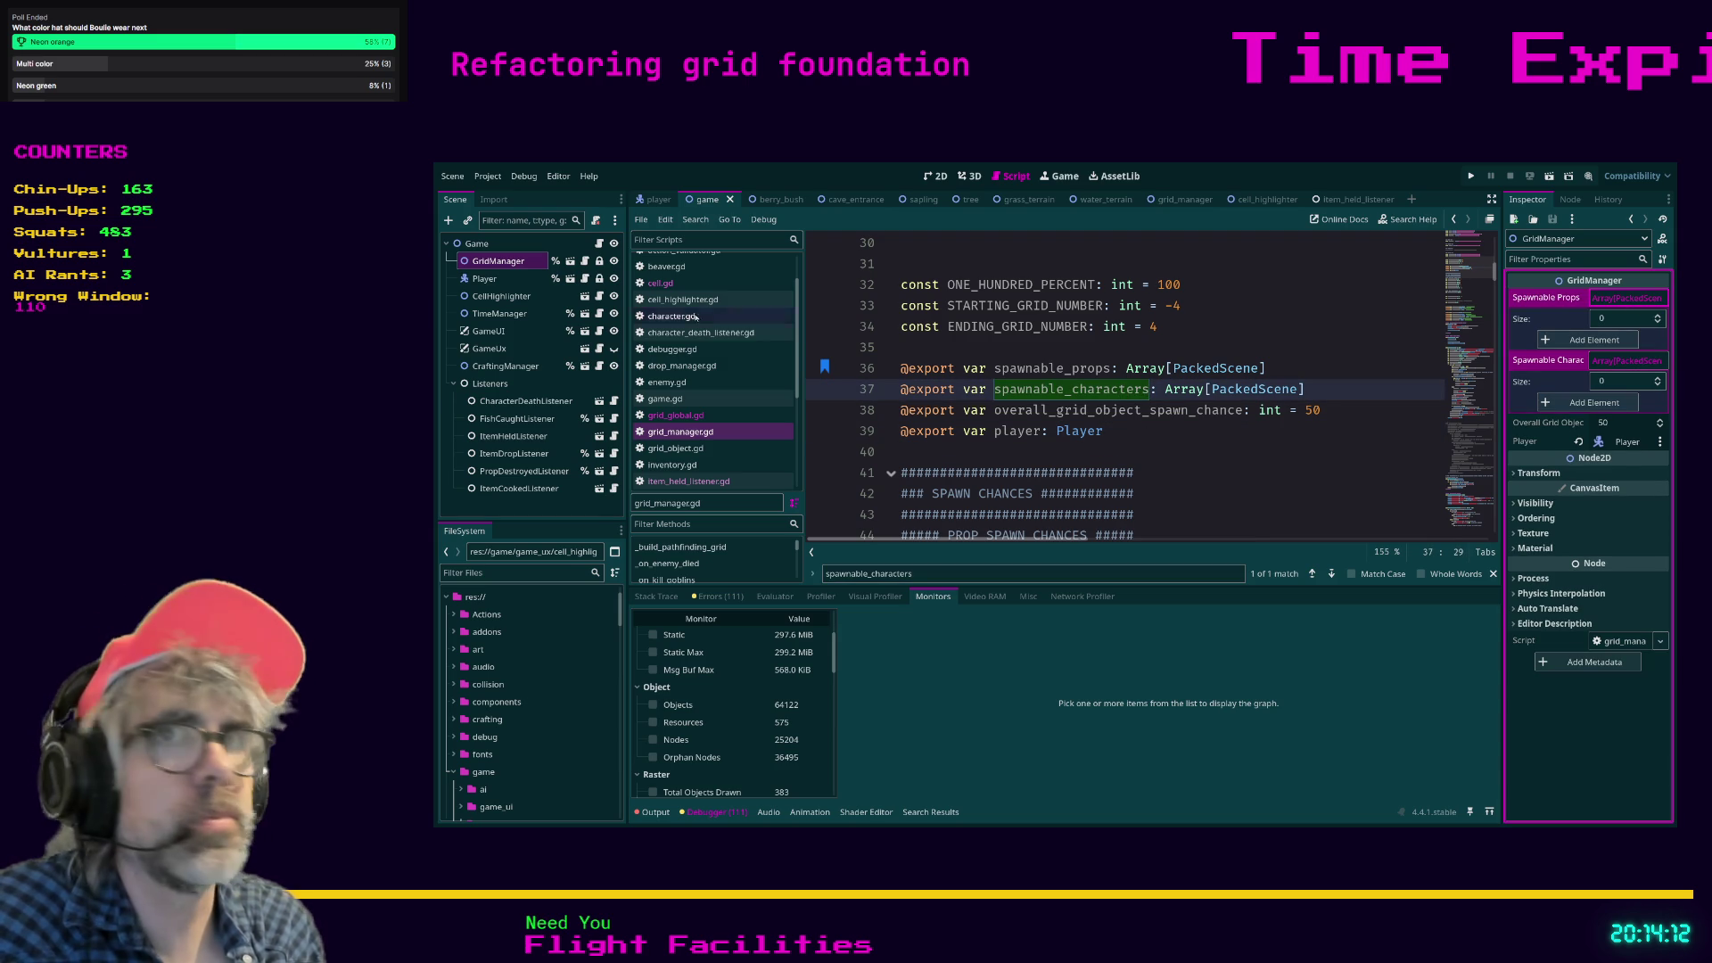
click(498, 260)
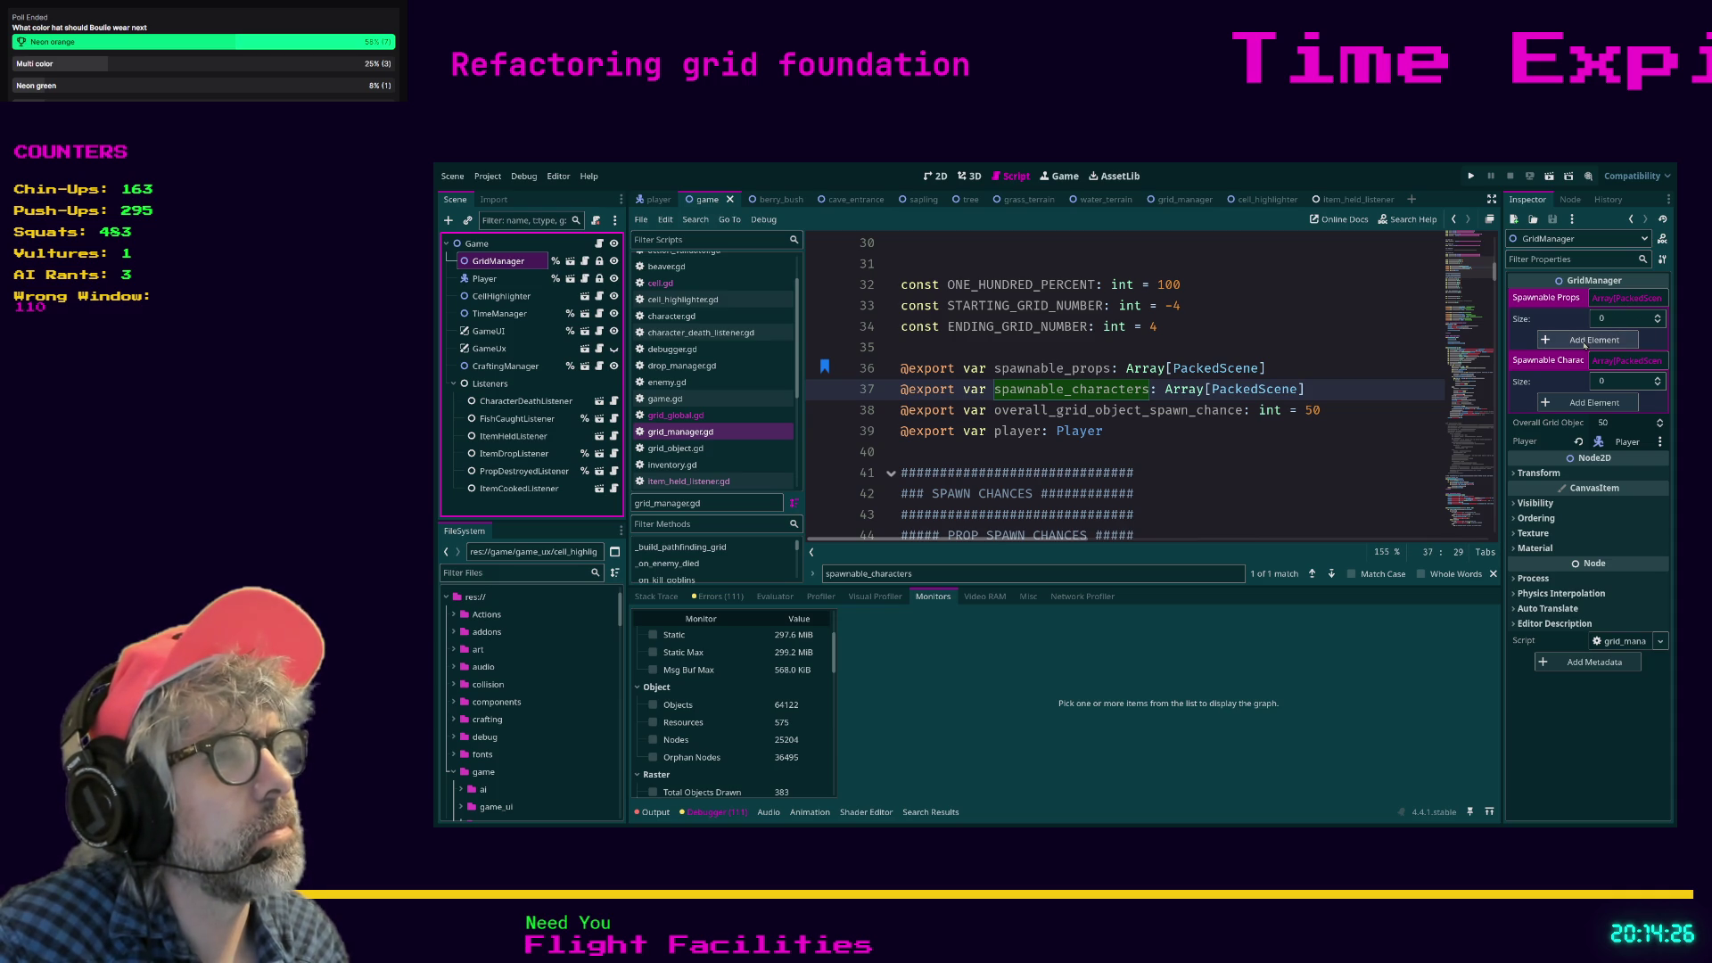
click(1360, 366)
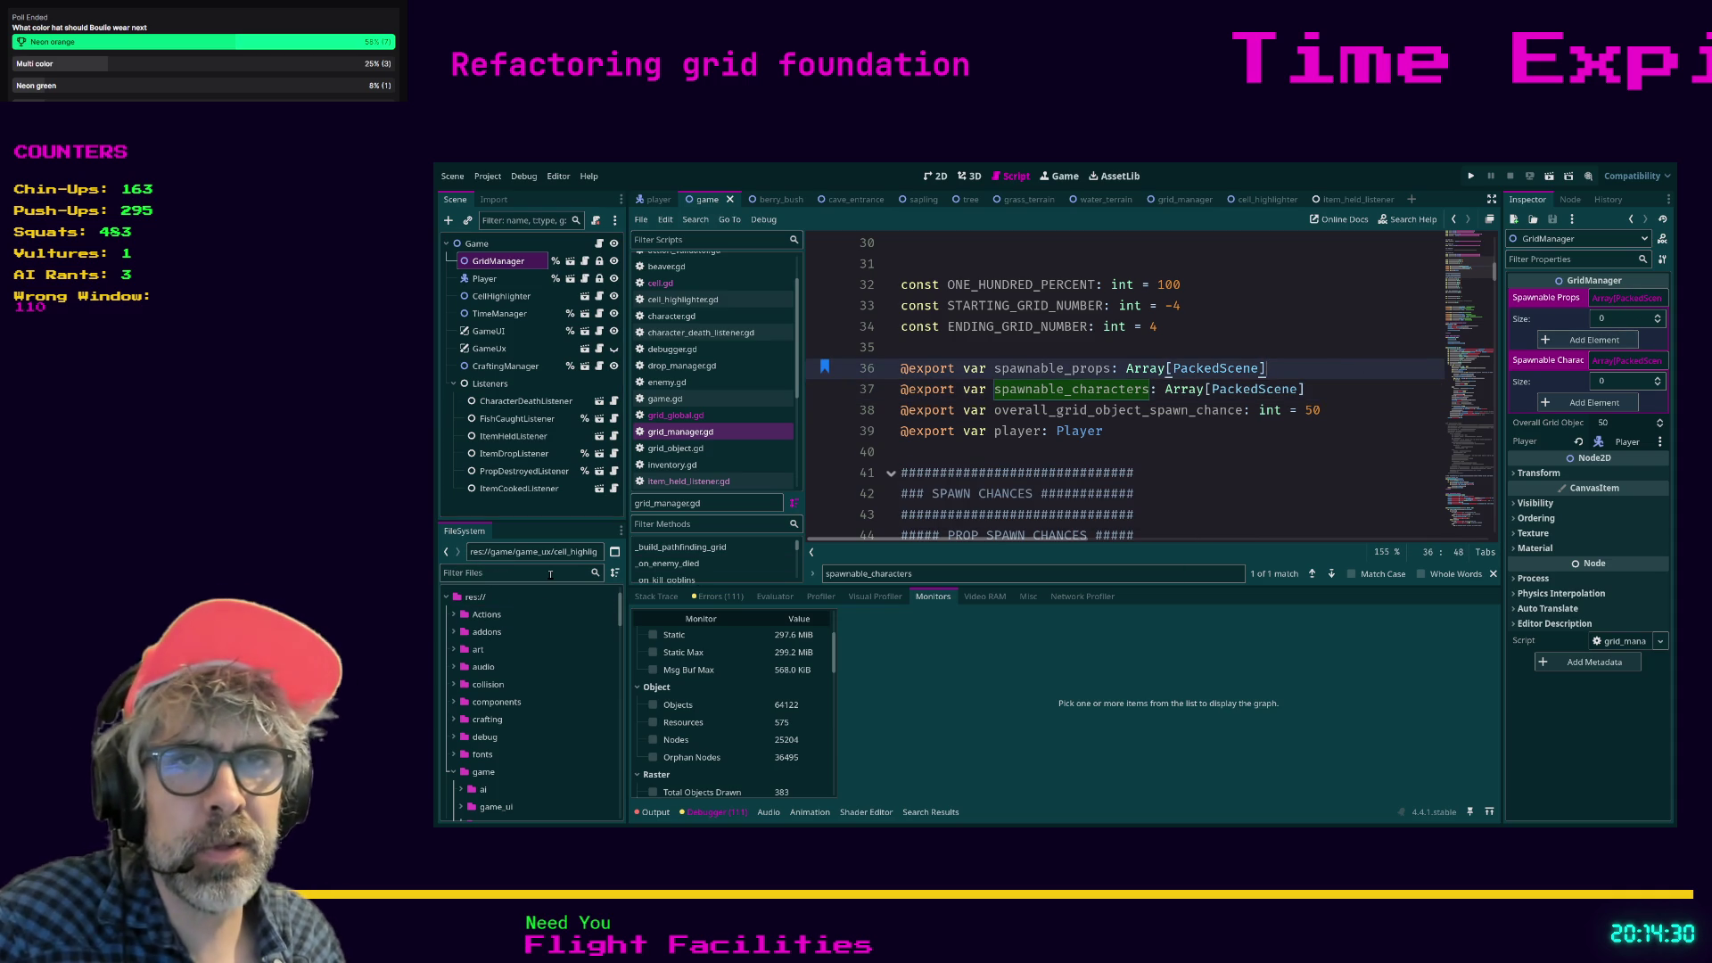
double_click(465, 774)
Give Spawnable Characters three slots and put goblin.tscn from the aggressive folder in the first.
scroll(536, 694, down, 2)
click(496, 723)
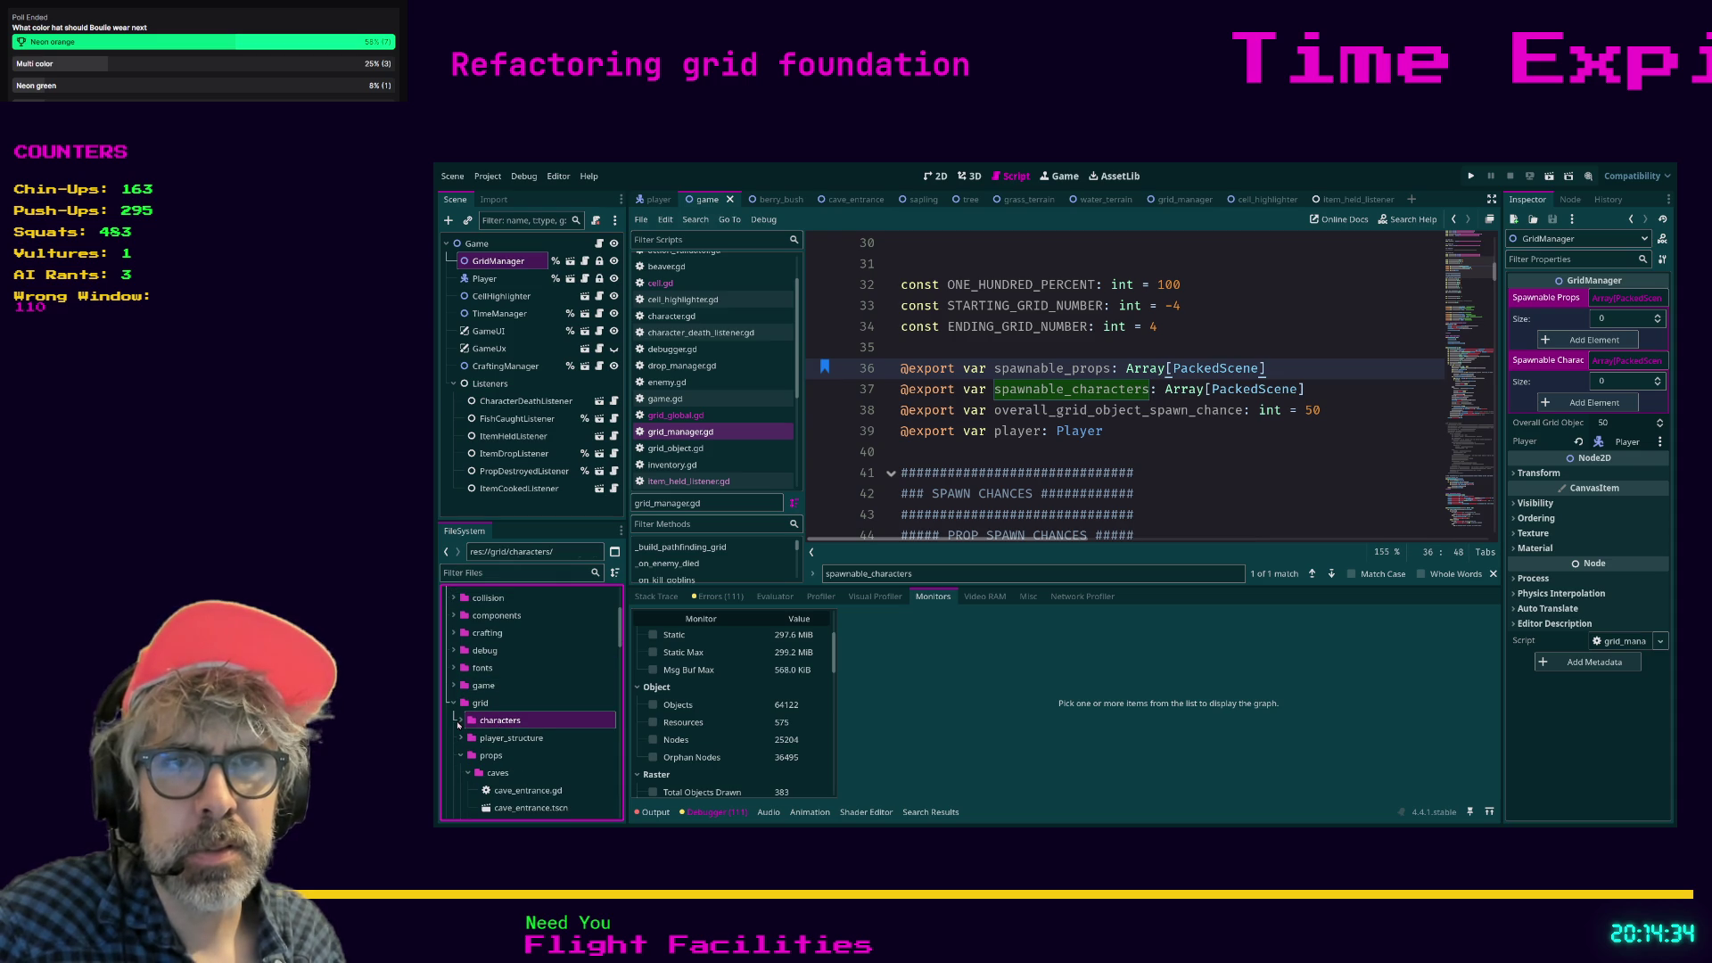
click(461, 720)
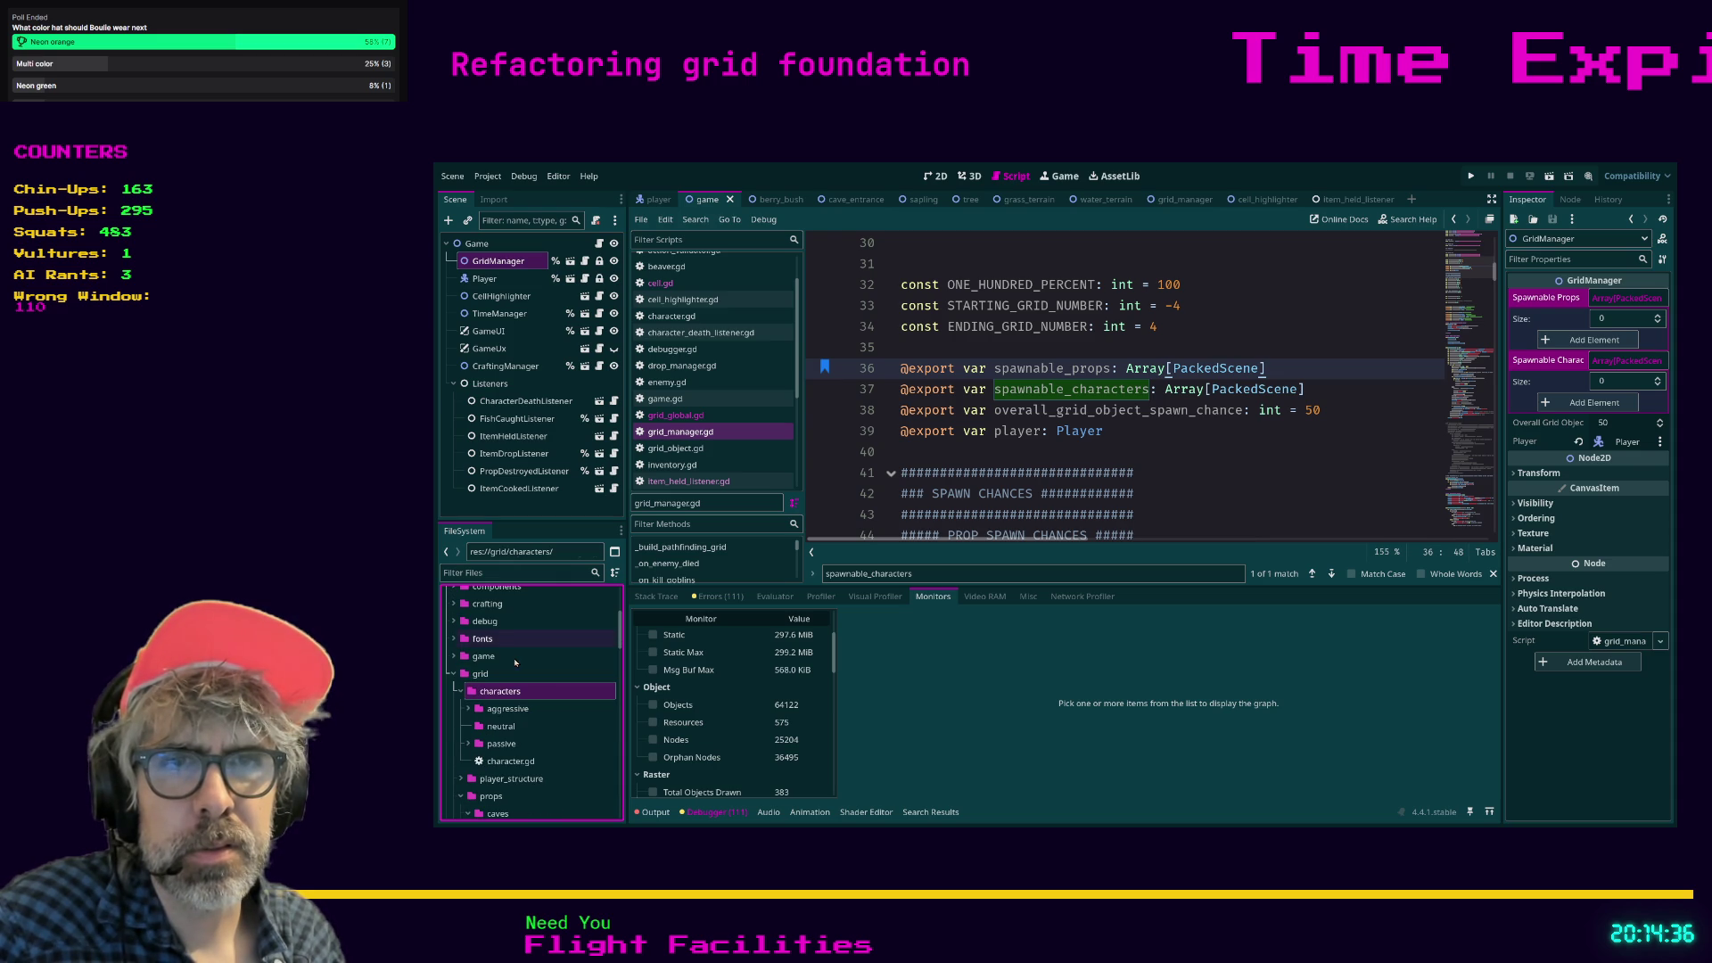
click(468, 709)
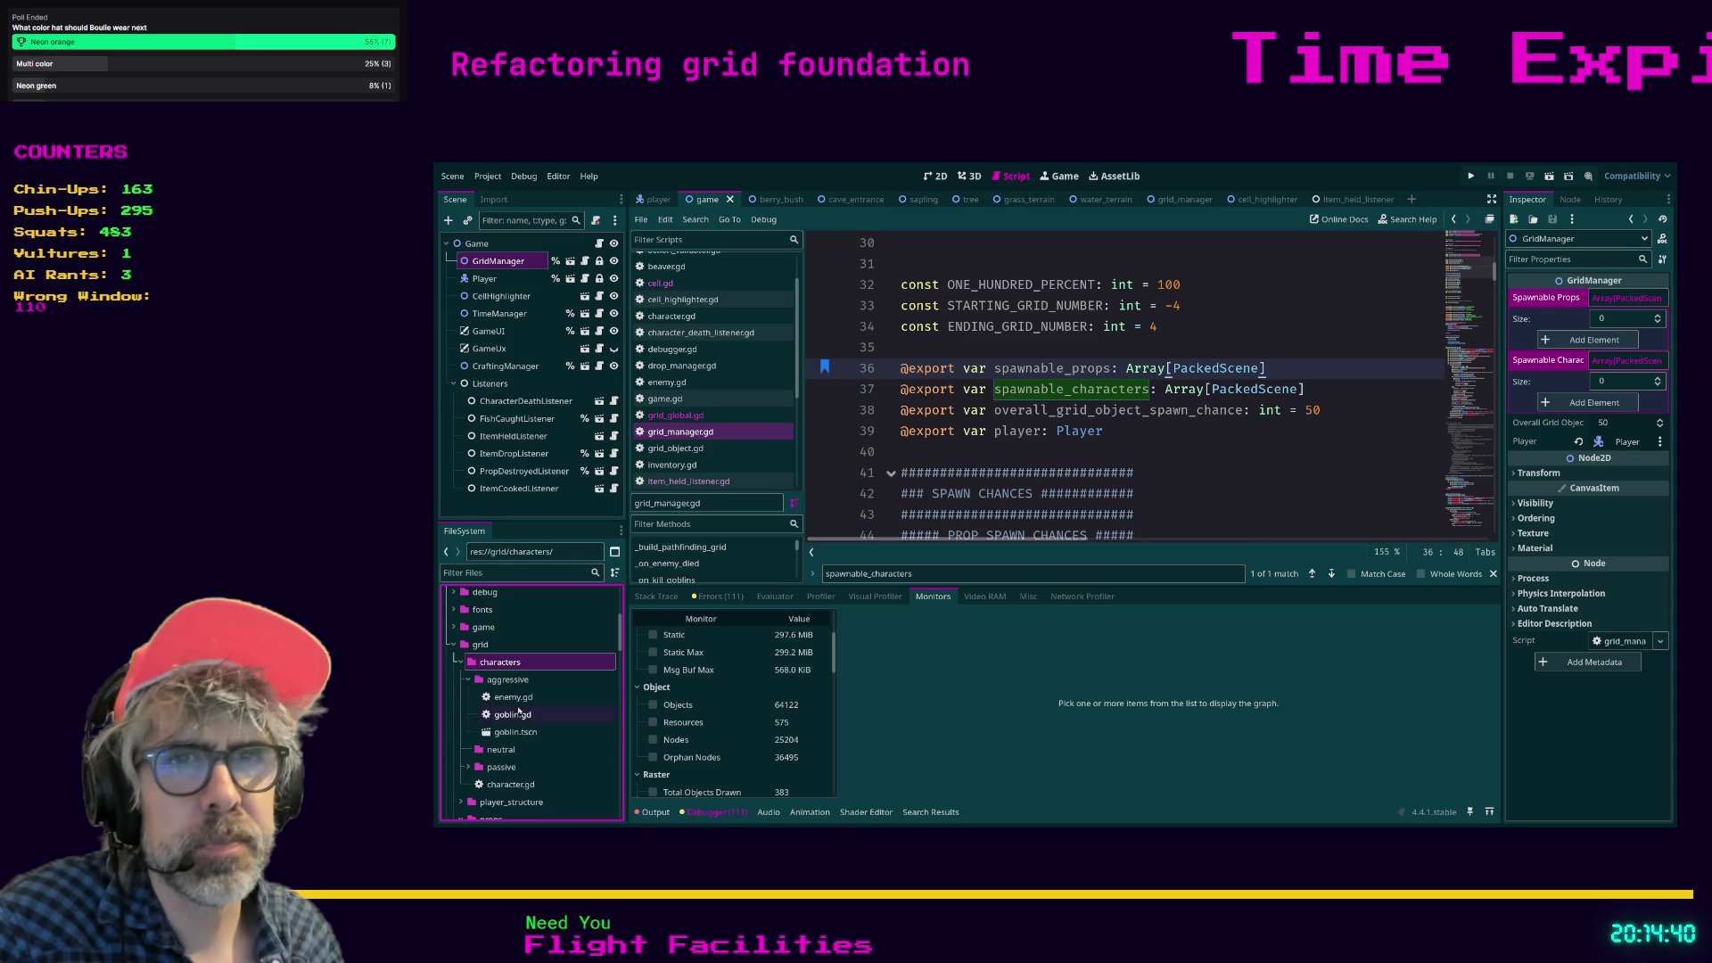
click(494, 732)
mouse_move(494, 734)
mouse_down()
mouse_move(1632, 366)
mouse_move(1605, 343)
mouse_move(1591, 406)
mouse_up()
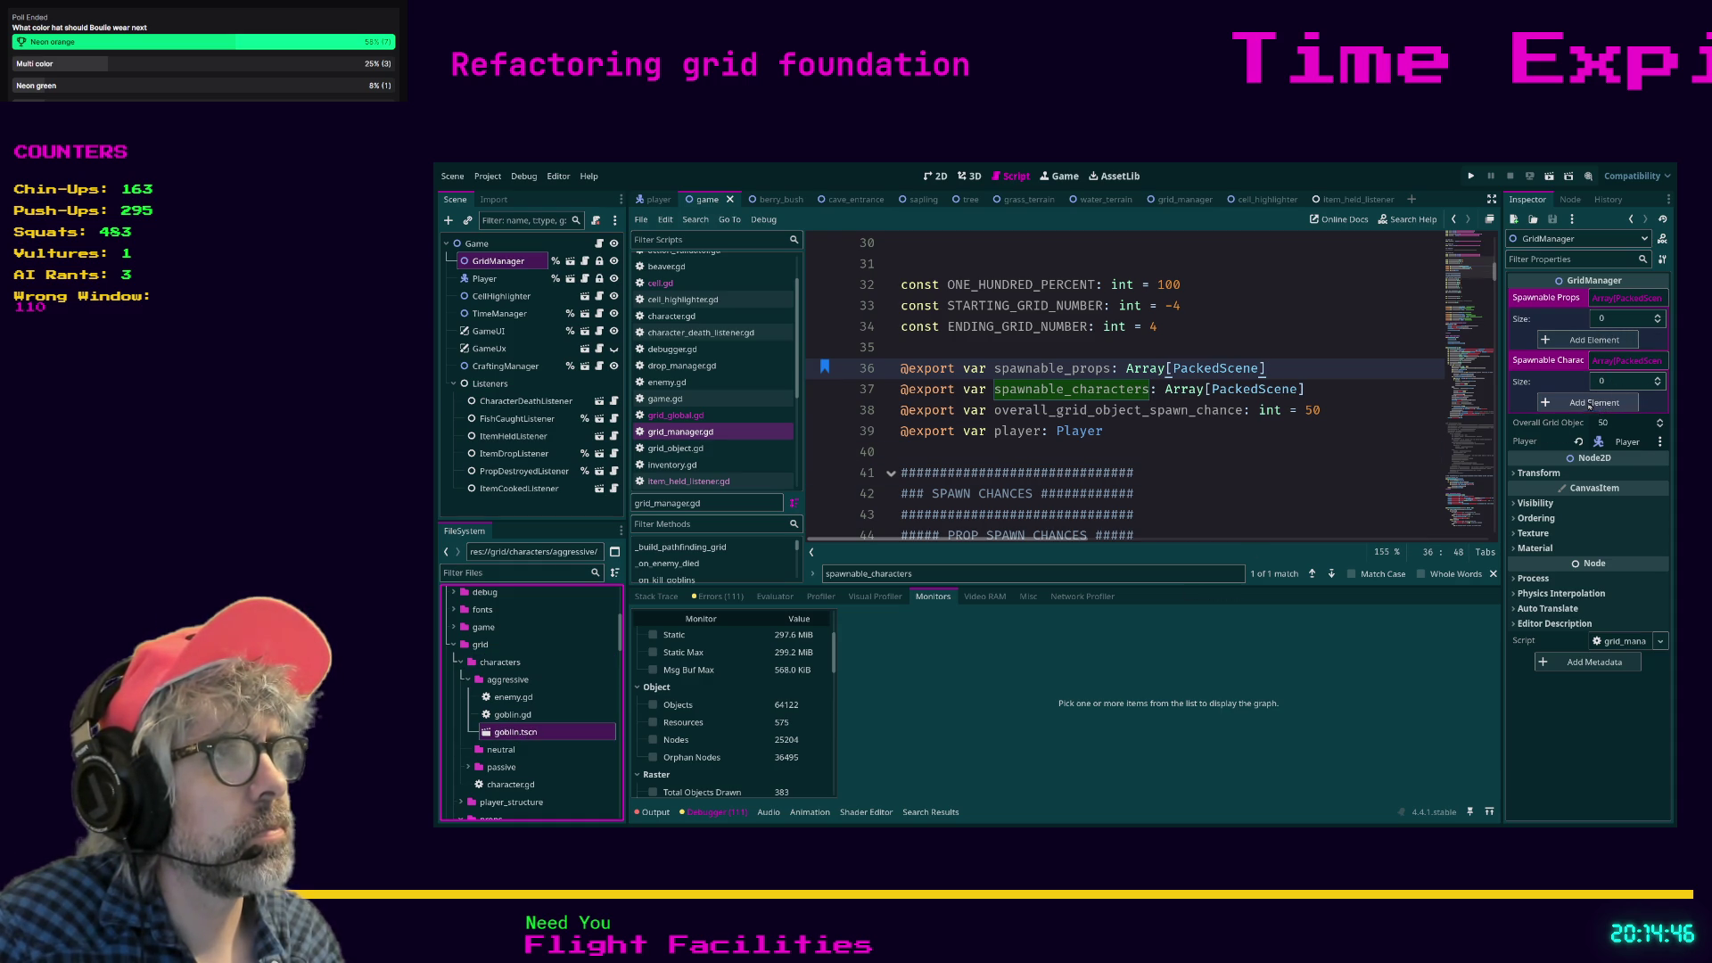
click(1657, 379)
click(1658, 379)
click(1658, 379)
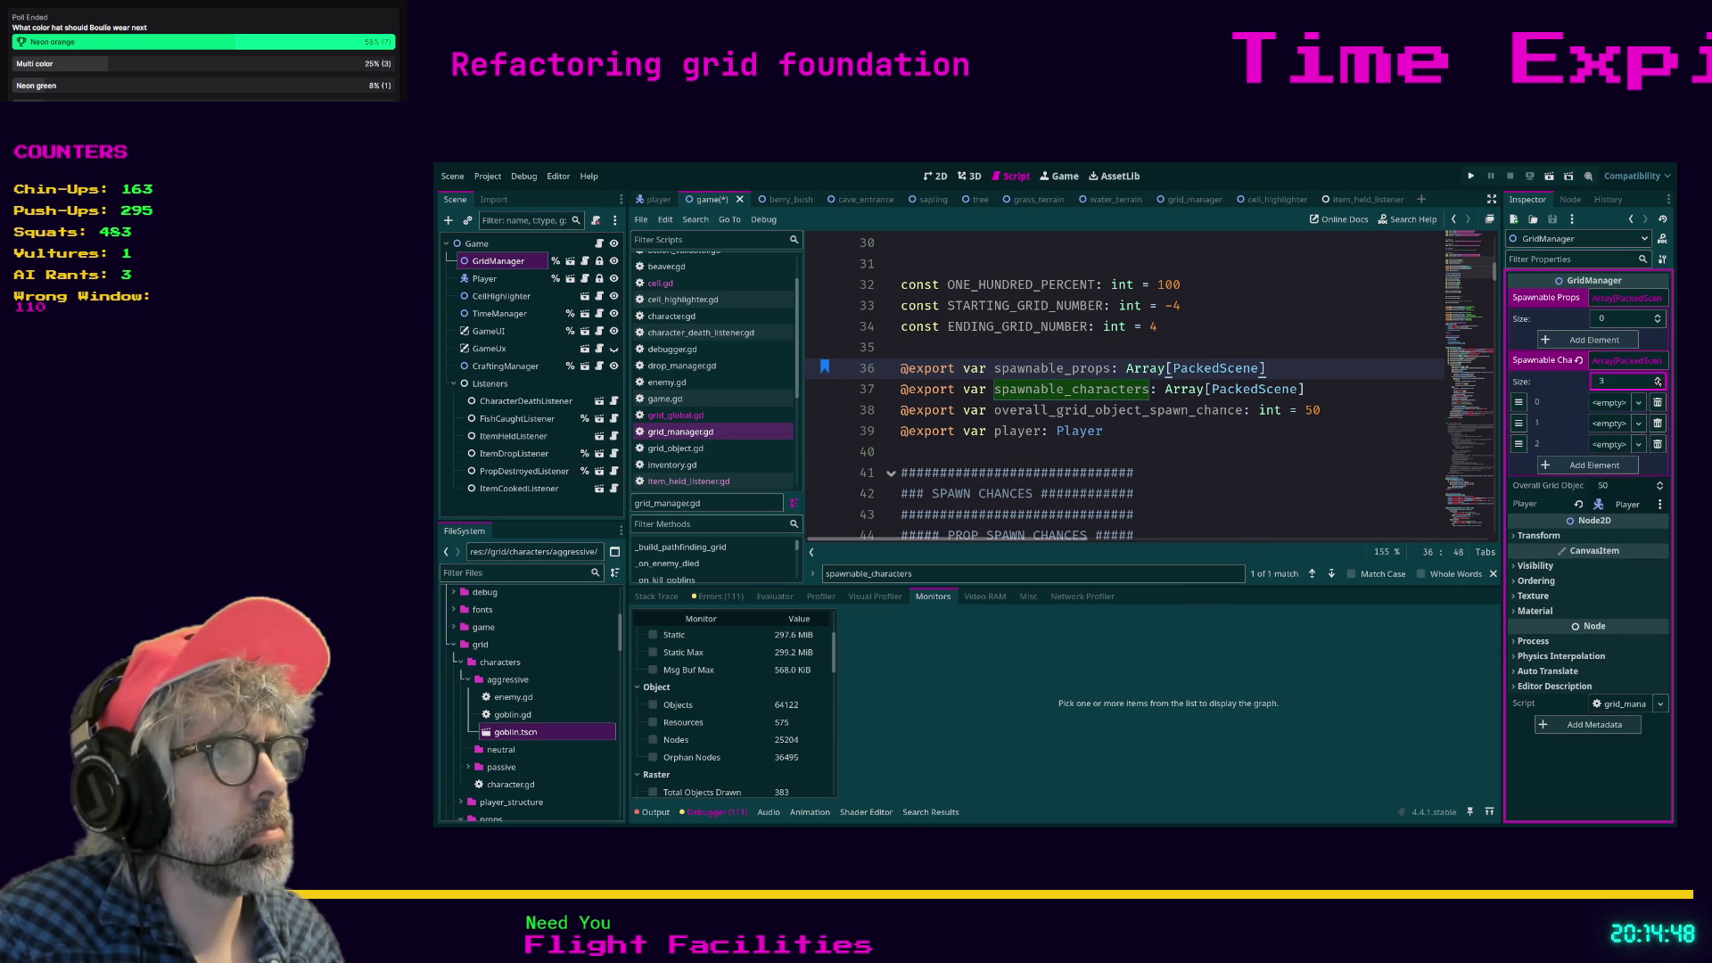
mouse_move(516, 731)
mouse_down()
mouse_move(1048, 649)
mouse_move(1605, 364)
mouse_move(1608, 403)
mouse_up()
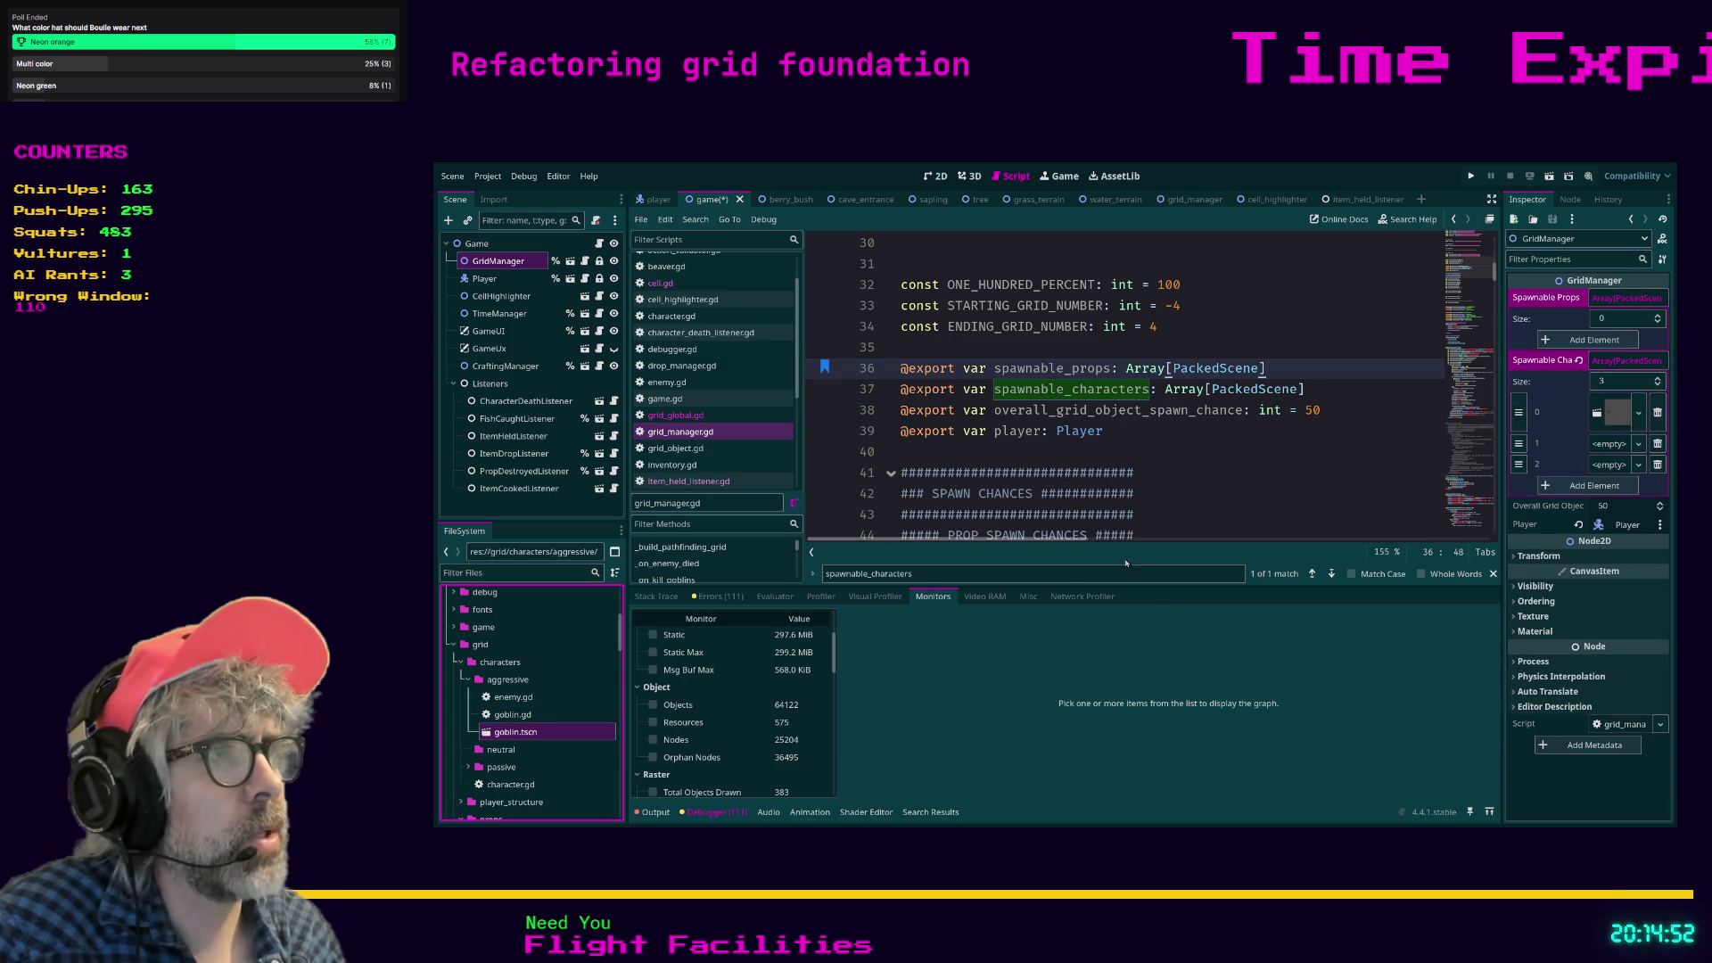
Fill the remaining character slots with beaver and Wombat.tscn from the passive characters folder.
click(481, 749)
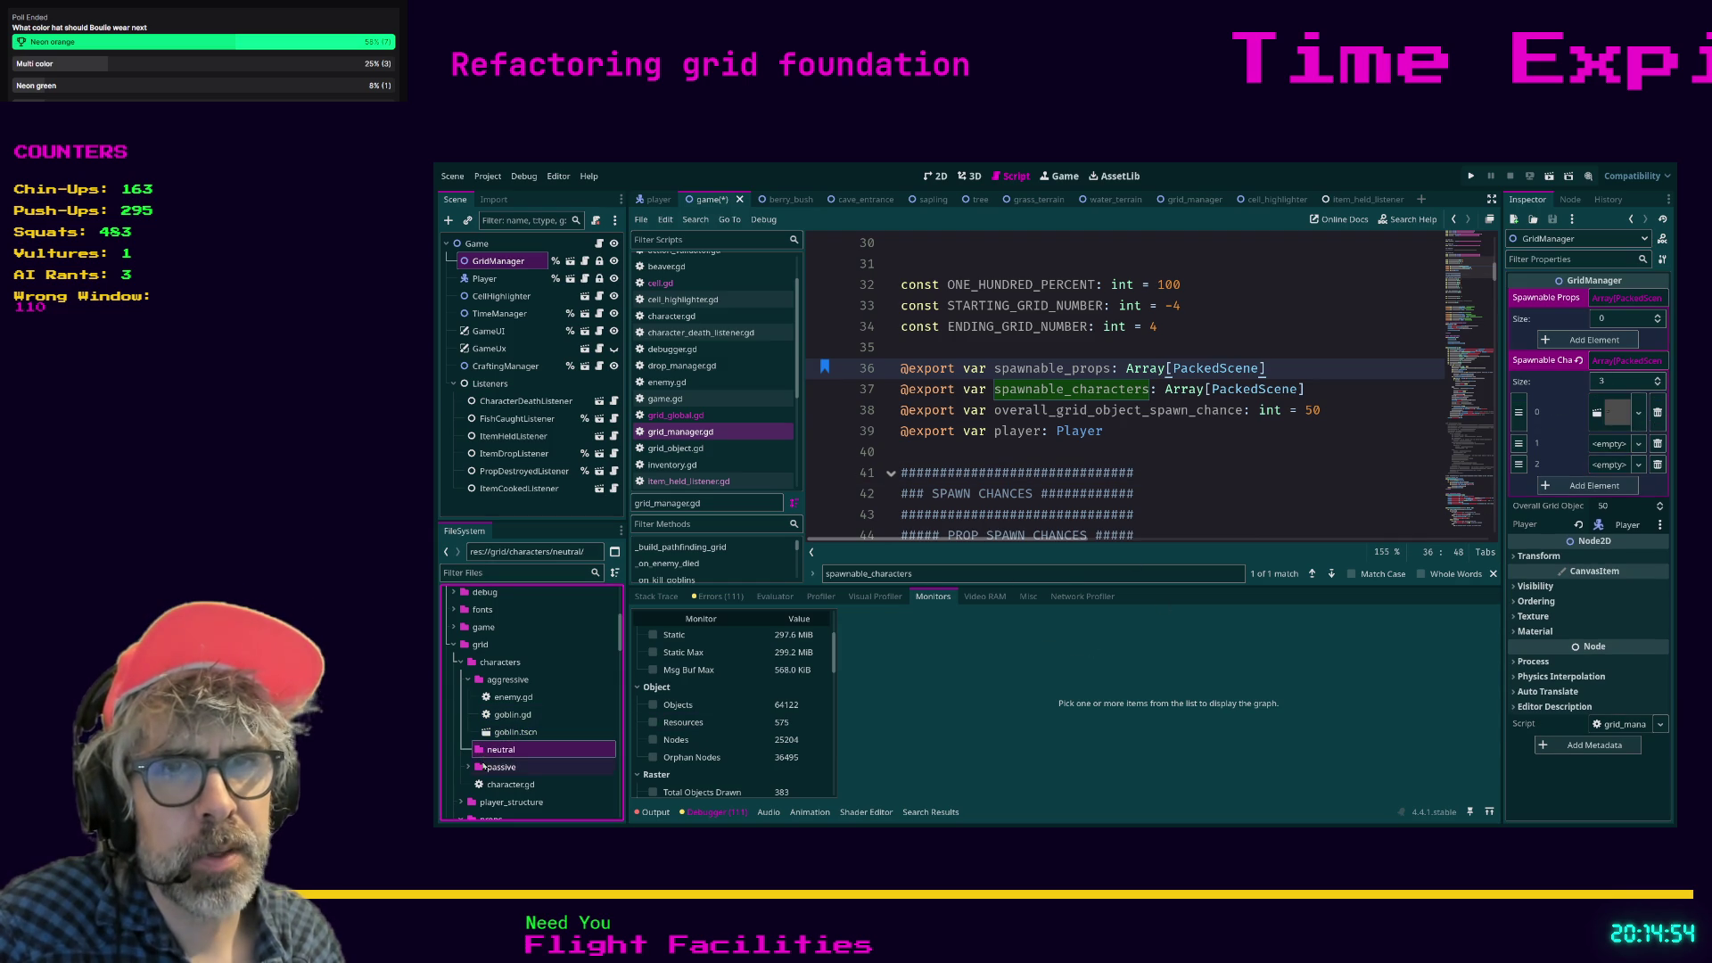
click(468, 767)
scroll(544, 709, down, 3)
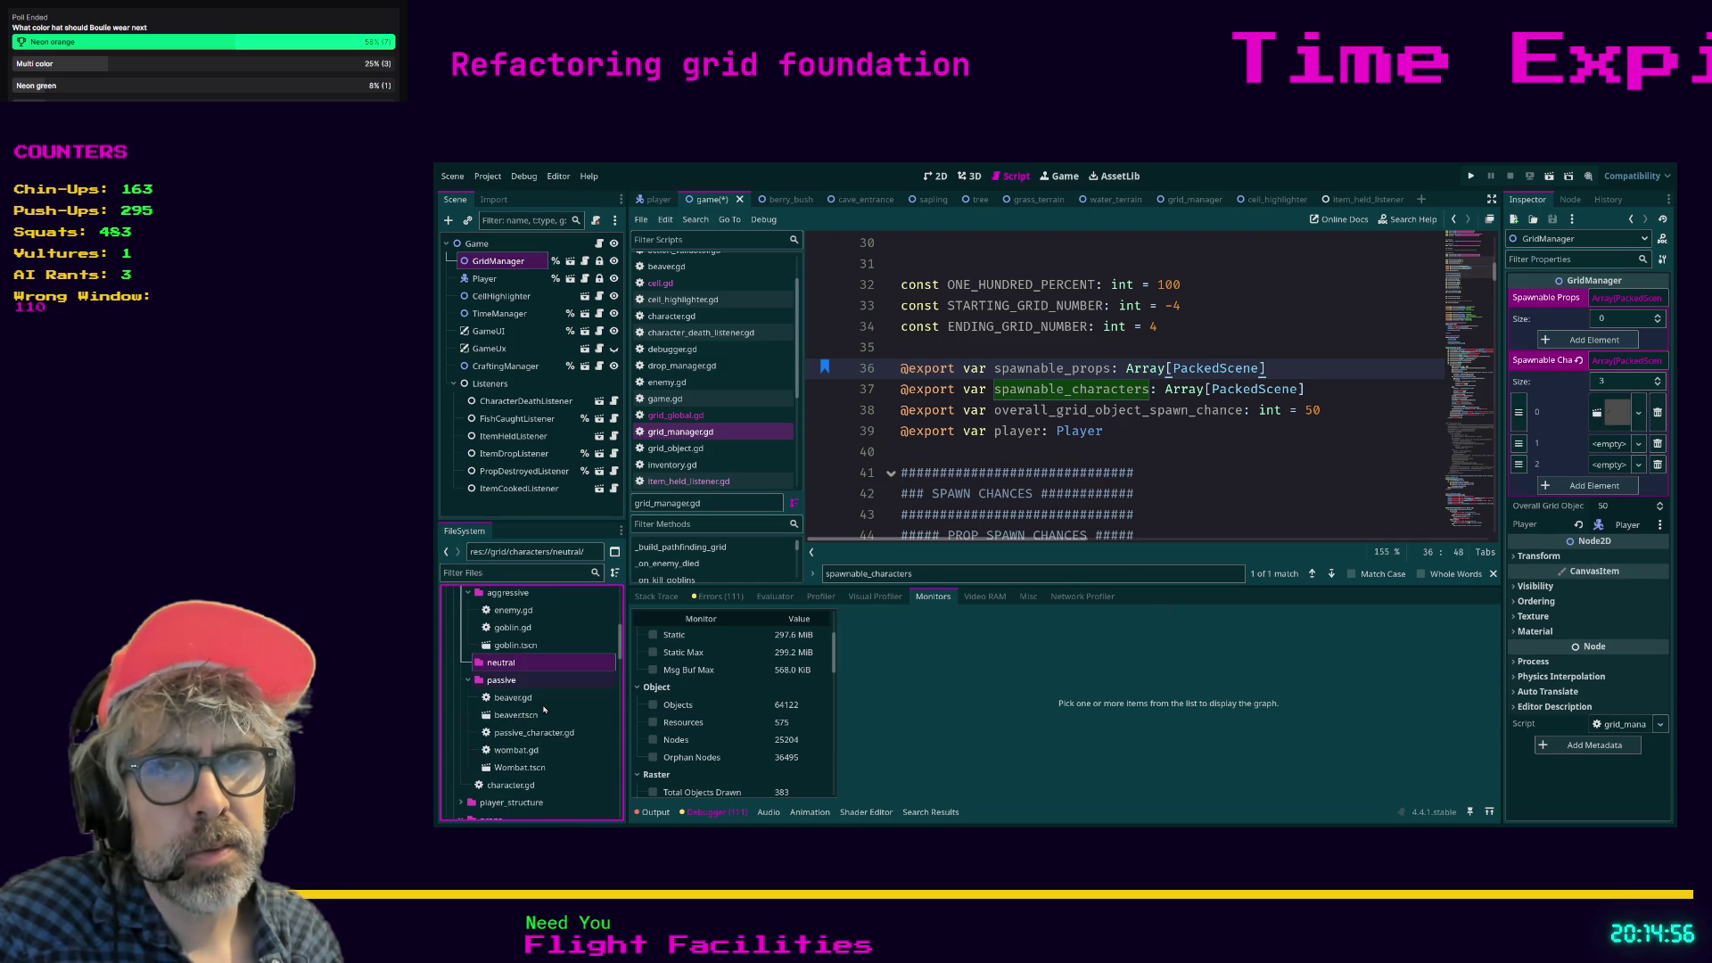
mouse_move(515, 714)
mouse_down()
mouse_move(860, 679)
mouse_move(1618, 443)
mouse_move(1605, 450)
mouse_up()
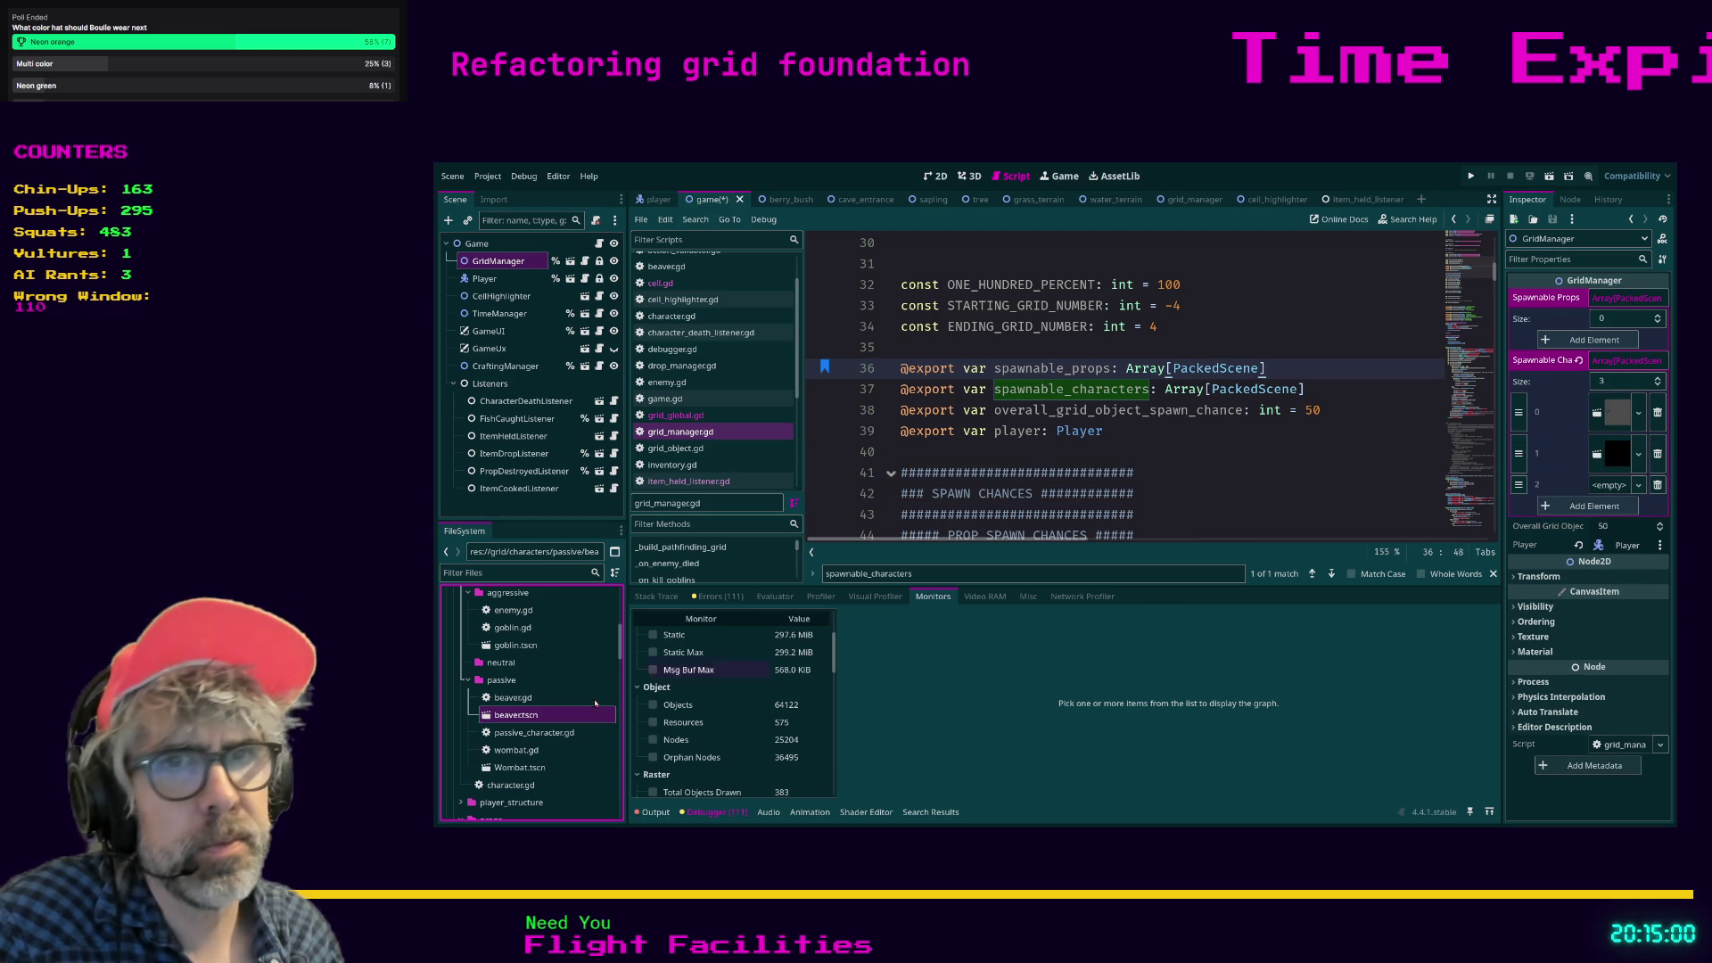
mouse_move(522, 767)
mouse_down()
mouse_move(1525, 530)
mouse_move(1607, 488)
mouse_up()
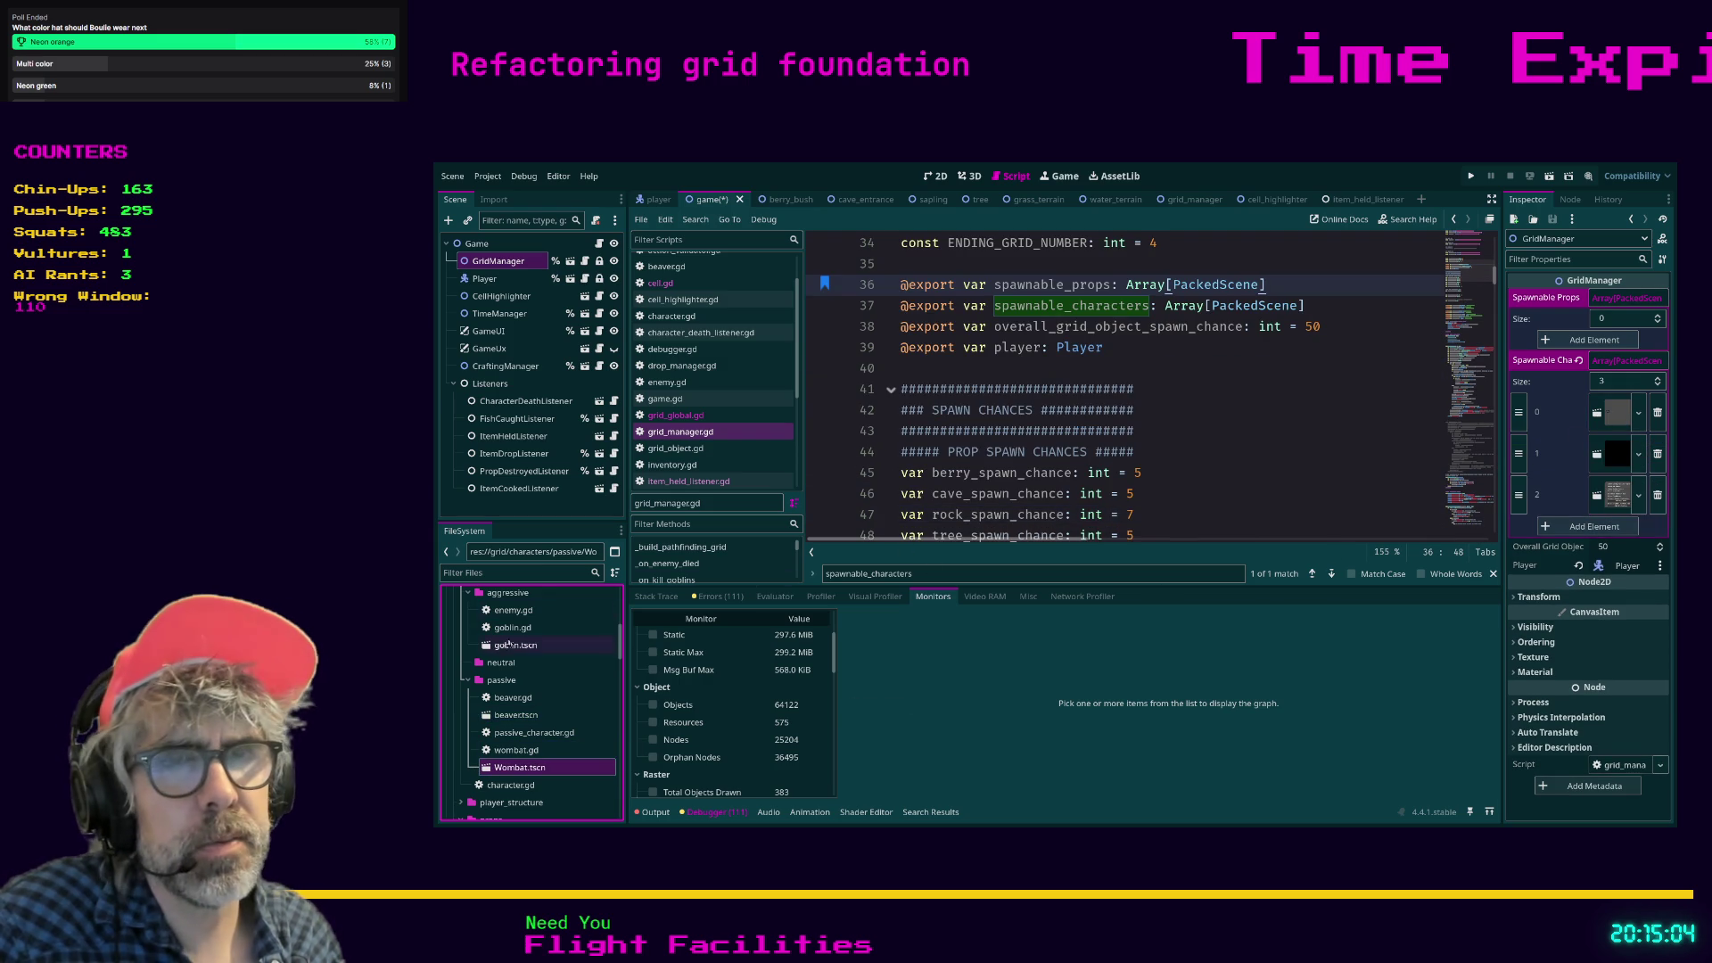
Collapse the characters folders and open grid/props to show cave_entrance, gravestone and rock scenes.
click(469, 682)
scroll(476, 677, up, 3)
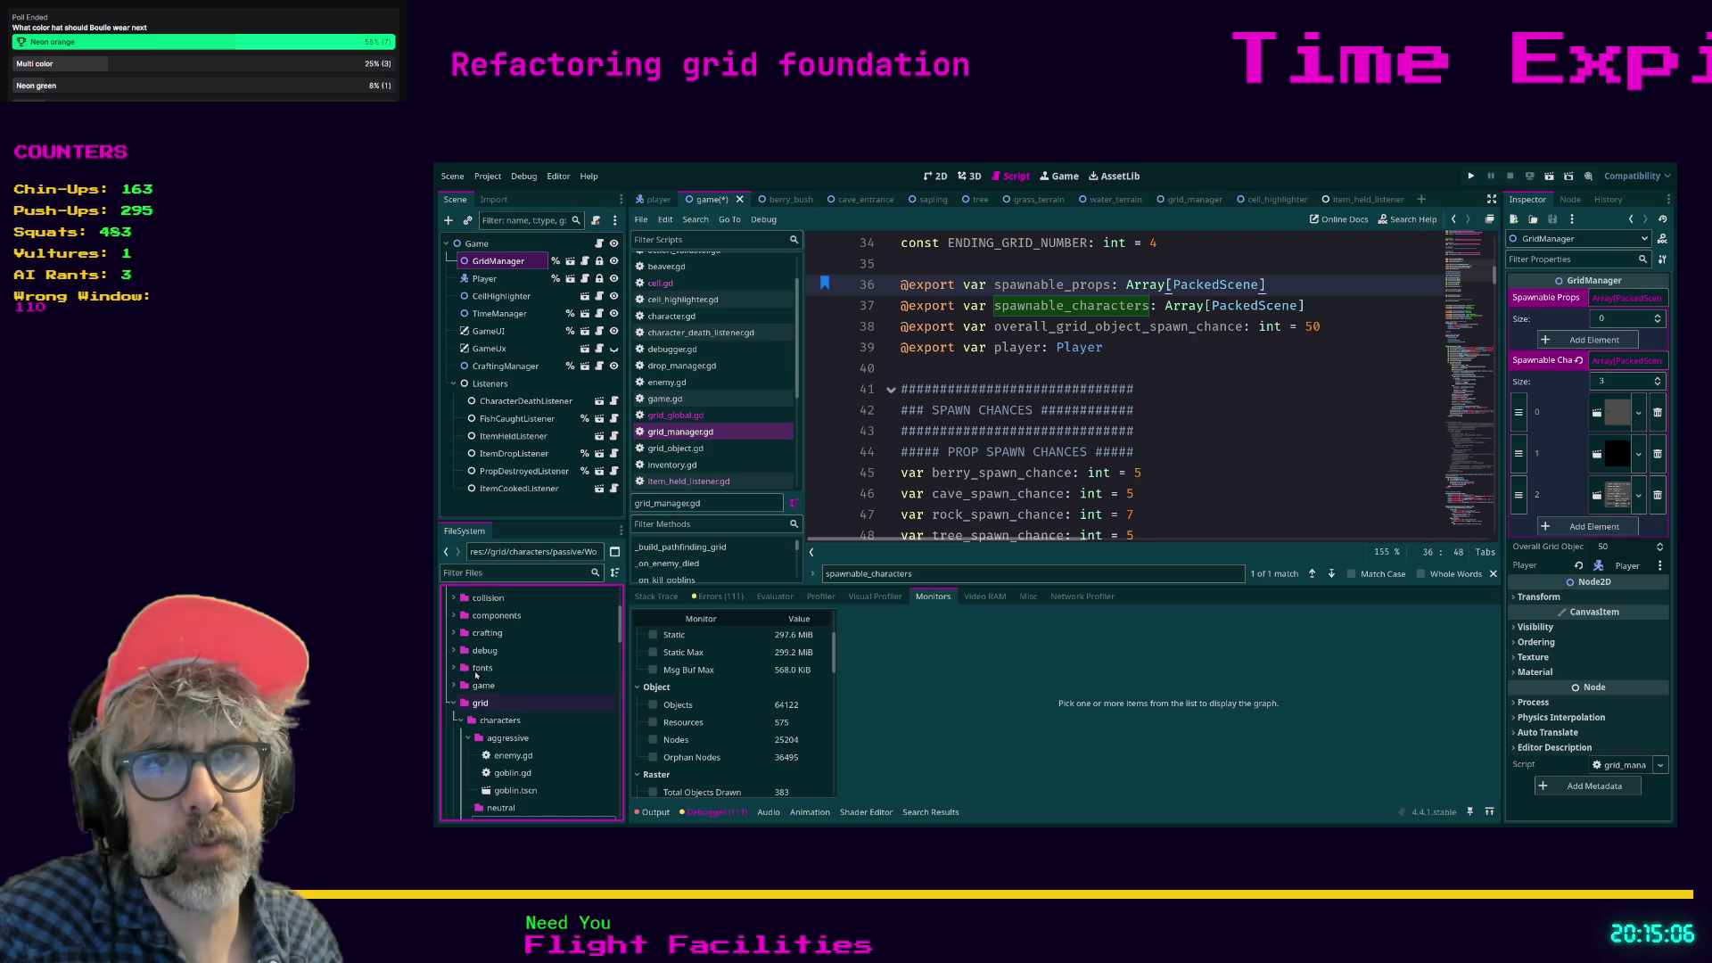
click(454, 703)
scroll(482, 709, down, 2)
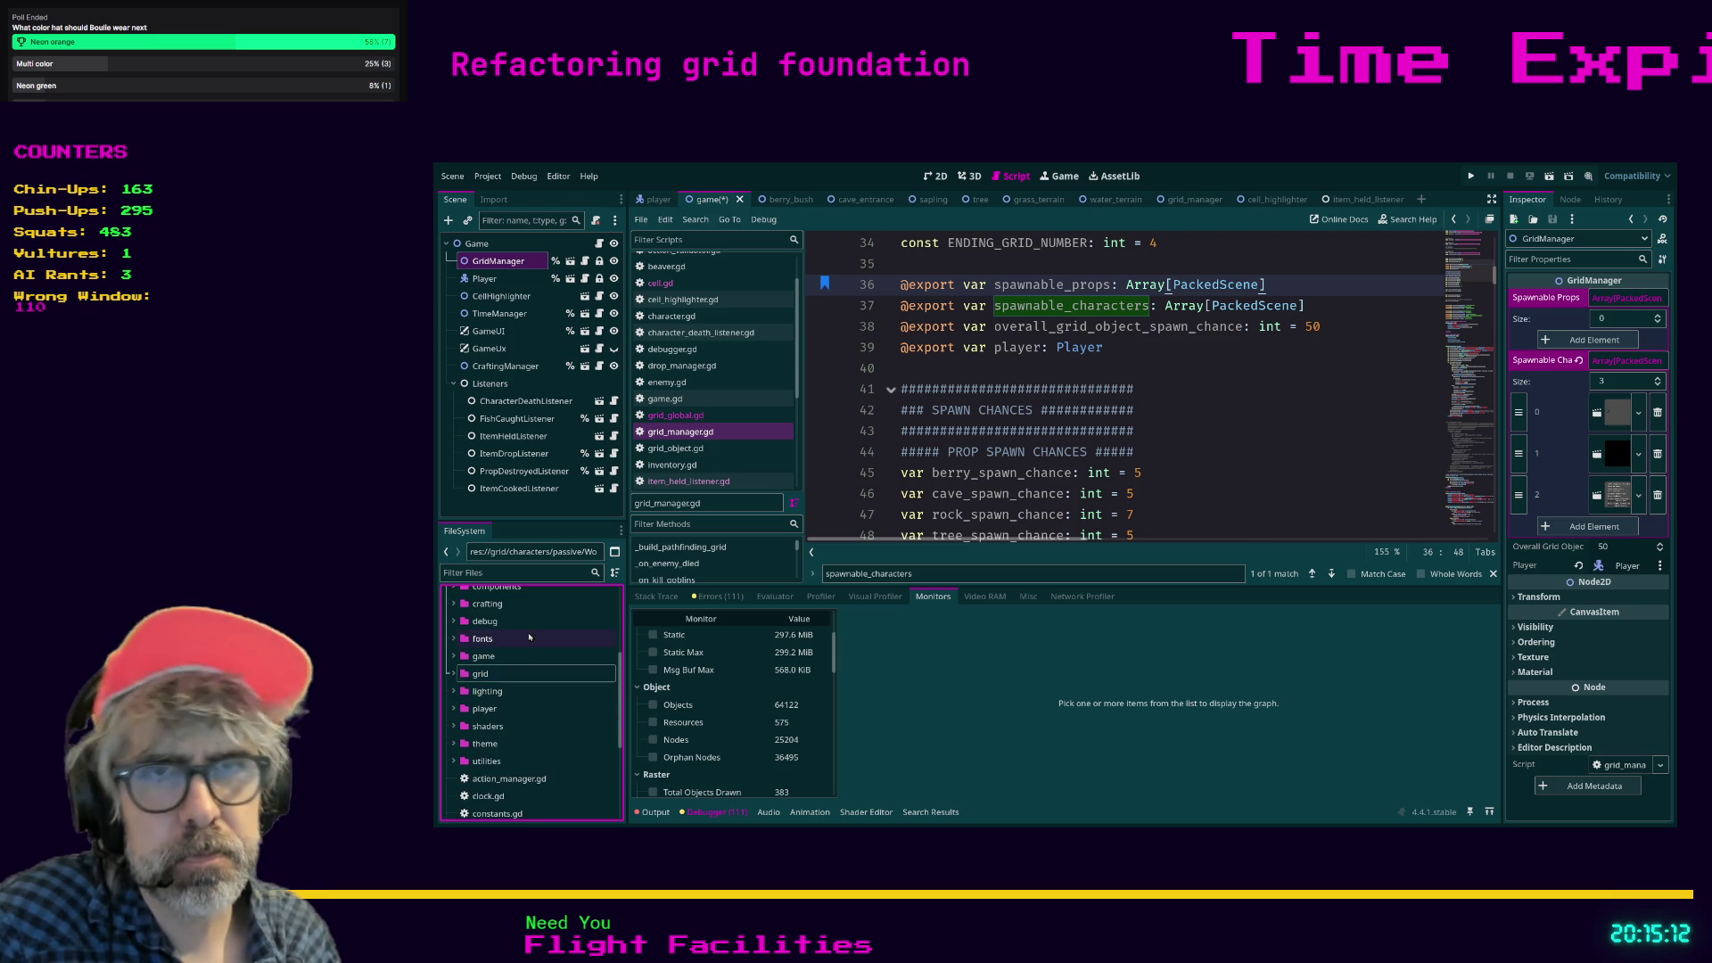
scroll(504, 669, up, 1)
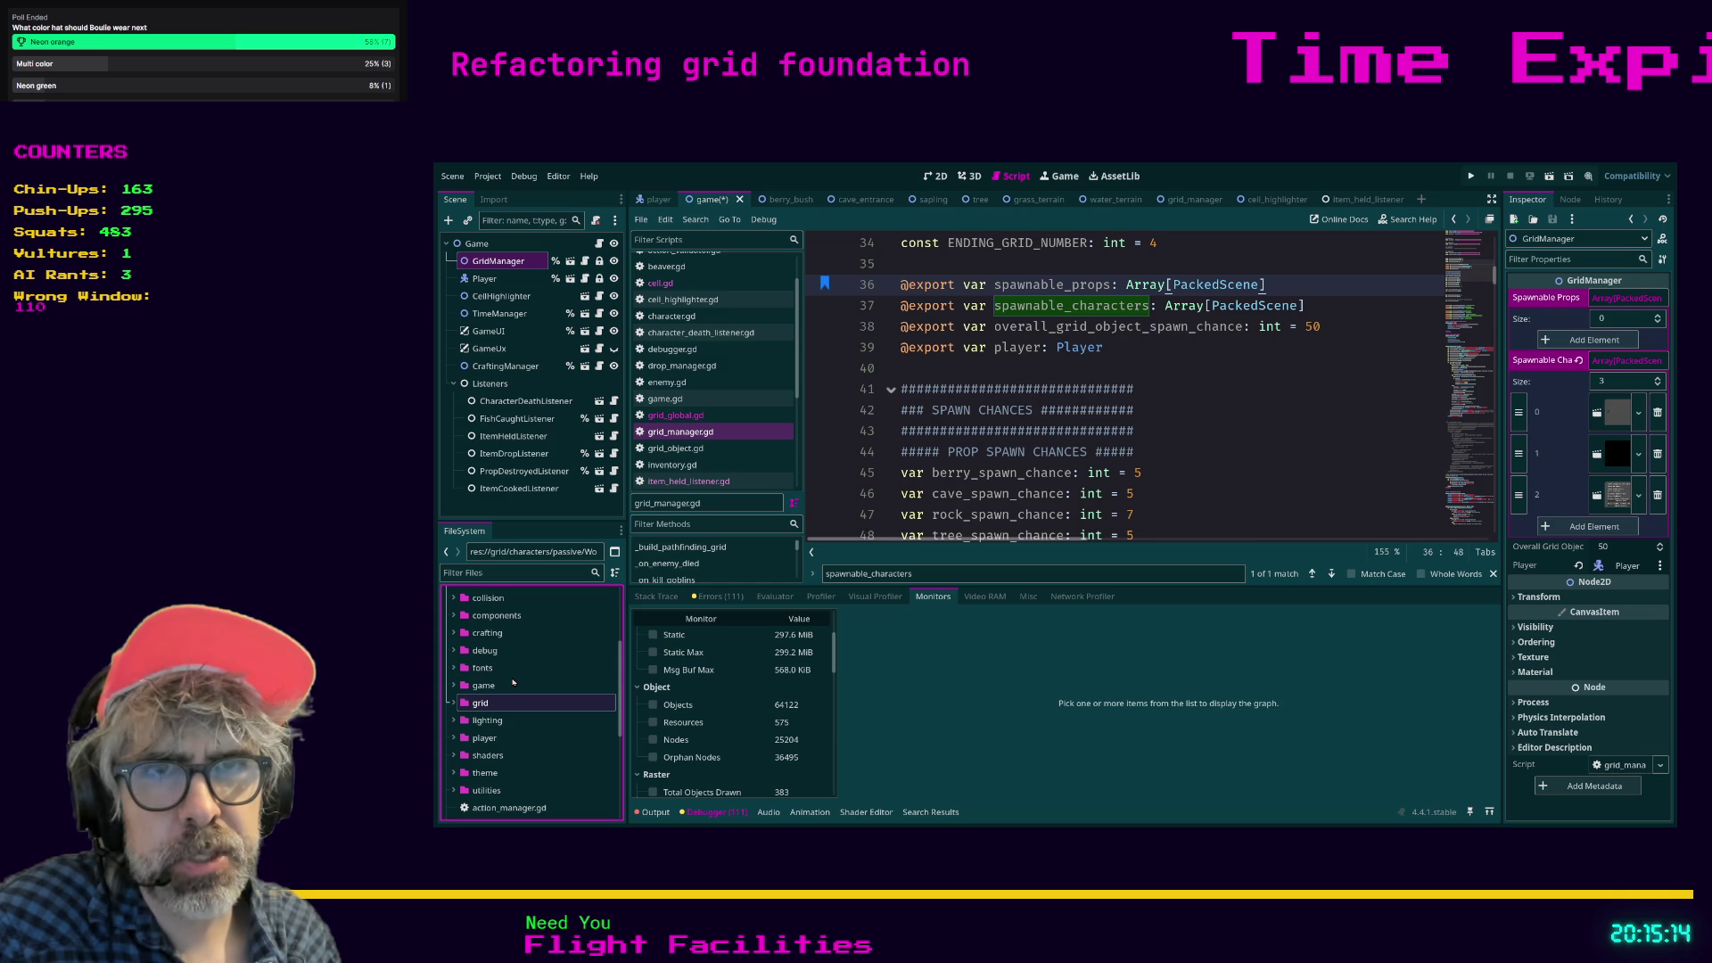
click(455, 703)
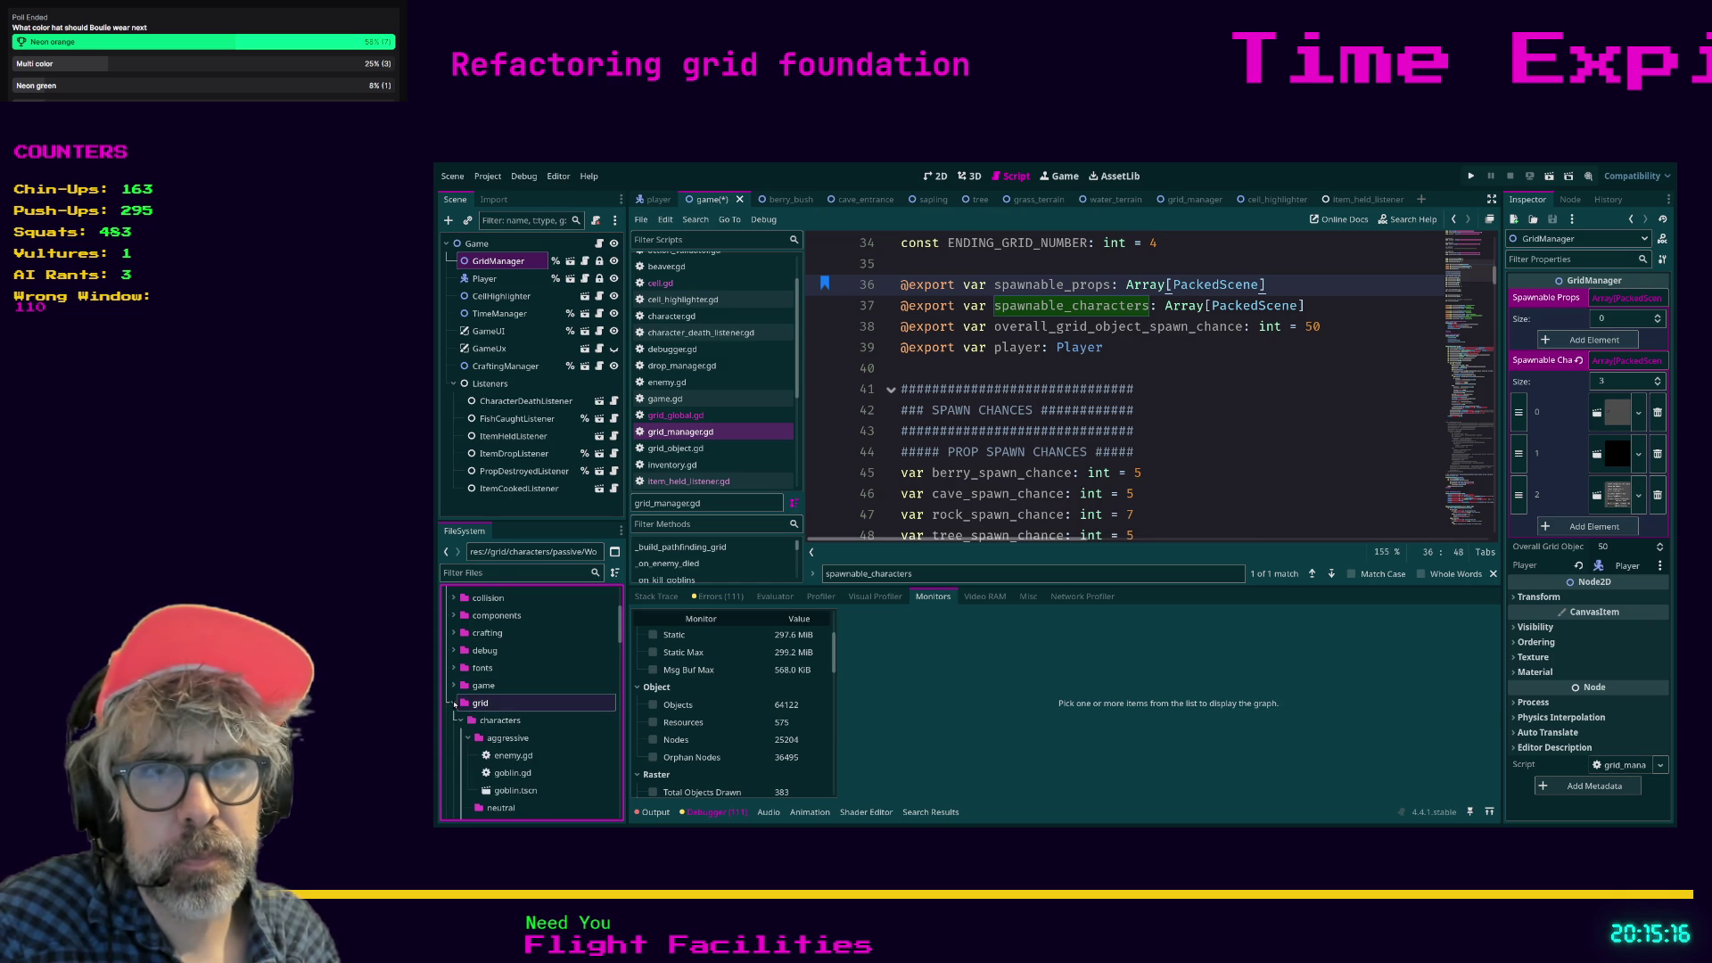
scroll(457, 701, down, 1)
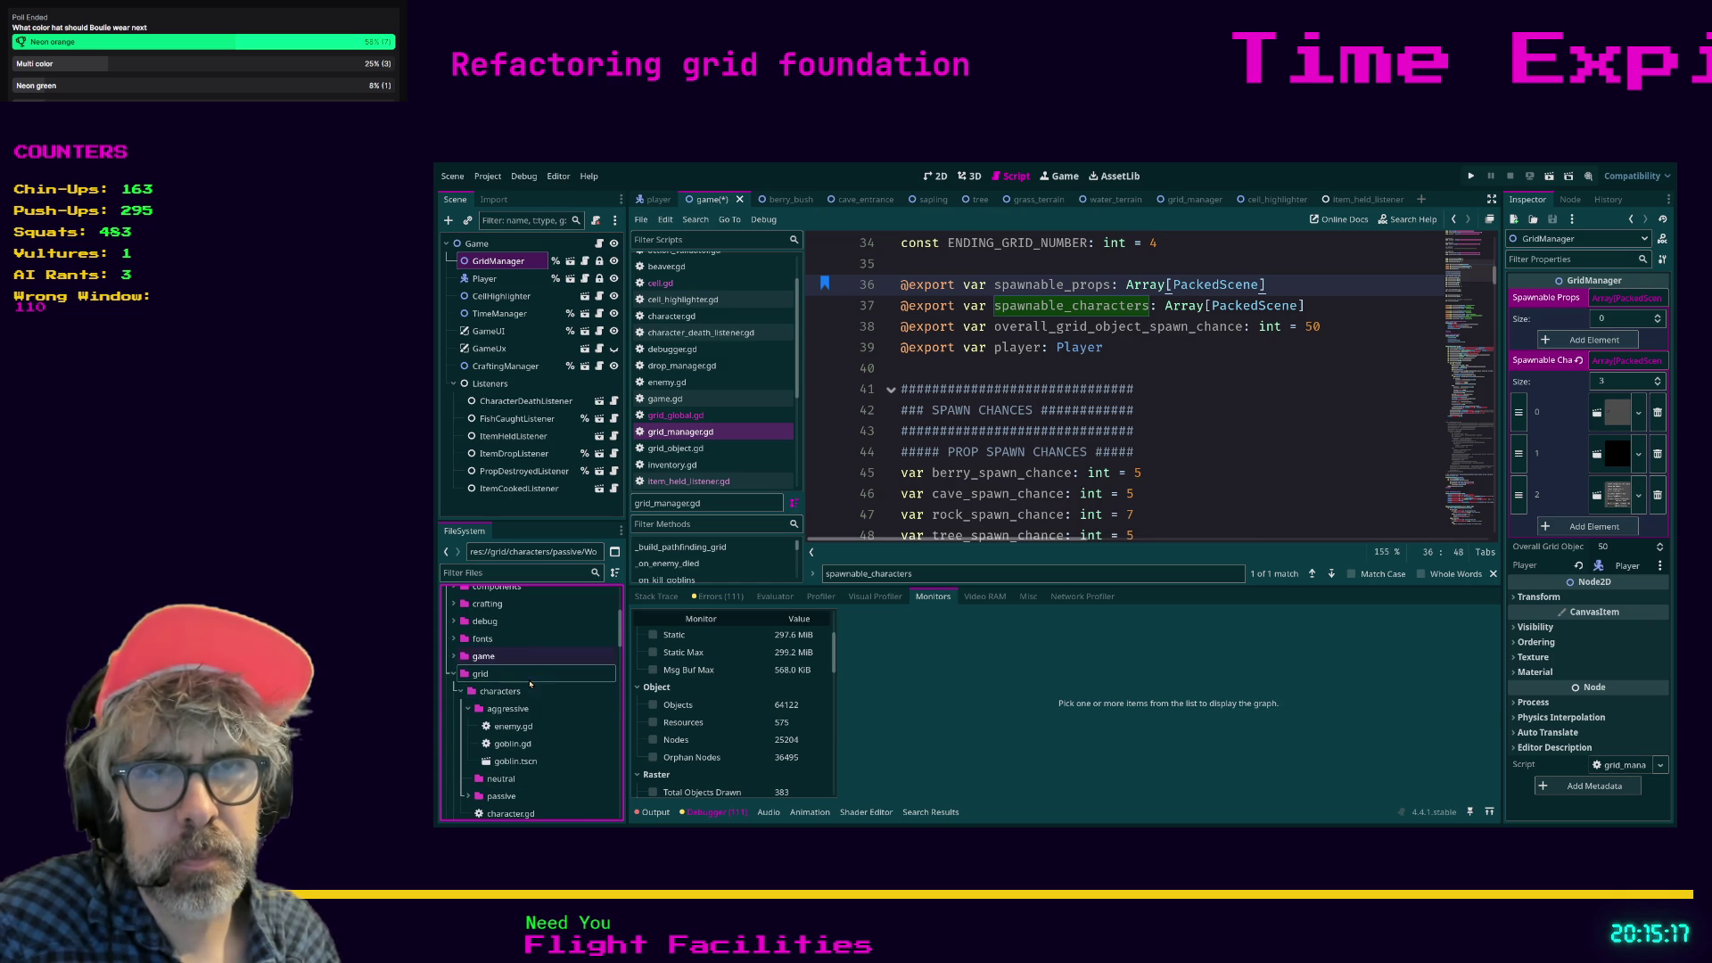
click(462, 691)
scroll(535, 666, down, 2)
scroll(535, 666, down, 1)
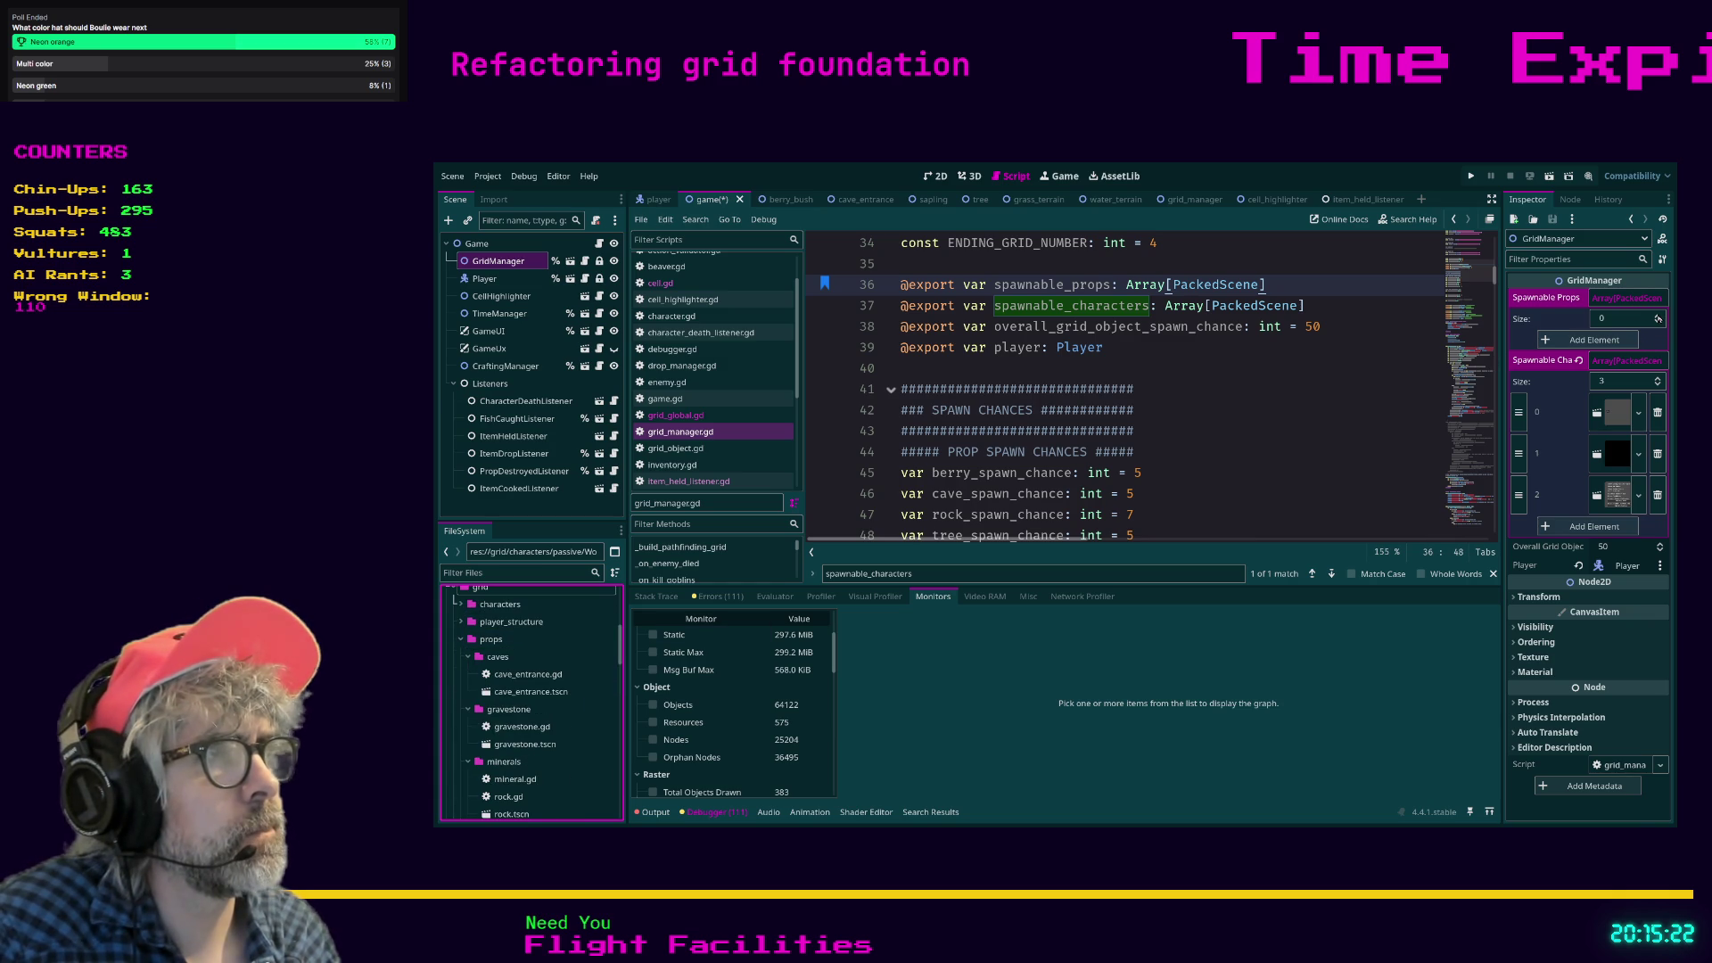
scroll(1658, 318, up, 10)
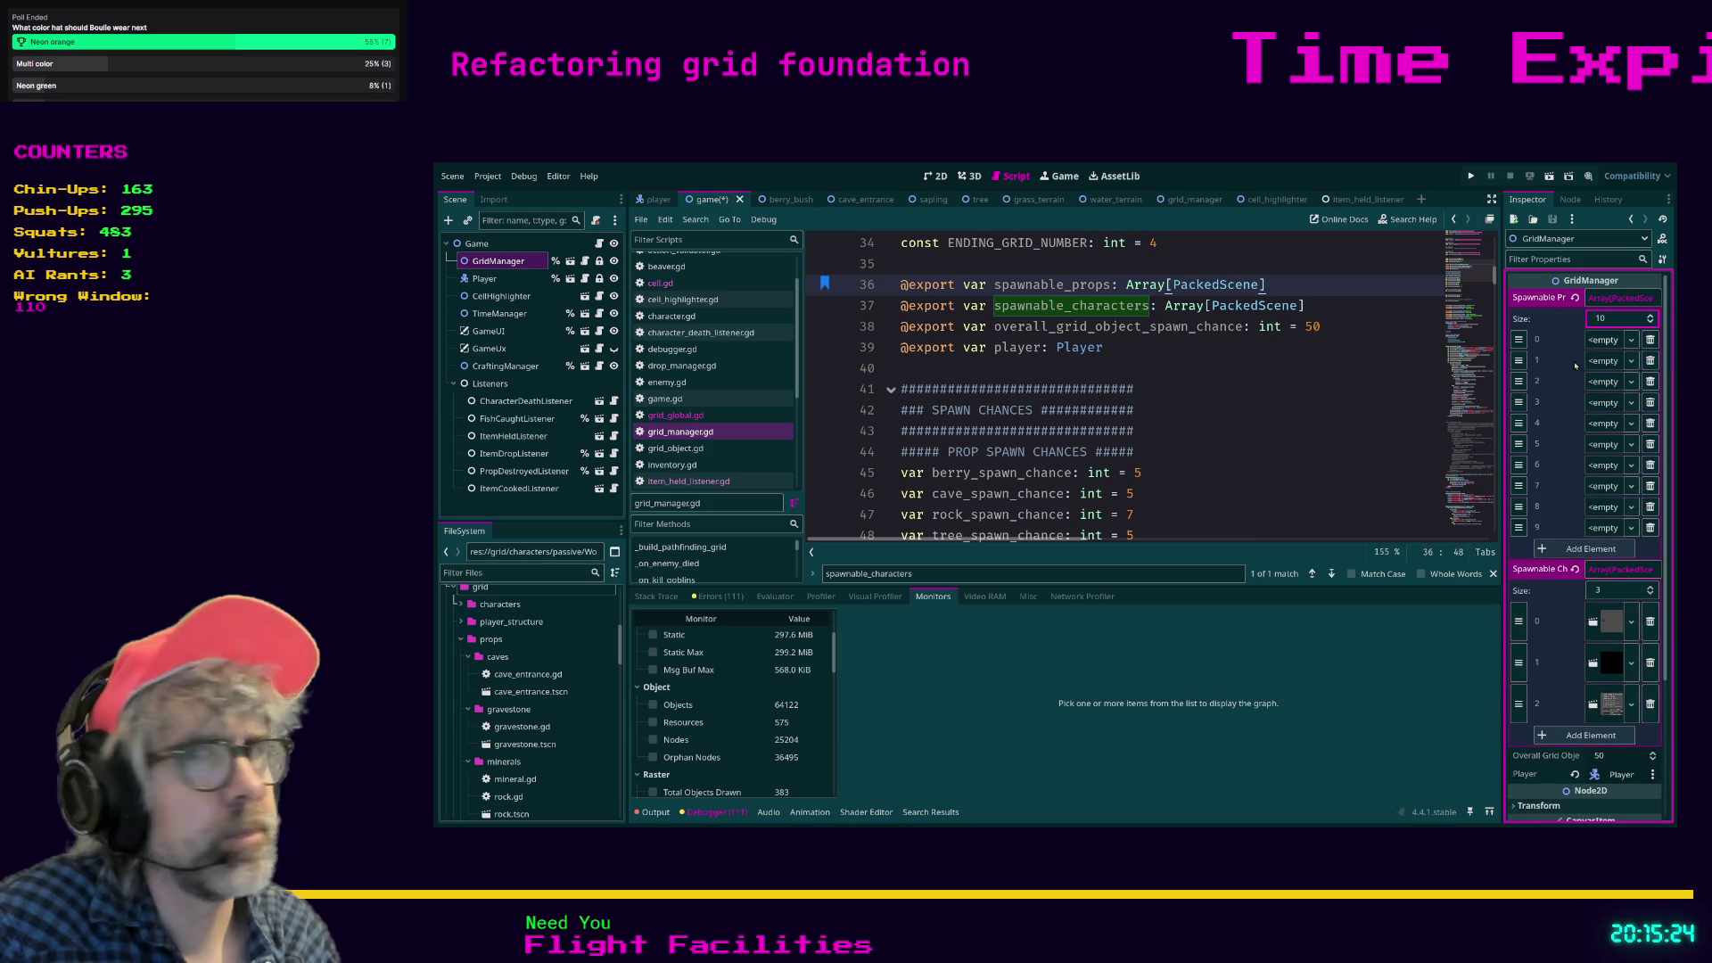
Fill Spawnable Props slots 0–4 with cave_entrance, rock, and the blue, green and red mushrooms.
click(515, 691)
mouse_move(514, 691)
mouse_down()
mouse_move(1605, 343)
mouse_move(1584, 355)
mouse_up()
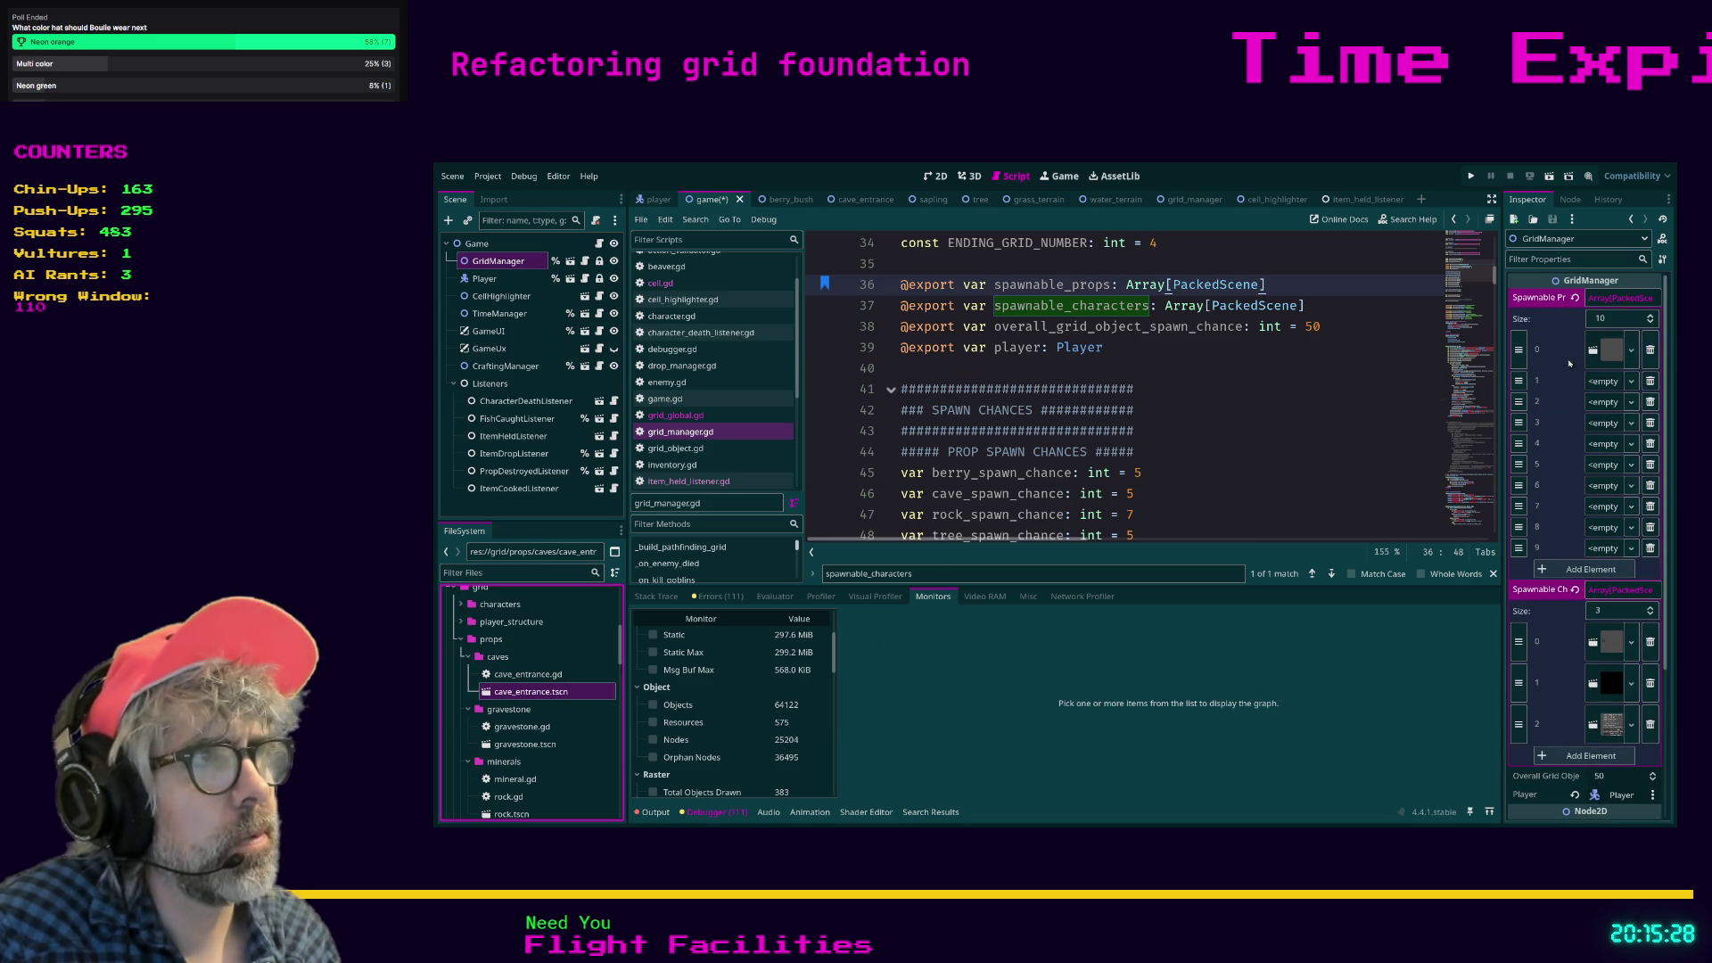
click(503, 745)
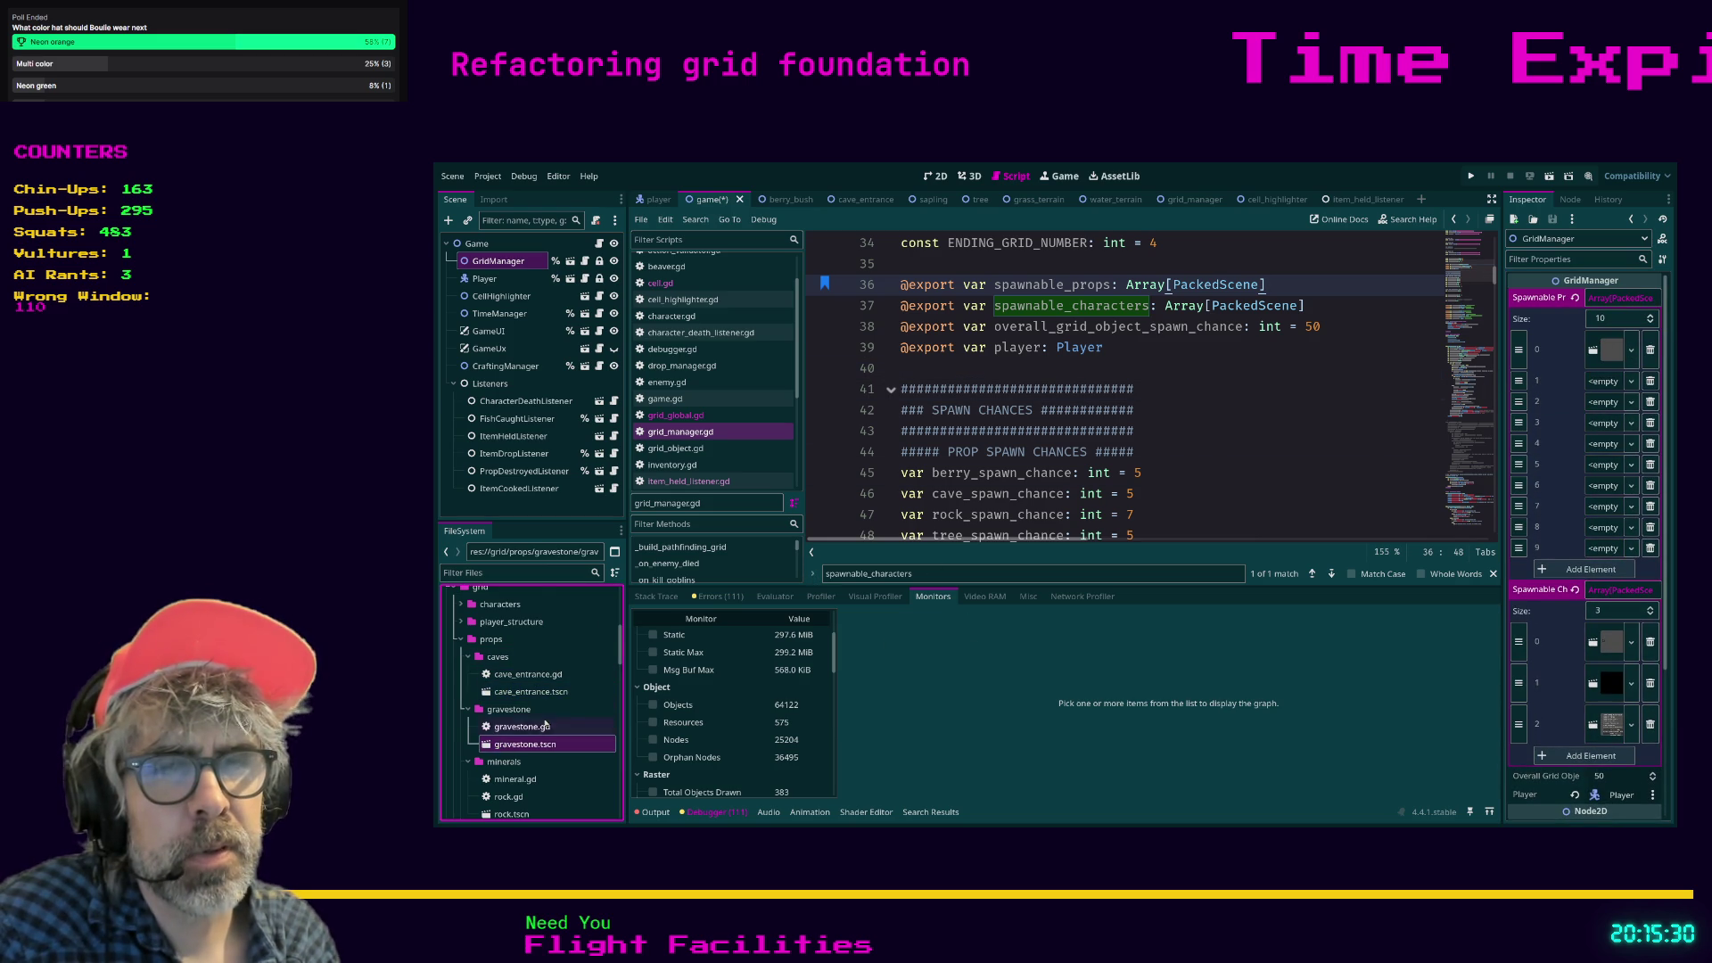
scroll(564, 707, down, 1)
scroll(516, 717, down, 1)
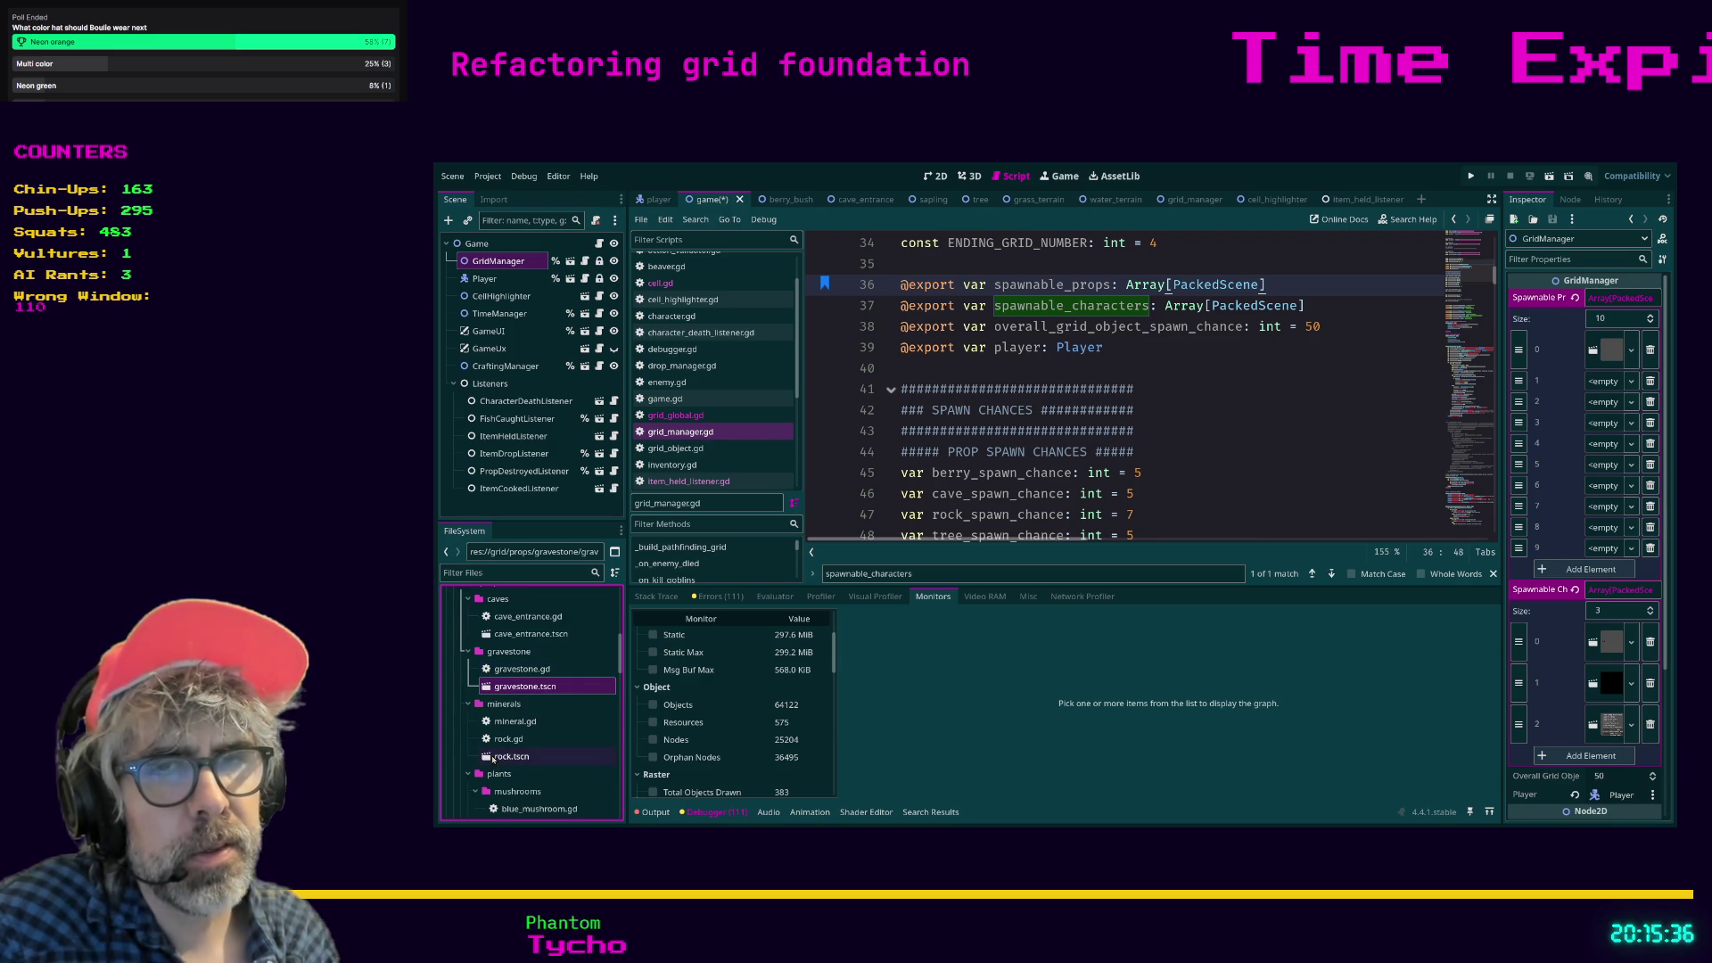
mouse_move(493, 758)
mouse_down()
mouse_move(1159, 379)
mouse_move(1596, 390)
mouse_up()
scroll(506, 680, down, 1)
scroll(505, 679, down, 1)
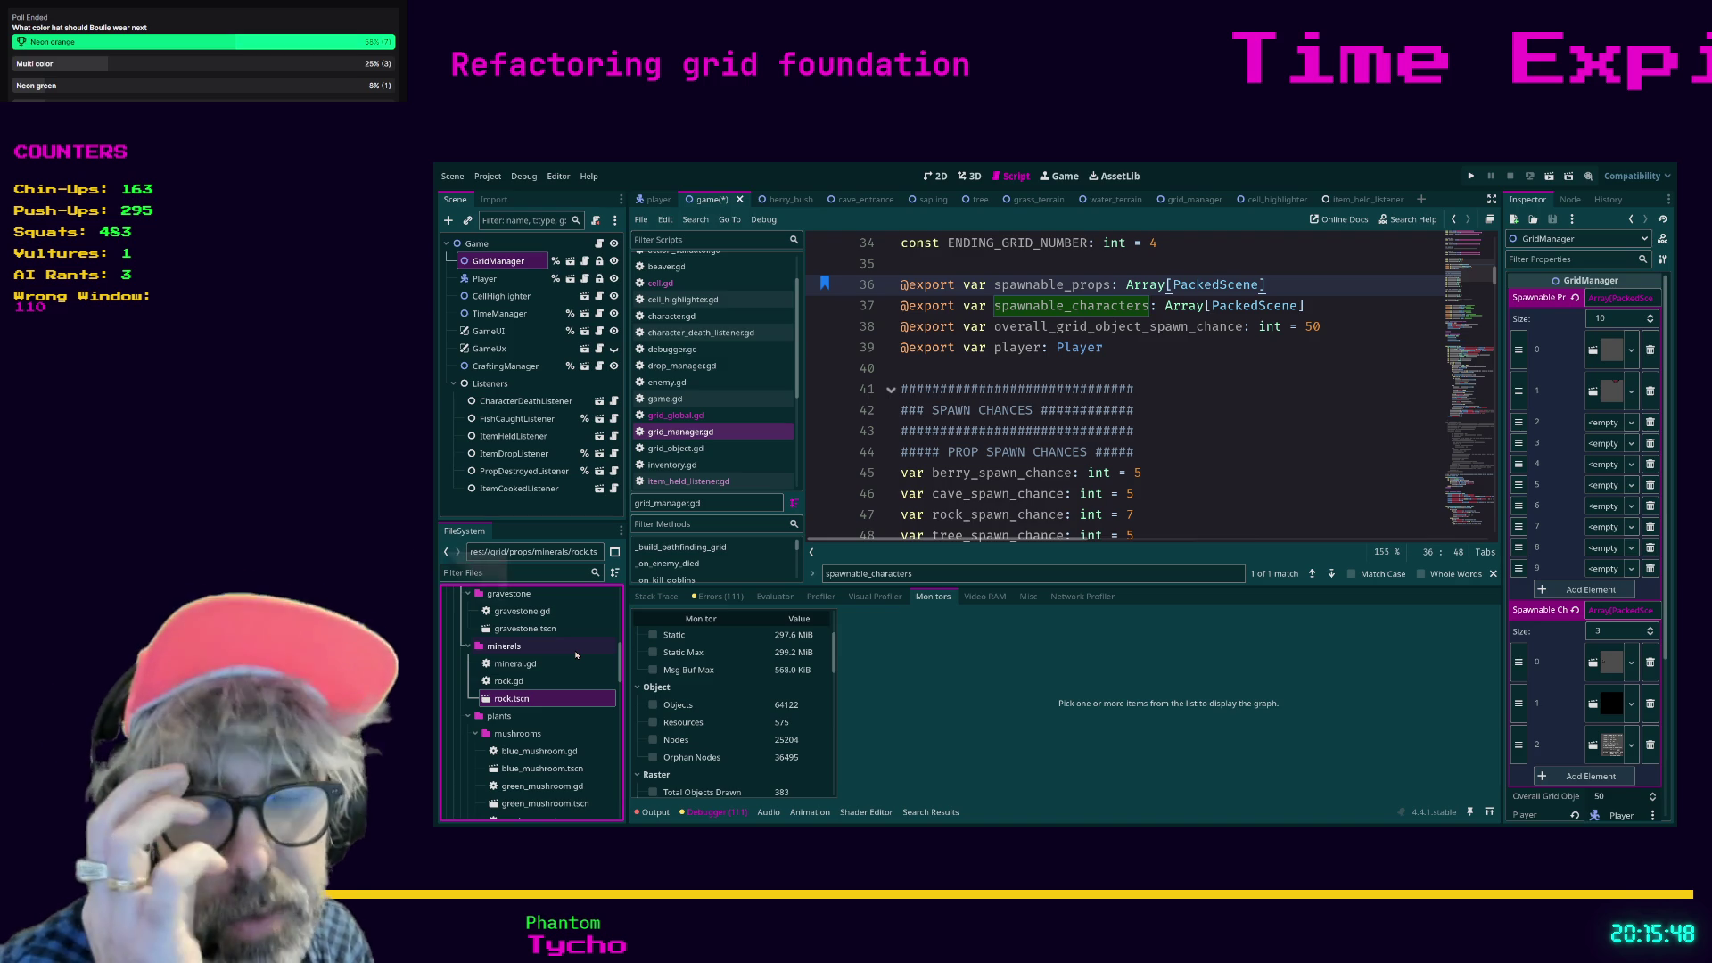
scroll(543, 699, up, 3)
mouse_move(534, 686)
mouse_down()
mouse_move(768, 654)
mouse_move(1585, 428)
mouse_move(980, 514)
mouse_move(521, 707)
mouse_up()
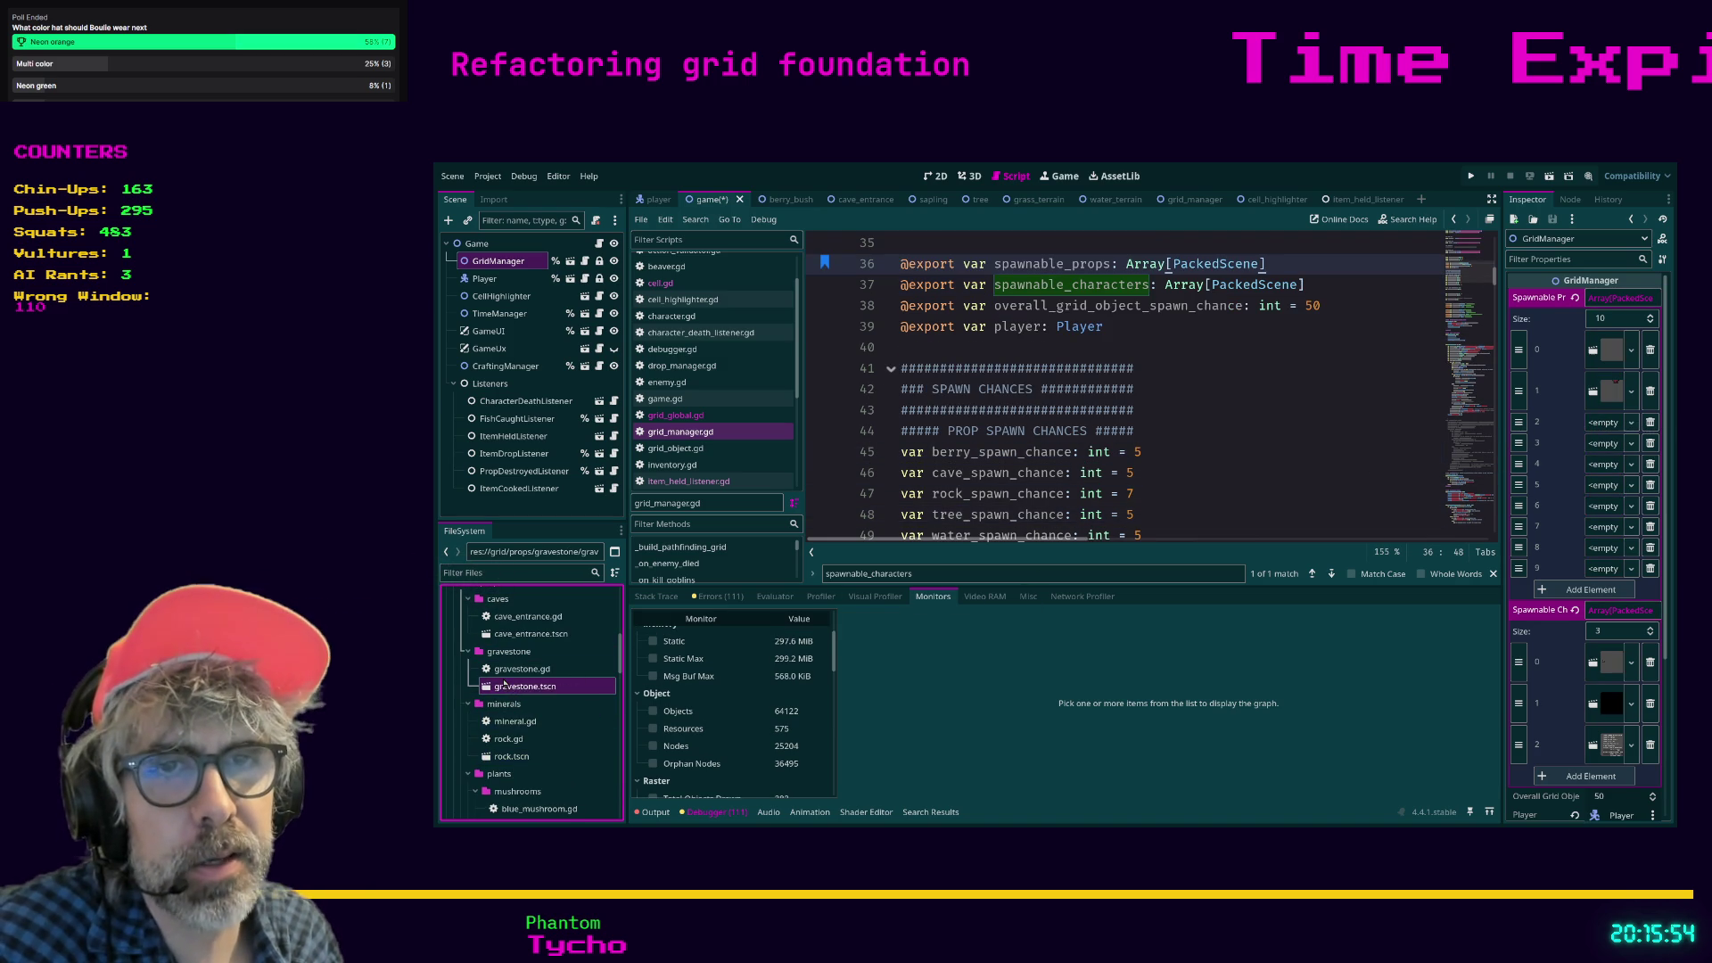
scroll(550, 670, down, 1)
scroll(550, 669, down, 5)
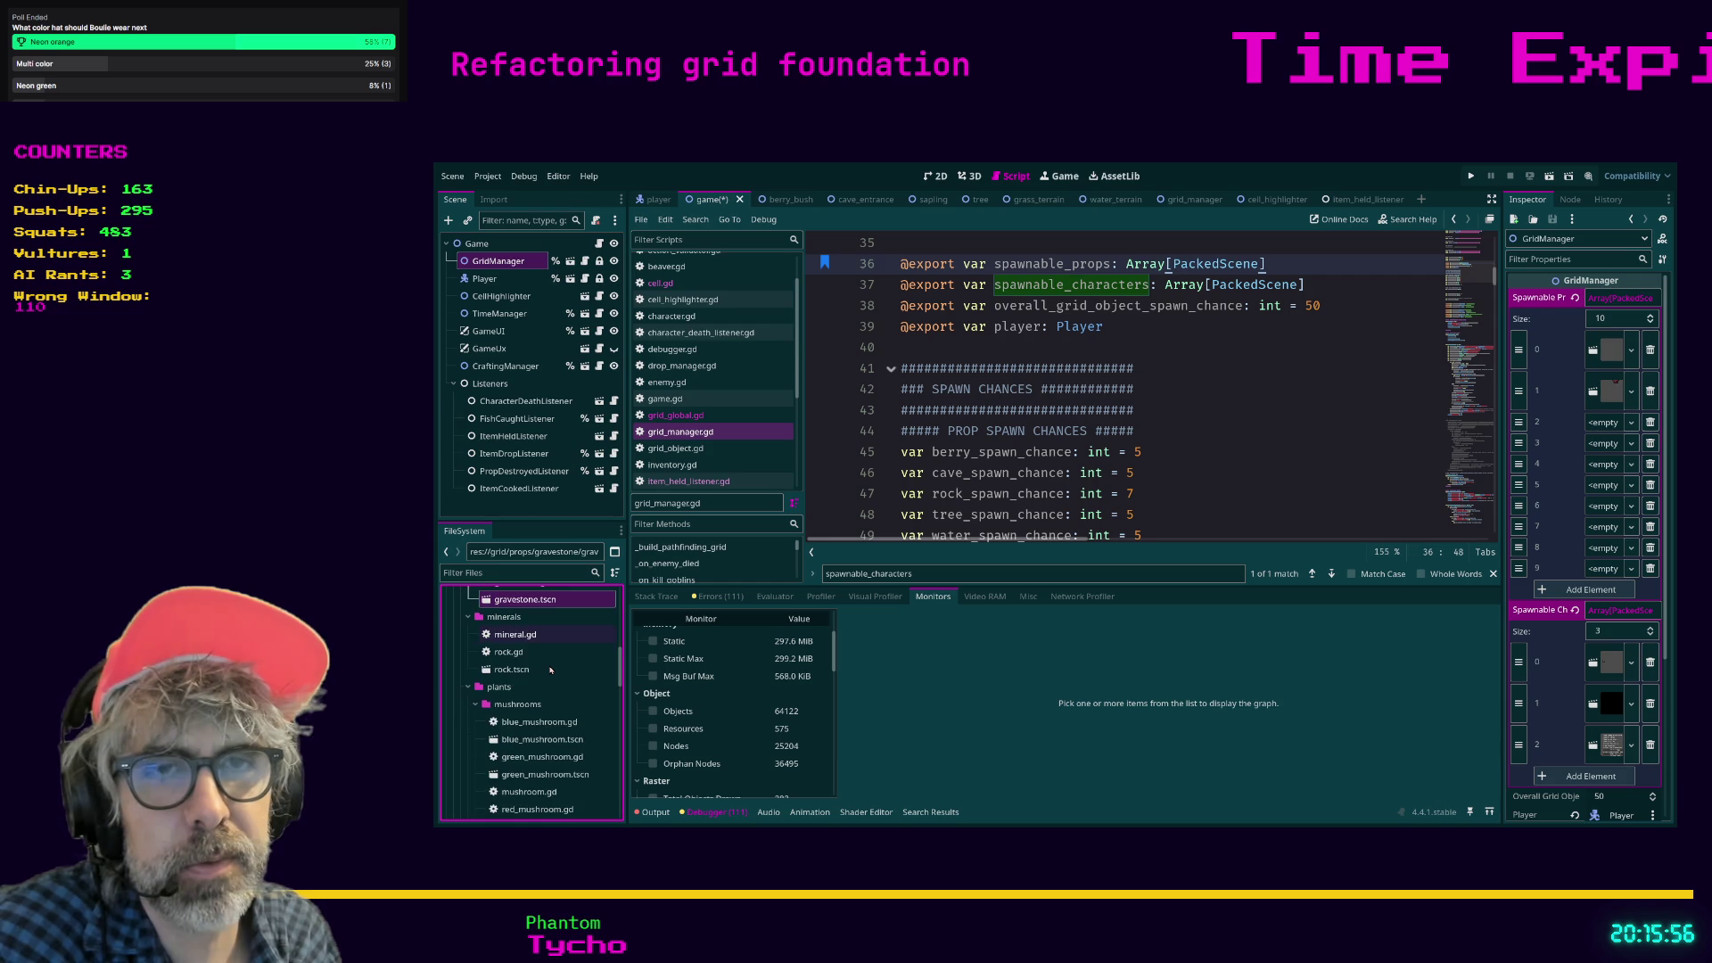
mouse_move(540, 710)
mouse_down()
mouse_move(766, 693)
mouse_move(1548, 433)
mouse_up()
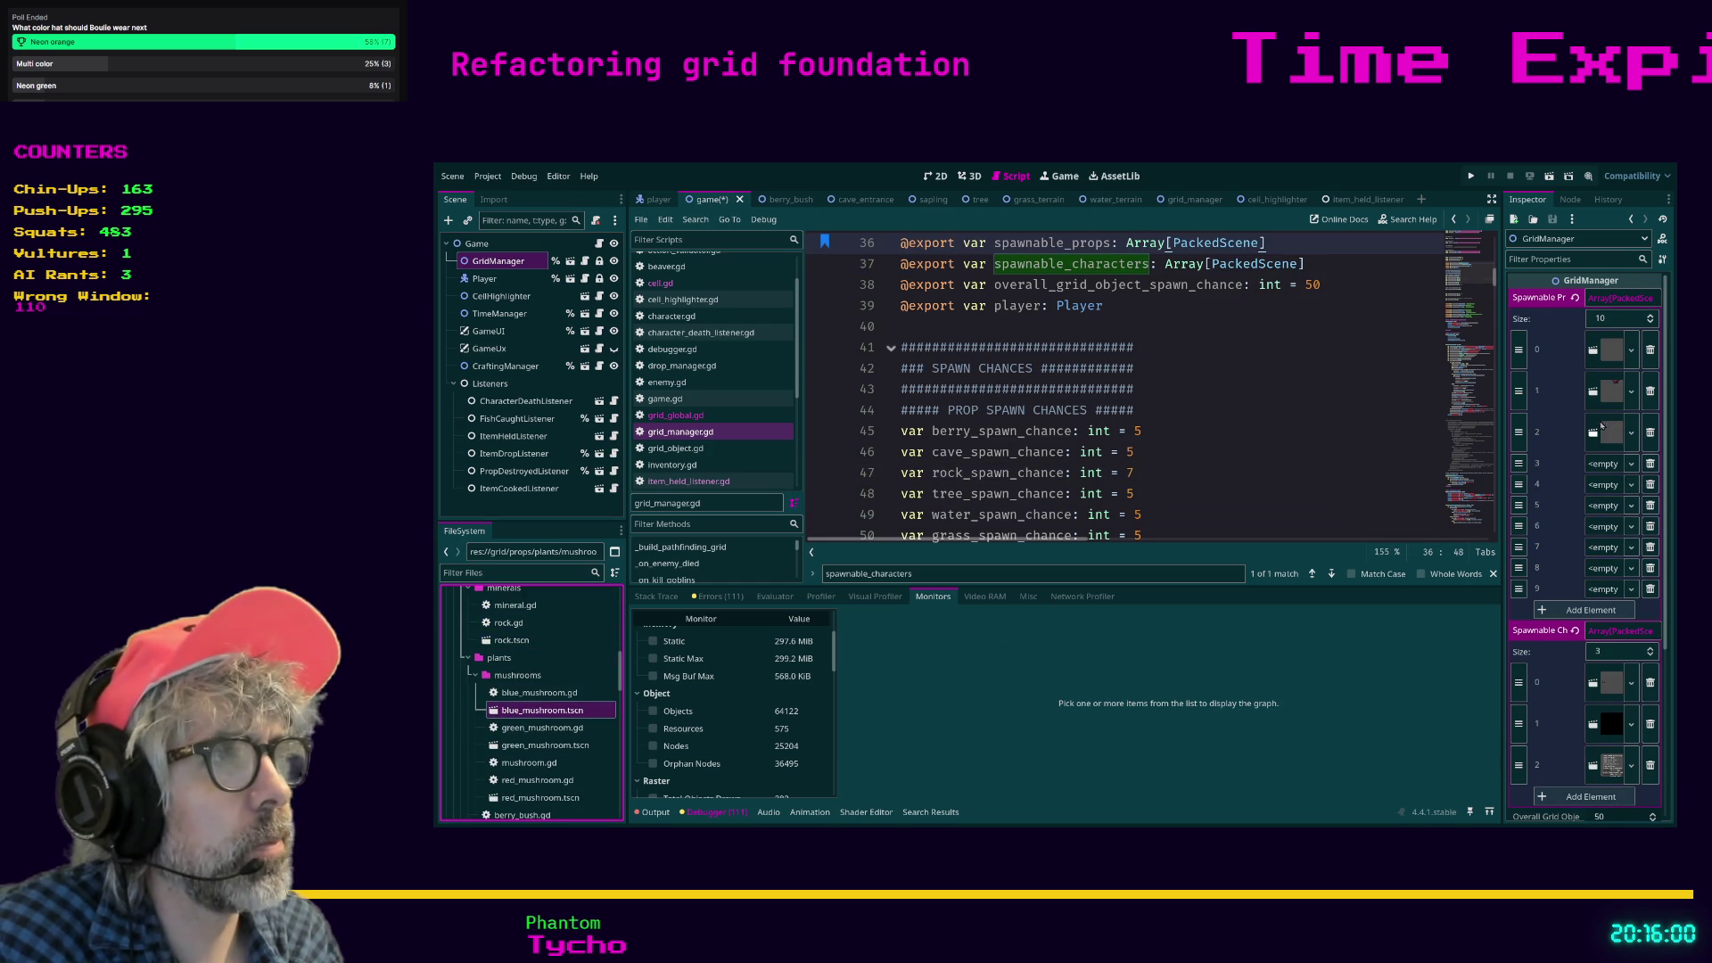
mouse_move(544, 744)
mouse_down()
mouse_move(714, 740)
mouse_move(1160, 522)
mouse_move(1605, 463)
mouse_up()
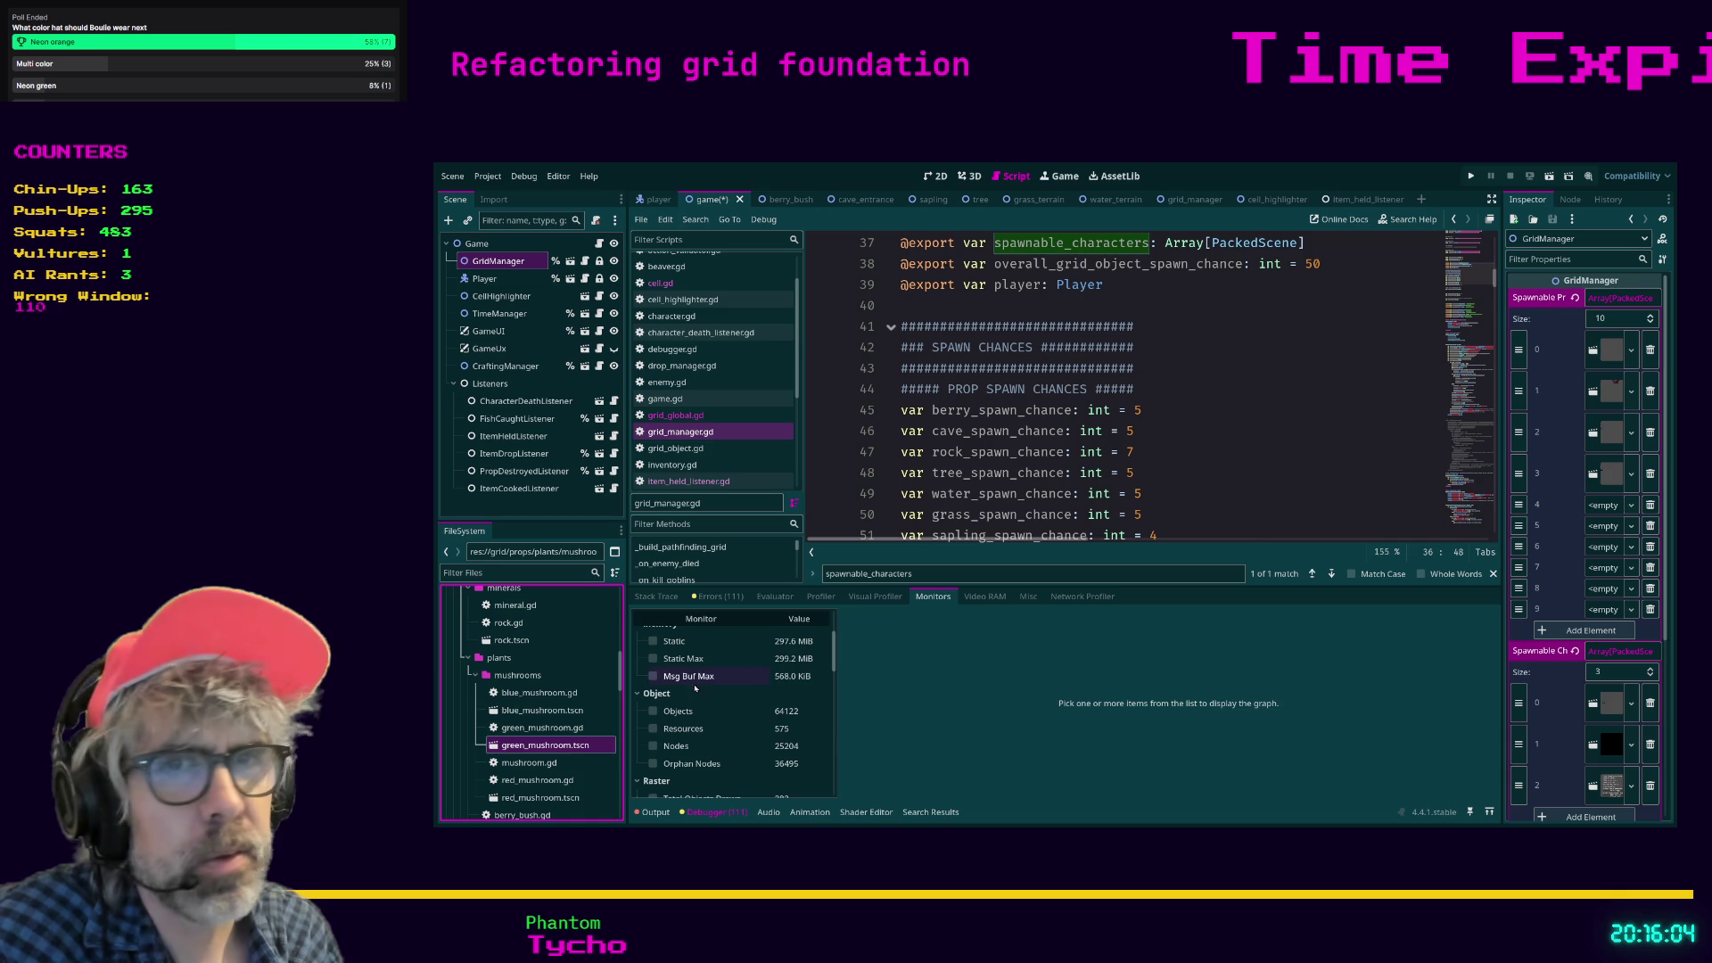
mouse_move(541, 798)
mouse_down()
mouse_move(1443, 569)
mouse_move(1613, 504)
mouse_up()
Fill slots 5–9 with berry_bush, grass_tuft, pine_tree, sapling and tree.
scroll(546, 668, down, 3)
drag(539, 738, 1605, 550)
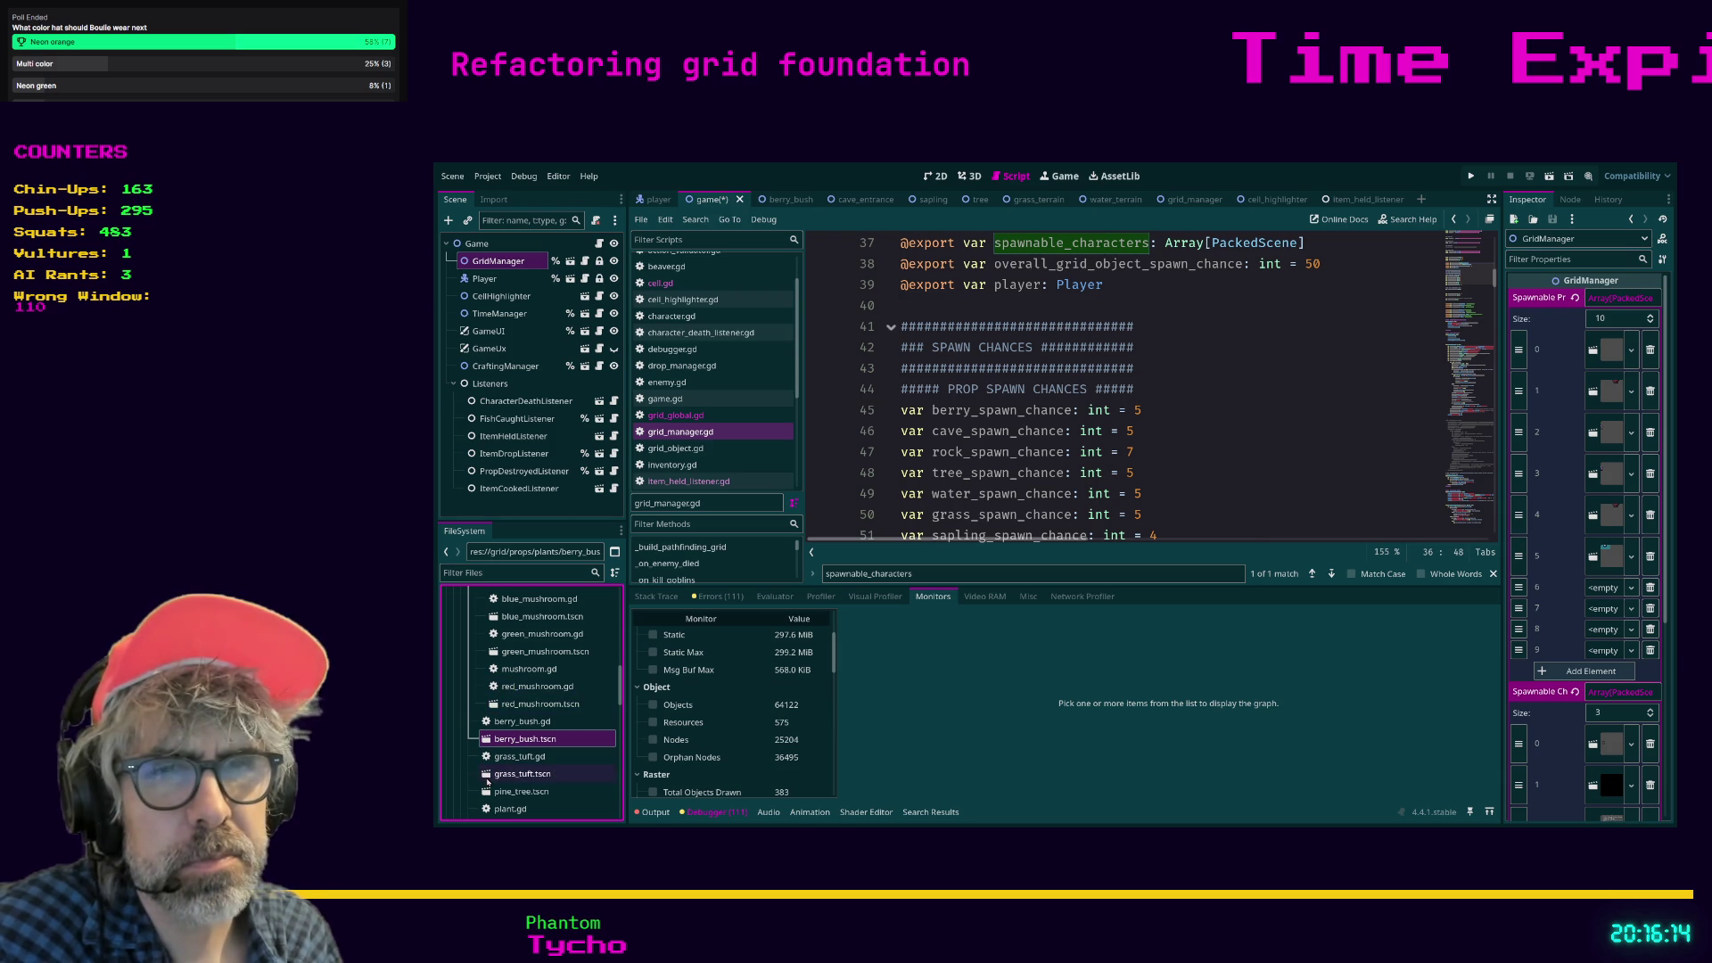
mouse_move(486, 776)
mouse_down()
mouse_move(1311, 596)
mouse_move(1551, 608)
mouse_move(1605, 592)
mouse_up()
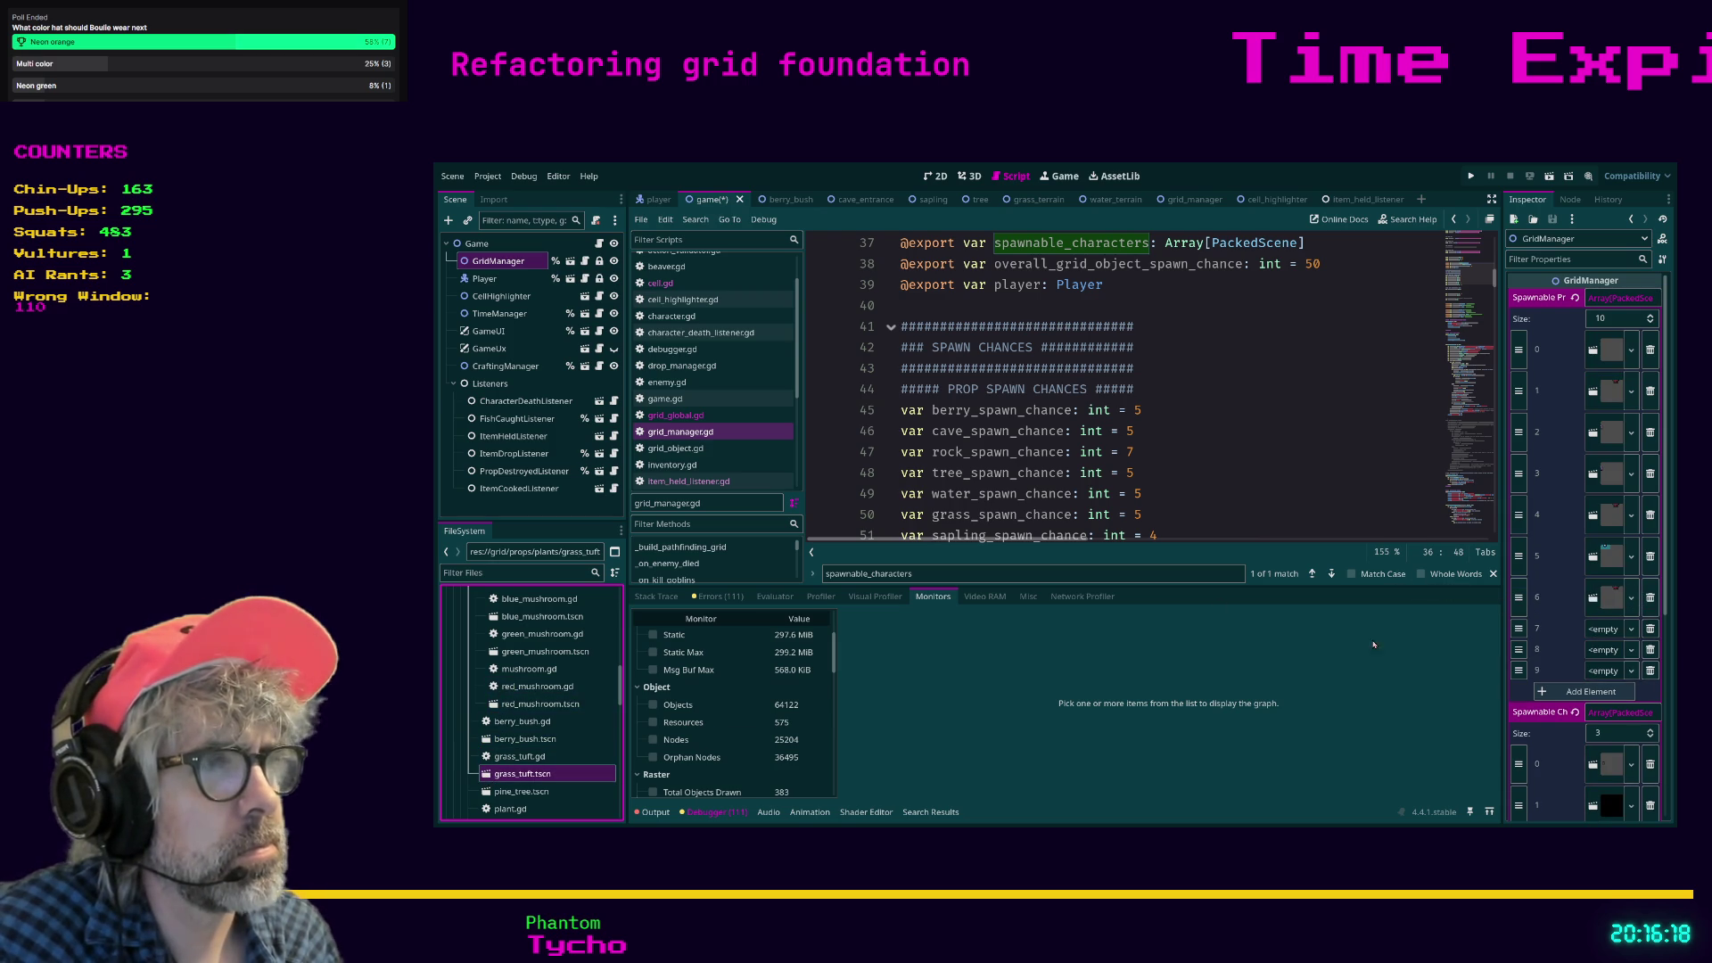
drag(499, 791, 1602, 638)
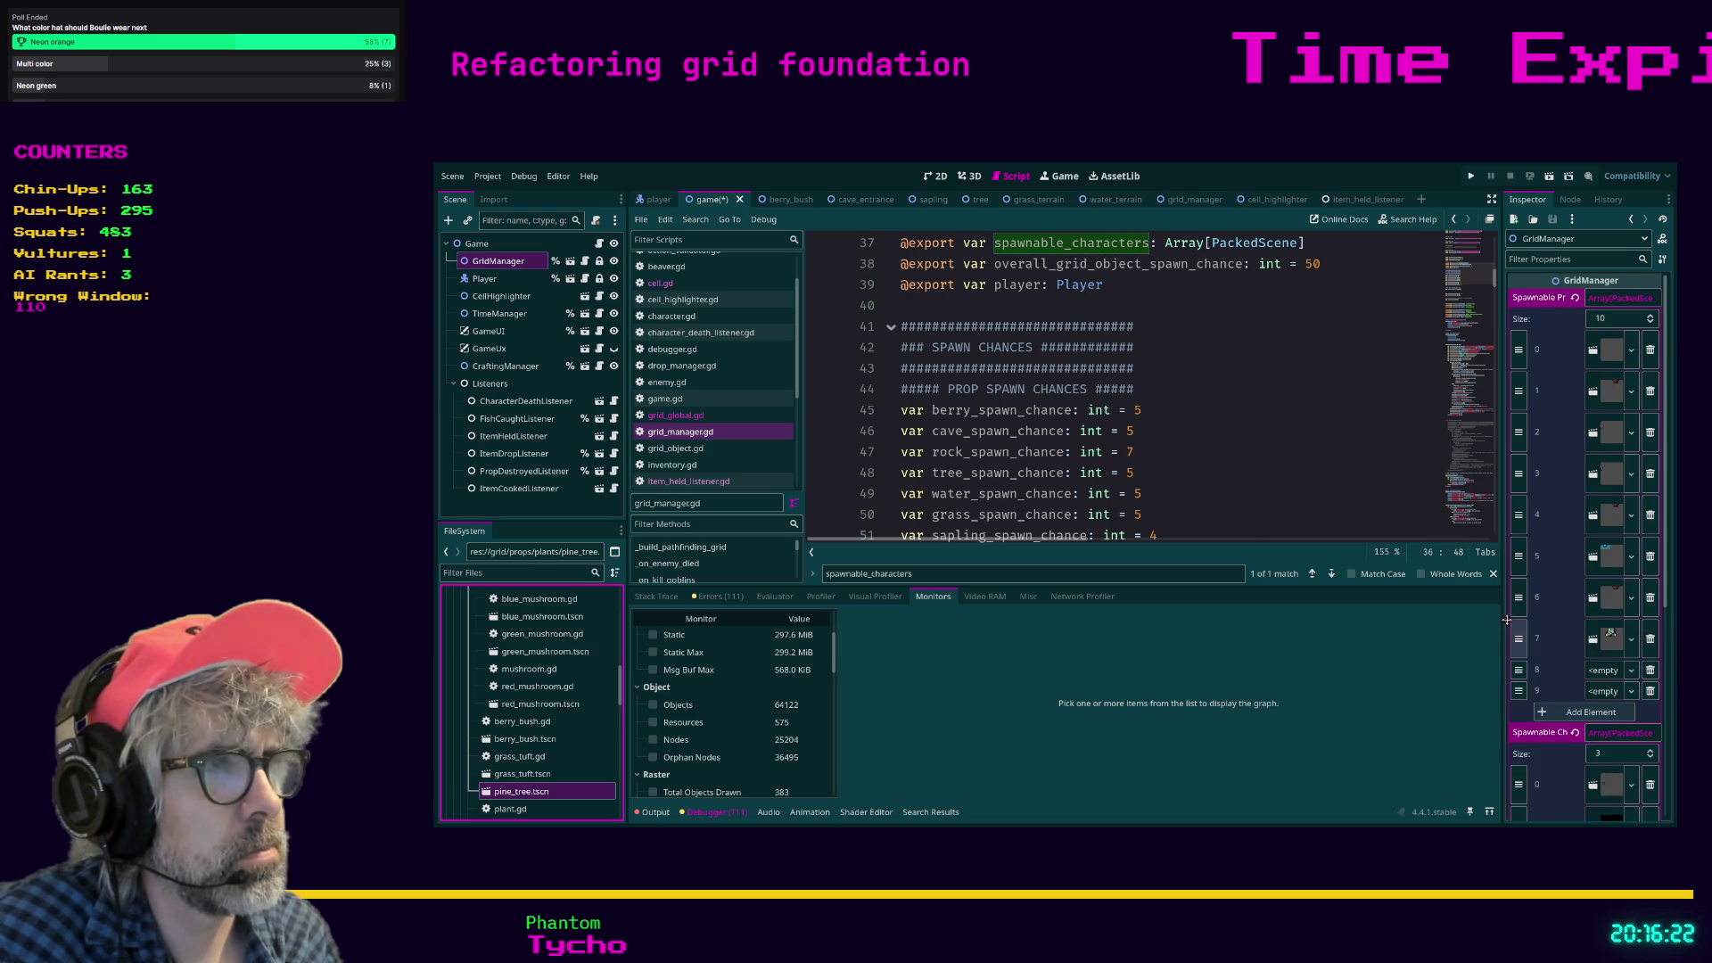
scroll(526, 709, down, 5)
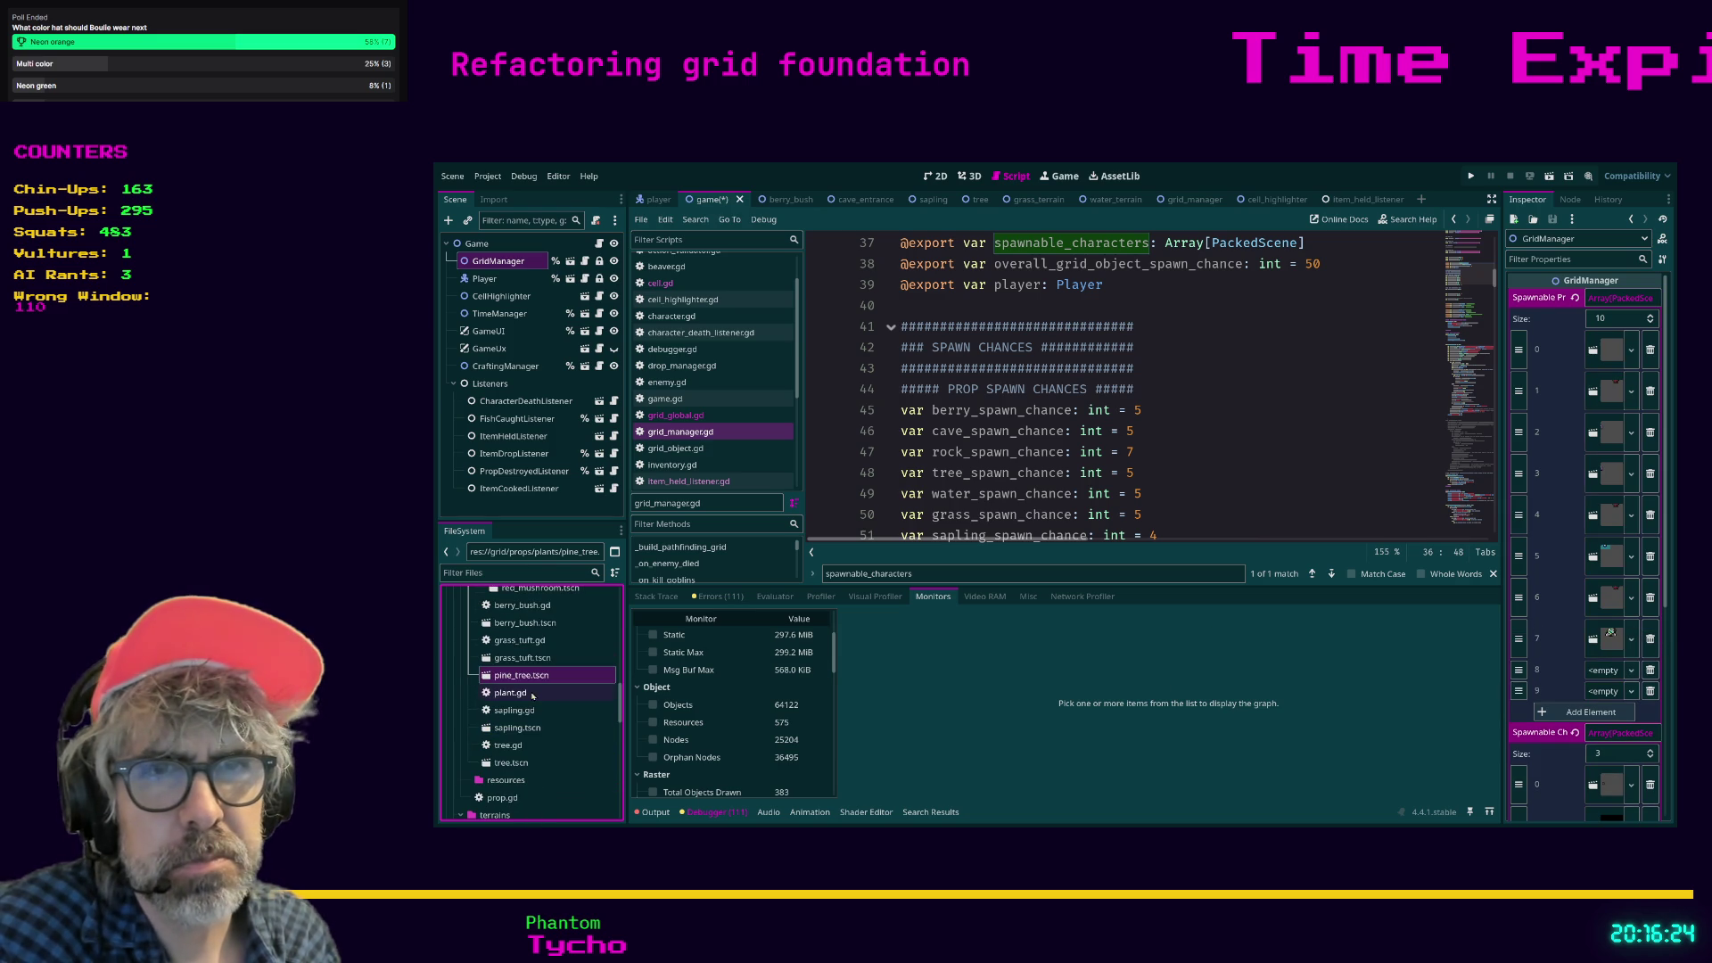
drag(517, 727, 1601, 675)
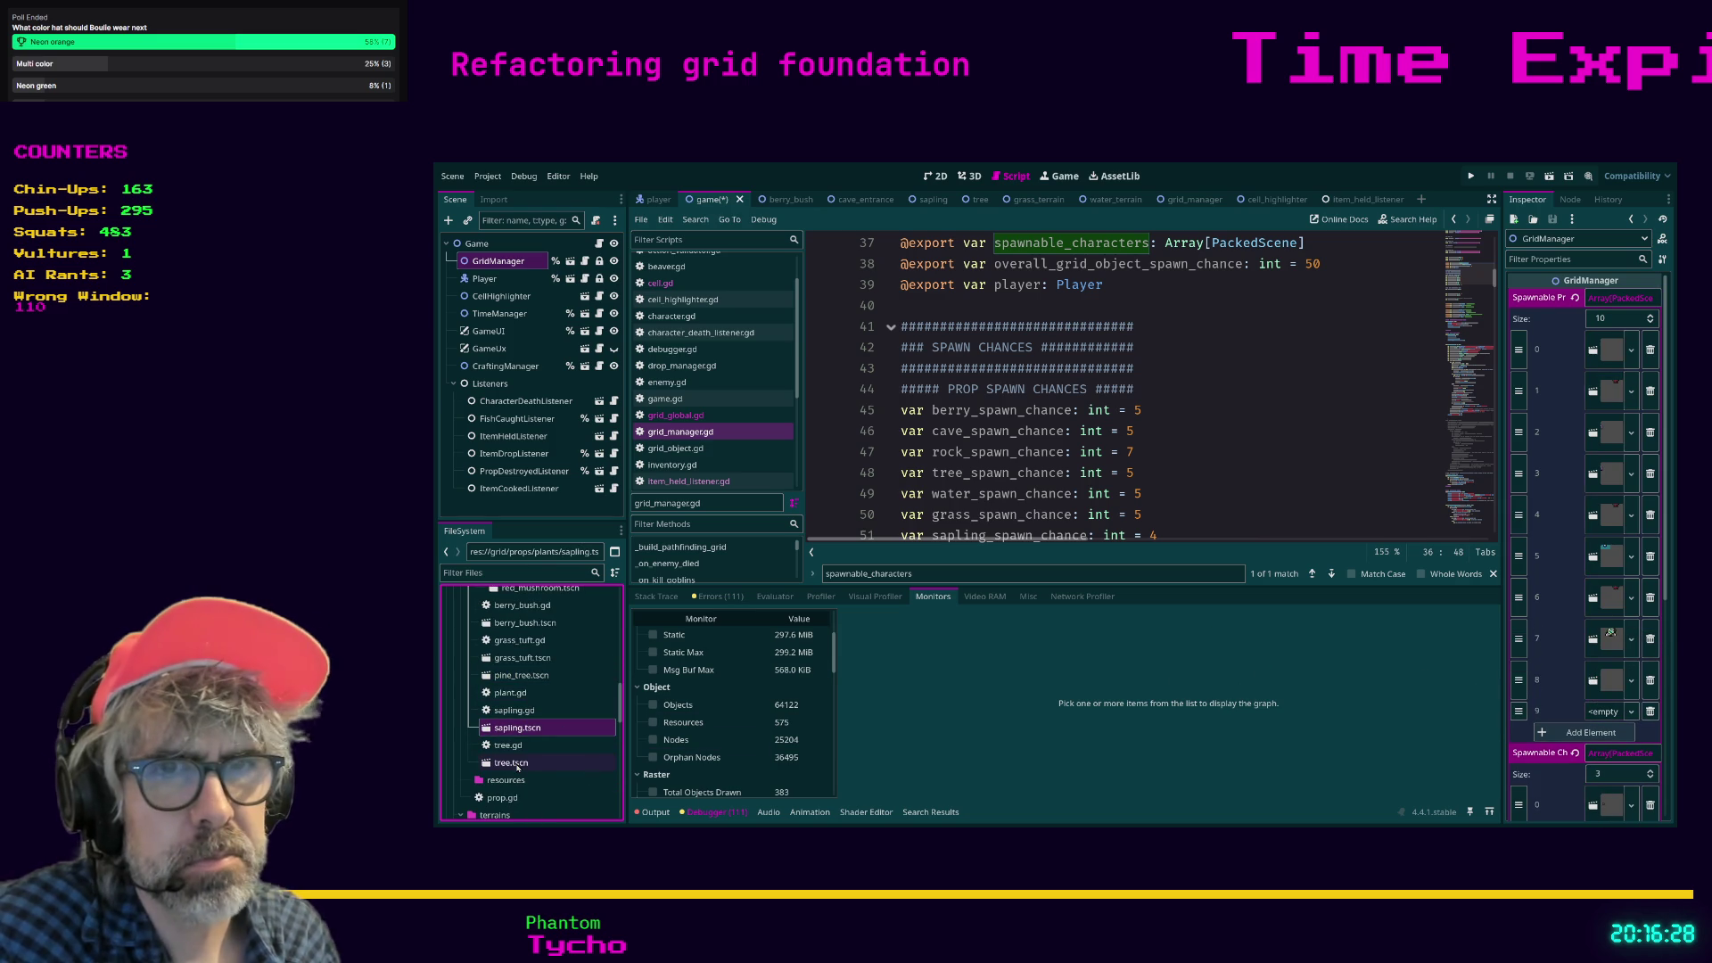
drag(491, 764, 1603, 713)
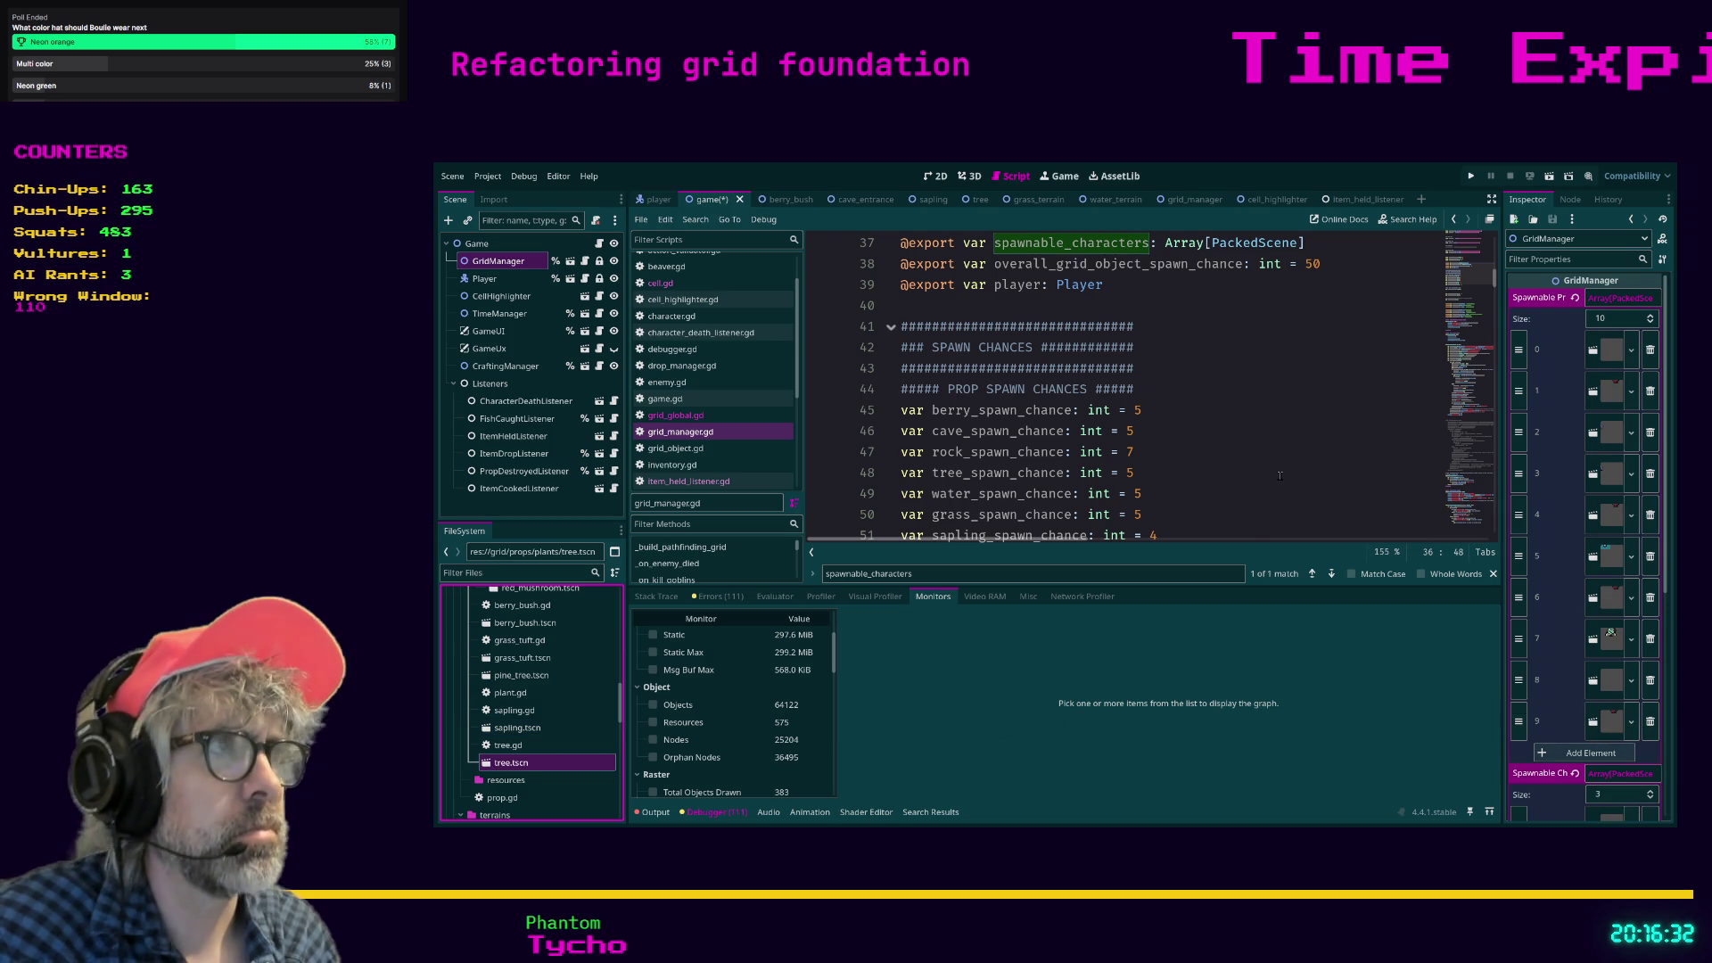
scroll(1590, 572, down, 1)
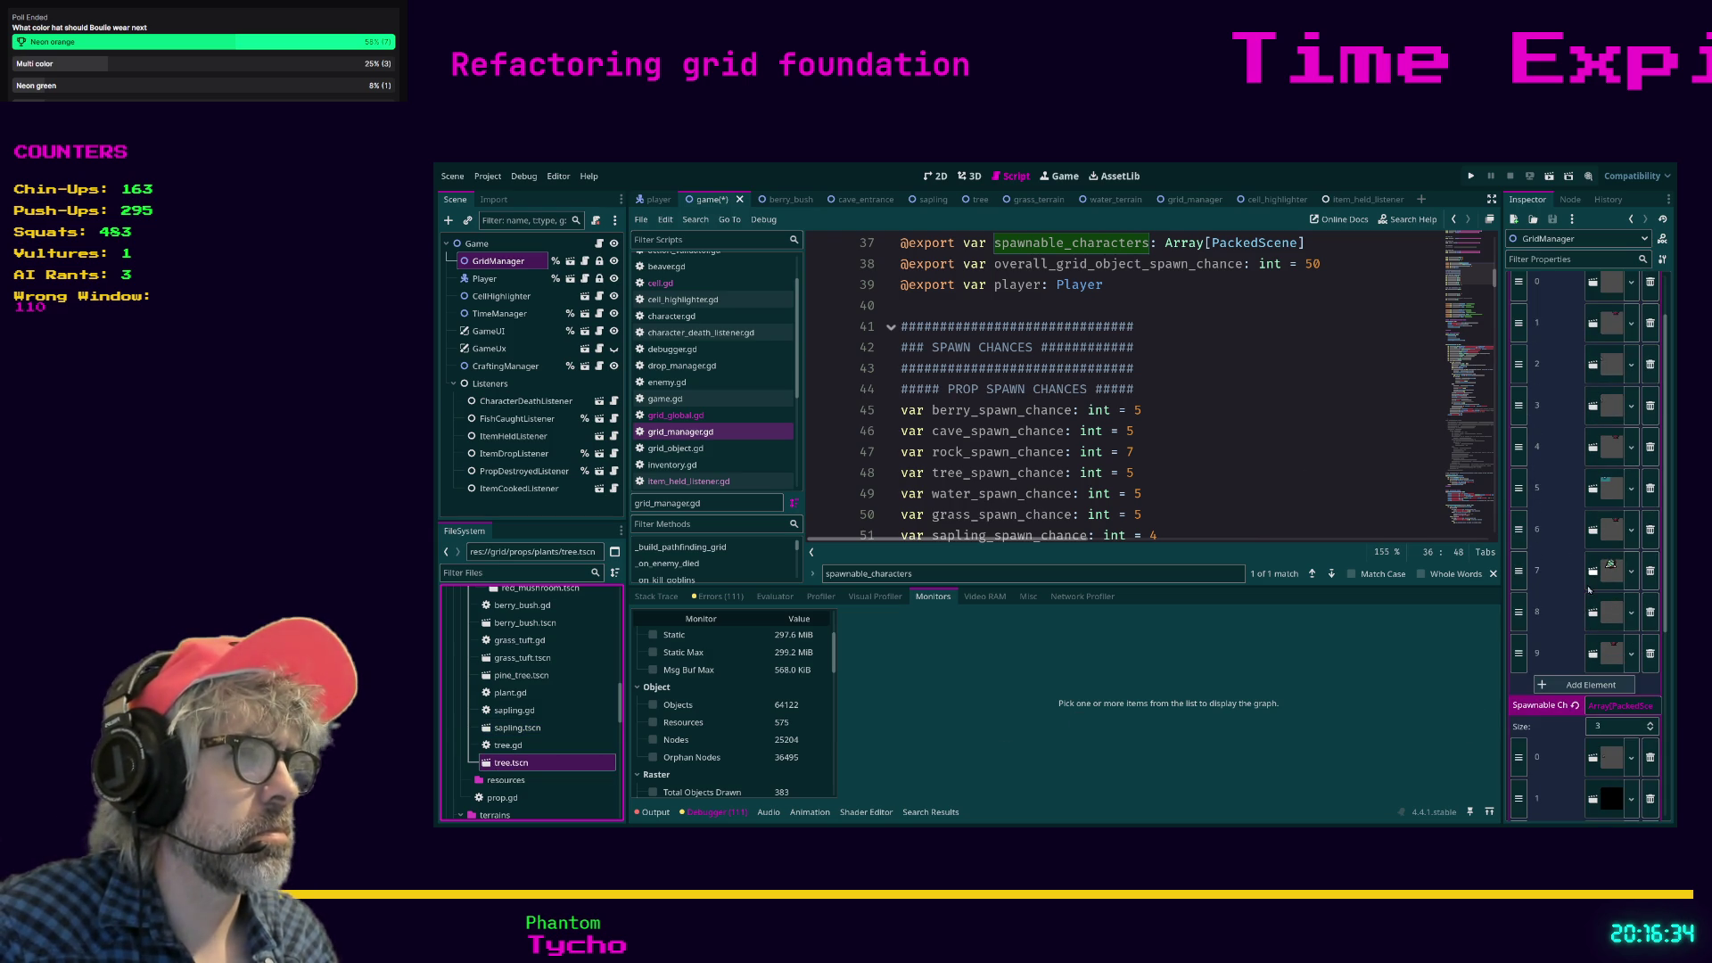
scroll(1584, 712, down, 2)
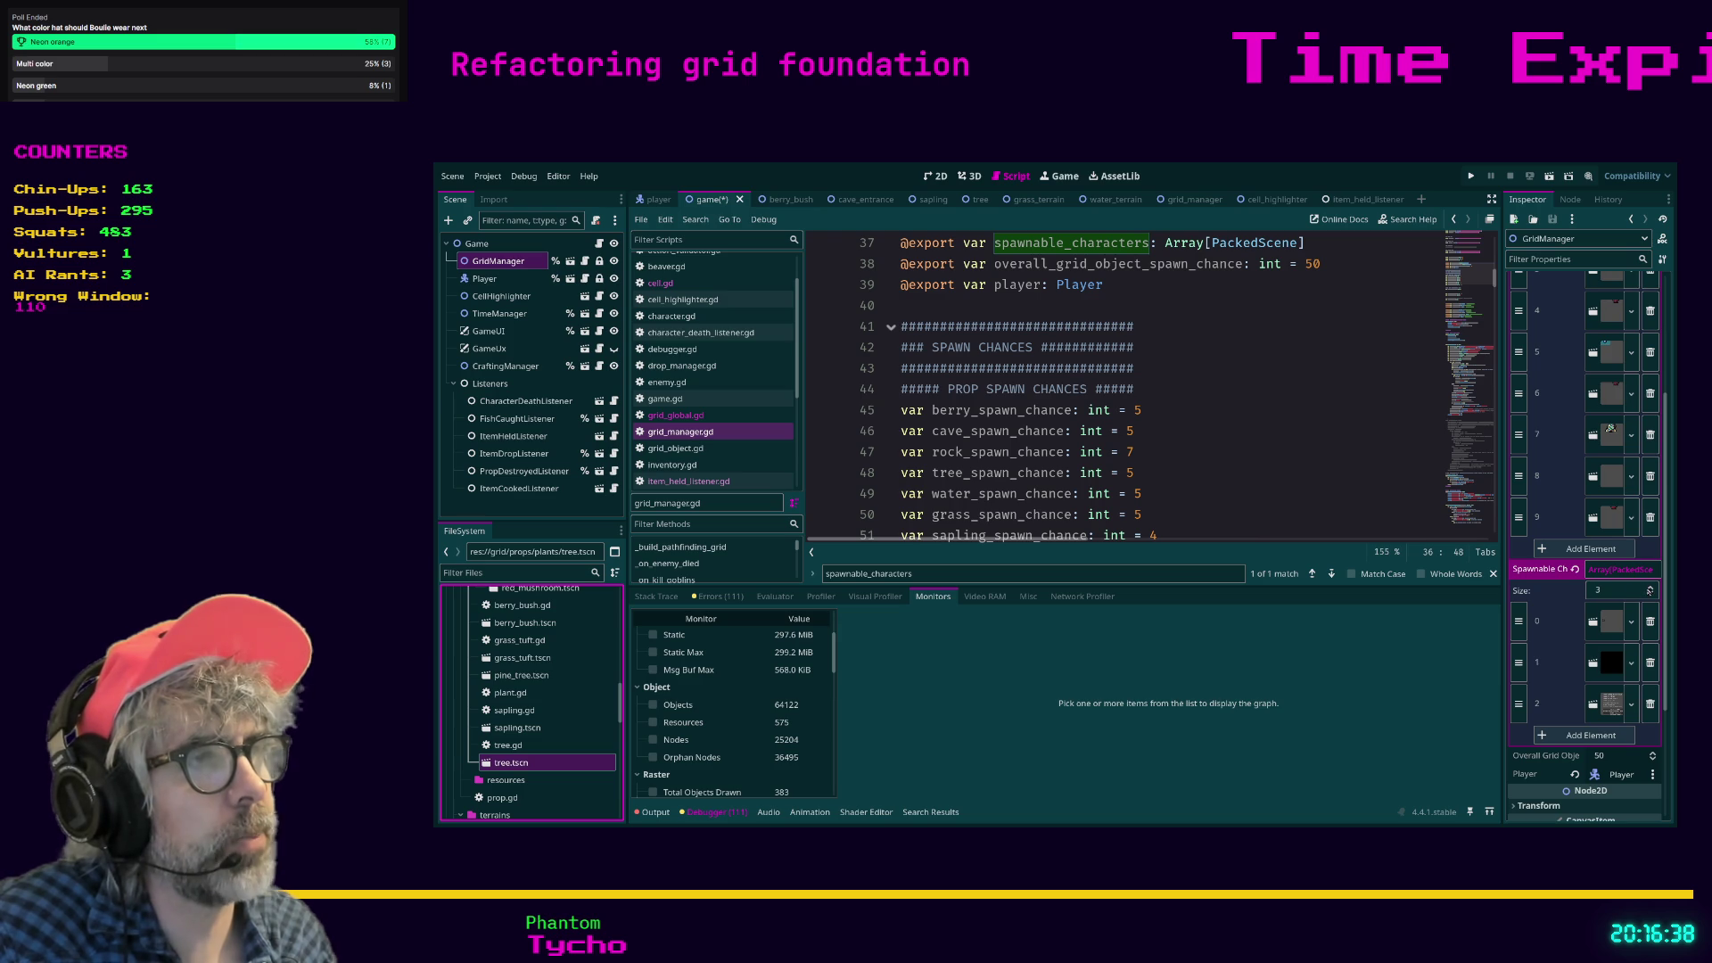
scroll(1568, 666, up, 3)
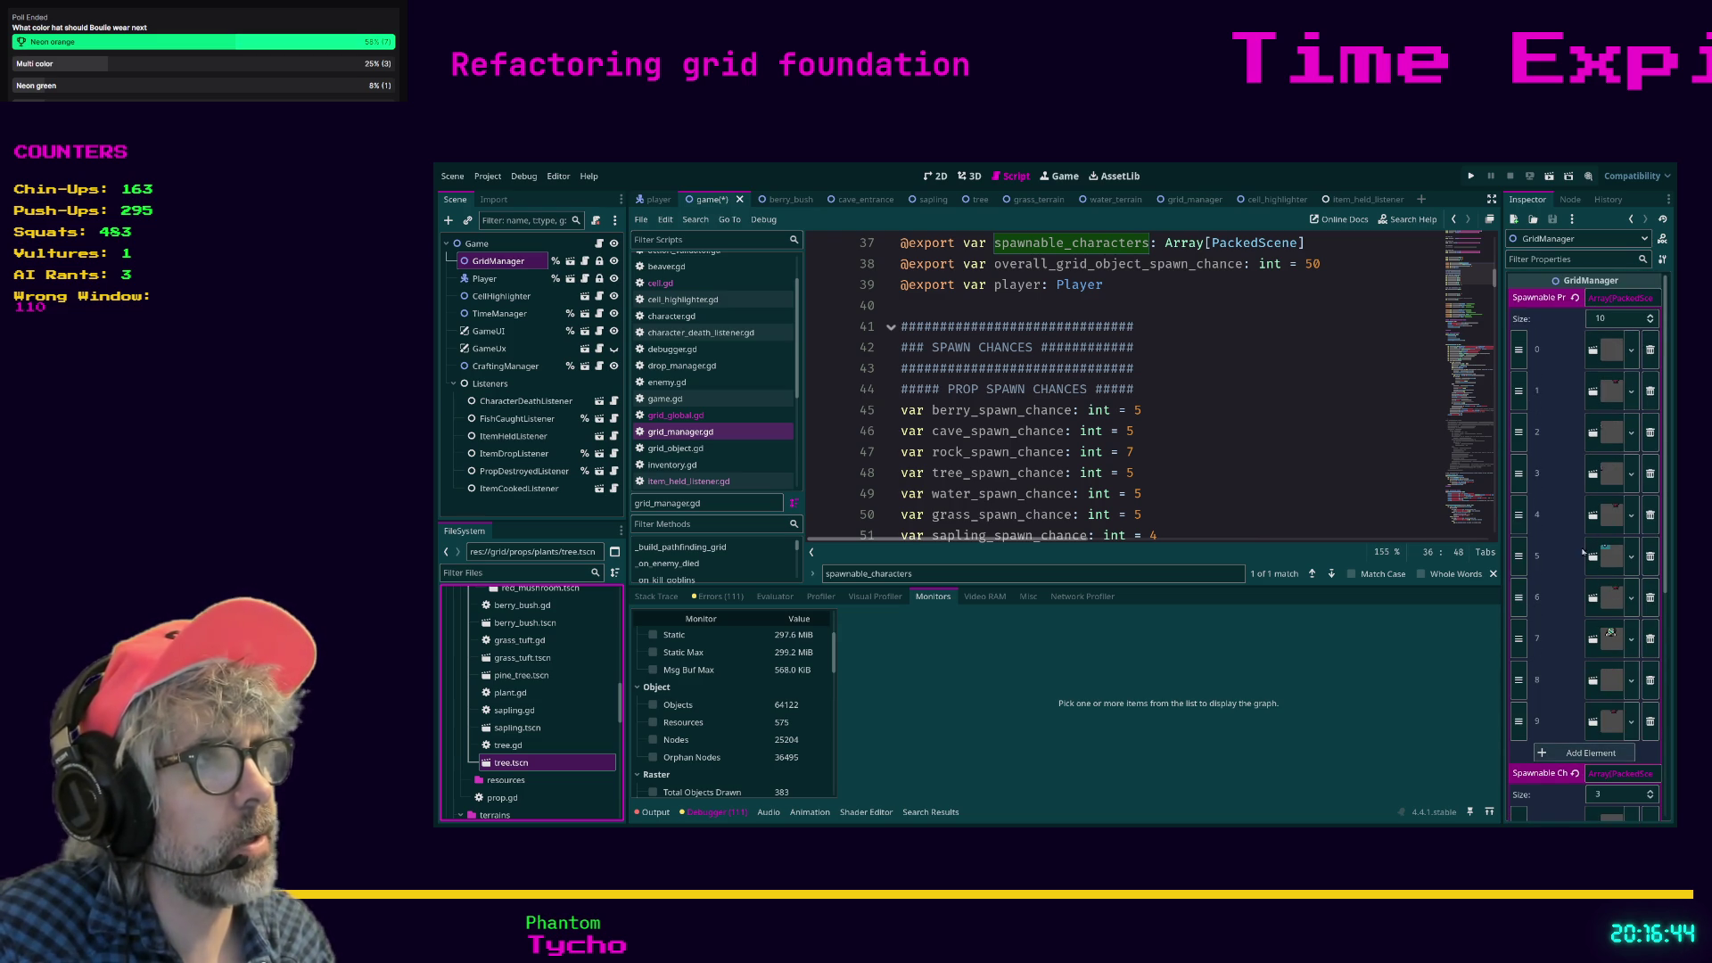
Save with Ctrl+S from the grid_manager script so the ten prop scenes are kept.
click(1307, 473)
key(ctrl+s)
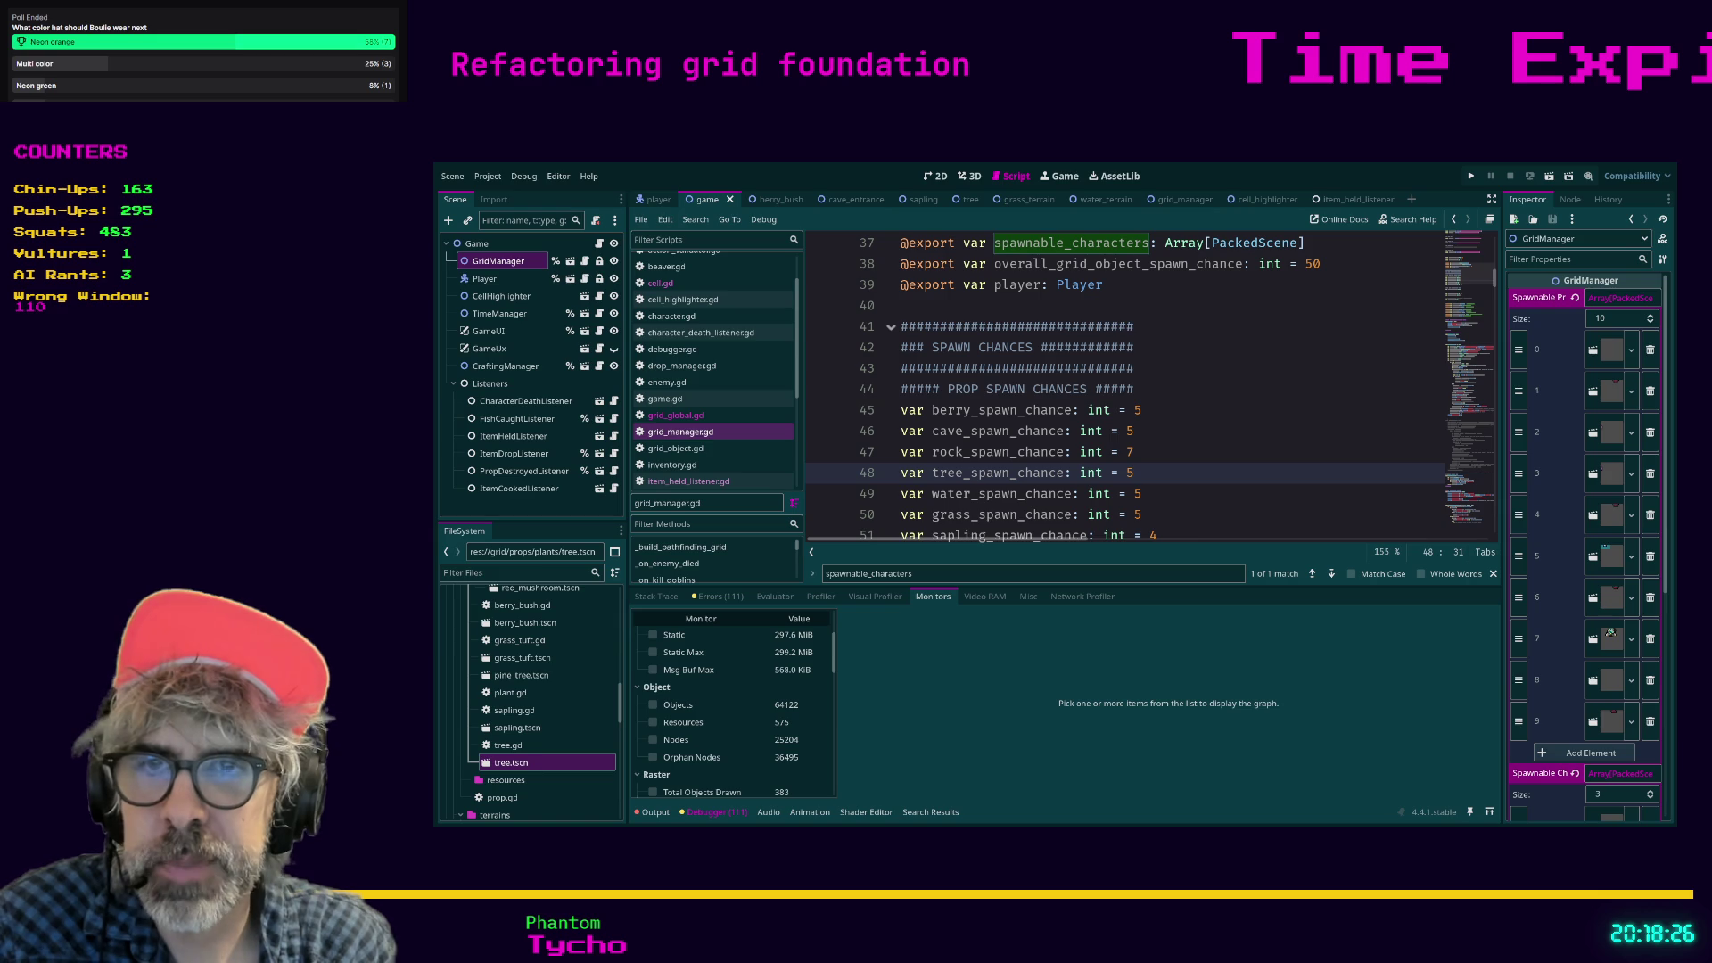
click(1187, 512)
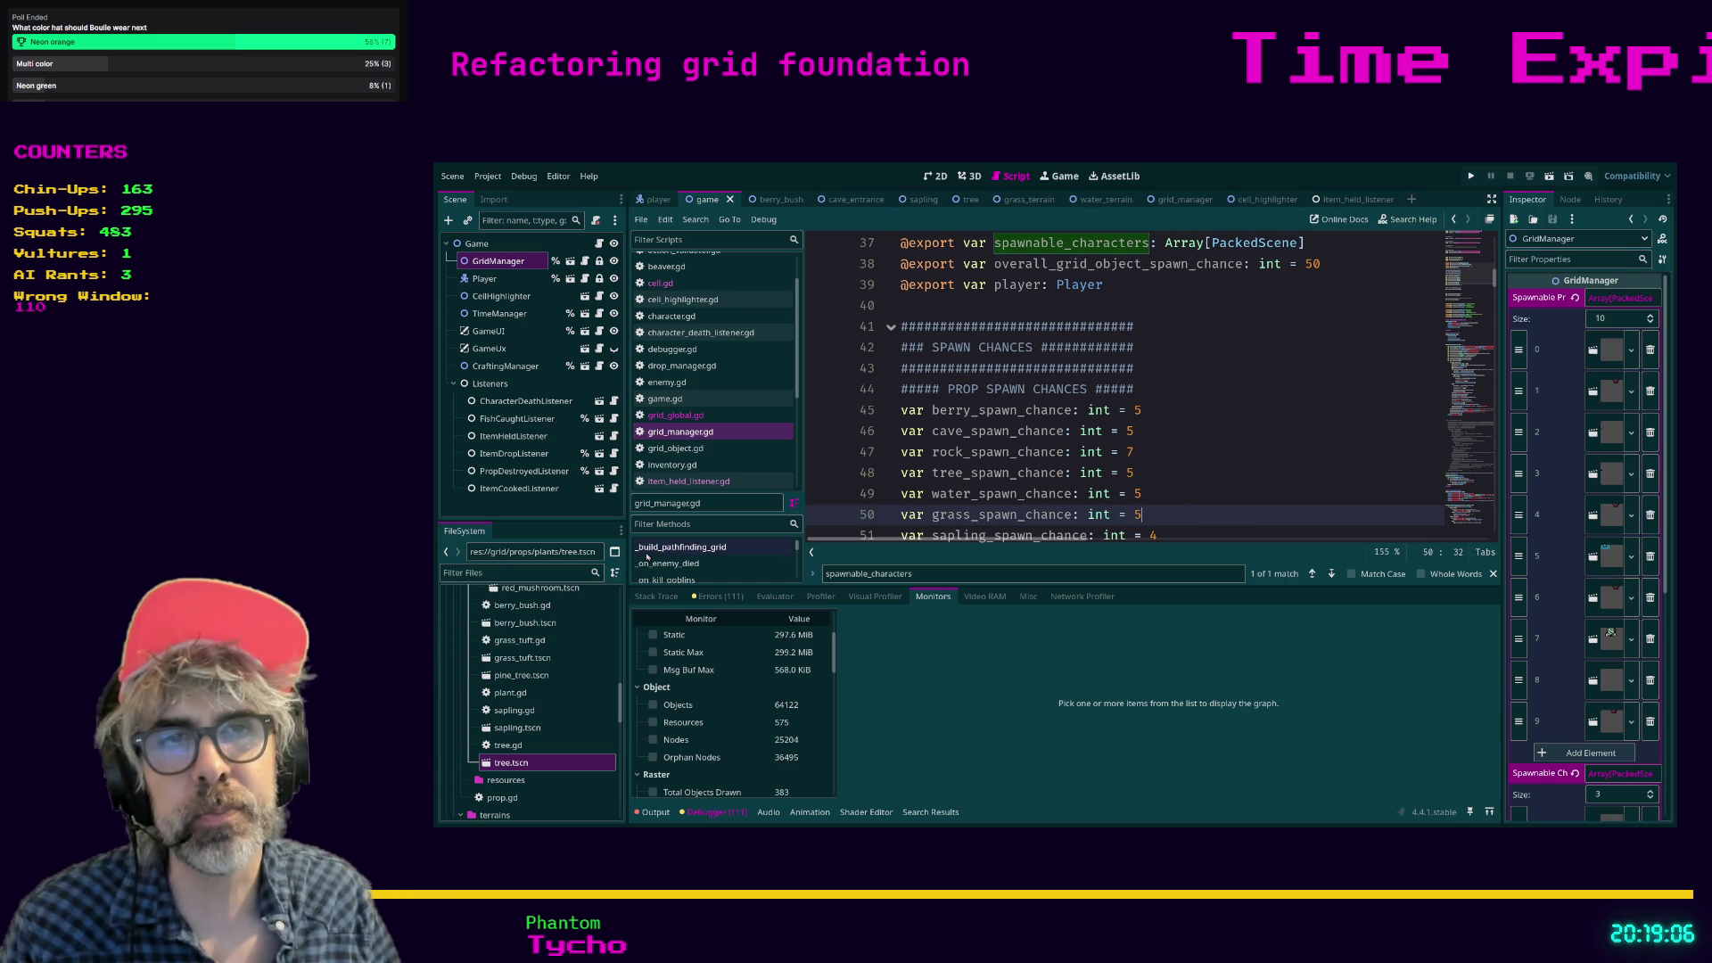
click(516, 574)
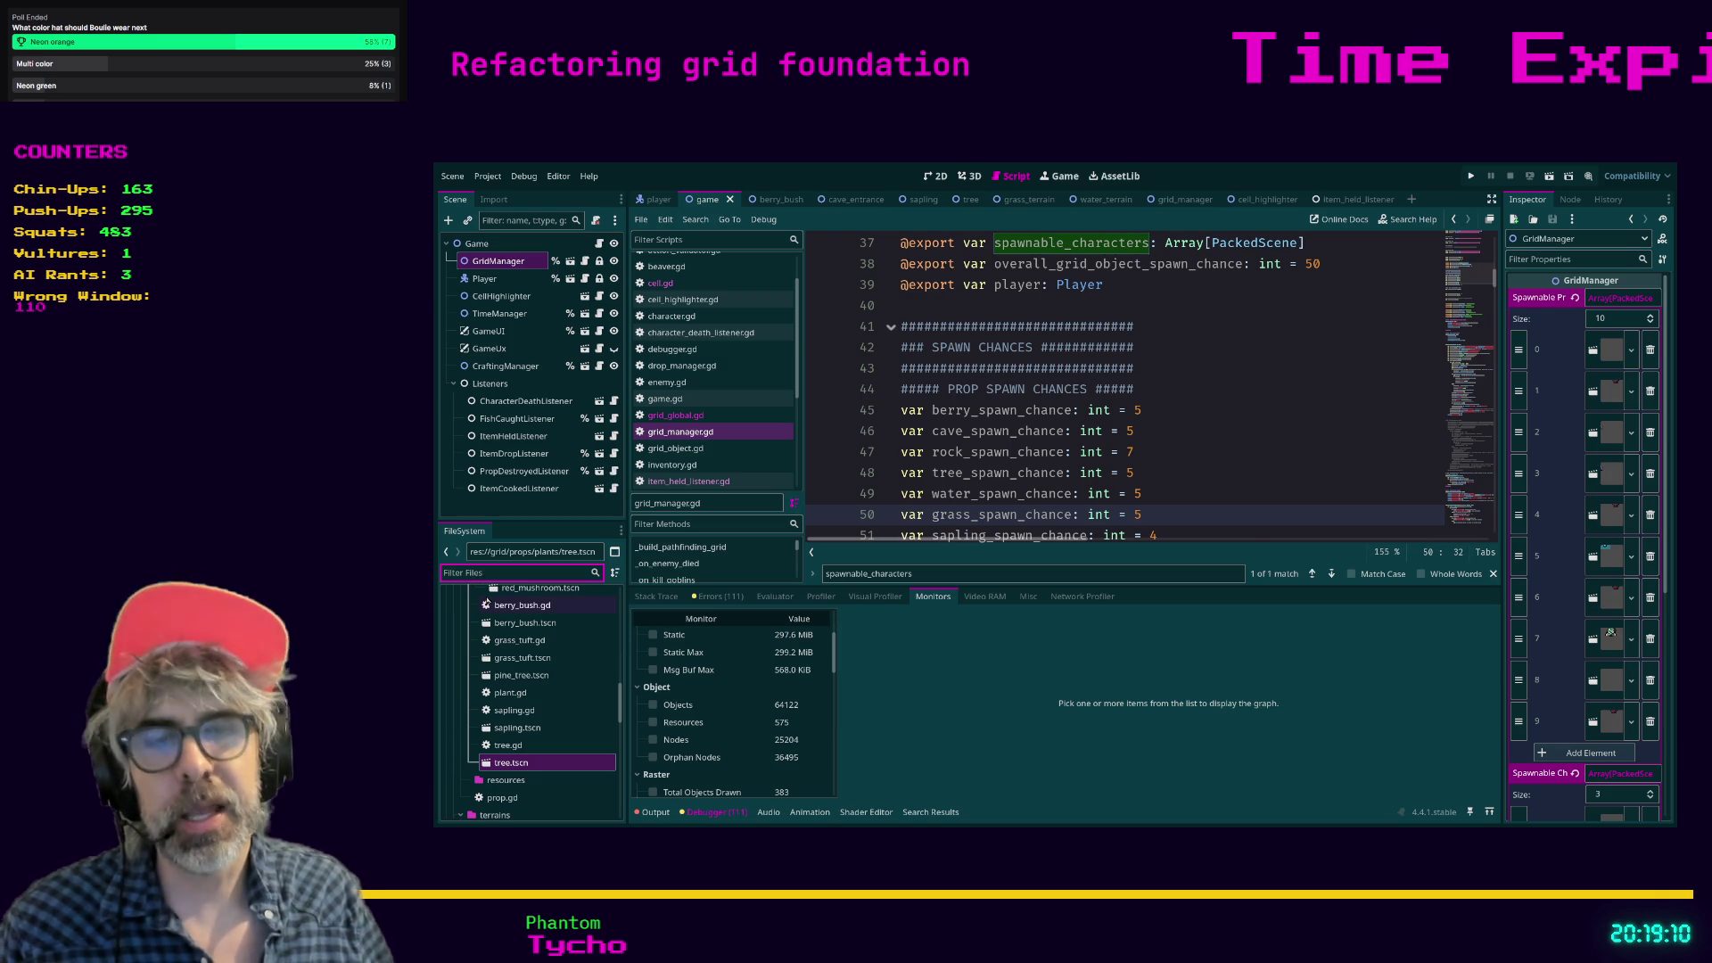
Filter the FileSystem for 'character' and select the art/17x17/characters folder.
text(enemu)
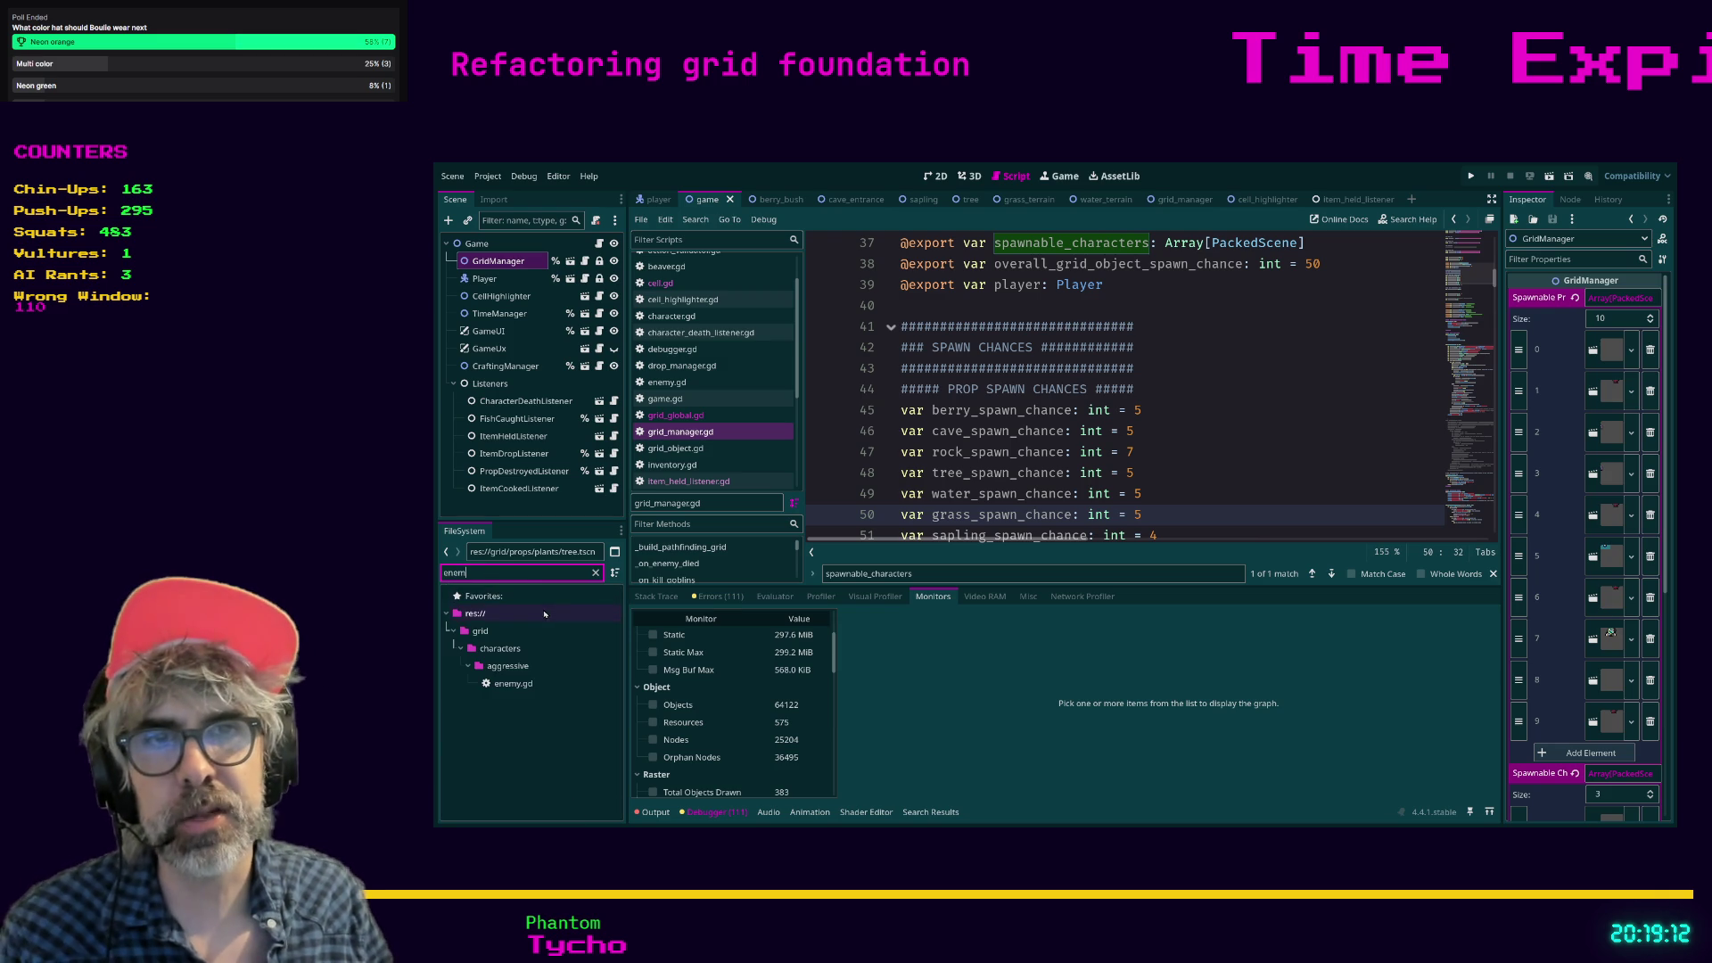
key(BackSpace)
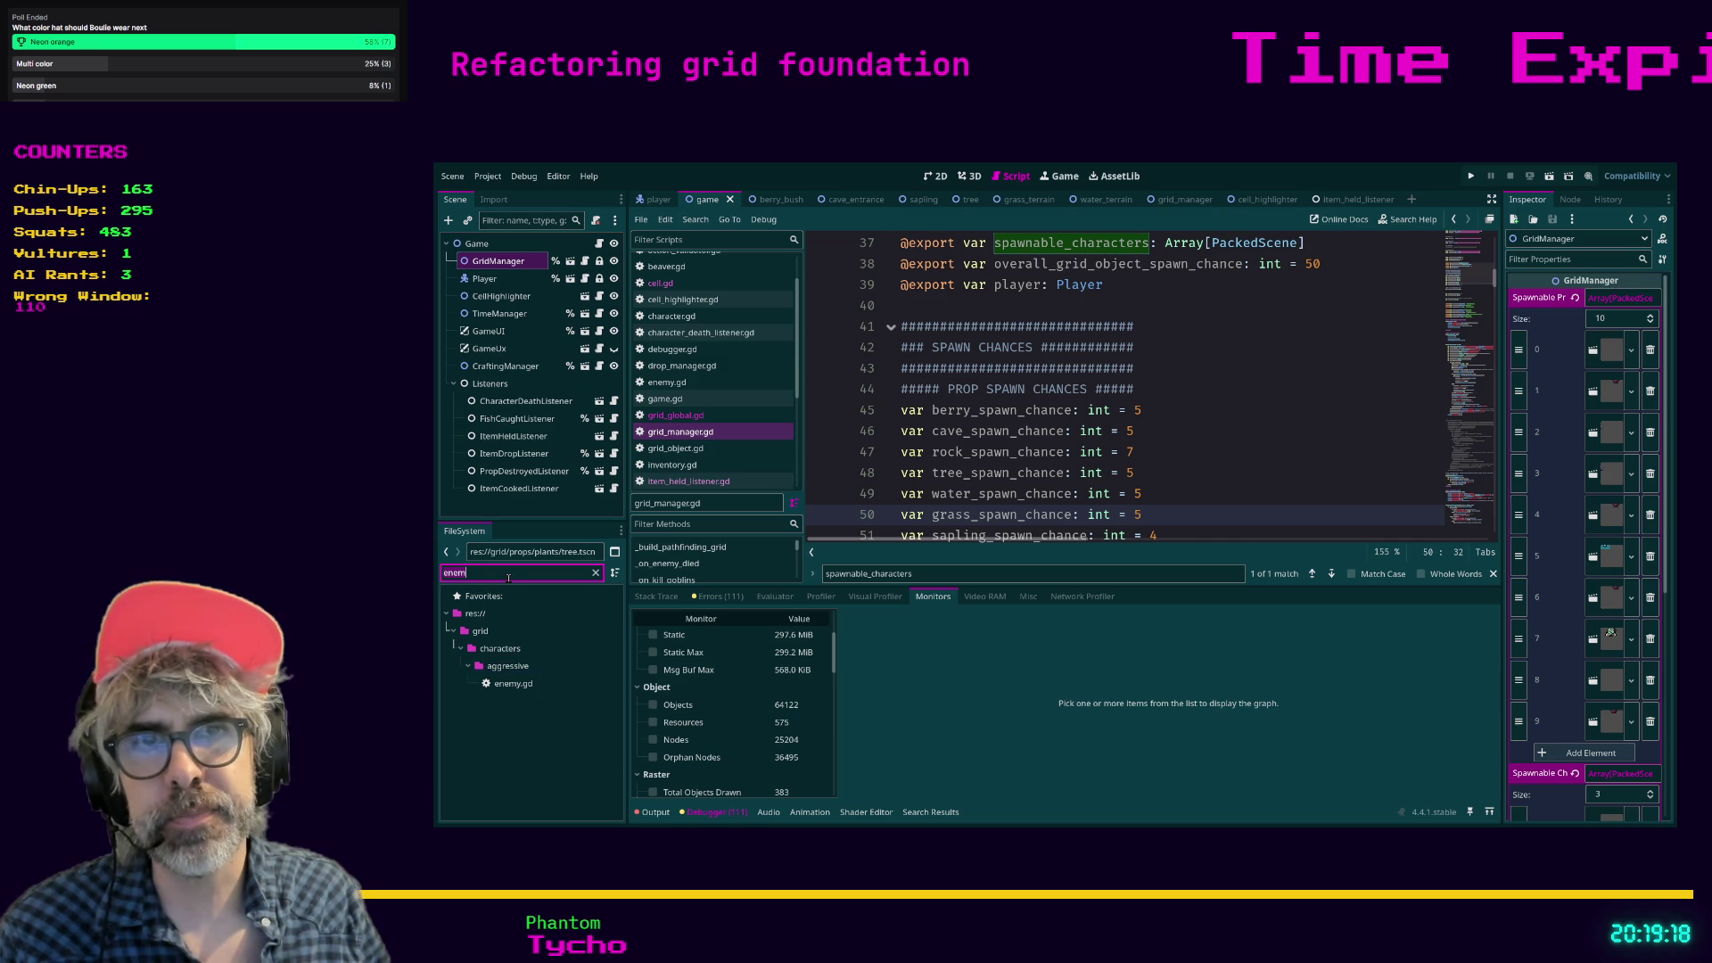
text(character)
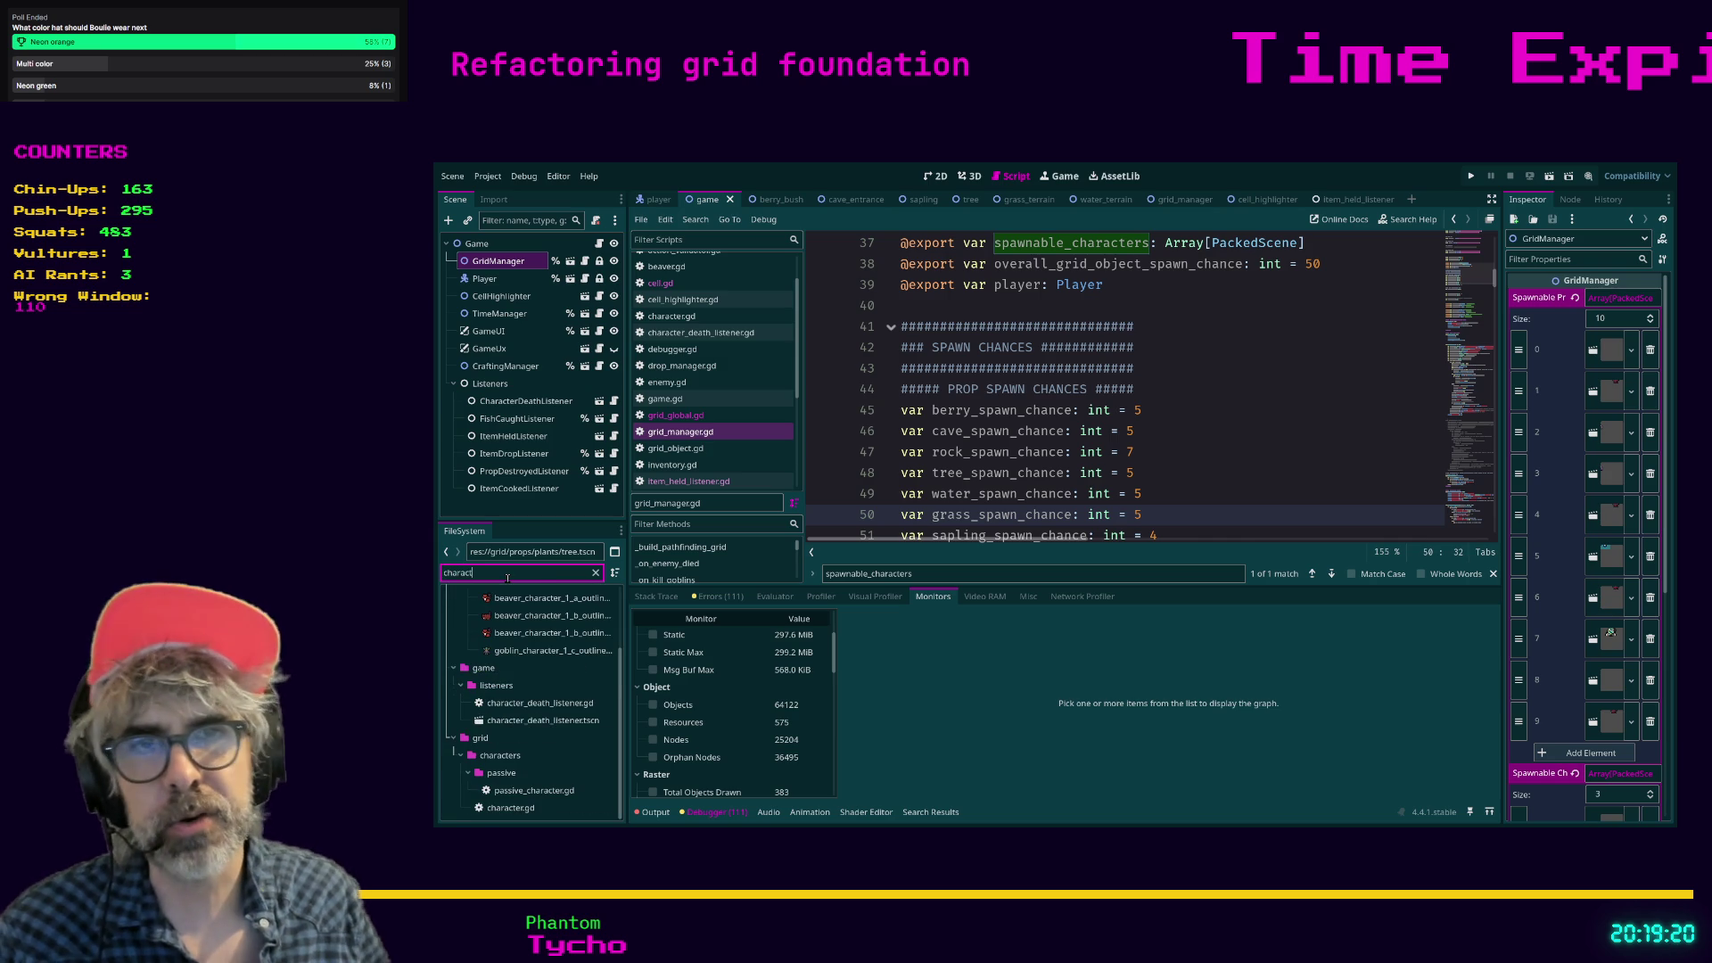
scroll(516, 598, up, 2)
click(502, 666)
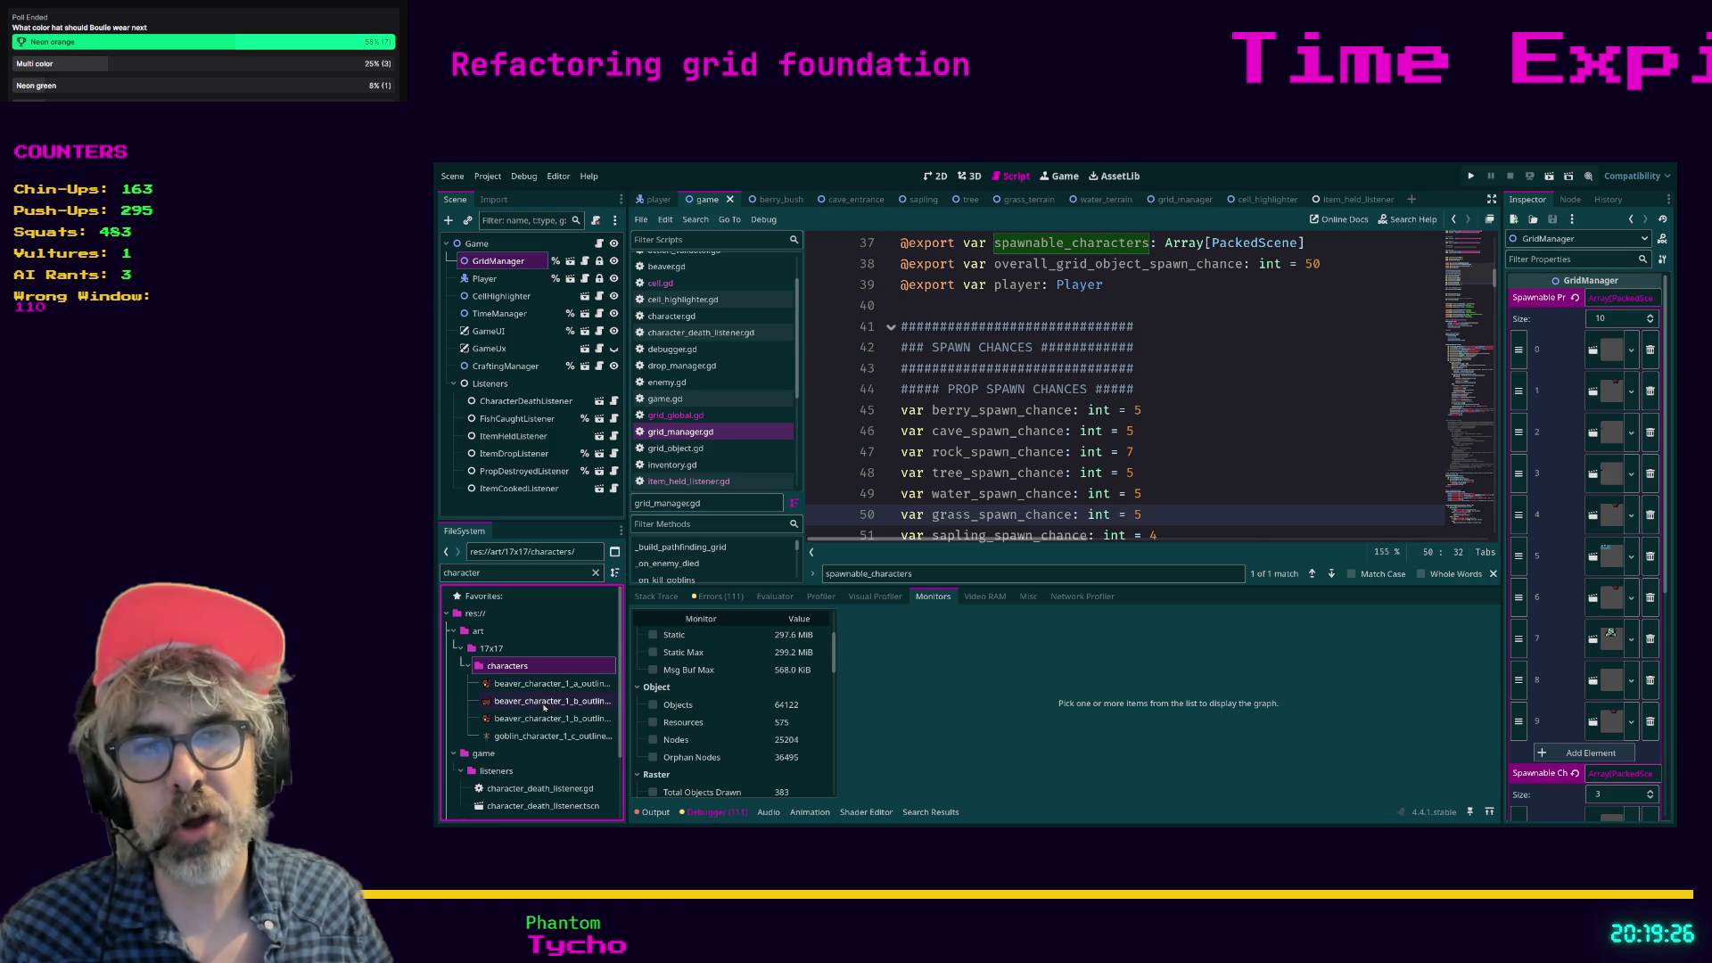
Clear the file filter and scroll the full file tree back to the top.
scroll(544, 706, down, 1)
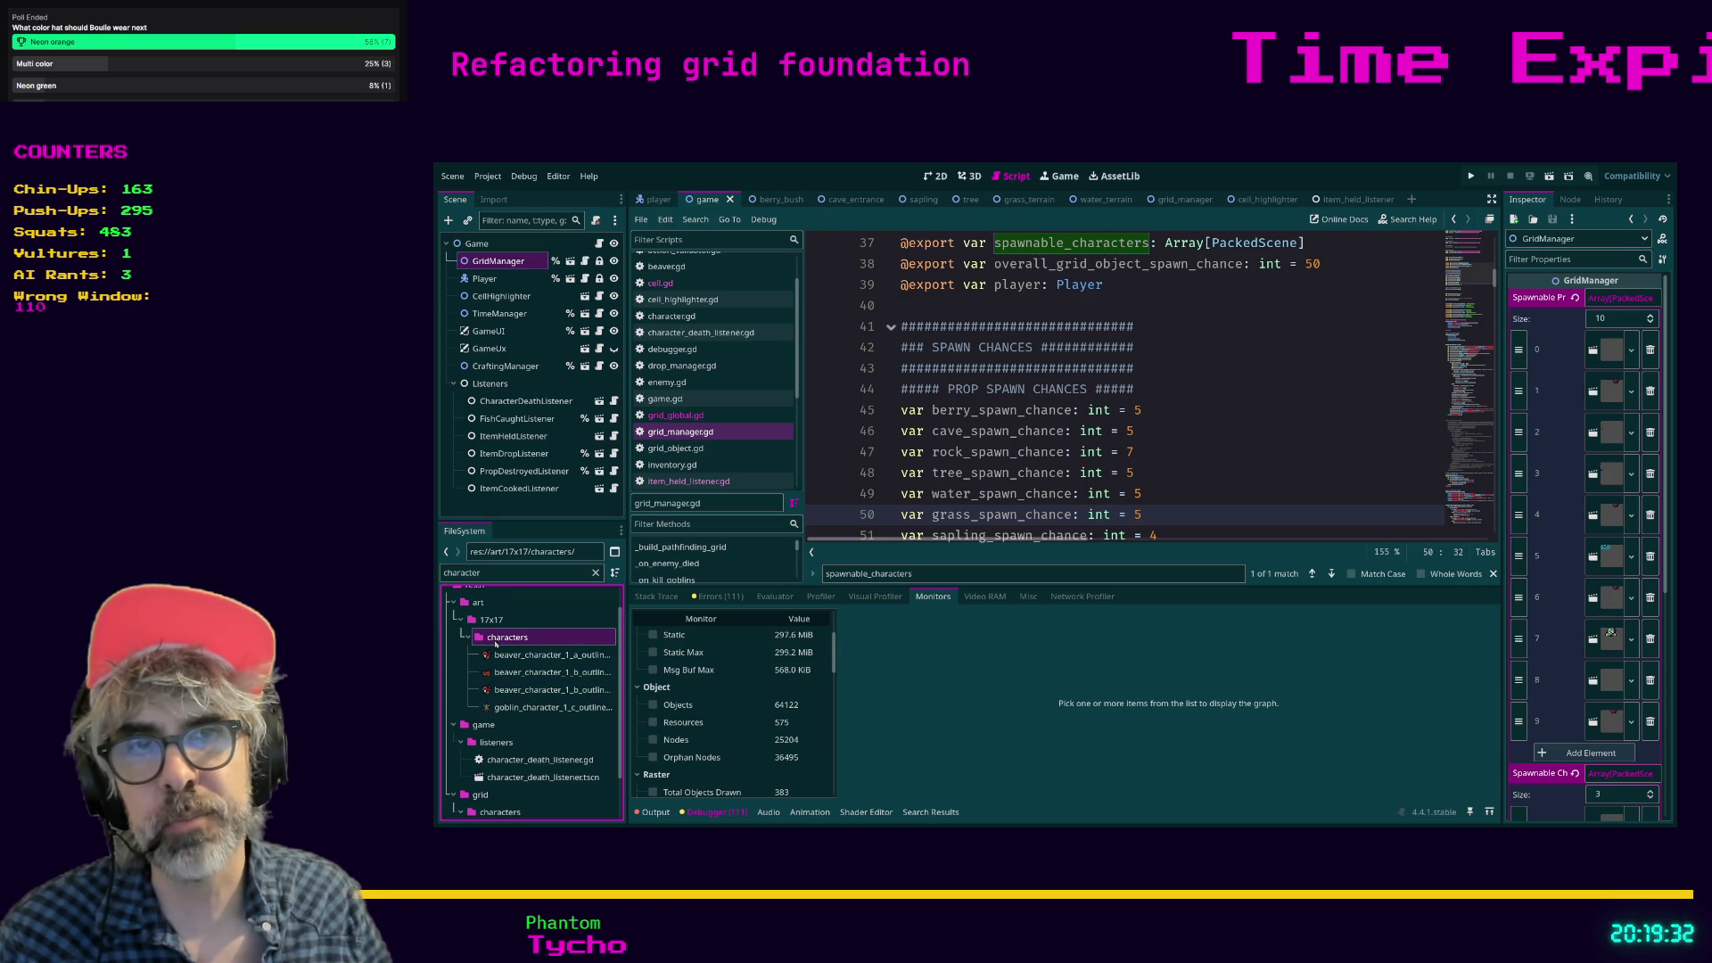
click(596, 572)
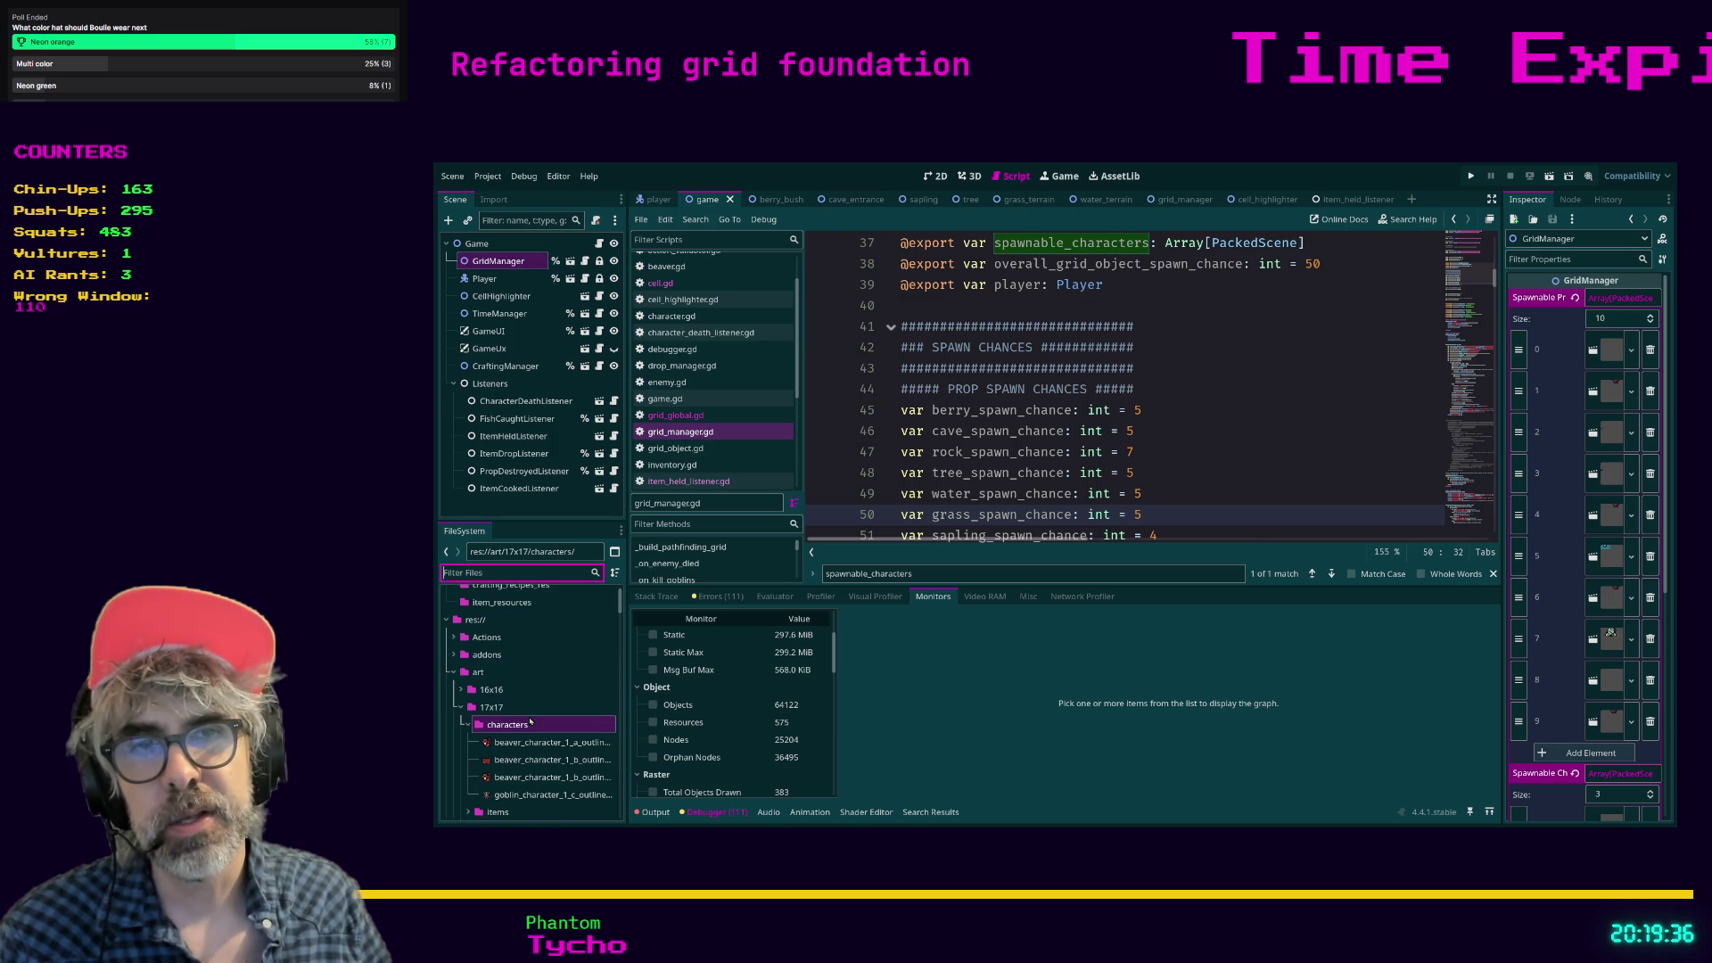
scroll(517, 724, down, 3)
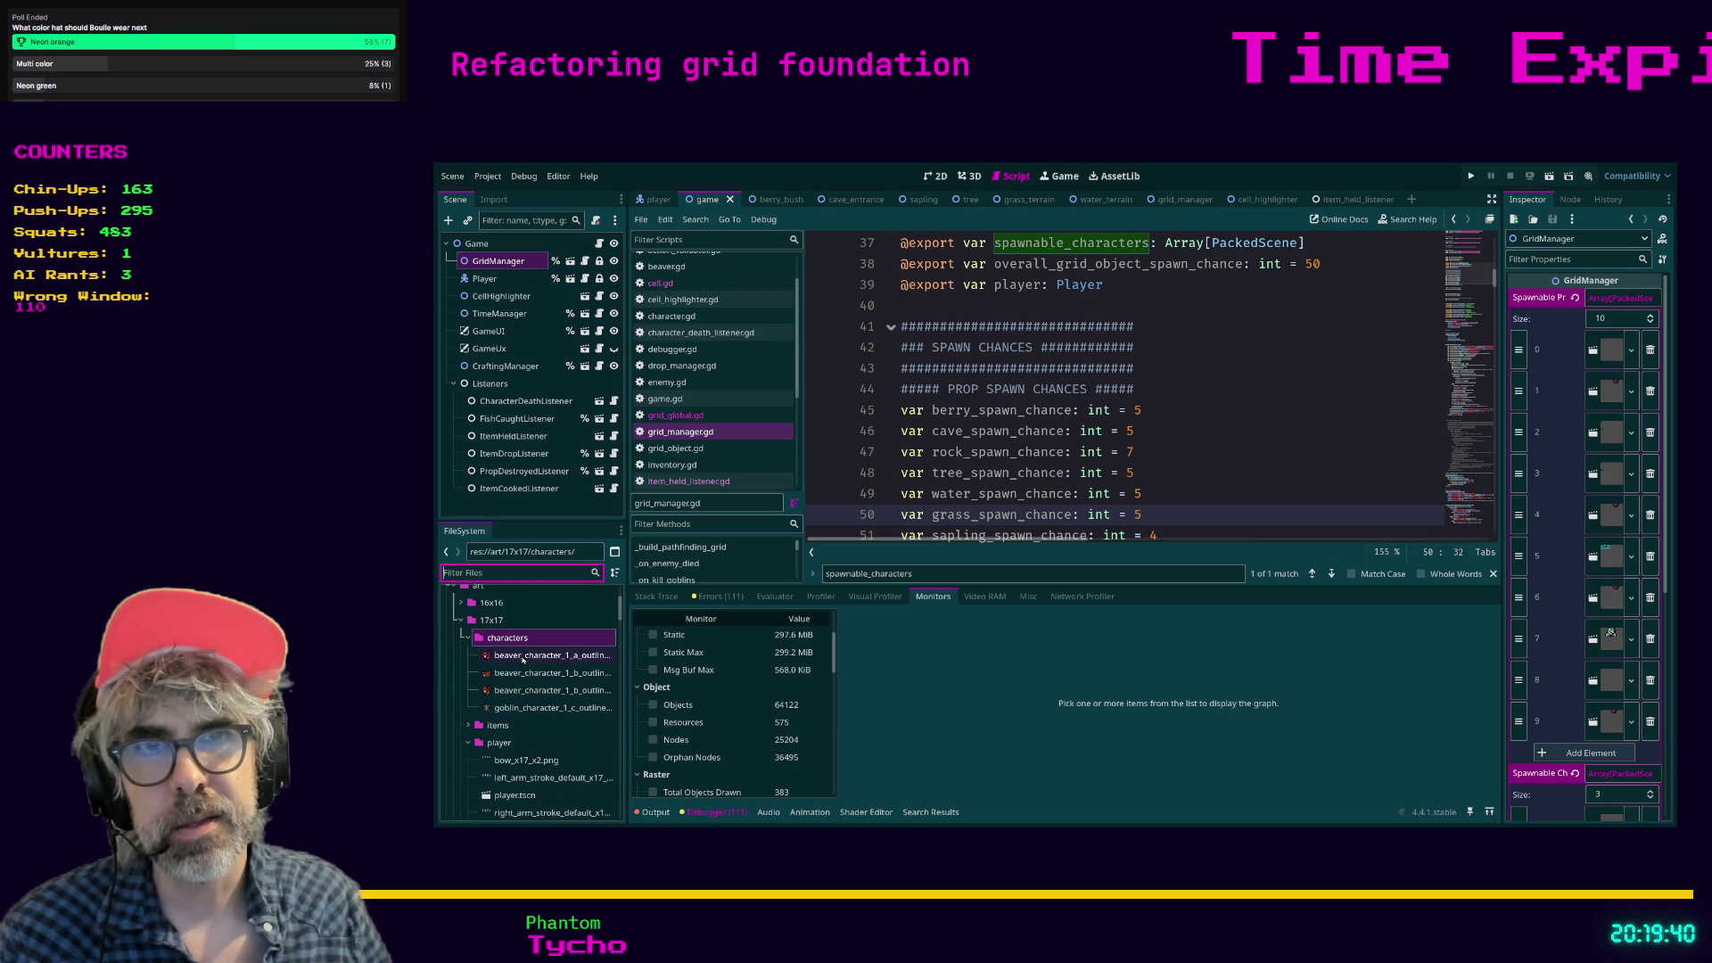
scroll(530, 714, up, 1)
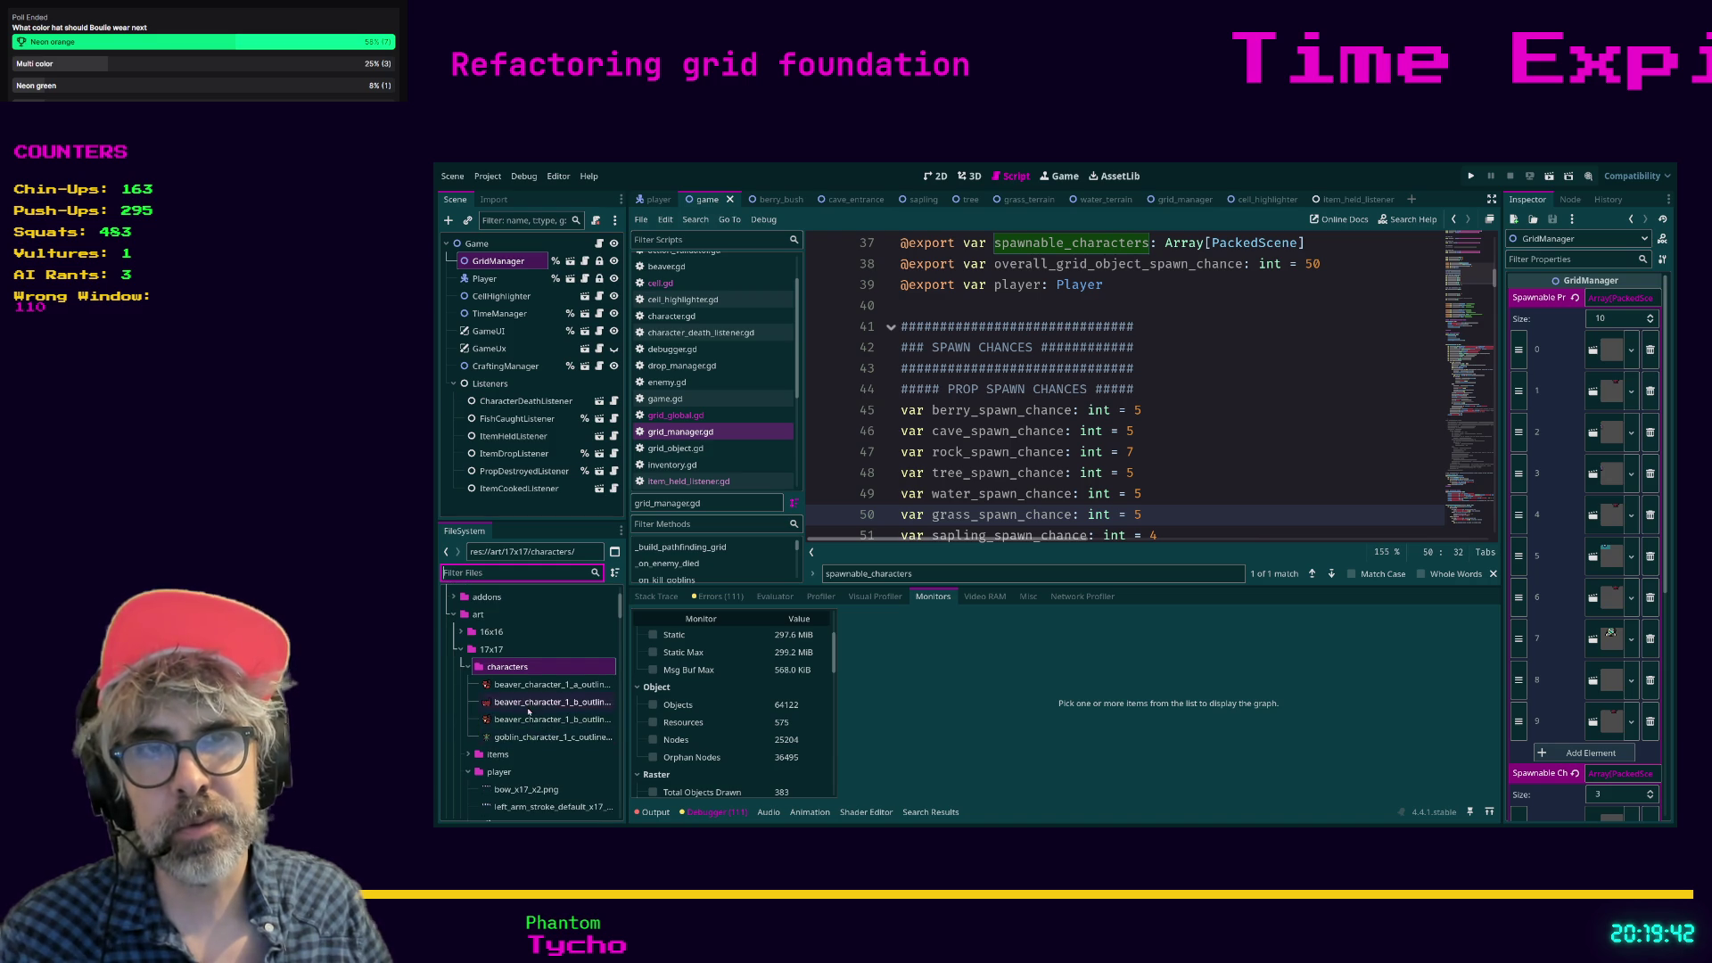
scroll(530, 713, down, 6)
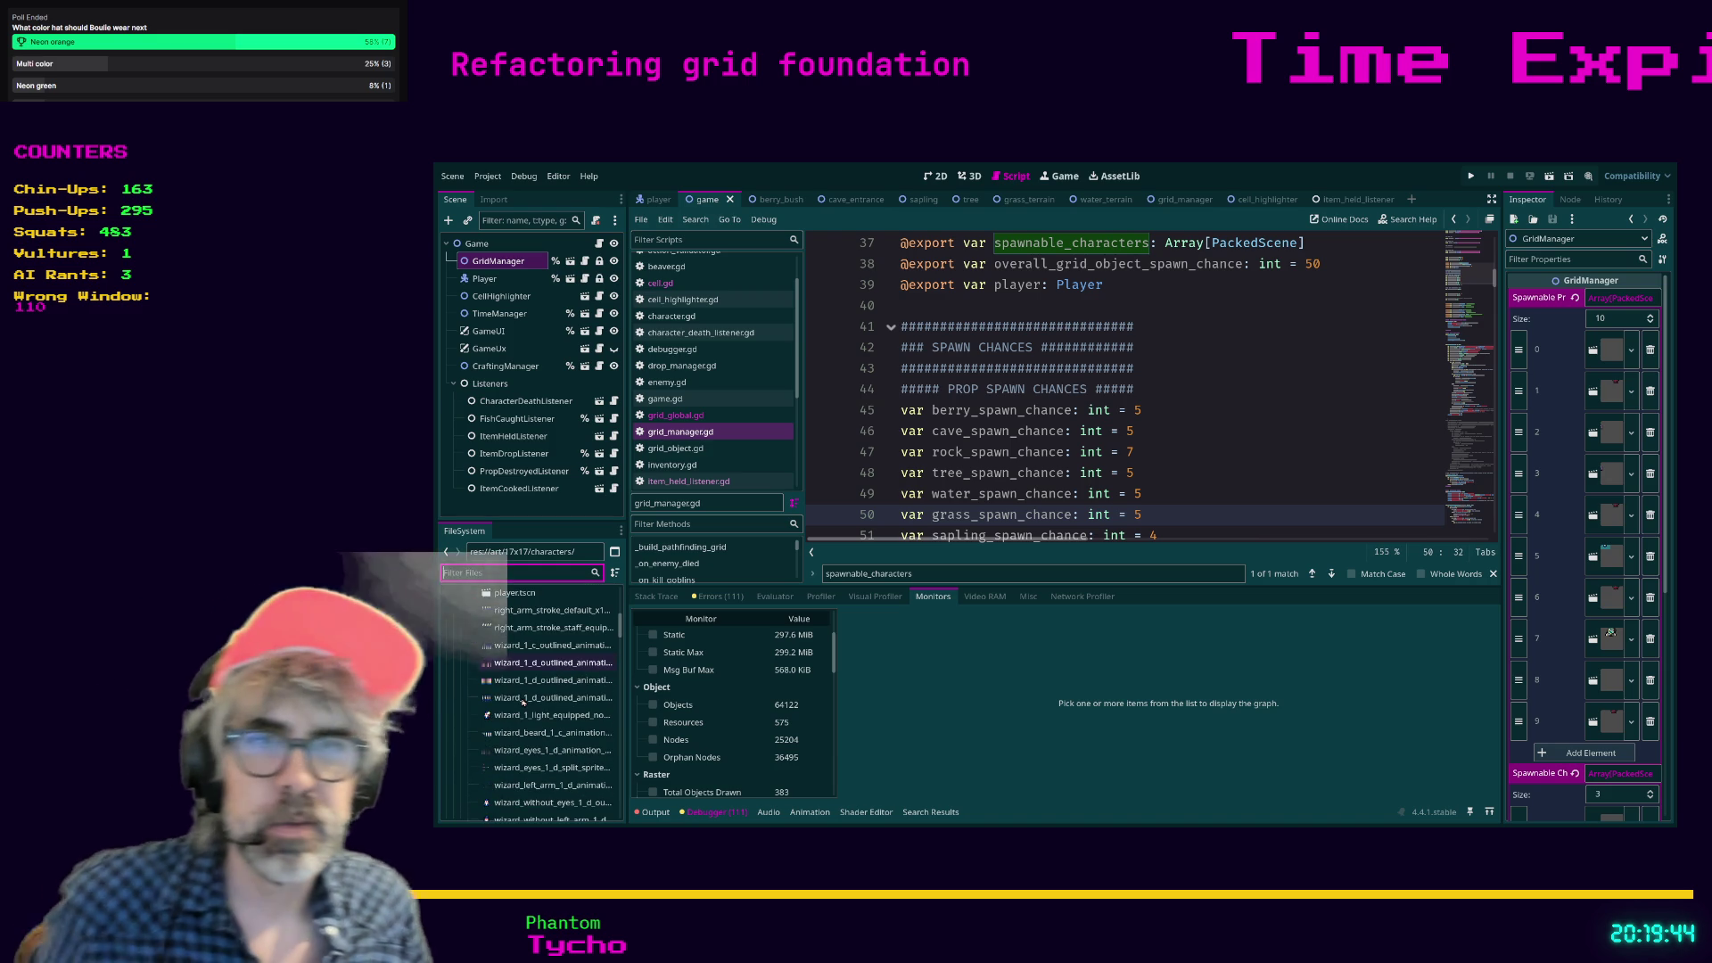
scroll(524, 702, up, 5)
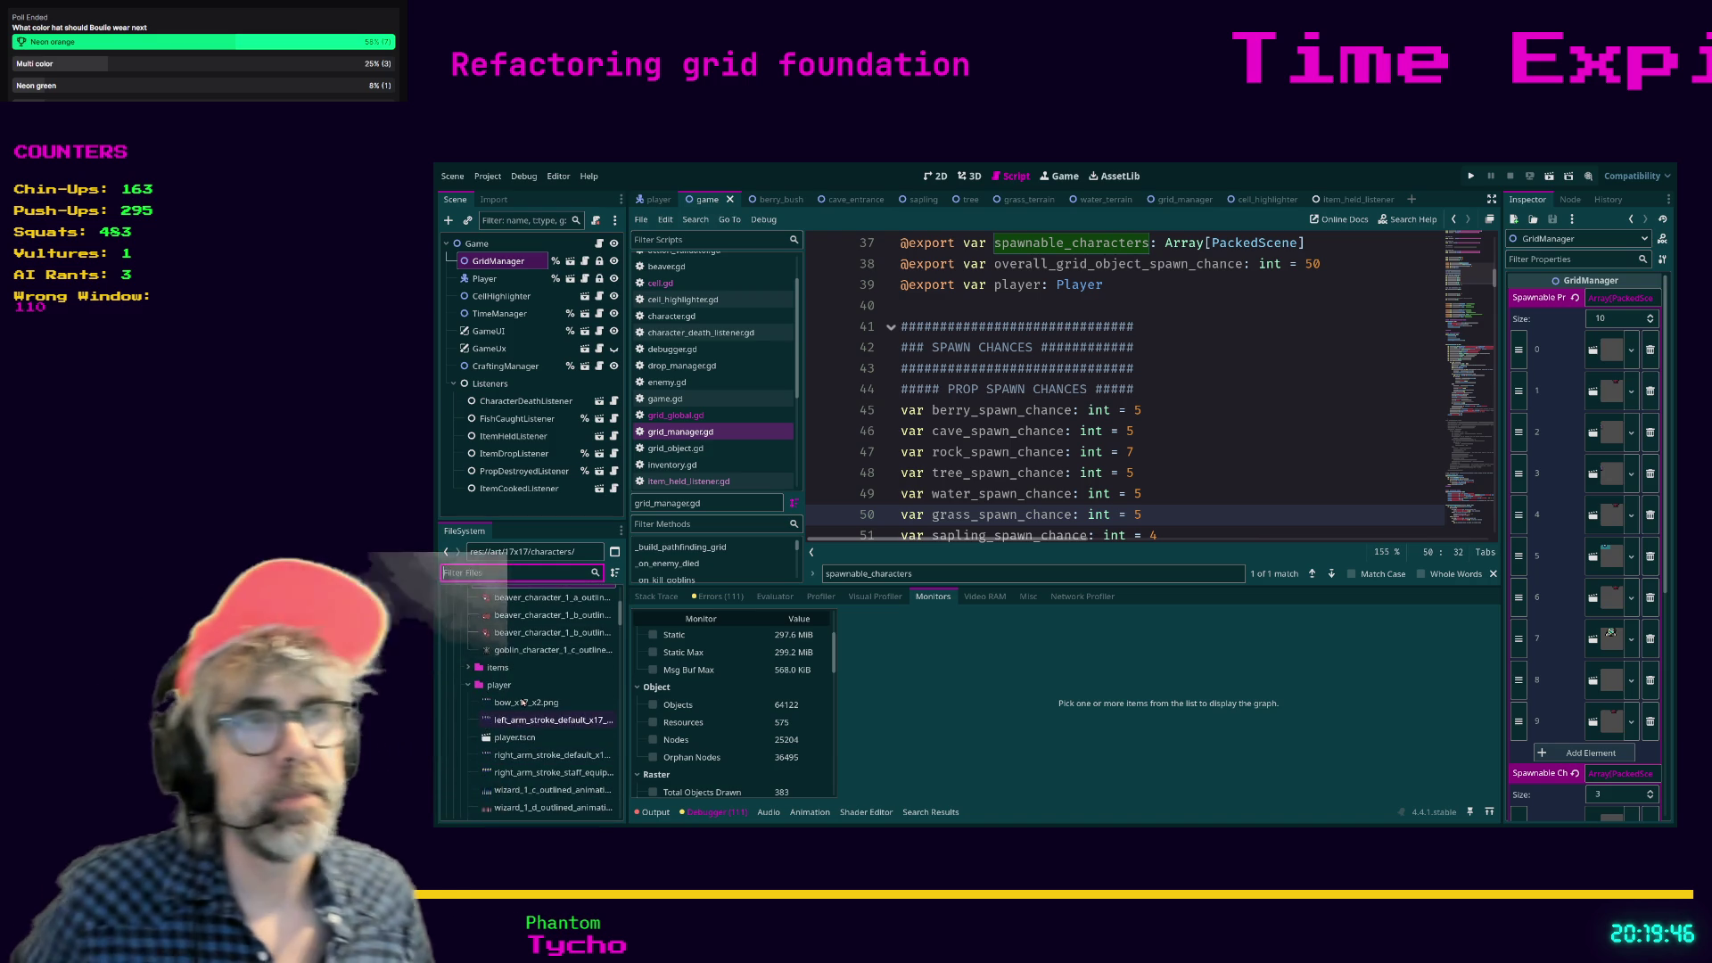
scroll(523, 701, up, 5)
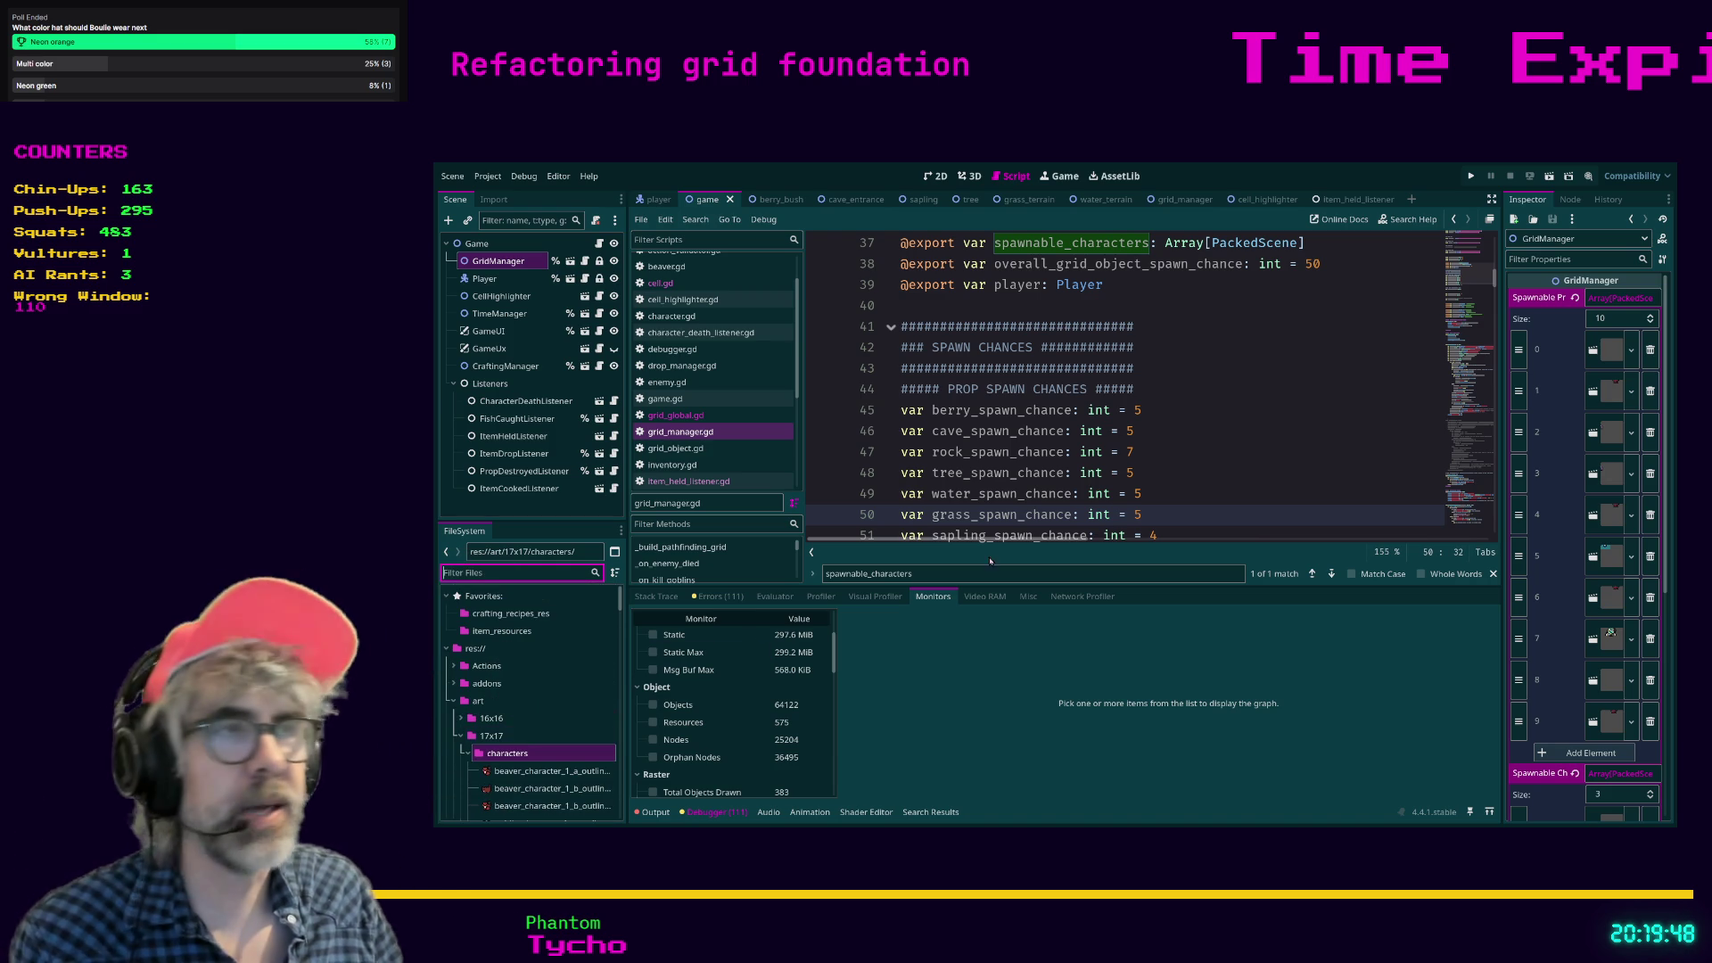
click(1259, 453)
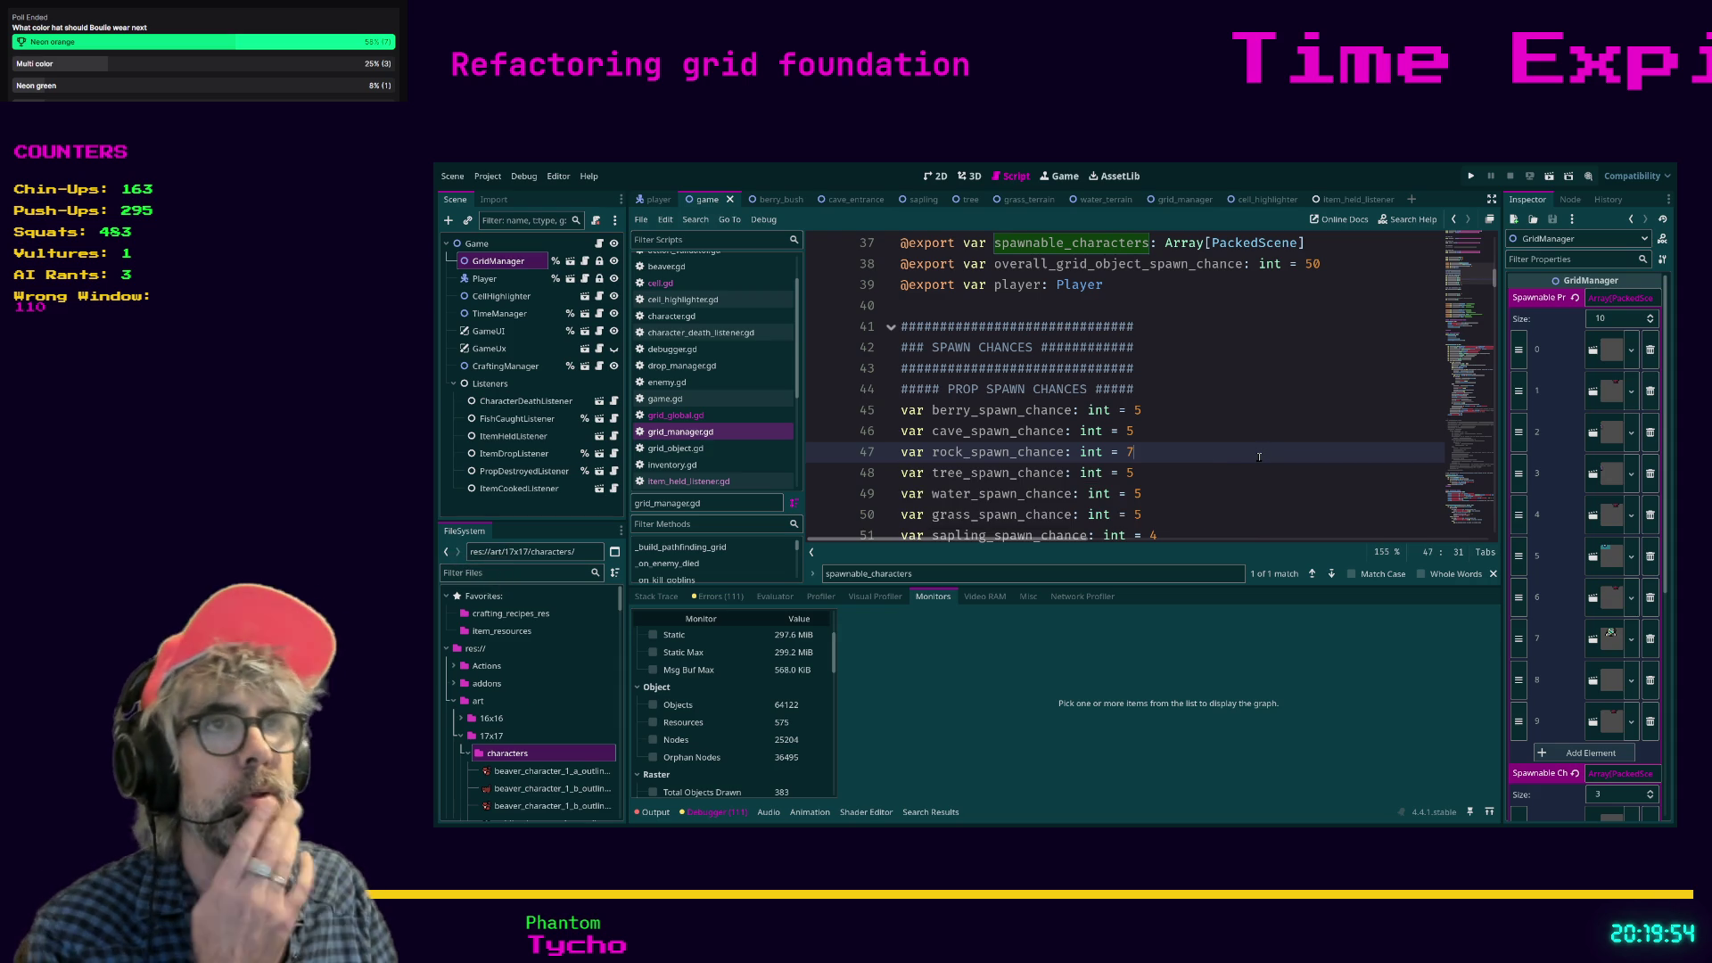
Search the script for 'spawnable' to reach pick_character, placing the caret at the end of line 183.
click(1244, 423)
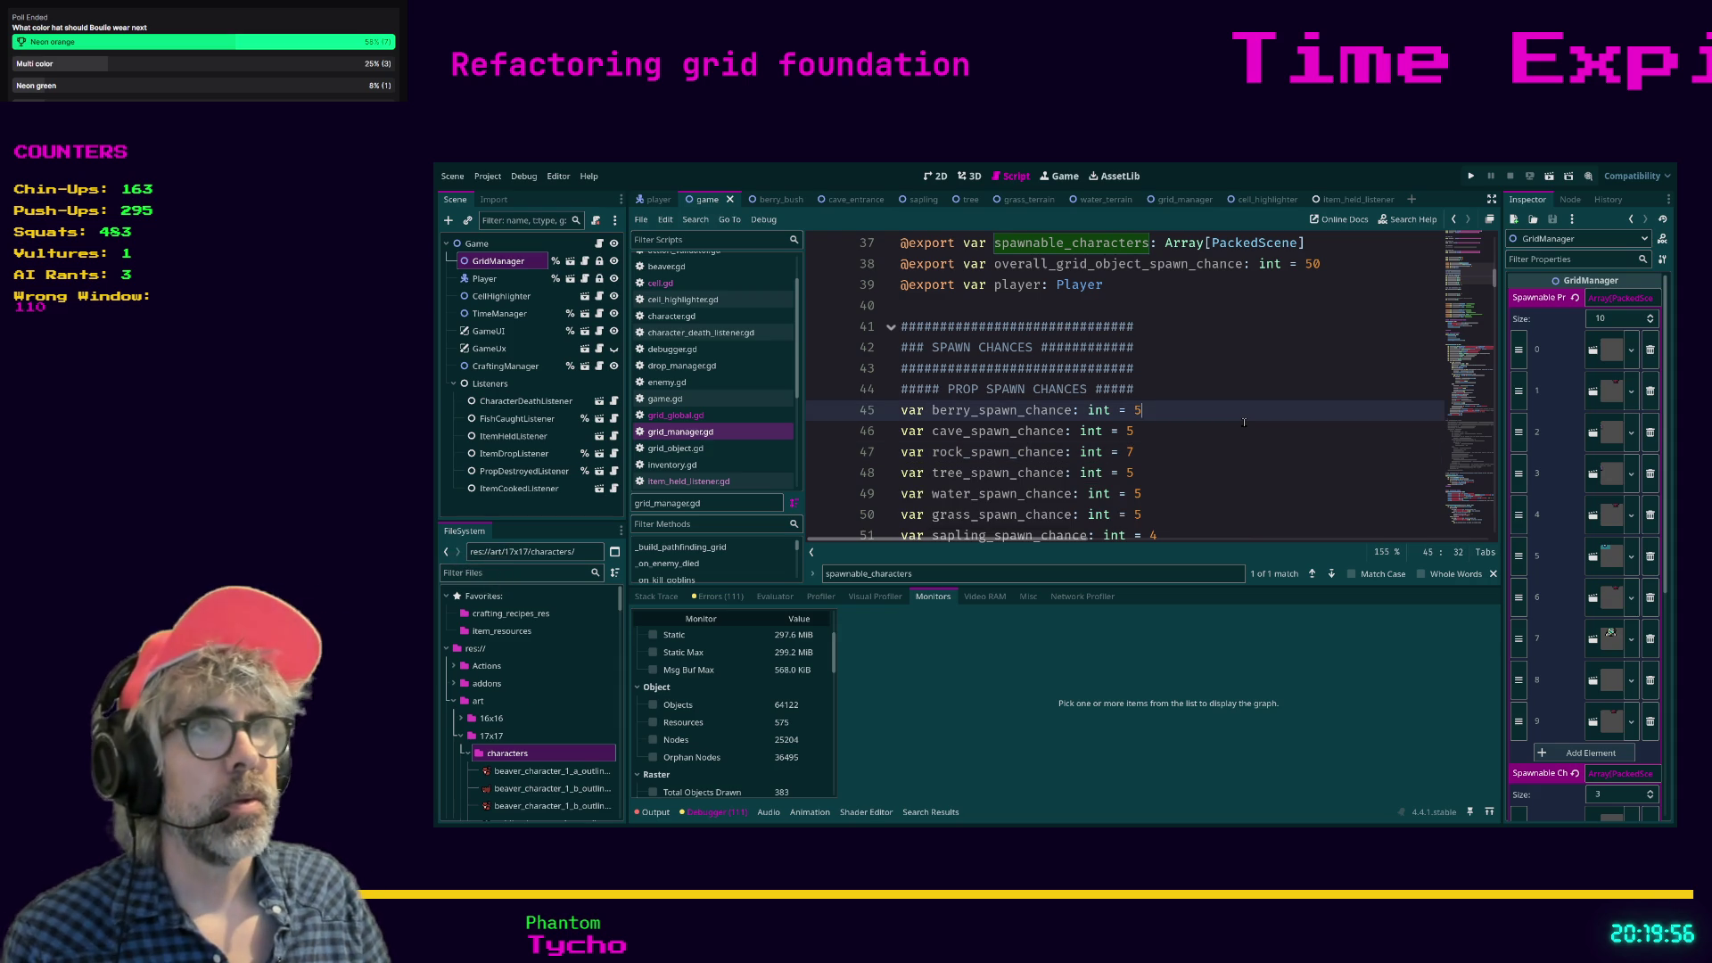
key(ctrl+f)
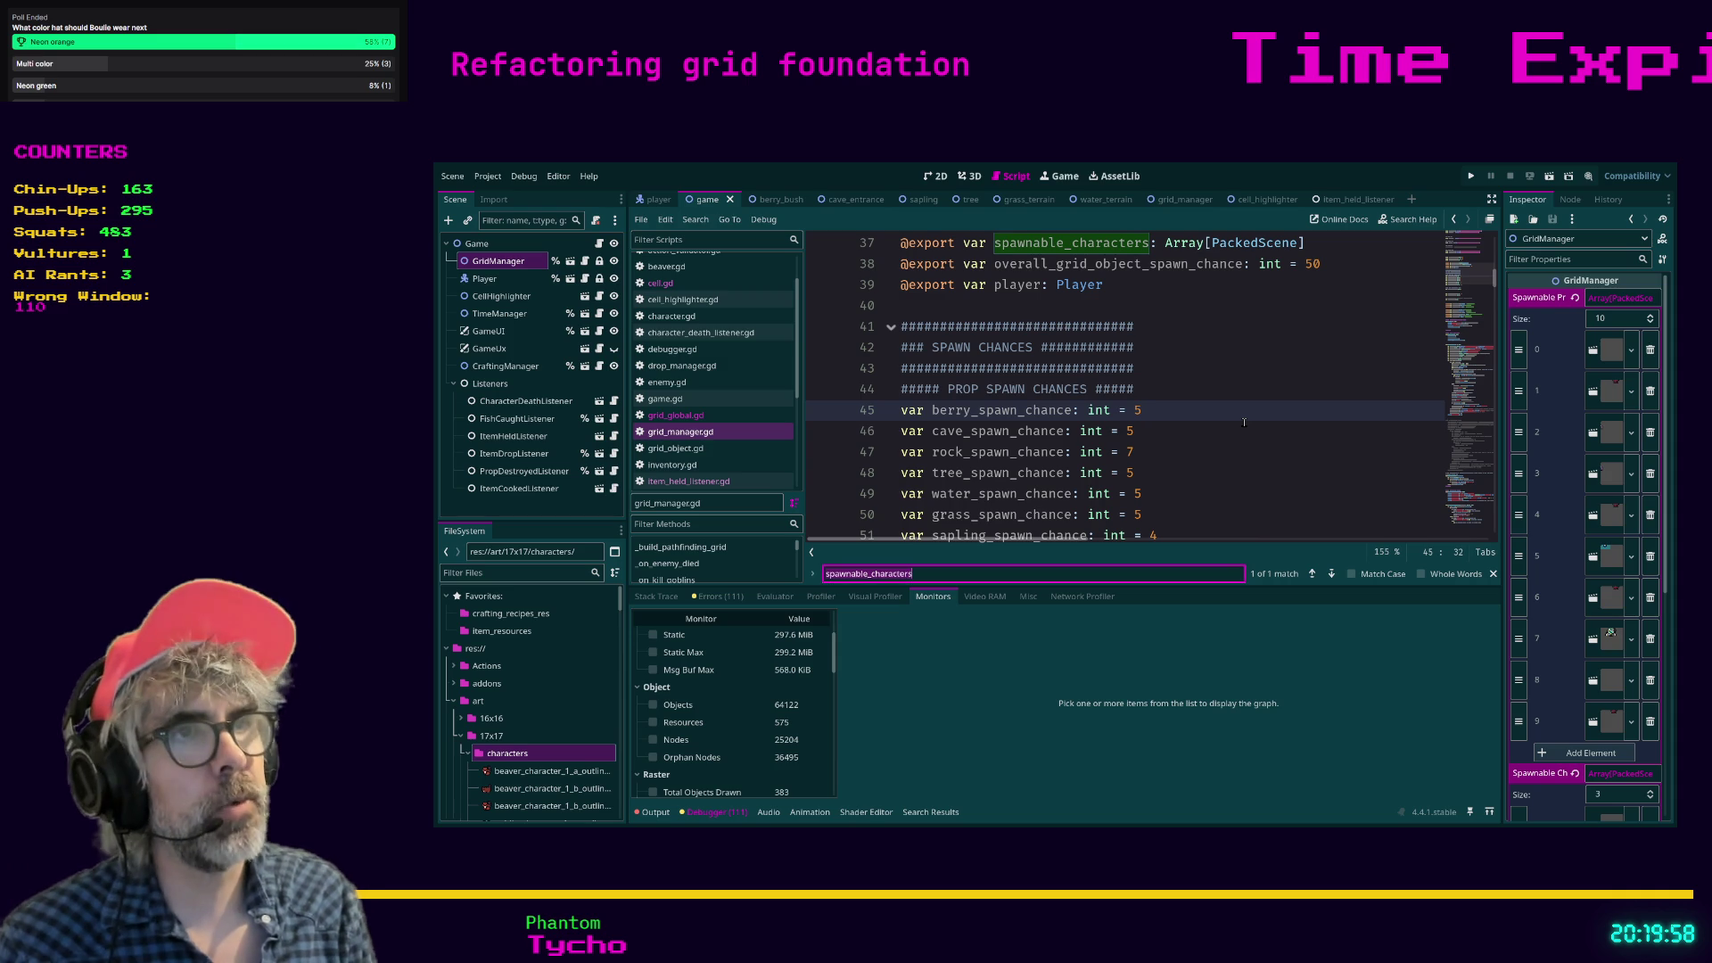
text(spawnable)
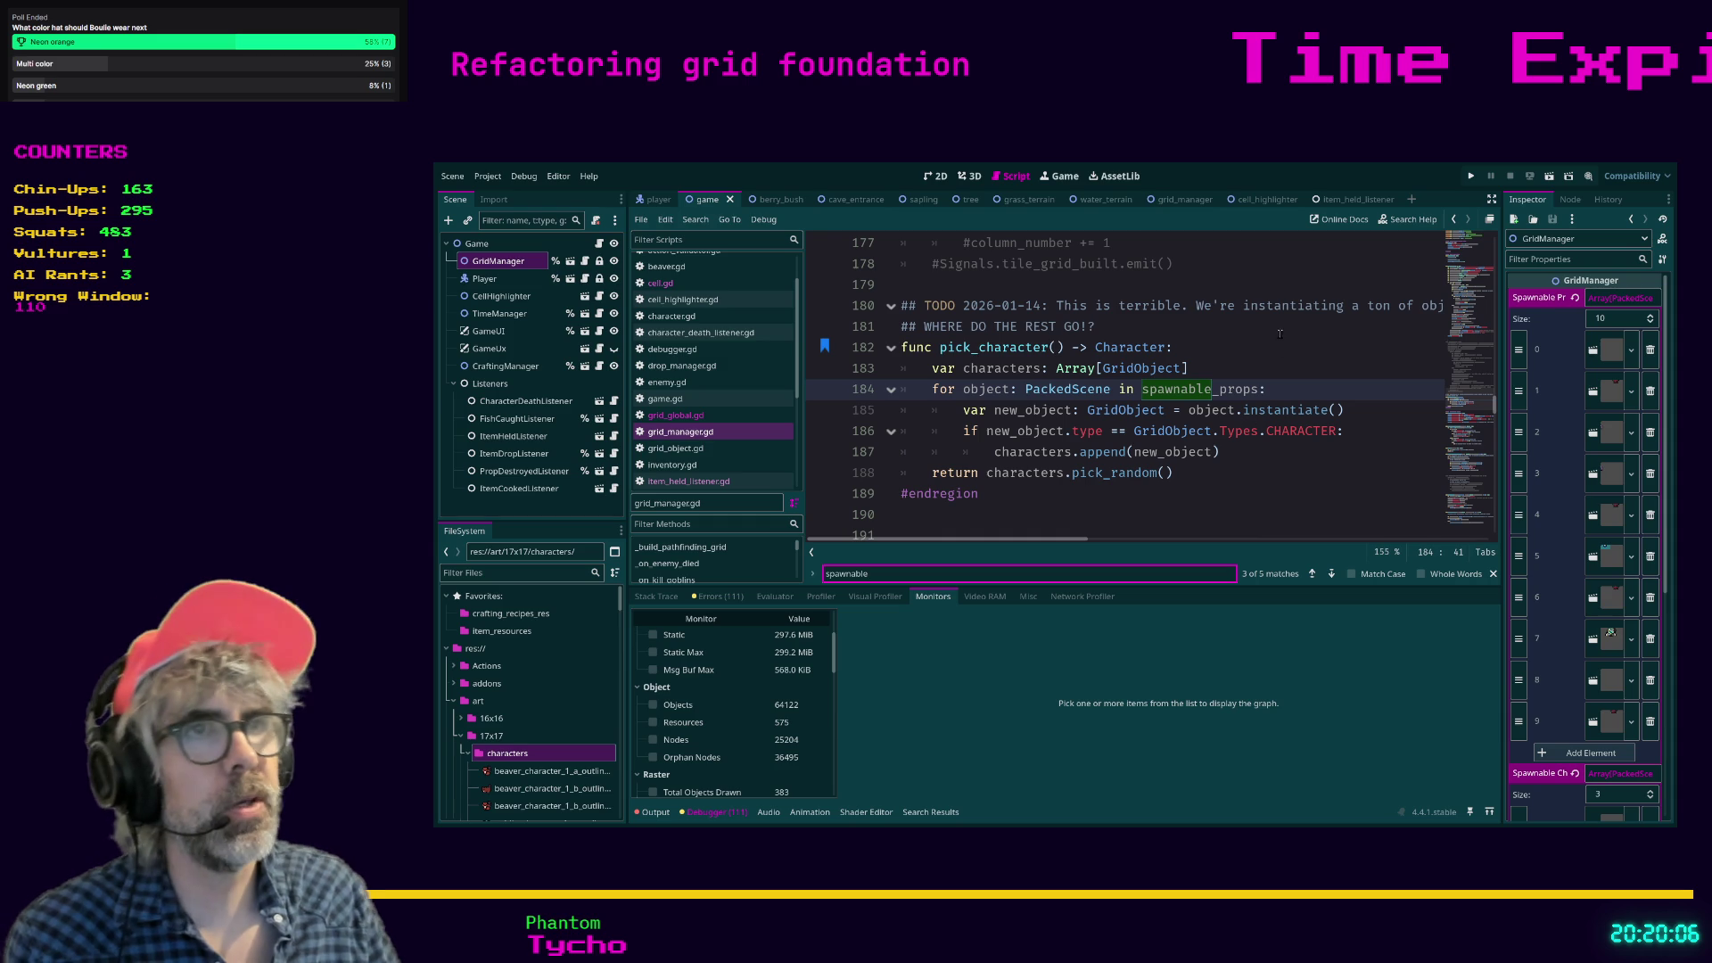
click(1224, 374)
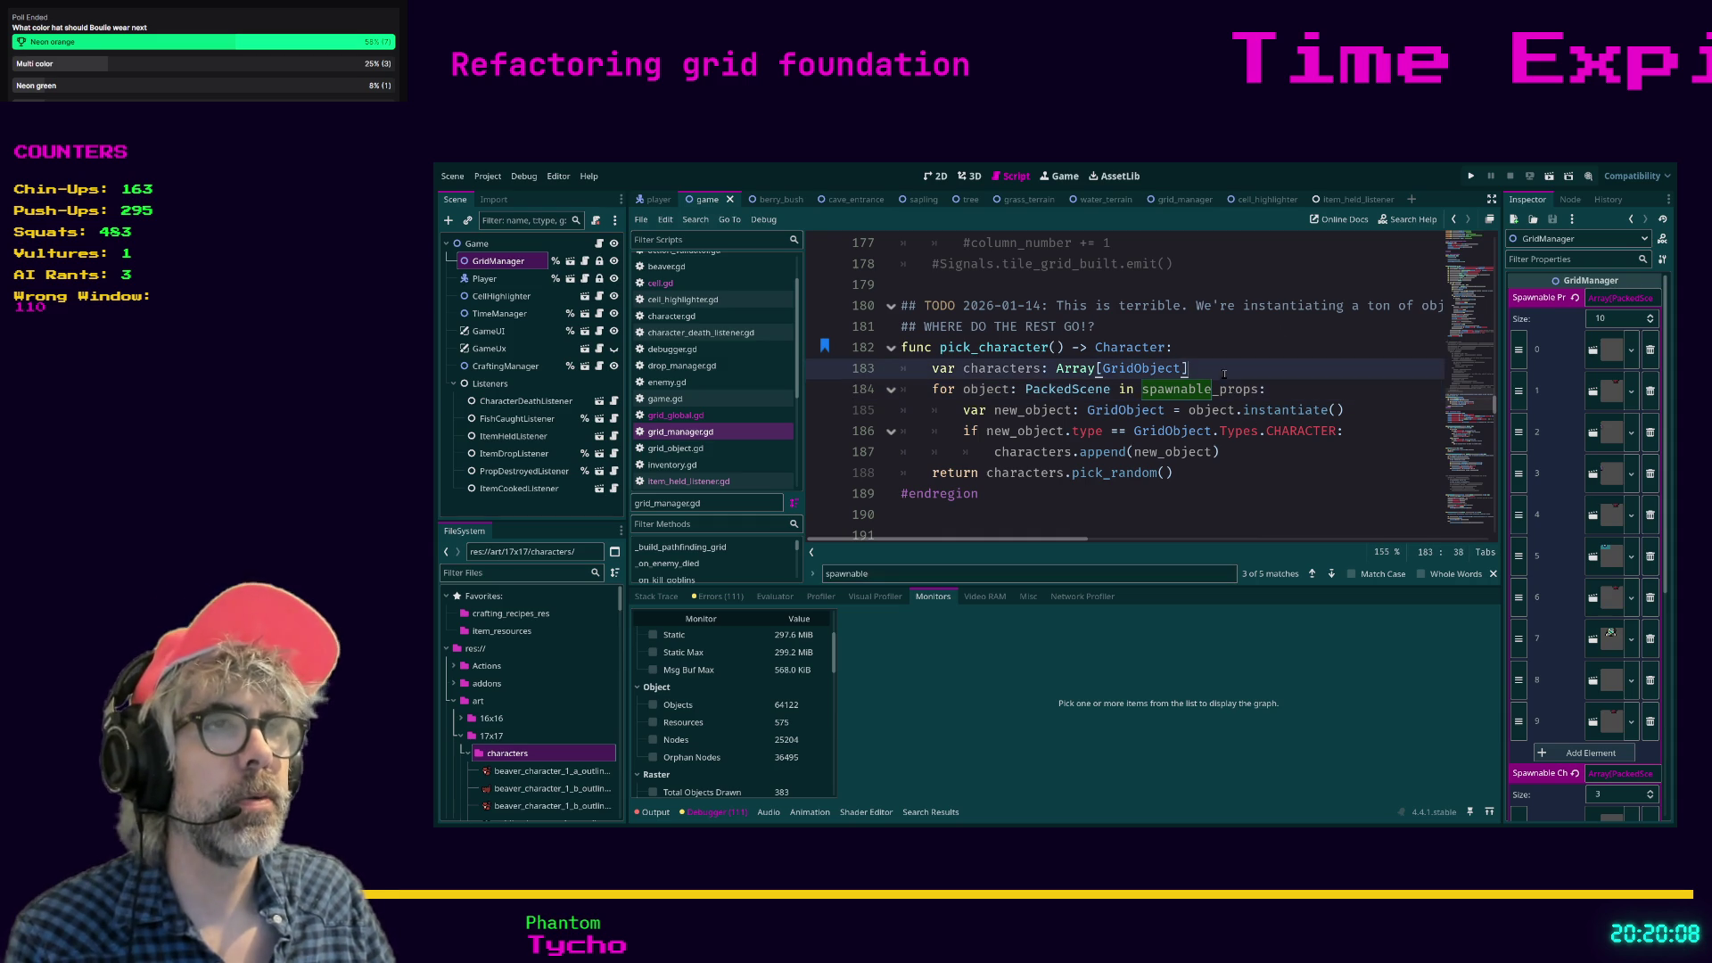
Add the line 'var random_character: PackedScene = spawnable_characters.pick_random()' after line 183.
key(Return)
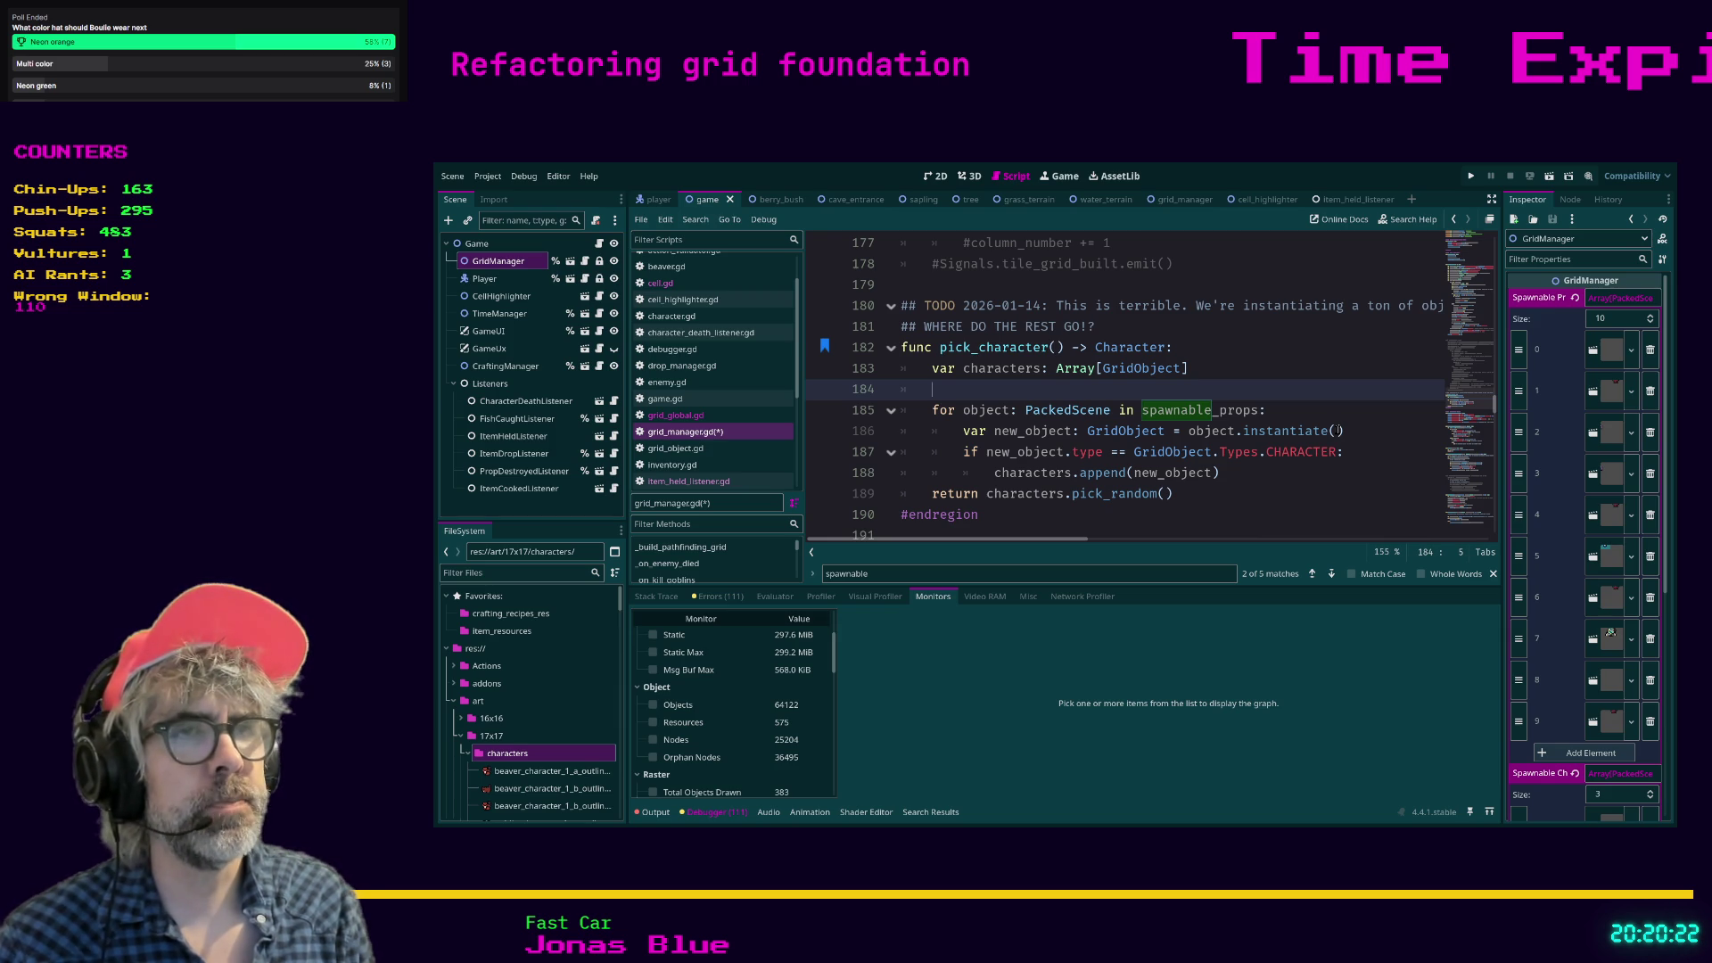
text(var ra)
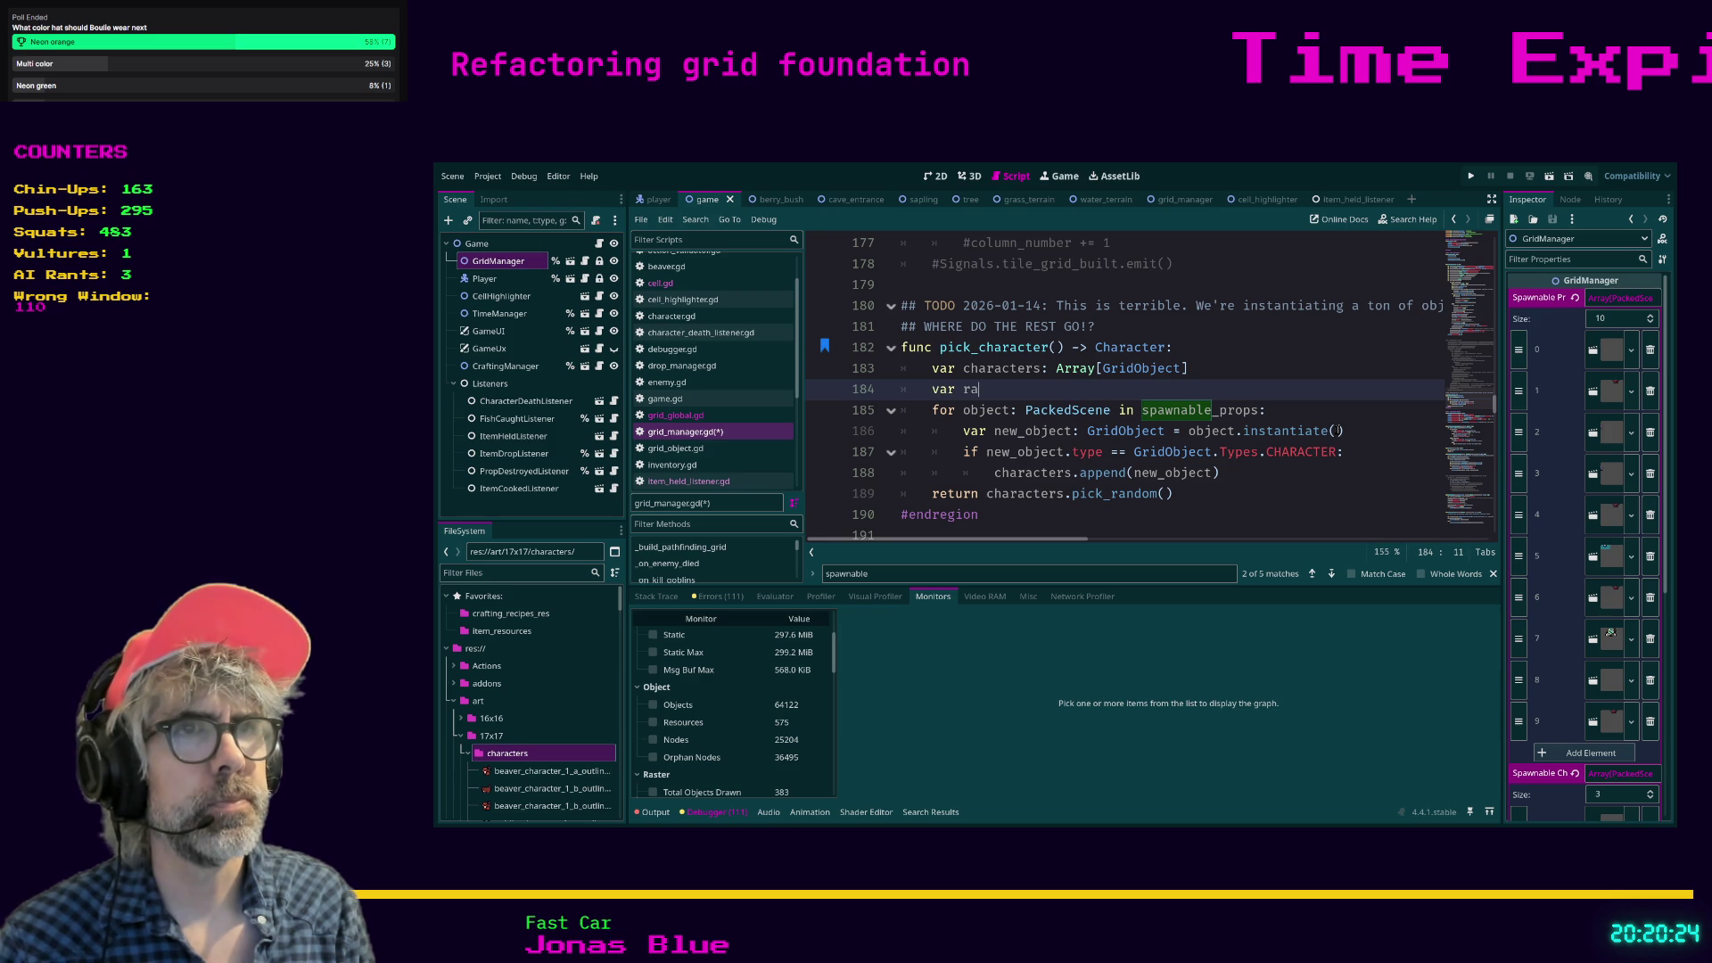
text(ndom_char)
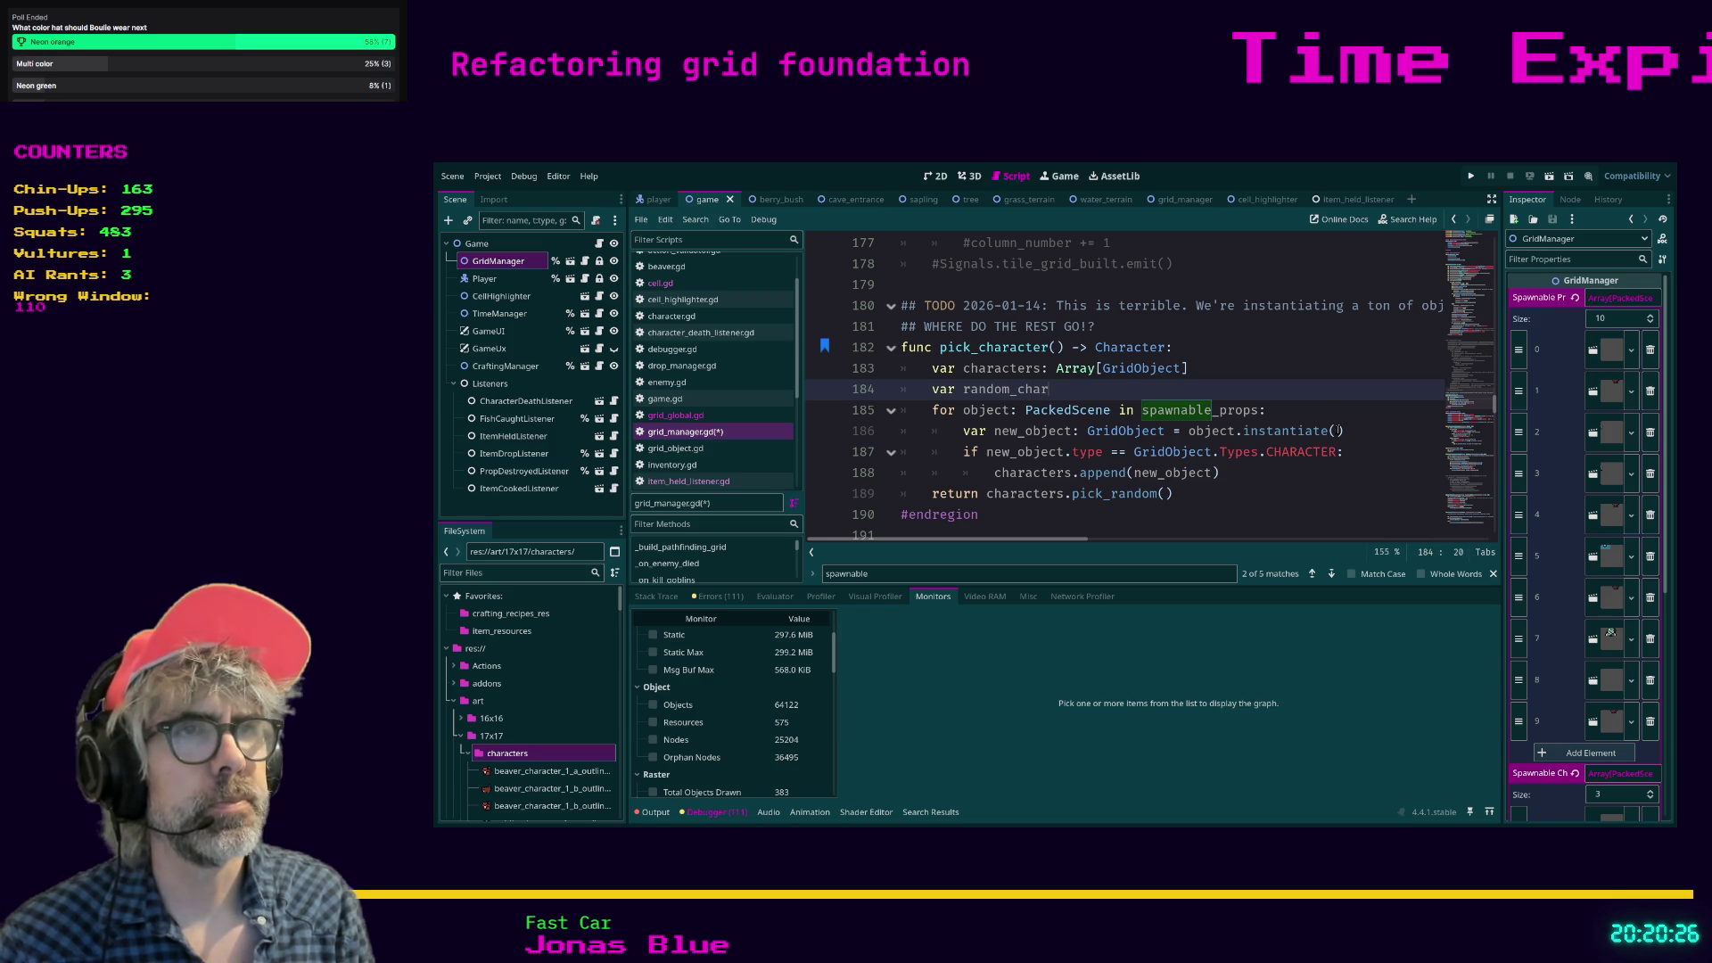
text(acter: PackedS)
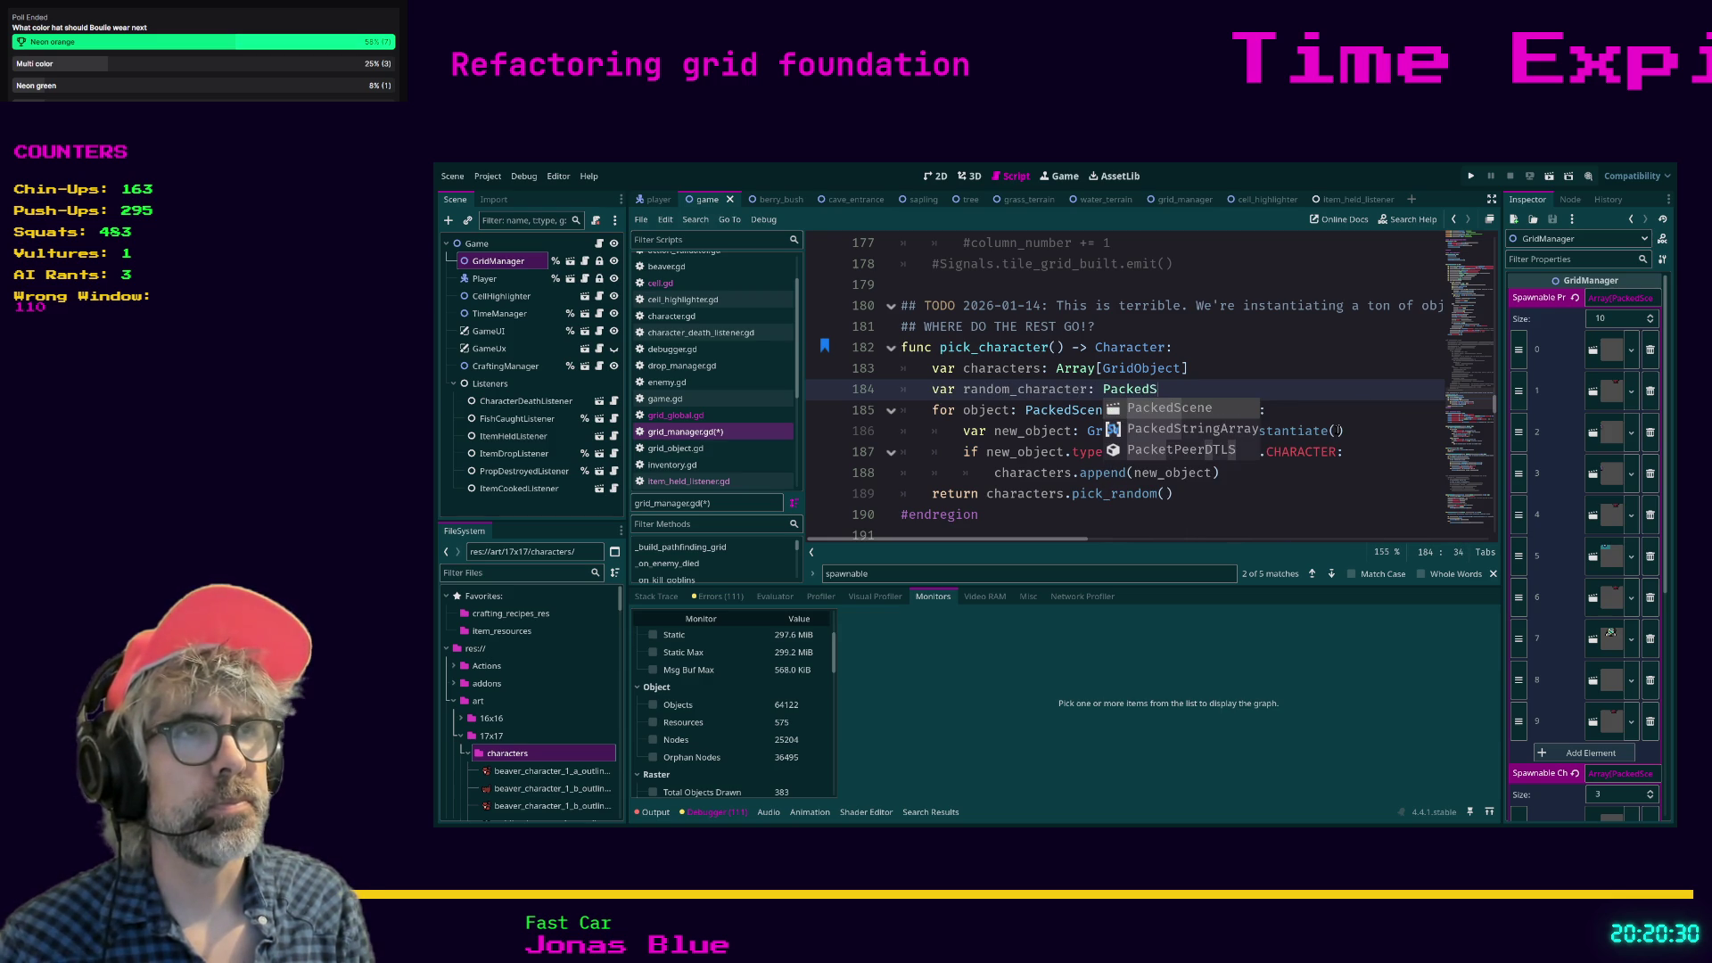
key(Return)
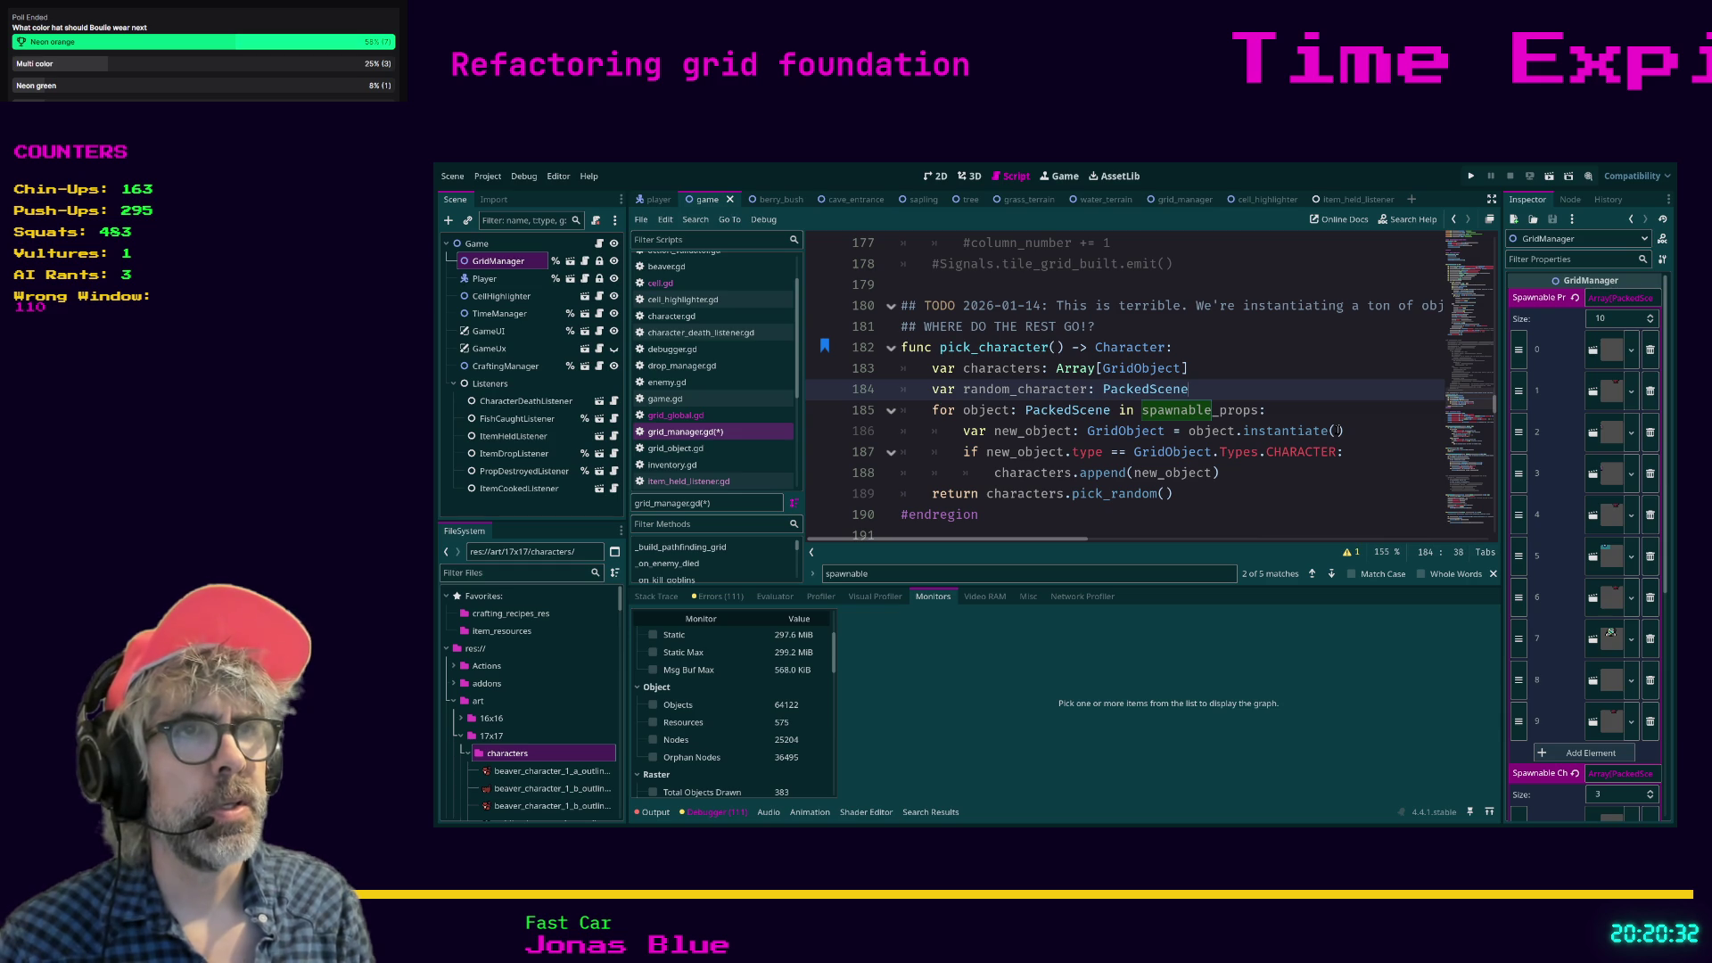
text( = )
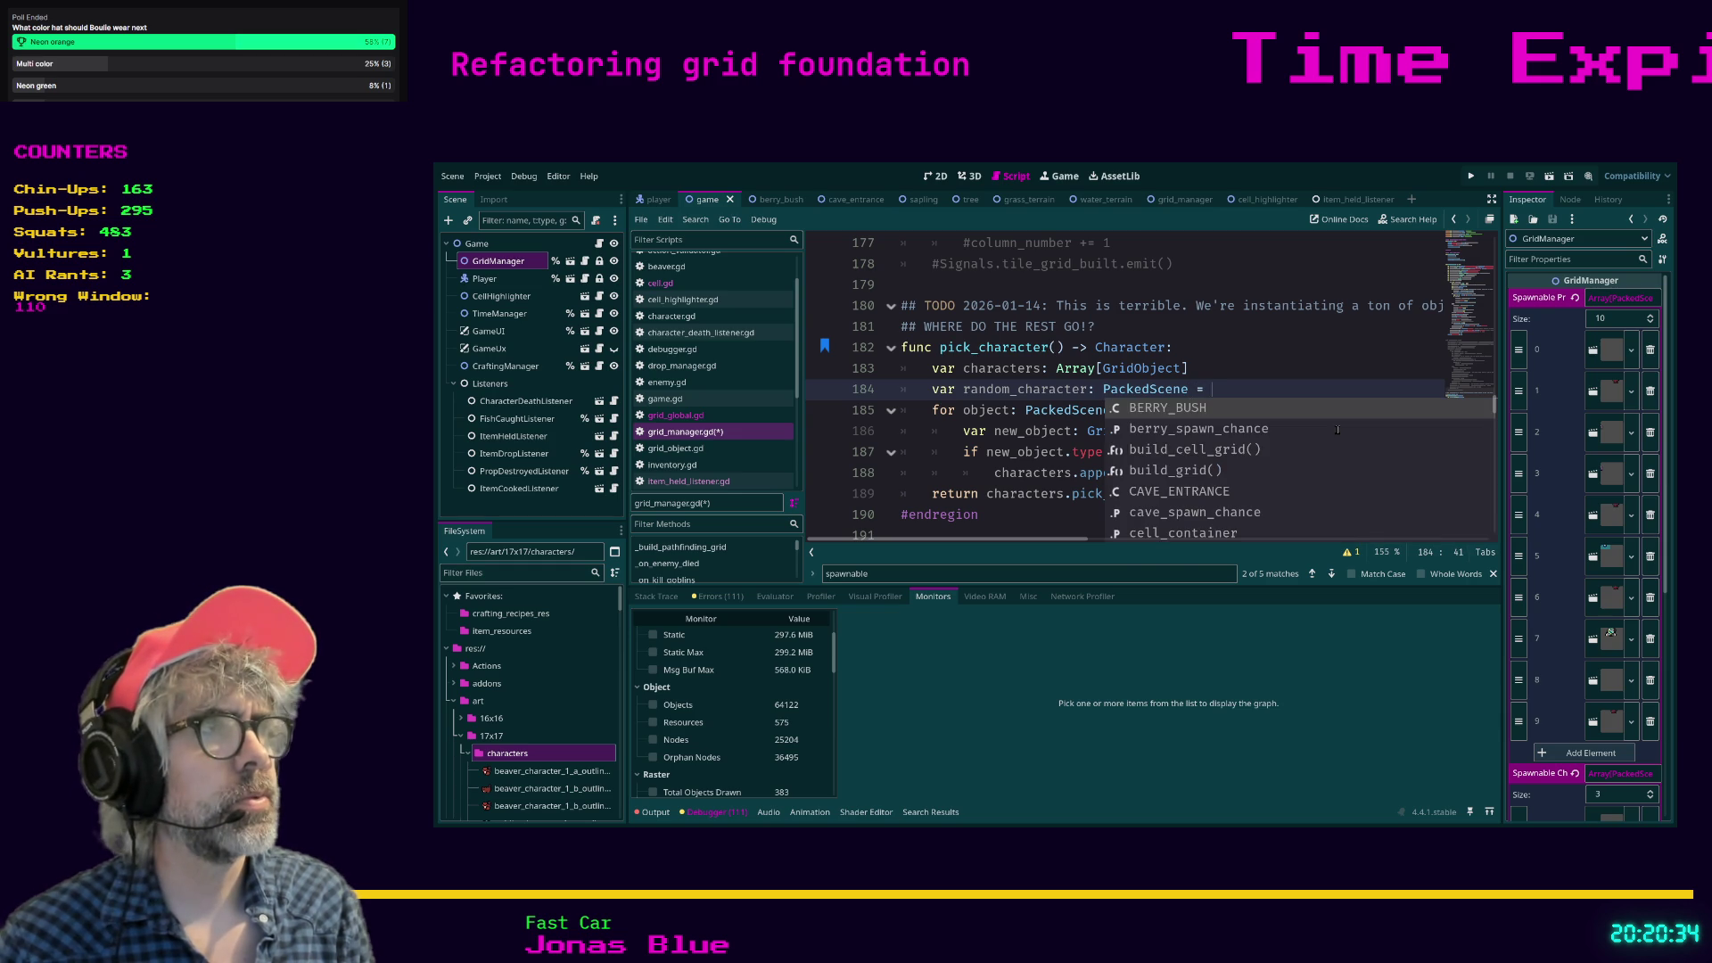
text(spaw)
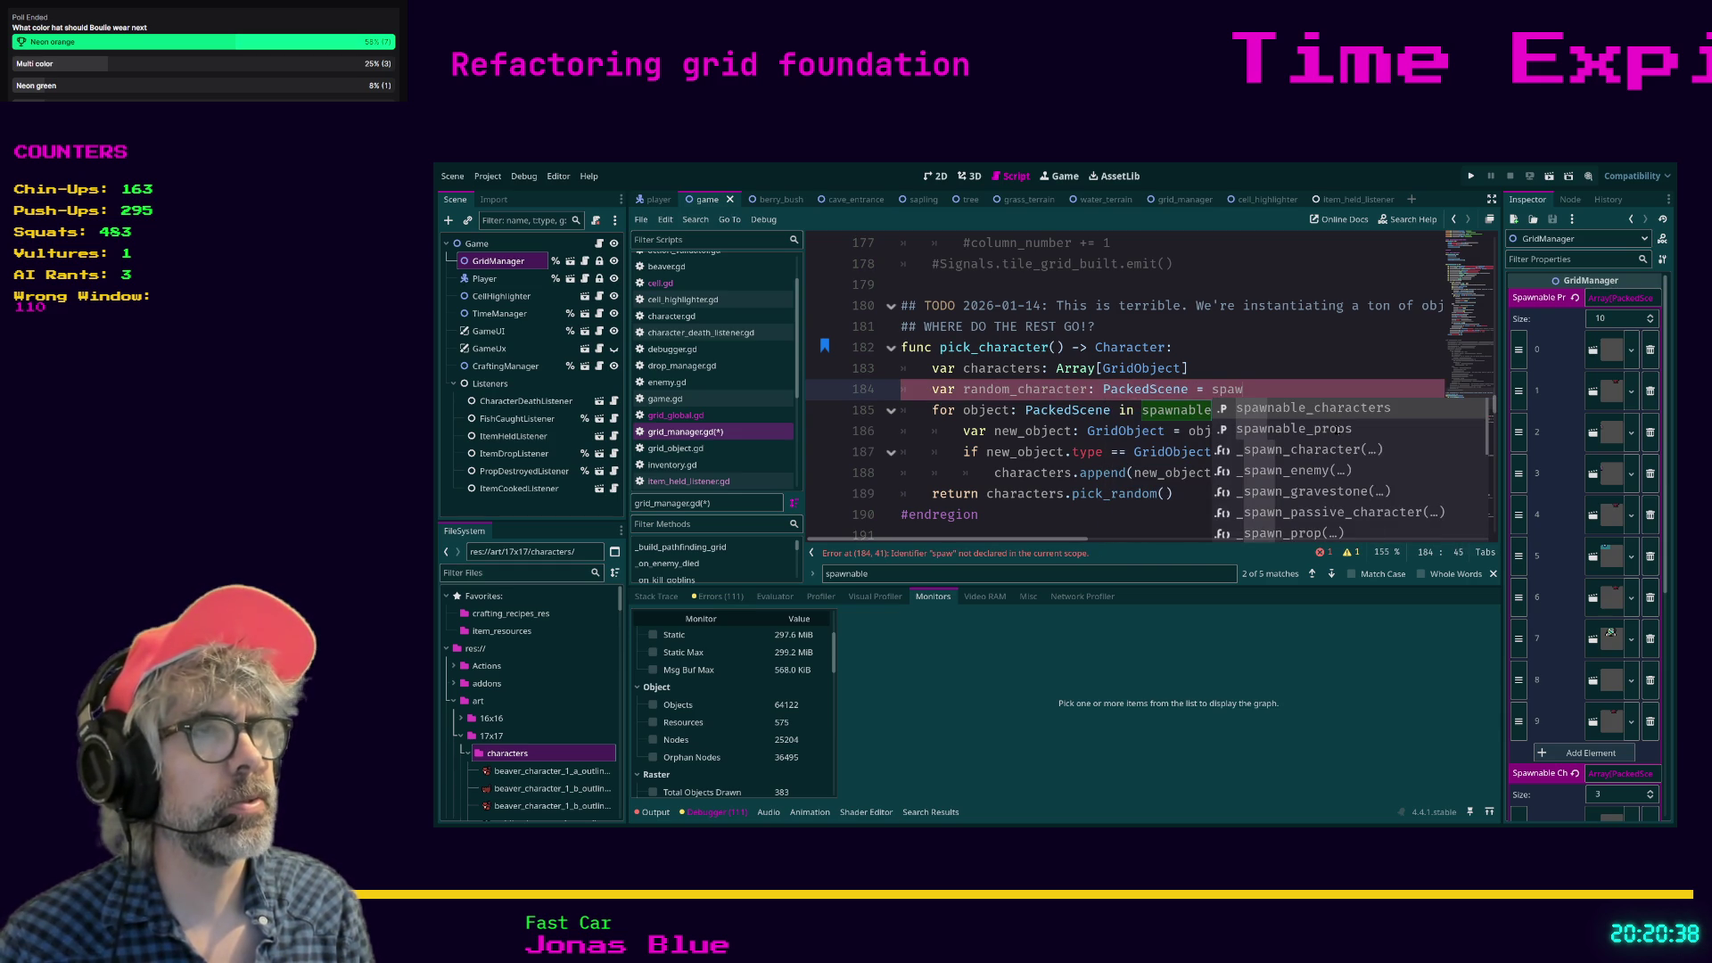
key(Return)
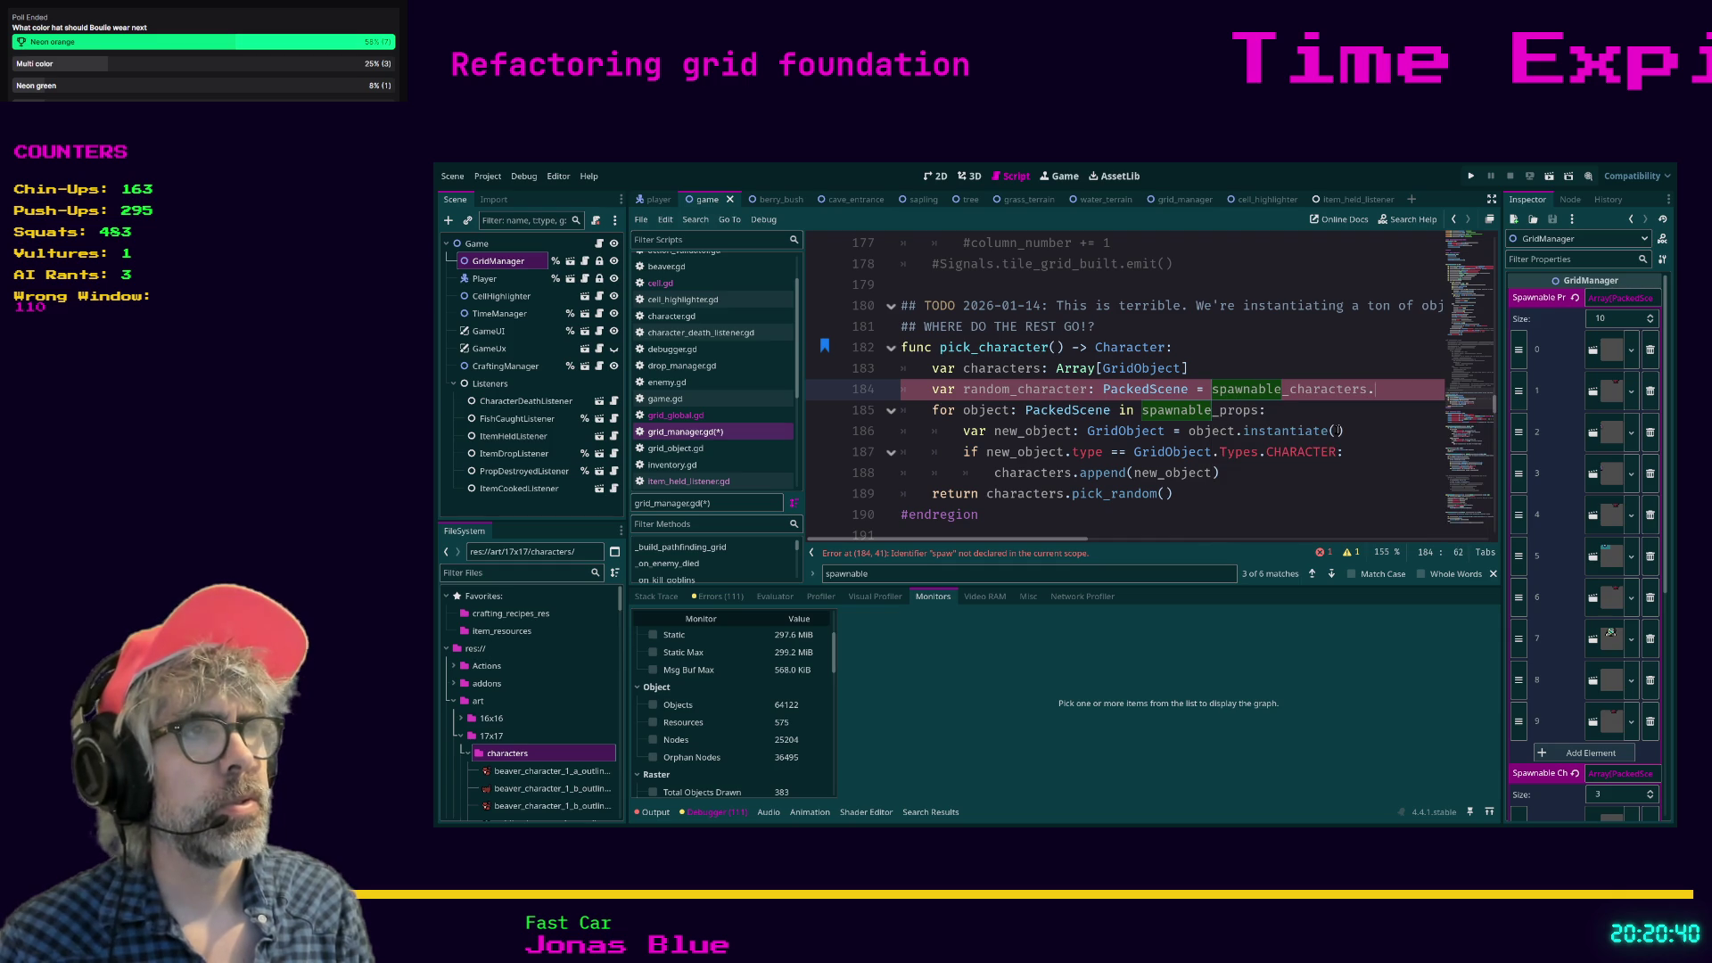
text(pick)
key(Return)
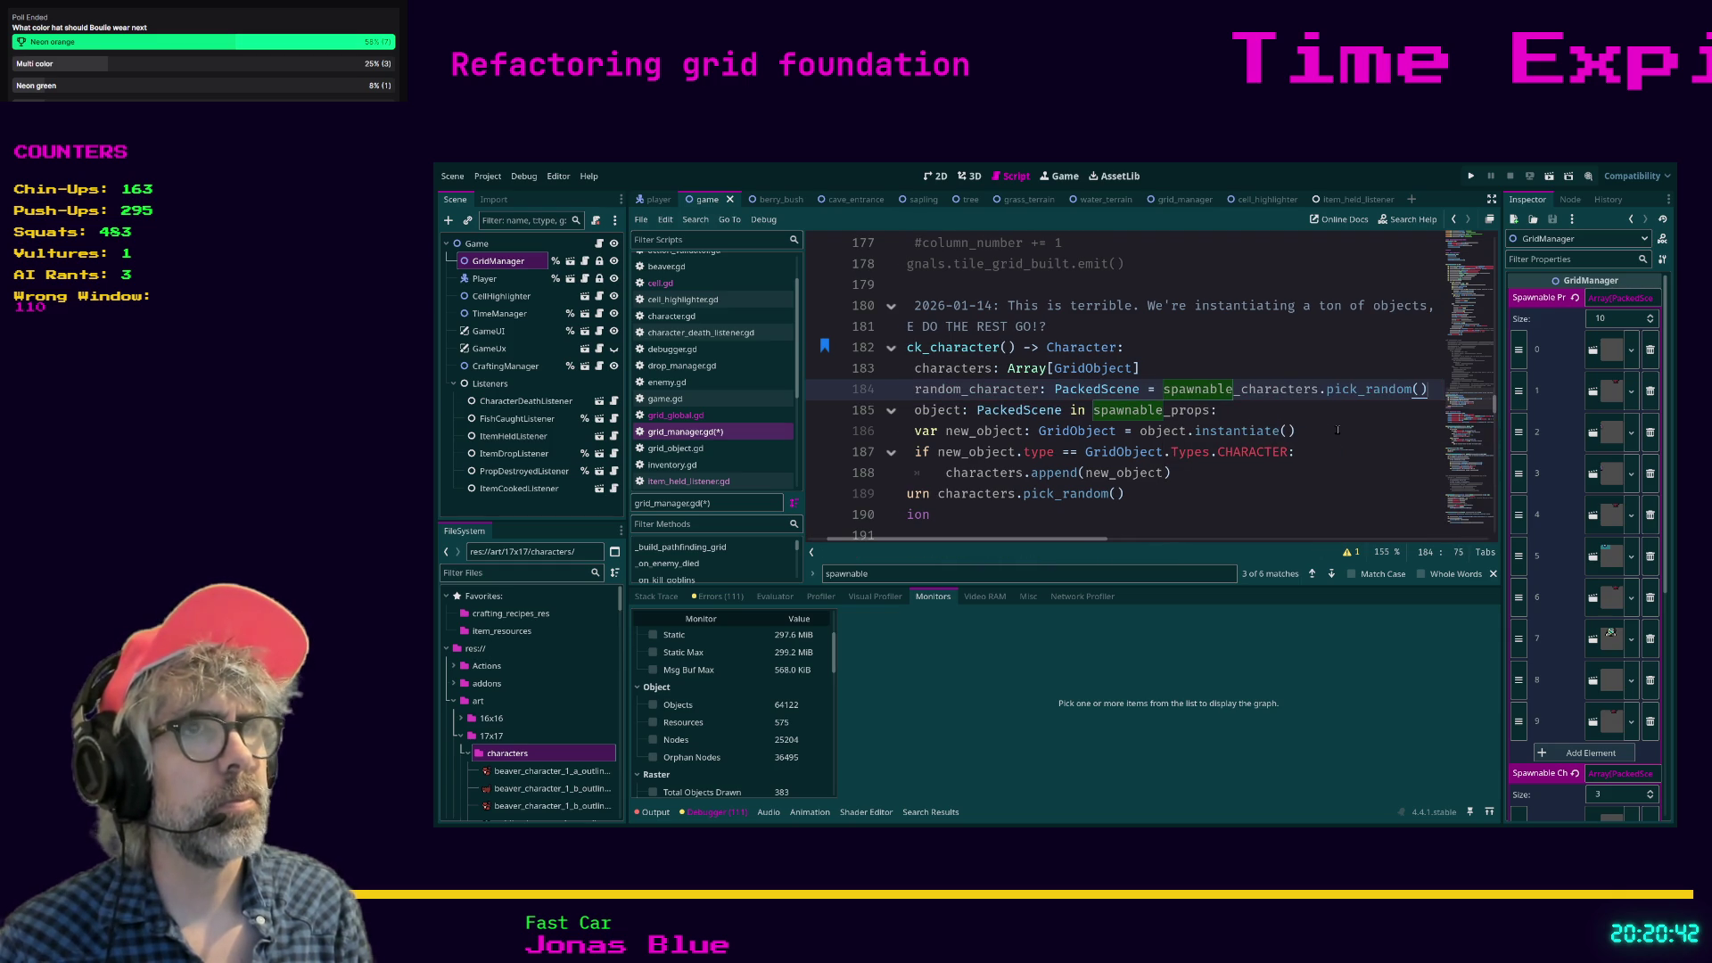
drag(929, 540, 909, 539)
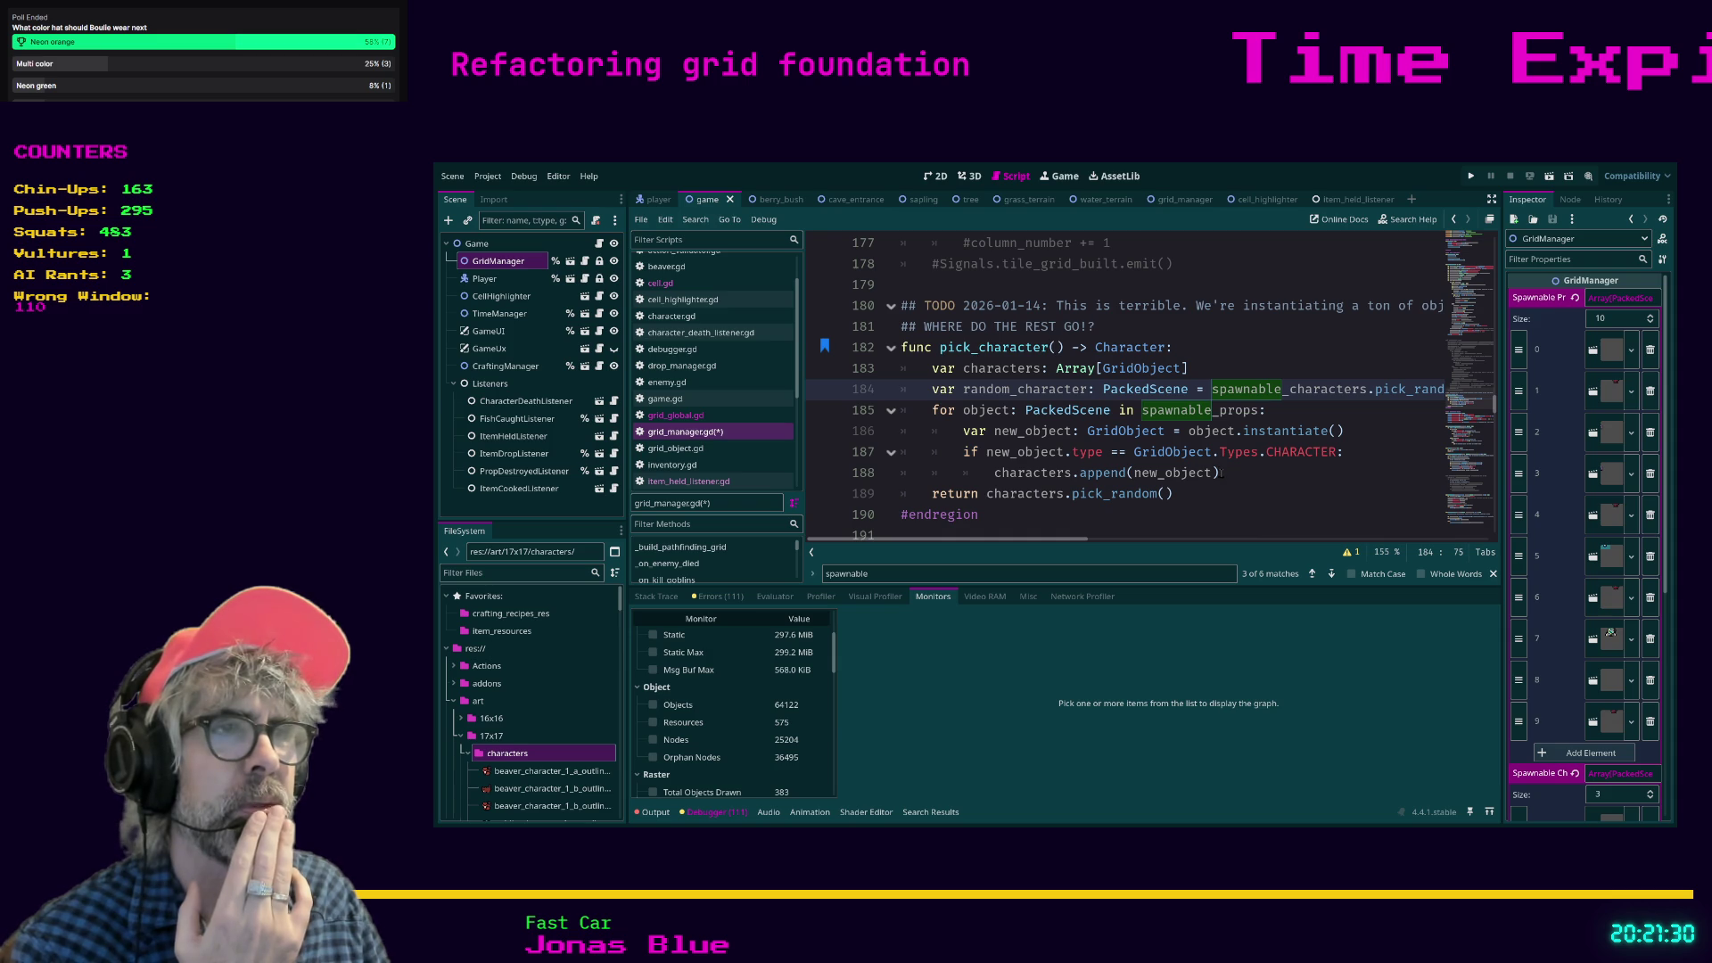
Select the old for-loop over spawnable_props, from 'characters.append(new_object)' back to the for line.
mouse_move(1221, 473)
mouse_down()
mouse_move(928, 429)
mouse_move(901, 411)
mouse_up()
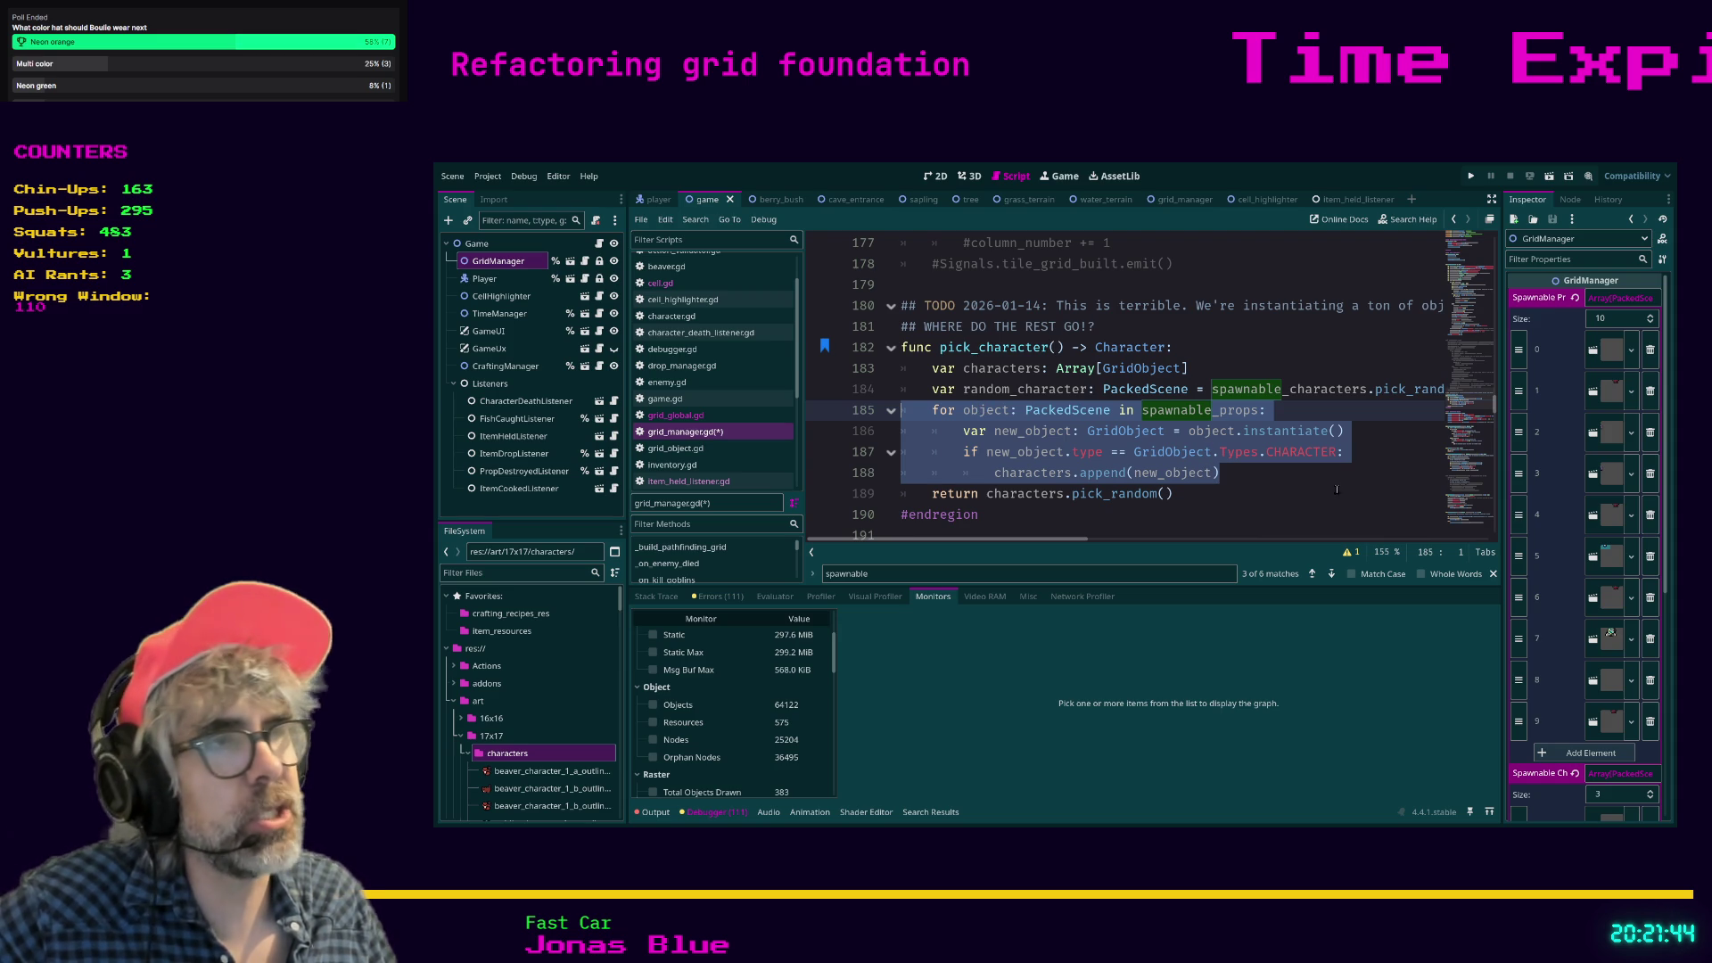
Deselect the loop lines, then hide Godot and switch to the 'quarrion' image search in Brave.
scroll(1602, 461, down, 5)
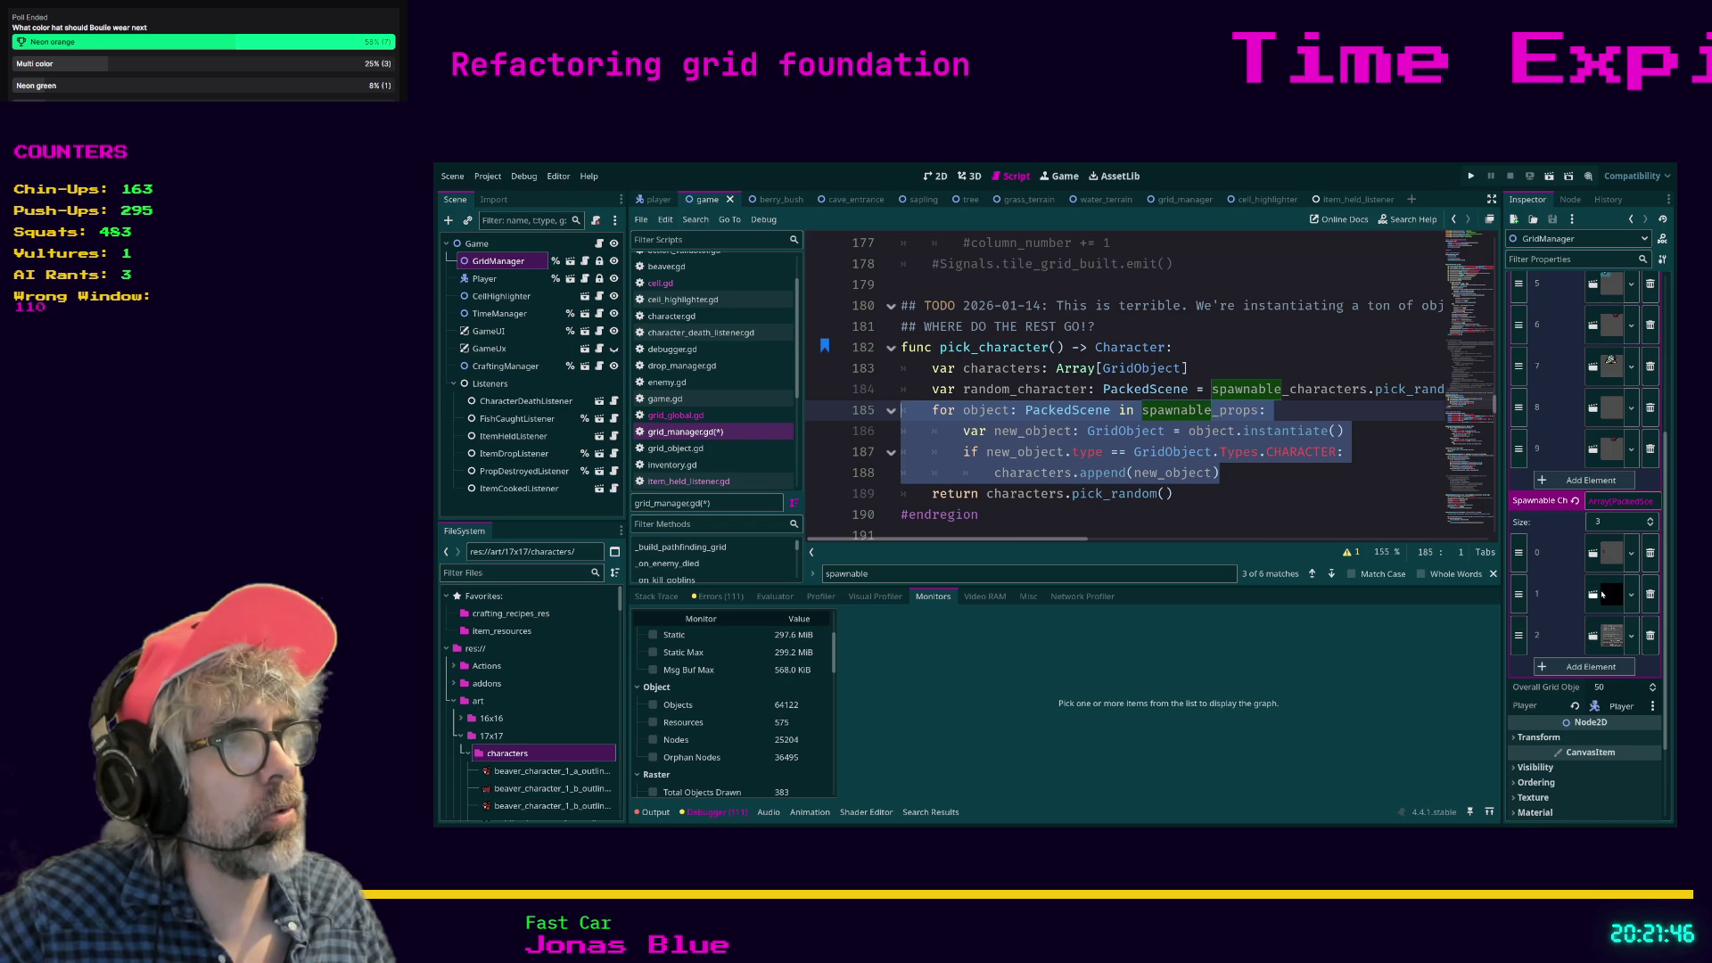
scroll(1595, 628, up, 2)
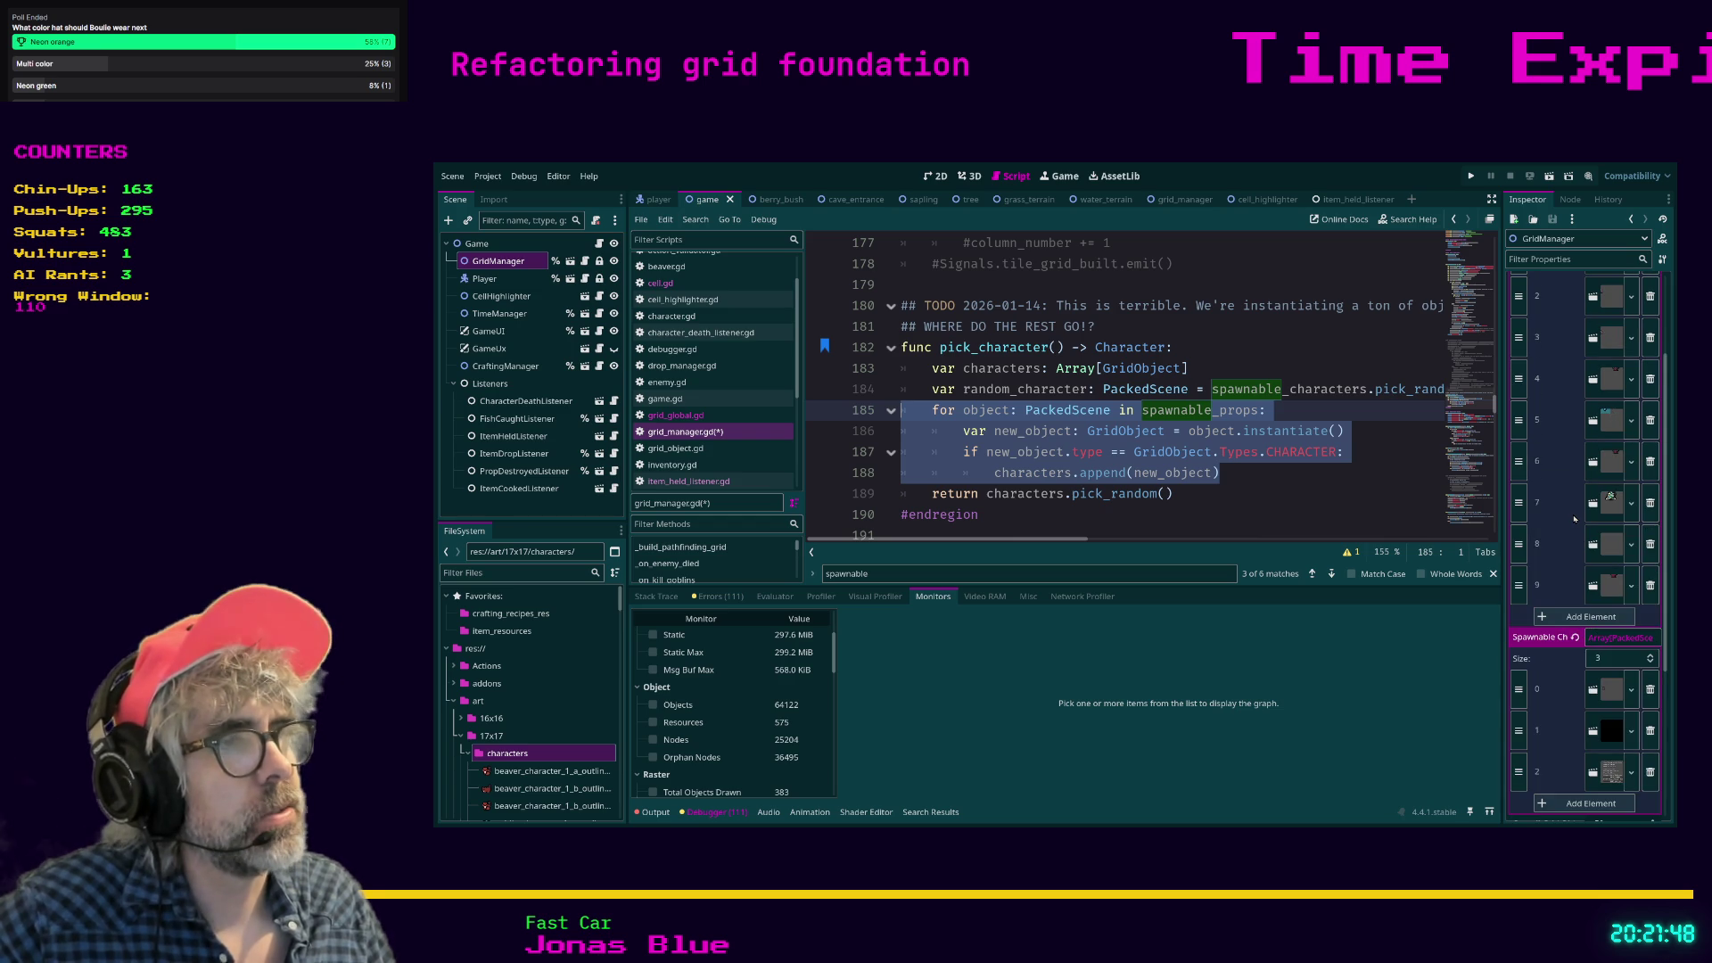
scroll(1574, 523, up, 4)
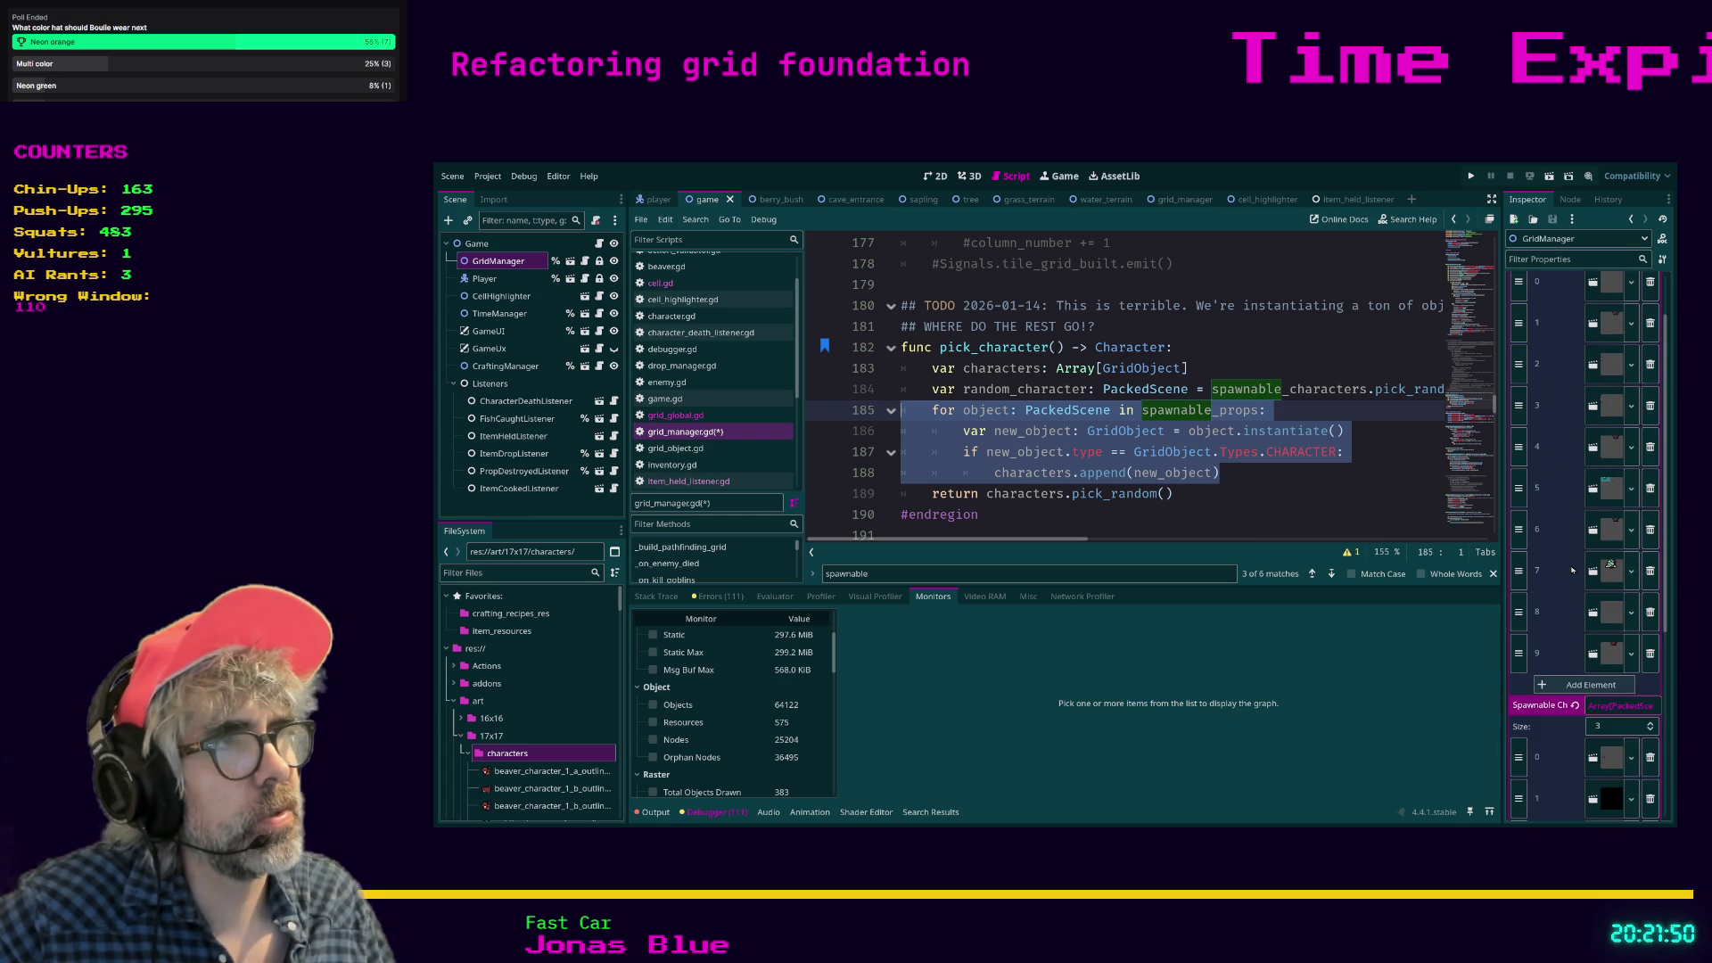
scroll(1561, 395, down, 5)
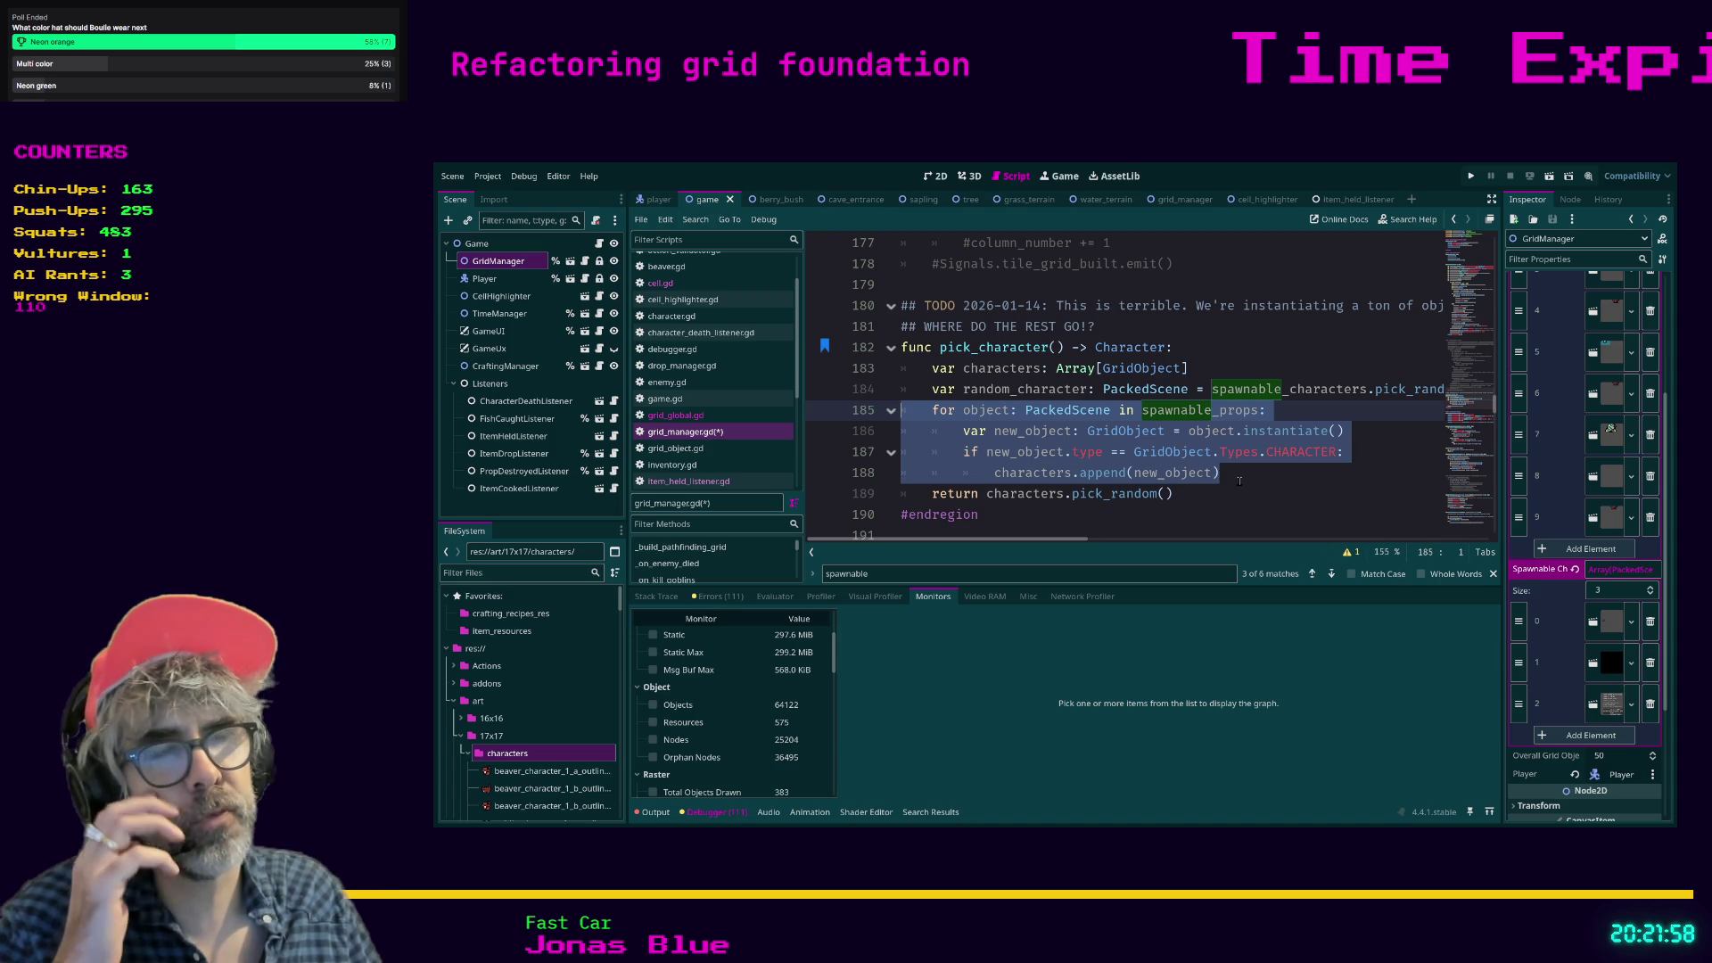
click(1240, 481)
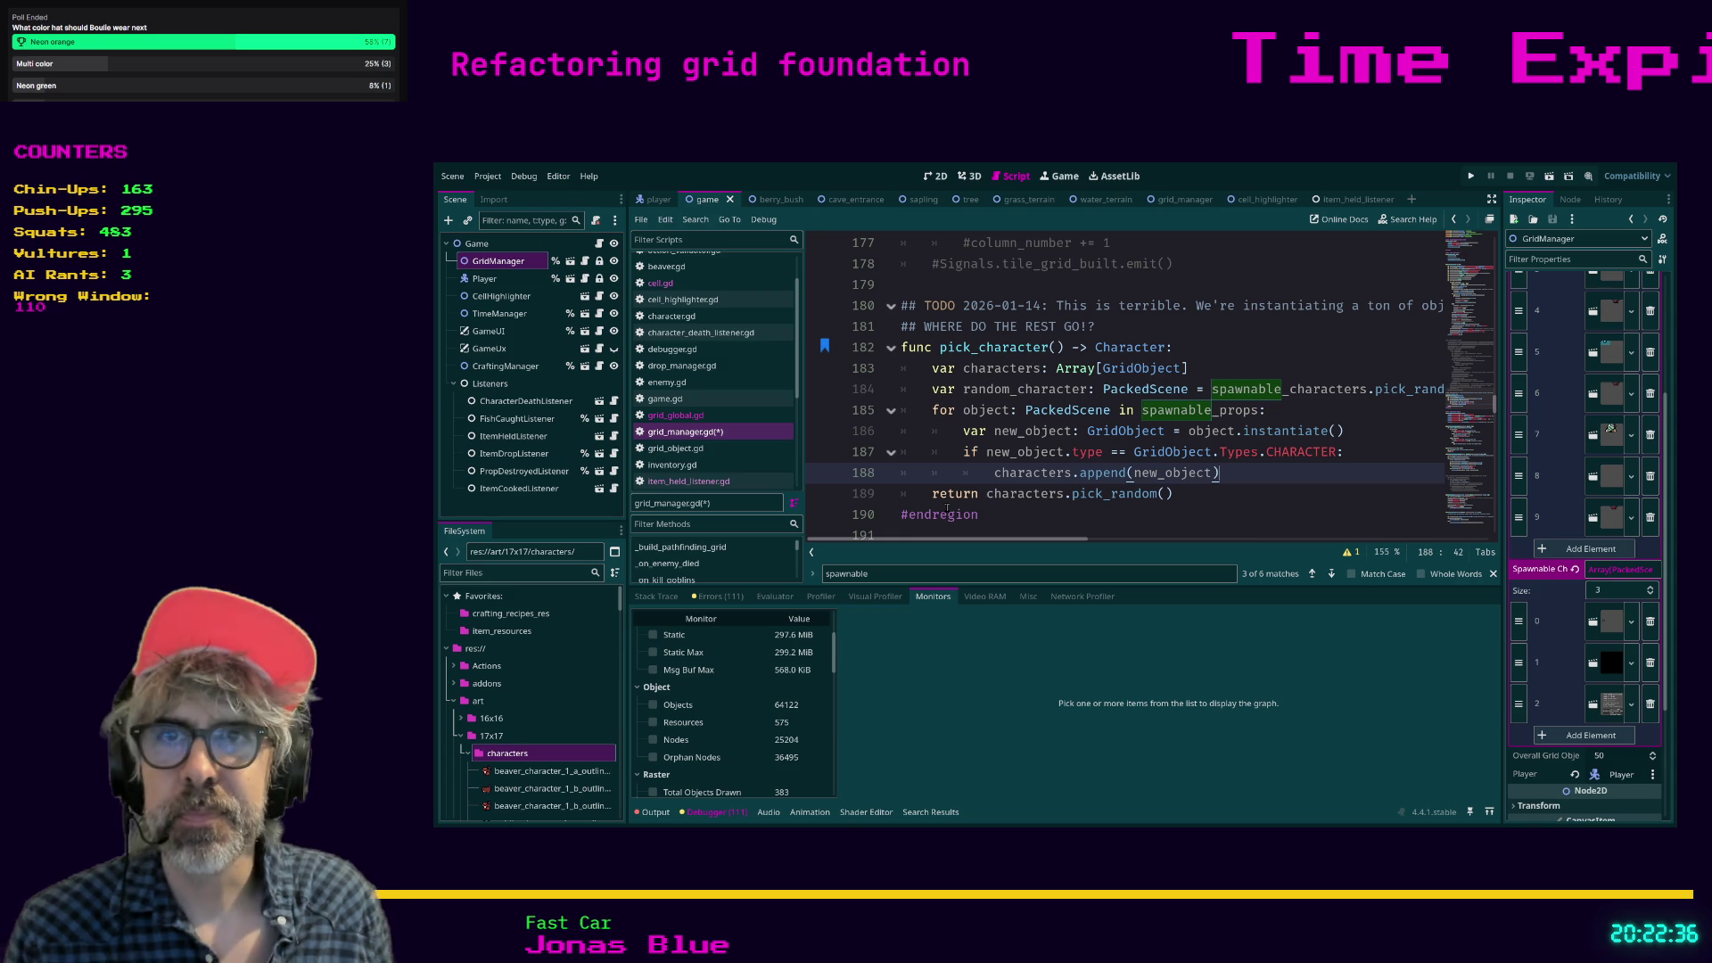
key(F5)
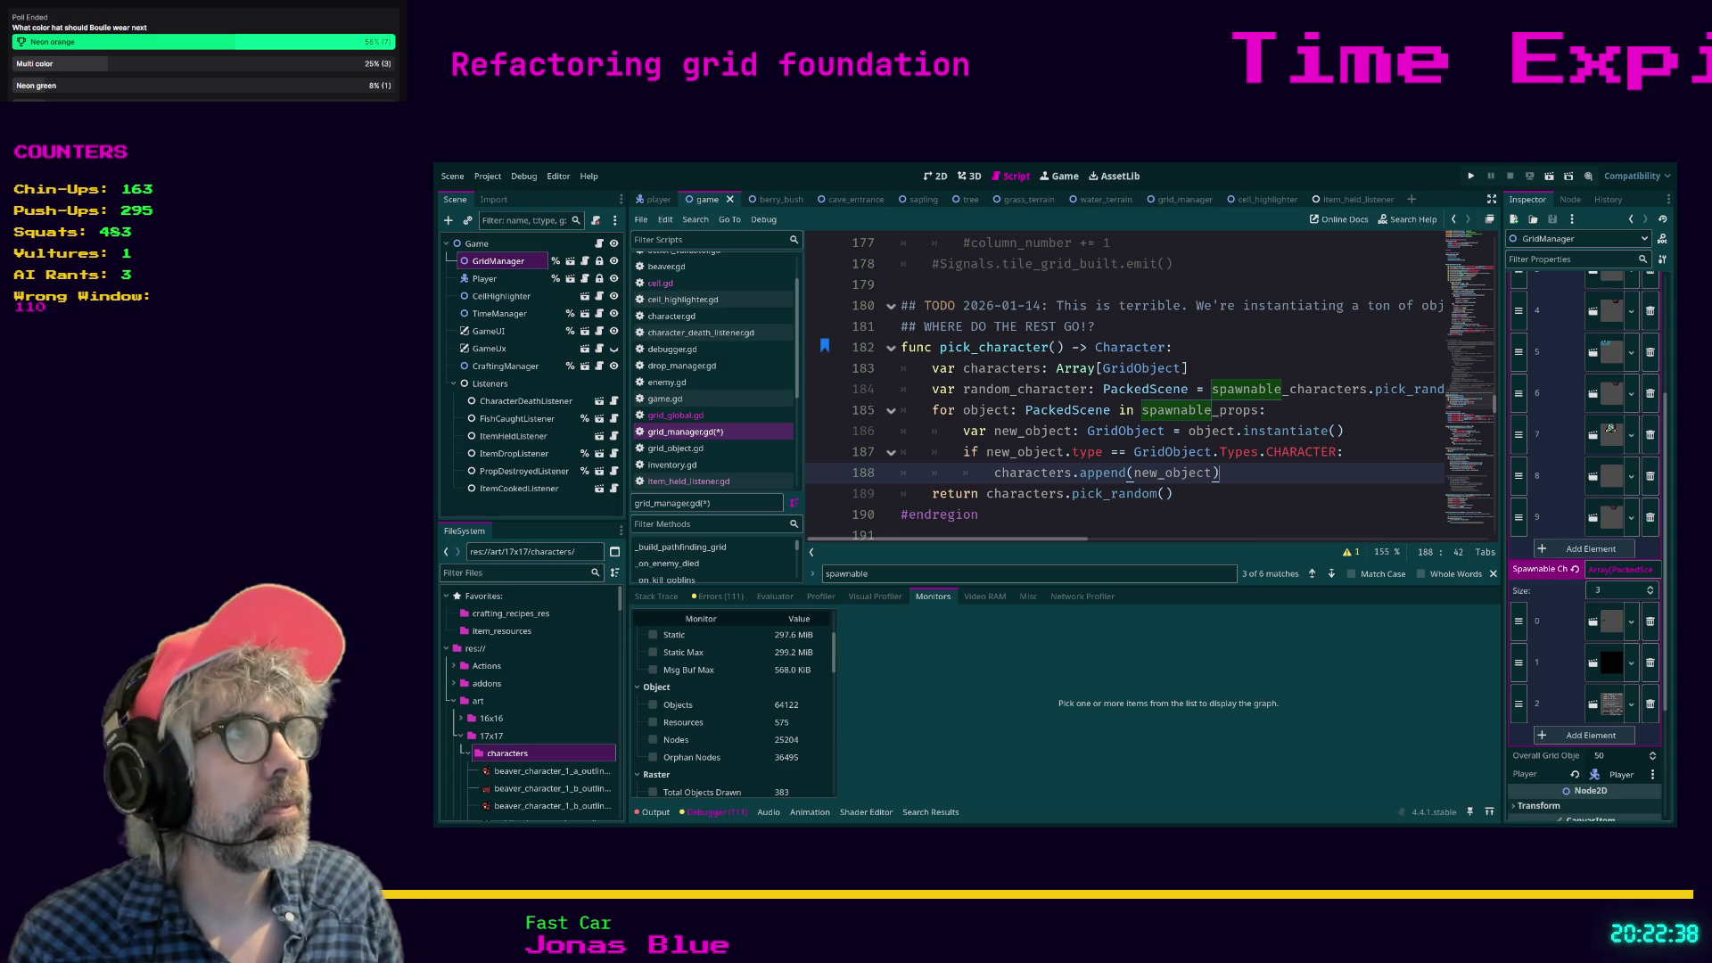
key(alt+Tab)
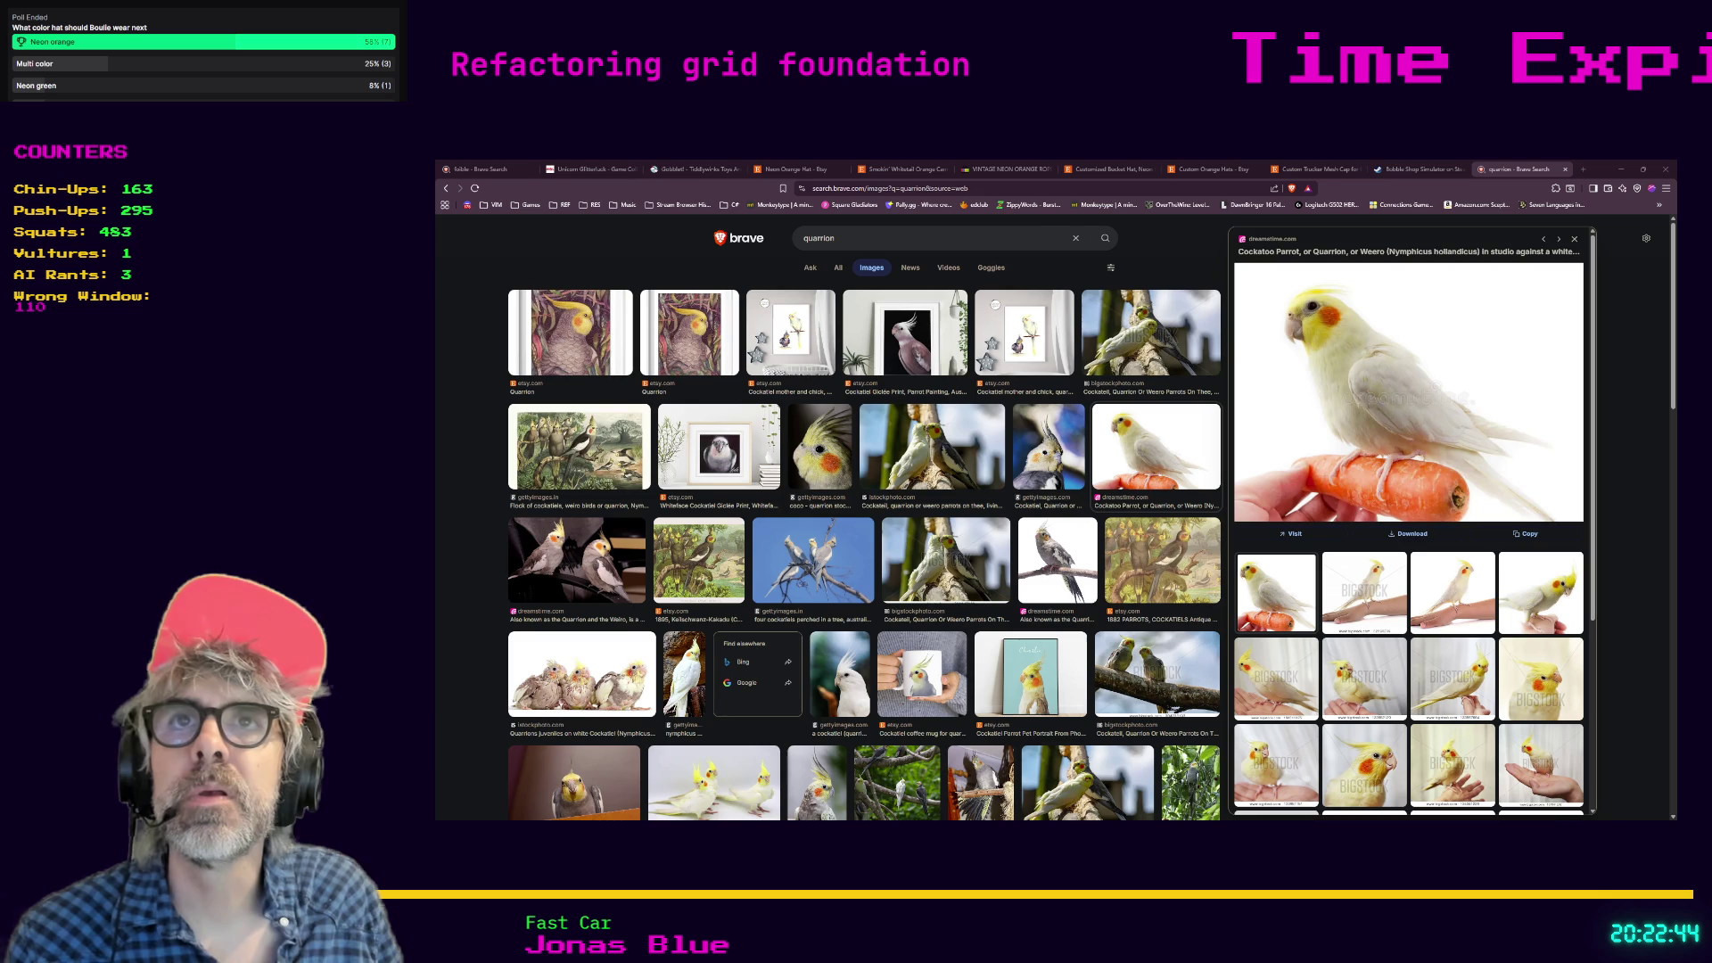
Load the albertford.com/shadowcasting/ Symmetric Shadowcasting article in a new Brave tab.
click(1583, 170)
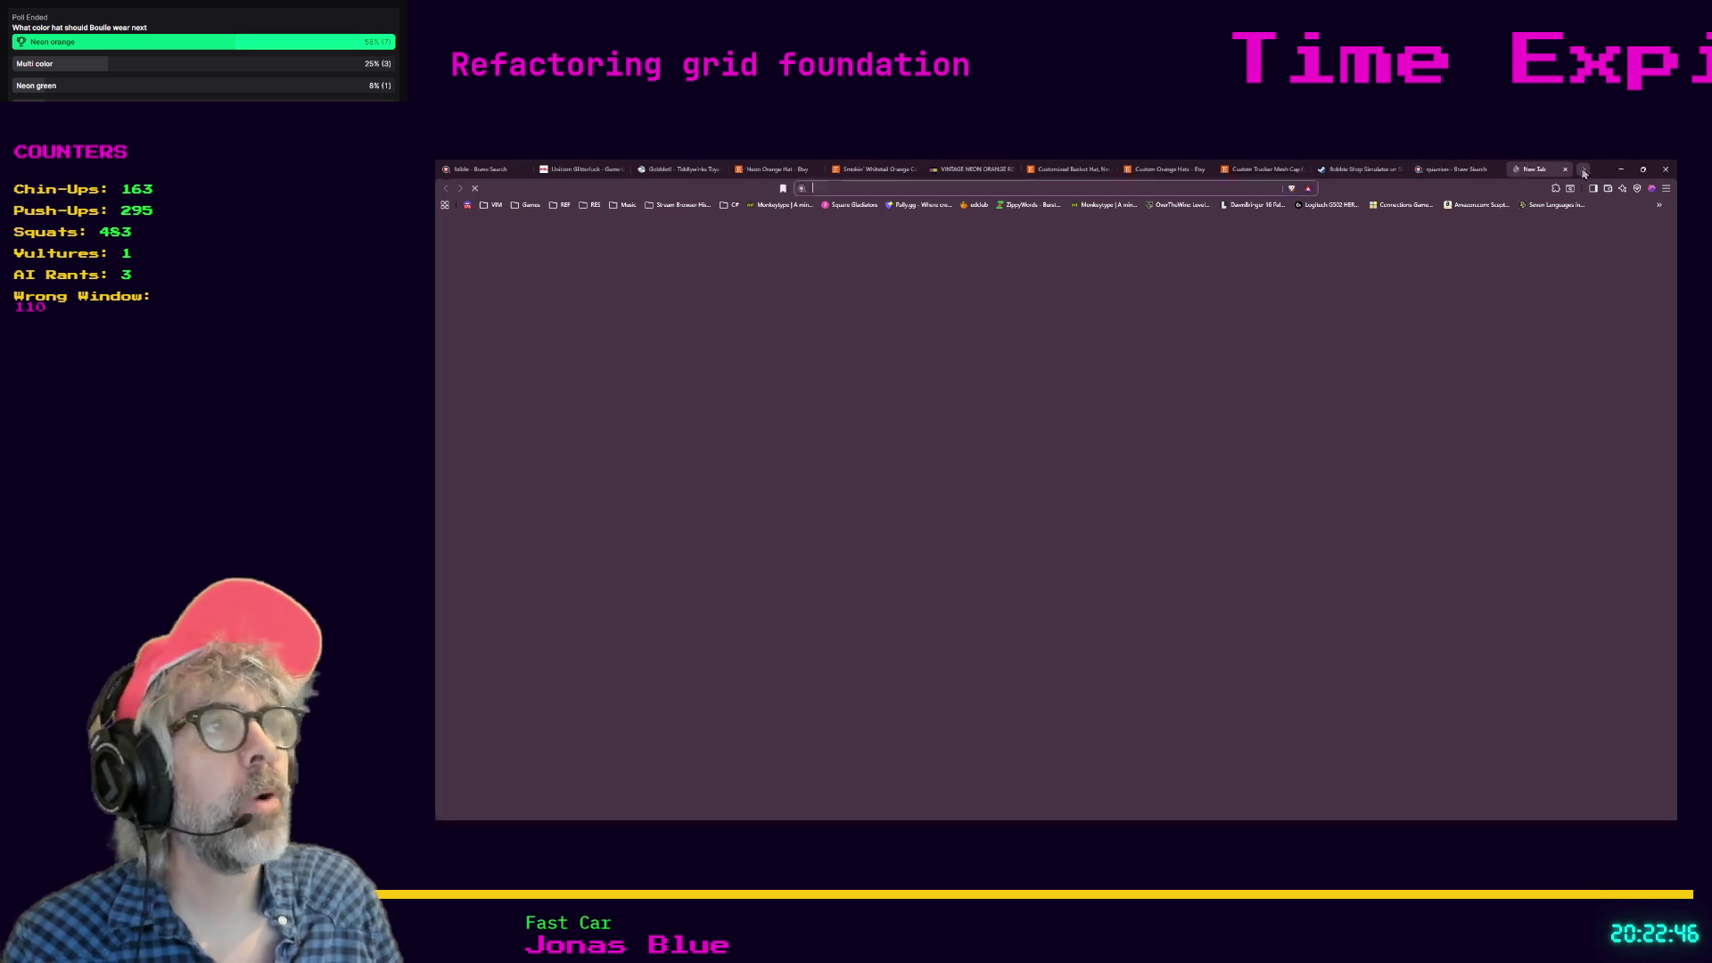
text(albertford.com/shadowcasting/)
key(Return)
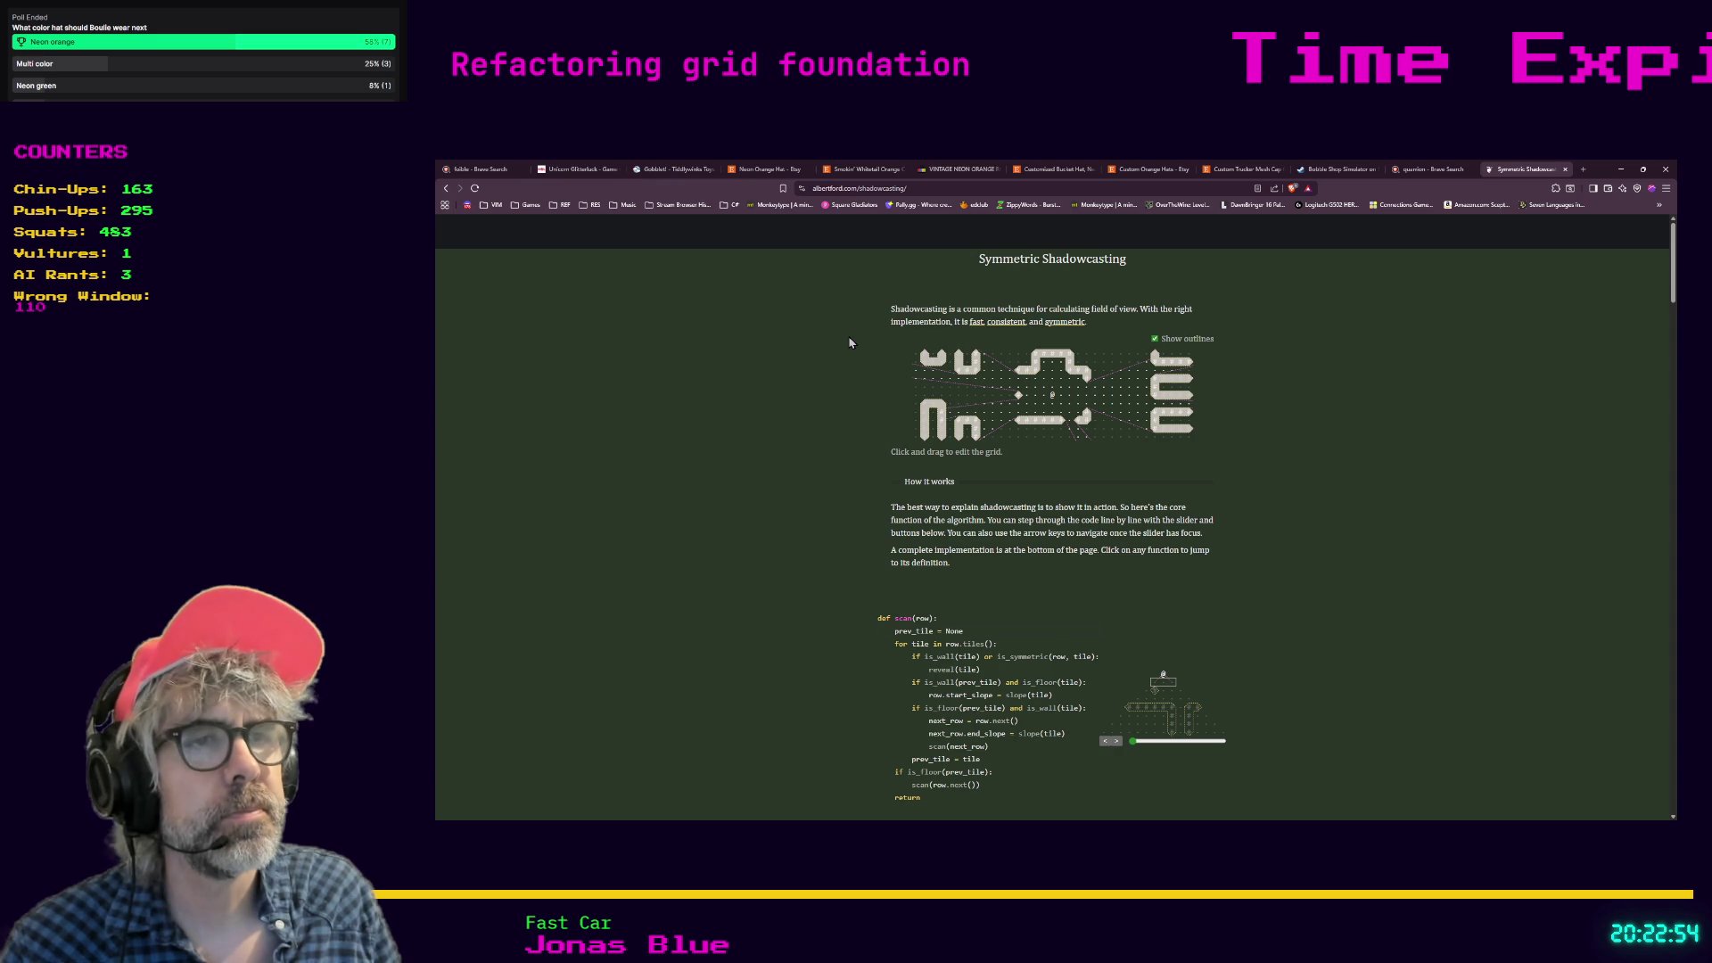
Skim the article's scan() code, select its URL, and minimize the Brave window.
scroll(849, 342, down, 15)
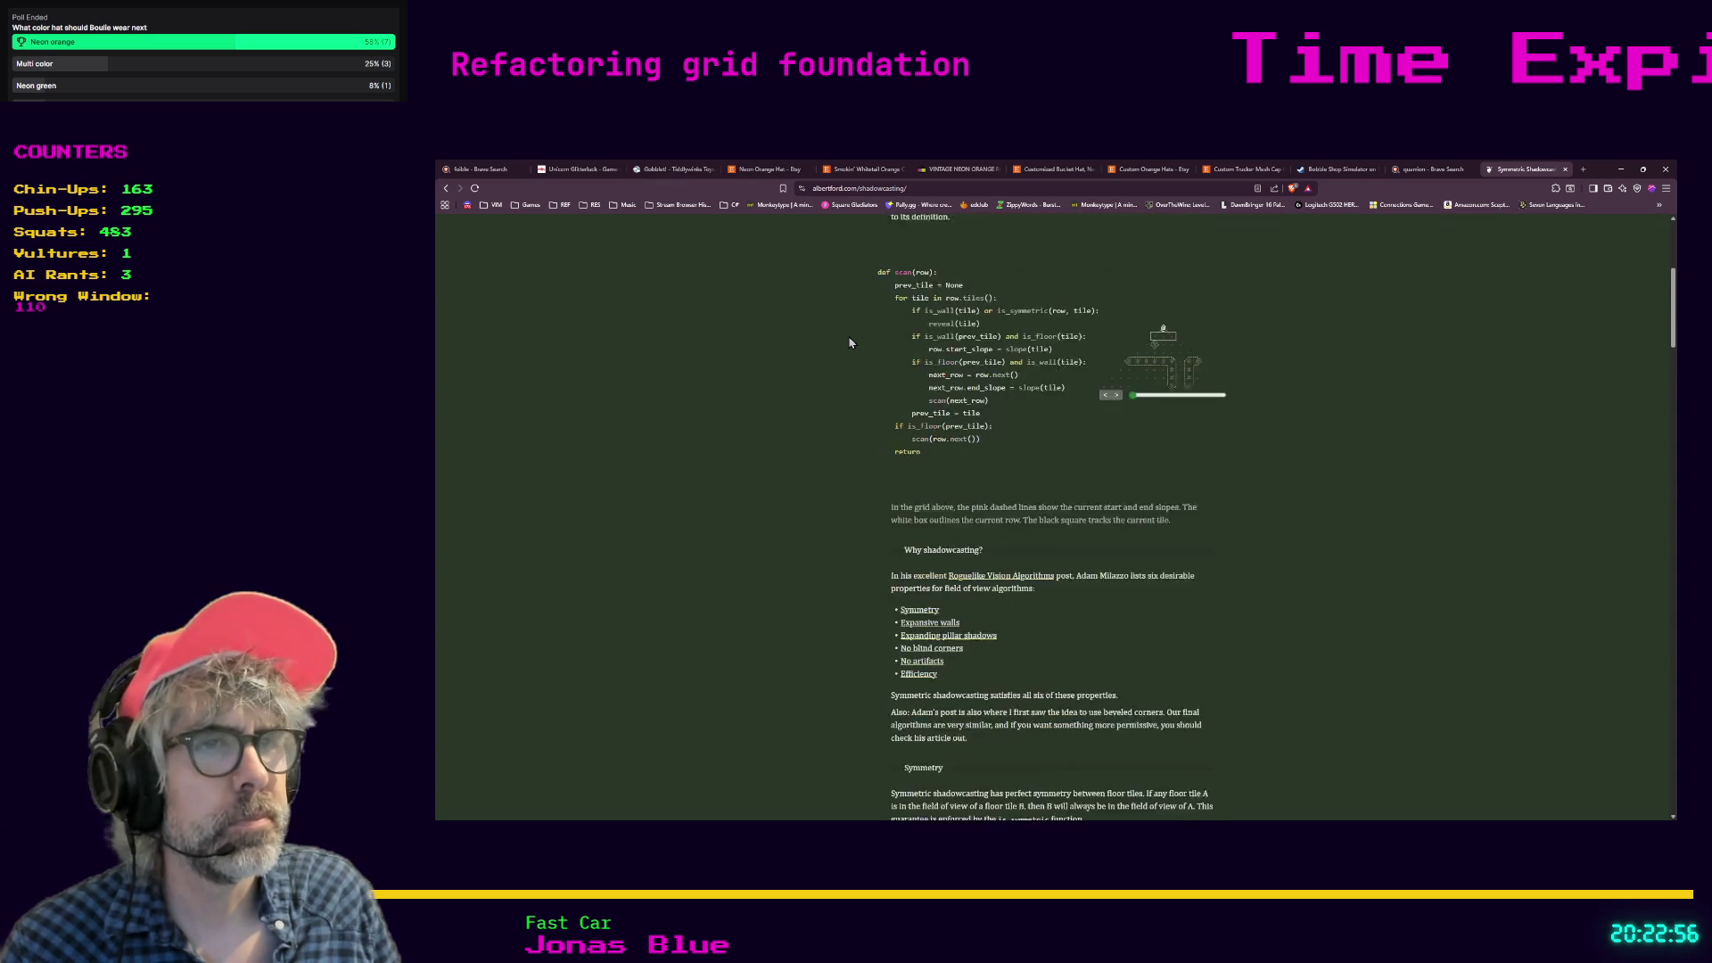
scroll(849, 342, up, 8)
key(ctrl+l)
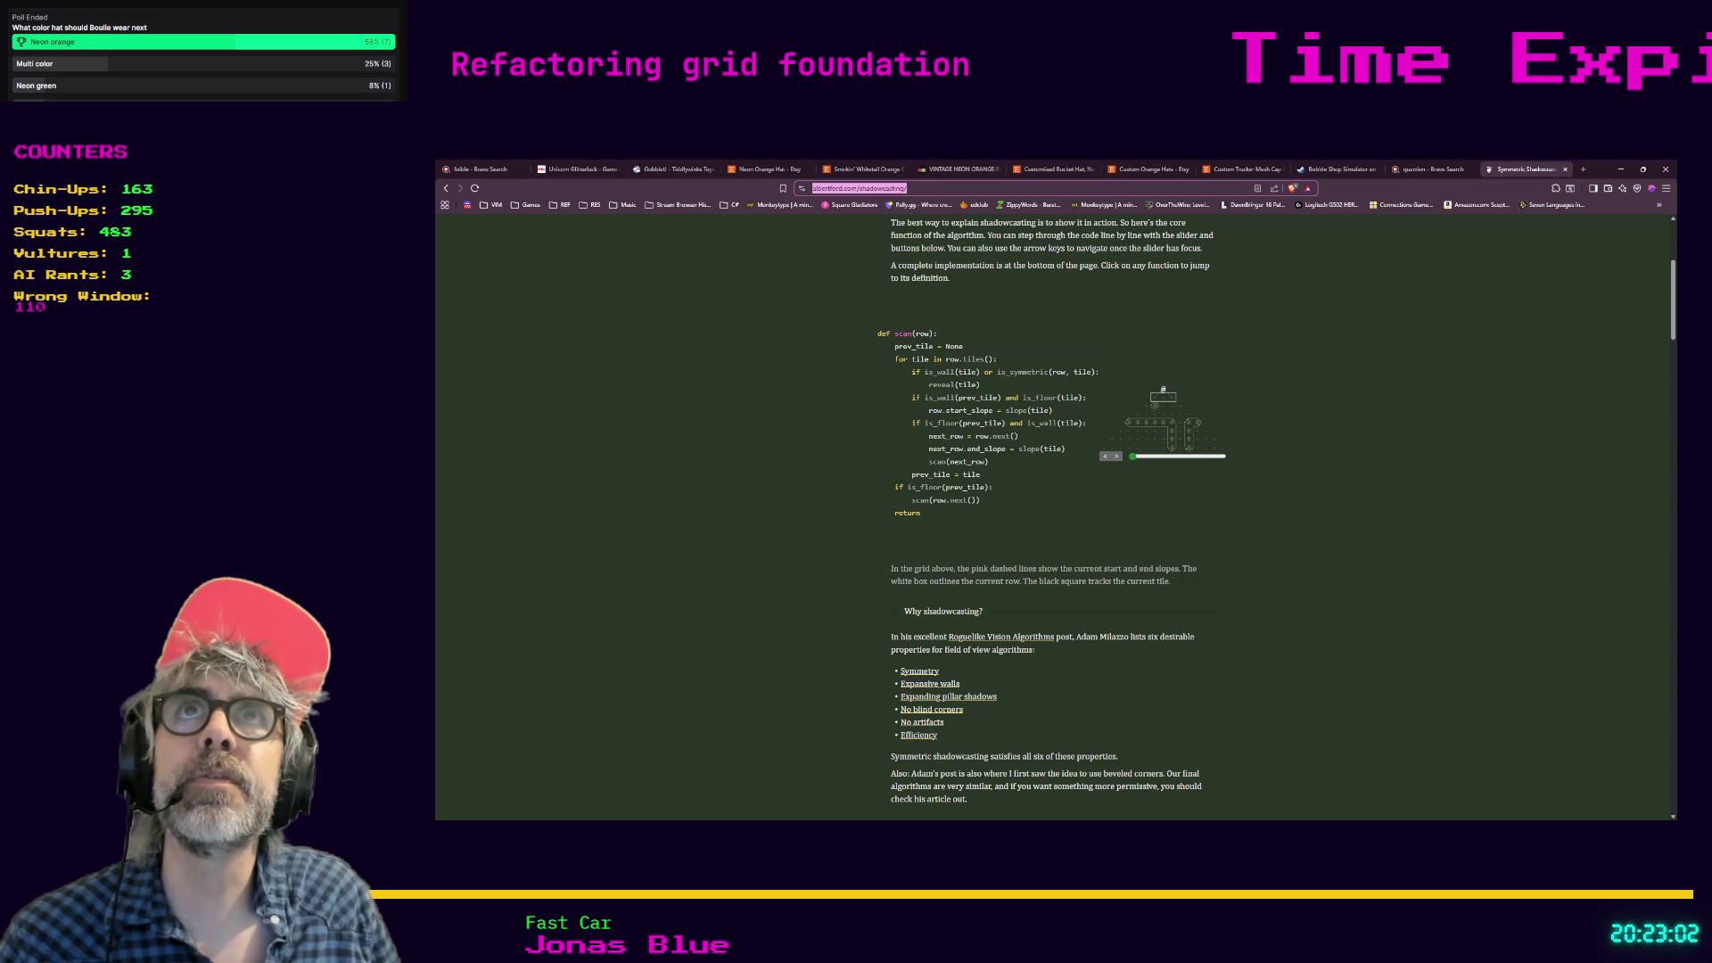
key(alt+Tab)
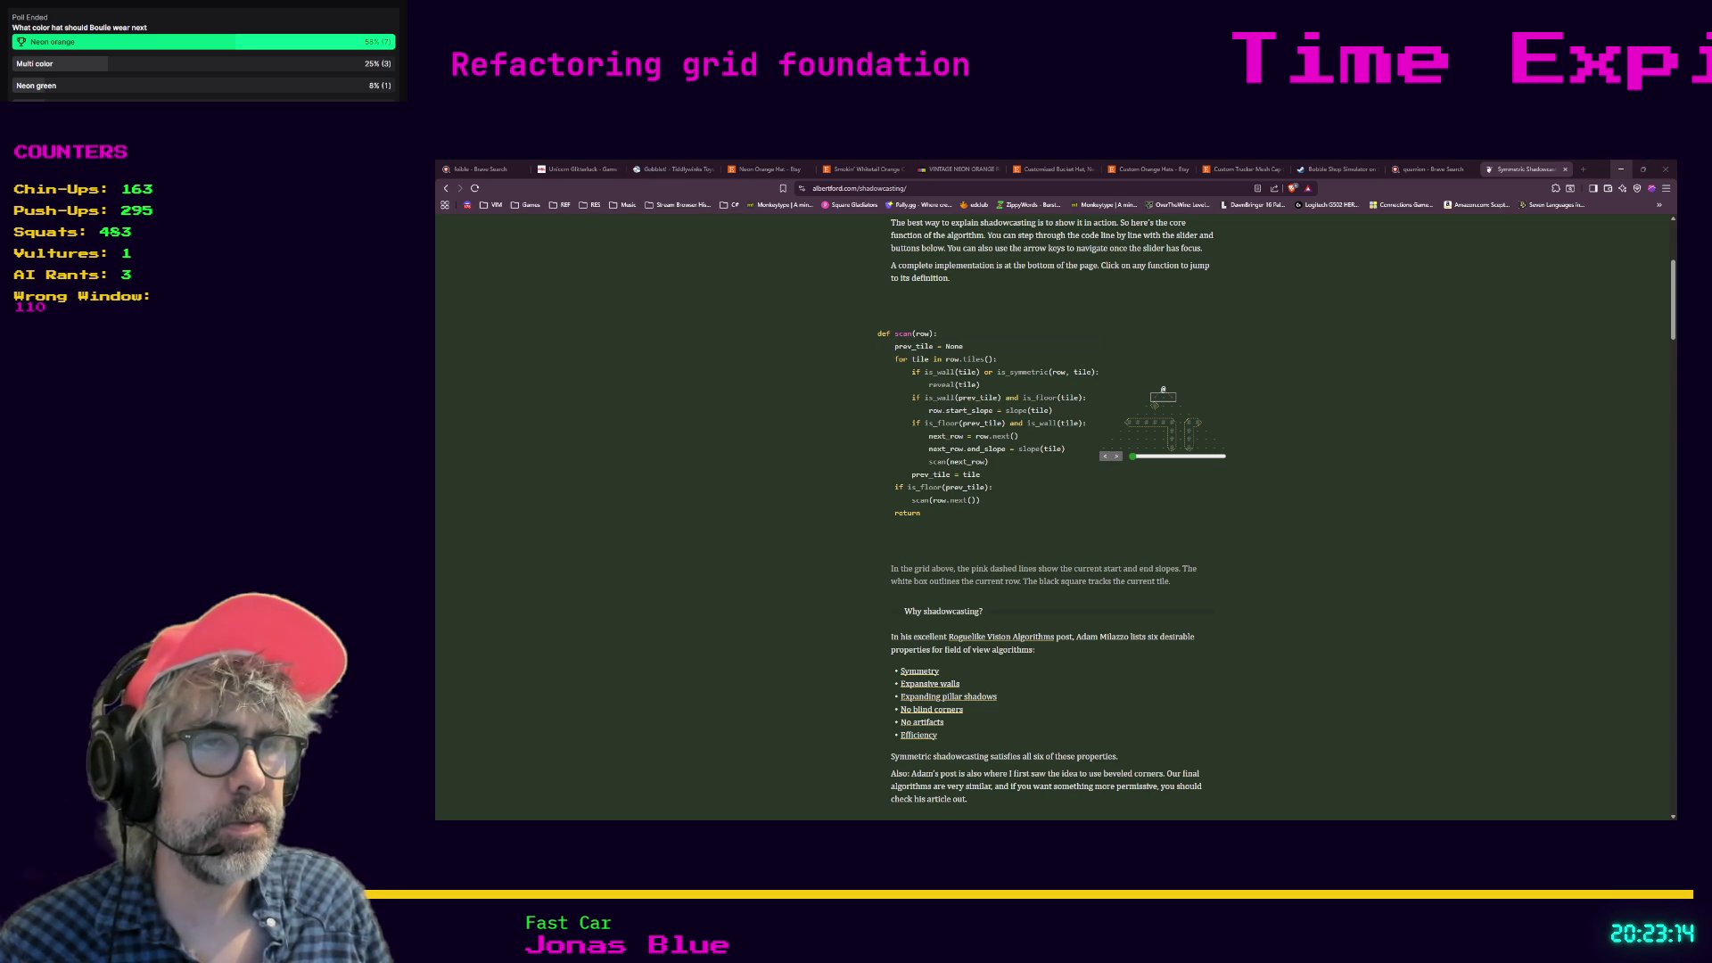
click(1620, 168)
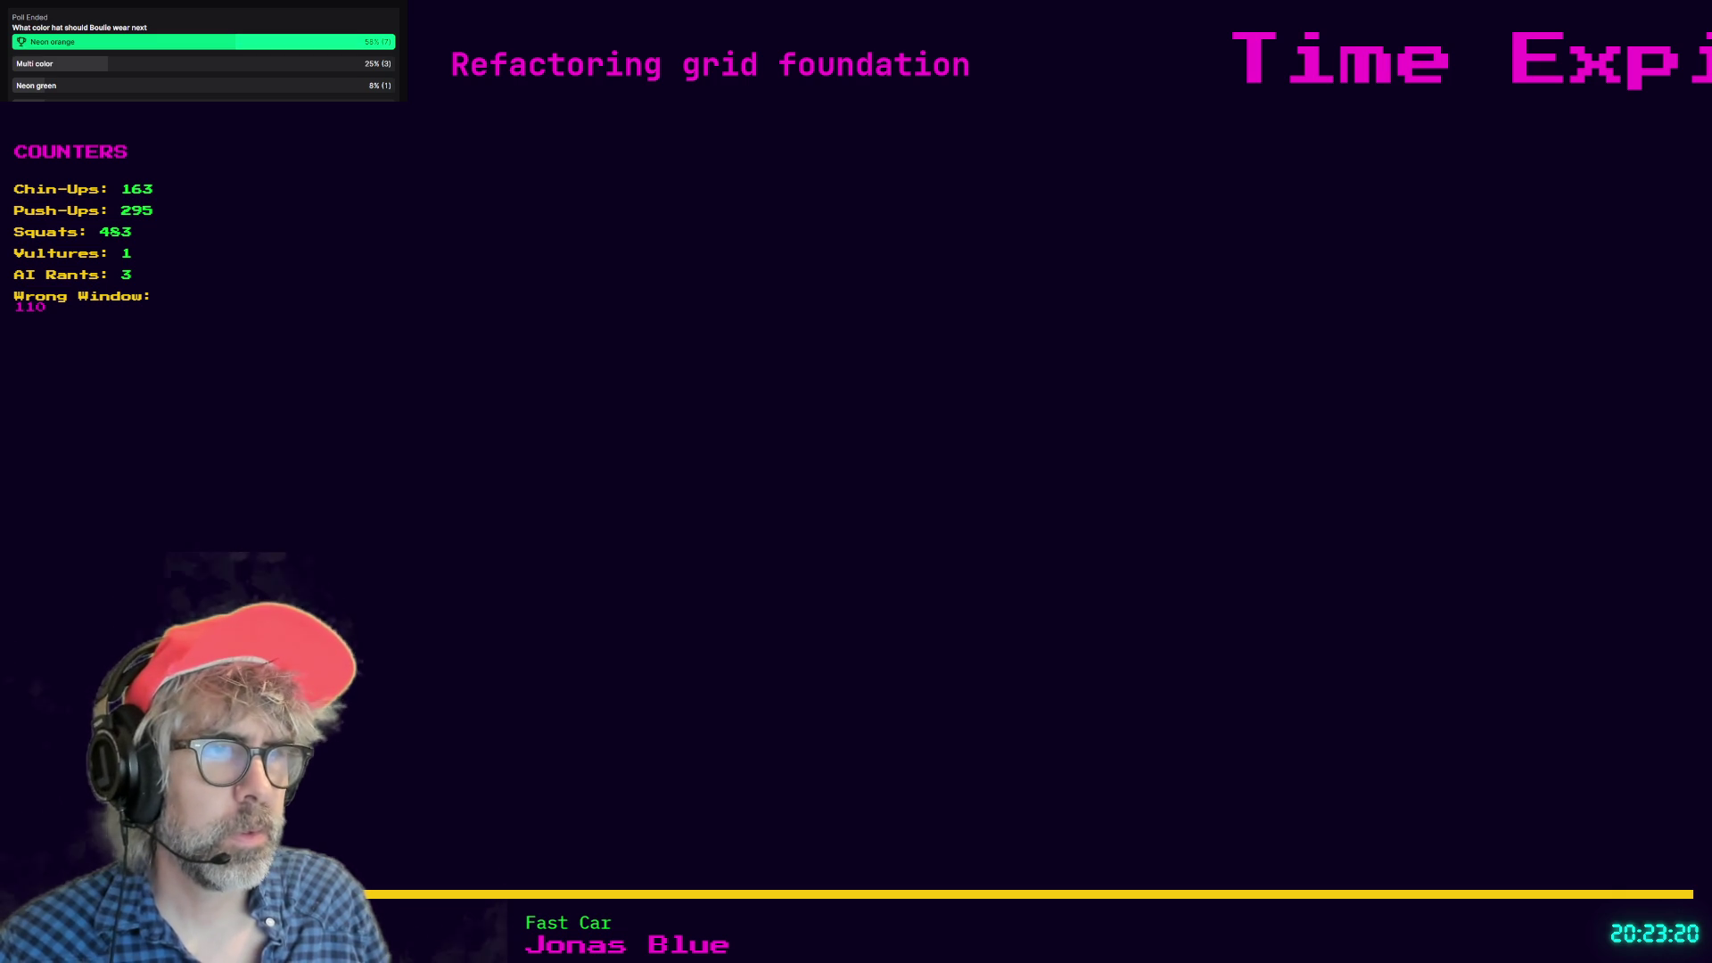
Place a J-shaped cluster of walls and a vertical wall column on the article's demo grid.
key(alt+Tab)
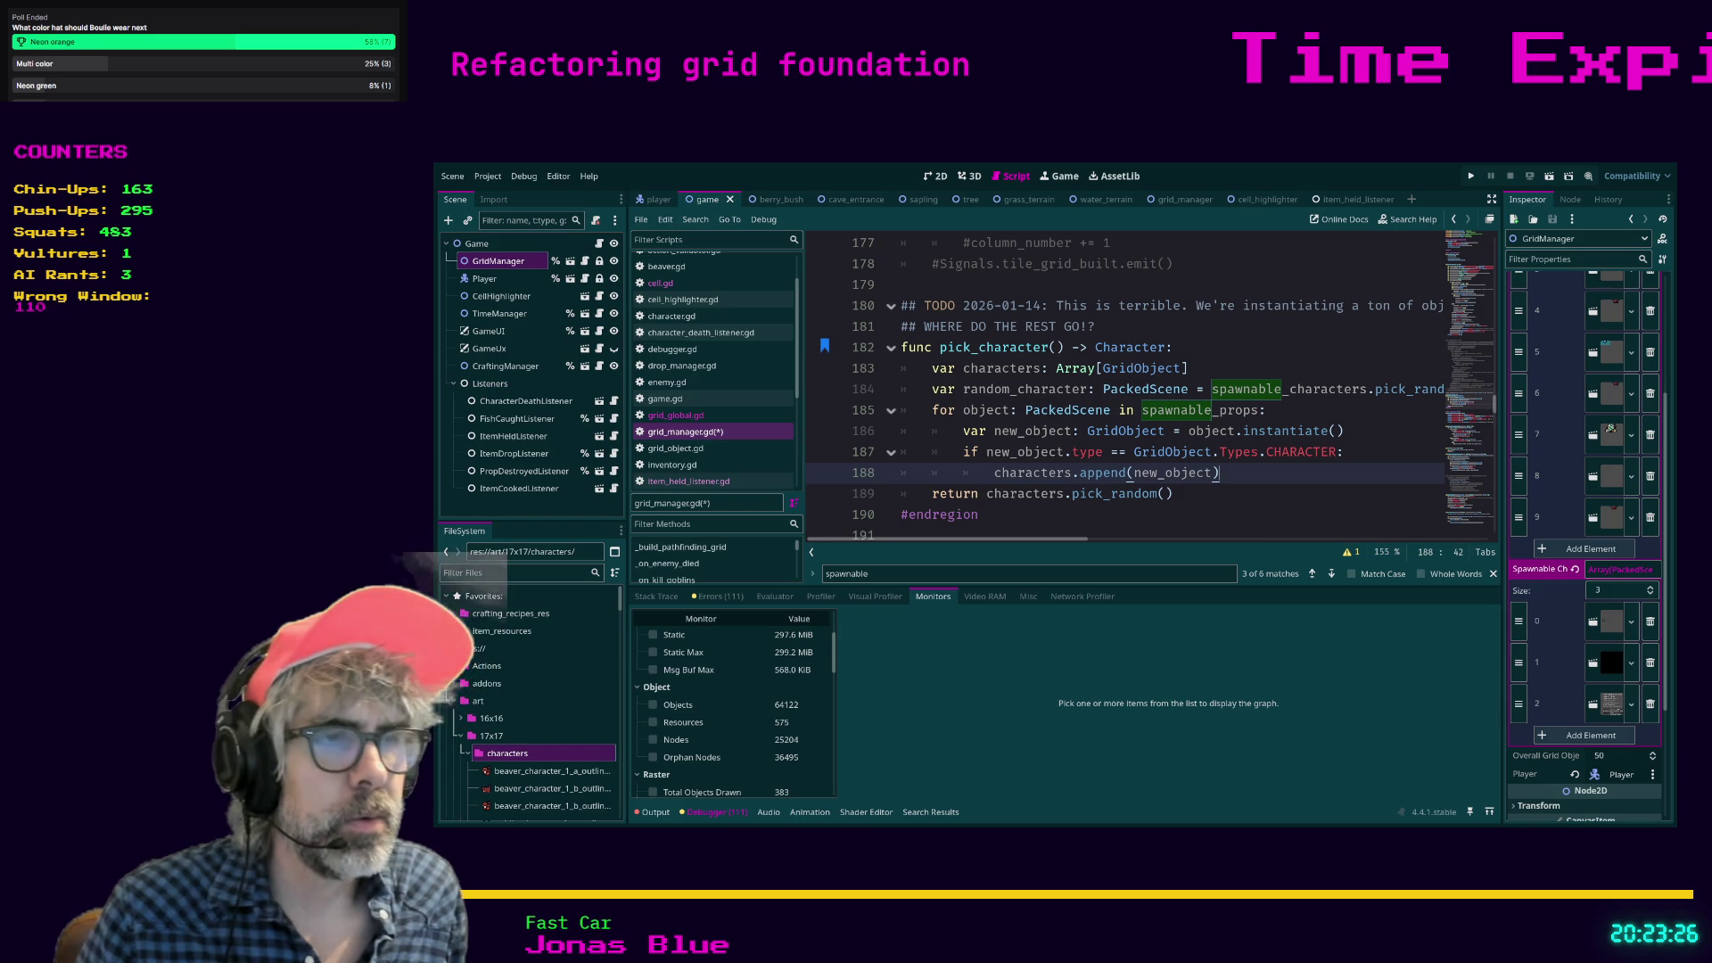
key(alt+Tab)
scroll(1193, 680, up, 4)
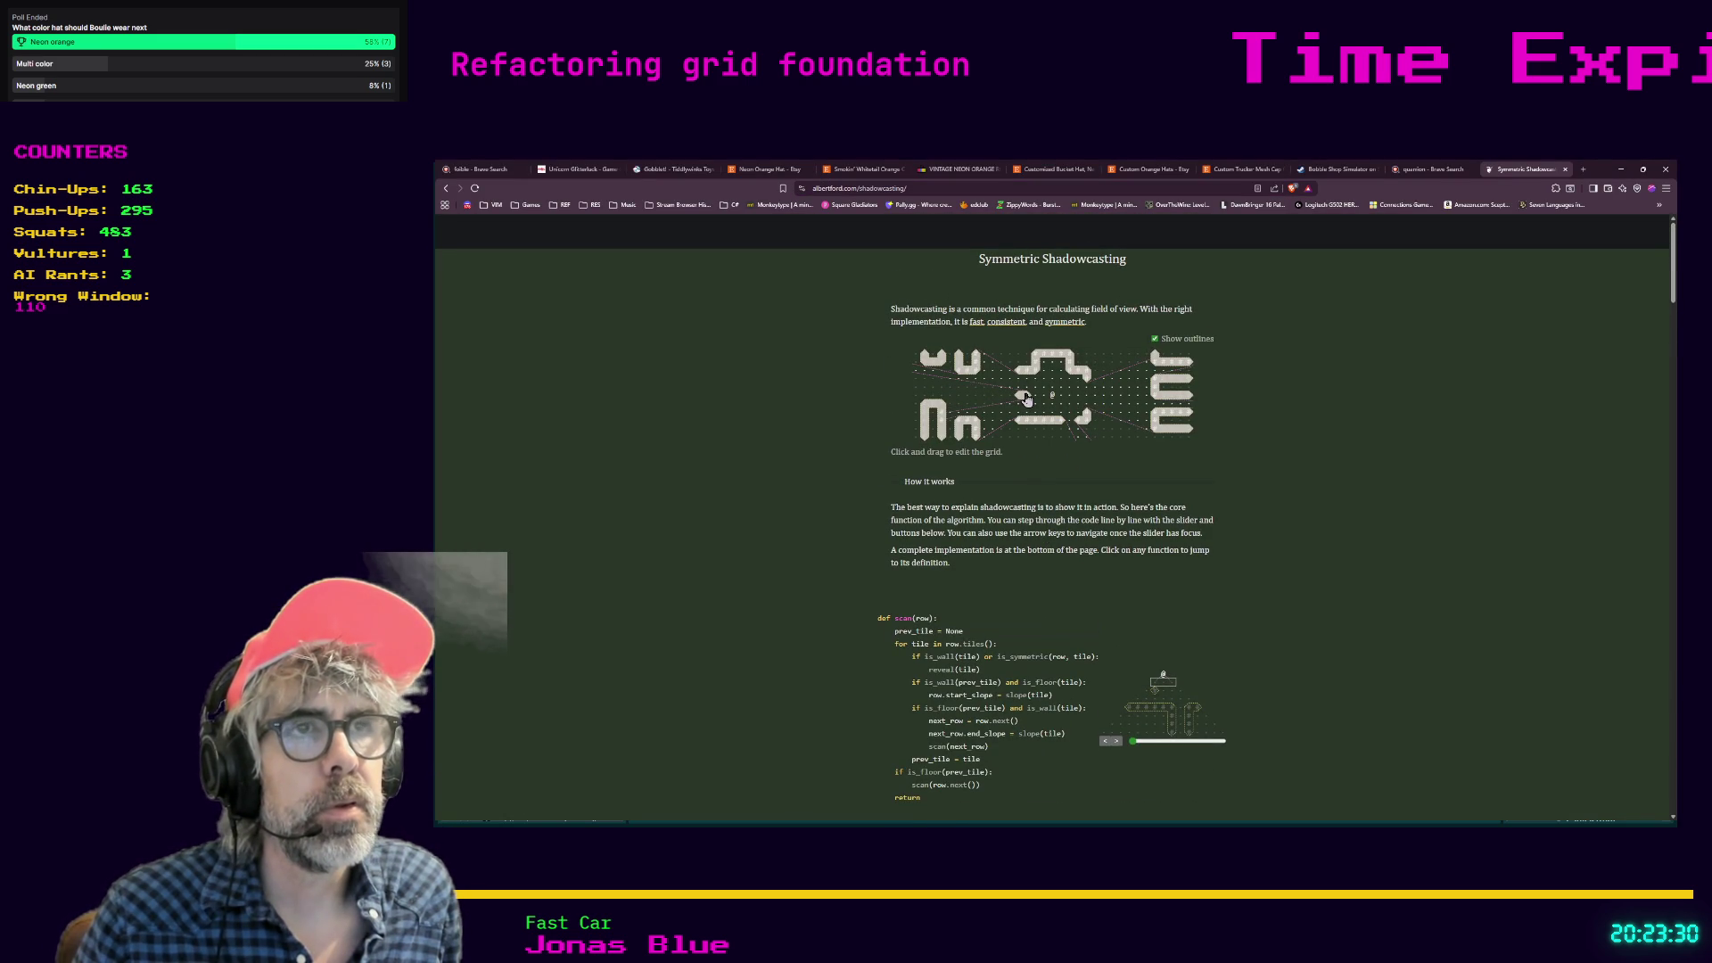
click(1070, 386)
click(1095, 387)
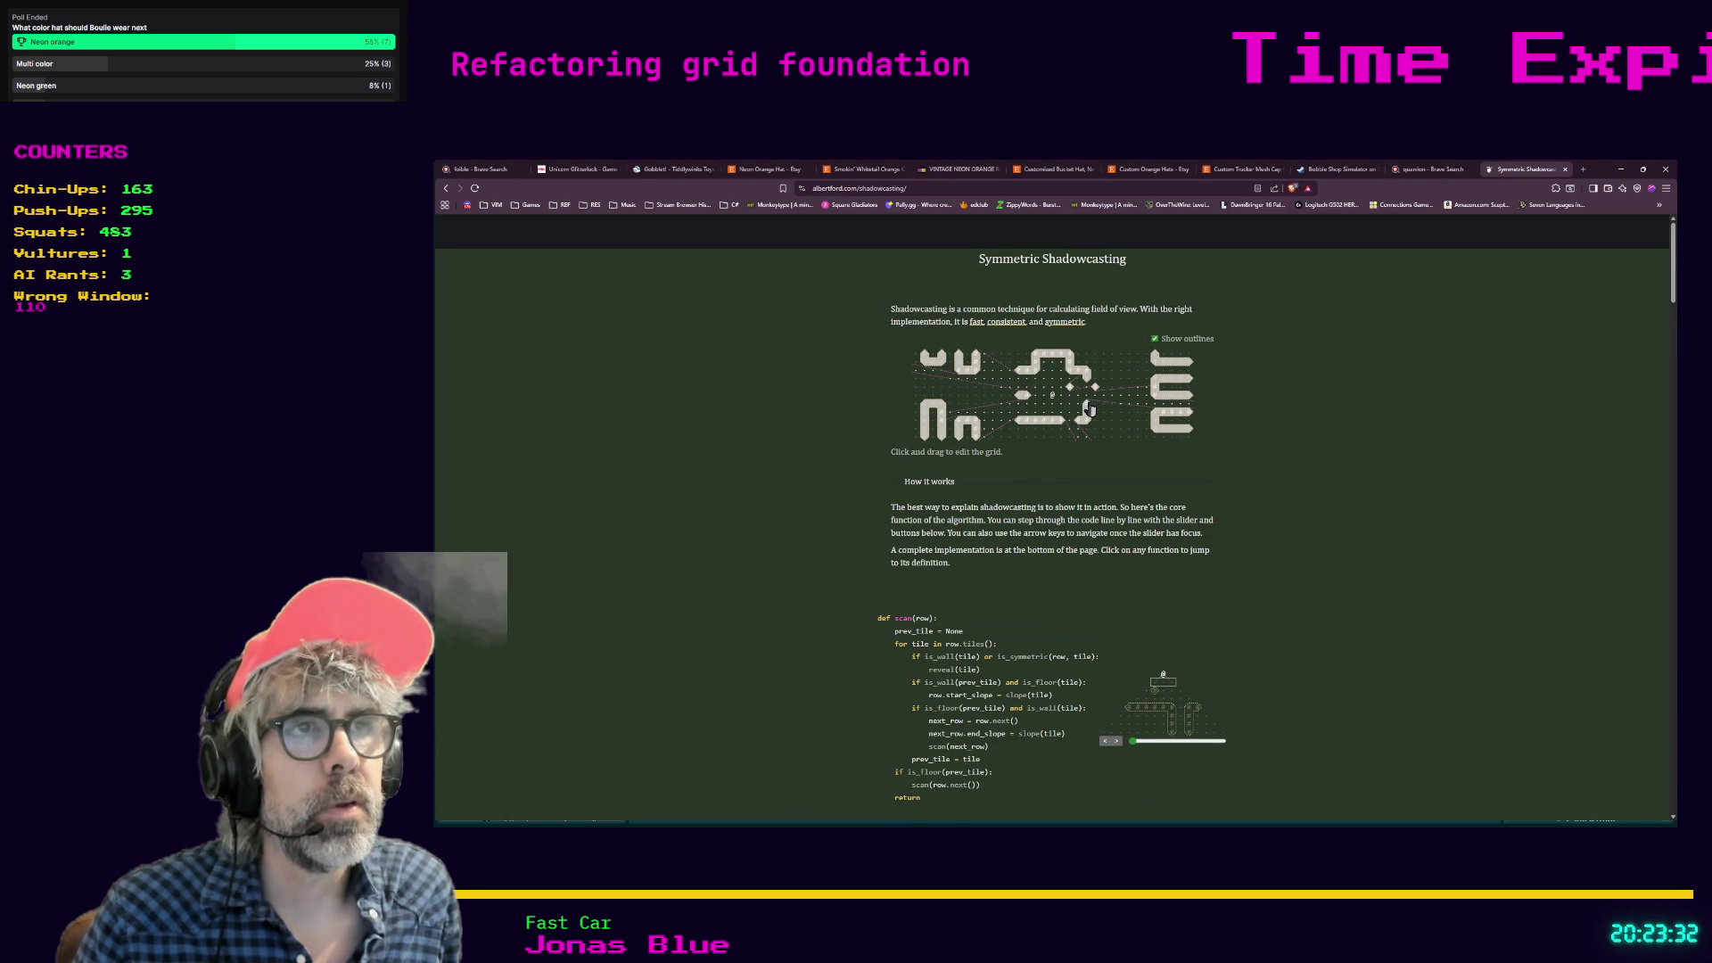
click(1120, 377)
click(1103, 362)
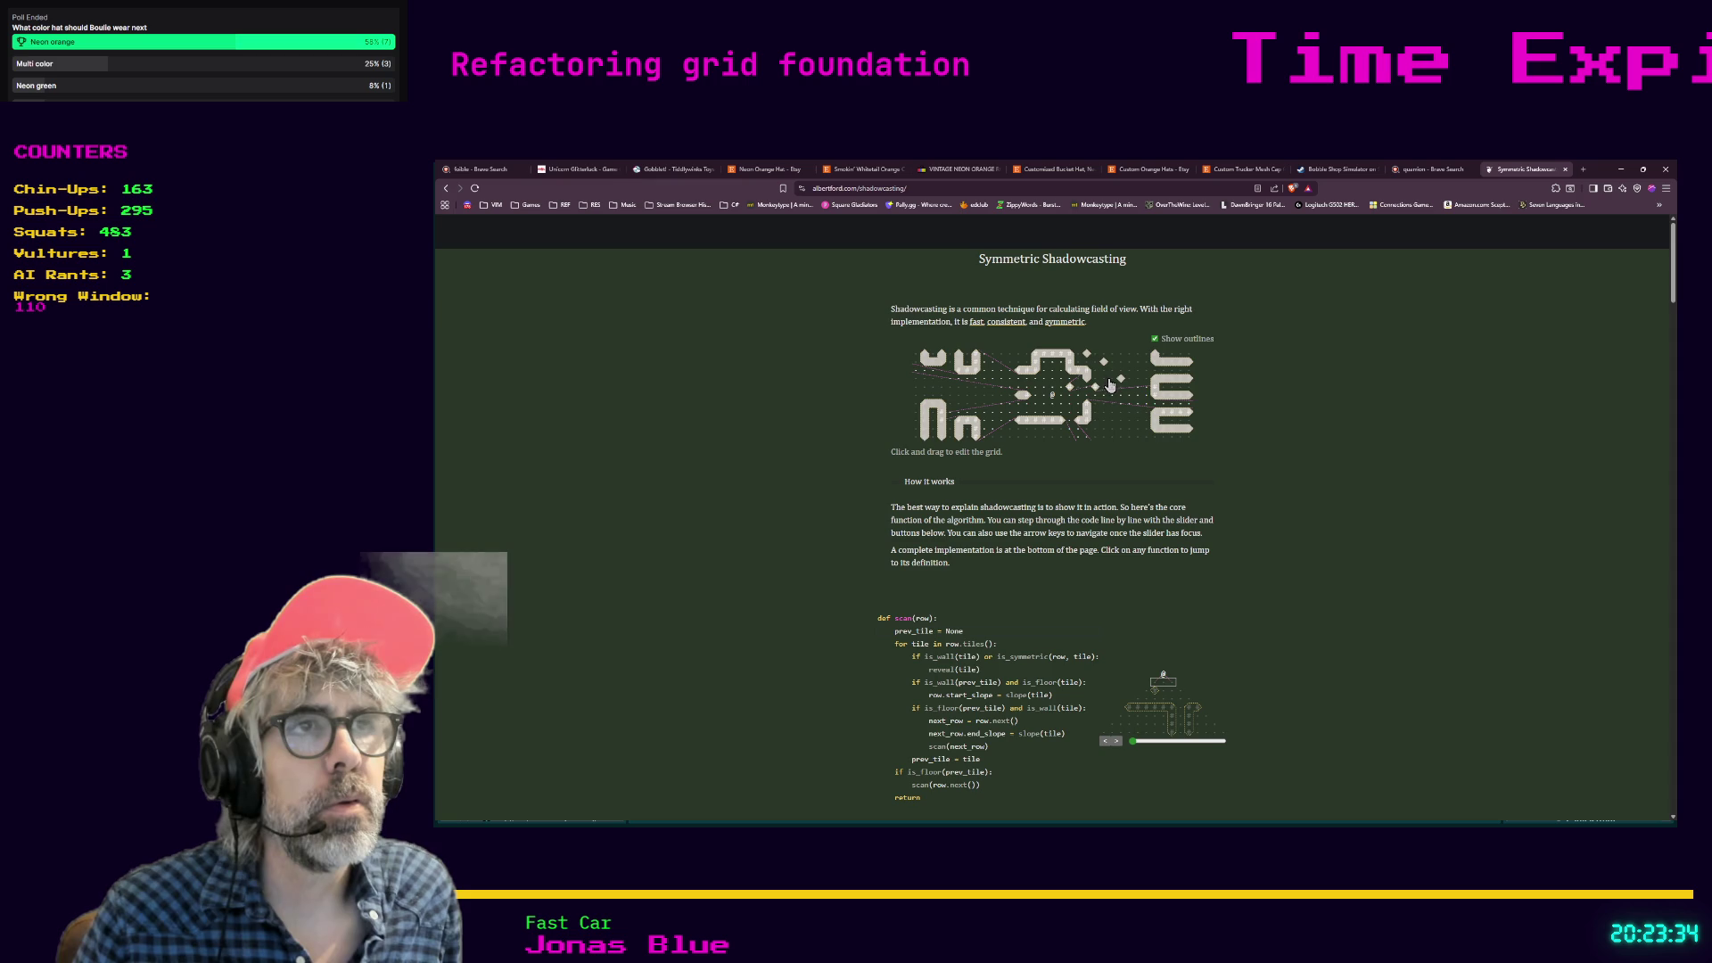
click(1112, 395)
click(1121, 411)
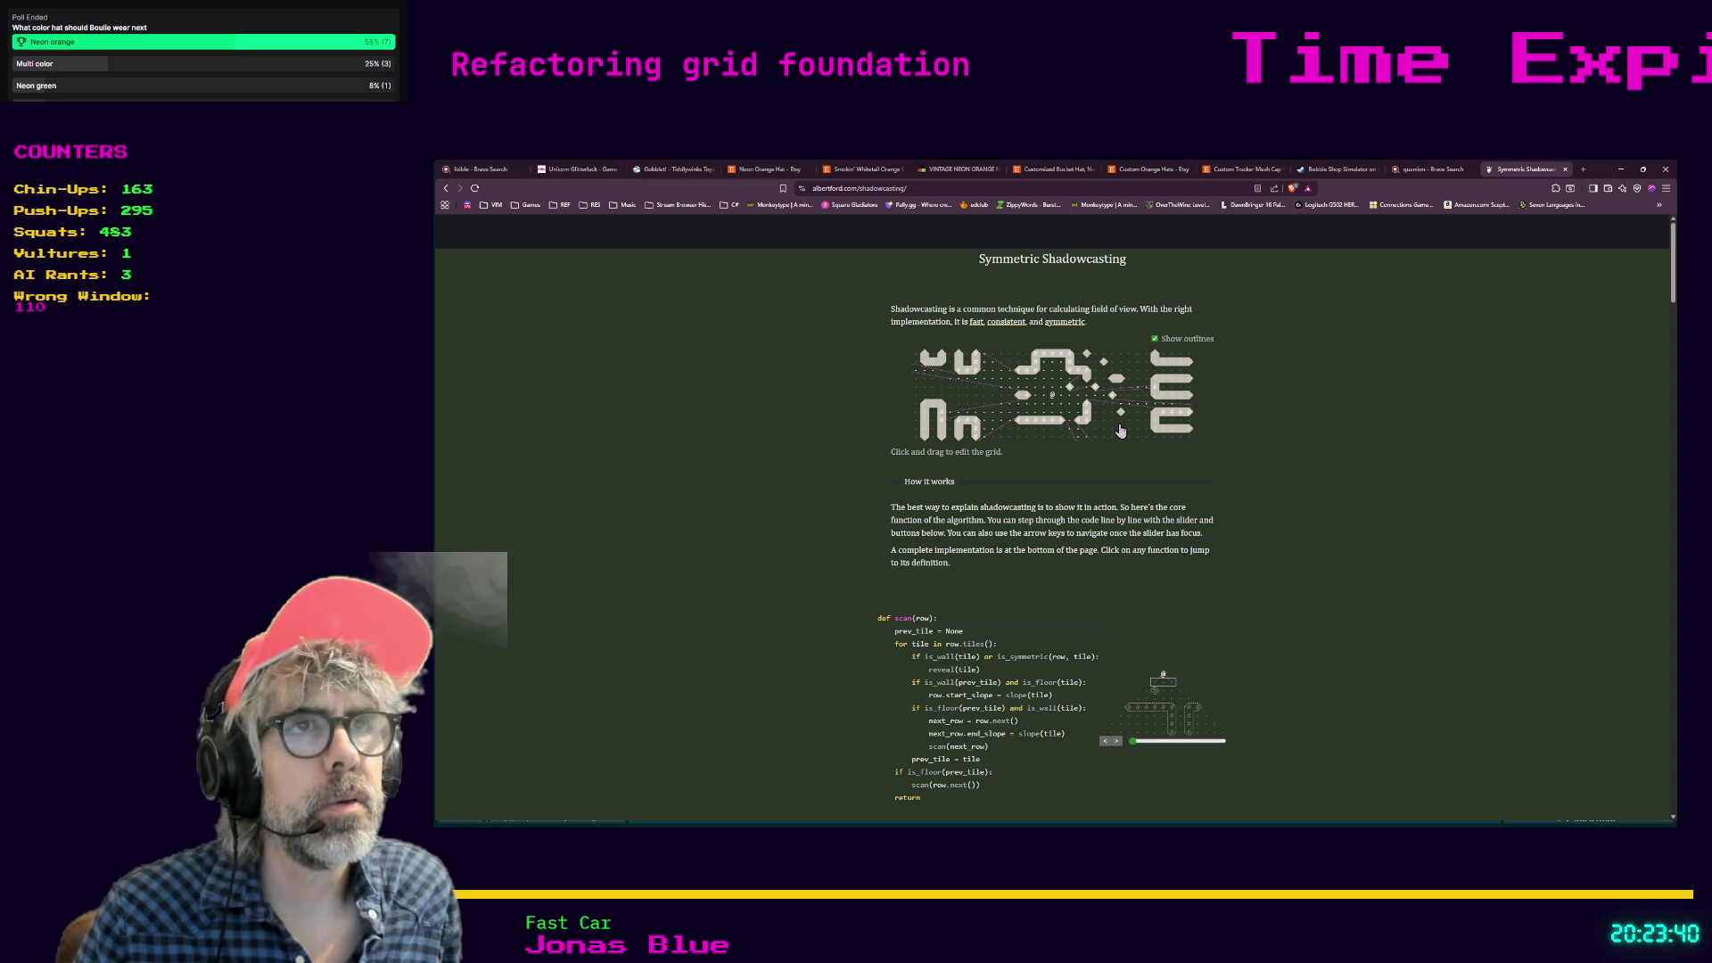
mouse_move(1121, 420)
mouse_down()
mouse_move(1095, 417)
mouse_move(1121, 417)
mouse_move(1106, 399)
mouse_move(1106, 419)
mouse_up()
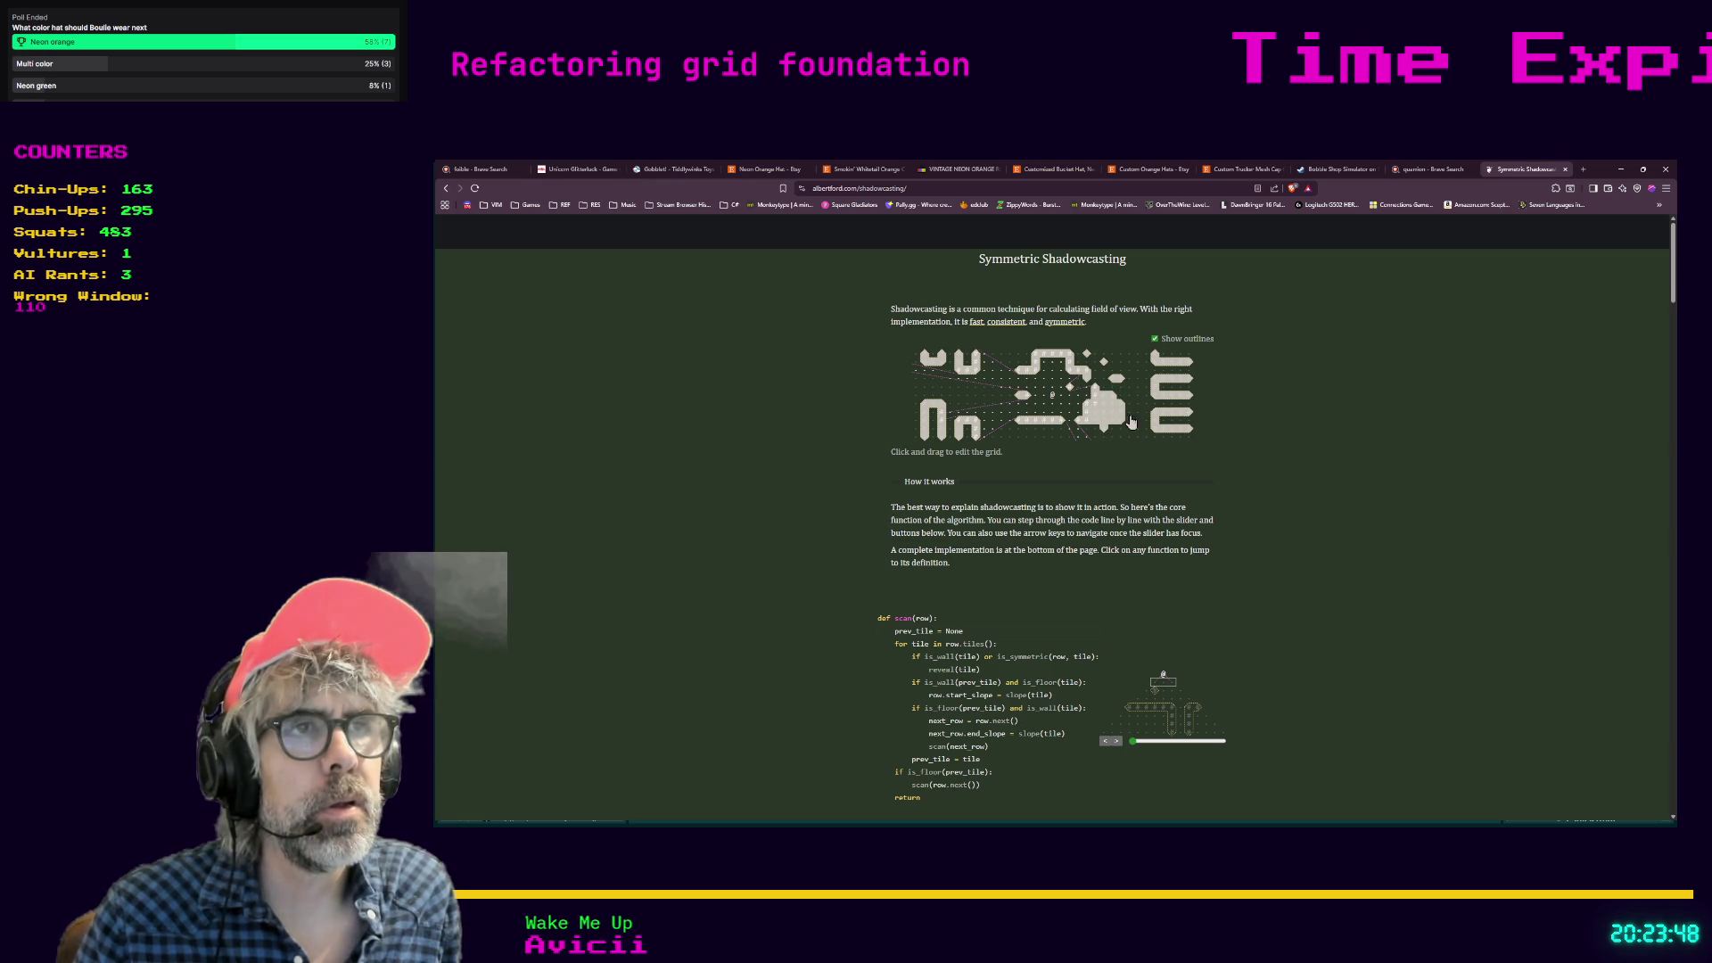
drag(999, 388, 998, 437)
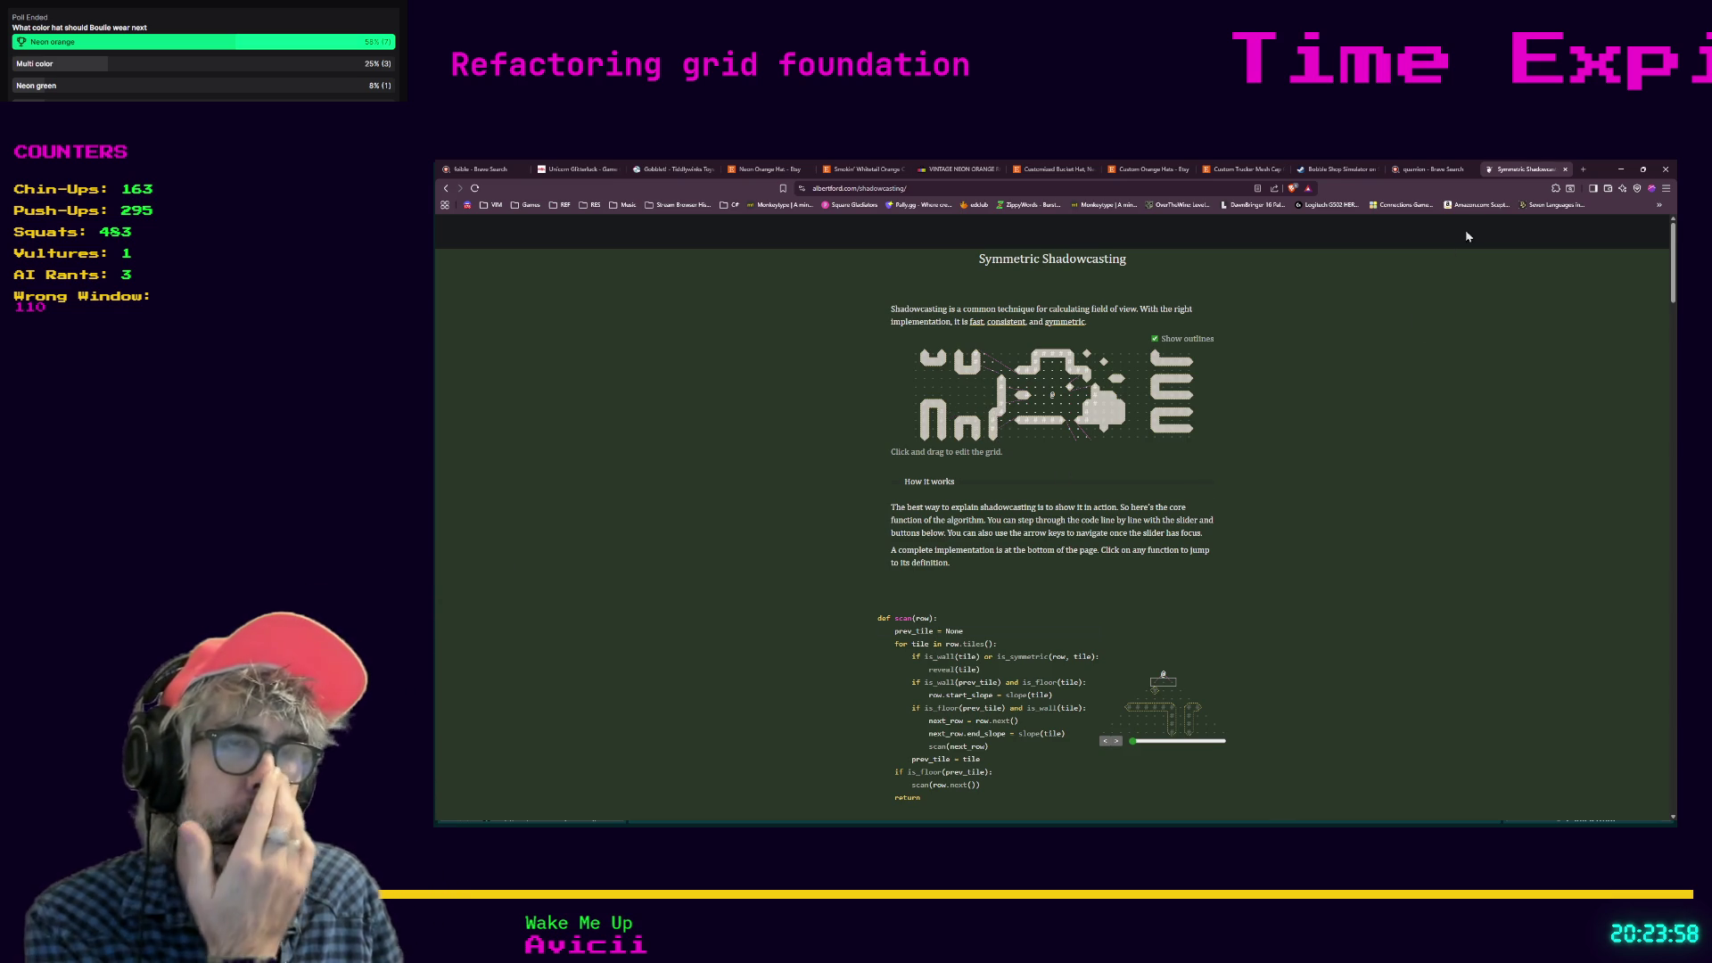
click(1621, 169)
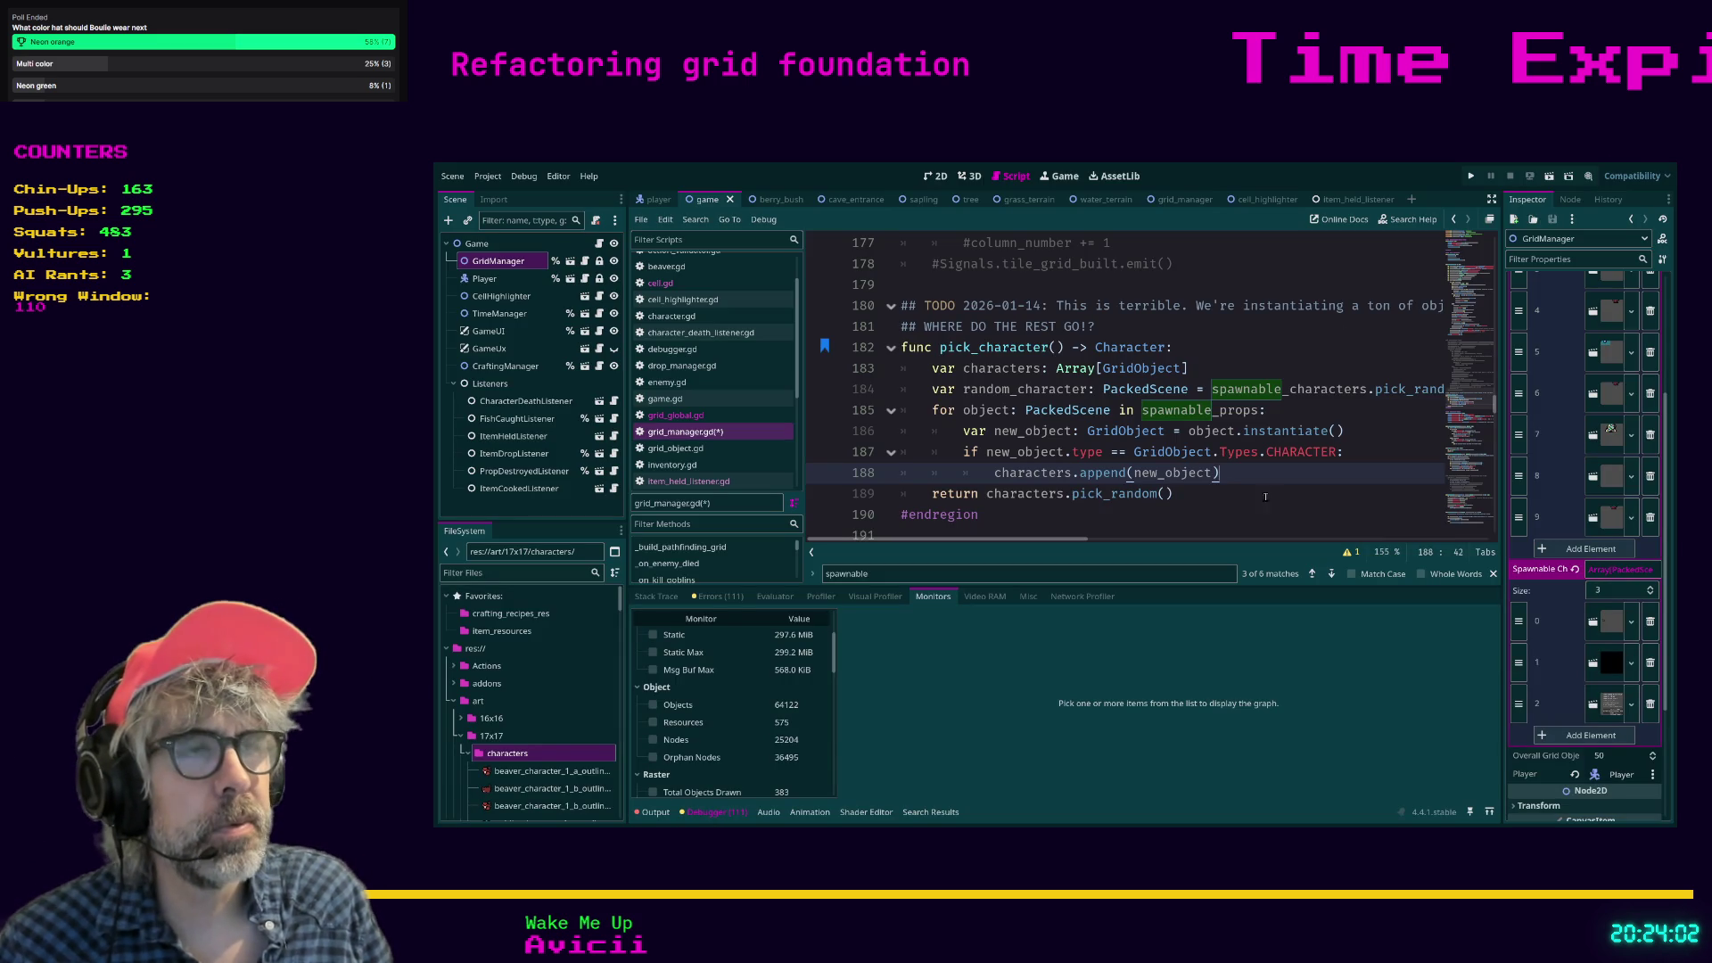
Comment out the old loop on lines 185–189 and add 'return random_character' below it.
key(Down)
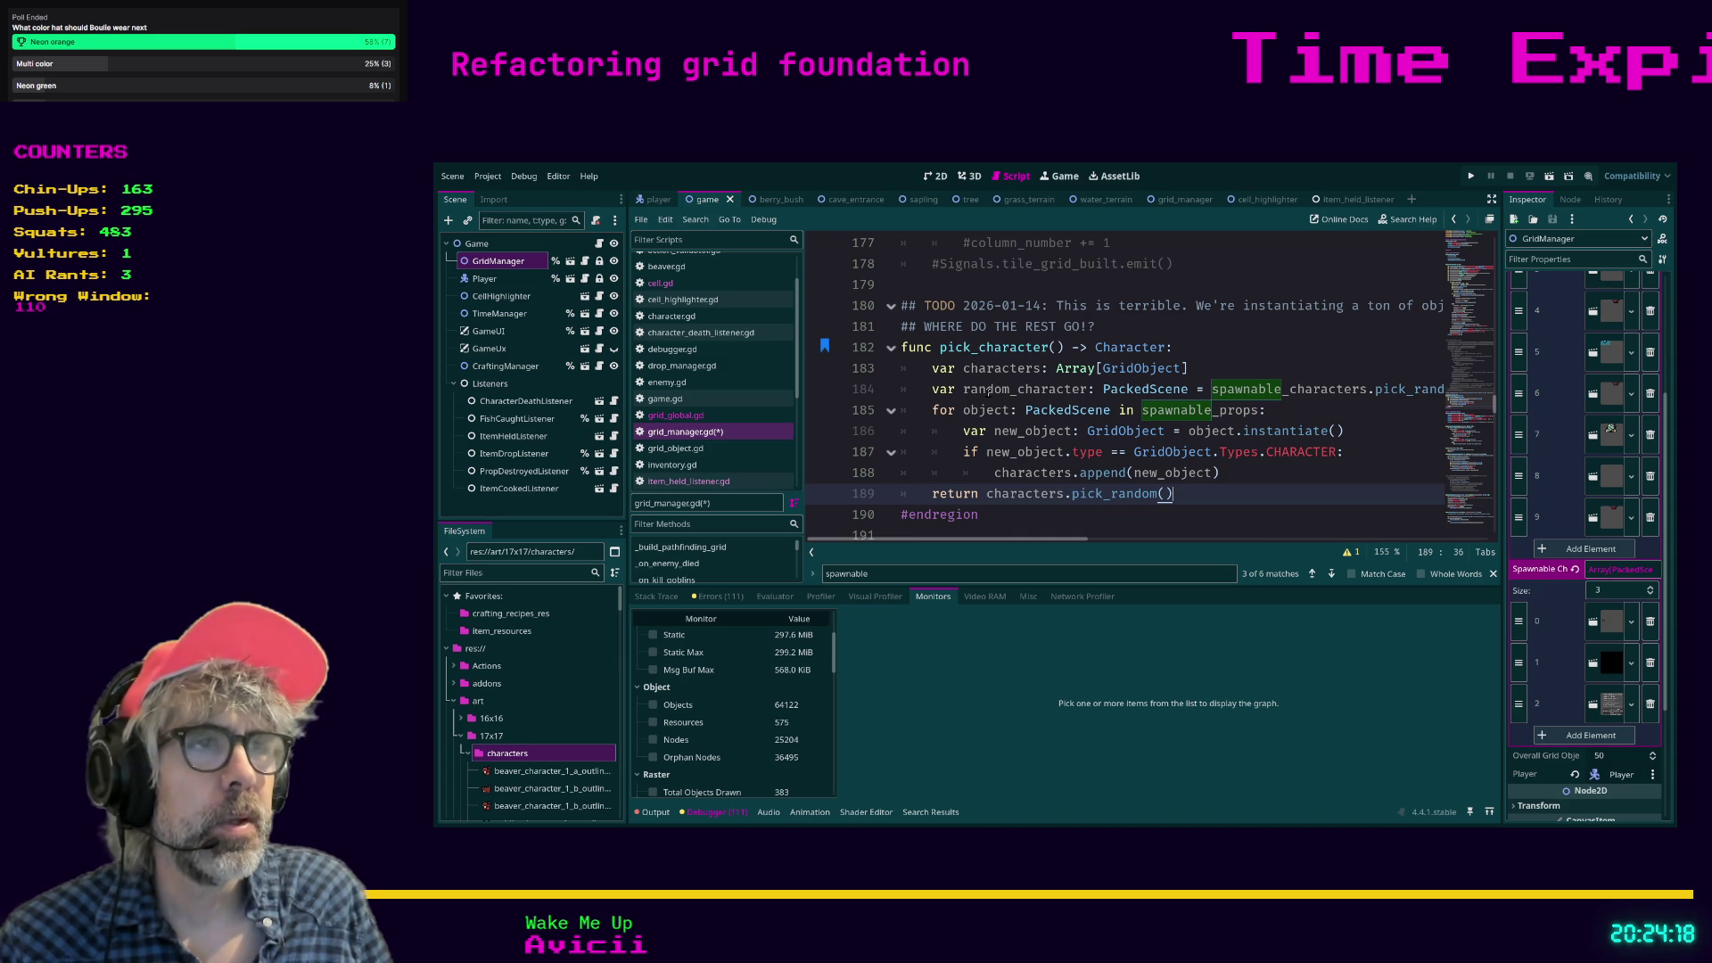
click(1049, 388)
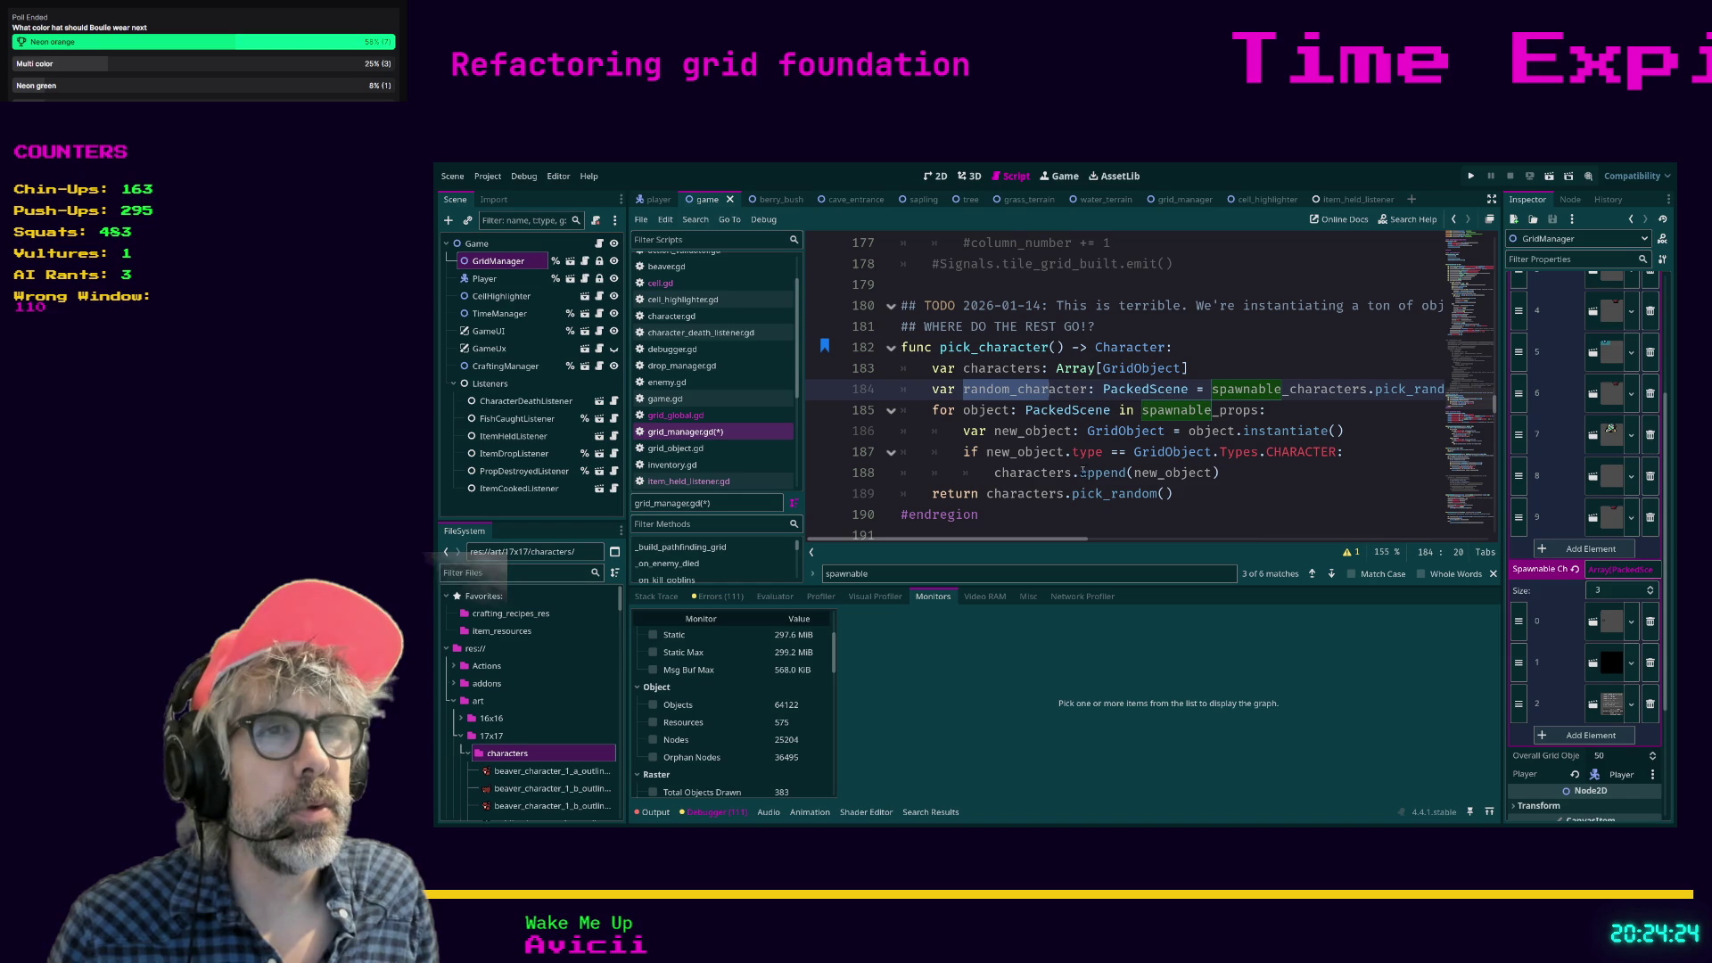
mouse_move(1186, 494)
mouse_down()
mouse_move(901, 452)
mouse_move(856, 415)
mouse_move(833, 424)
mouse_up()
key(ctrl+k)
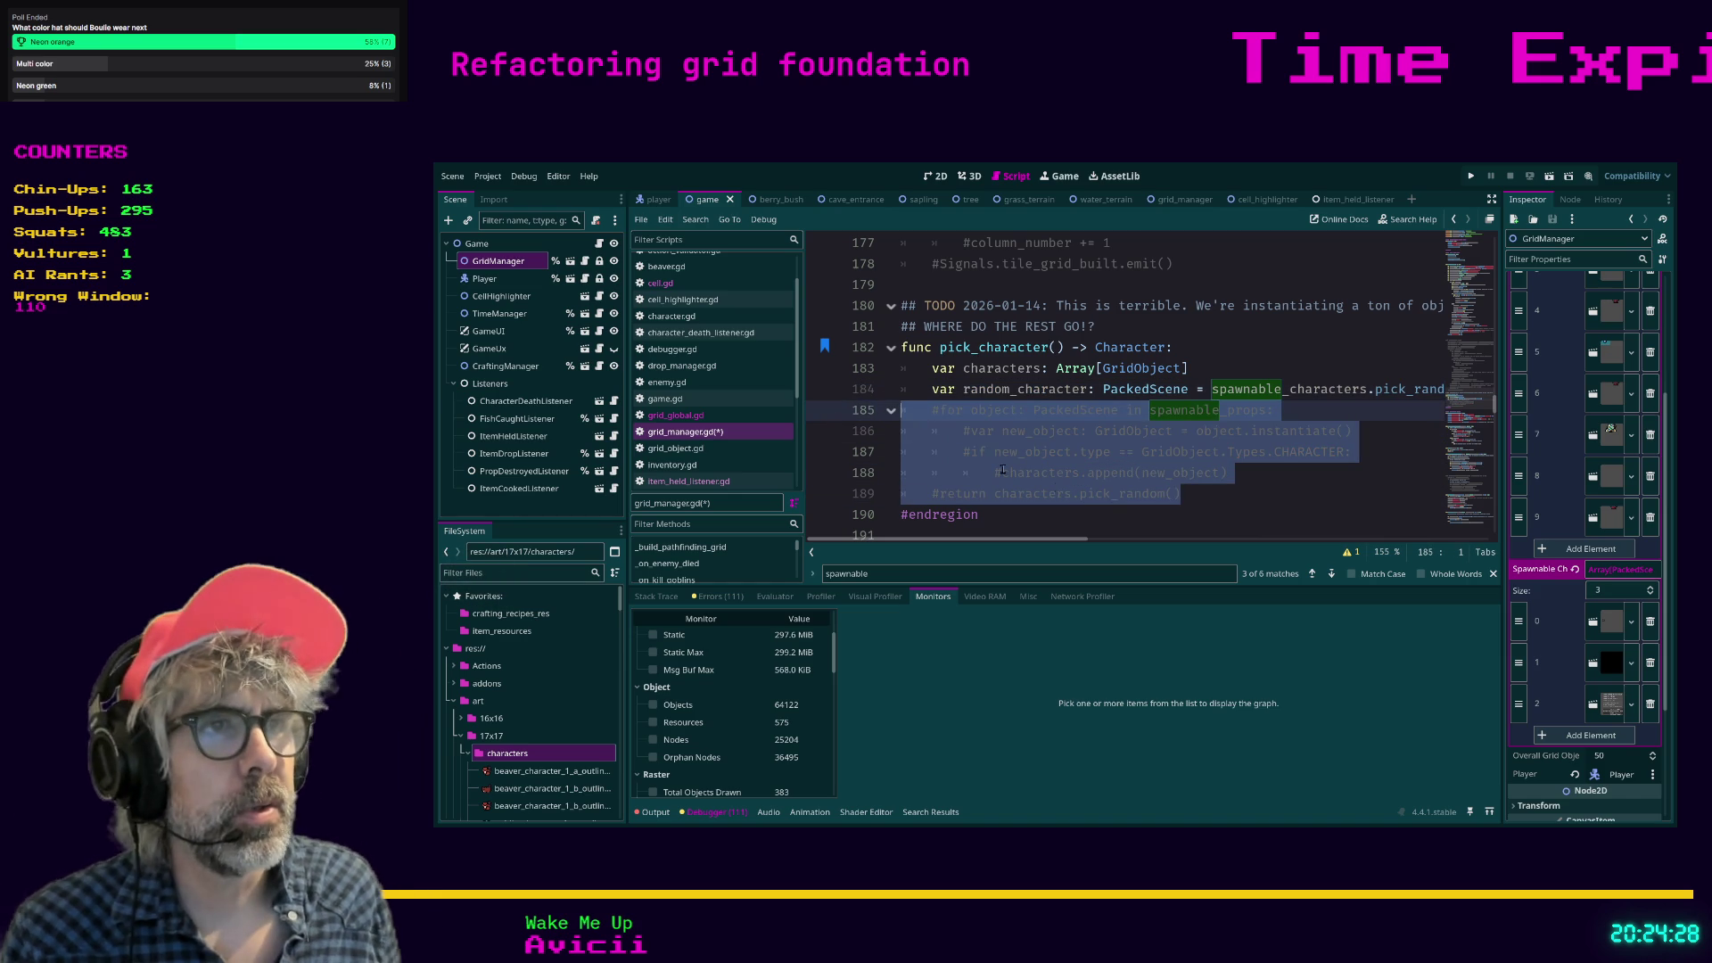
click(1240, 500)
key(Return)
text(return rand)
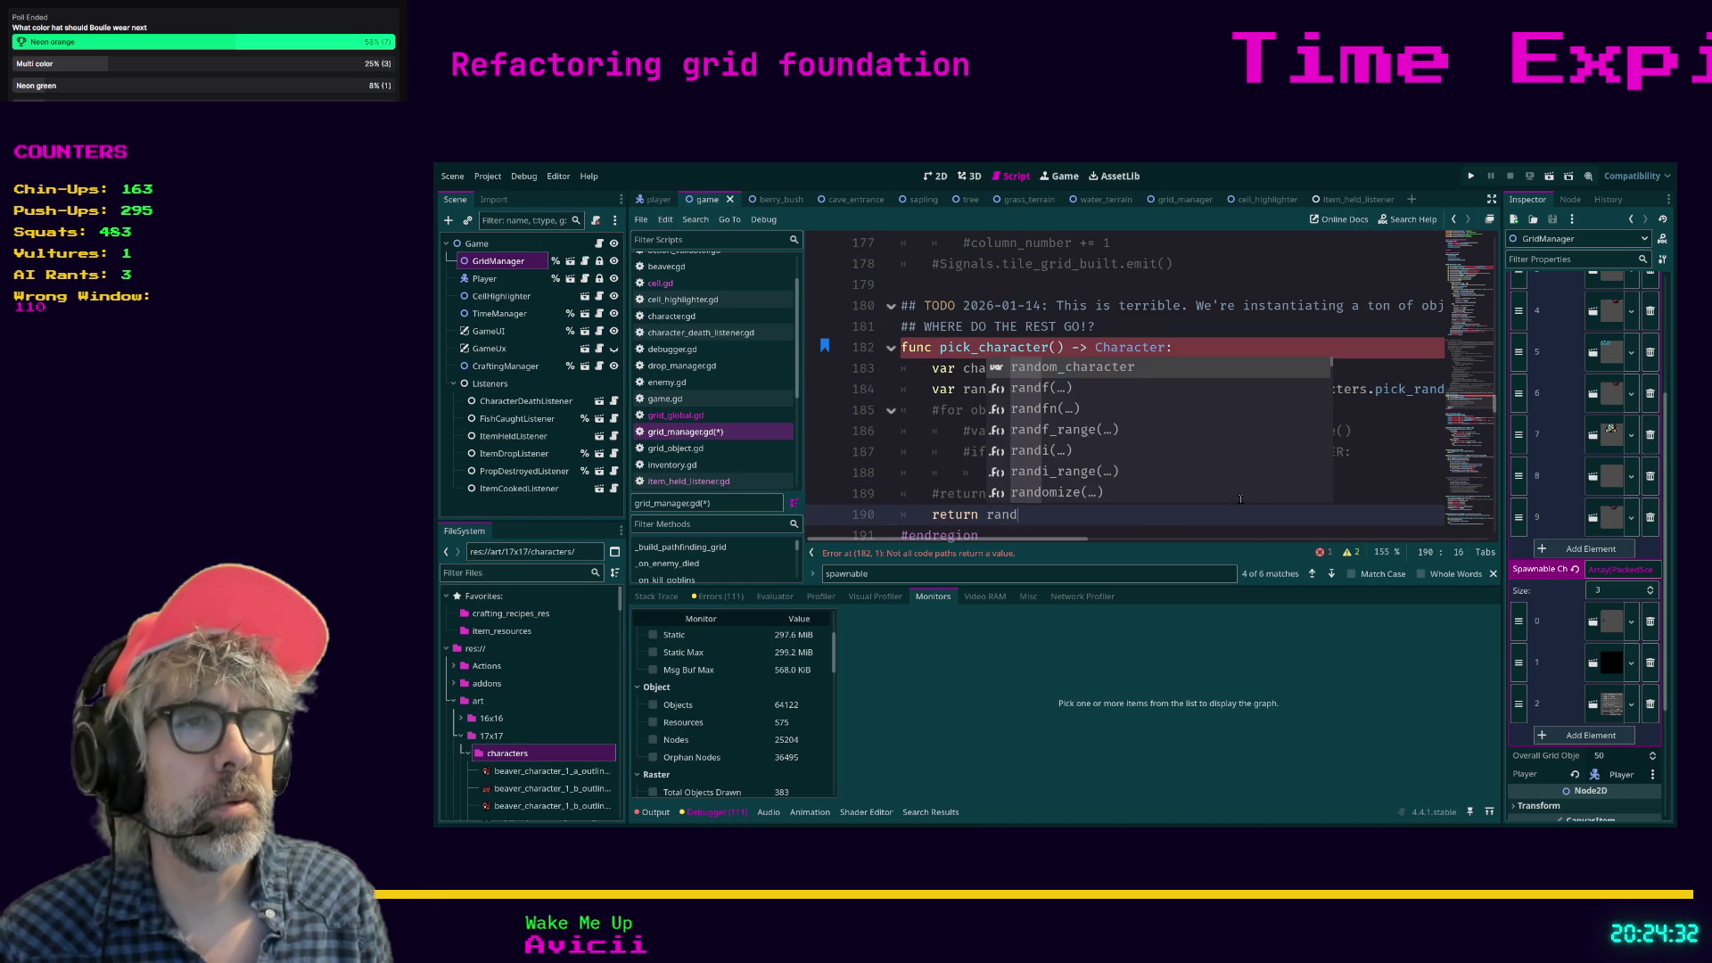
key(Return)
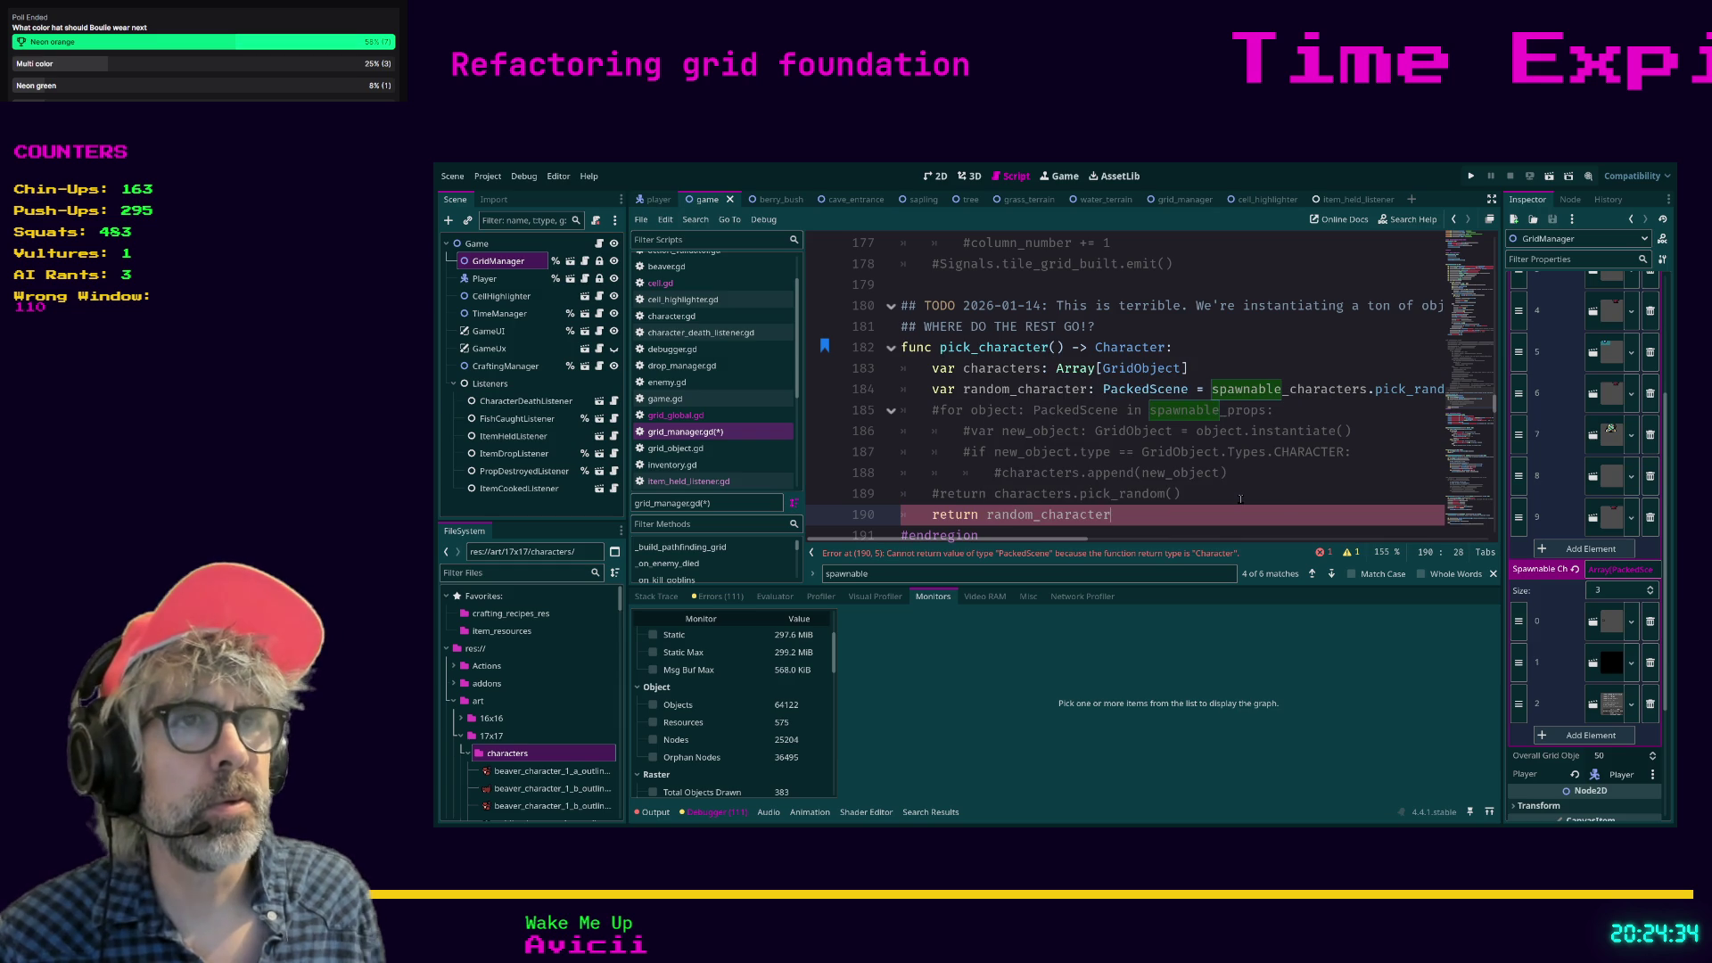
Comment out the characters array on line 183, change the return type to PackedScene, and jump to the bookmarked call.
click(920, 368)
text(#)
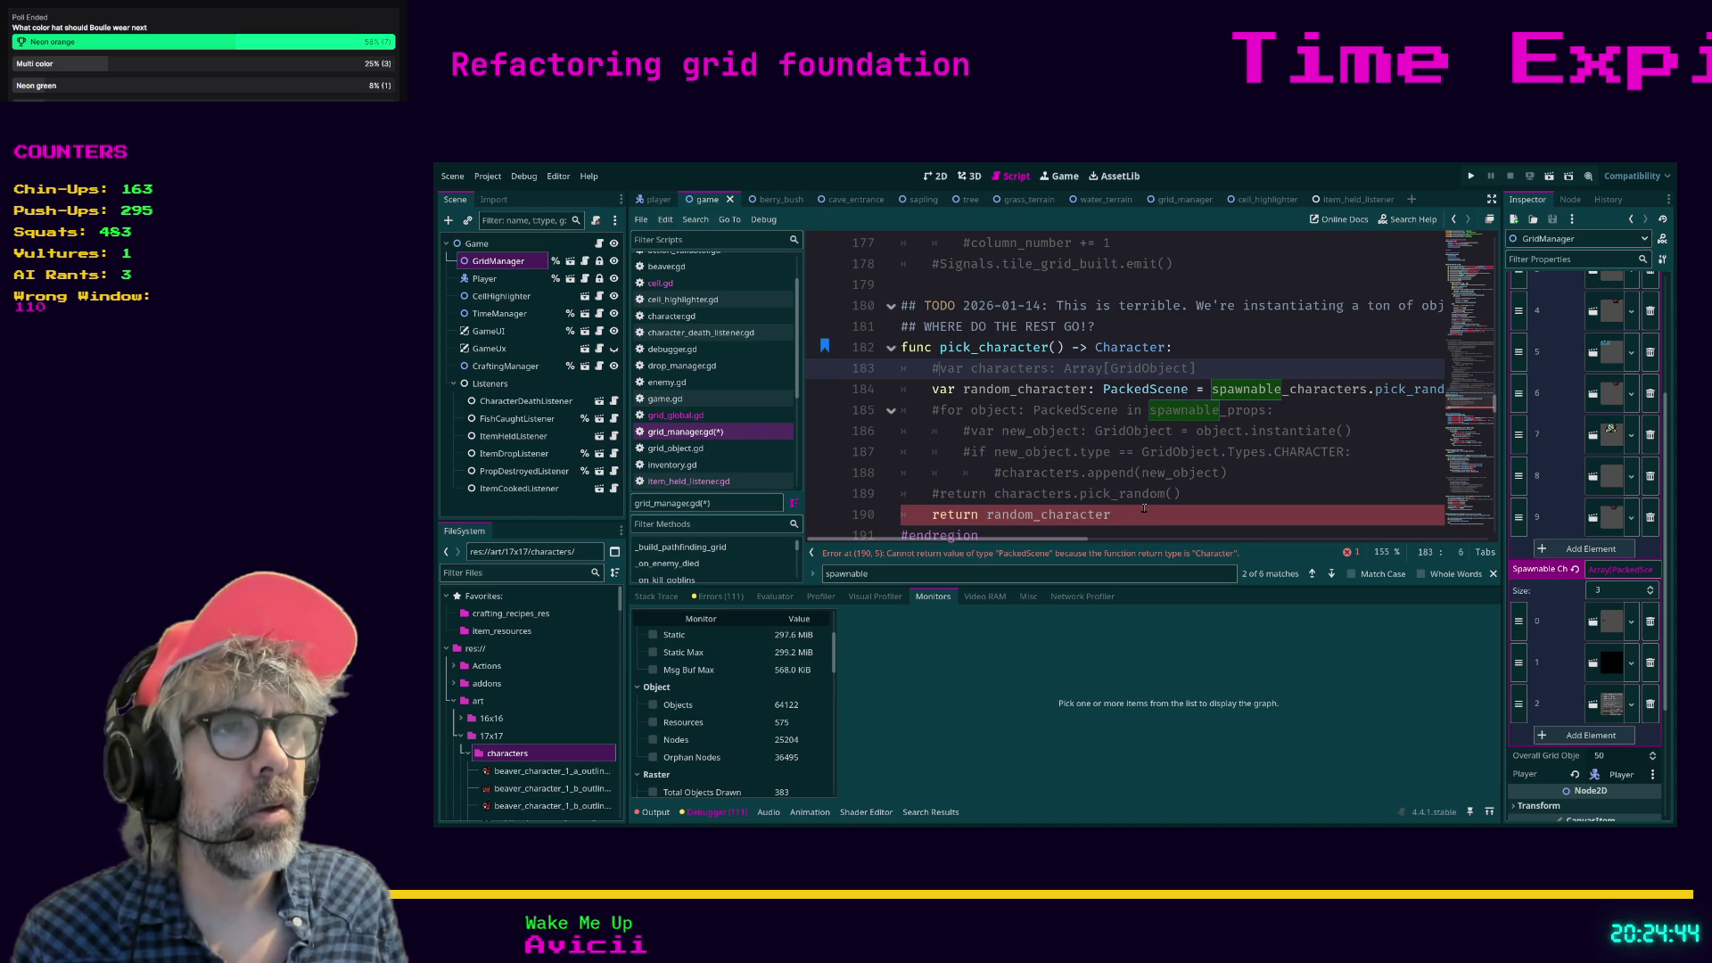
double_click(1118, 348)
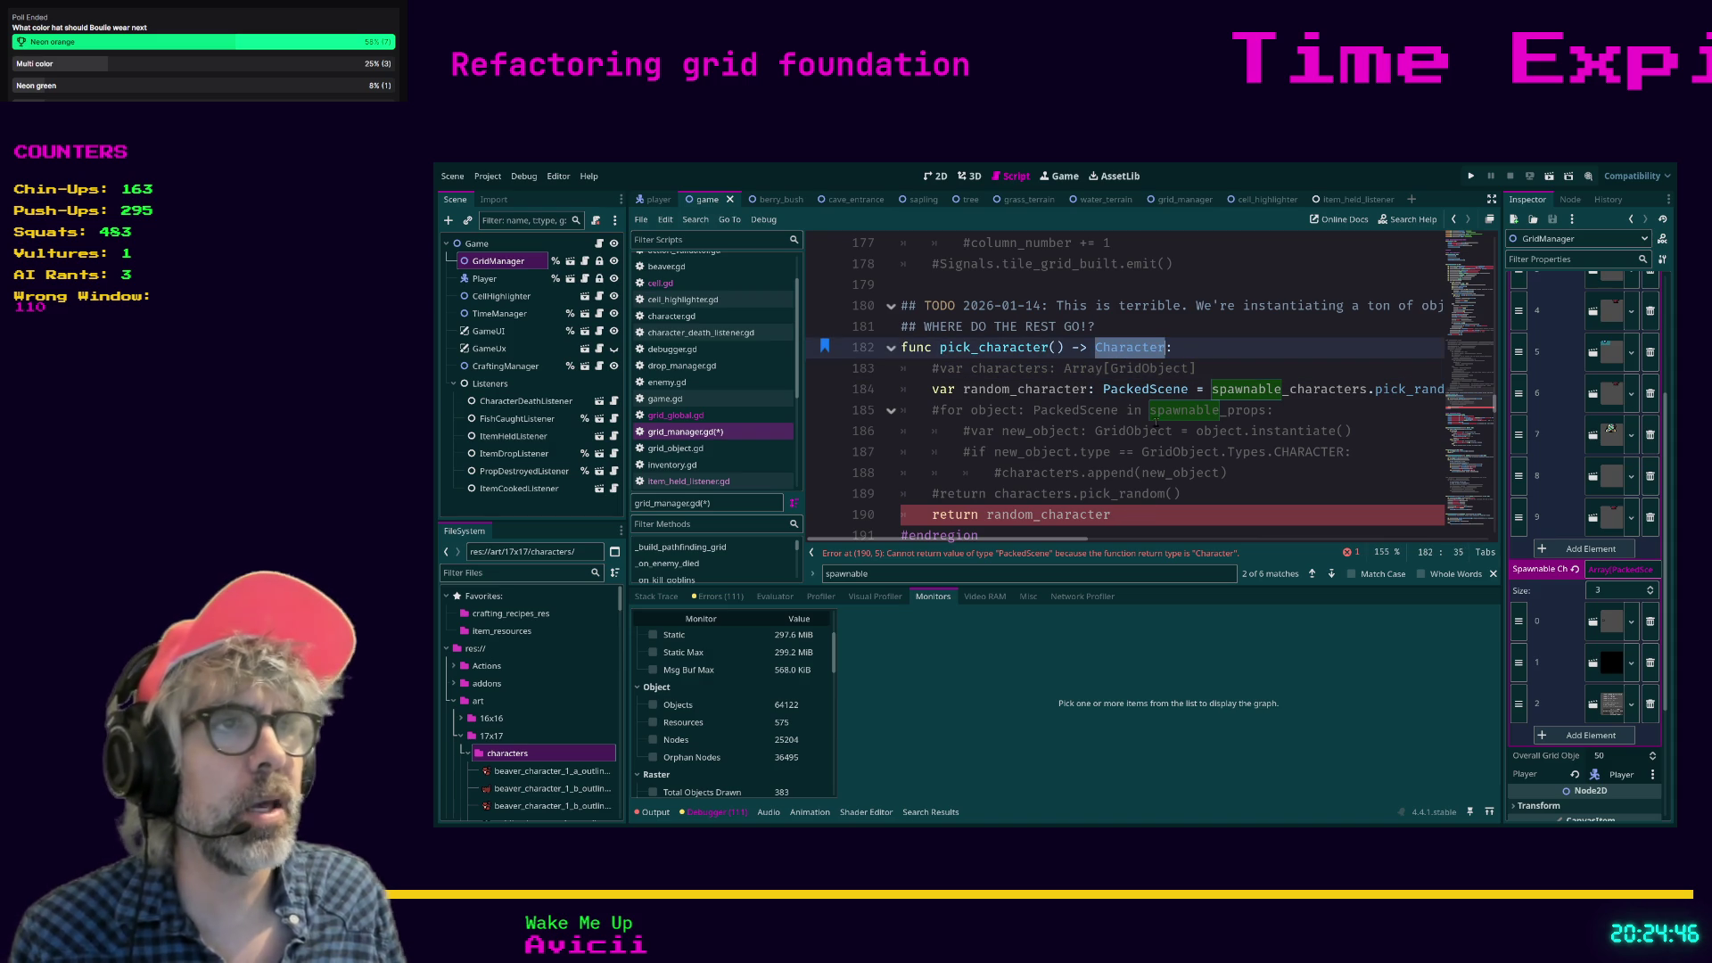
text(P)
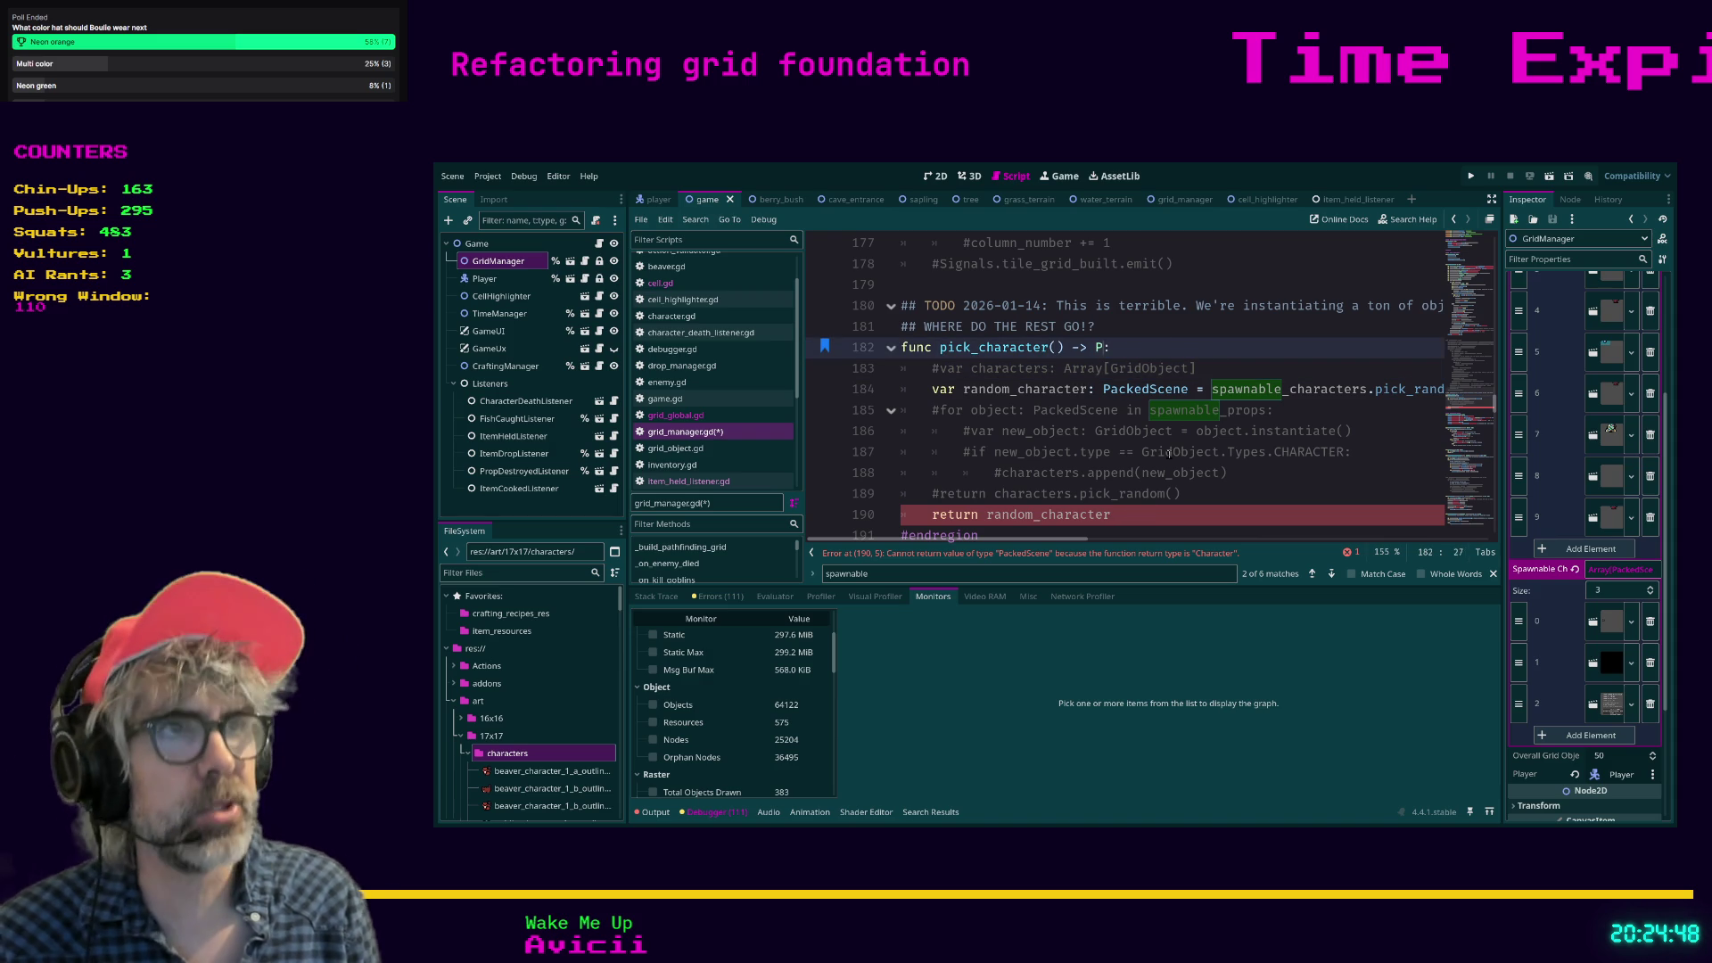
text(cene)
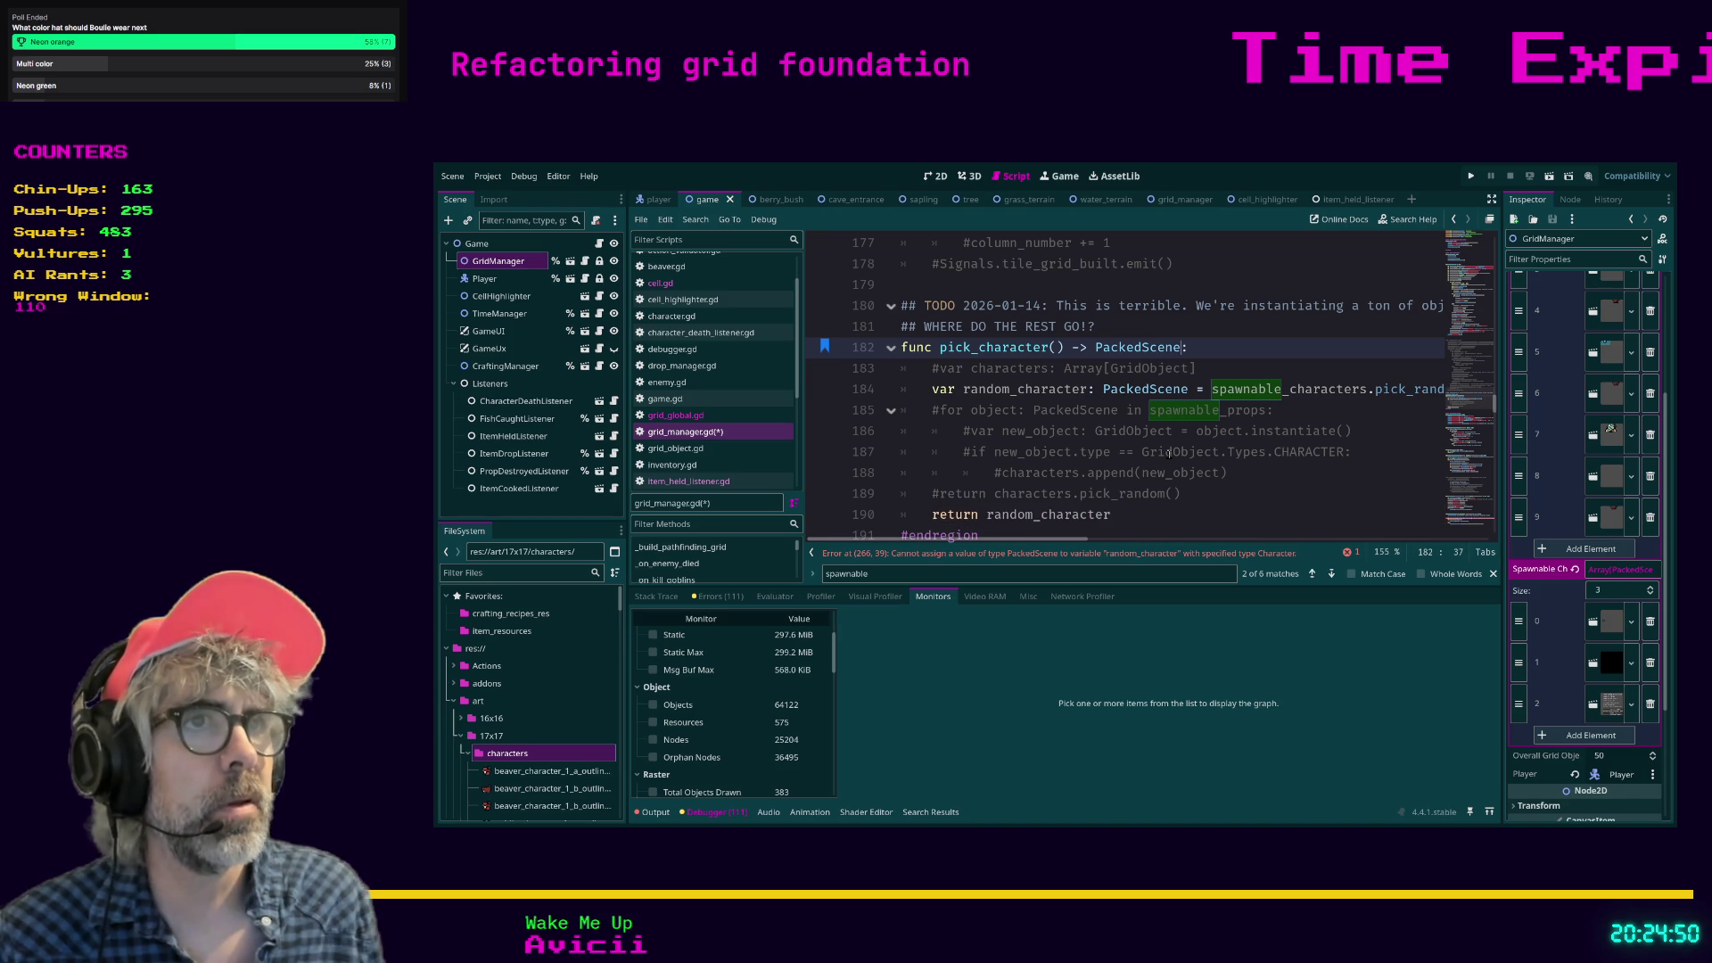
click(1130, 516)
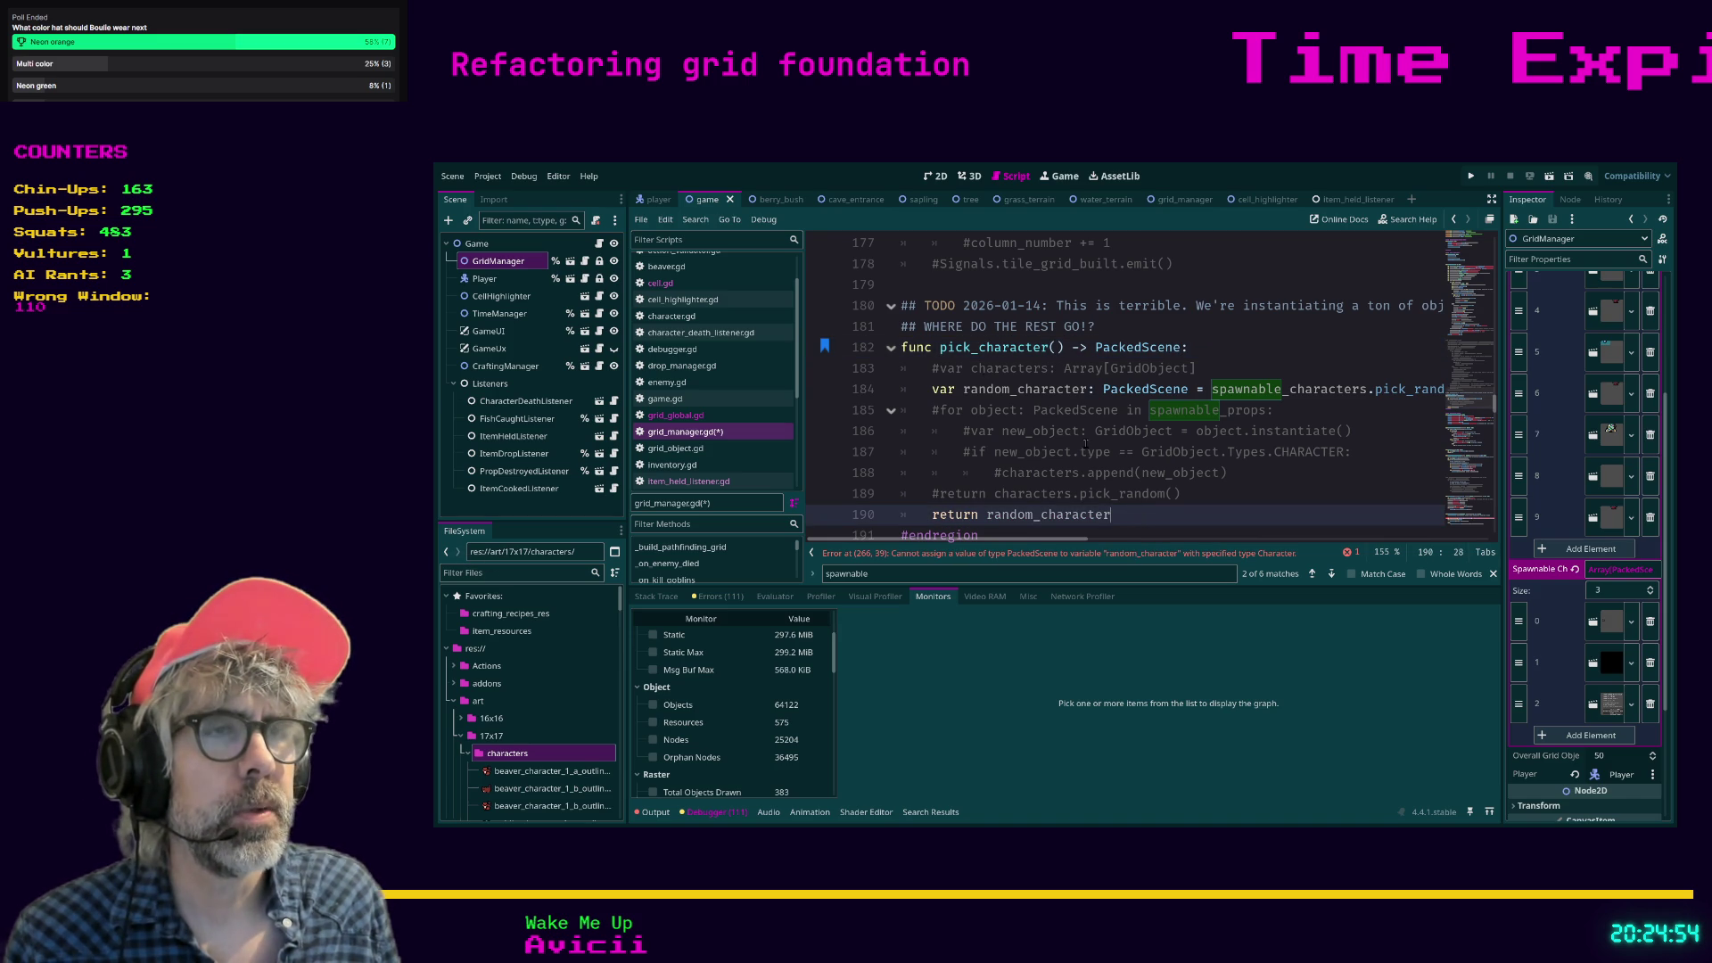
key(ctrl+shift+b)
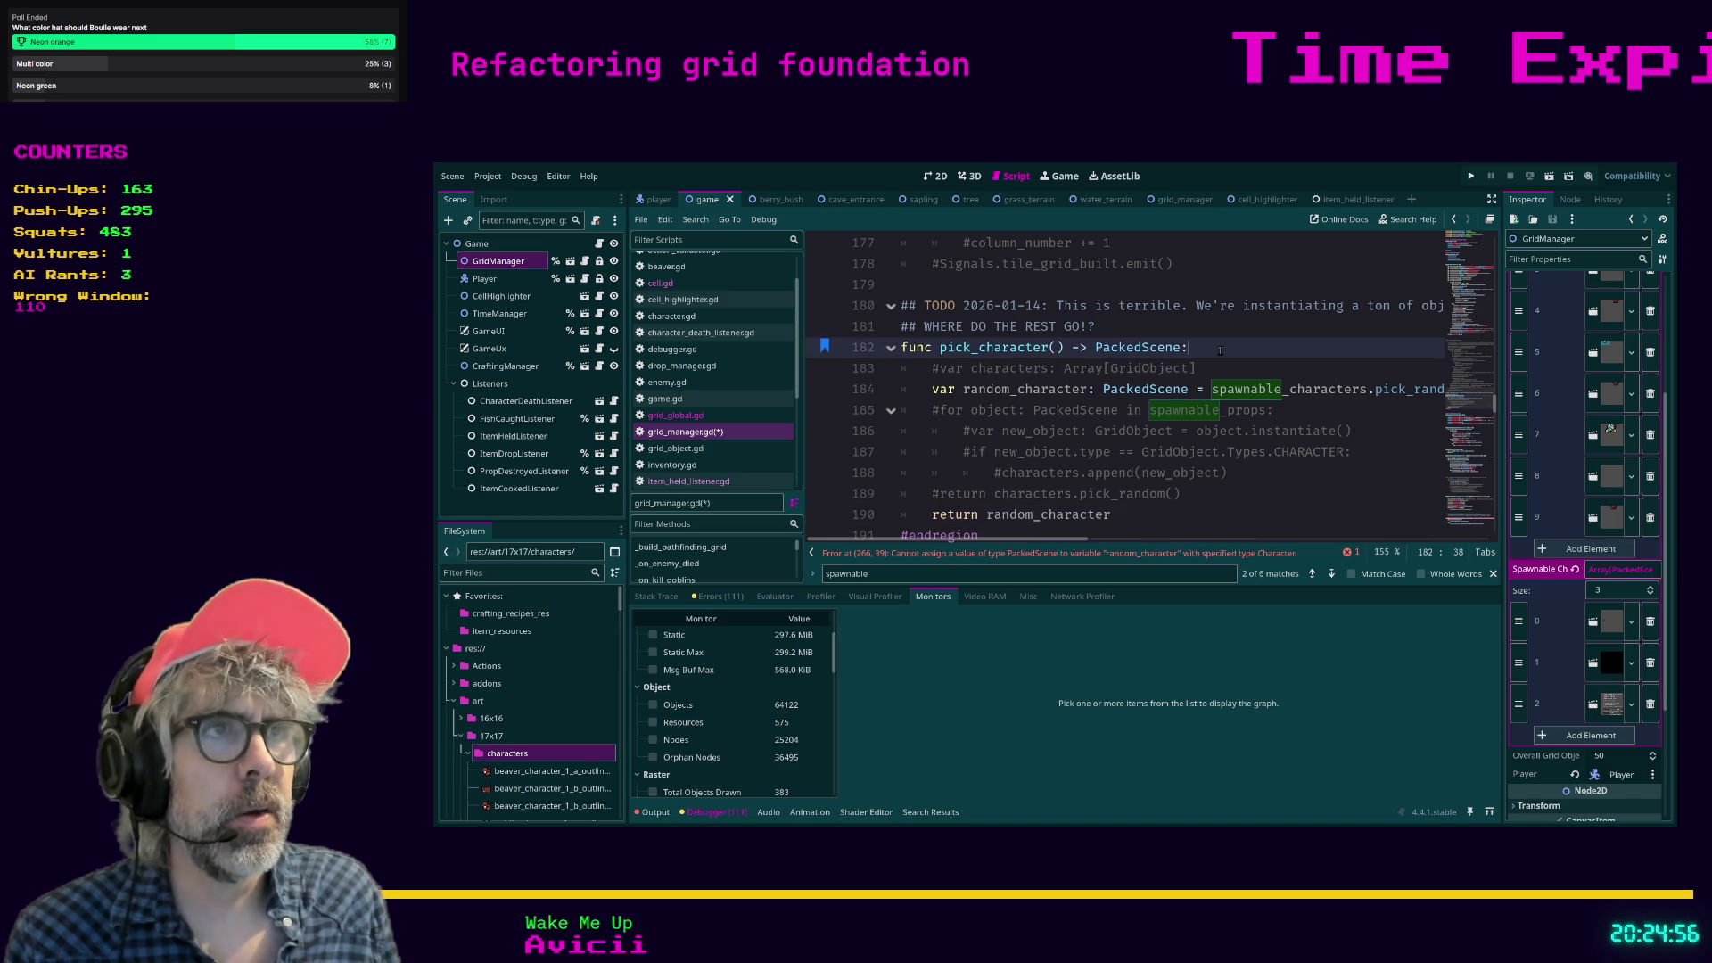
key(ctrl+b)
key(ctrl+b)
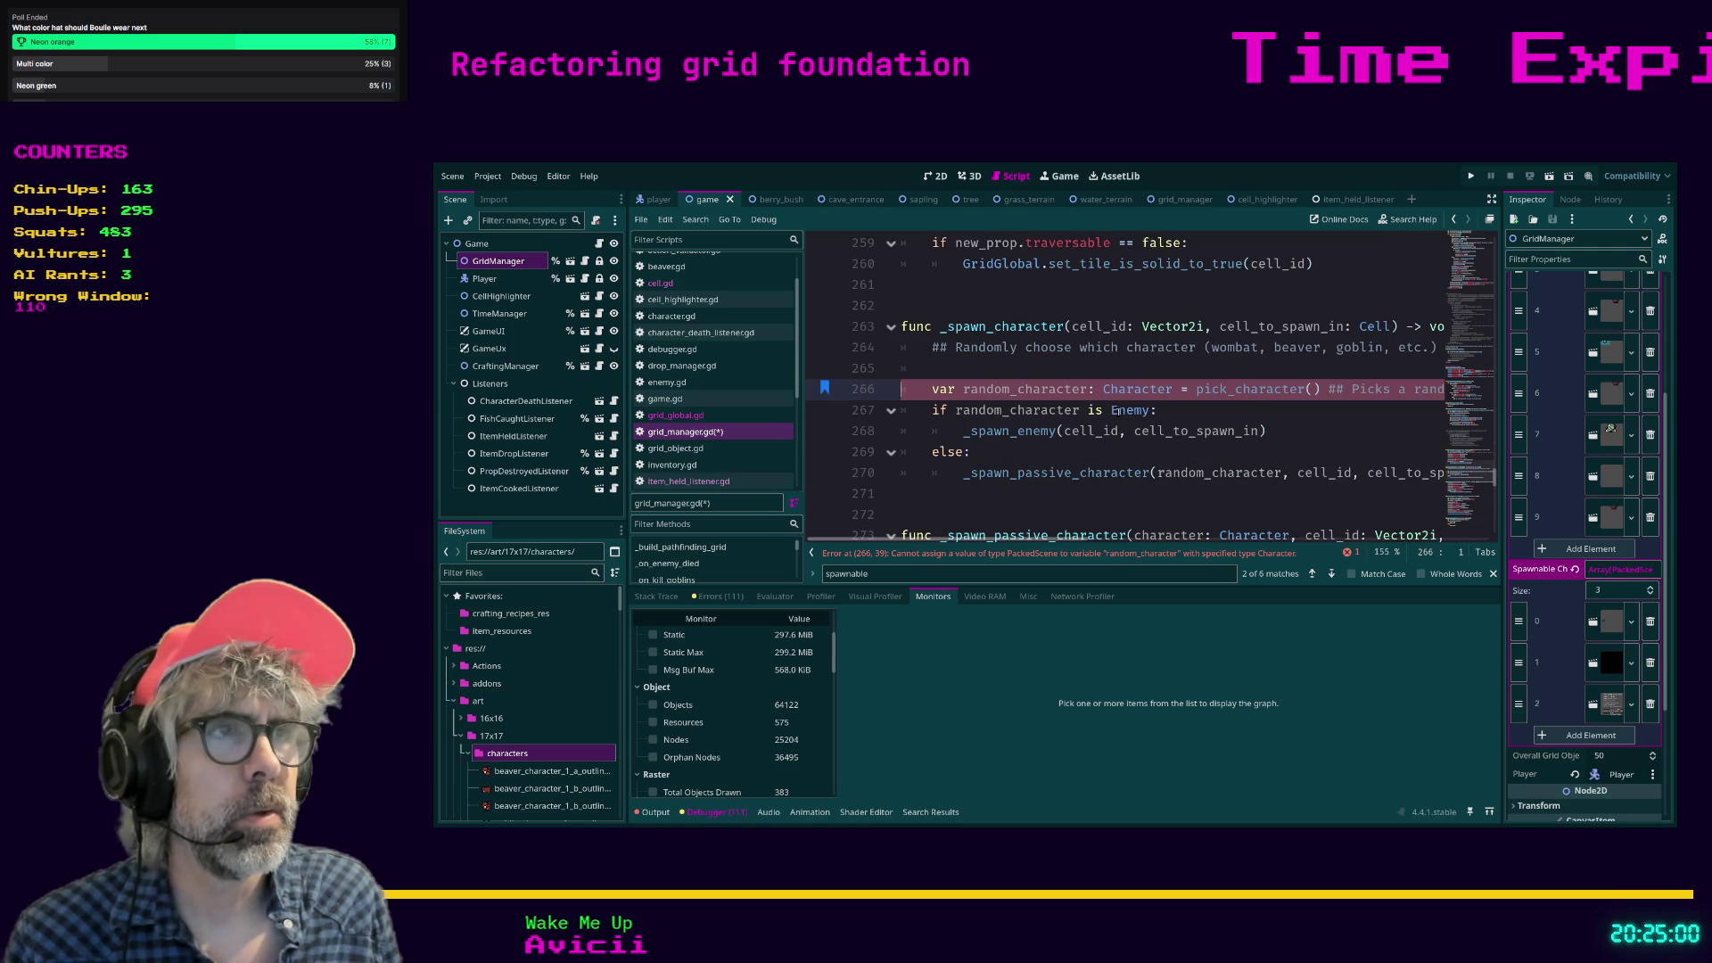
Change line 266 to 'random_character: Character = pick_character().instantiate()'.
scroll(1050, 541, right, 3)
scroll(1051, 541, left, 3)
click(1089, 389)
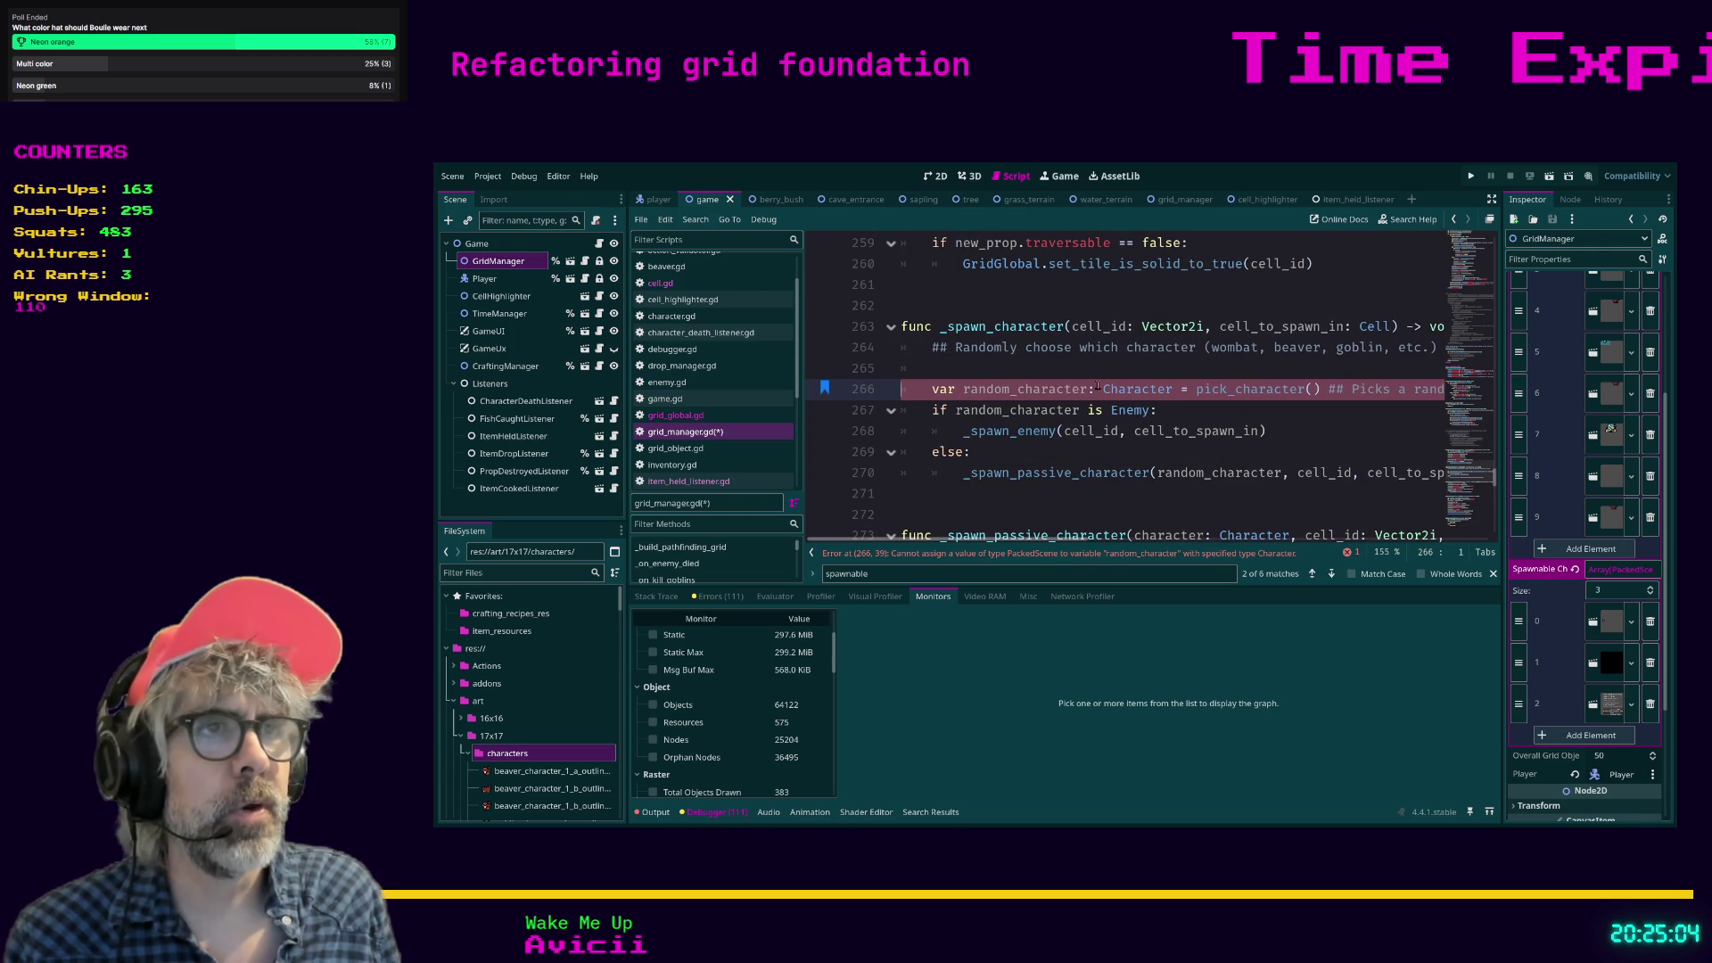
text(_scene)
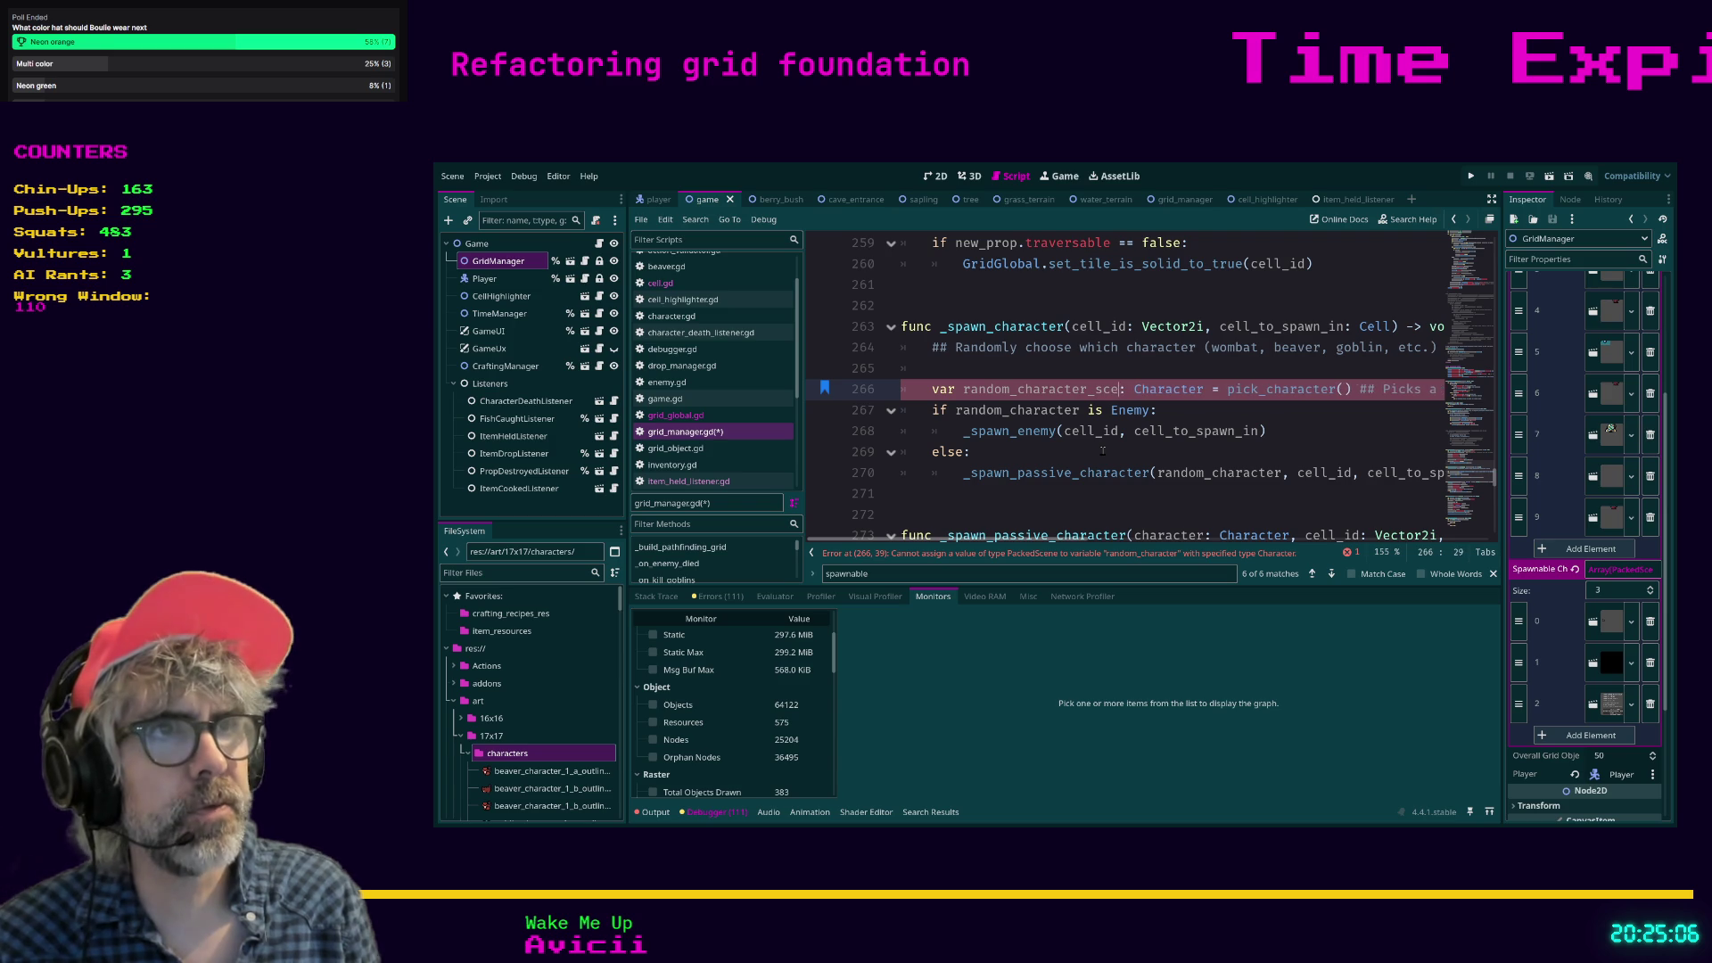
key(Right)
key(shift+Right)
key(shift+Right)
key(shift+Right)
text(Packed)
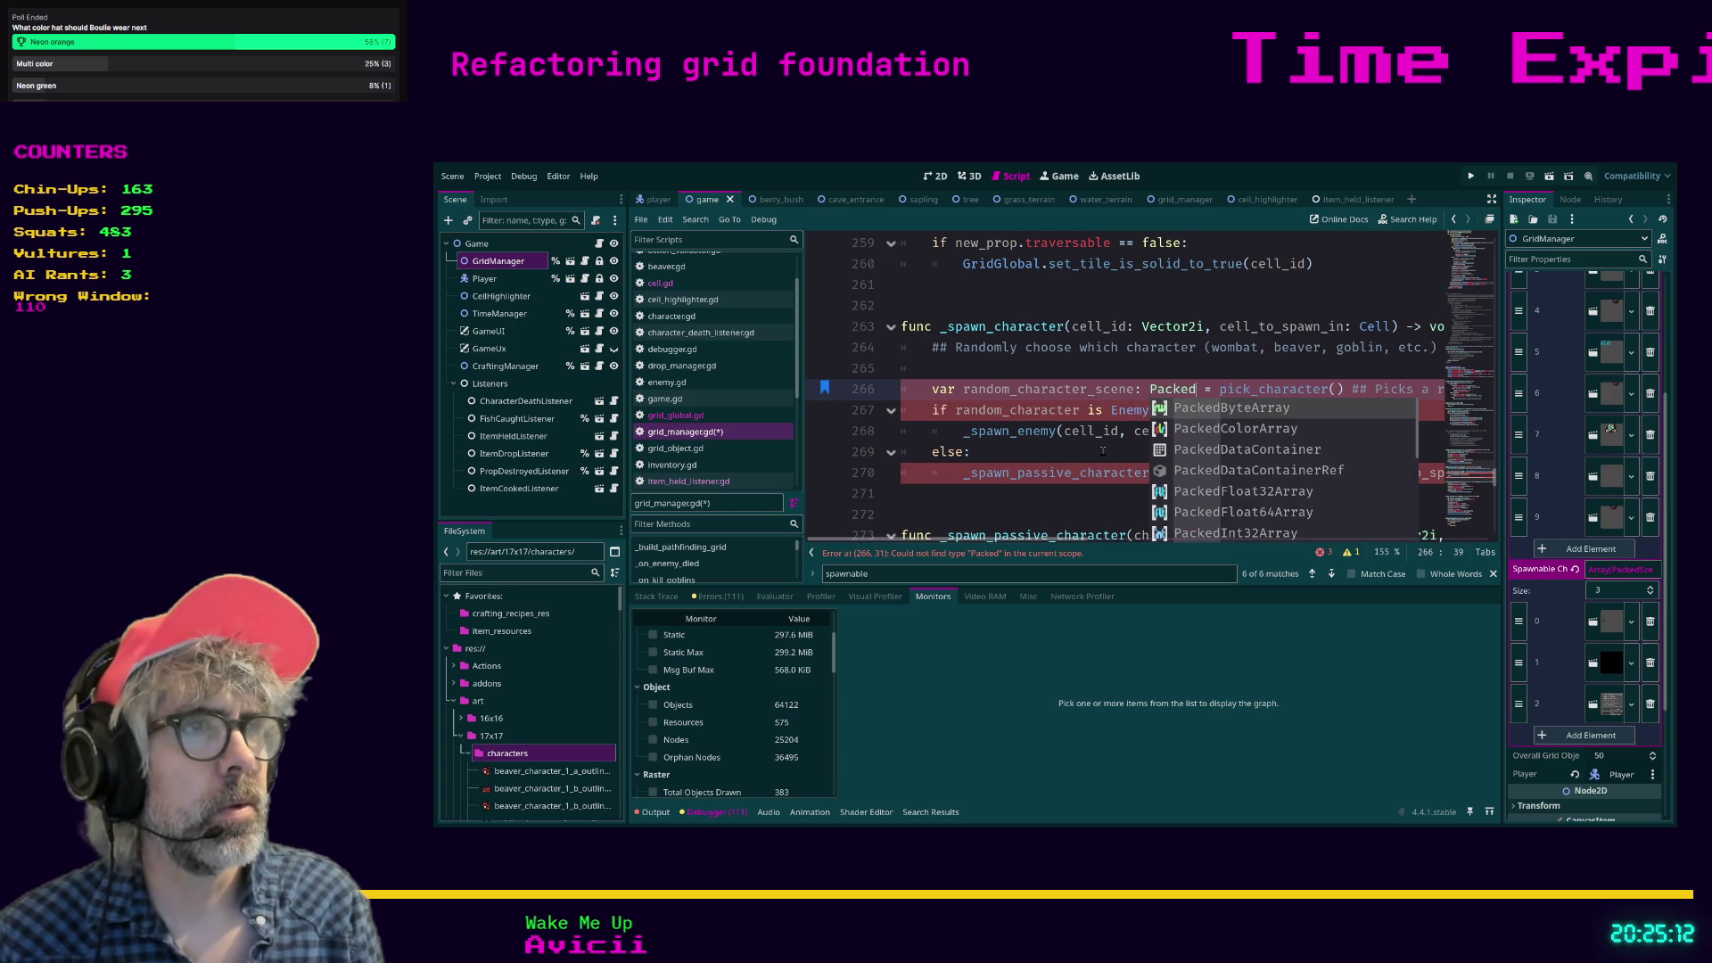
text(s)
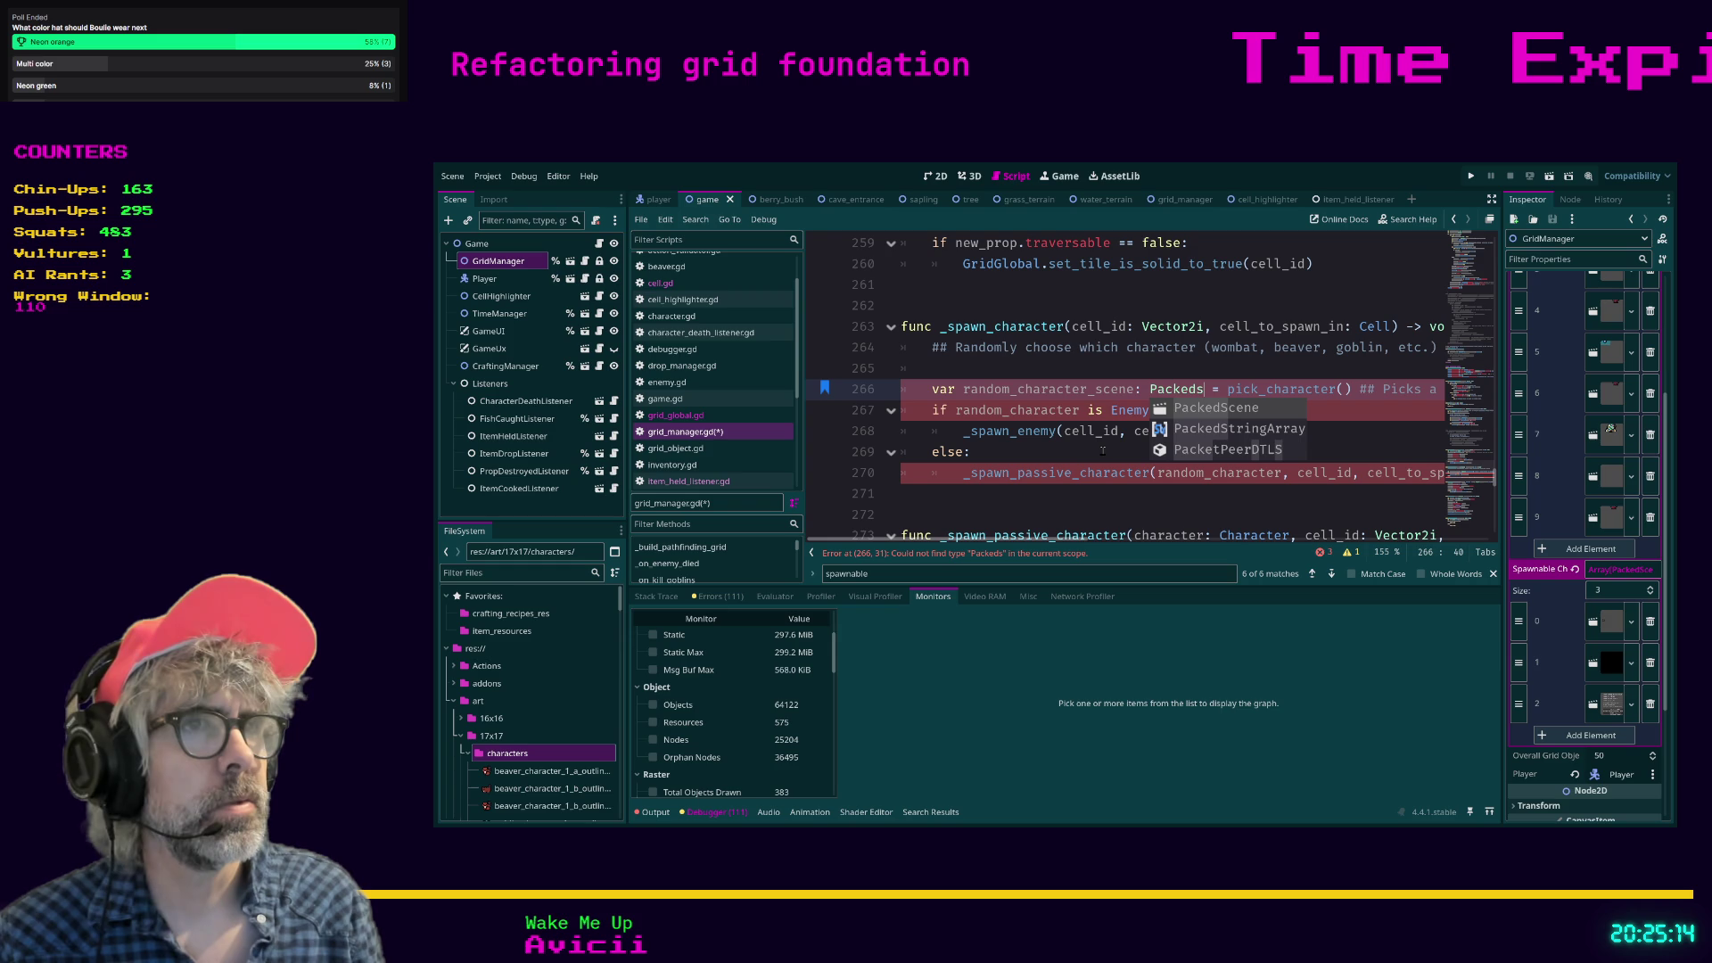
key(Left)
key(Left)
key(Left)
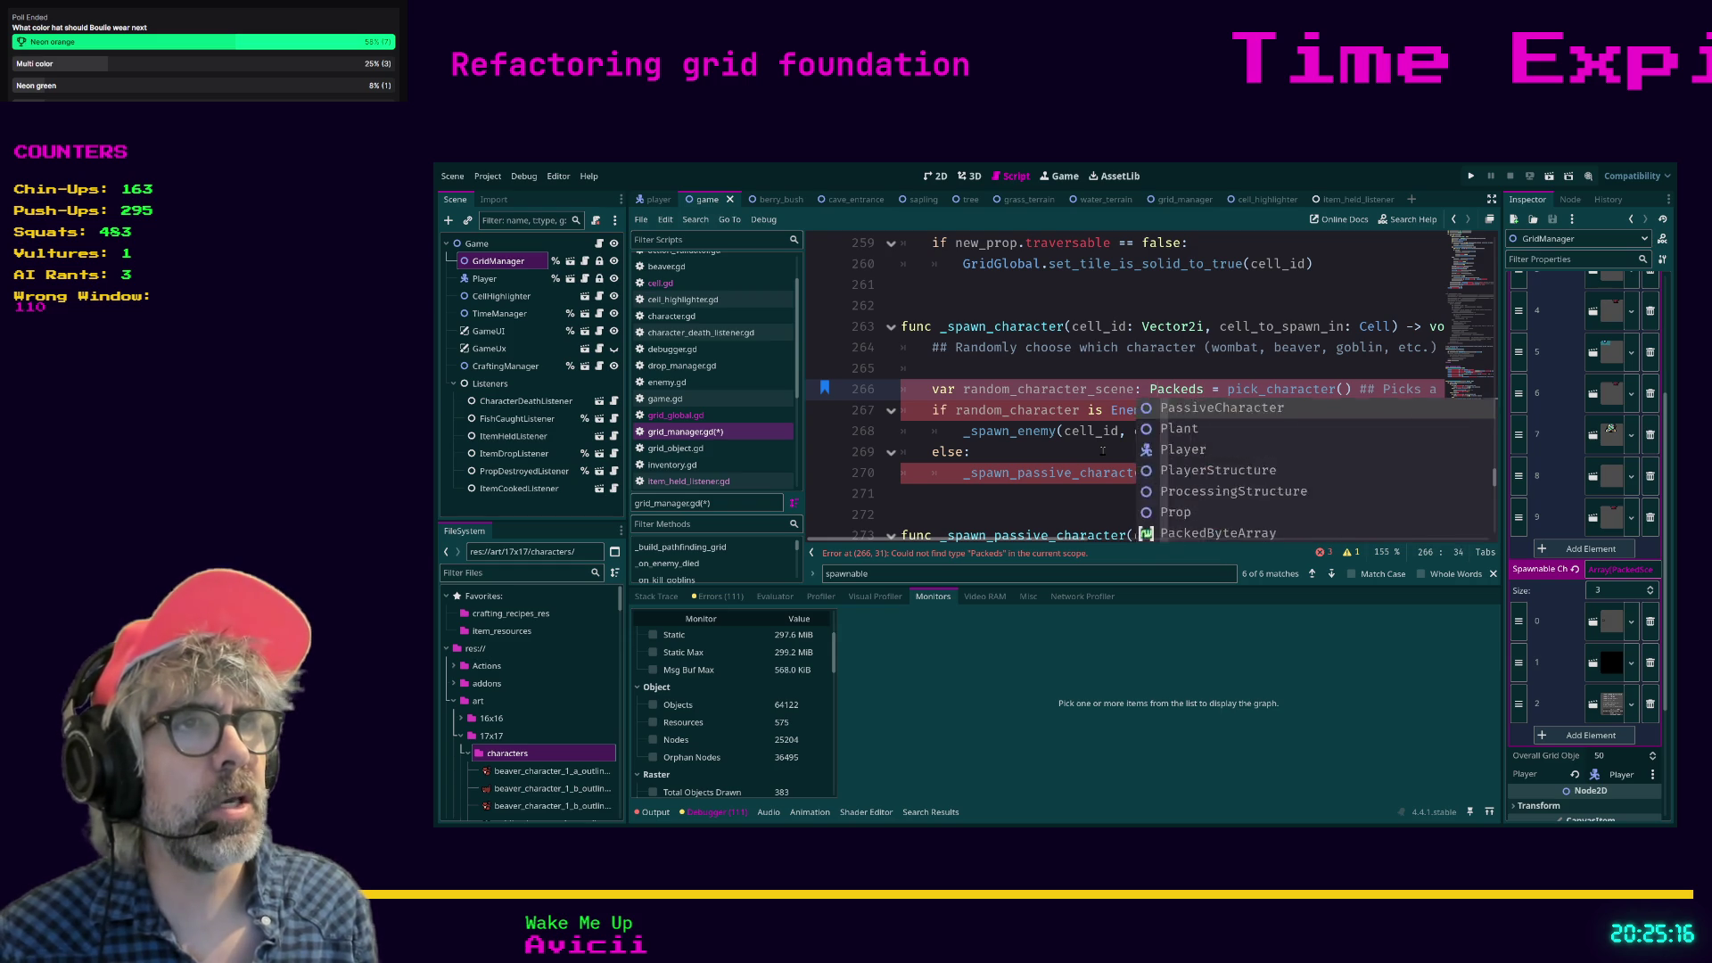
key(Right)
key(BackSpace)
key(BackSpace)
key(BackSpace)
key(Right)
key(Right)
key(shift+Right)
key(shift+Right)
key(shift+Right)
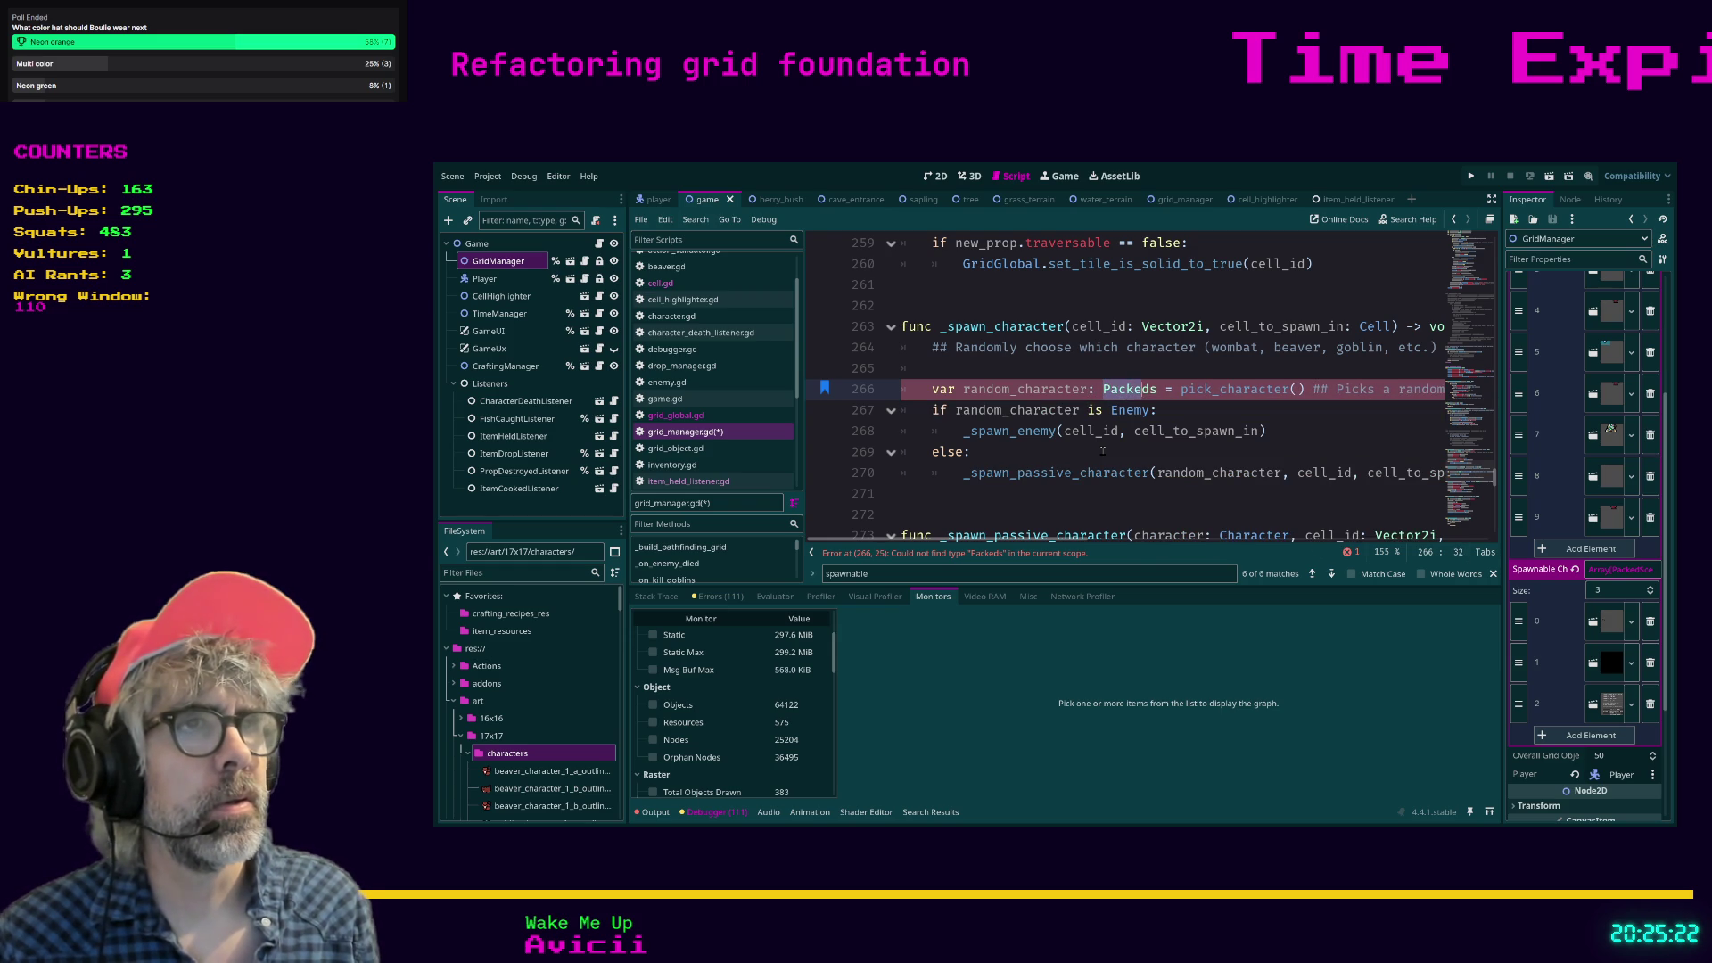
text(Character)
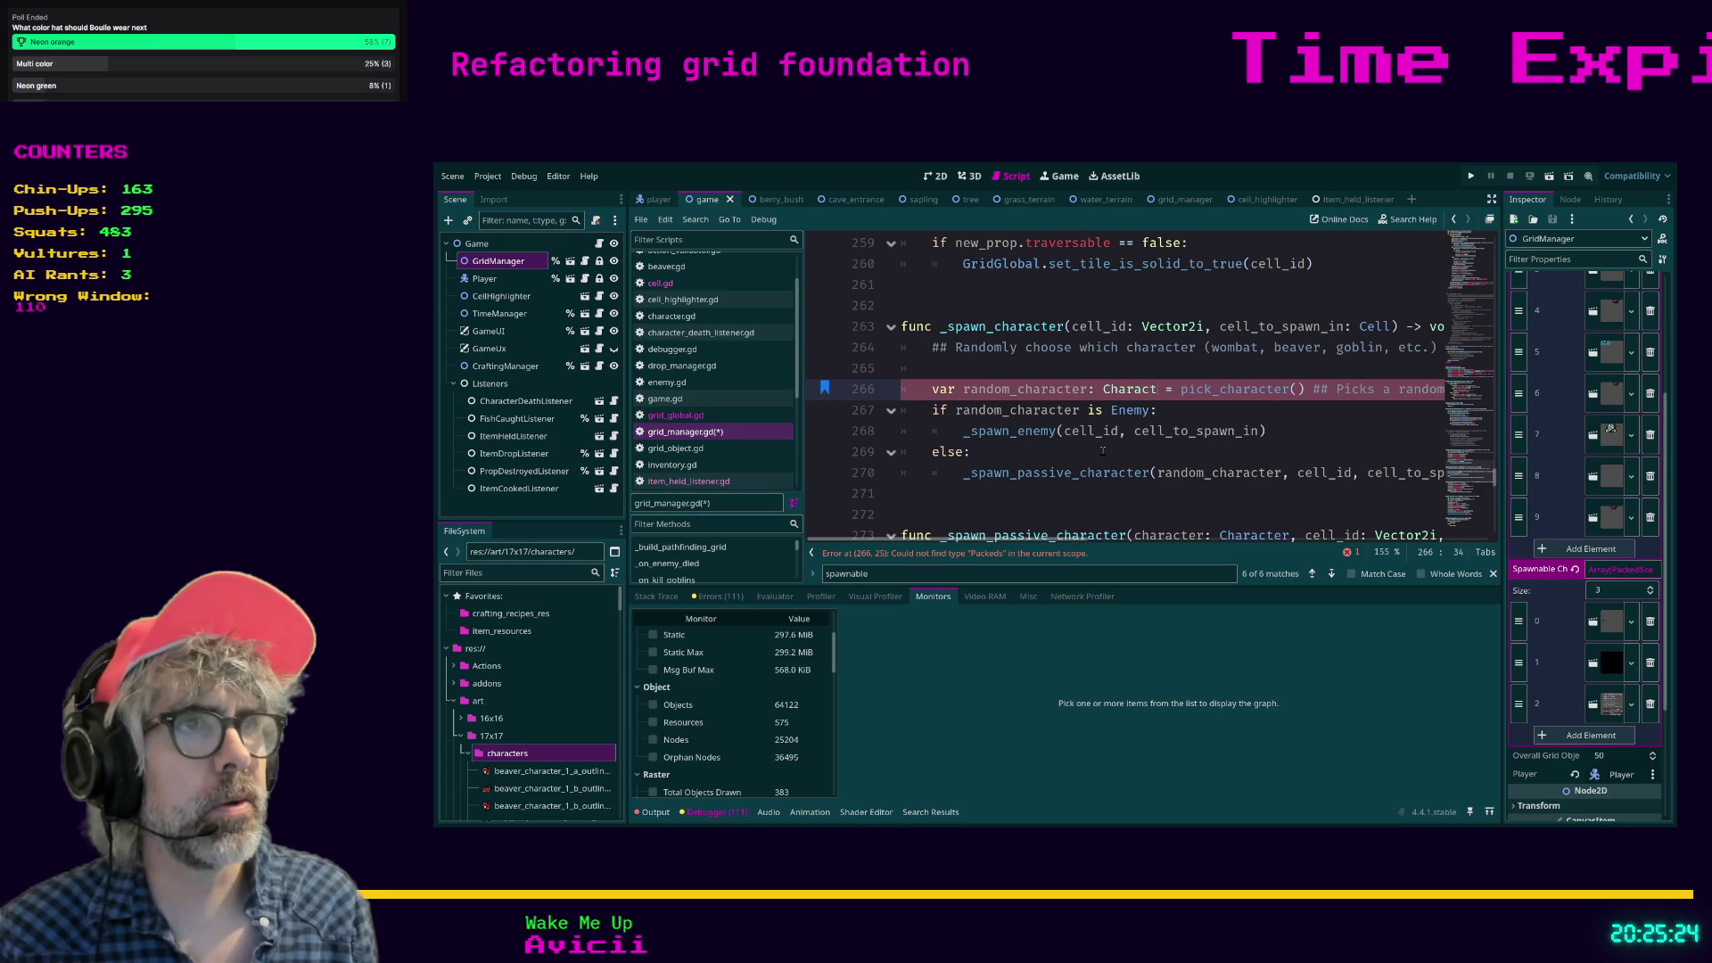
key(ctrl+Right)
key(ctrl+Right)
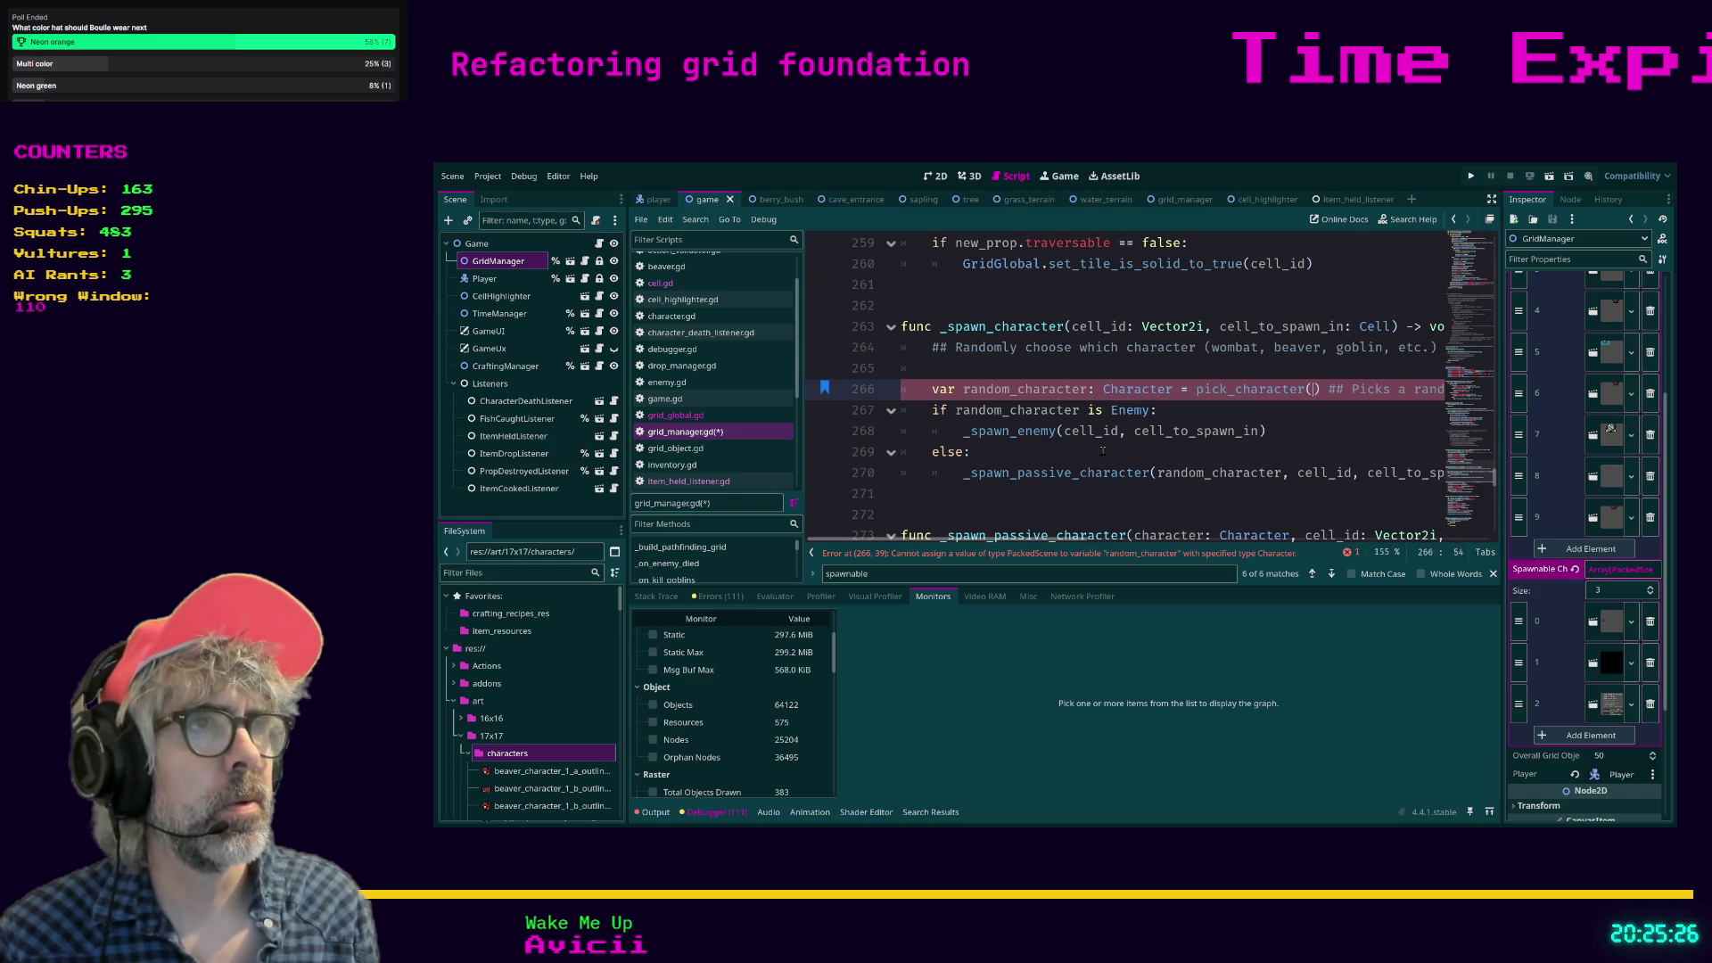
text(.instan)
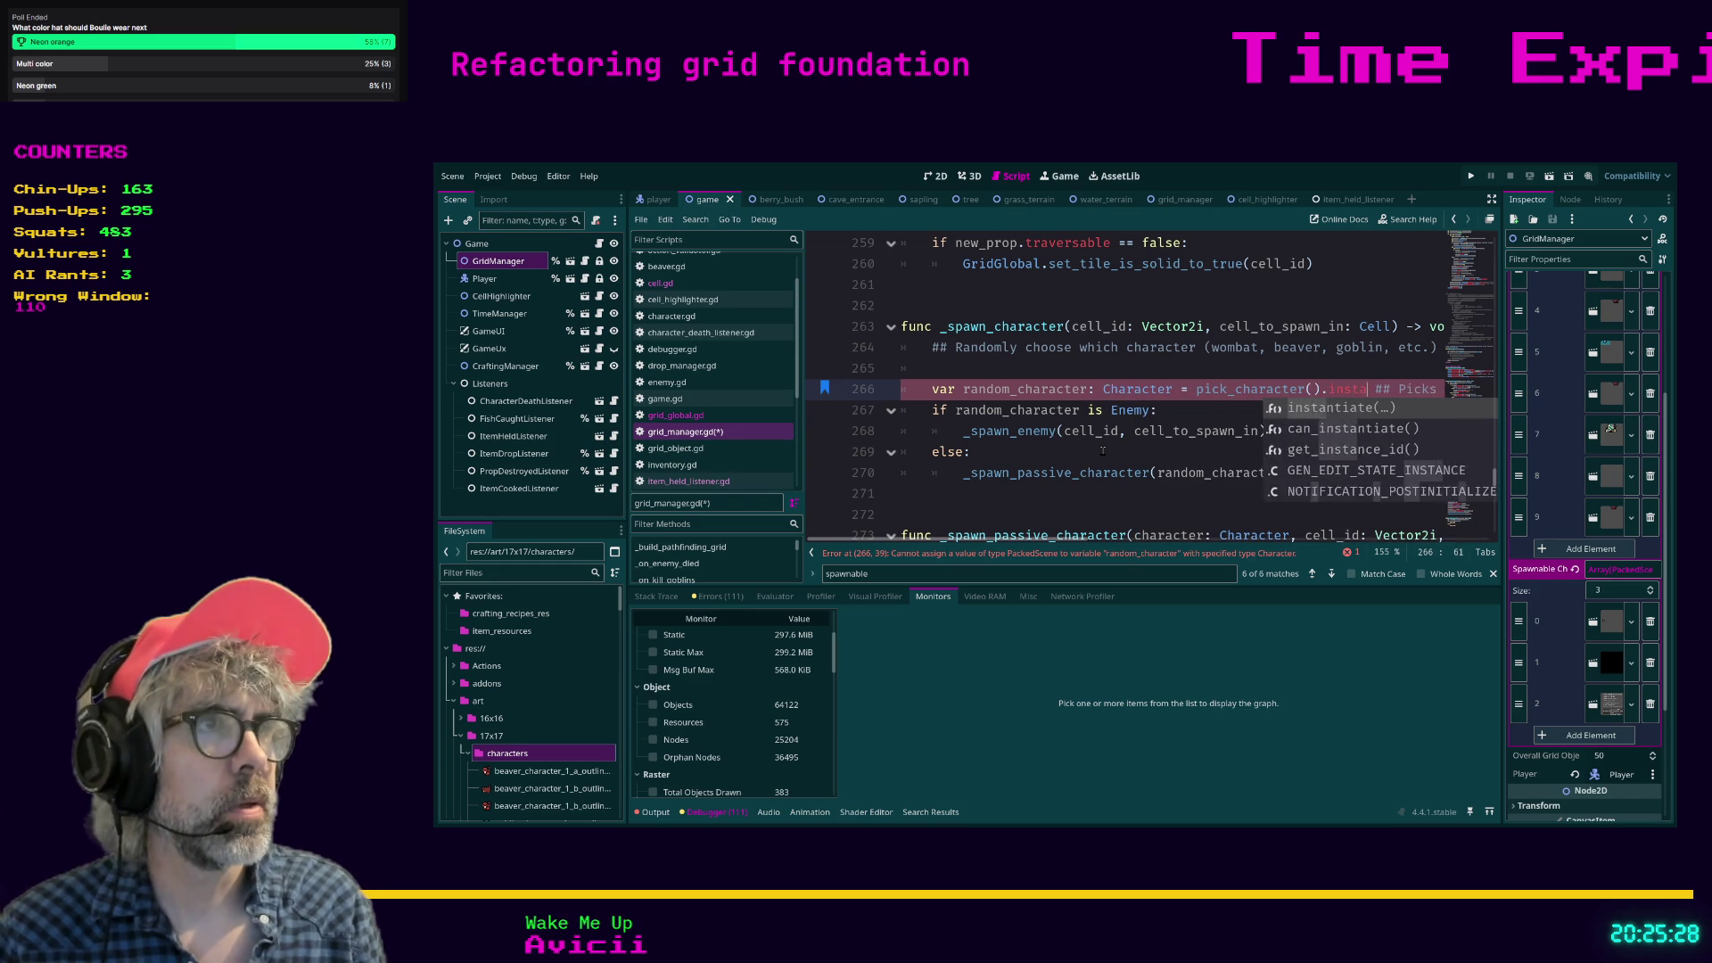
key(Return)
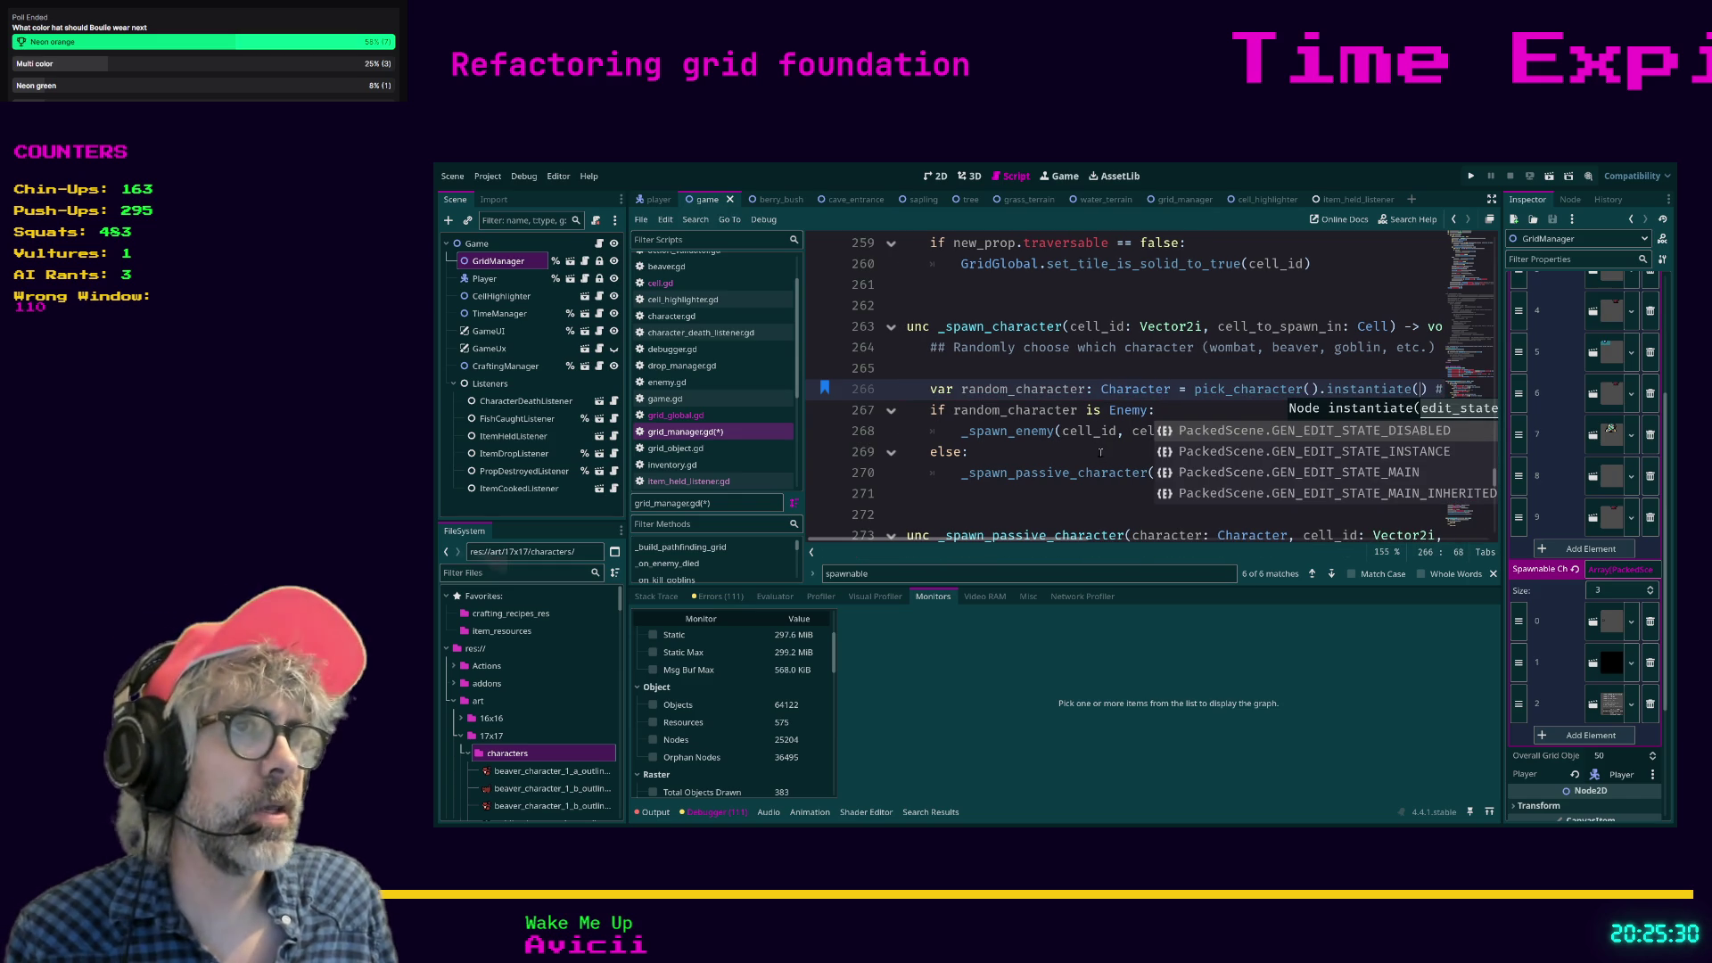
Go to _spawn_passive_character, save grid_manager.gd, and run the game with F5.
click(1100, 453)
mouse_move(1052, 540)
mouse_down()
mouse_move(1204, 538)
mouse_move(1047, 533)
mouse_up()
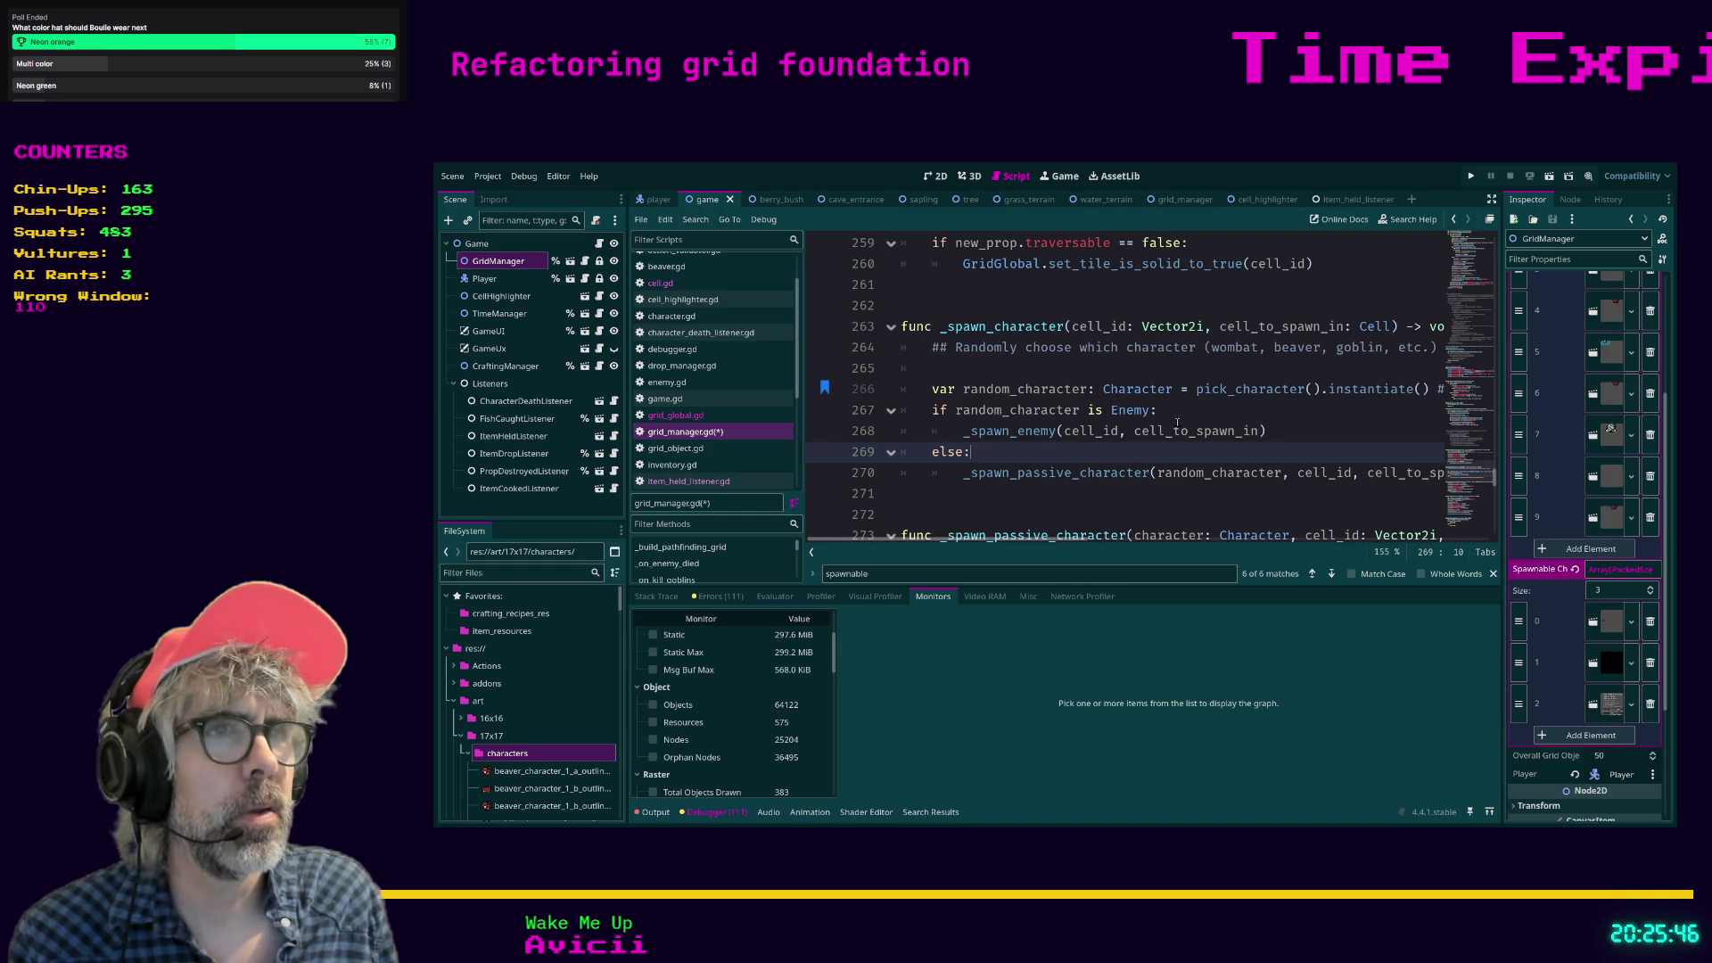
scroll(1295, 426, down, 1)
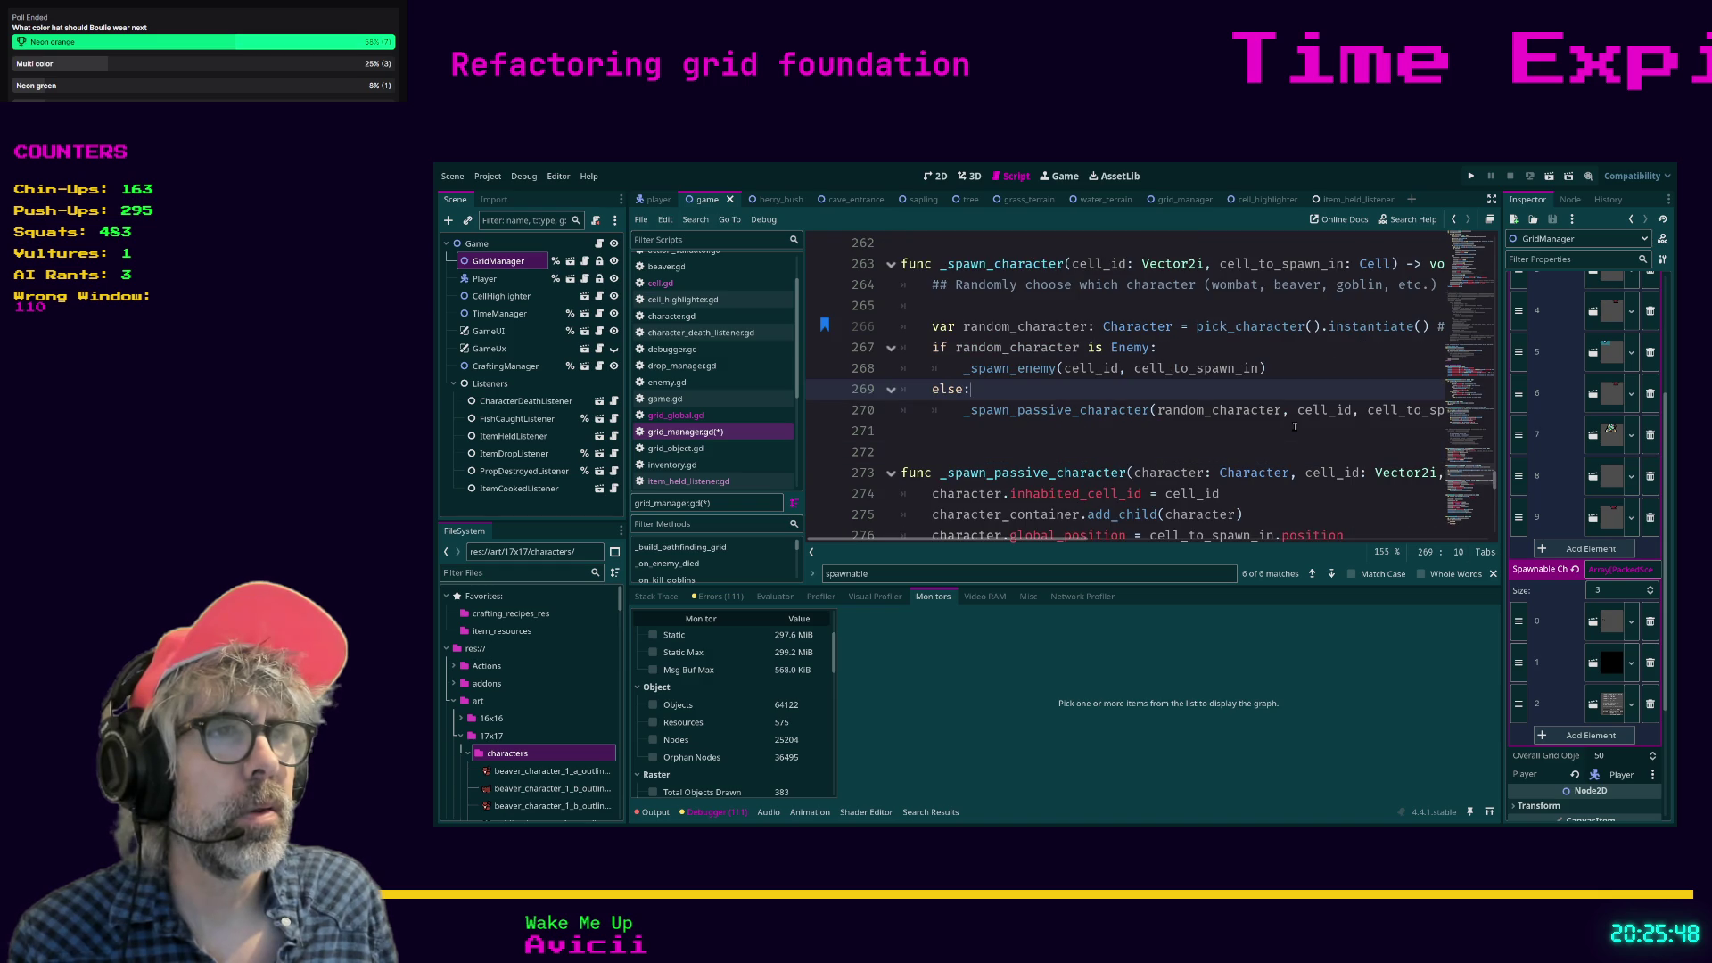
ctrl+click(1099, 417)
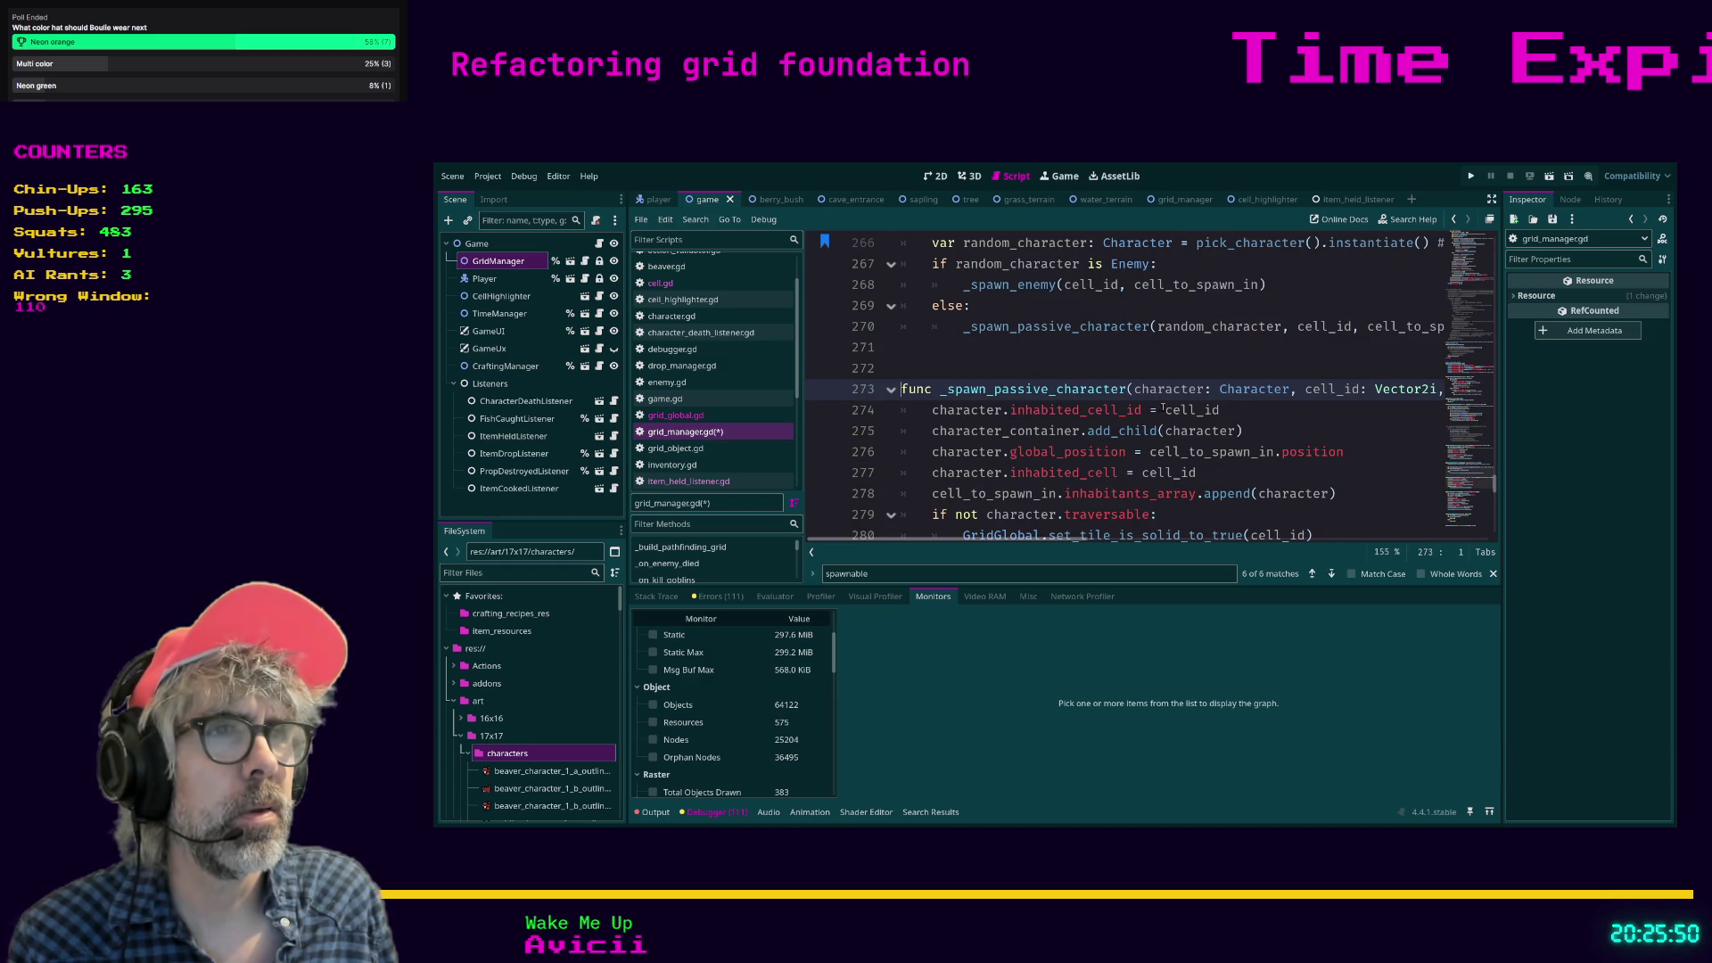
click(1285, 411)
key(ctrl+s)
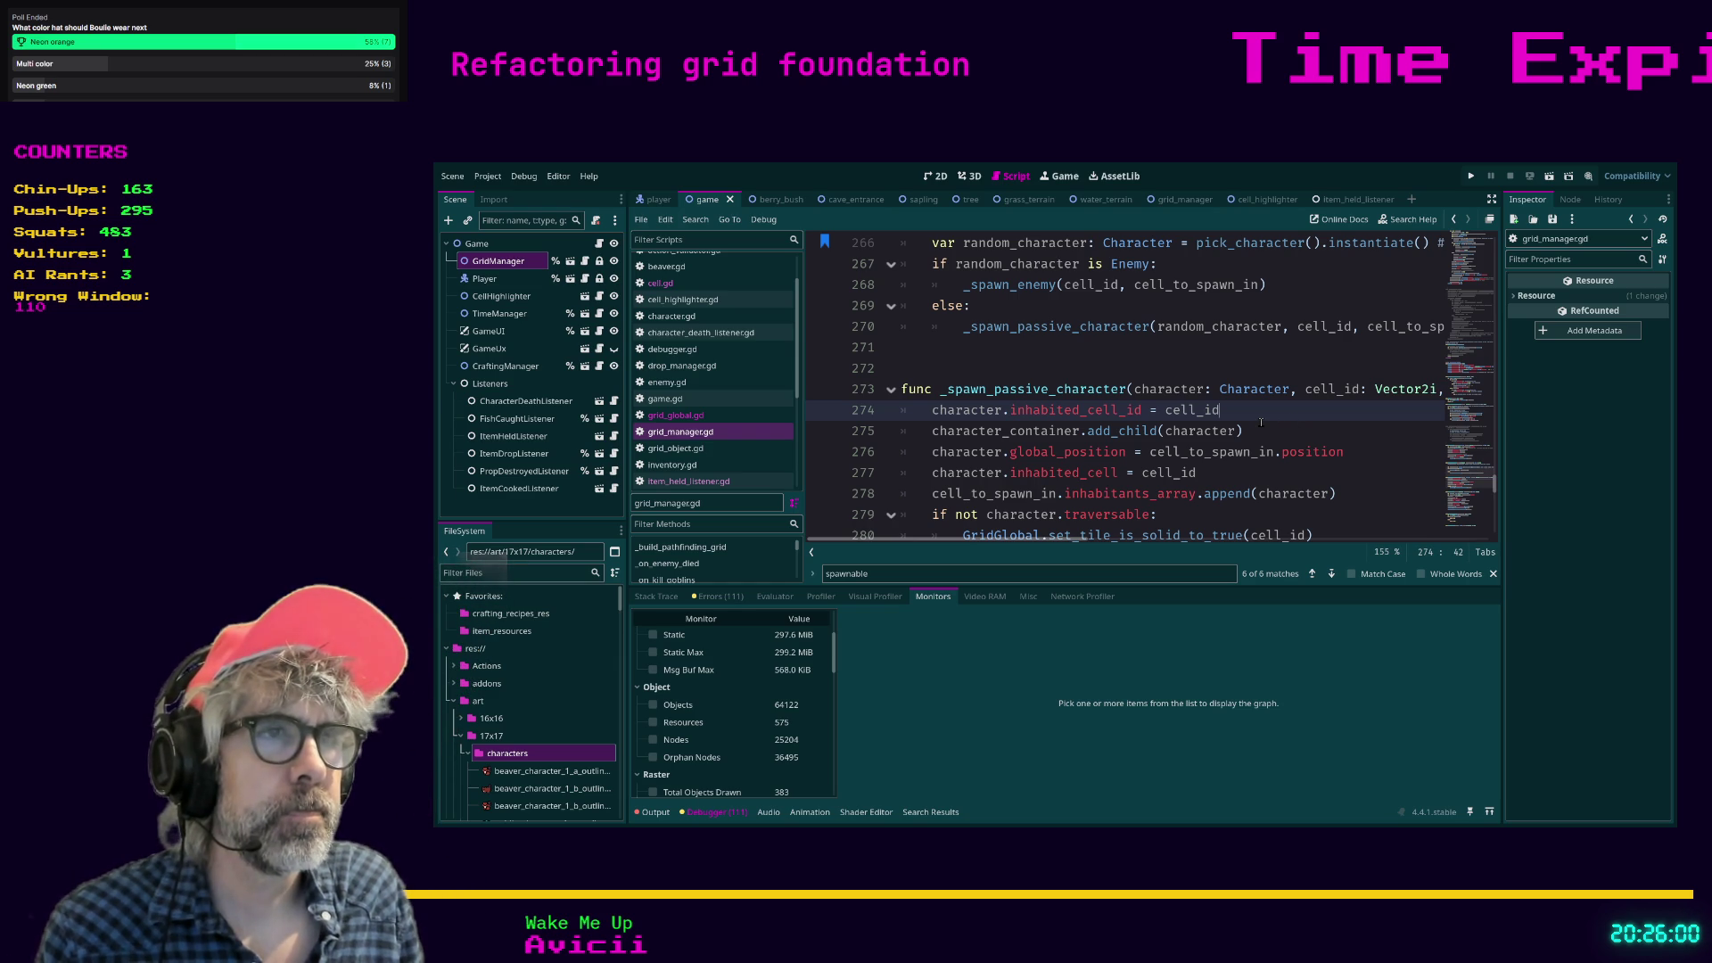
key(F5)
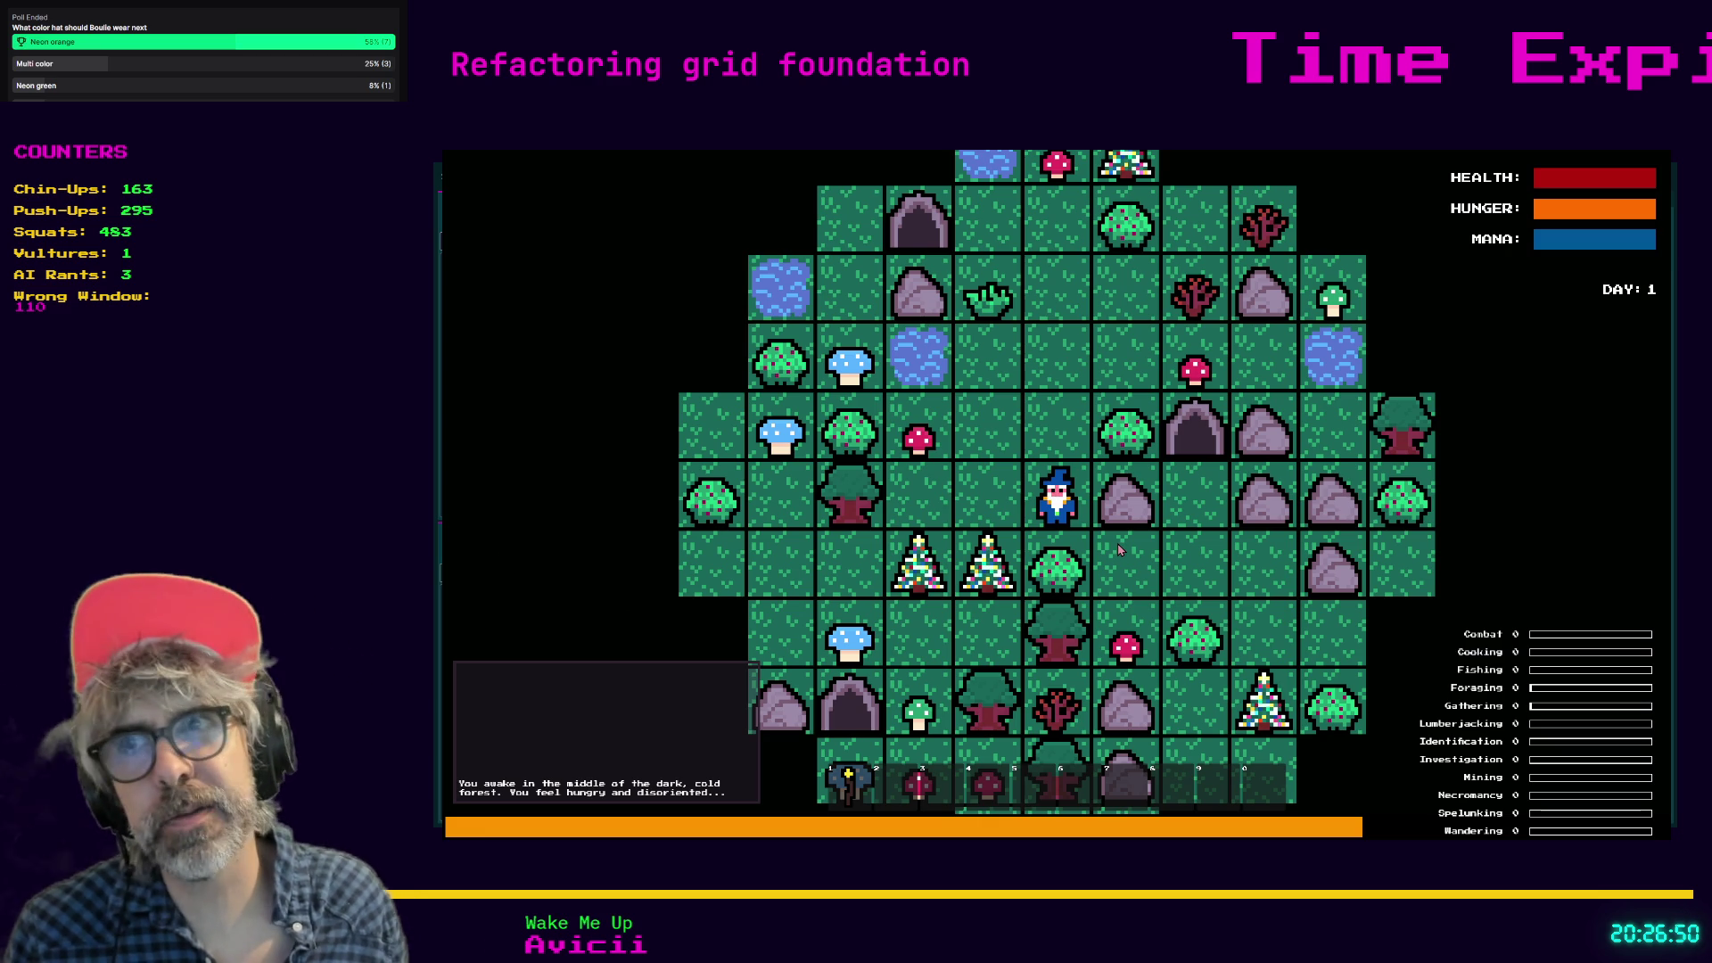
scroll(1000, 580, up, 3)
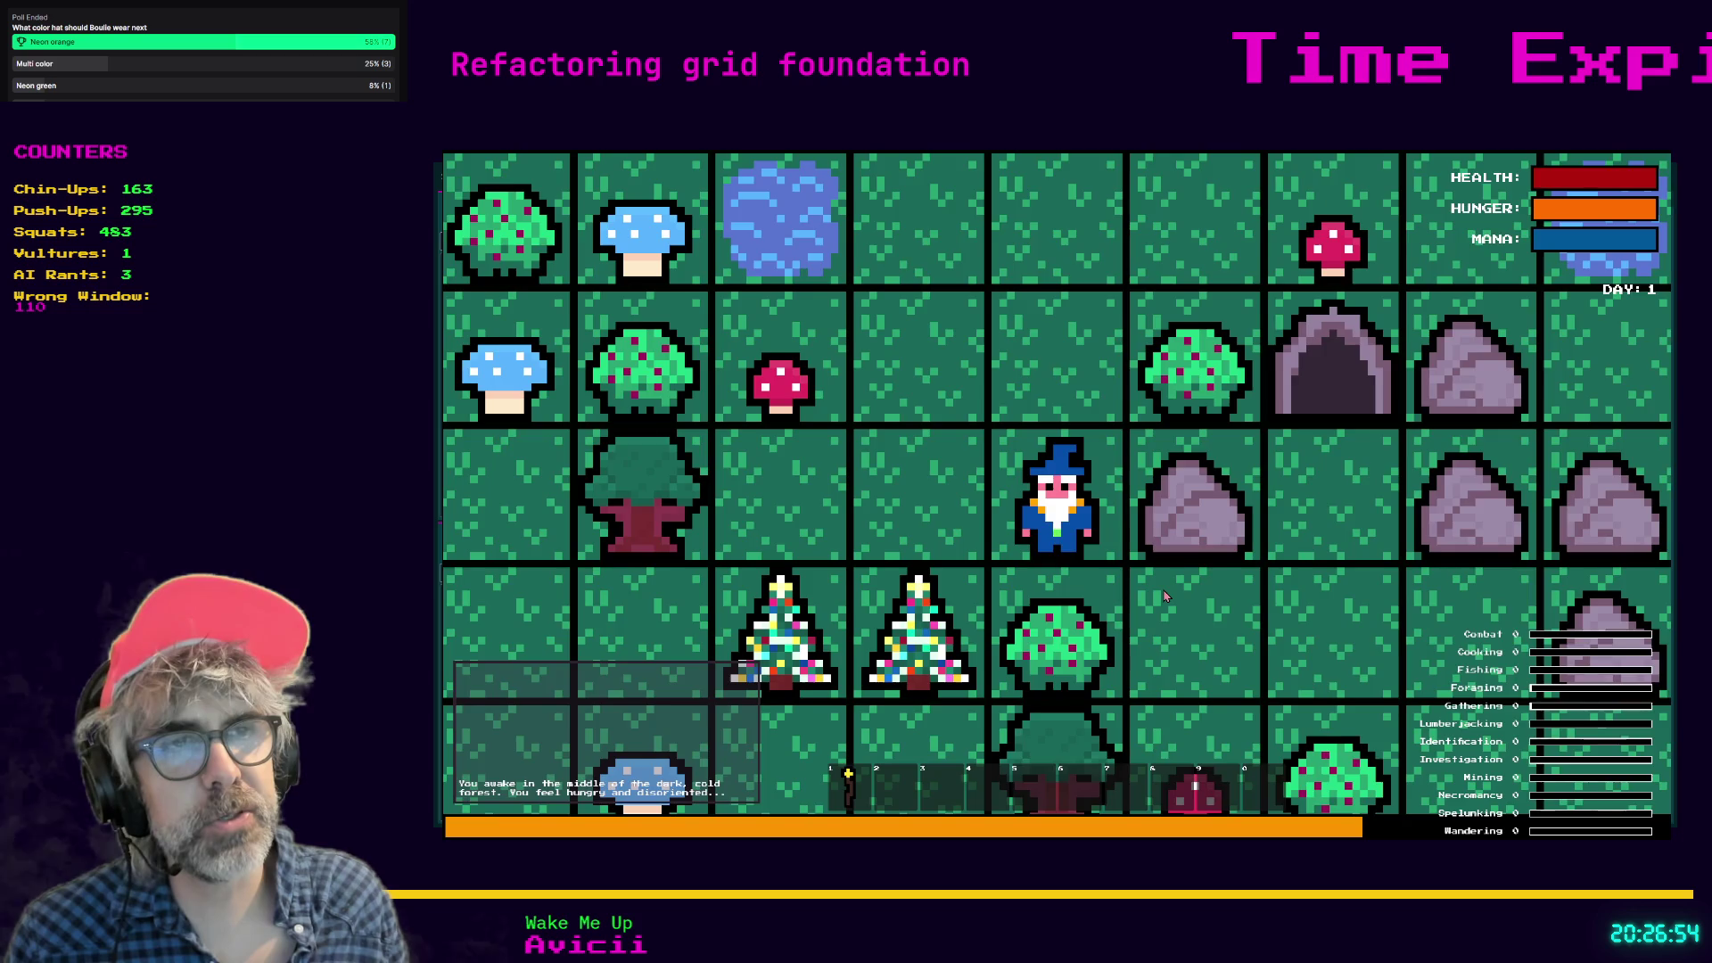
scroll(1165, 596, down, 3)
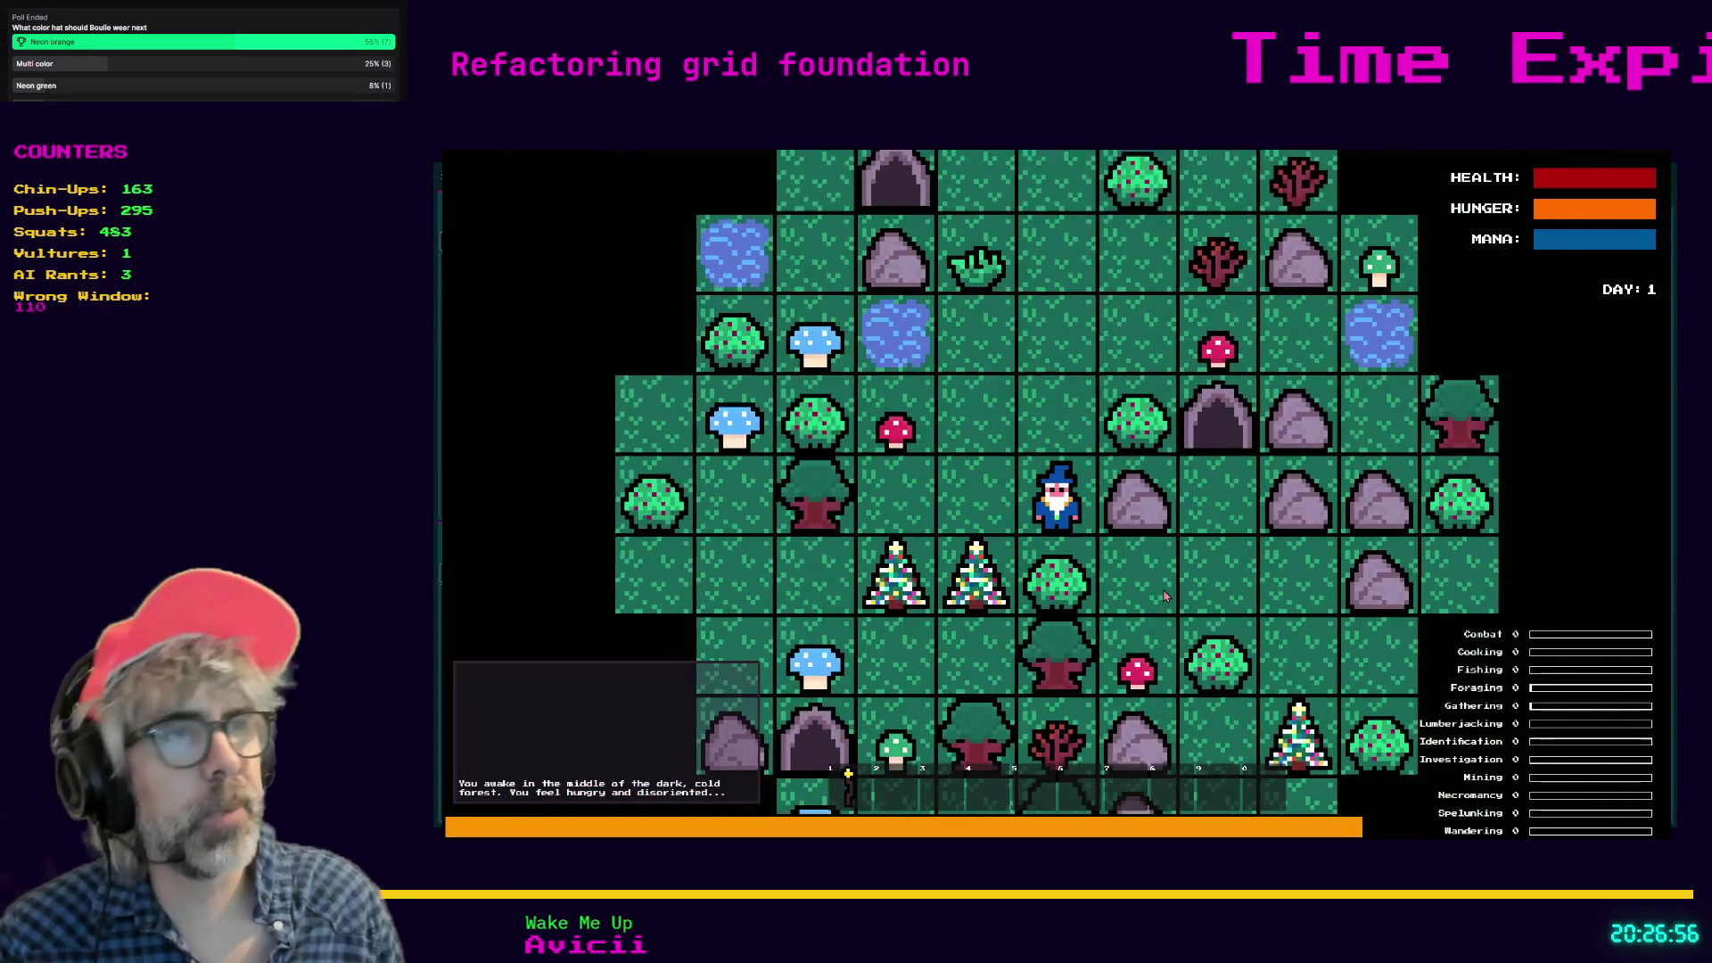
key(Up)
key(Left)
key(Up)
key(Right)
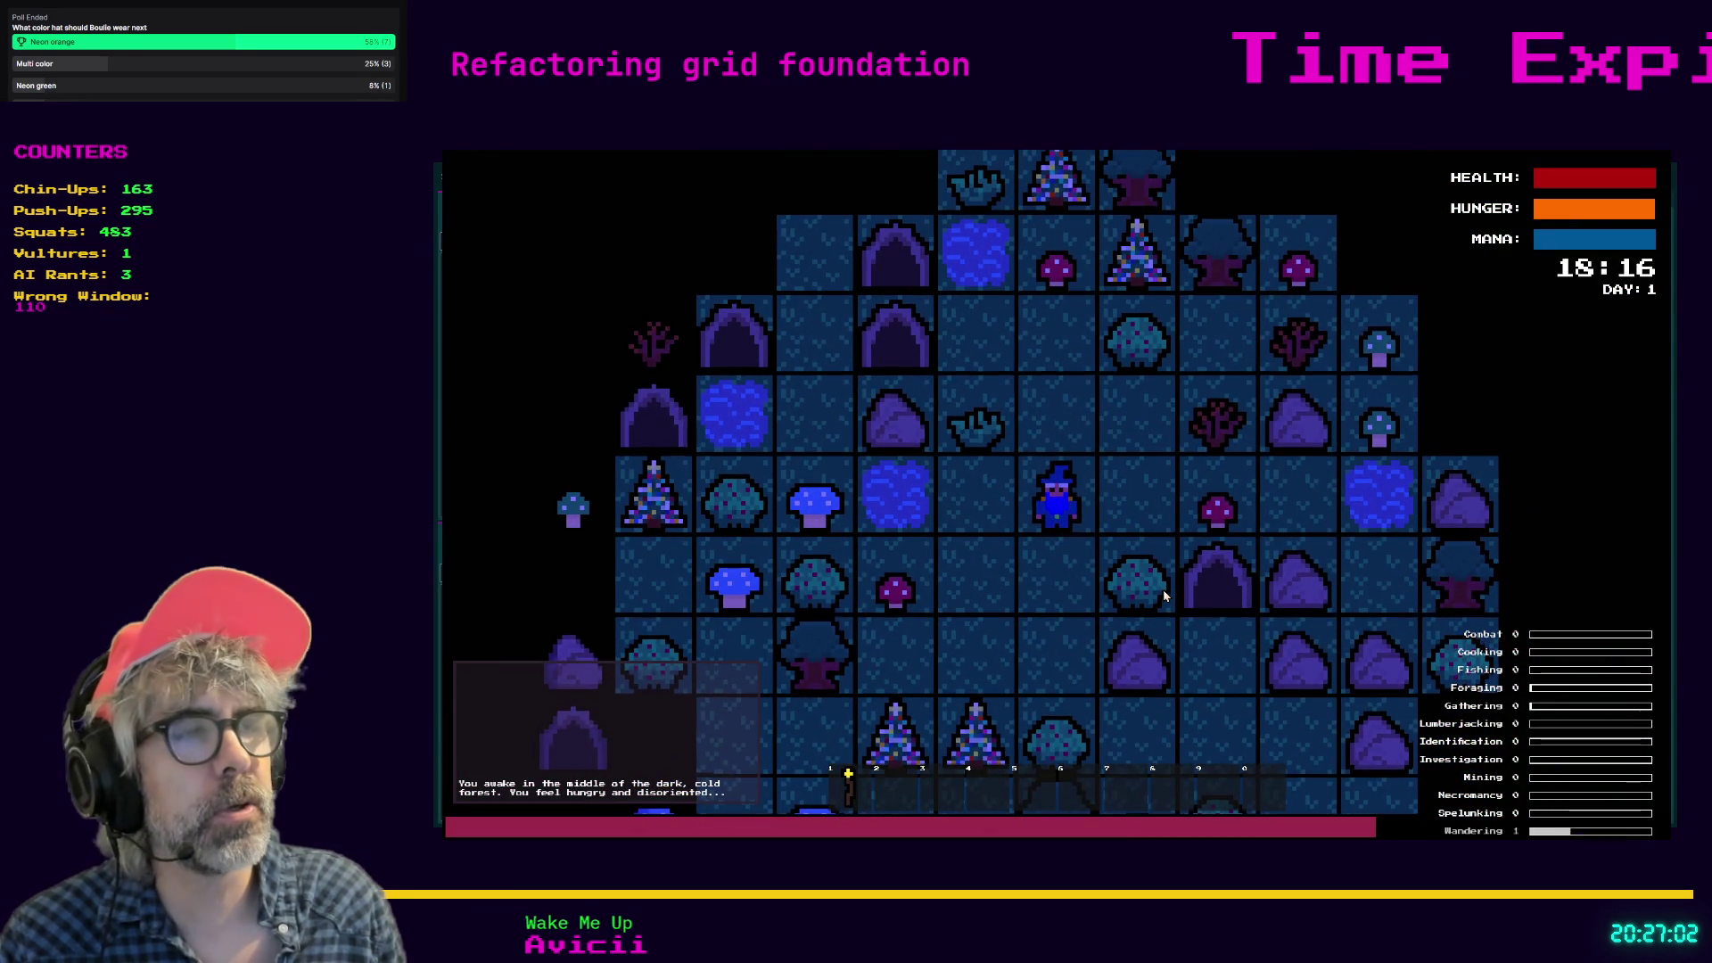
key(Up)
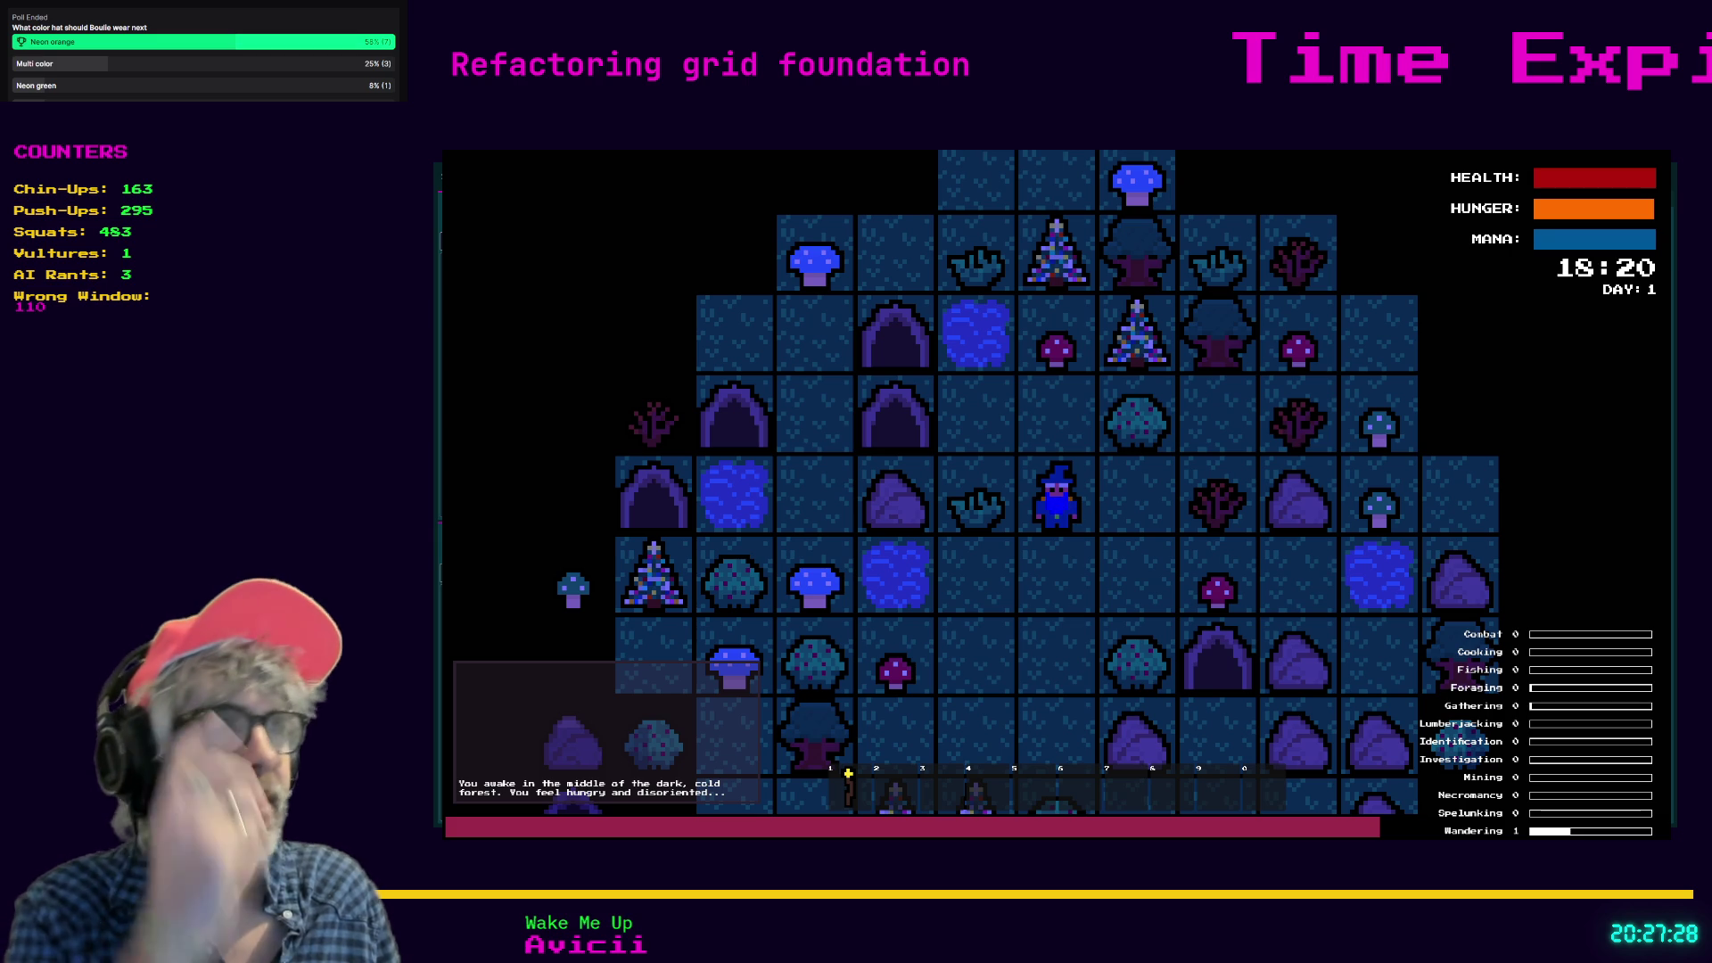
key(F8)
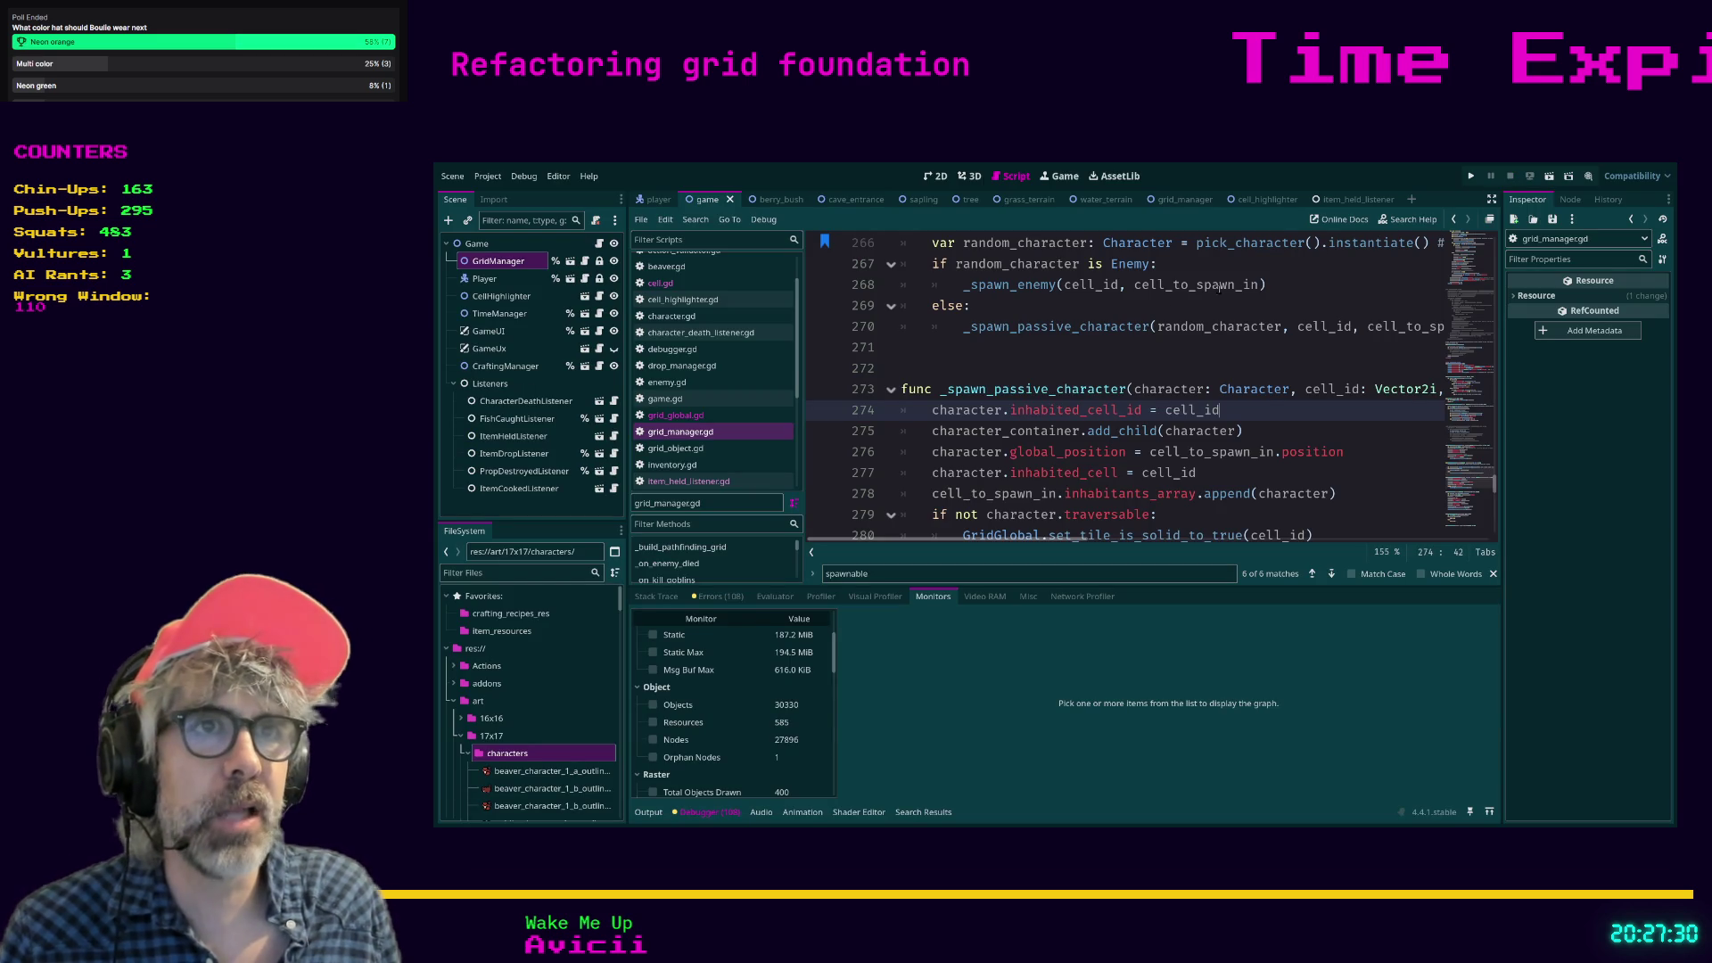
Jump to the _spawn_enemy definition at line 283, which still instantiates every enemy from GOBLIN.
scroll(1148, 366, up, 1)
scroll(1070, 384, up, 1)
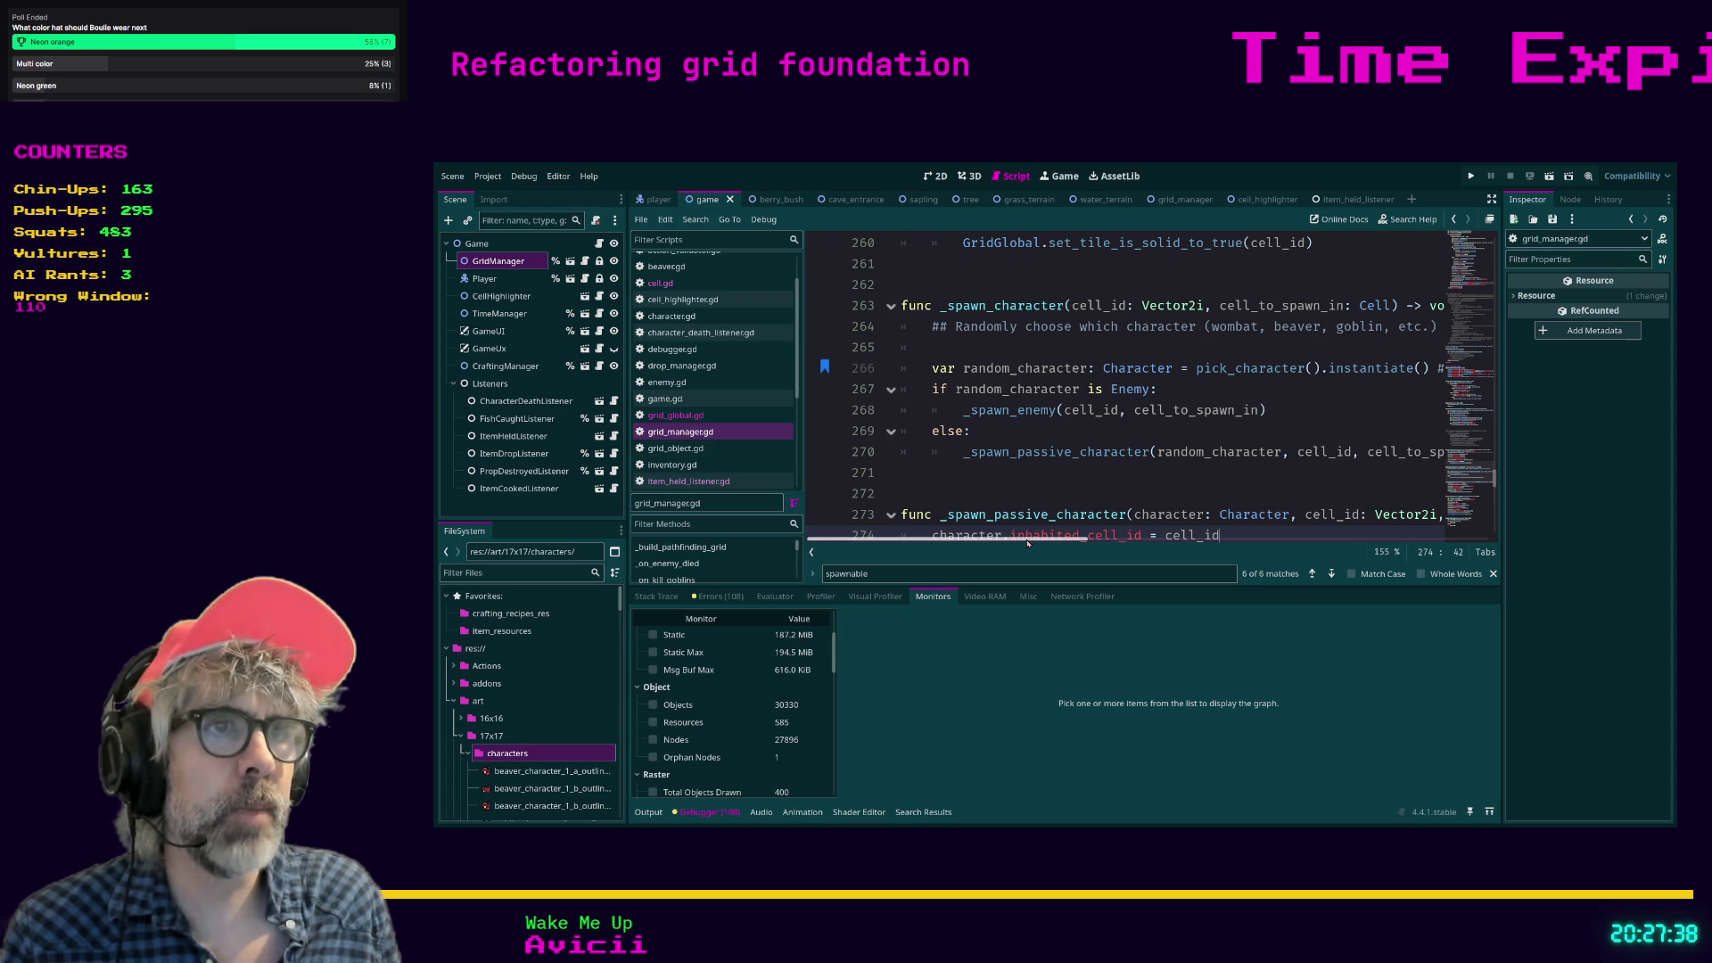
ctrl+click(1022, 412)
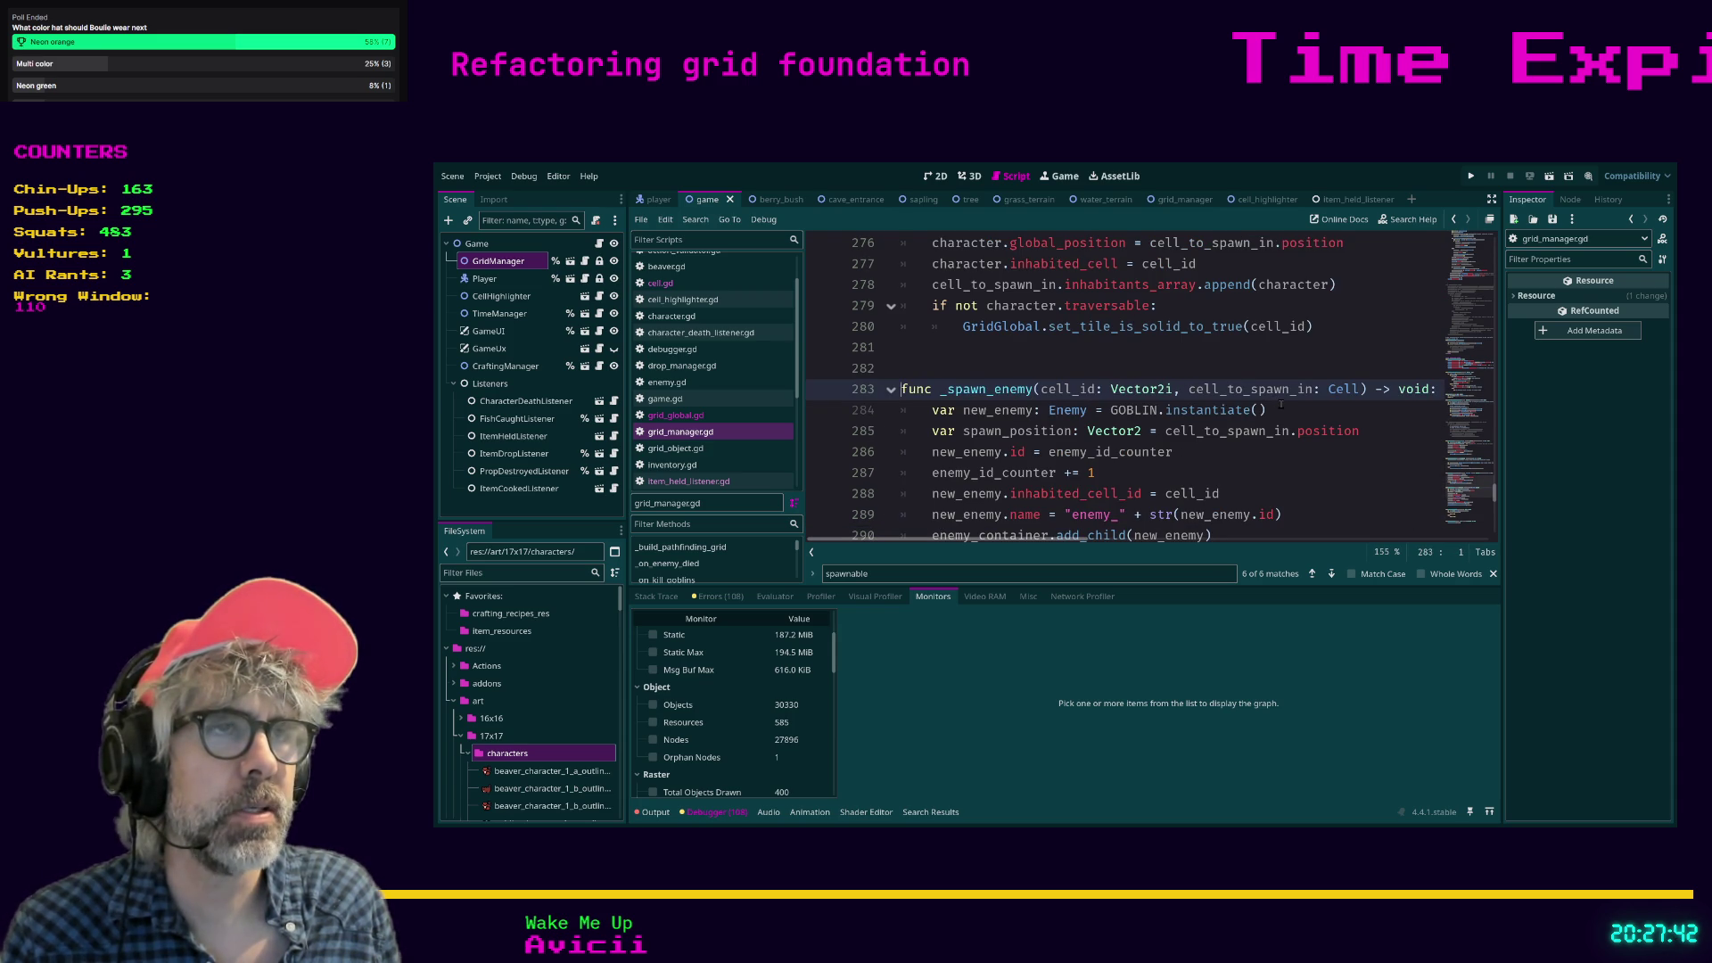
scroll(1281, 405, down, 1)
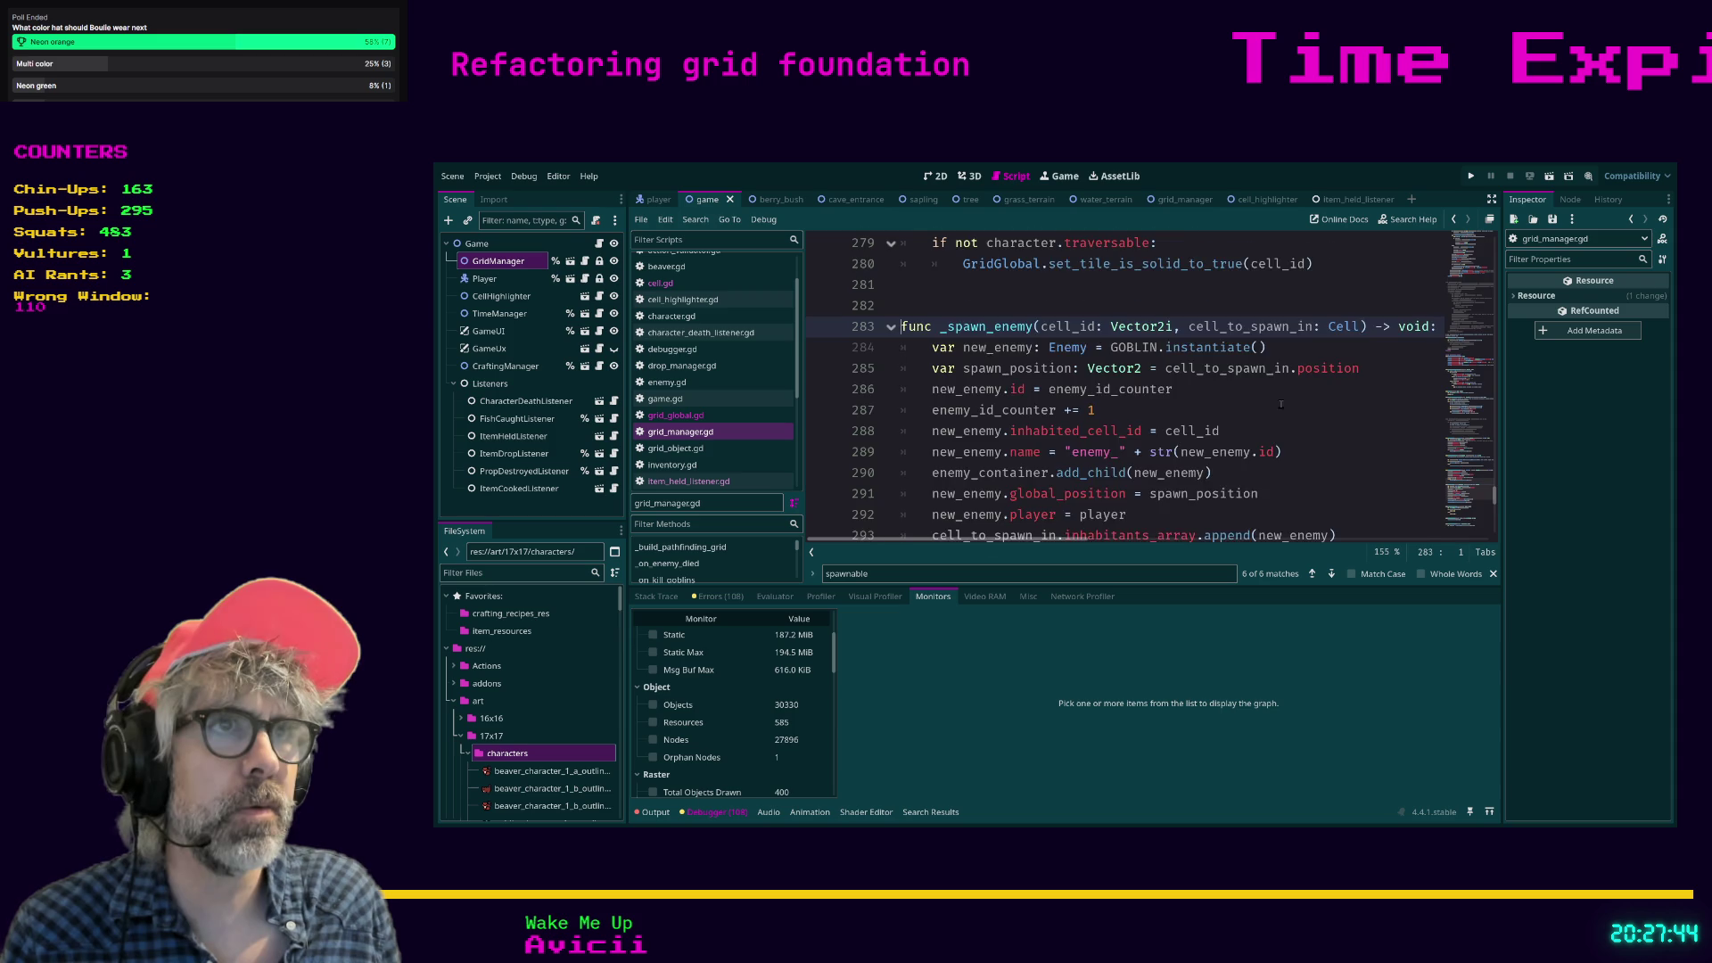
scroll(1281, 405, up, 1)
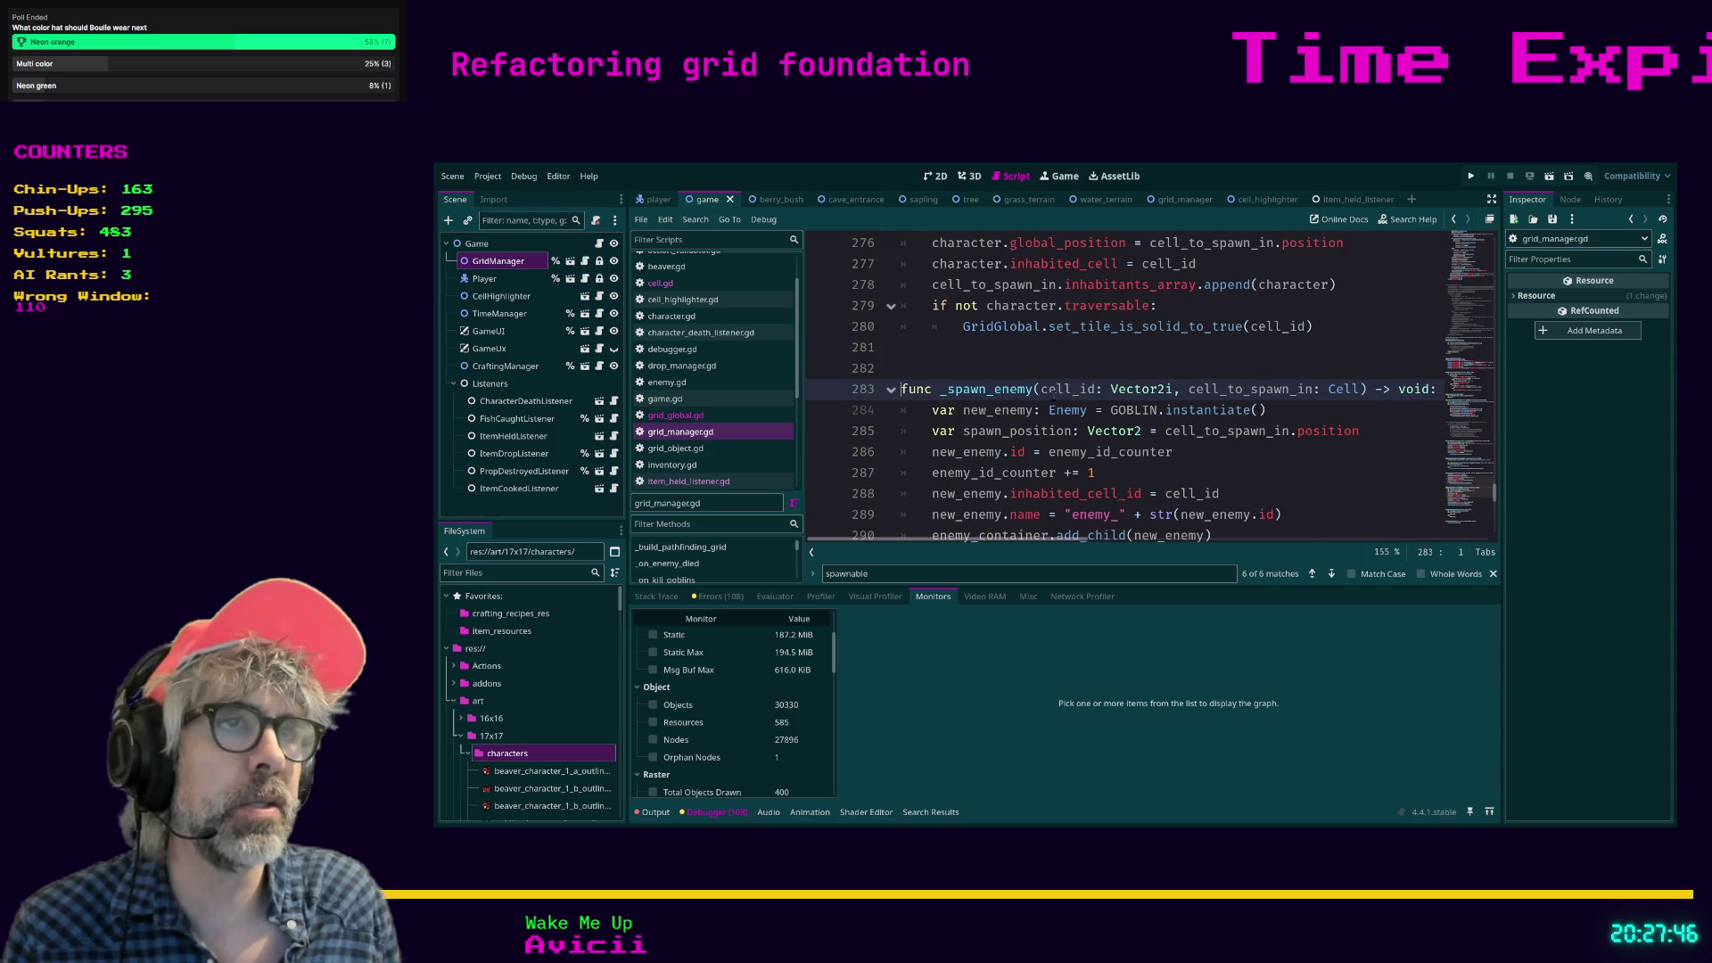